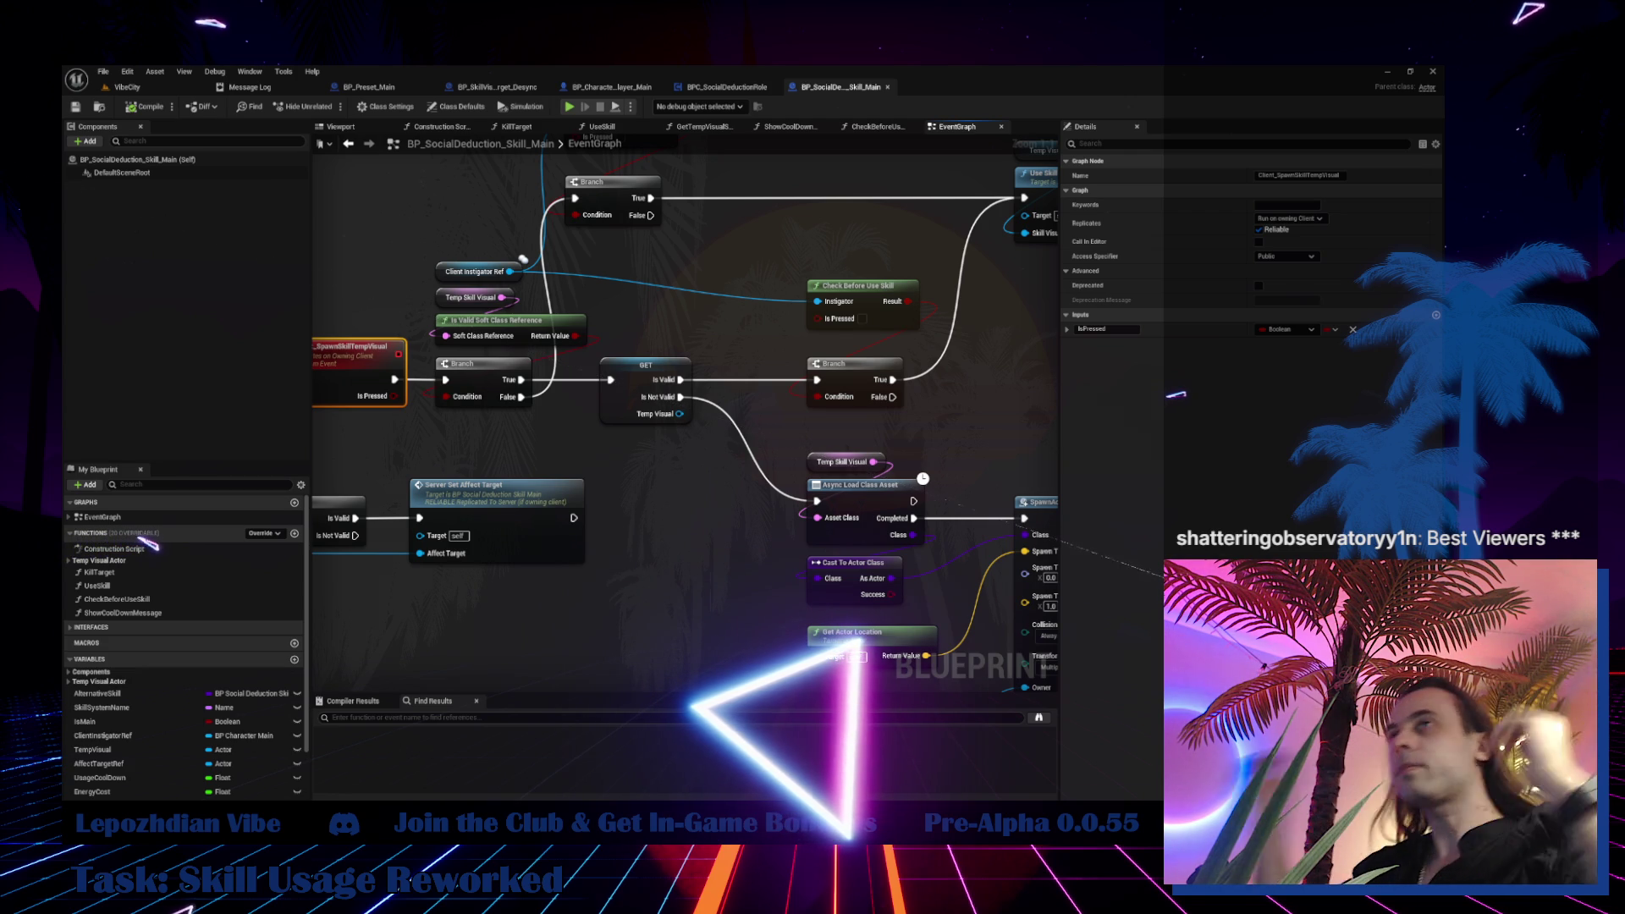
# Survey the skill event graph and jump to the Server_SetAffectTarget event definition
pyautogui.moveTo(642, 461)
pyautogui.mouseDown()
pyautogui.moveTo(740, 474)
pyautogui.moveTo(935, 369)
pyautogui.moveTo(1049, 355)
pyautogui.moveTo(1016, 474)
pyautogui.moveTo(1036, 486)
pyautogui.moveTo(1201, 364)
pyautogui.moveTo(793, 361)
pyautogui.moveTo(682, 464)
pyautogui.moveTo(945, 363)
pyautogui.moveTo(550, 498)
pyautogui.moveTo(398, 532)
pyautogui.moveTo(625, 550)
pyautogui.moveTo(947, 474)
pyautogui.moveTo(1050, 389)
pyautogui.mouseUp()
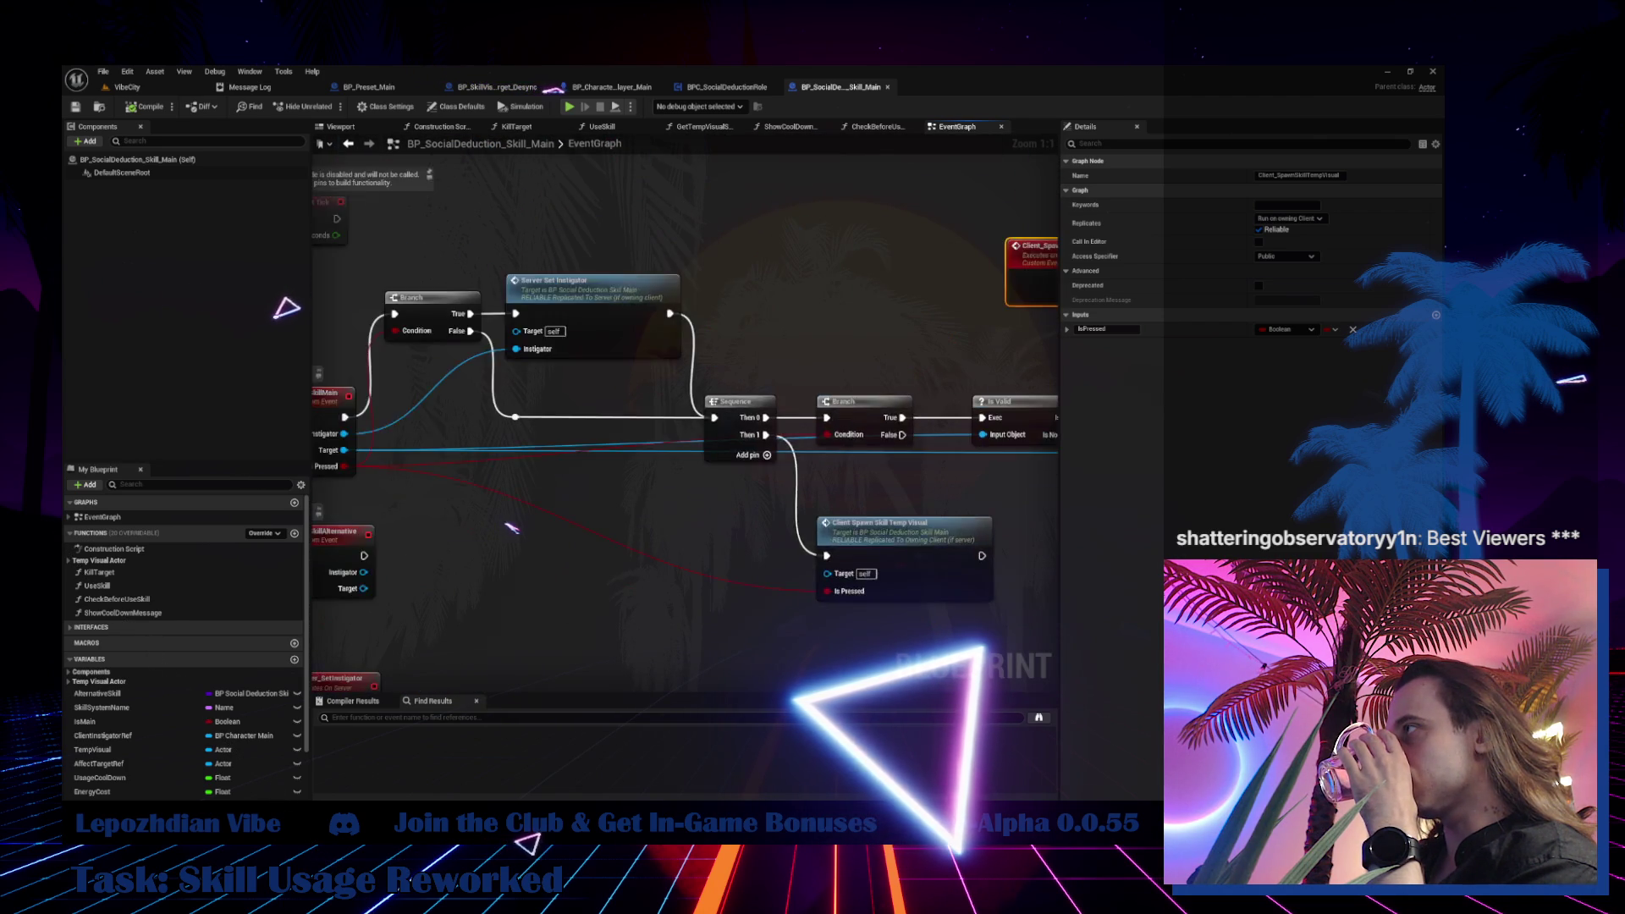
pyautogui.moveTo(511, 528); pyautogui.dragTo(565, 527)
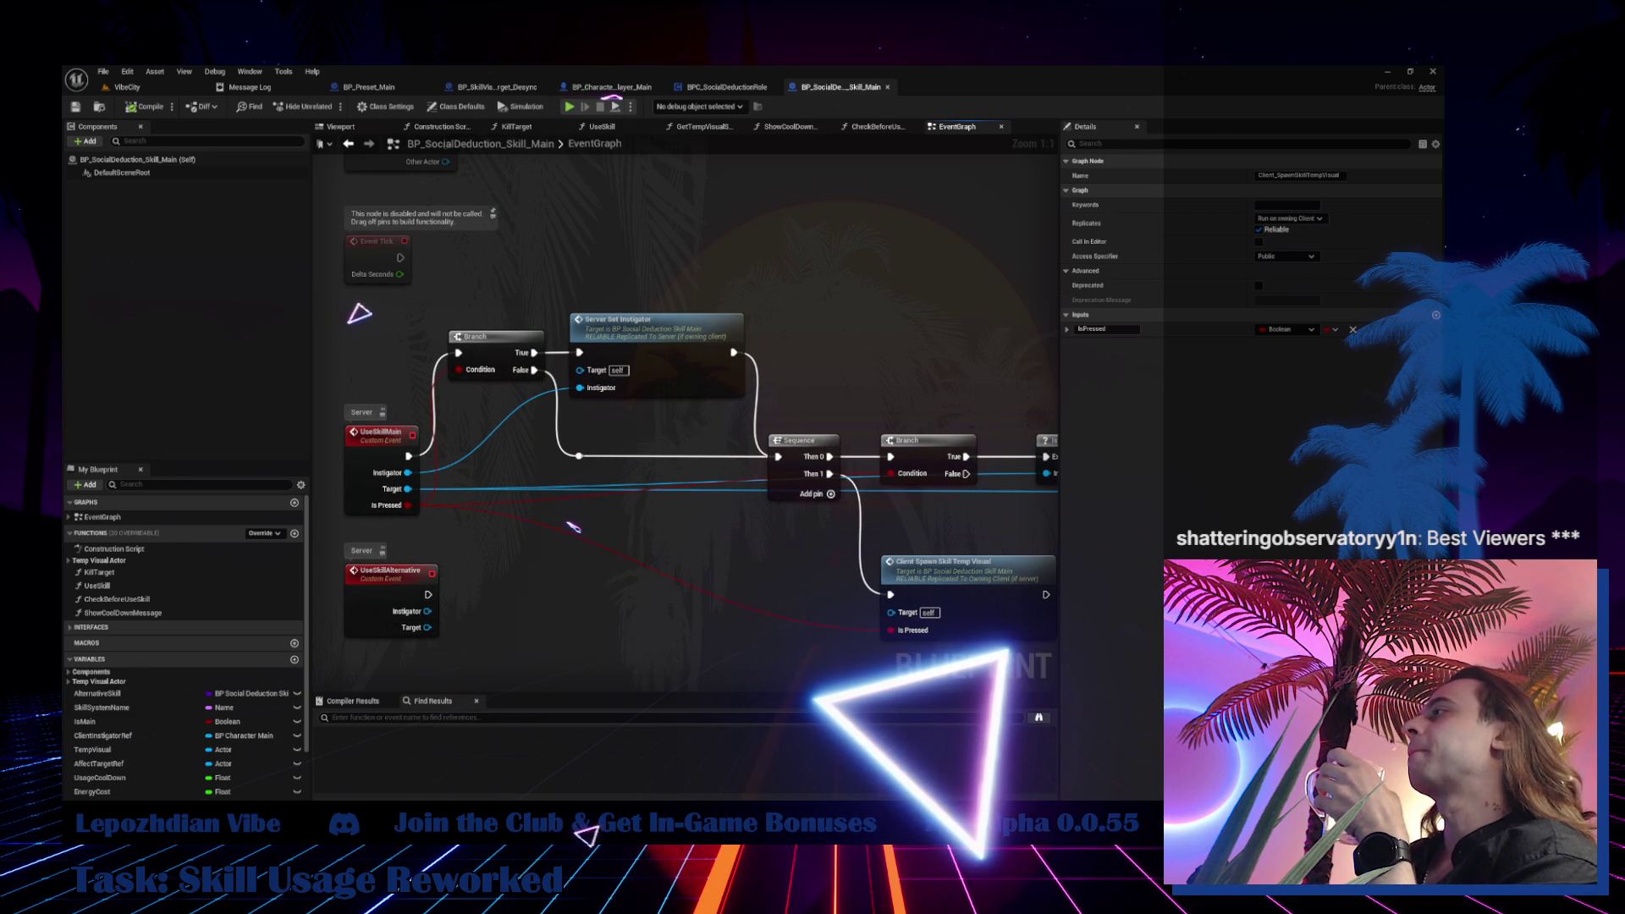
pyautogui.press('Home')
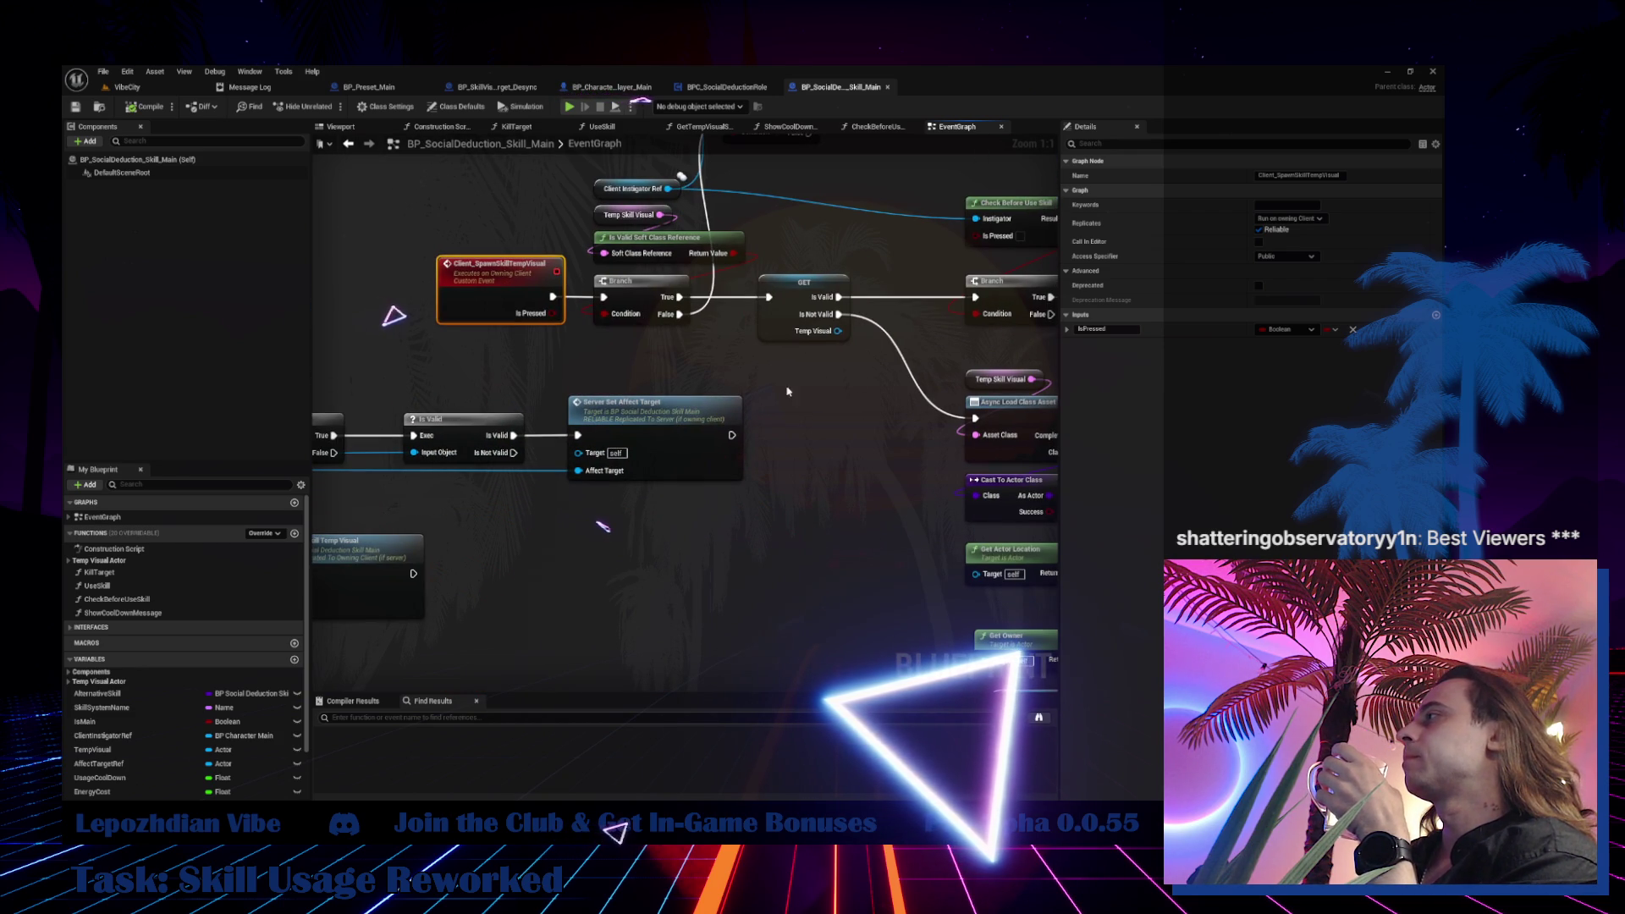
pyautogui.doubleClick(704, 427)
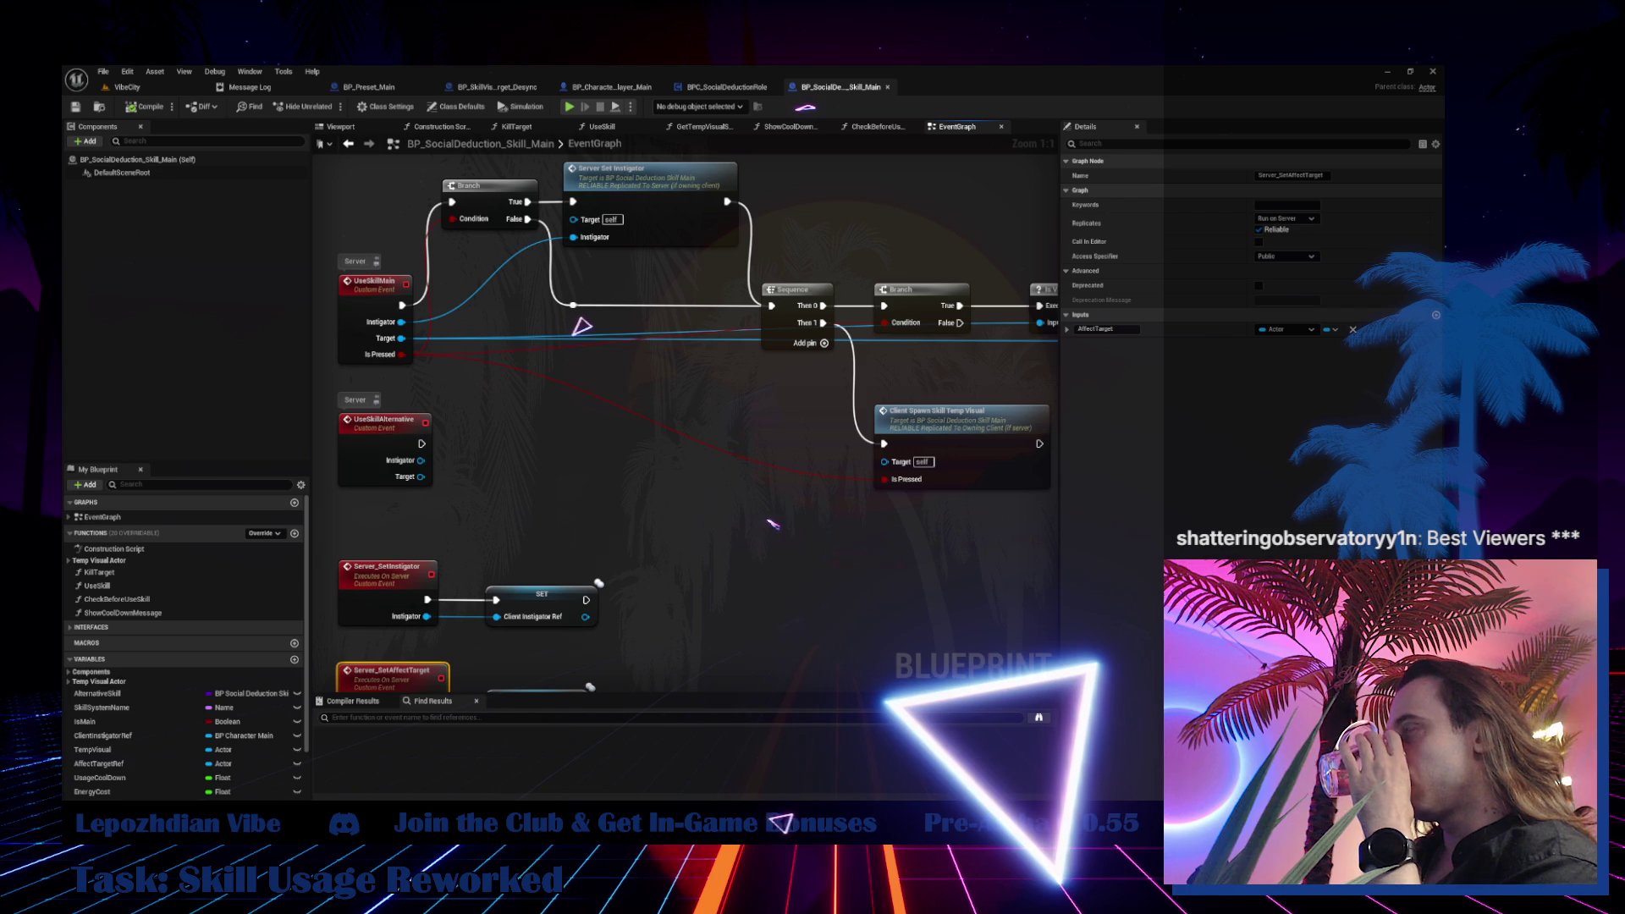
pyautogui.moveTo(794, 524); pyautogui.dragTo(821, 523)
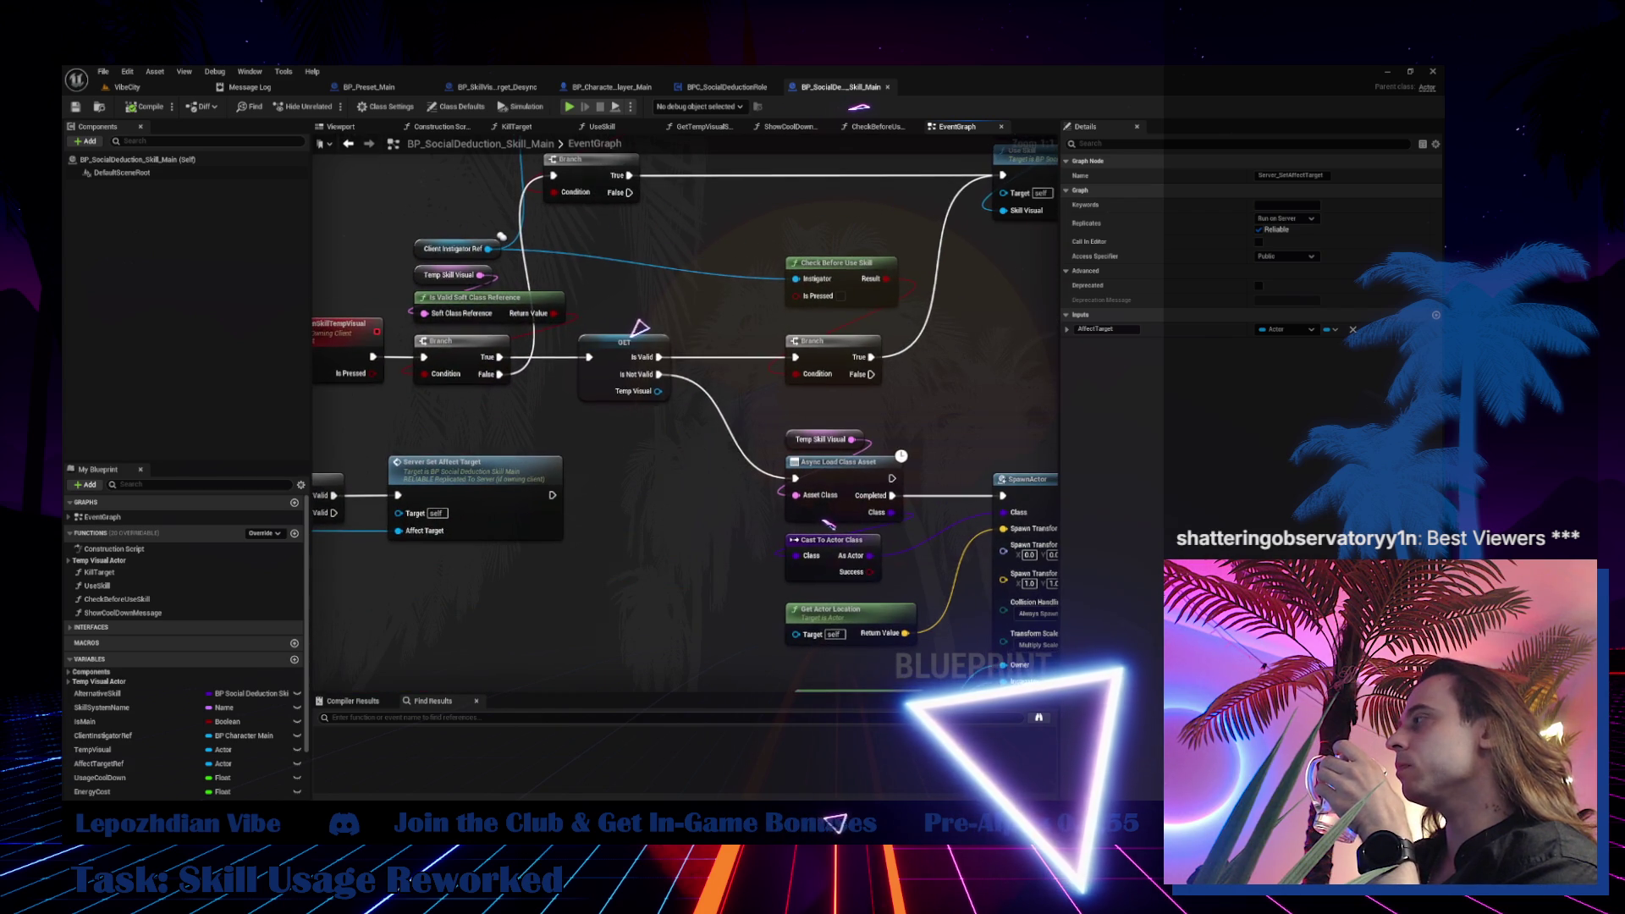
pyautogui.scroll(-4, 809, 460)
pyautogui.scroll(-1, 809, 459)
pyautogui.moveTo(809, 459)
pyautogui.mouseDown()
pyautogui.moveTo(360, 413)
pyautogui.moveTo(759, 406)
pyautogui.moveTo(1306, 281)
pyautogui.moveTo(1382, 282)
pyautogui.mouseUp()
pyautogui.scroll(1, 446, 417)
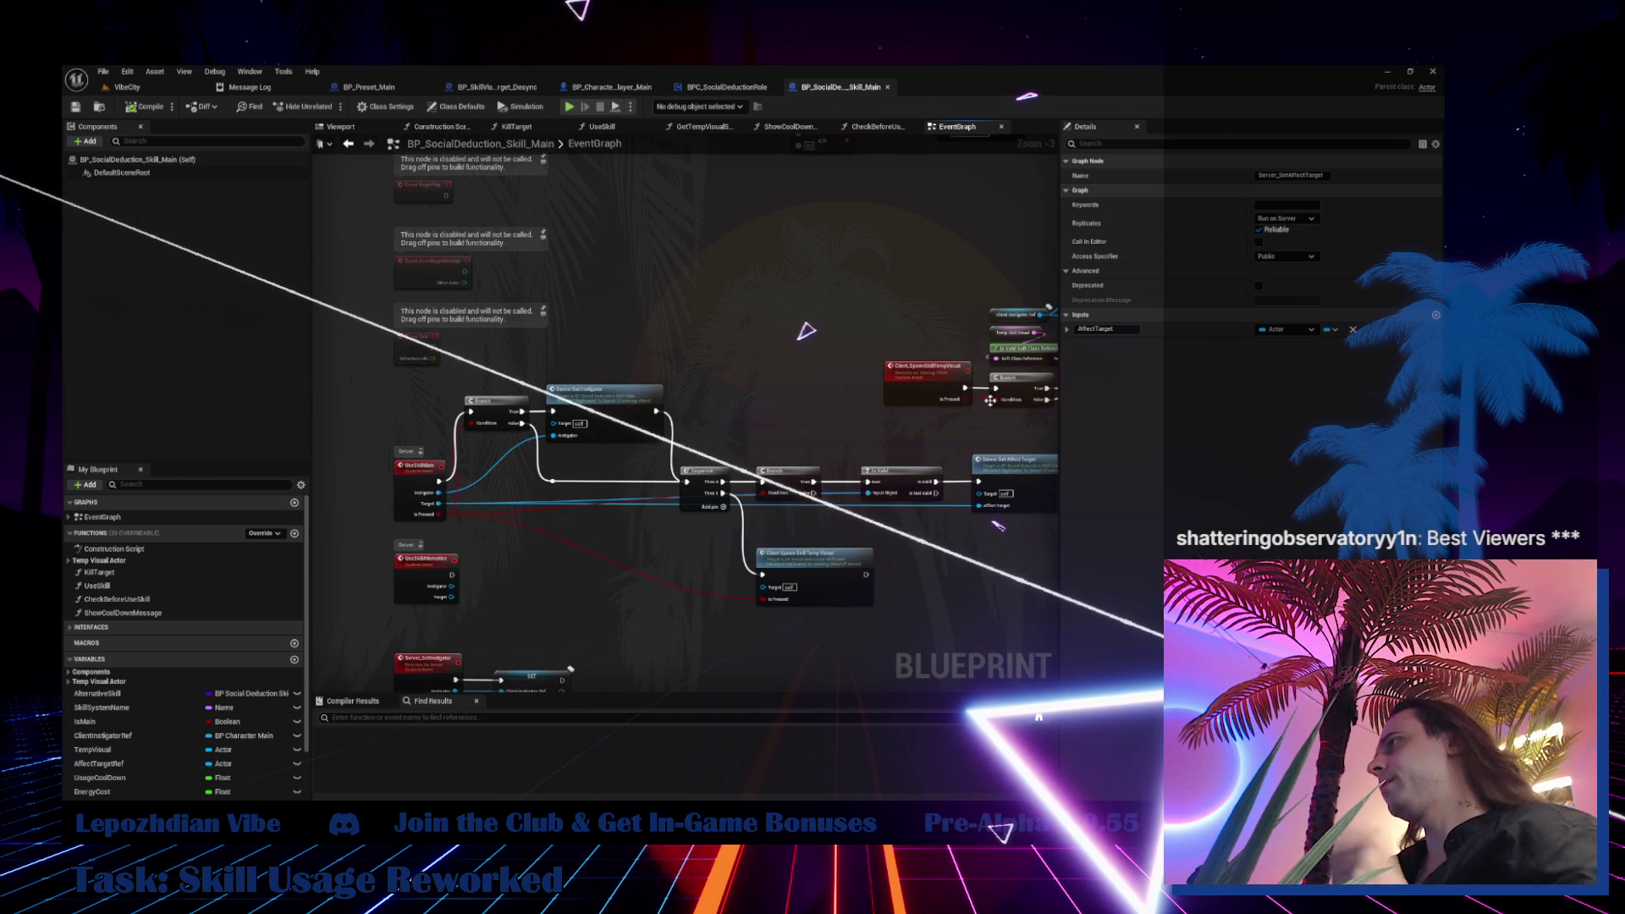
pyautogui.scroll(1, 1061, 402)
pyautogui.moveTo(1061, 401); pyautogui.dragTo(616, 353)
pyautogui.scroll(-2, 820, 333)
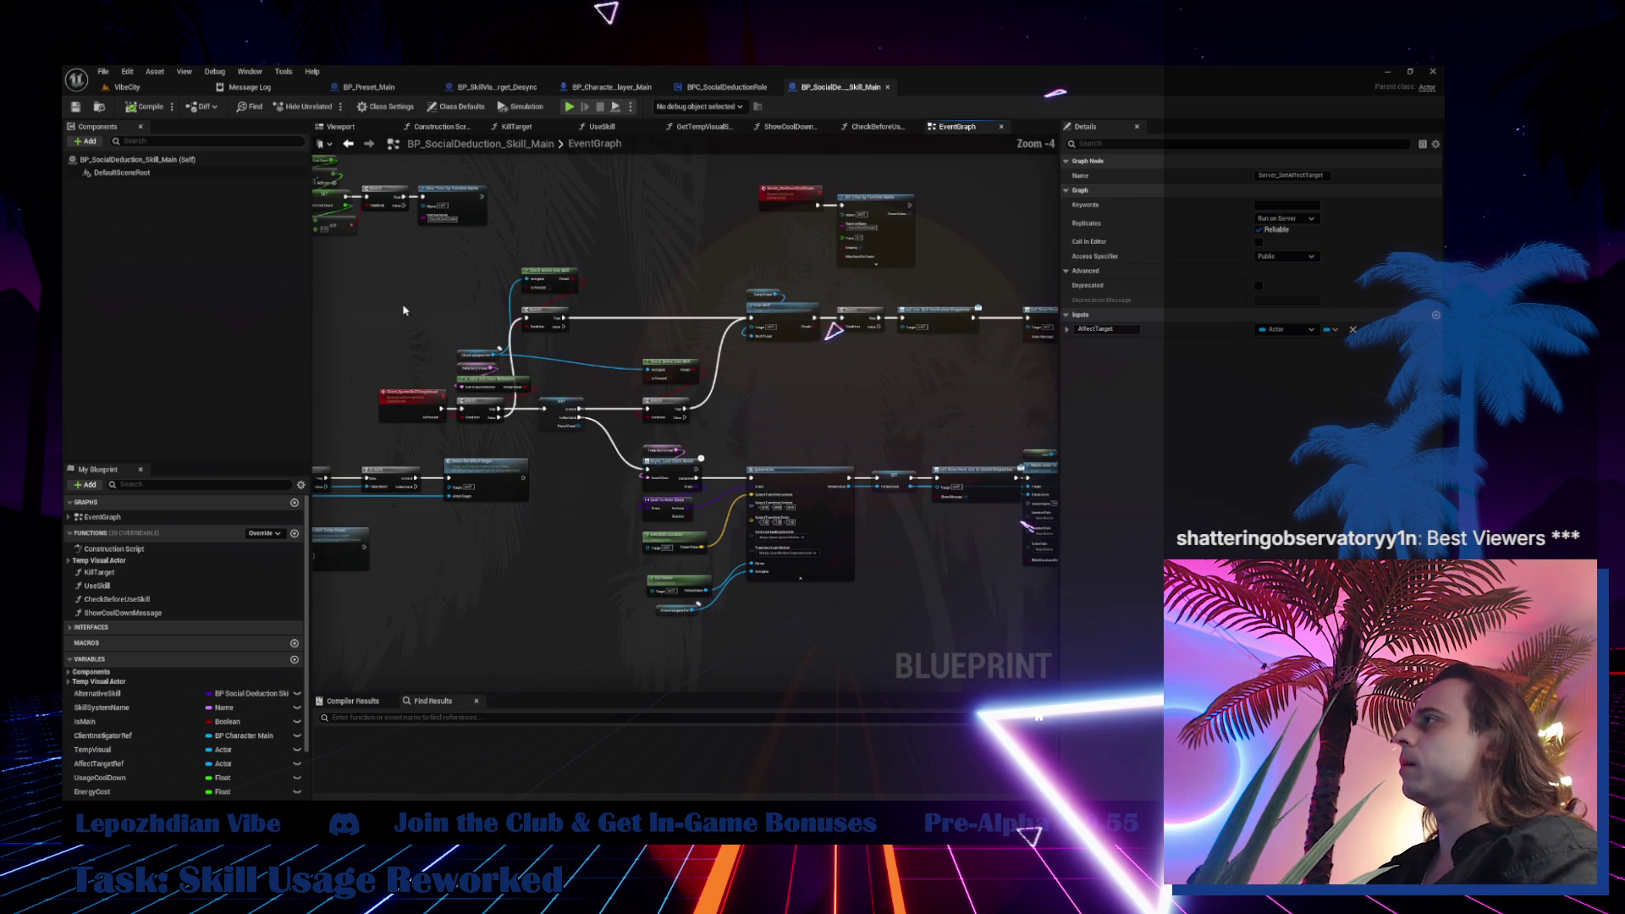
# Marquee-select the Client_SpawnSkillTempVisual node group and shift it left and down
pyautogui.moveTo(440, 288); pyautogui.dragTo(700, 427)
pyautogui.scroll(-2, 509, 234)
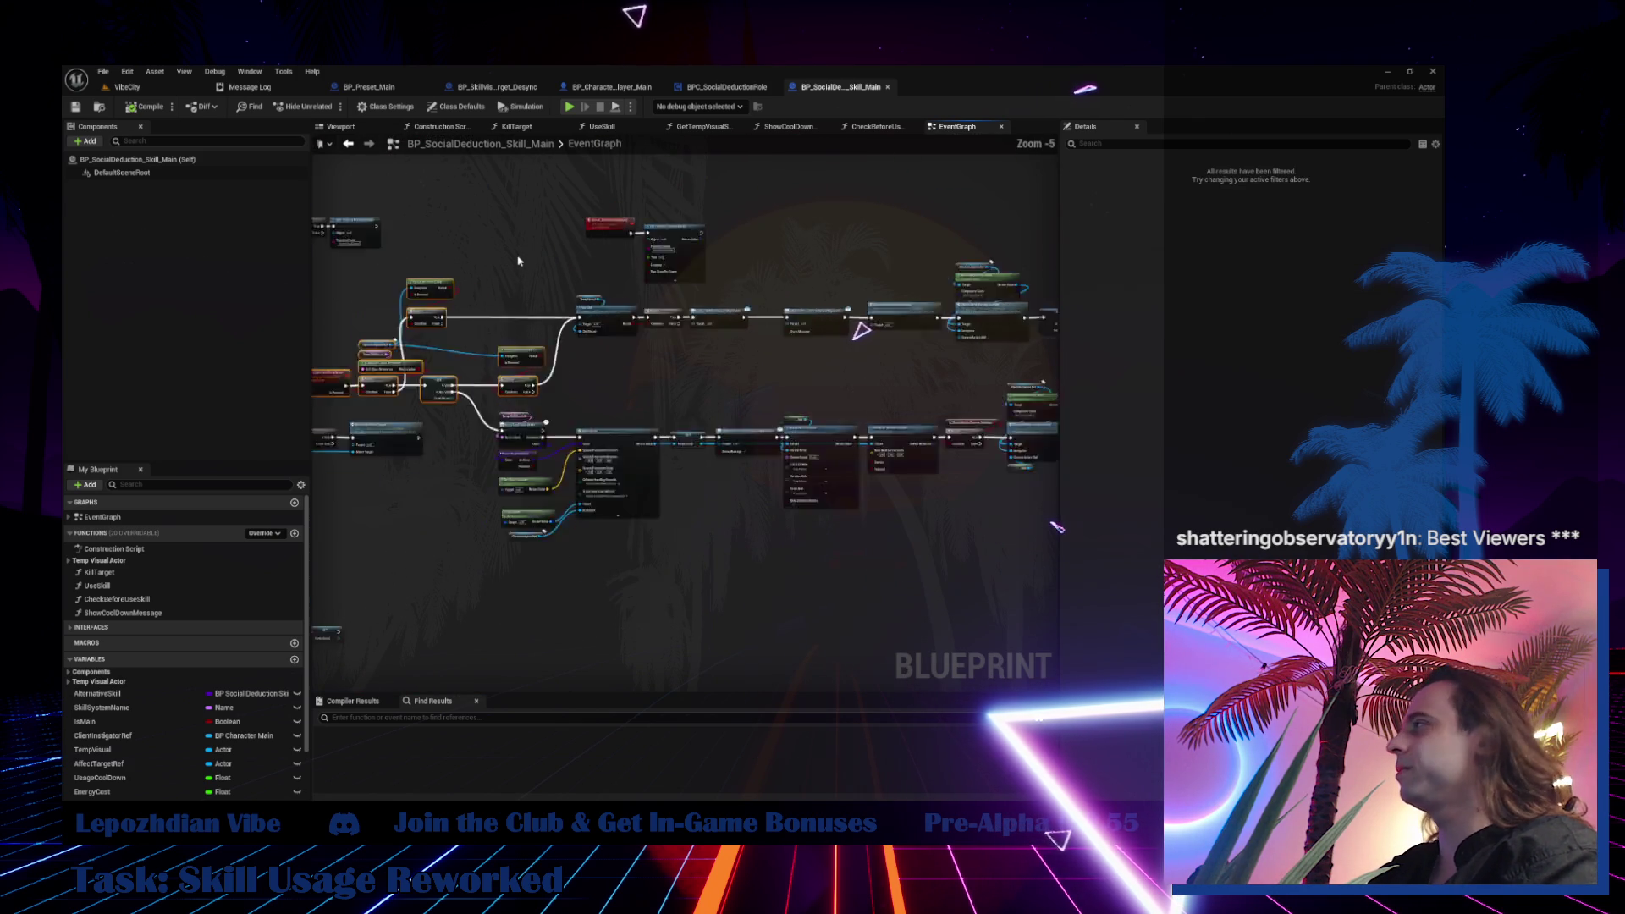
pyautogui.moveTo(508, 212); pyautogui.dragTo(955, 498)
pyautogui.scroll(3, 697, 447)
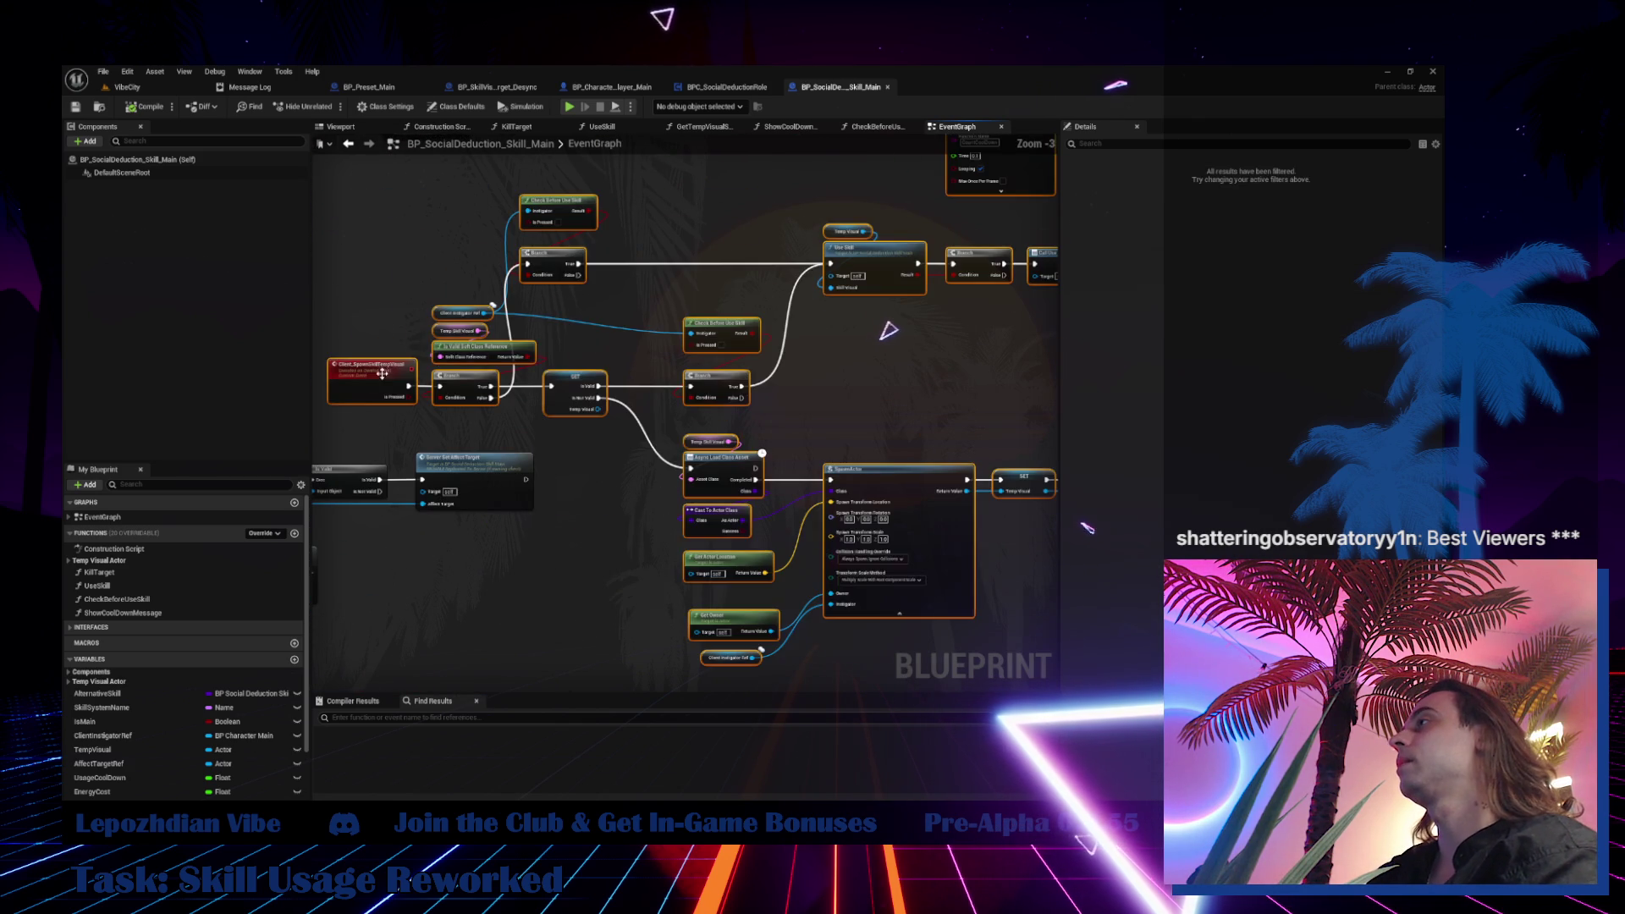
pyautogui.moveTo(698, 446); pyautogui.dragTo(646, 492)
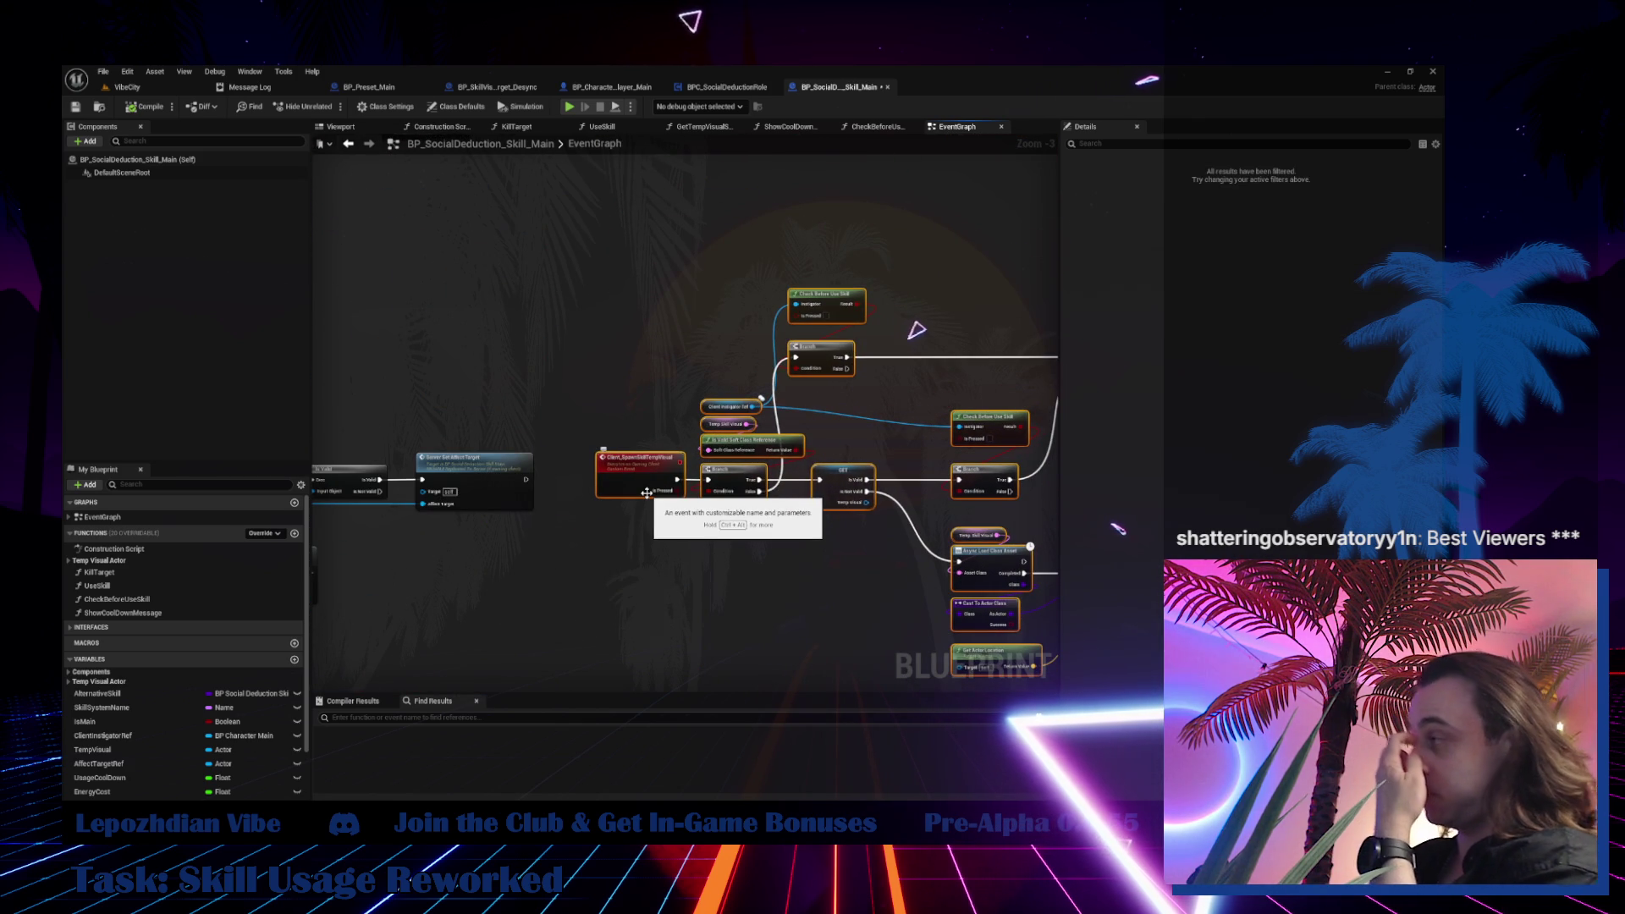
# Inspect the Use Skill, Branch, SpawnActor, timer and dispatcher nodes of the chain
pyautogui.scroll(2, 643, 491)
pyautogui.scroll(2, 627, 469)
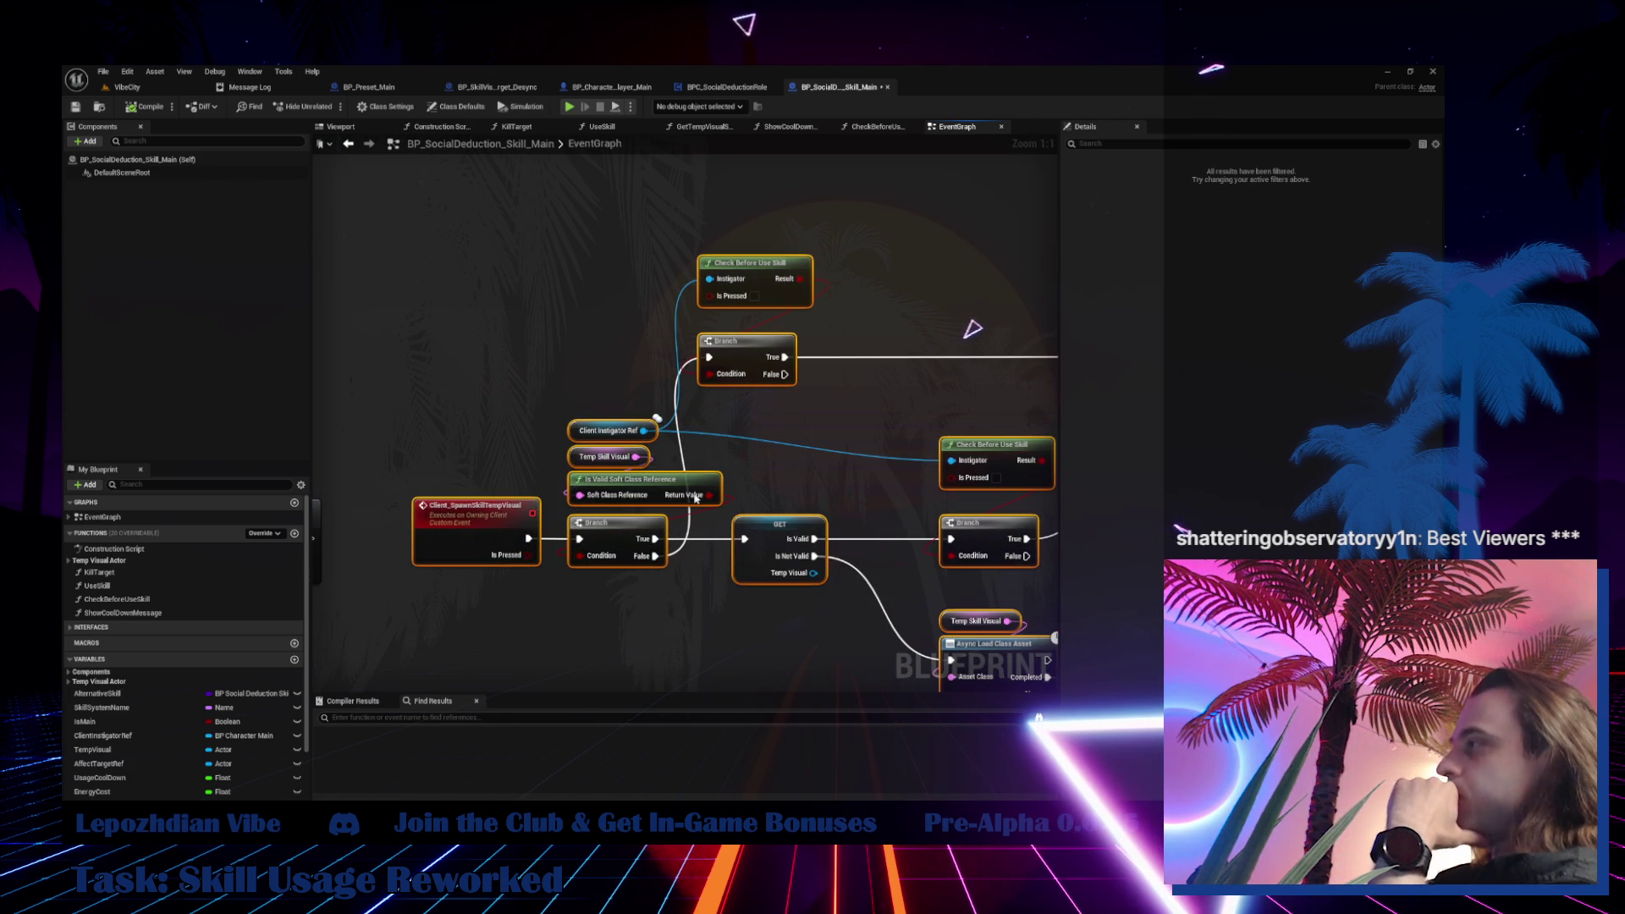
pyautogui.moveTo(725, 541); pyautogui.dragTo(364, 433)
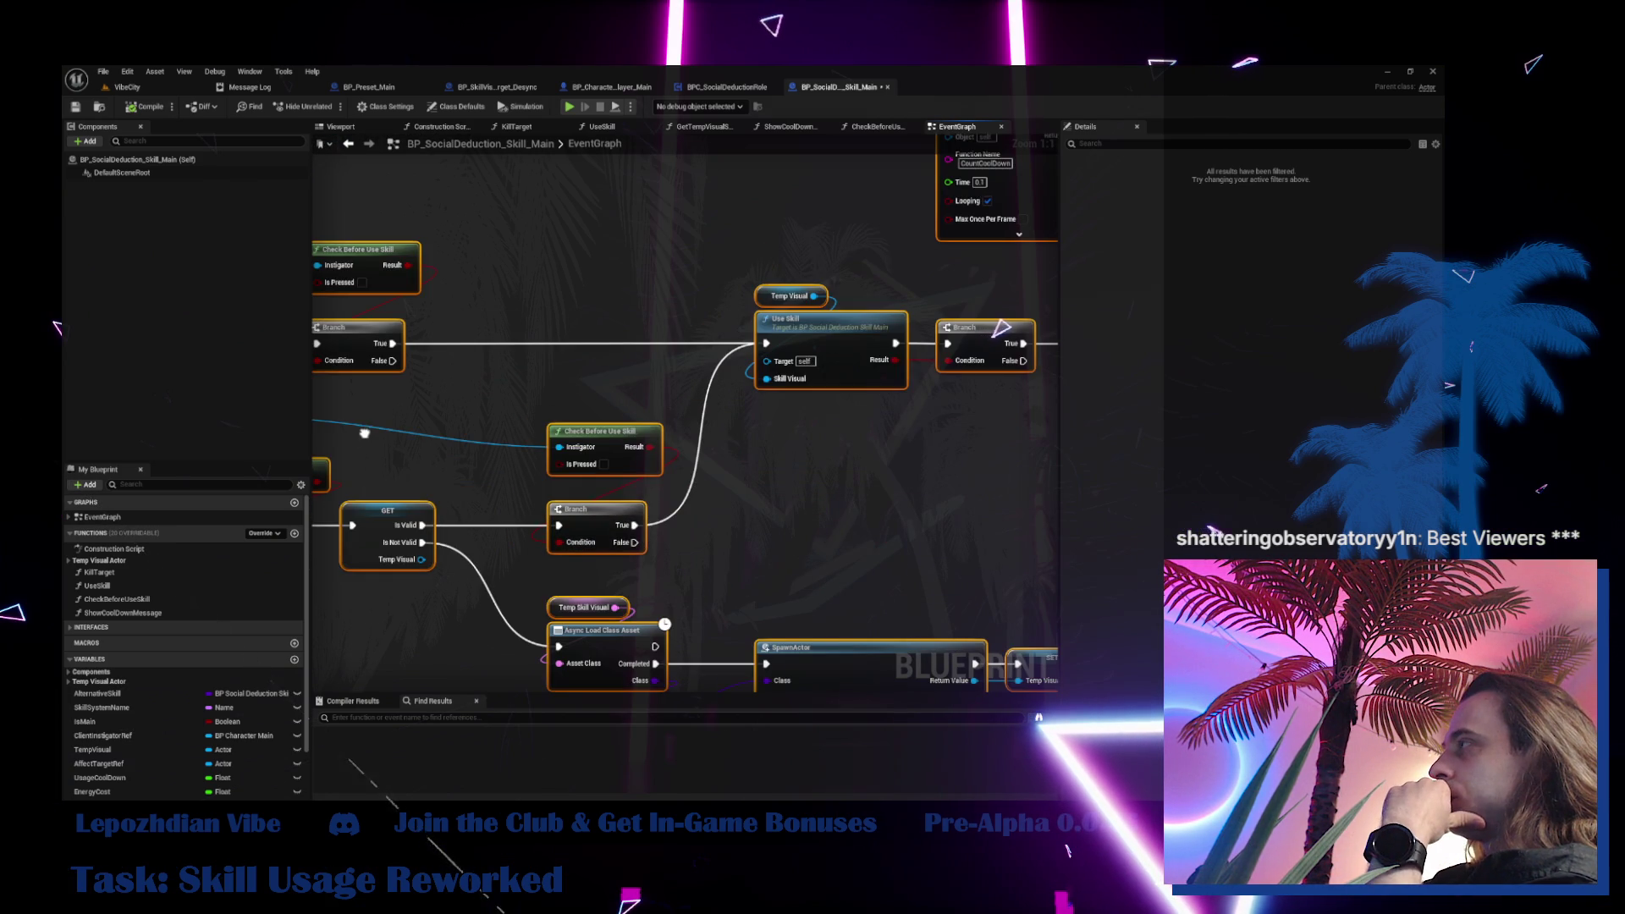
pyautogui.moveTo(846, 381)
pyautogui.mouseDown()
pyautogui.moveTo(321, 406)
pyautogui.moveTo(930, 406)
pyautogui.mouseUp()
pyautogui.moveTo(355, 407)
pyautogui.mouseDown()
pyautogui.moveTo(555, 407)
pyautogui.moveTo(352, 367)
pyautogui.moveTo(1015, 385)
pyautogui.moveTo(999, 250)
pyautogui.moveTo(908, 250)
pyautogui.moveTo(891, 397)
pyautogui.moveTo(703, 394)
pyautogui.moveTo(1174, 315)
pyautogui.moveTo(1058, 319)
pyautogui.mouseUp()
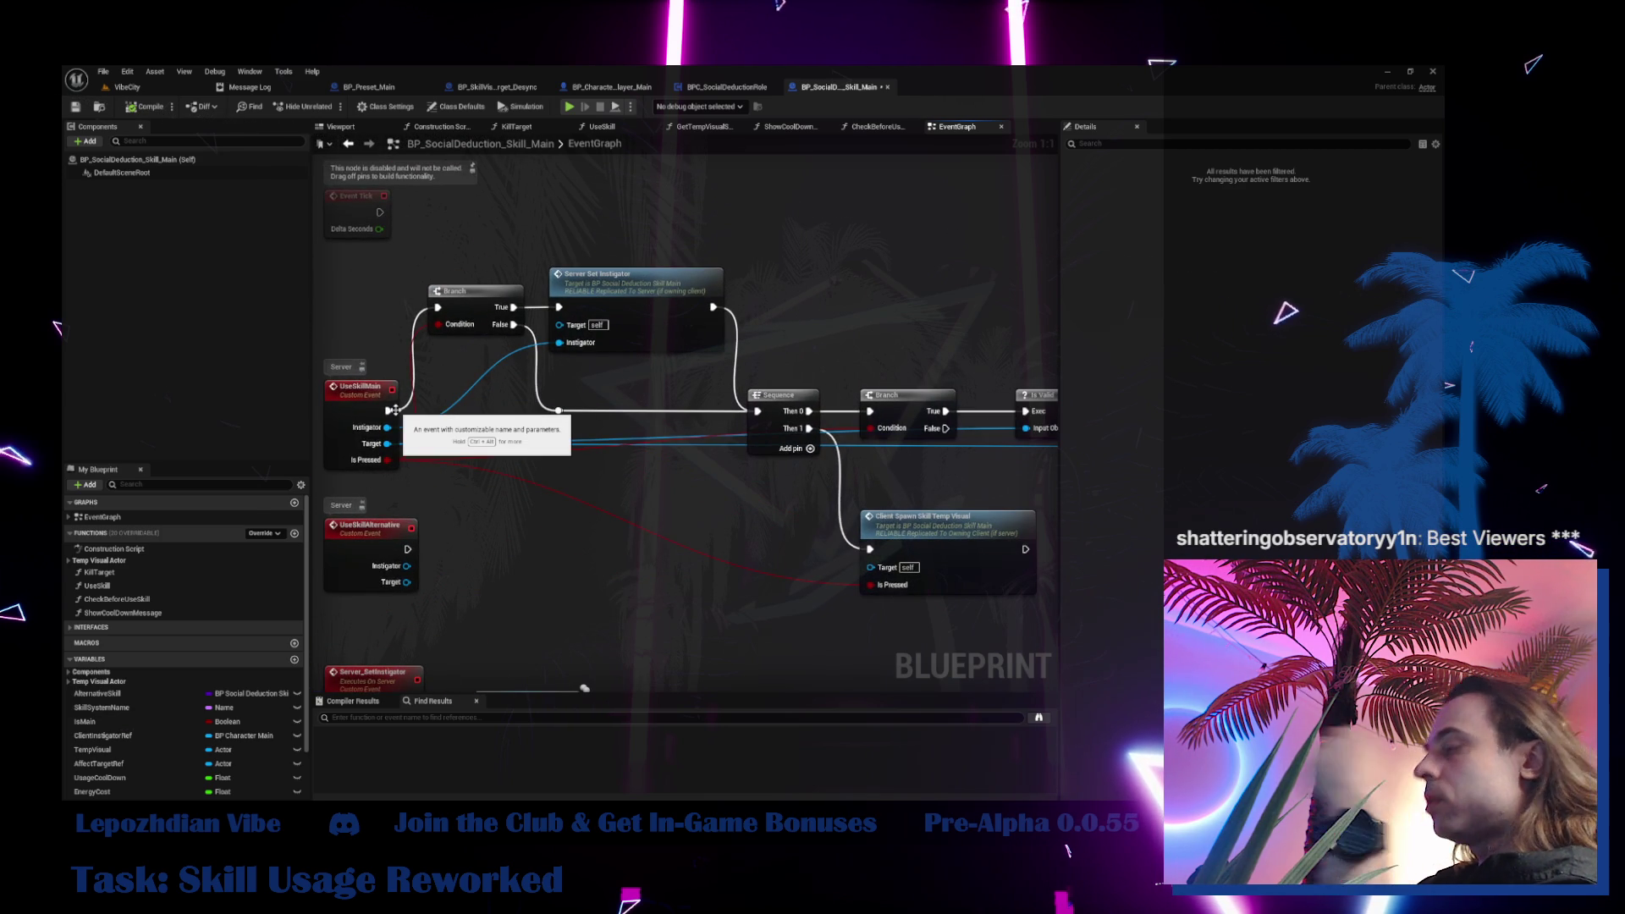
# Inspect the Use Skill node's inputs and outputs, then bring the Sequence and Branch chain into view
pyautogui.moveTo(575, 441)
pyautogui.mouseDown()
pyautogui.moveTo(350, 452)
pyautogui.moveTo(368, 467)
pyautogui.mouseUp()
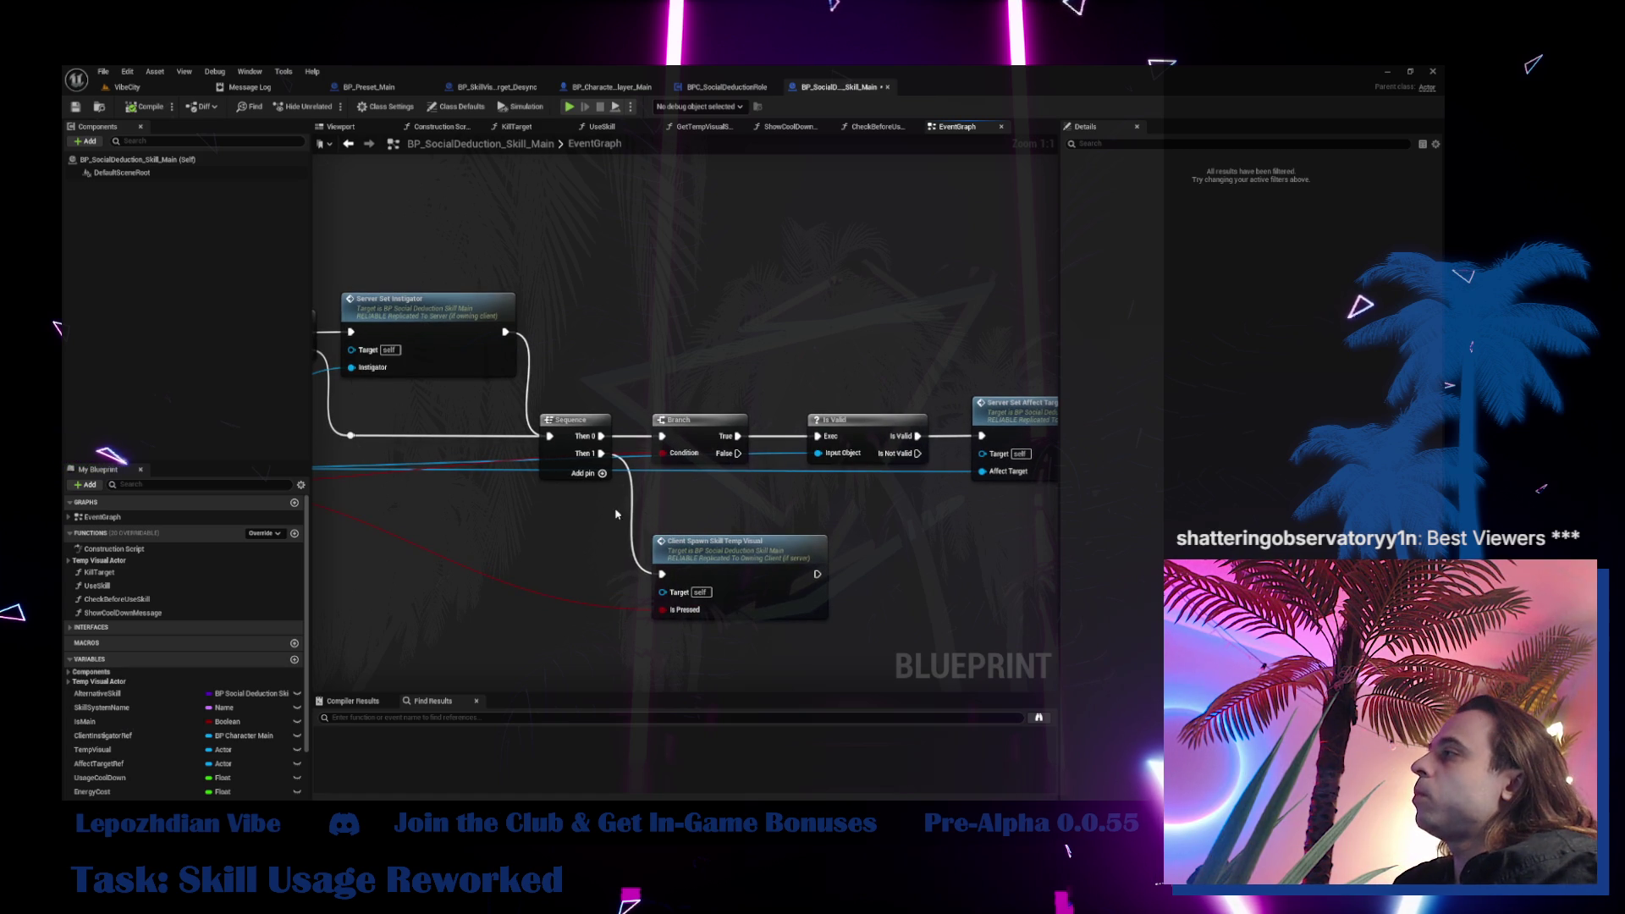
pyautogui.moveTo(617, 514); pyautogui.dragTo(330, 38)
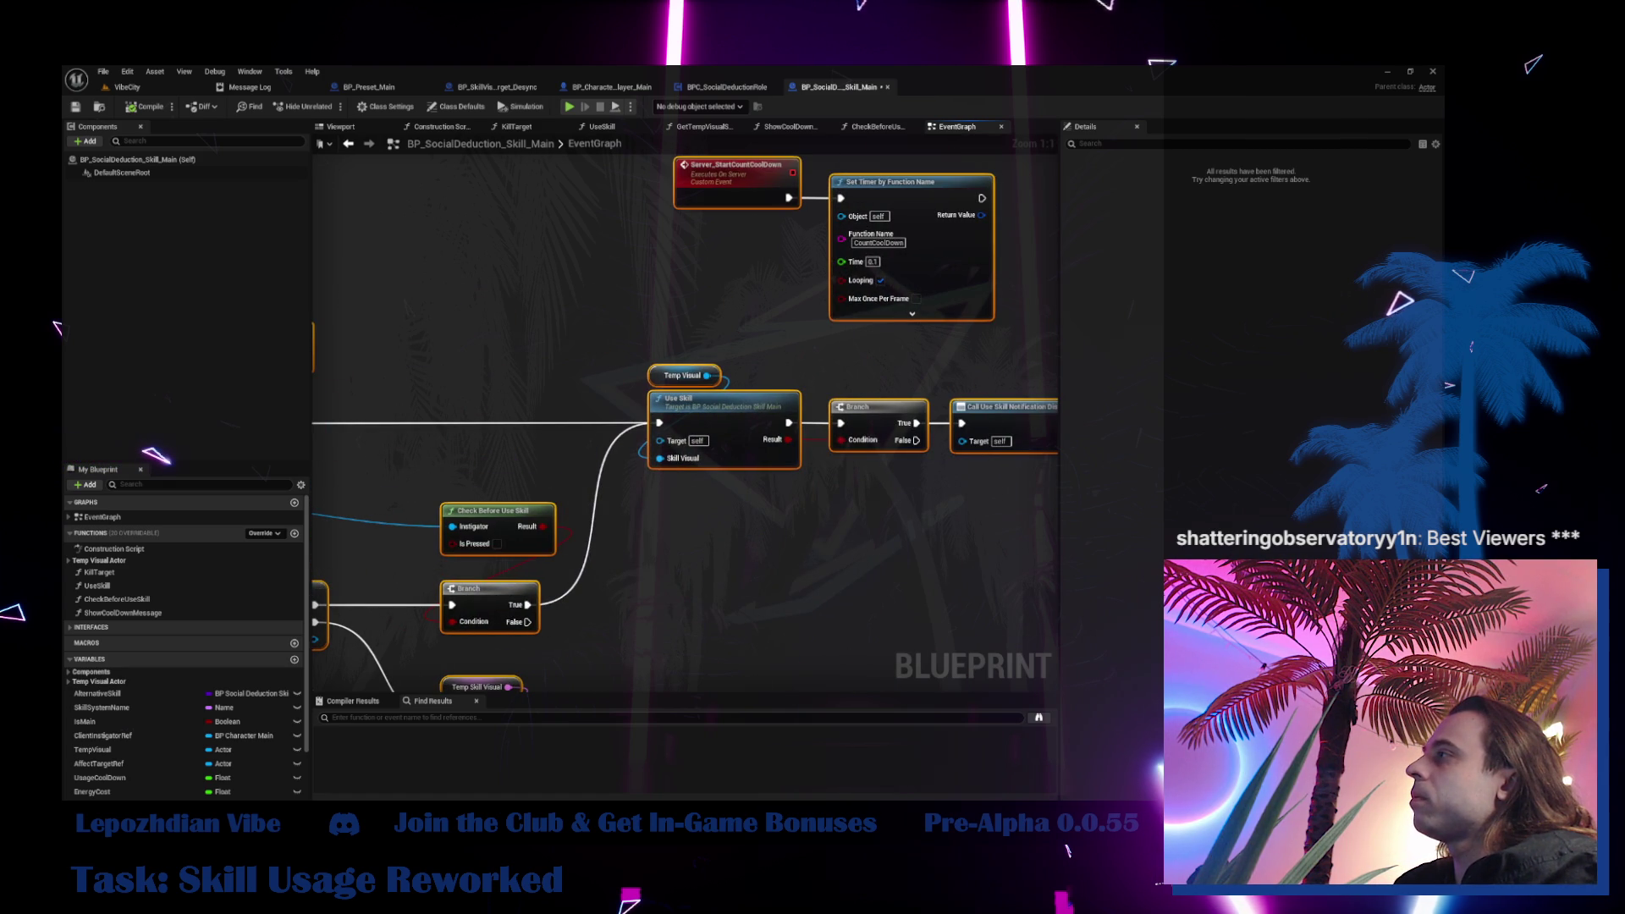
pyautogui.scroll(-3, 809, 597)
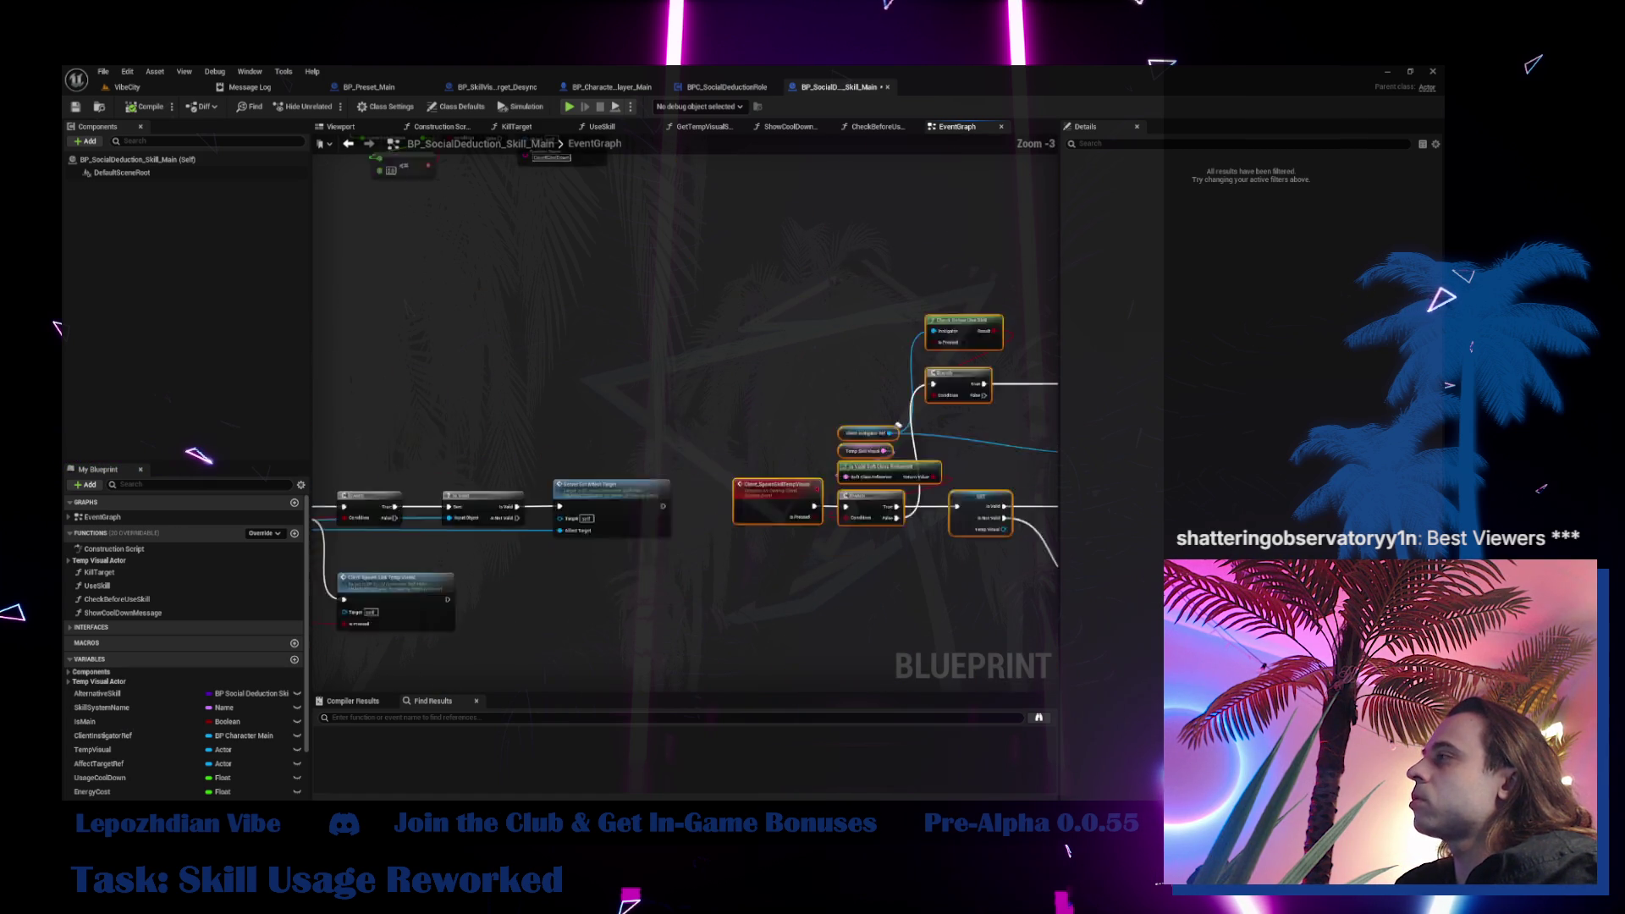
pyautogui.press('Home')
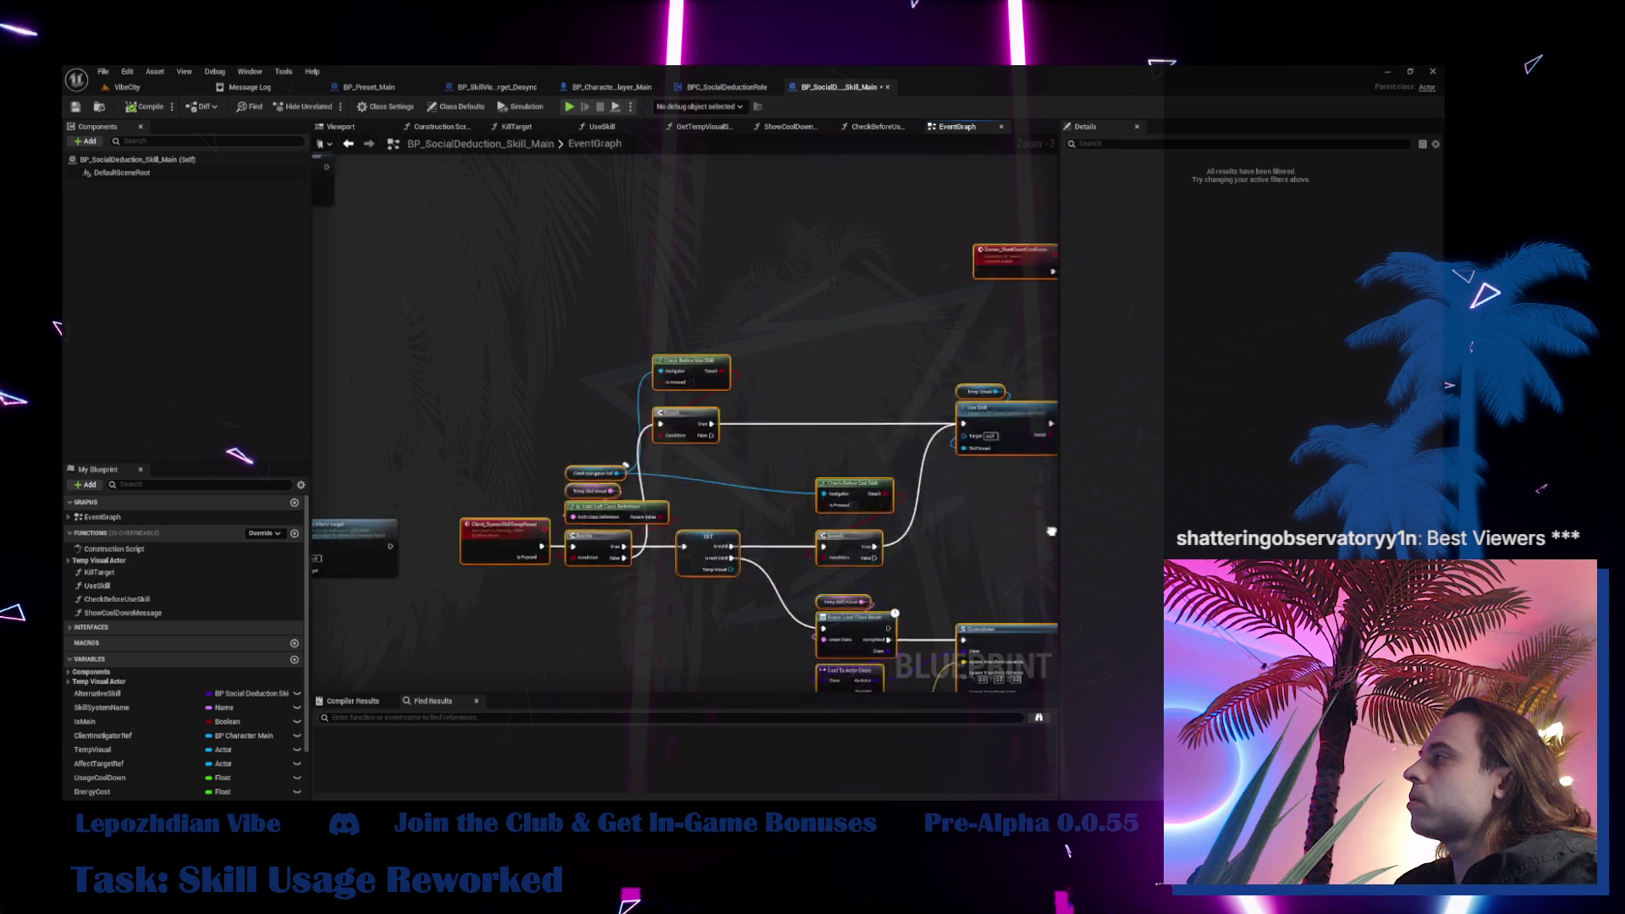
pyautogui.click(658, 417)
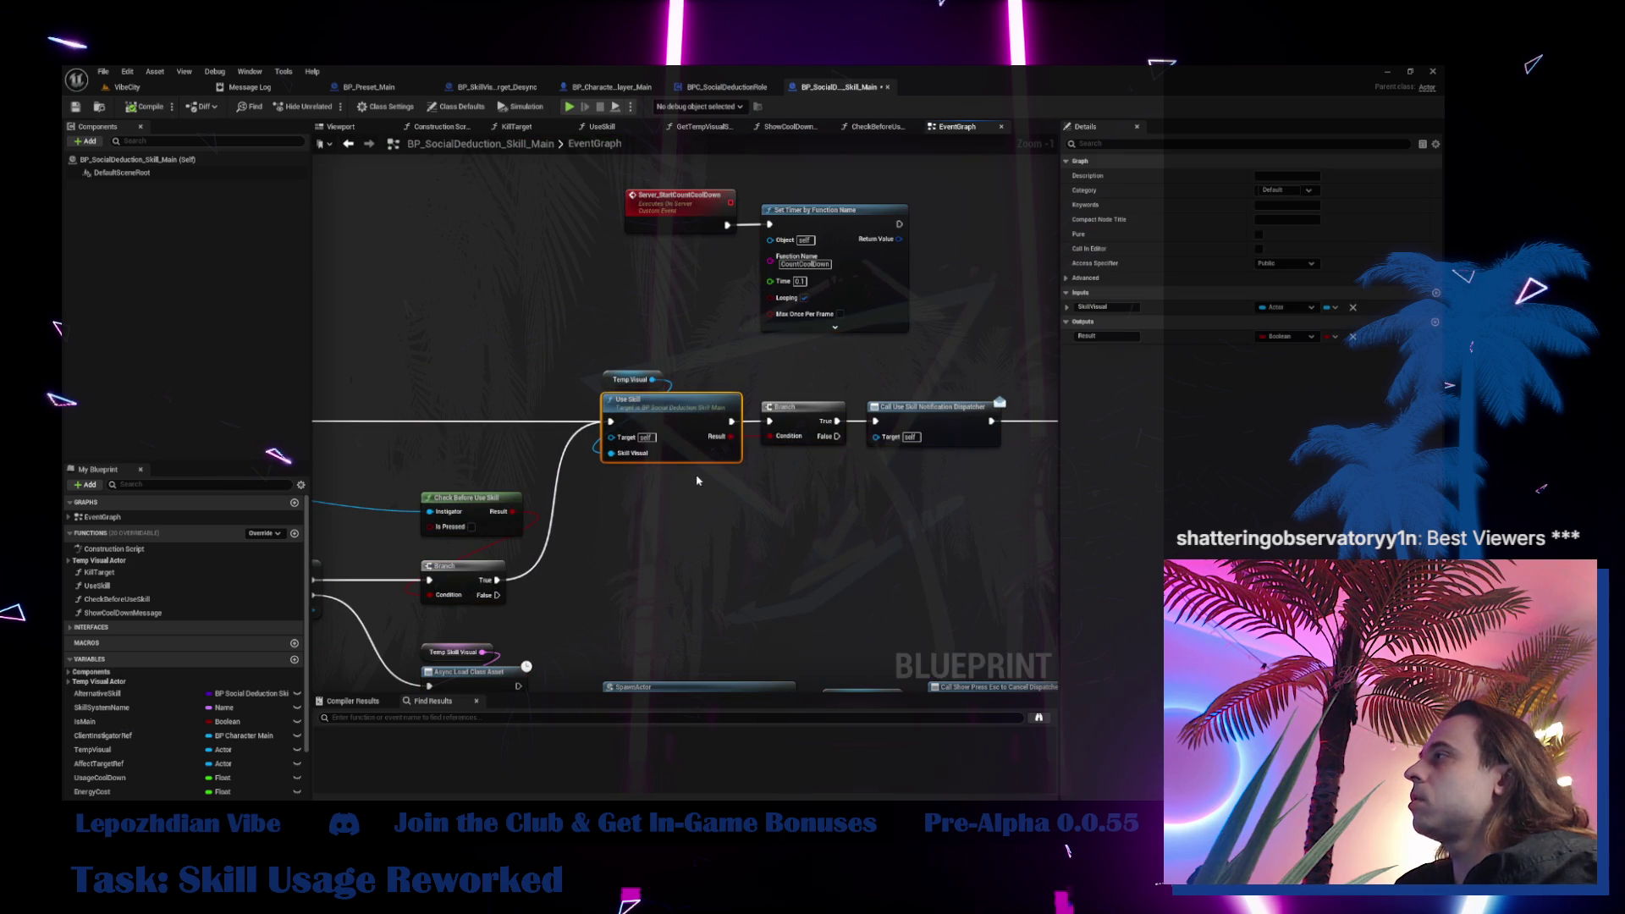
pyautogui.moveTo(658, 417); pyautogui.dragTo(356, 474)
pyautogui.moveTo(643, 508)
pyautogui.mouseDown()
pyautogui.moveTo(947, 501)
pyautogui.moveTo(372, 649)
pyautogui.moveTo(399, 650)
pyautogui.mouseUp()
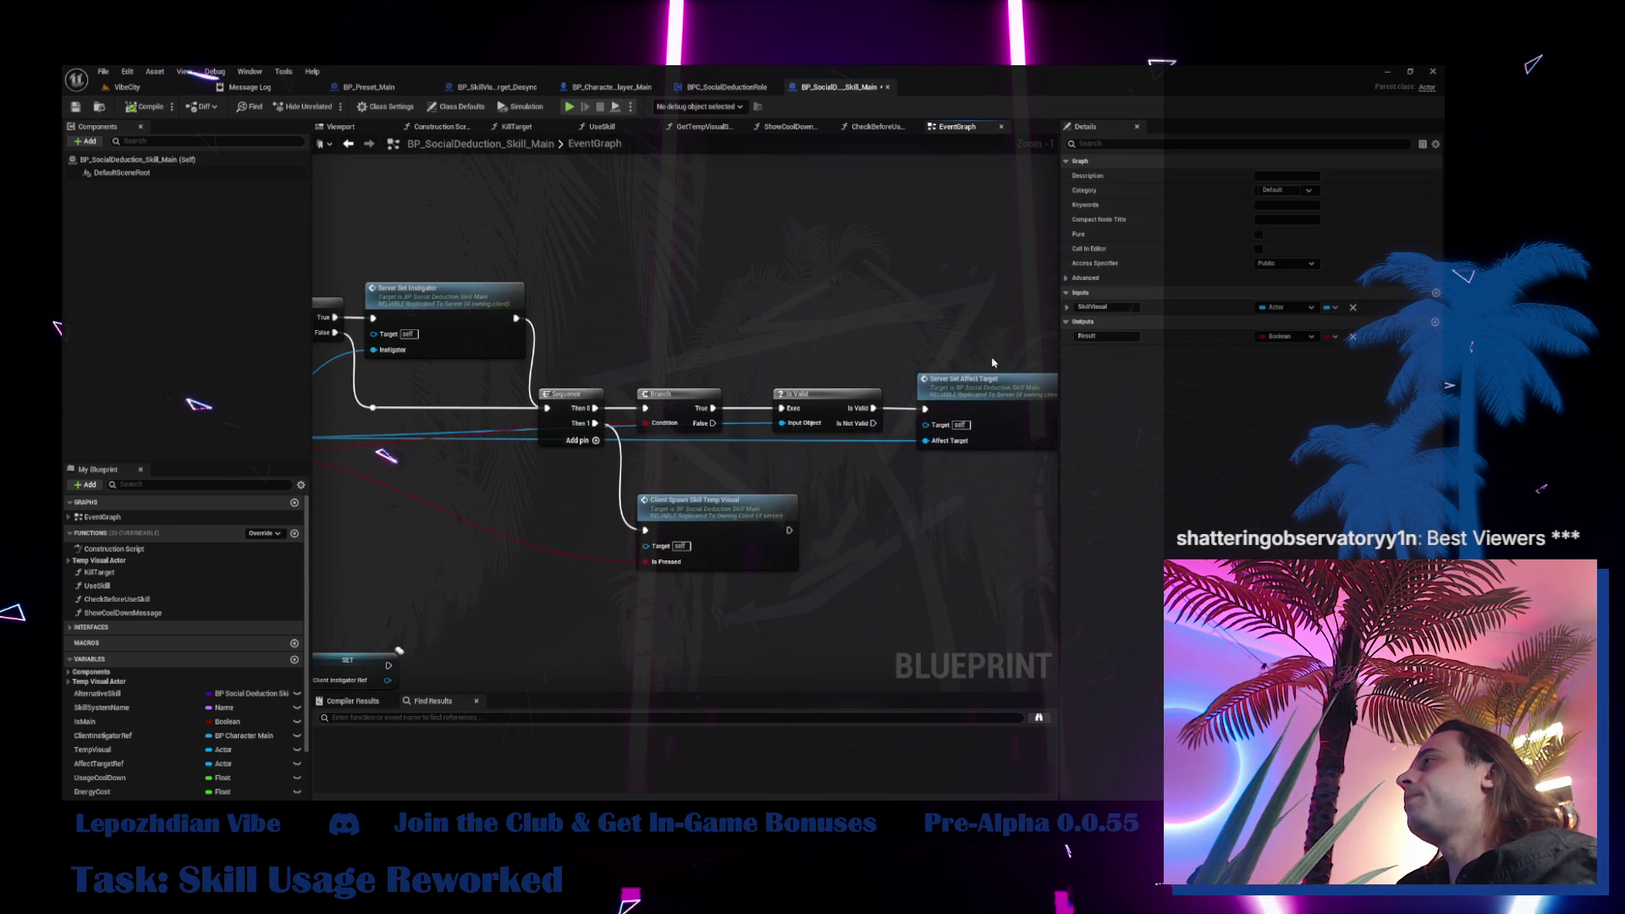
# Break the Then 1 wire to Client Spawn Skill Temp Visual and reroute the Sequence's inputs into the Branch
pyautogui.keyDown('alt'); pyautogui.click(595, 423); pyautogui.keyUp('alt')
pyautogui.moveTo(558, 523); pyautogui.dragTo(731, 531)
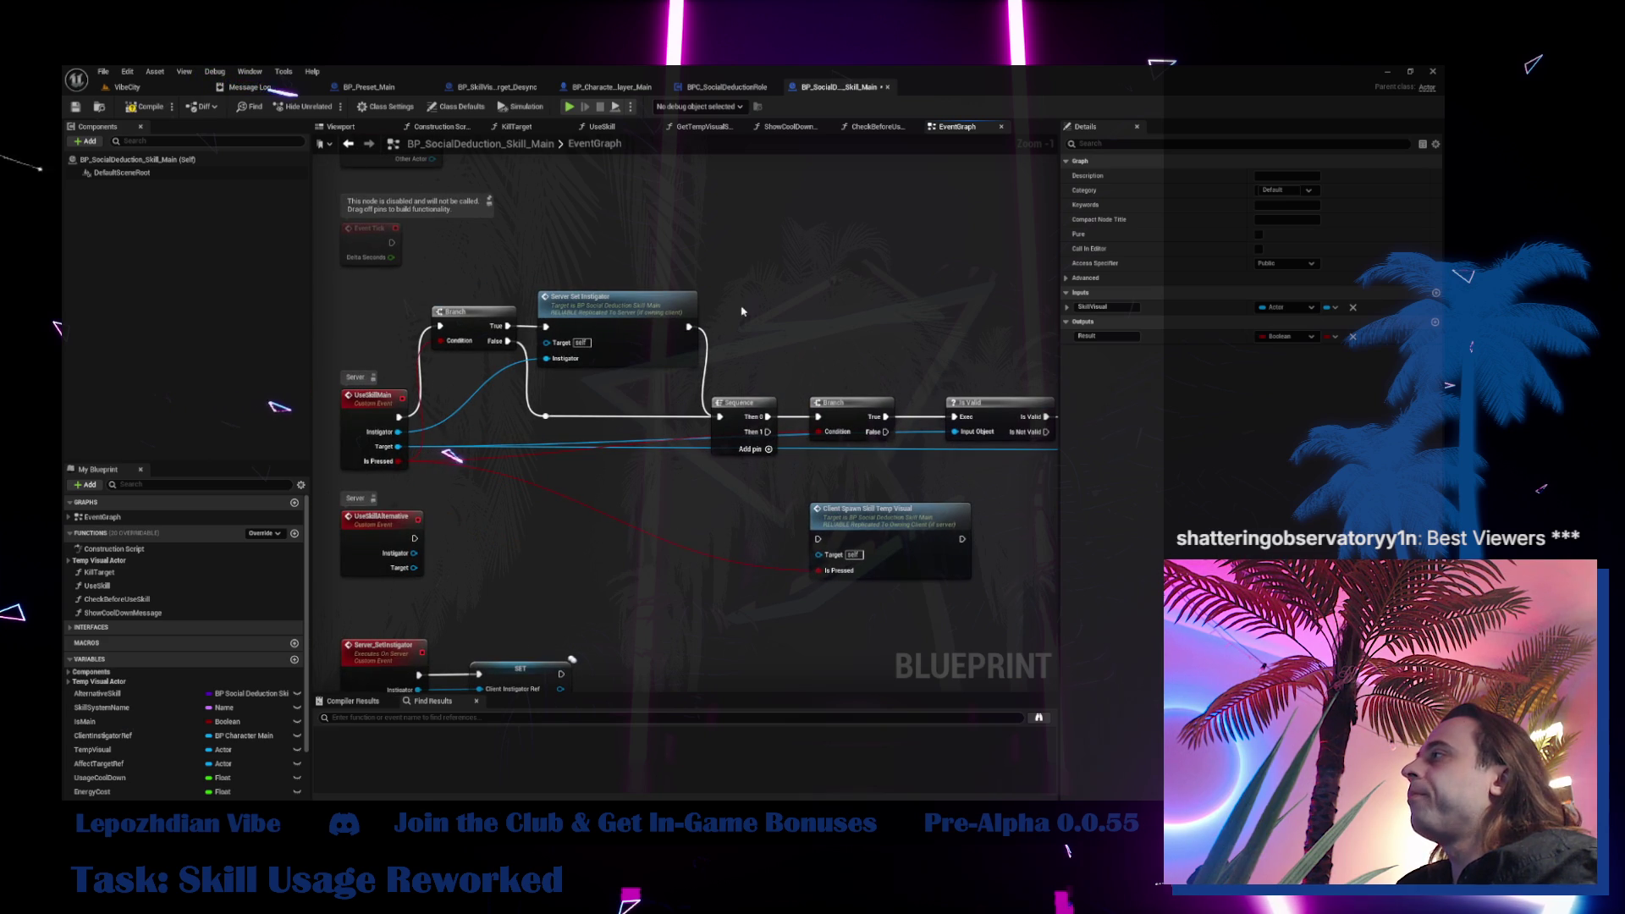
pyautogui.moveTo(741, 312); pyautogui.dragTo(658, 340)
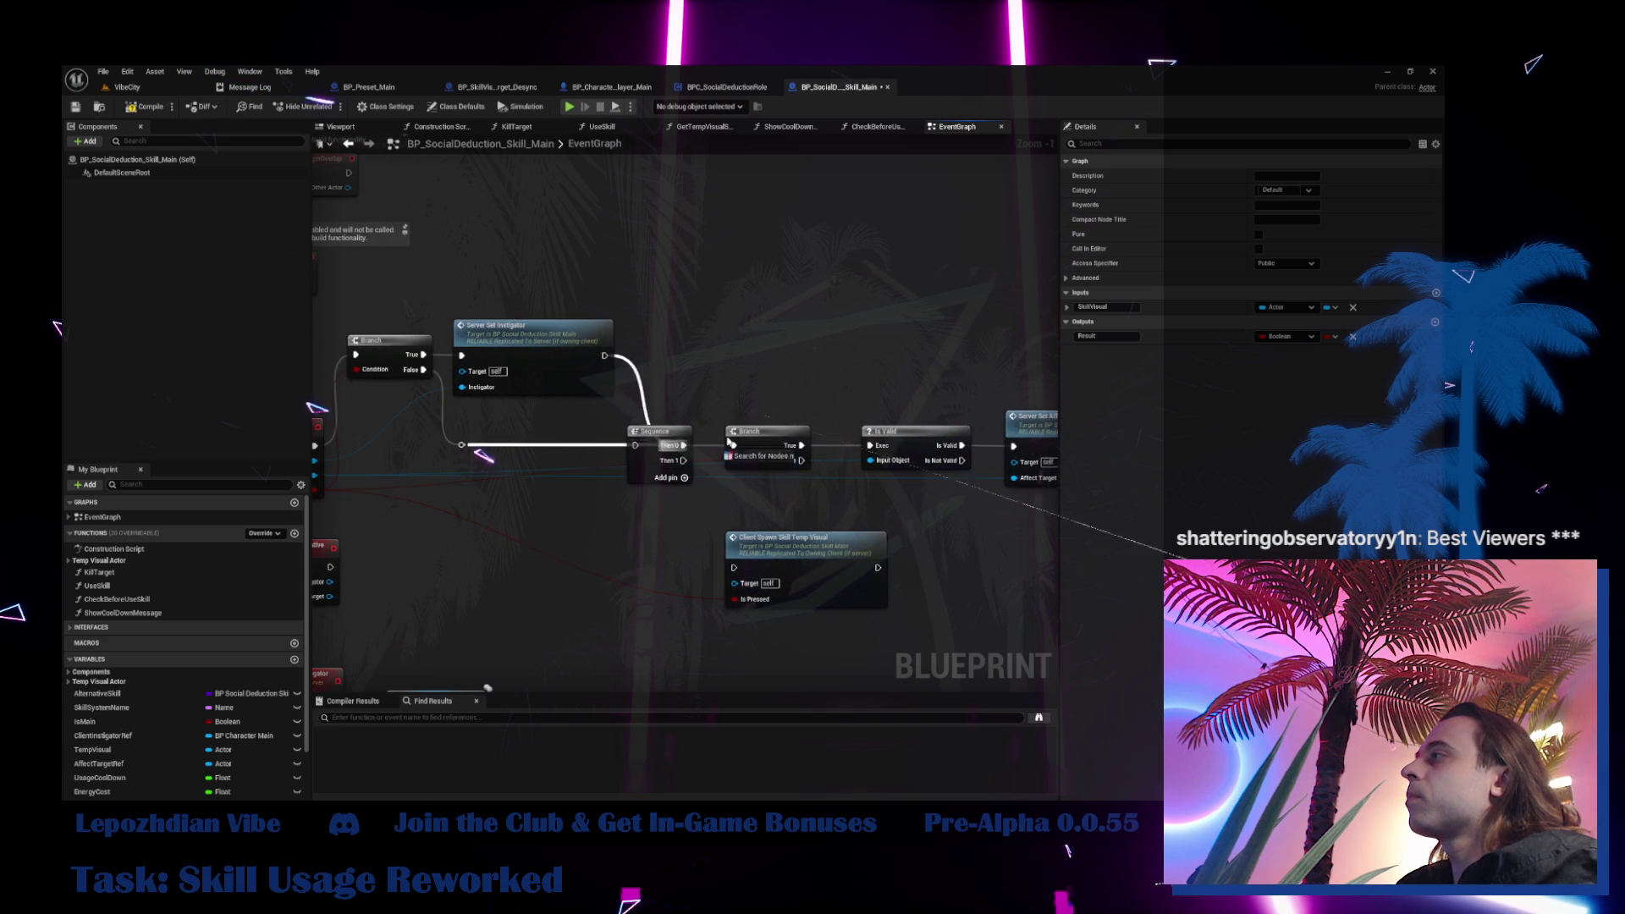
pyautogui.moveTo(635, 444)
pyautogui.mouseDown()
pyautogui.moveTo(731, 444)
pyautogui.moveTo(617, 477)
pyautogui.moveTo(690, 526)
pyautogui.mouseUp()
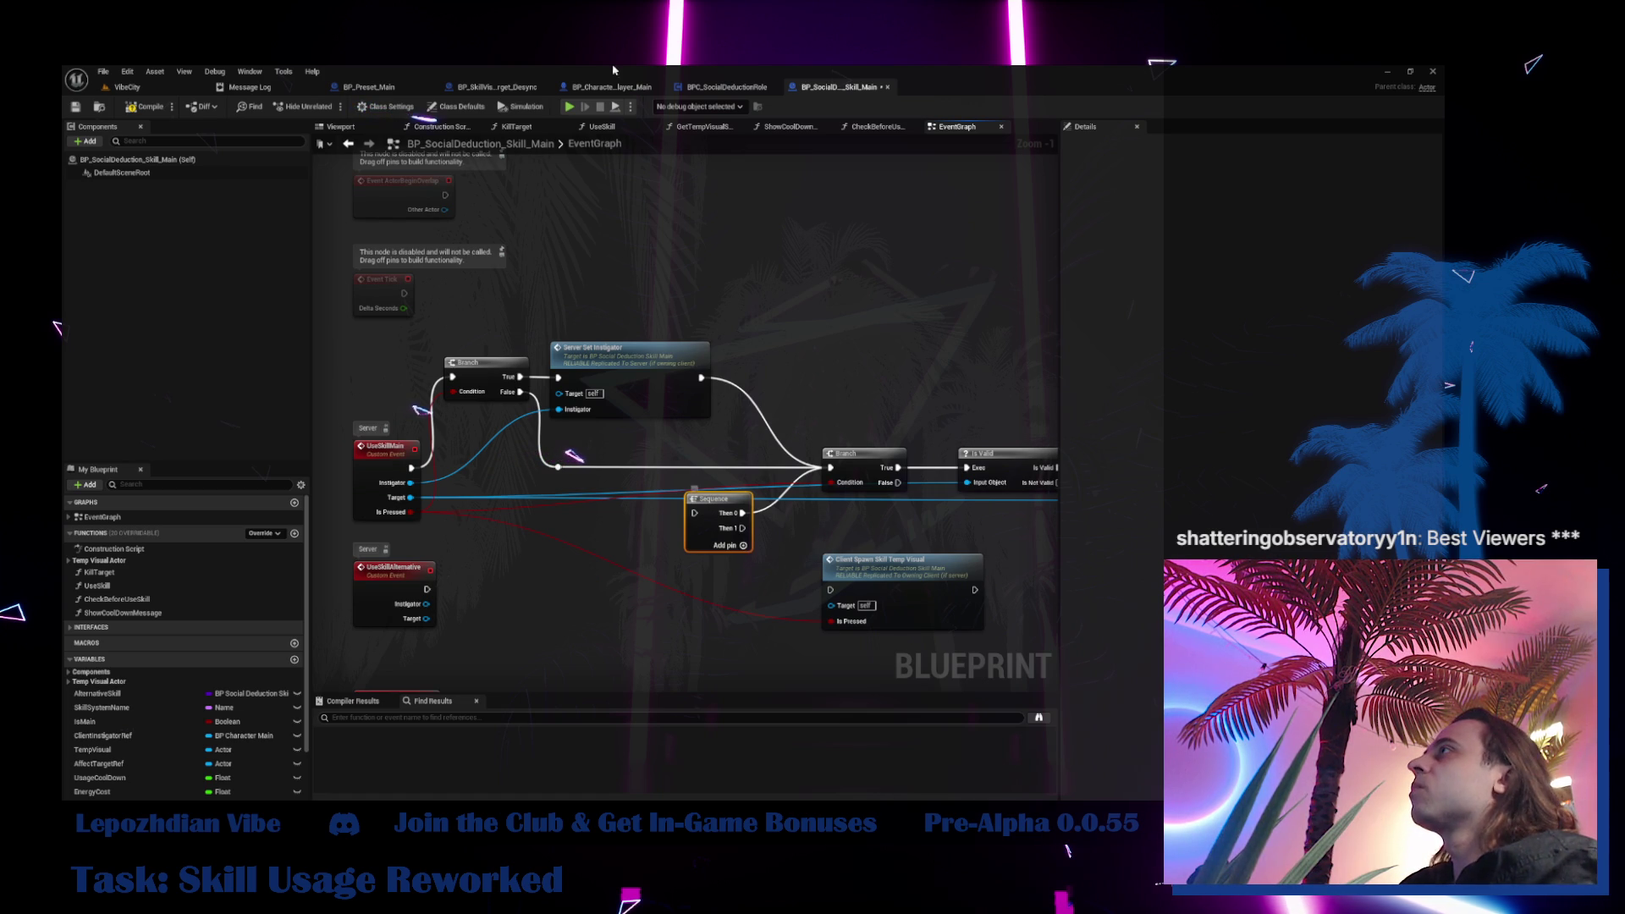
# Open BP_SkillVisualTarget_Desync, check its 3D preview, and return to its BeginPlay timer nodes
pyautogui.click(499, 87)
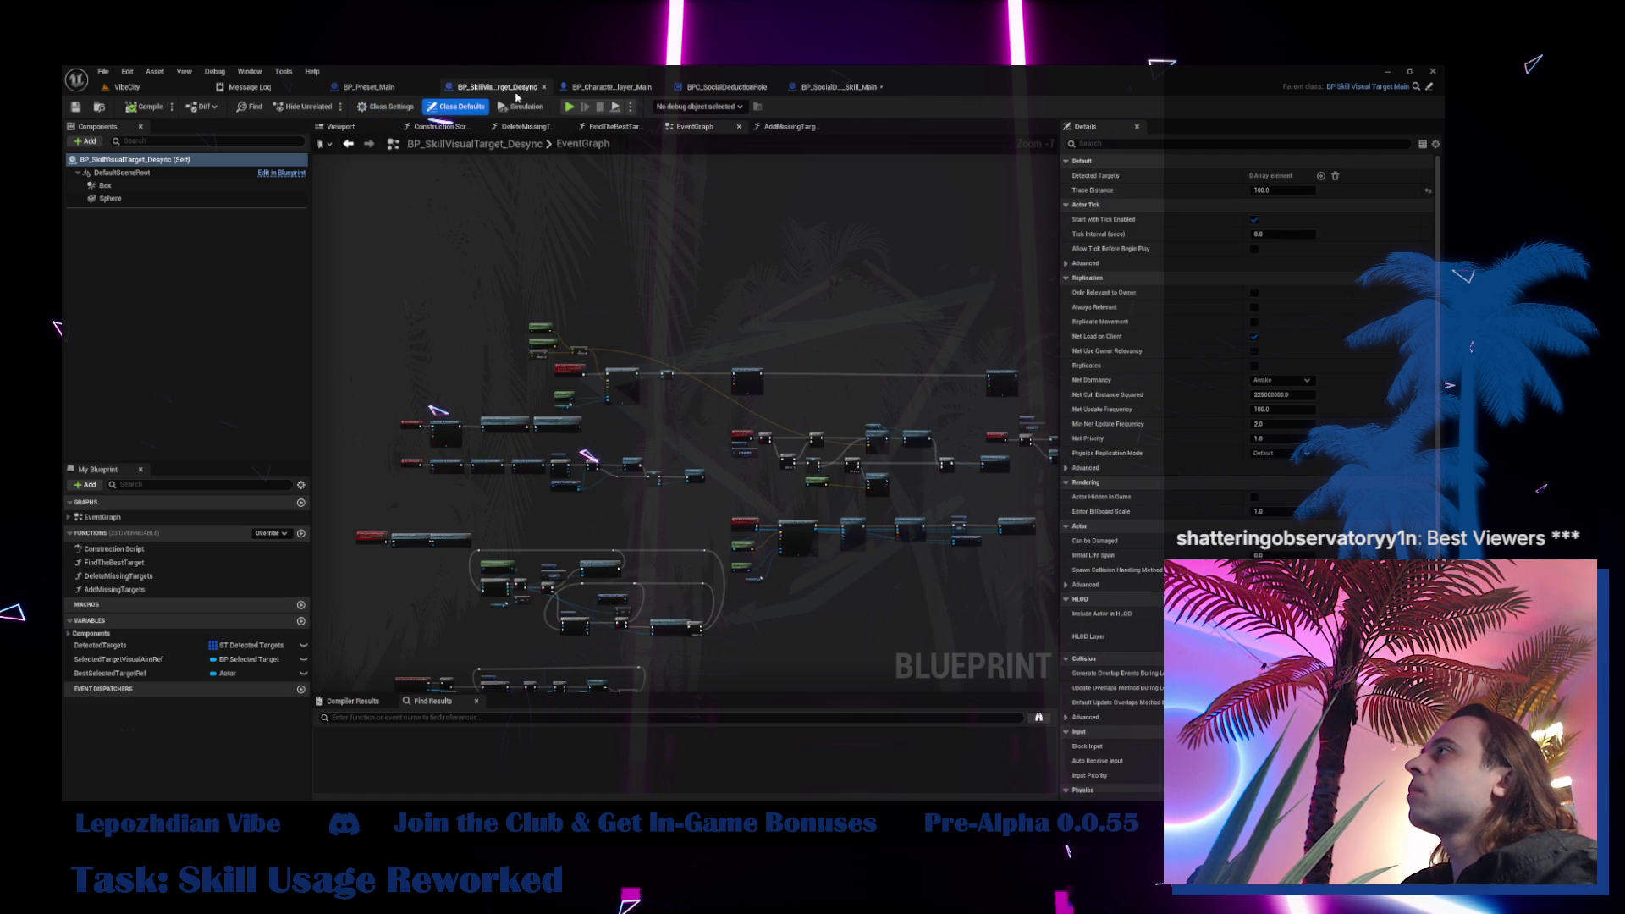
pyautogui.click(342, 128)
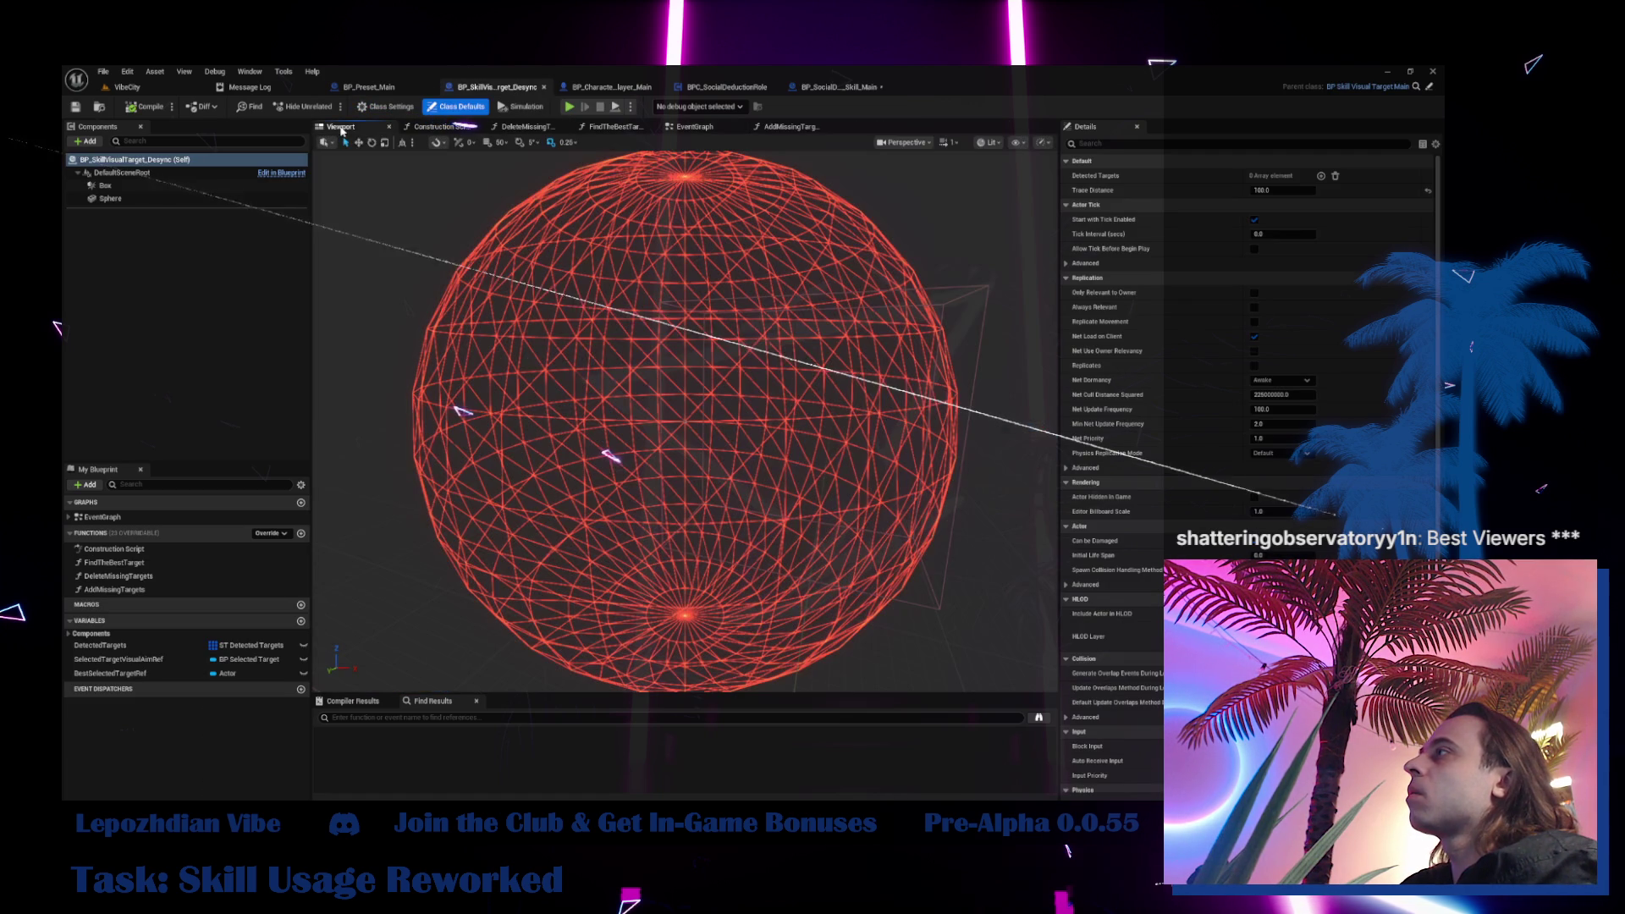
pyautogui.click(696, 129)
pyautogui.scroll(4, 448, 515)
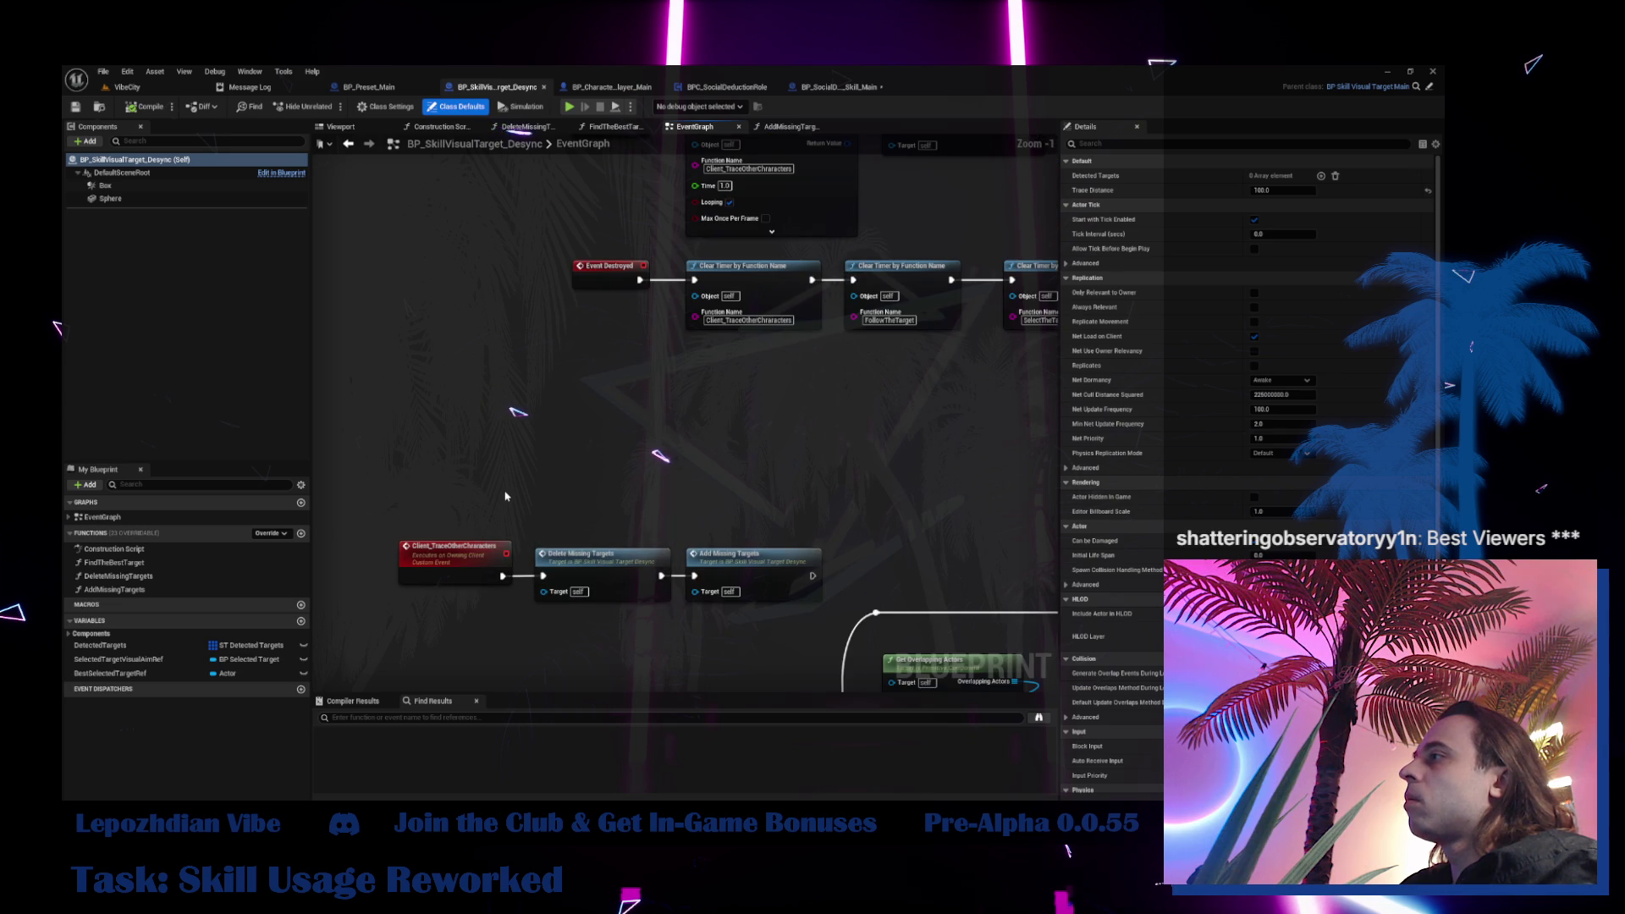
pyautogui.moveTo(506, 497); pyautogui.dragTo(324, 832)
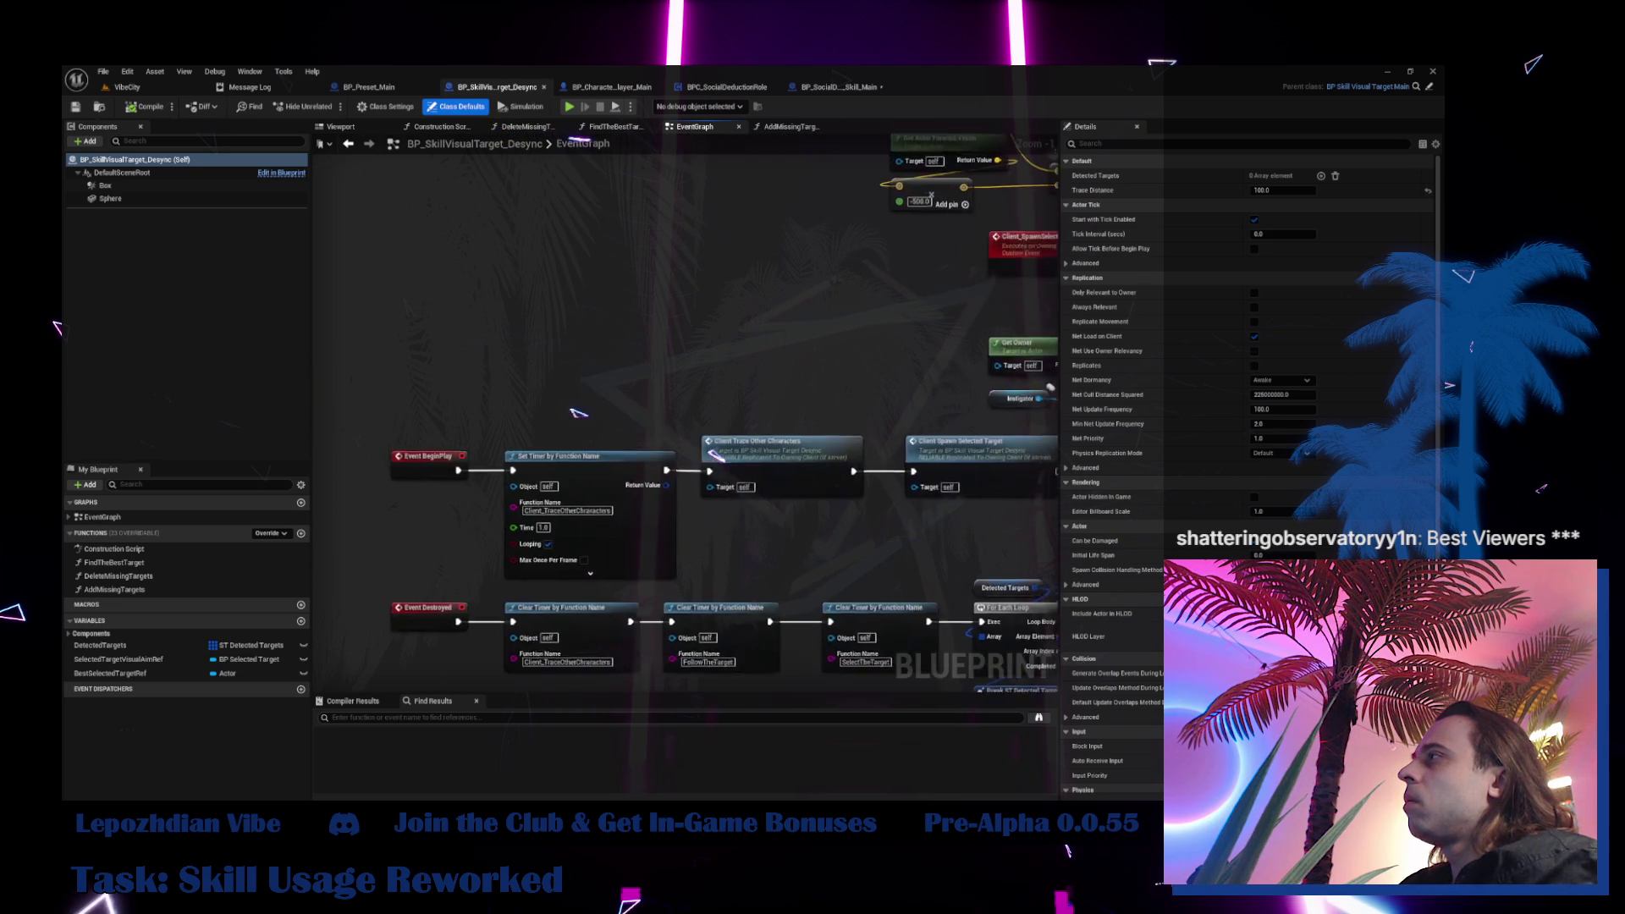
pyautogui.scroll(-3, 423, 647)
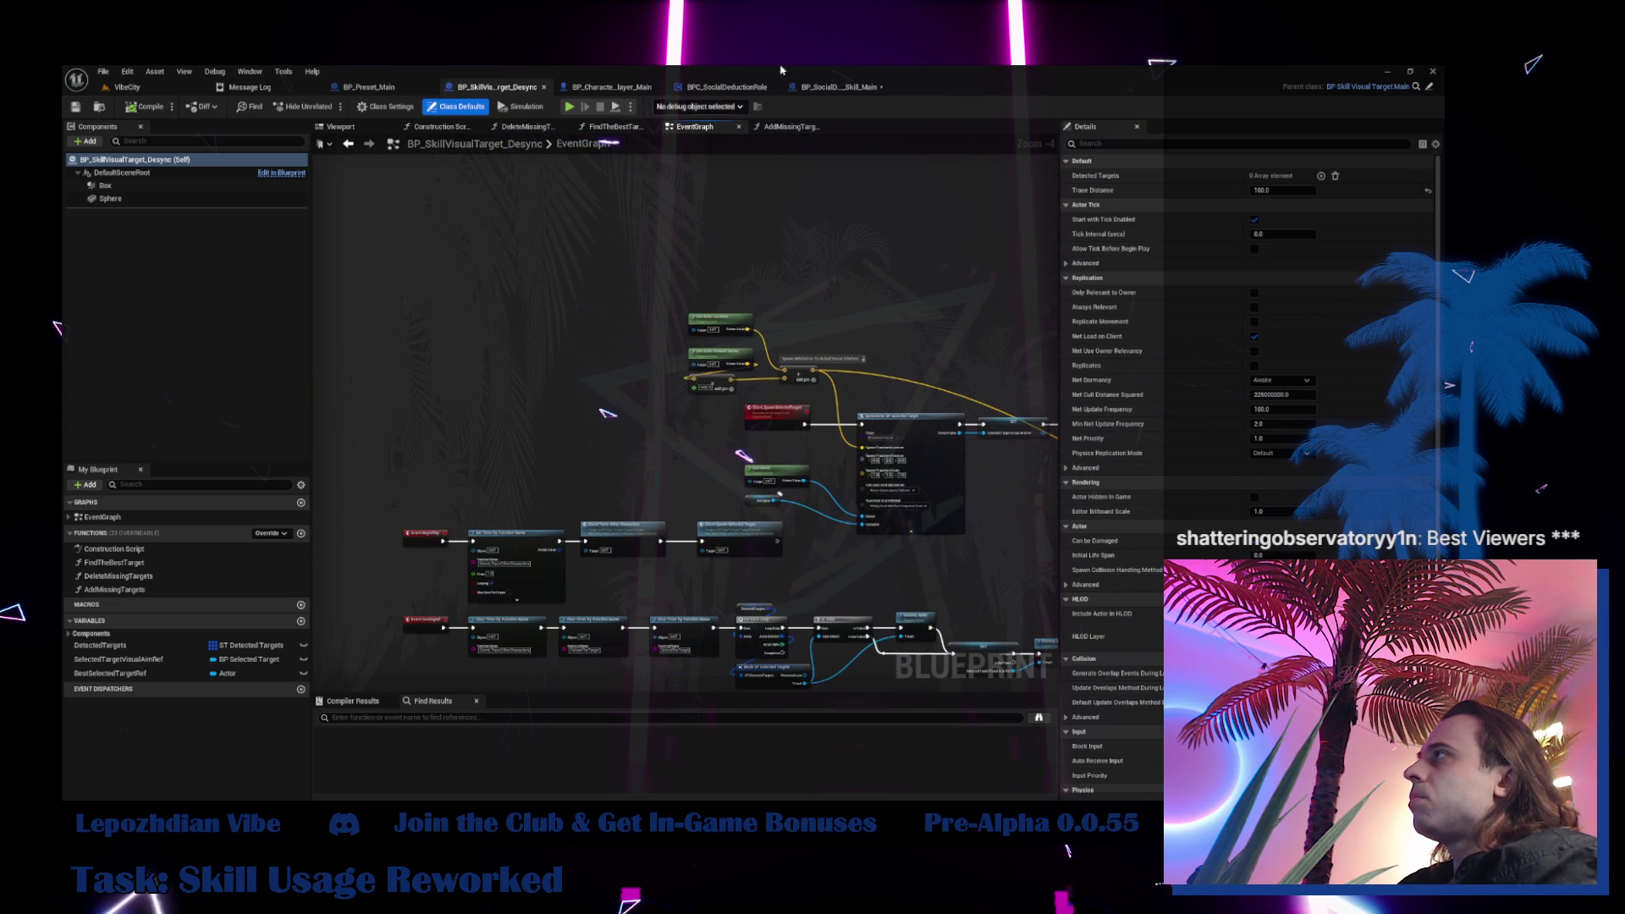
# Add an InputAction Use Skill Main event, then return to BP_SocialDeduction_Skill_Main
pyautogui.rightClick(591, 315)
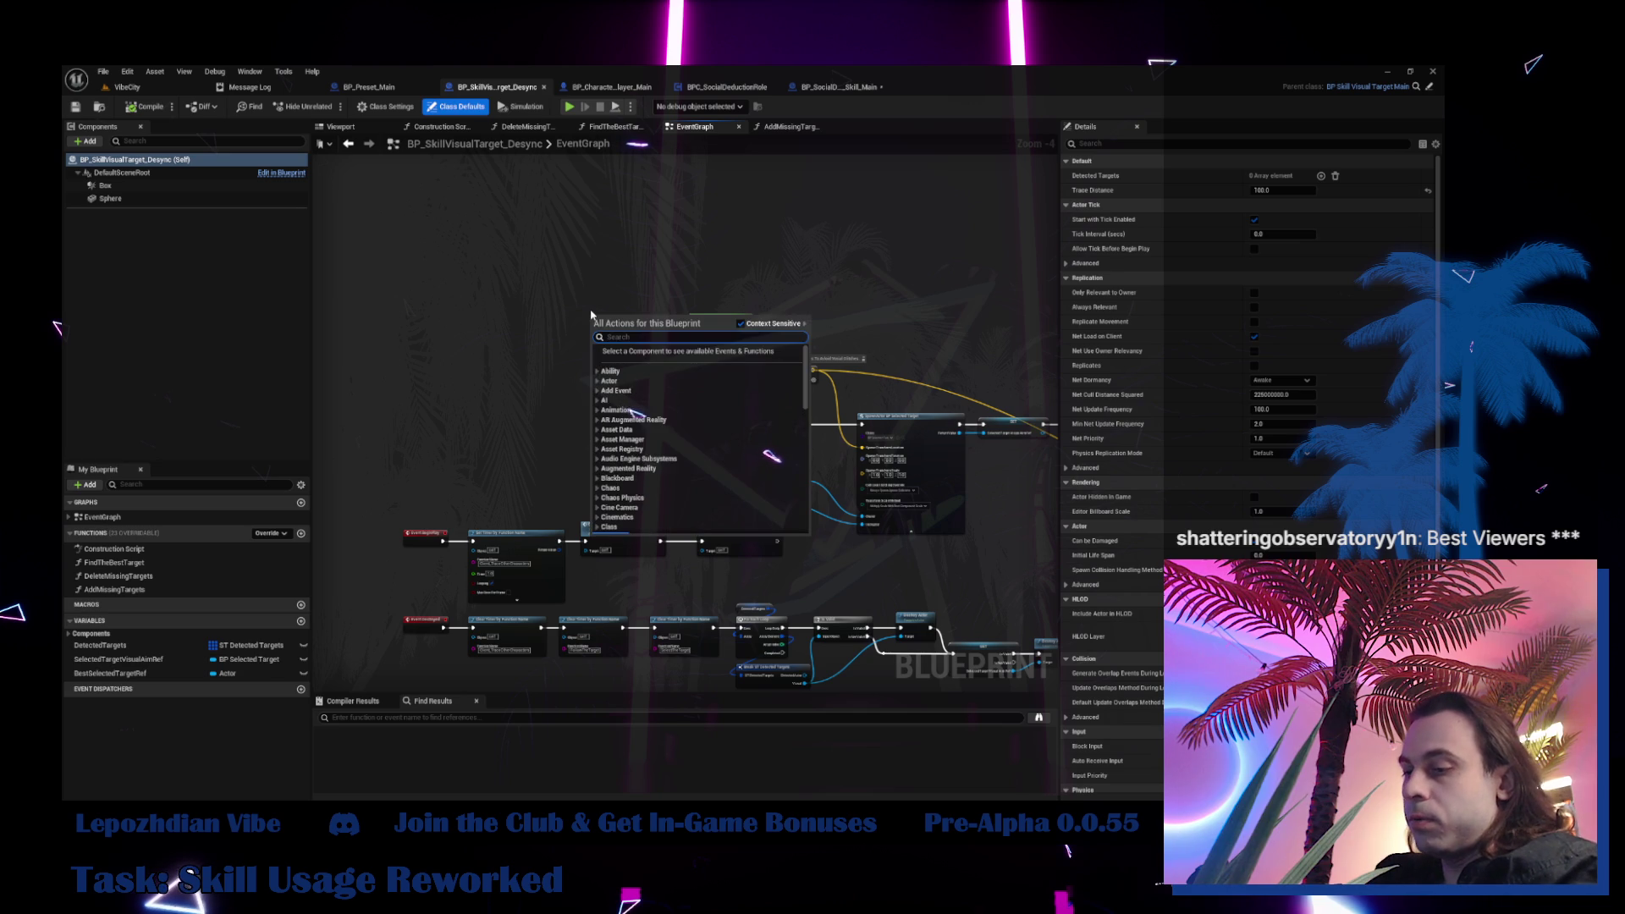
pyautogui.write('use skill')
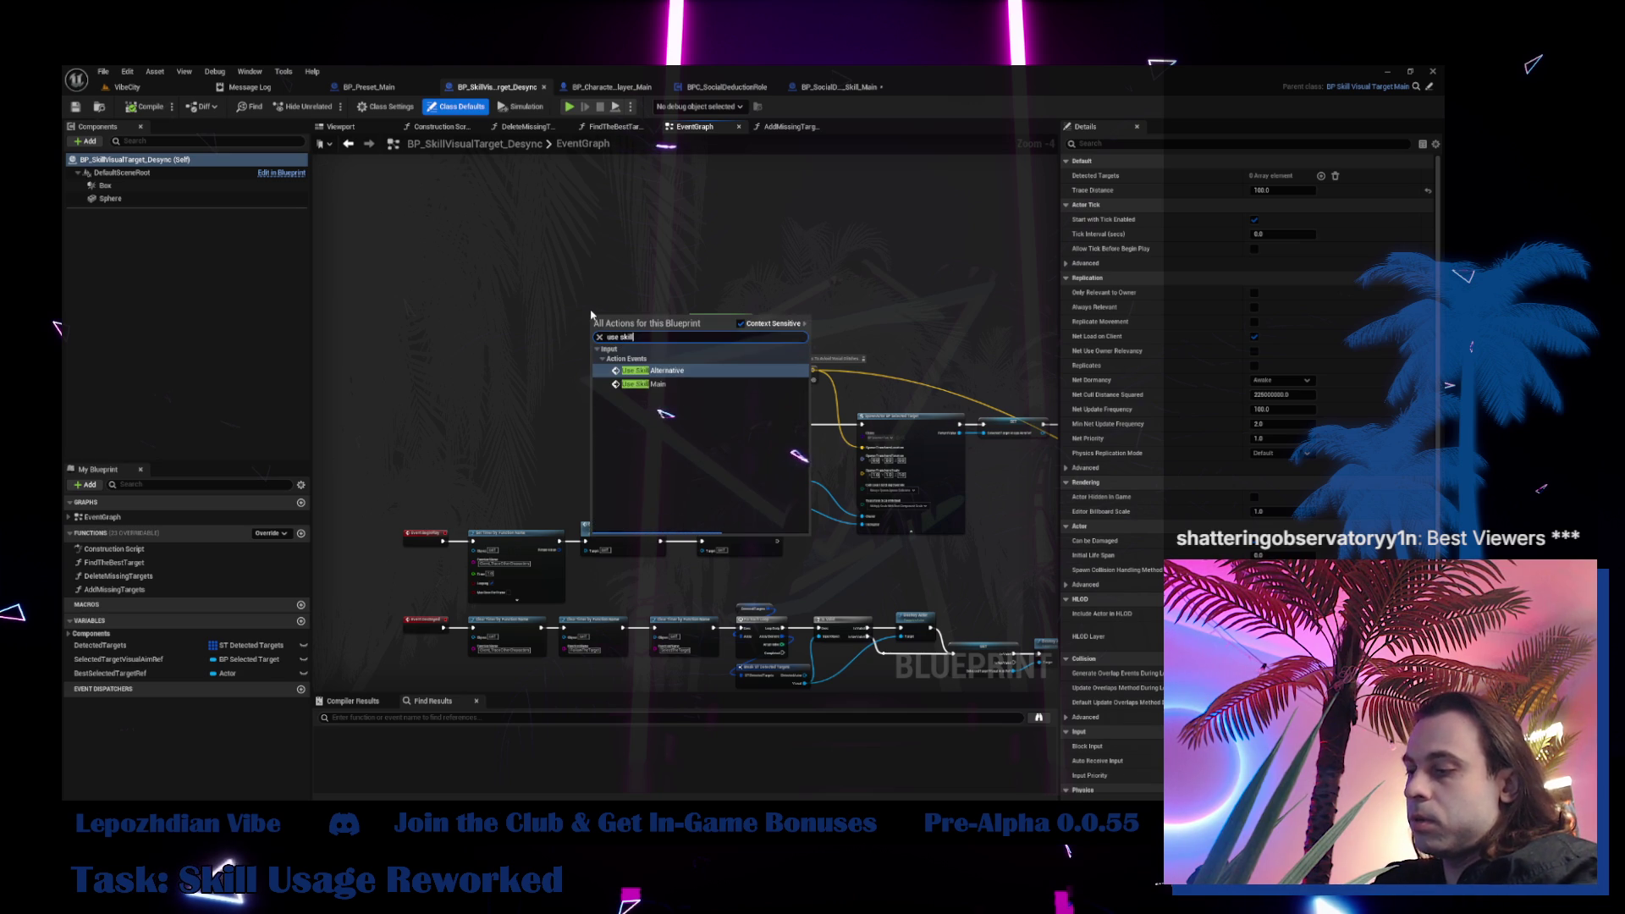
pyautogui.write(' mai')
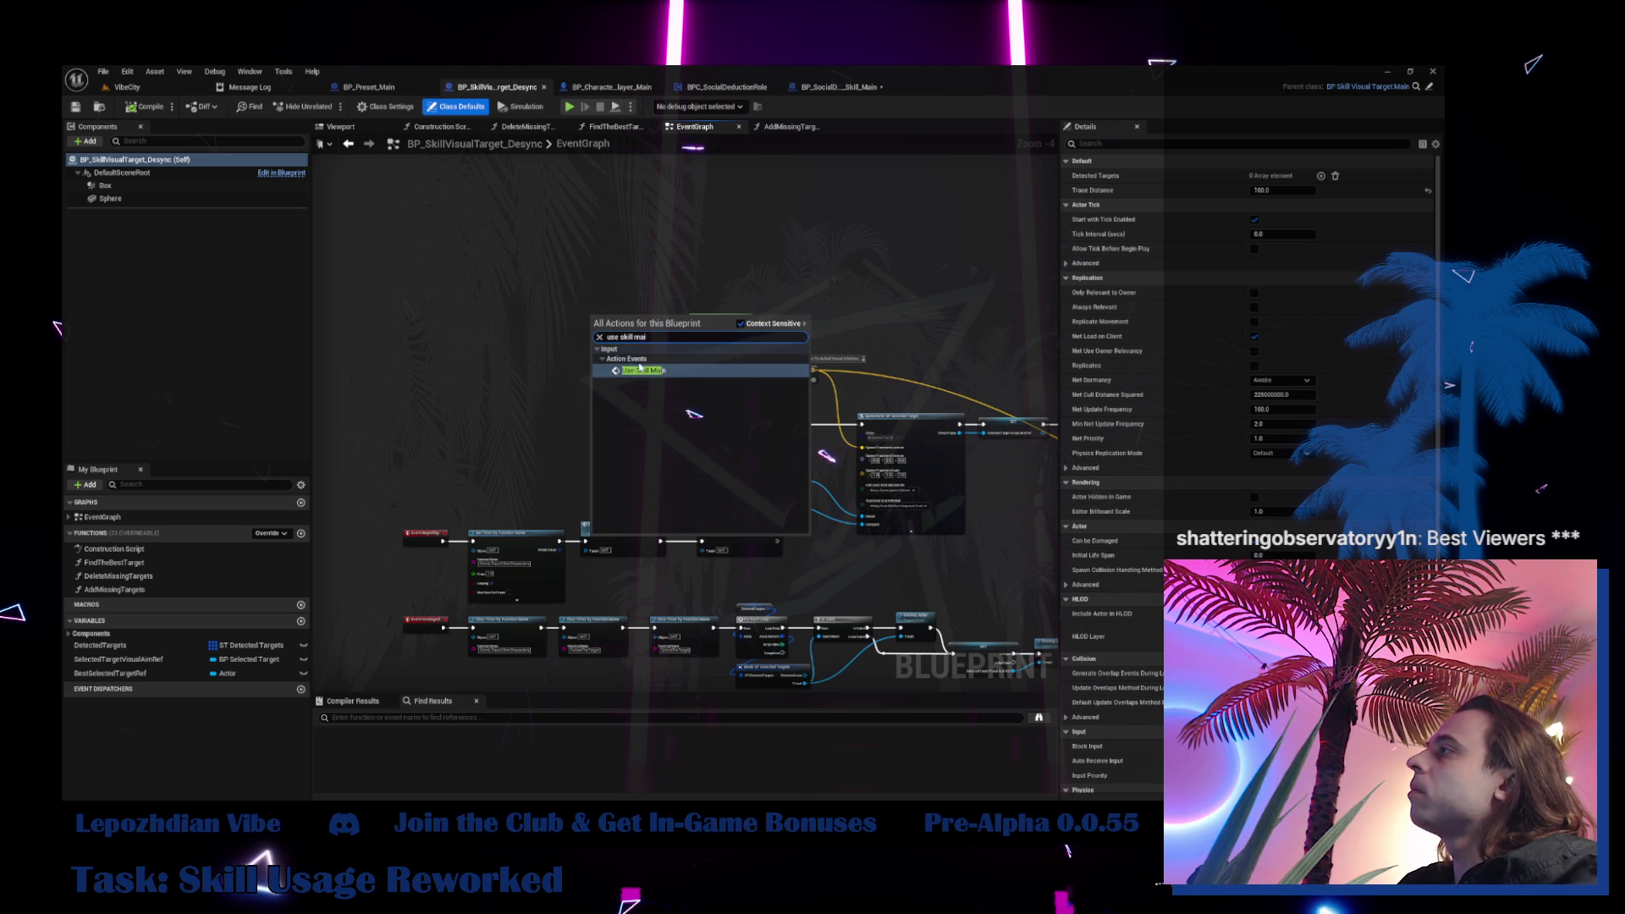
pyautogui.click(643, 370)
pyautogui.scroll(3, 591, 389)
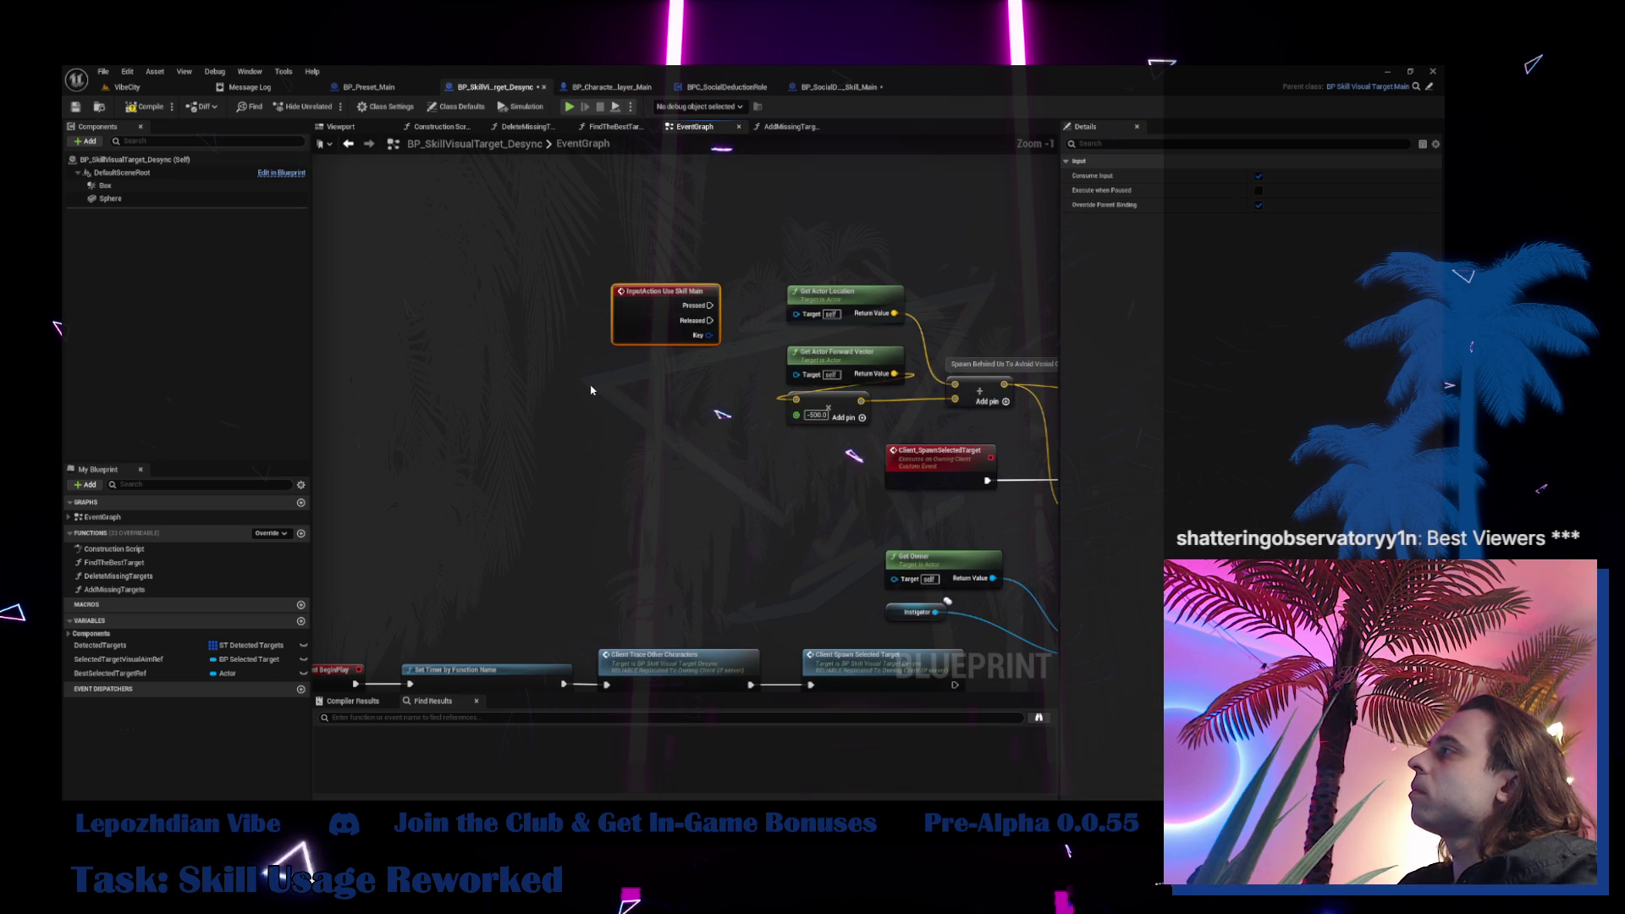
pyautogui.click(837, 96)
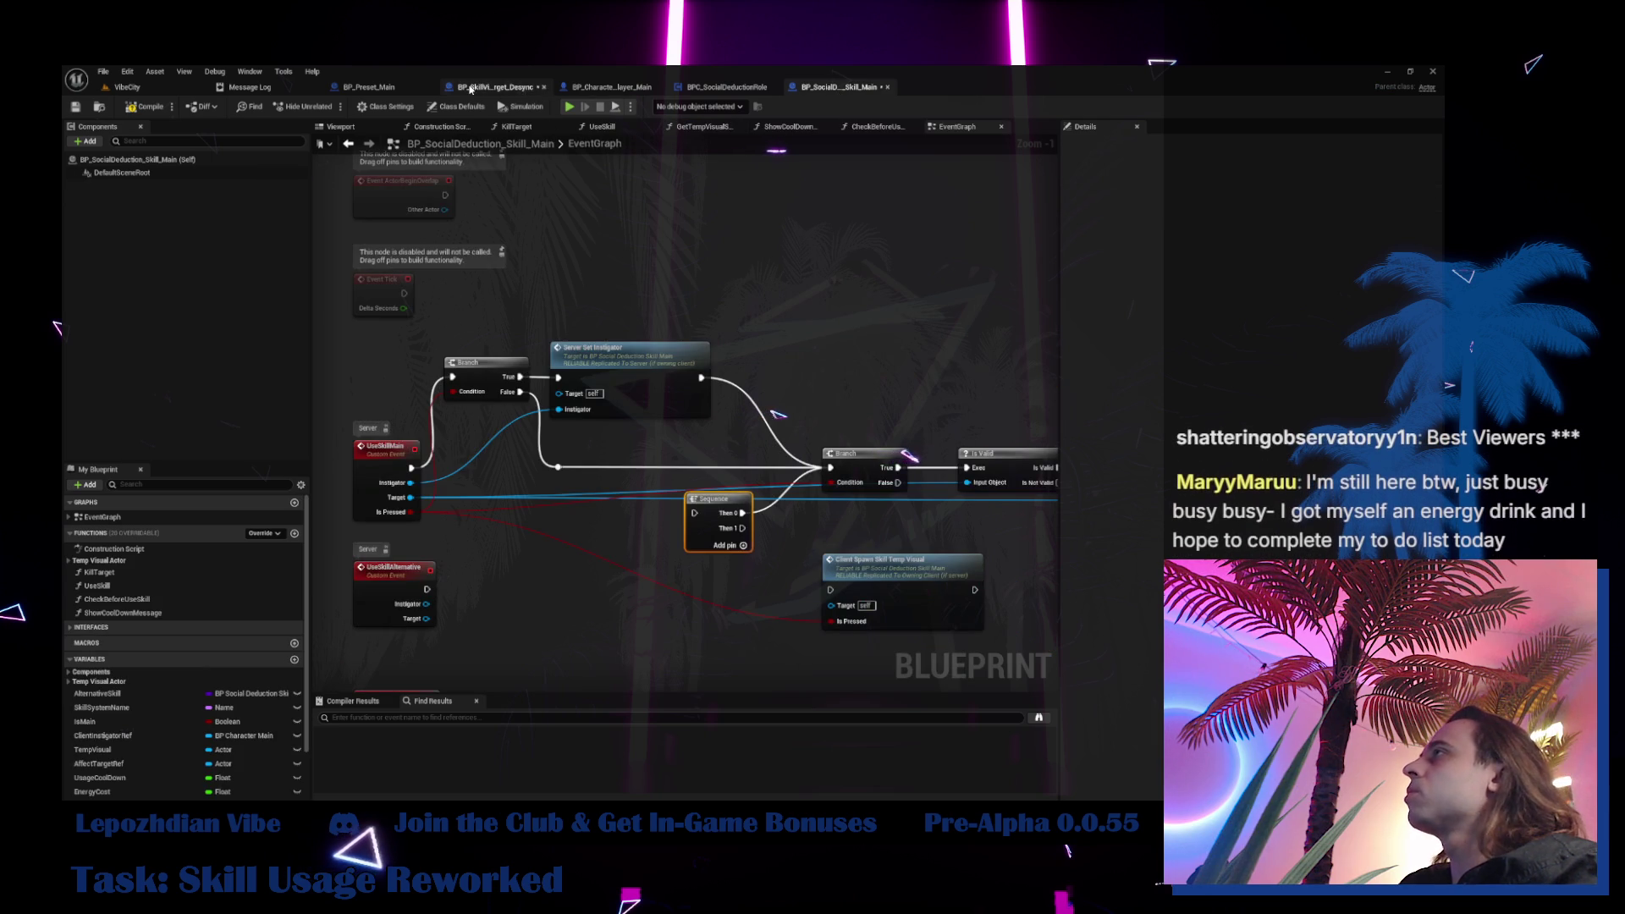
# Delete the InputAction Use Skill Main node from the Desync visual target and select the Sphere component
pyautogui.click(470, 88)
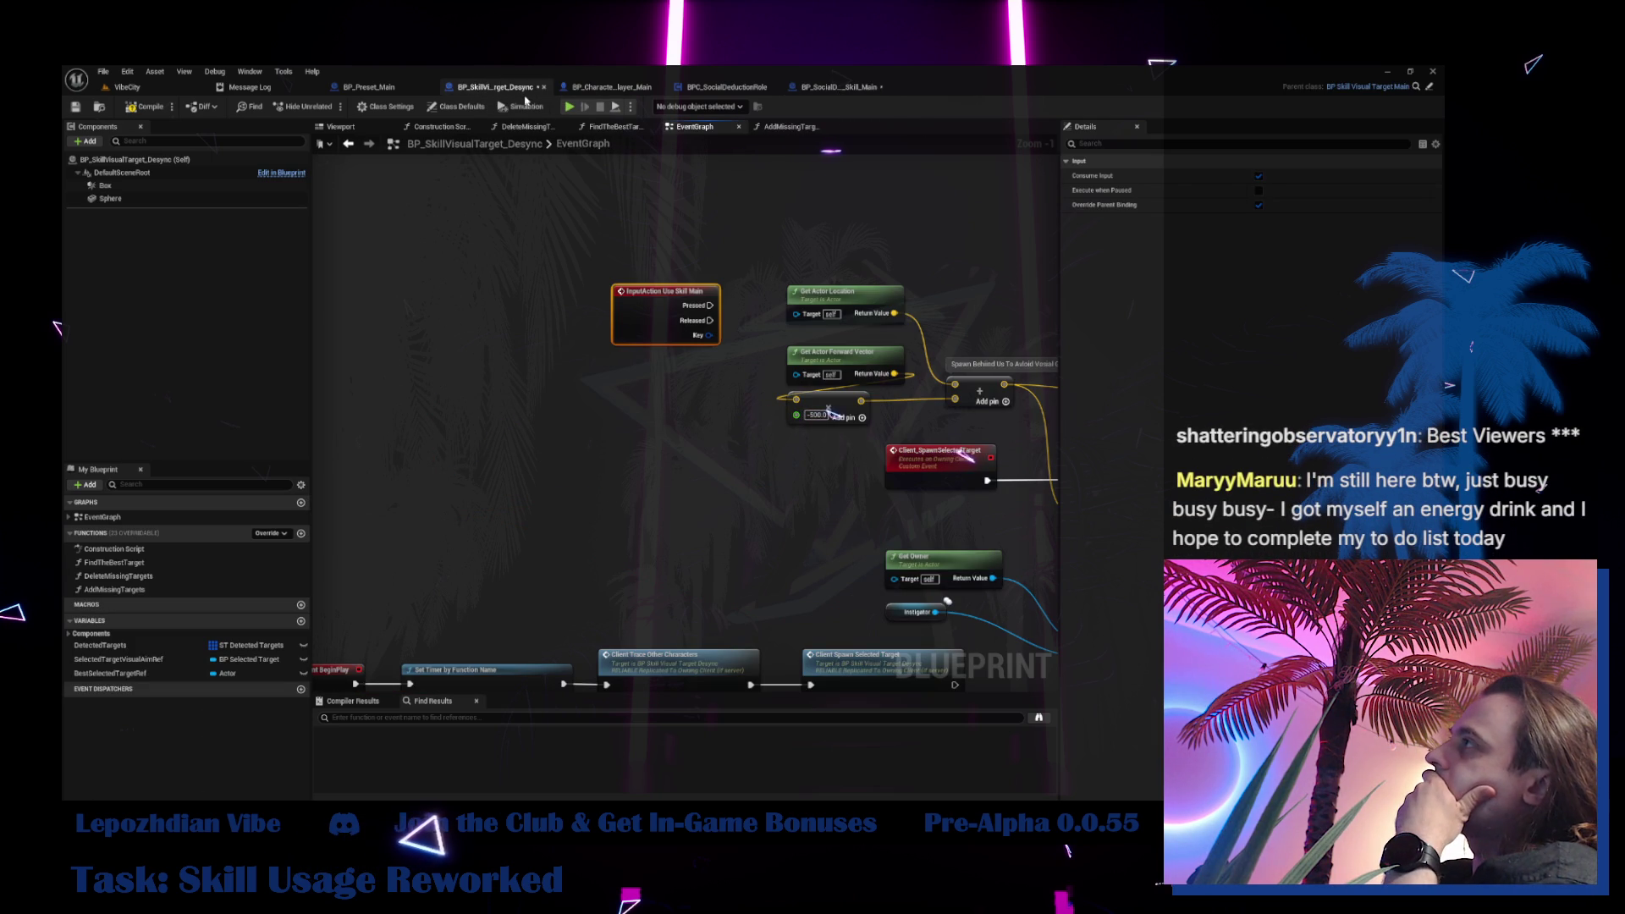
pyautogui.press('Delete')
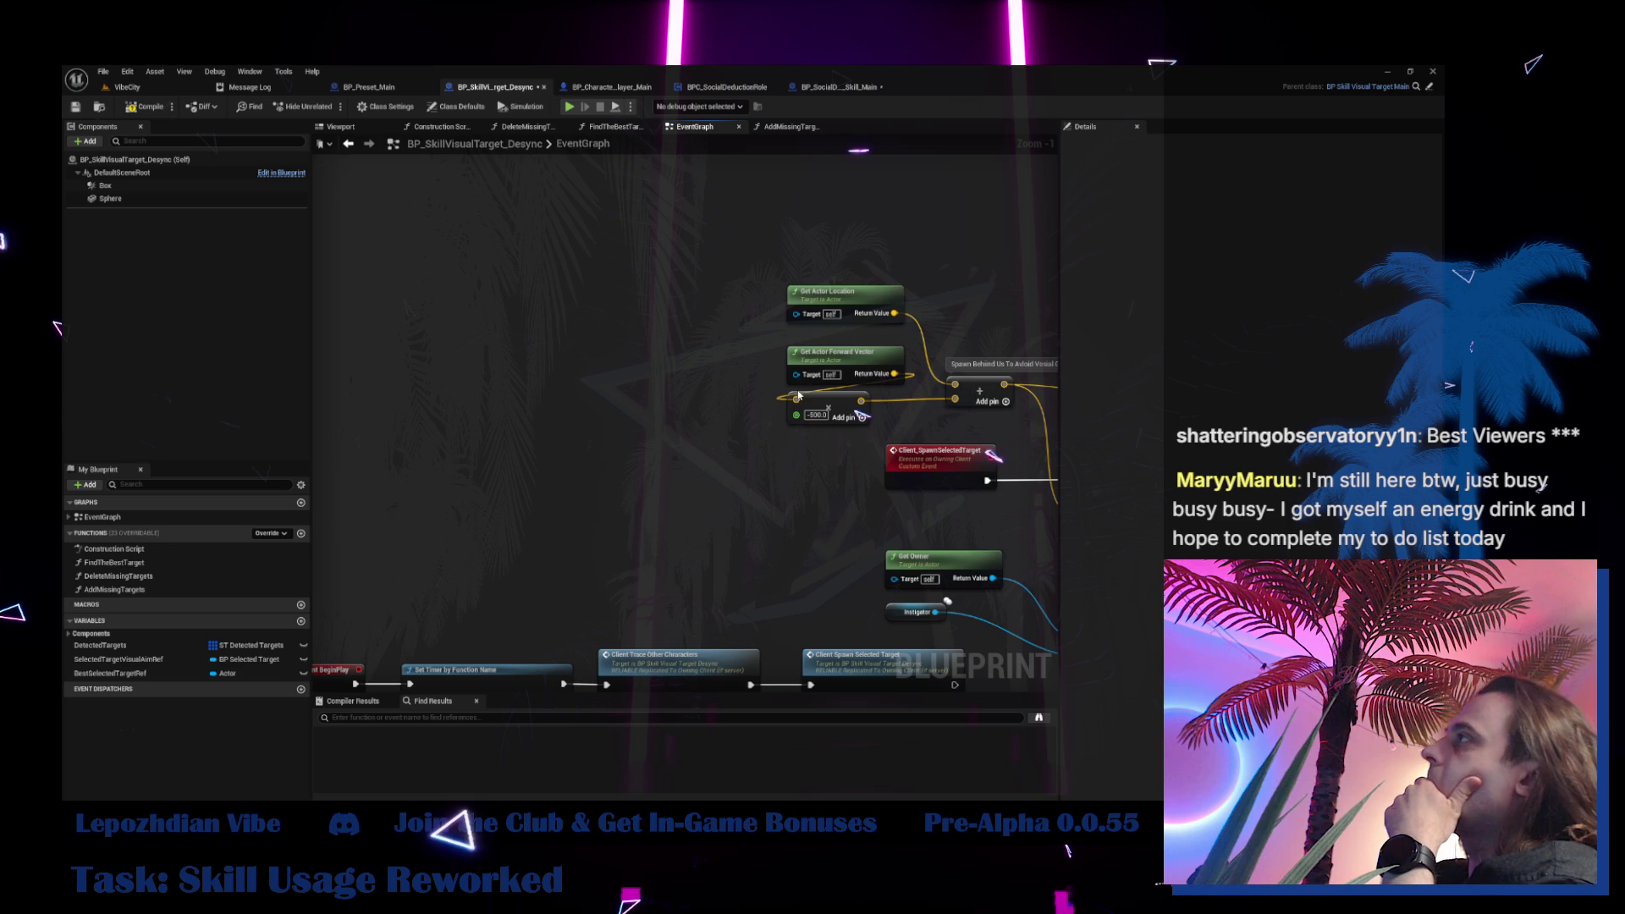
pyautogui.click(119, 198)
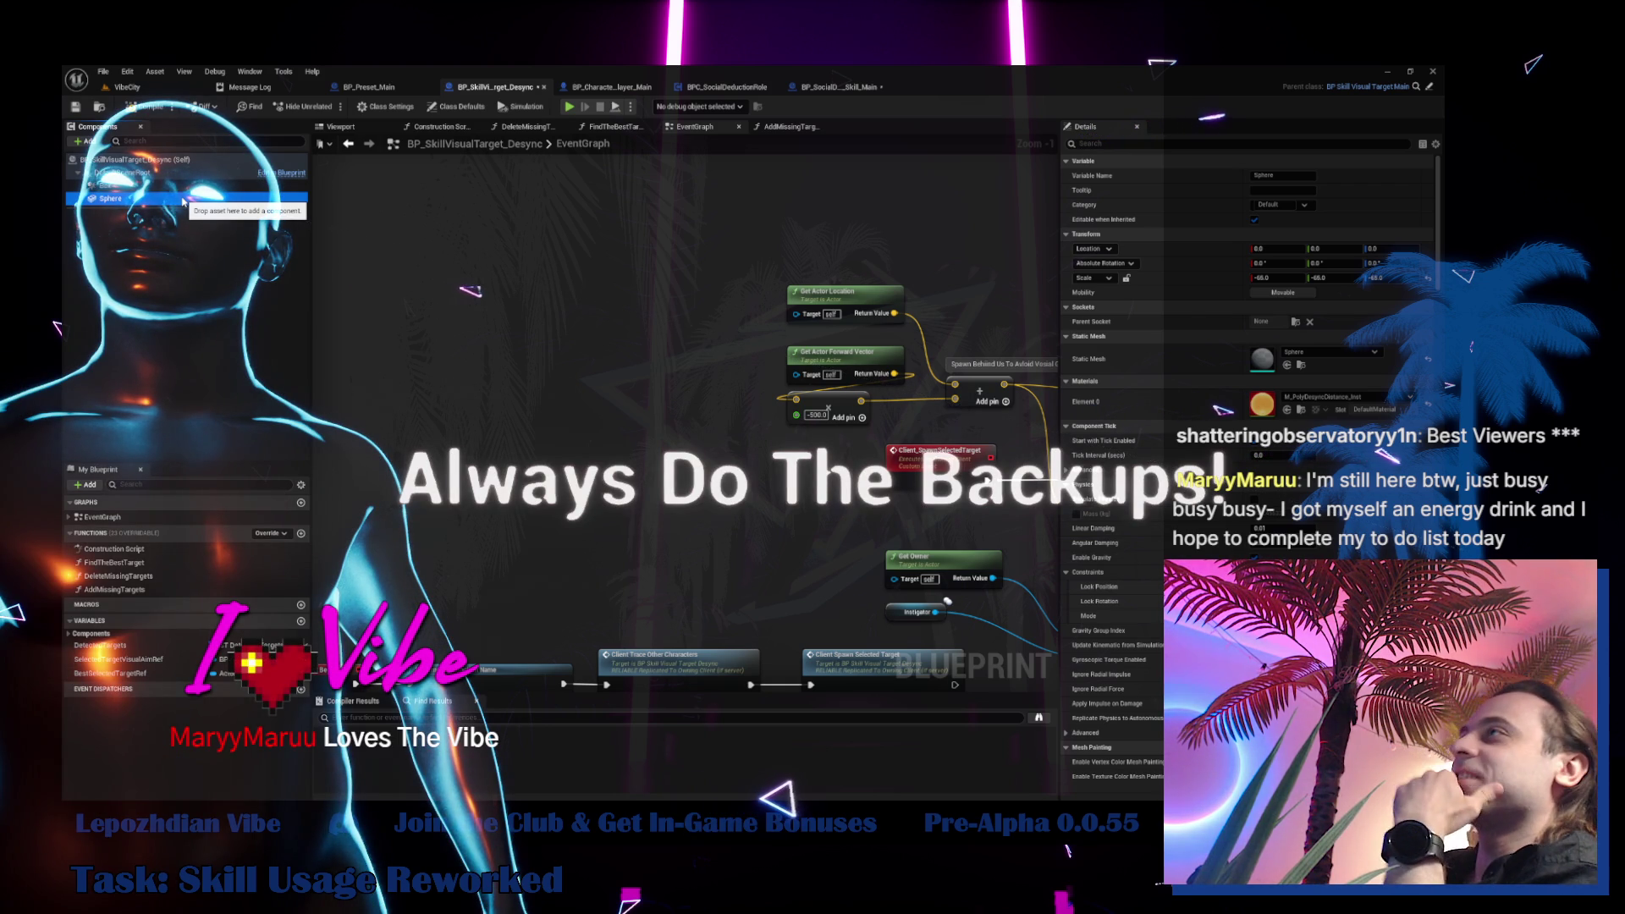
# Switch to the VibeCity level and save every modified asset with File > Save All
pyautogui.click(101, 85)
pyautogui.click(101, 73)
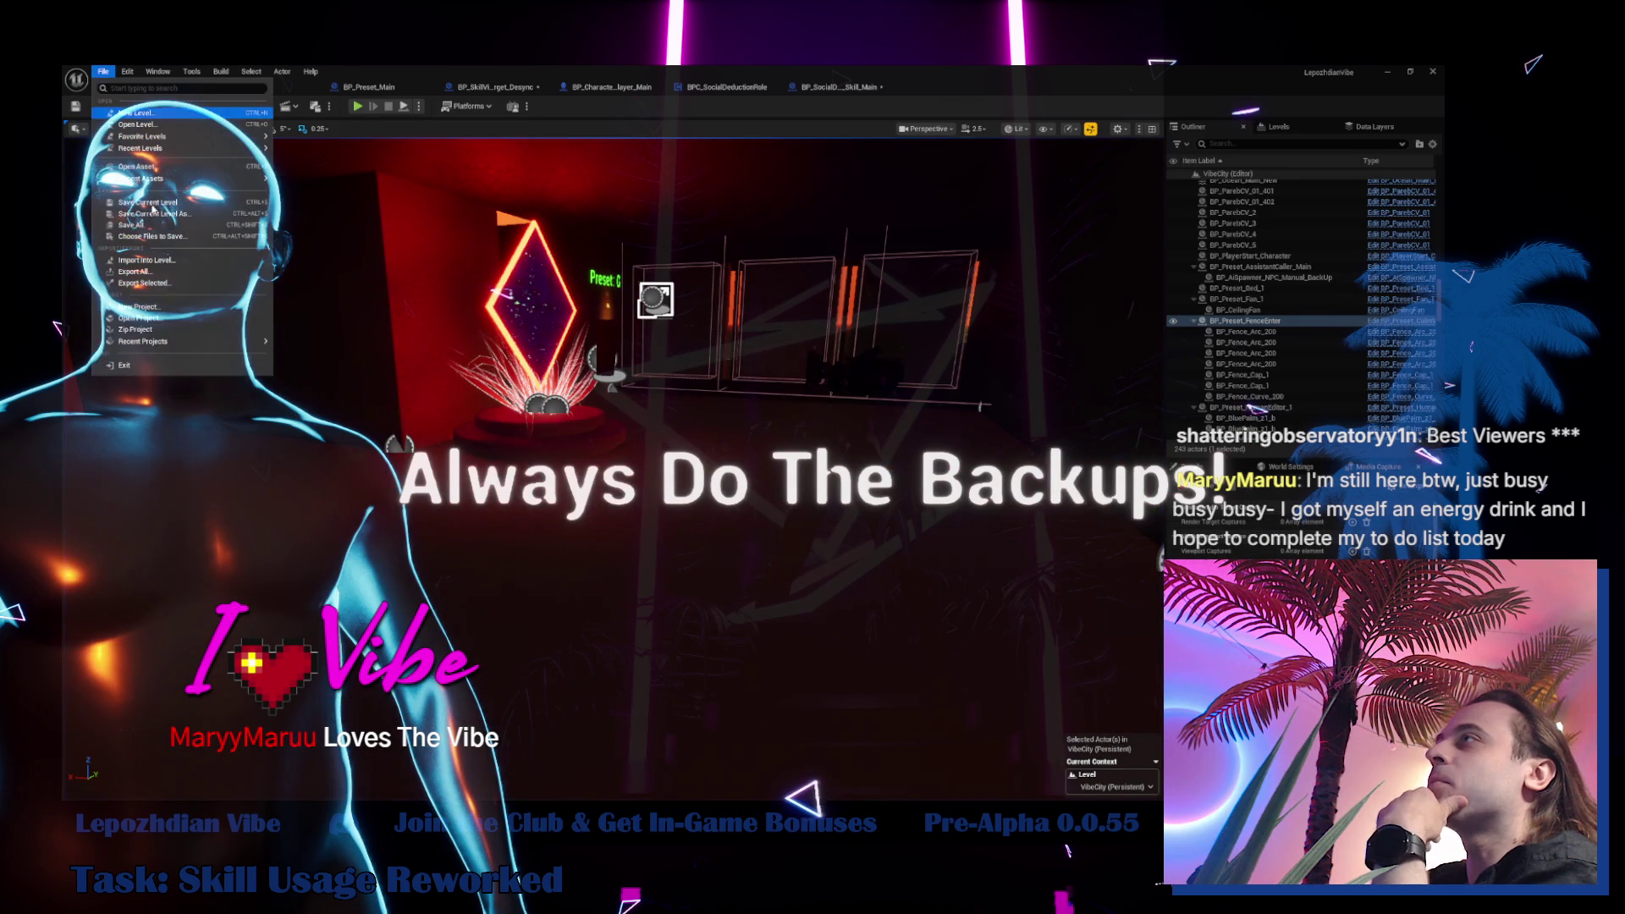
pyautogui.click(155, 226)
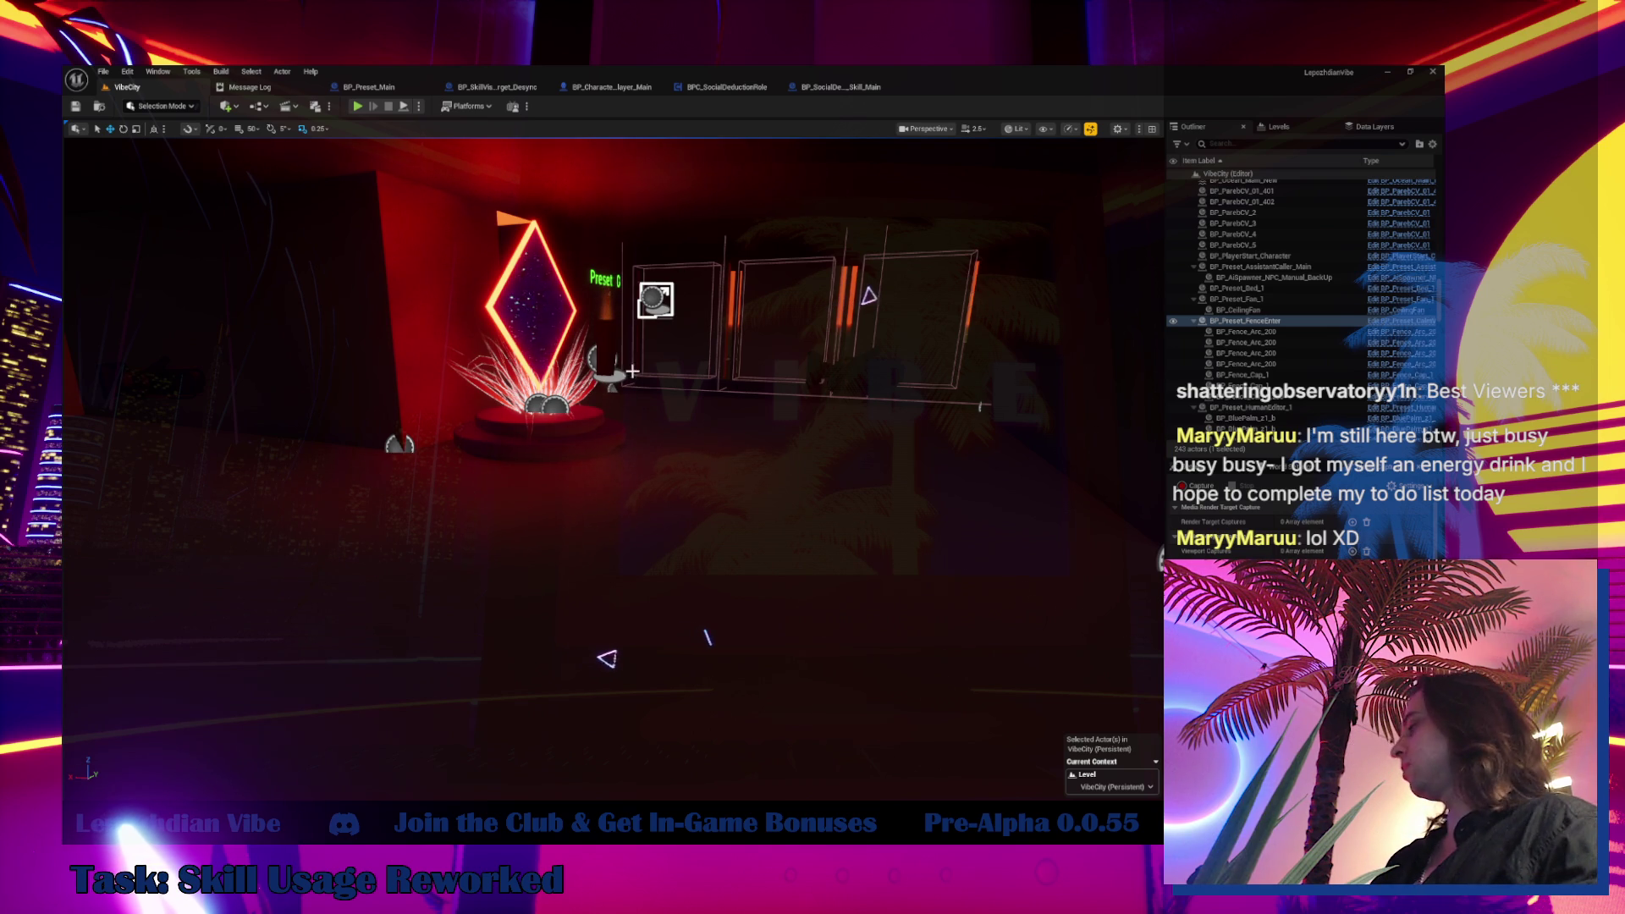
# Browse to BP_SocialDeduction_Skill_Main and BP_SkillVisualTarget_Desync in the Content Browser, then select BP_Skill_DesyncEffect
pyautogui.click(497, 86)
pyautogui.moveTo(676, 231); pyautogui.dragTo(629, 235)
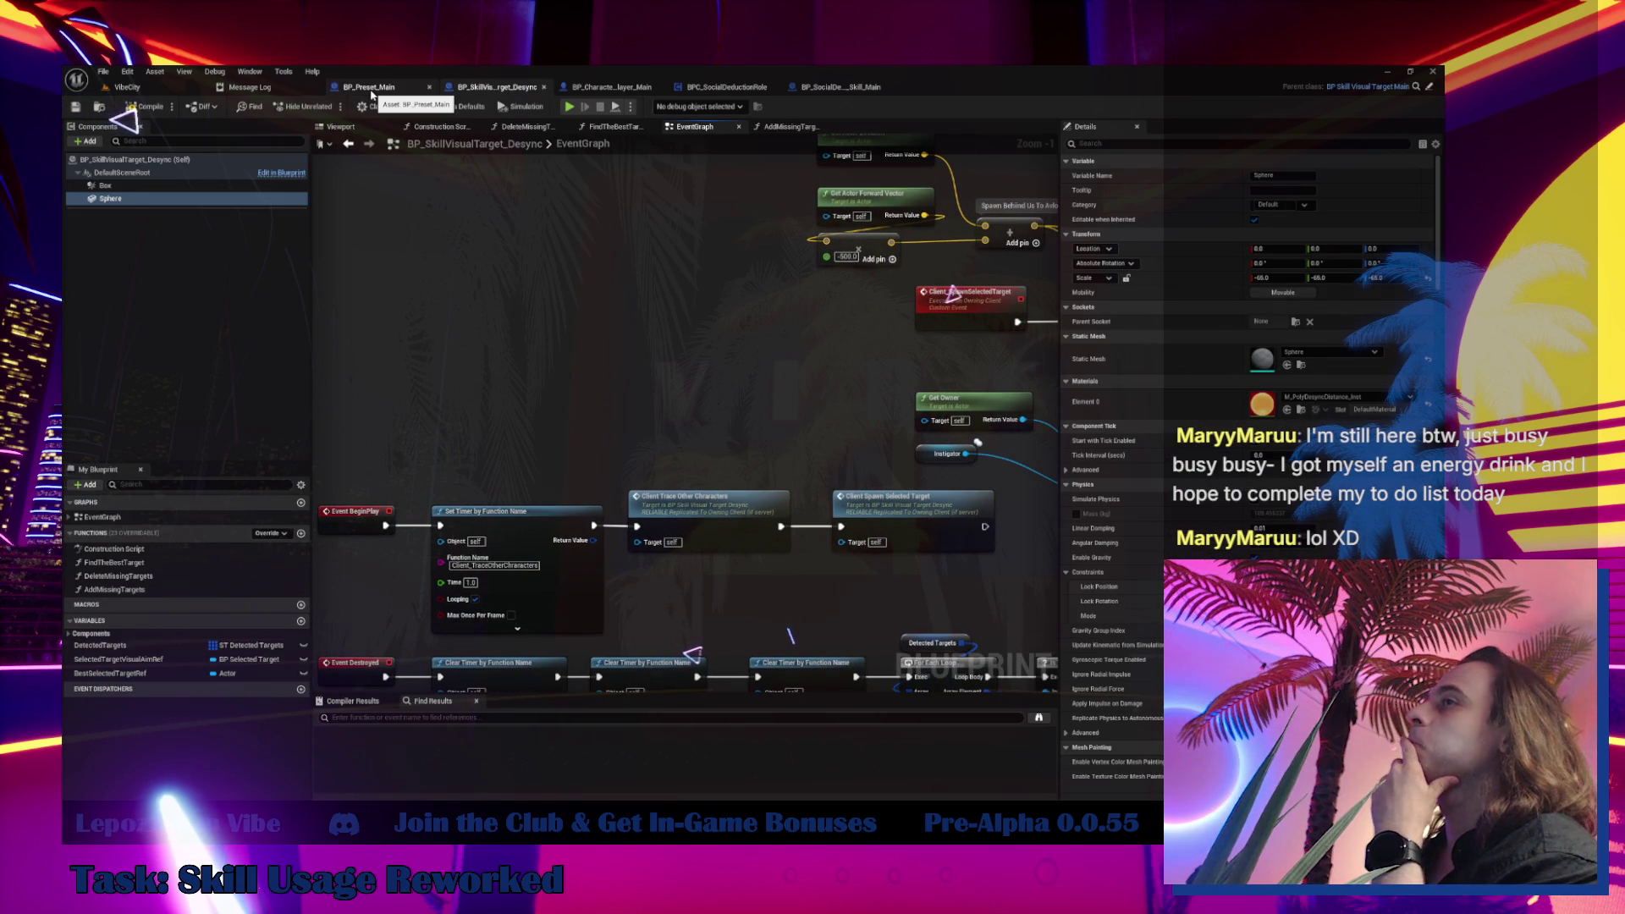
pyautogui.click(852, 88)
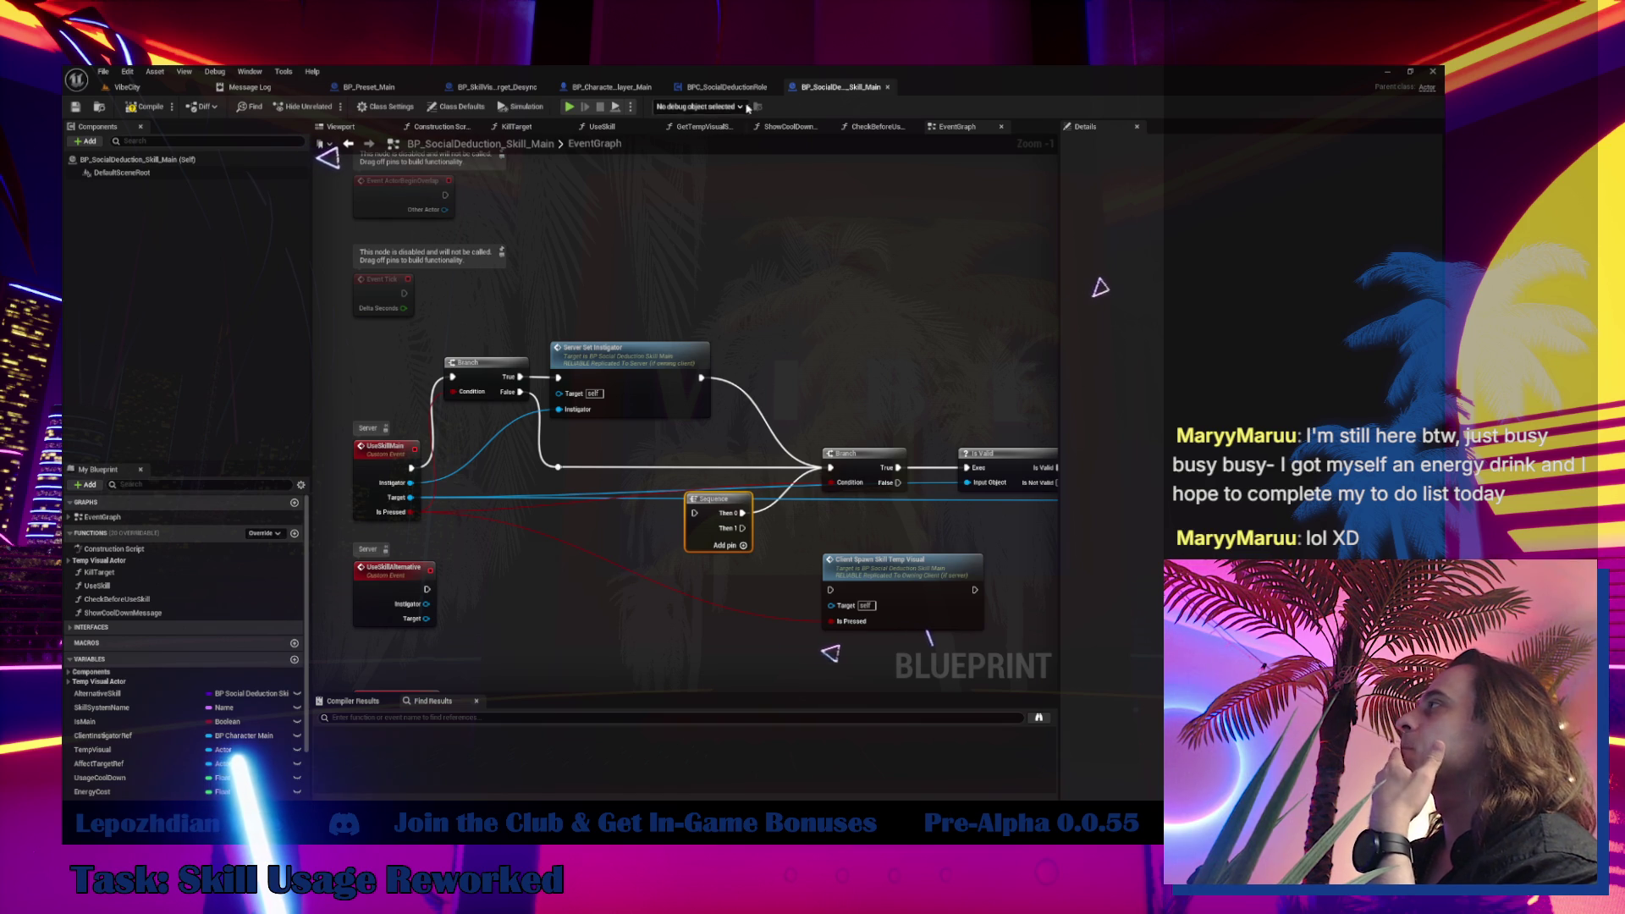
pyautogui.click(102, 107)
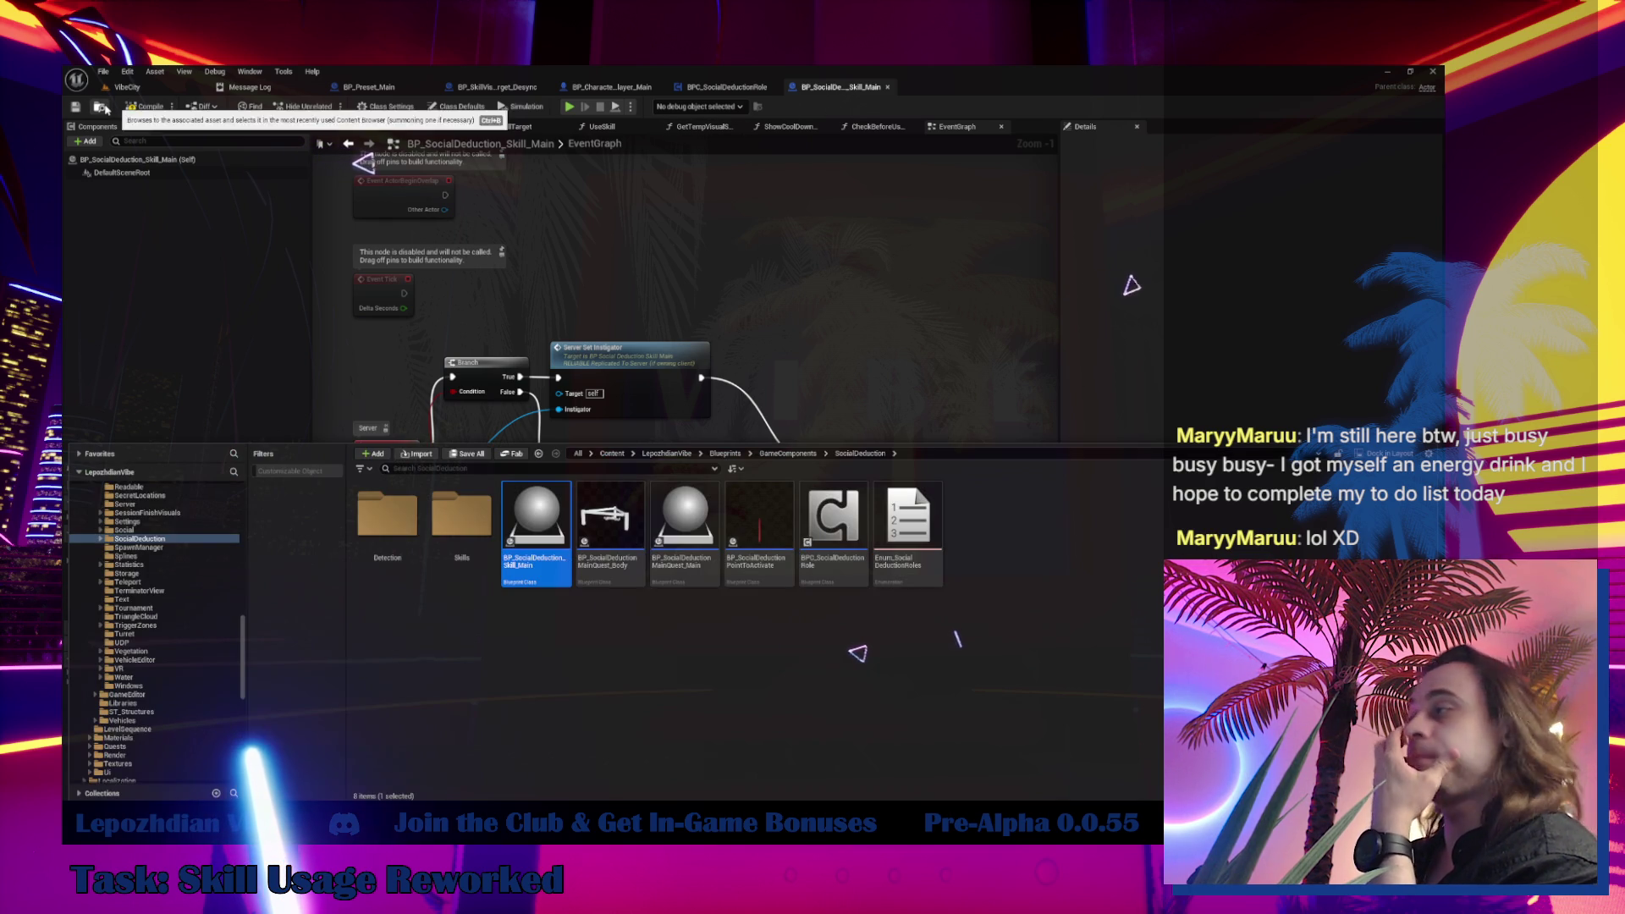
pyautogui.click(495, 87)
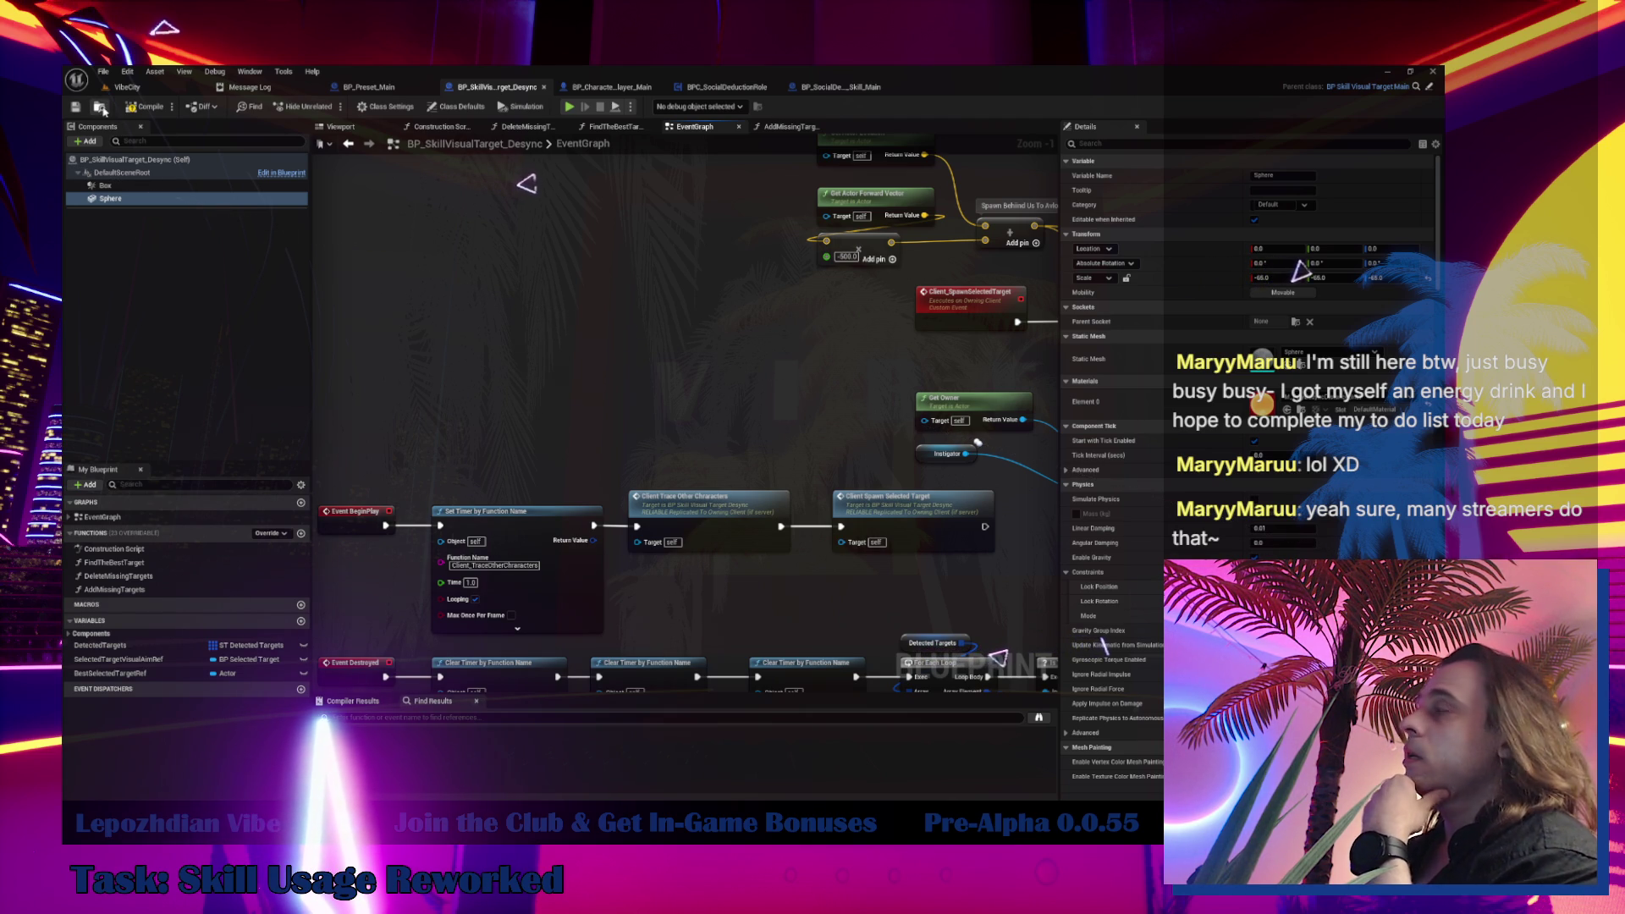
pyautogui.click(102, 109)
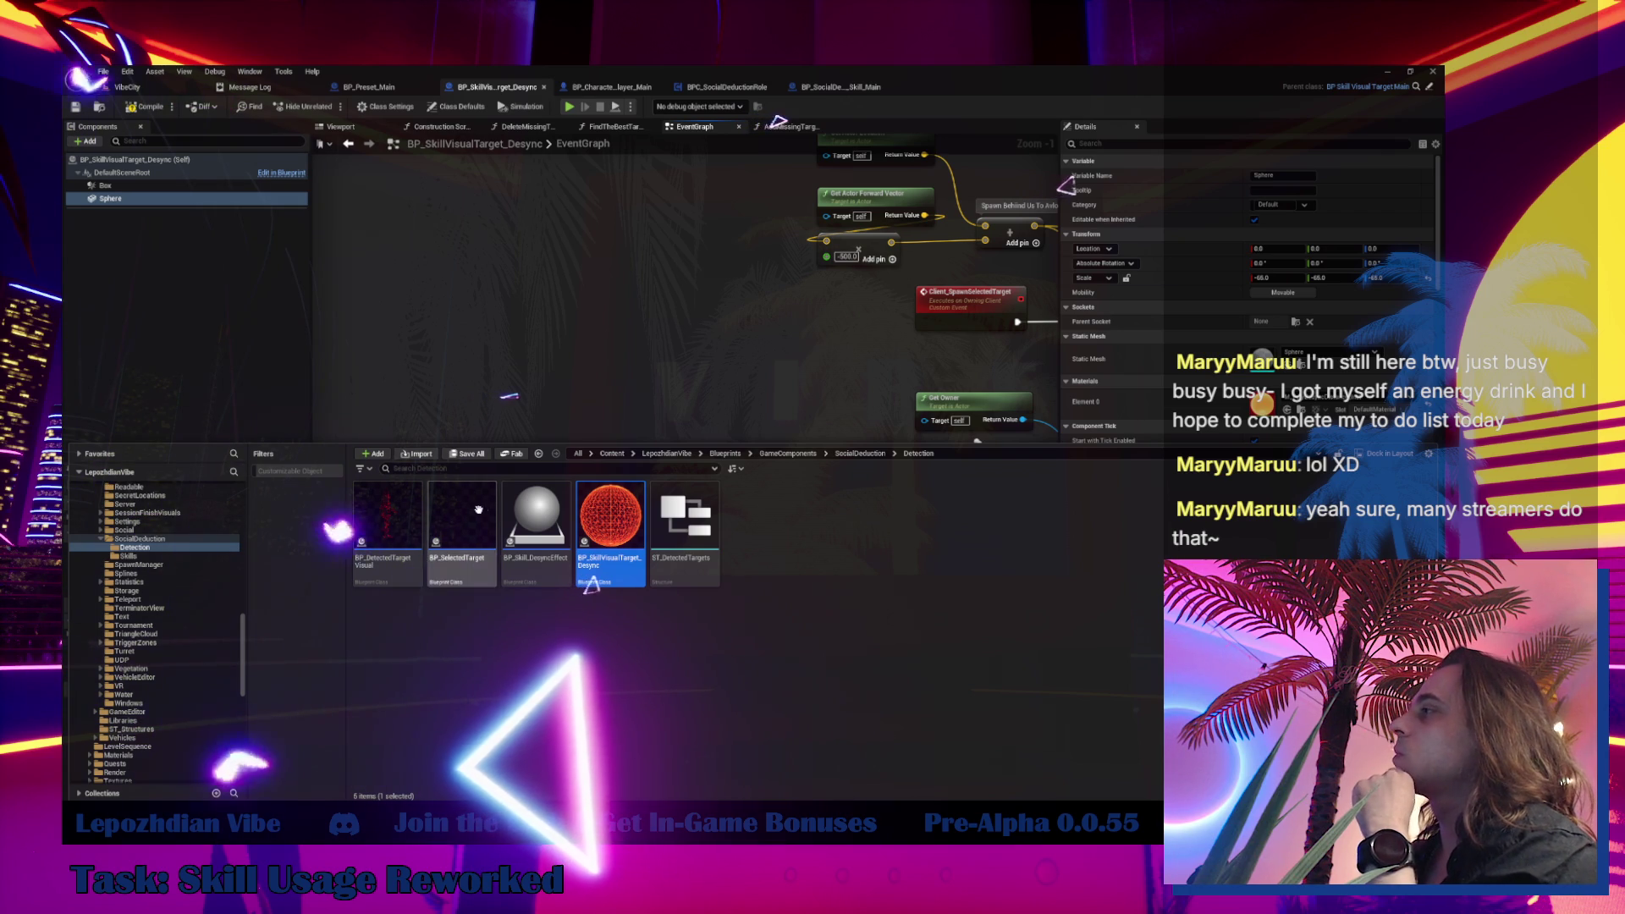
pyautogui.click(517, 512)
# Open BP_Skill_DesyncEffect, review its UseSkill Niagara spawn and color parameters, then return to Skill_Main
pyautogui.doubleClick(518, 514)
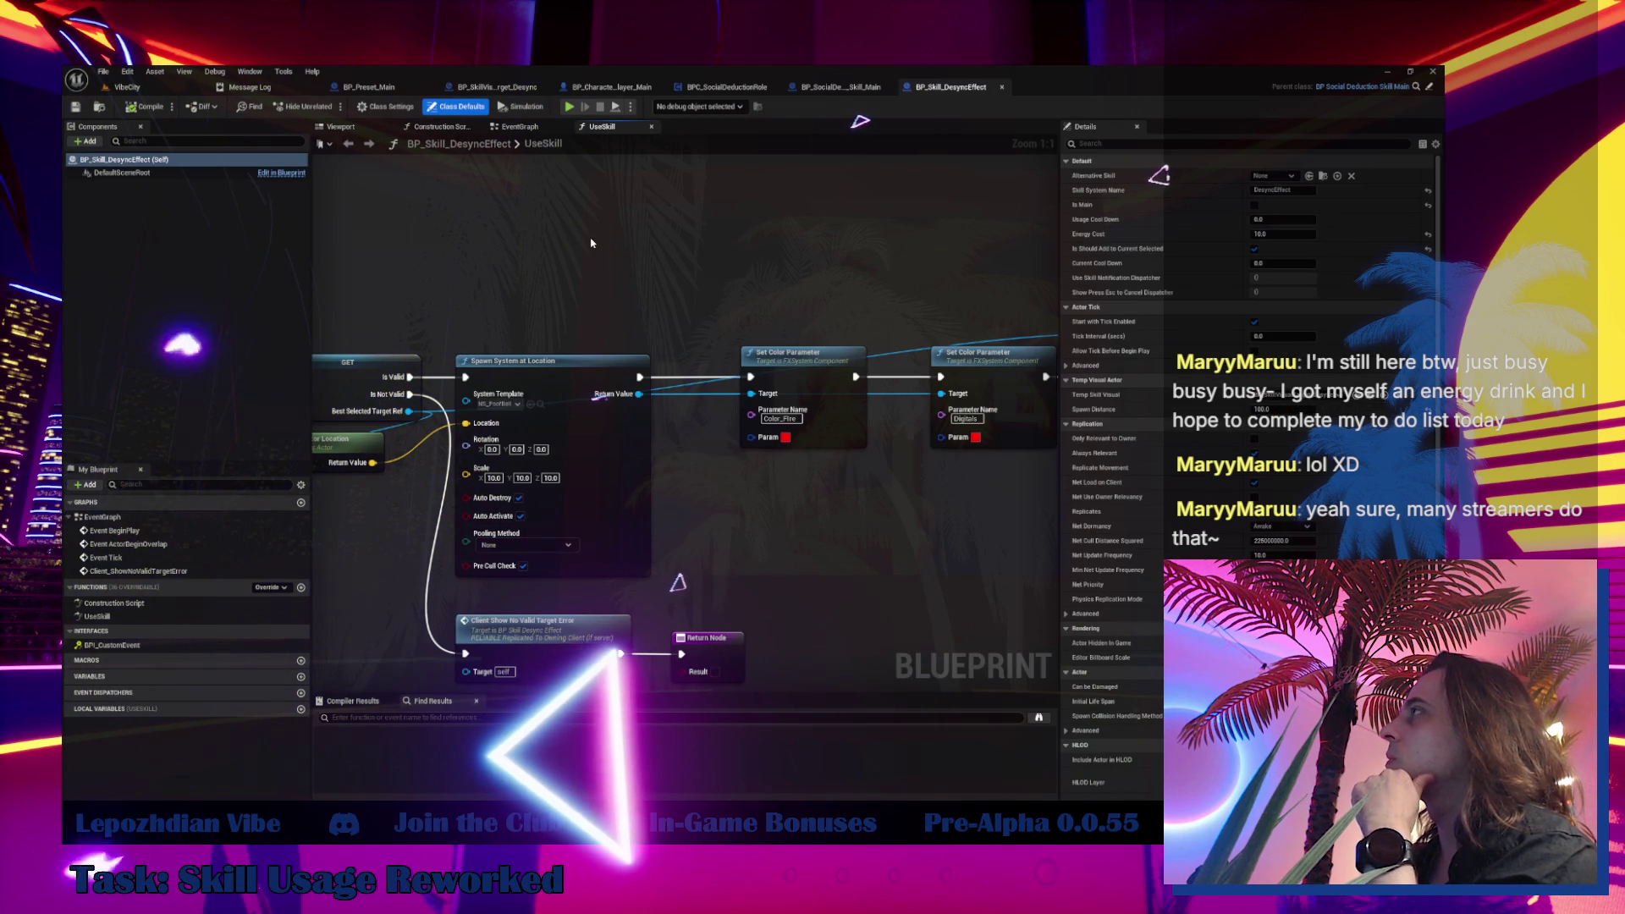
pyautogui.moveTo(591, 239); pyautogui.dragTo(982, 262)
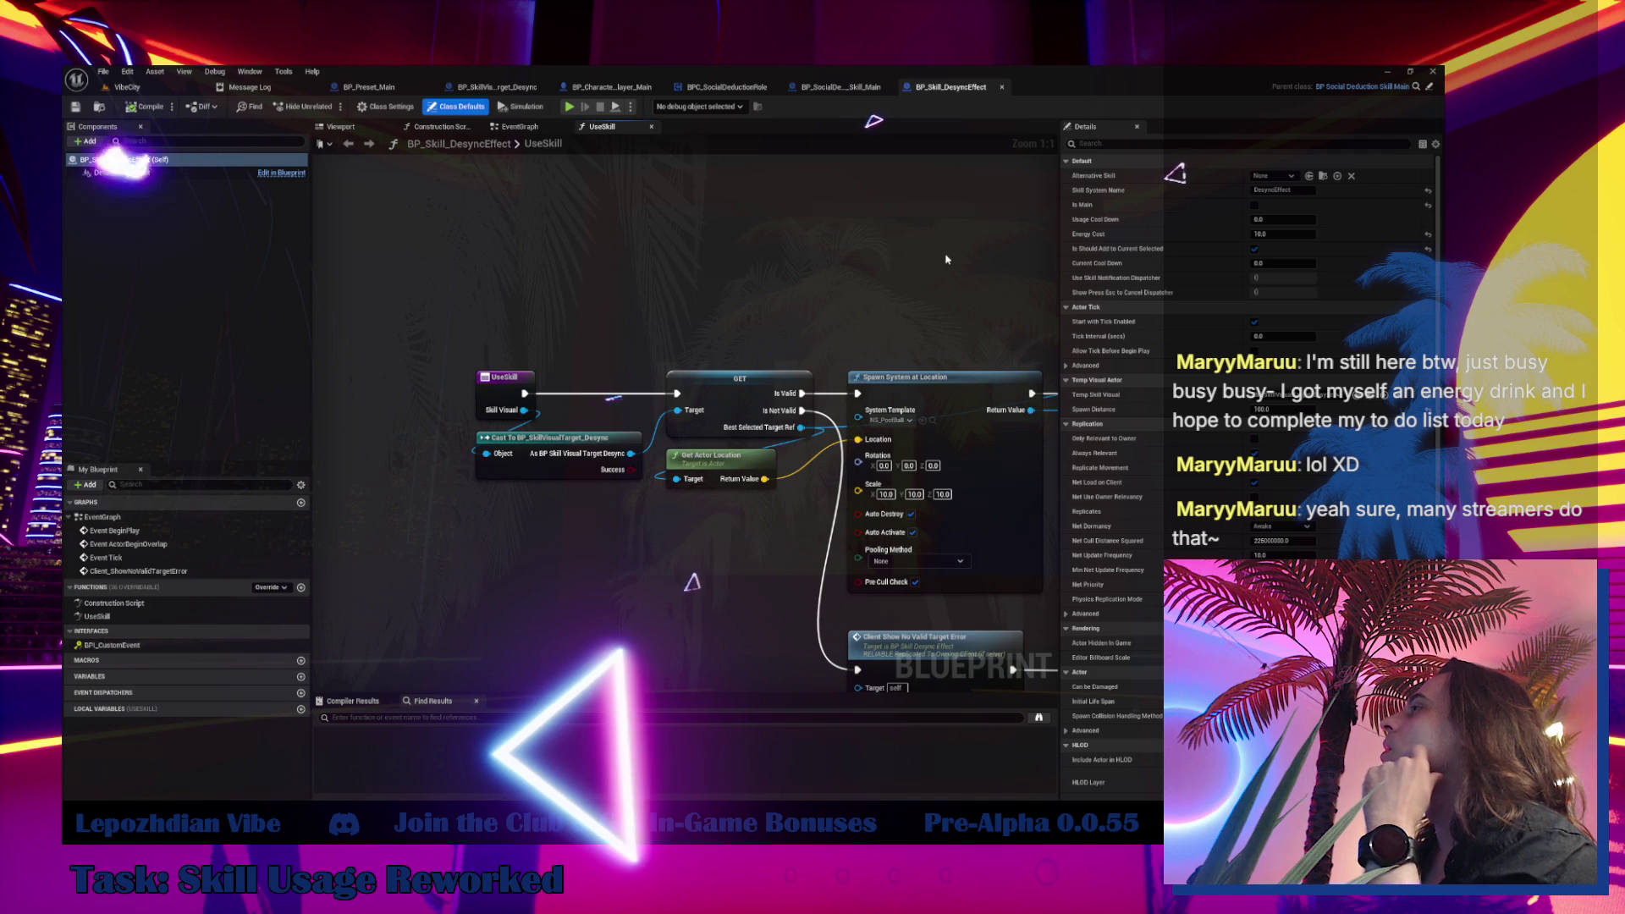
pyautogui.click(529, 127)
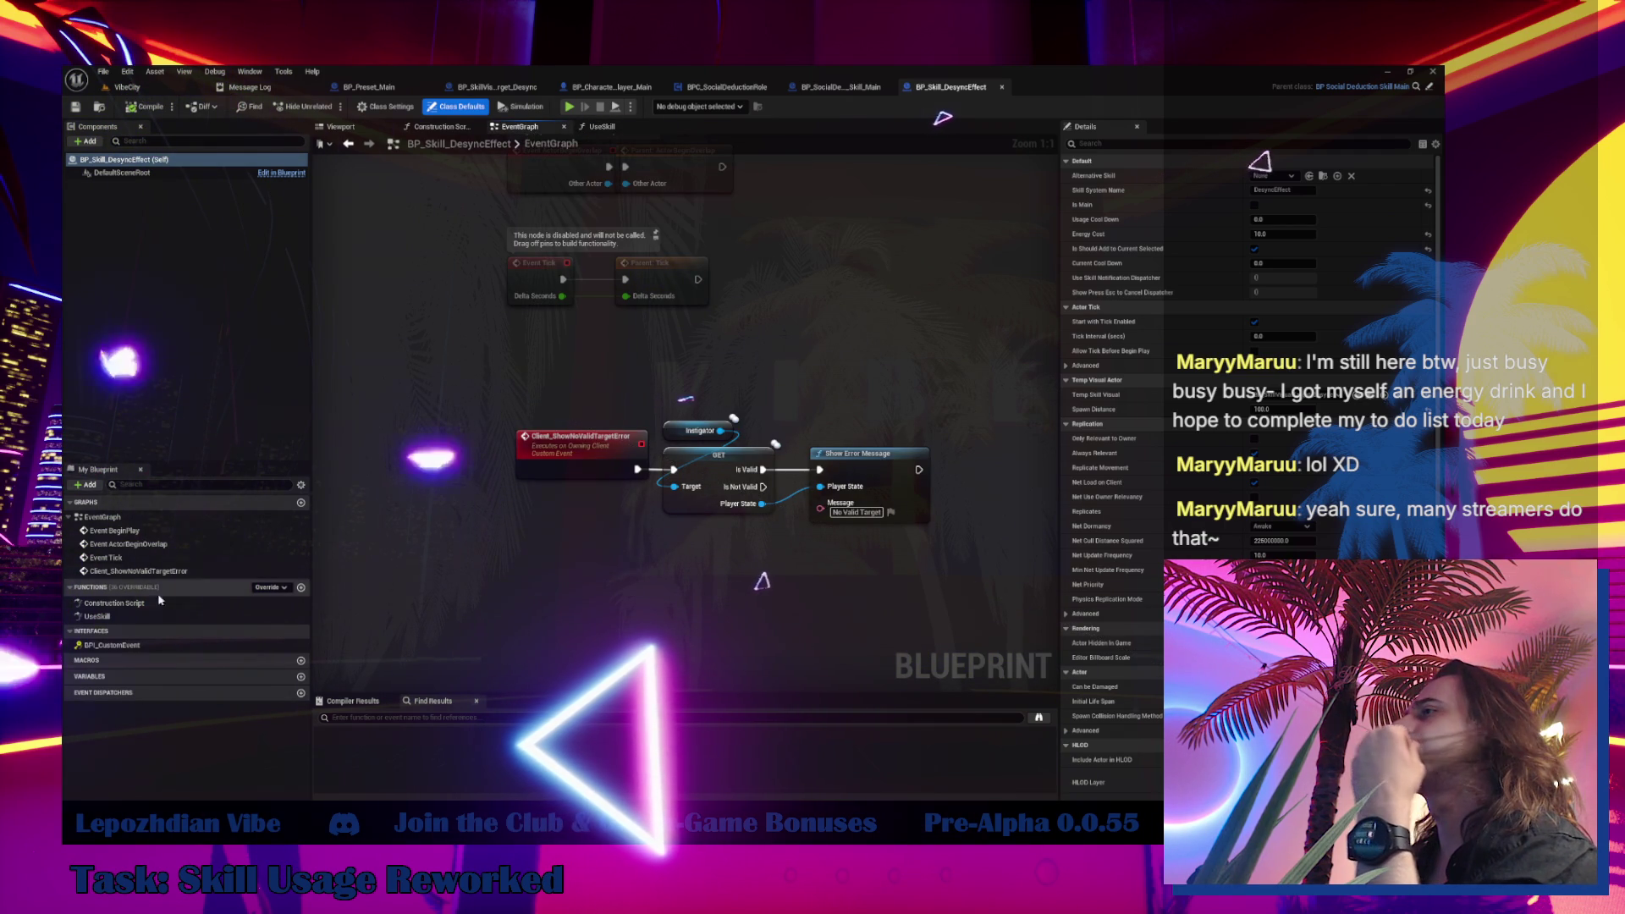
pyautogui.doubleClick(108, 619)
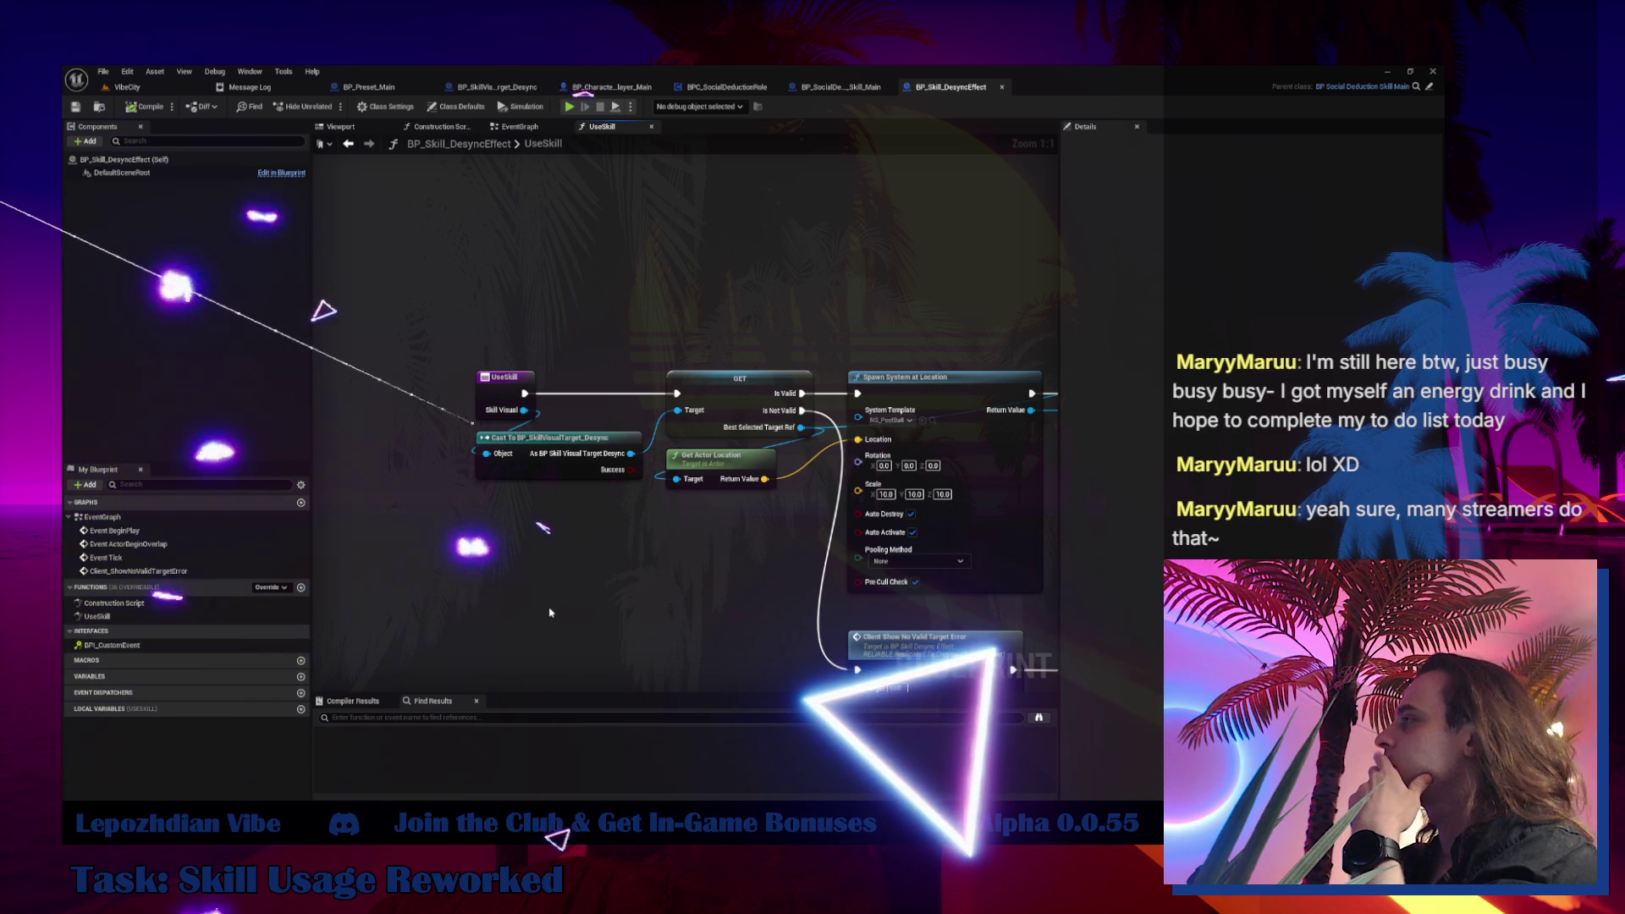
pyautogui.moveTo(330, 460); pyautogui.dragTo(382, 366)
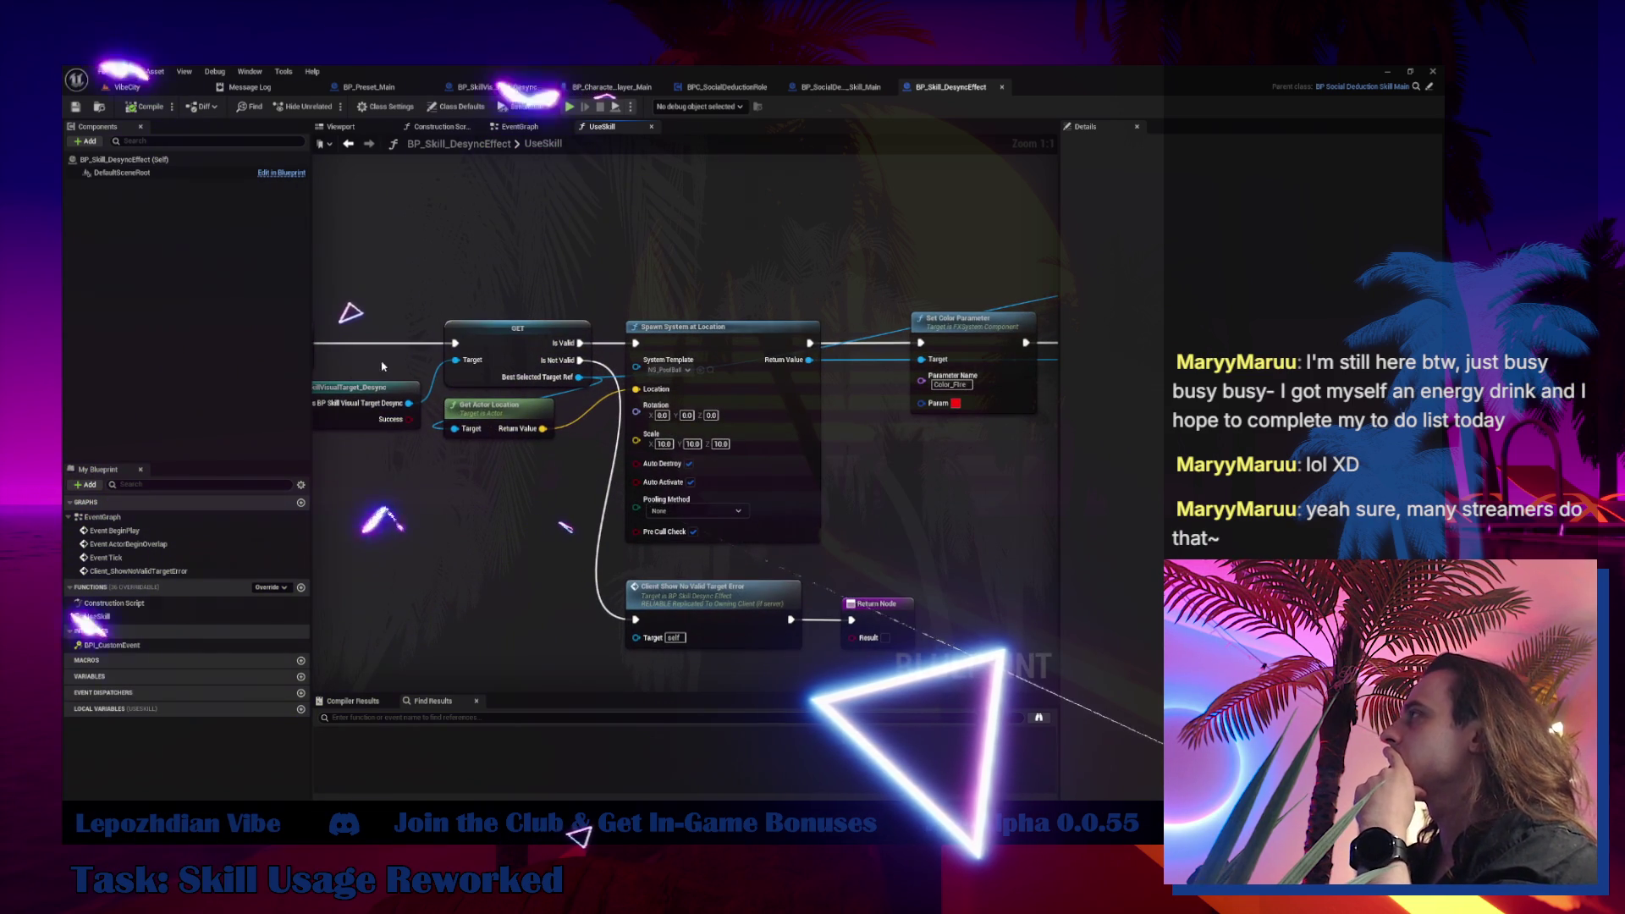
pyautogui.click(508, 127)
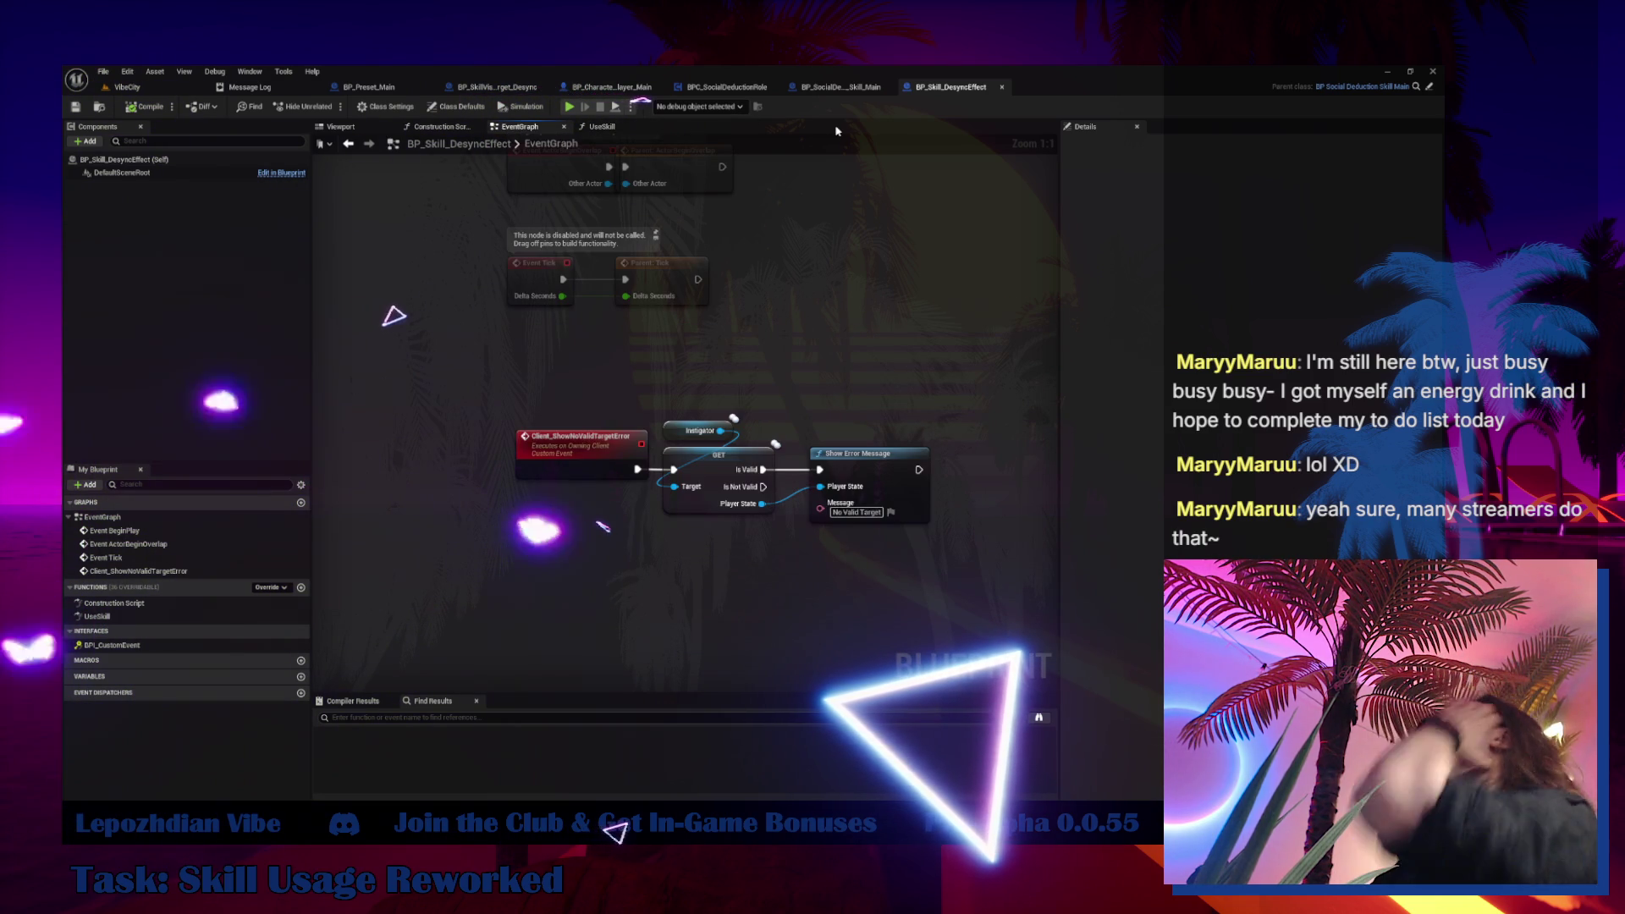
pyautogui.click(846, 86)
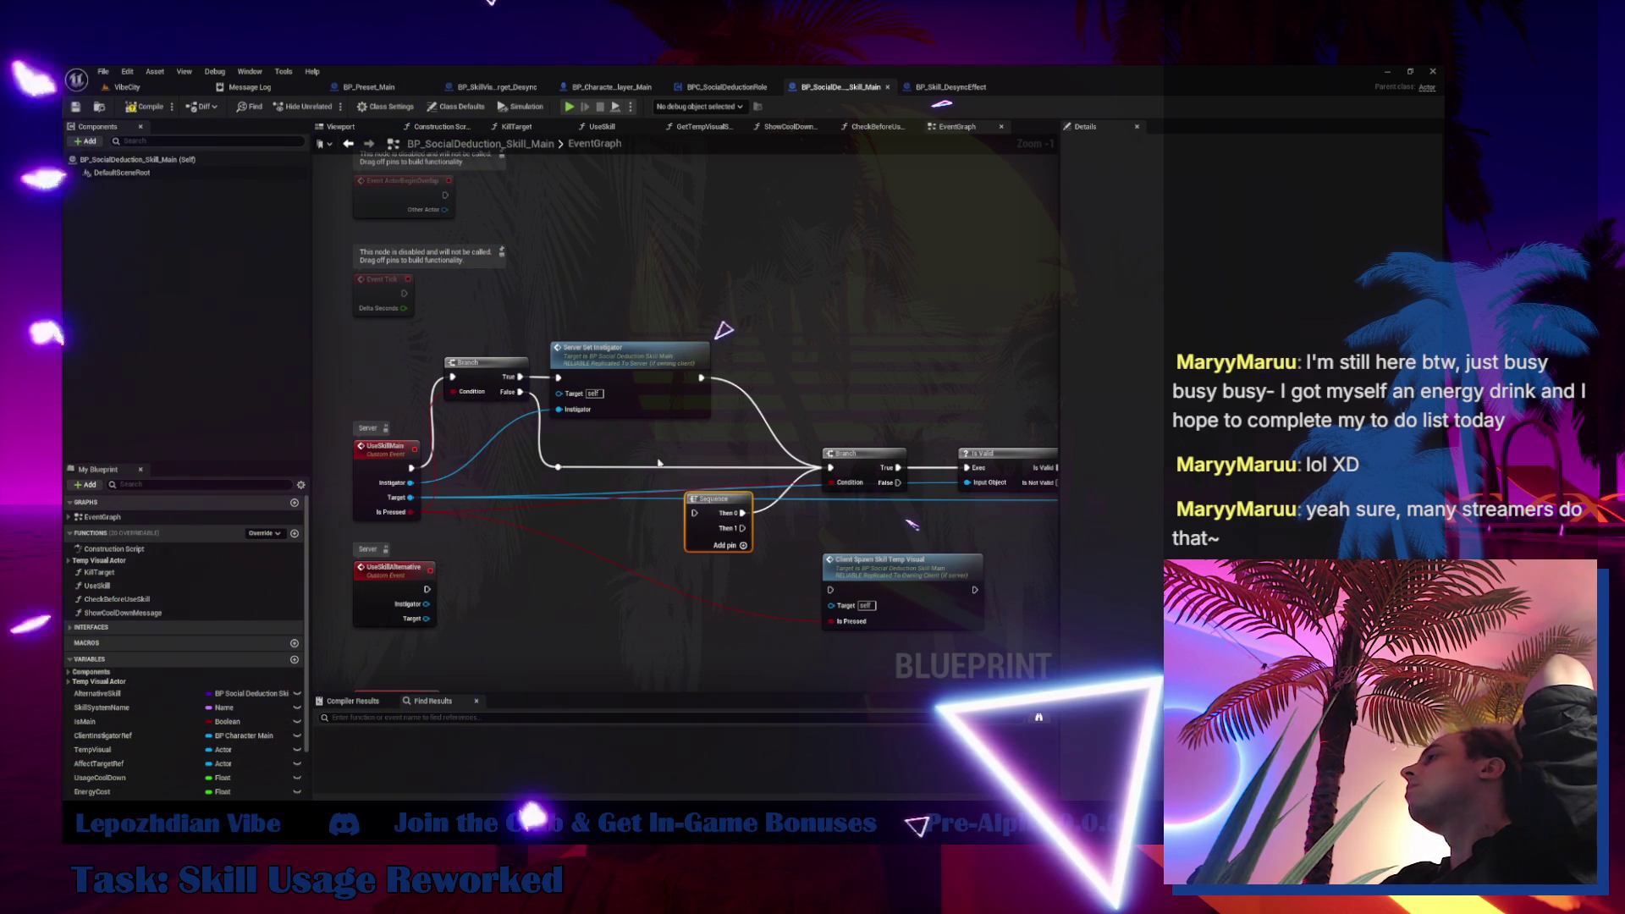
# Check the Server_SetAffectTarget definition and its Affect Target Ref variable, then return to UseSkillMain
pyautogui.moveTo(625, 517)
pyautogui.mouseDown()
pyautogui.moveTo(479, 536)
pyautogui.moveTo(367, 465)
pyautogui.moveTo(312, 462)
pyautogui.mouseUp()
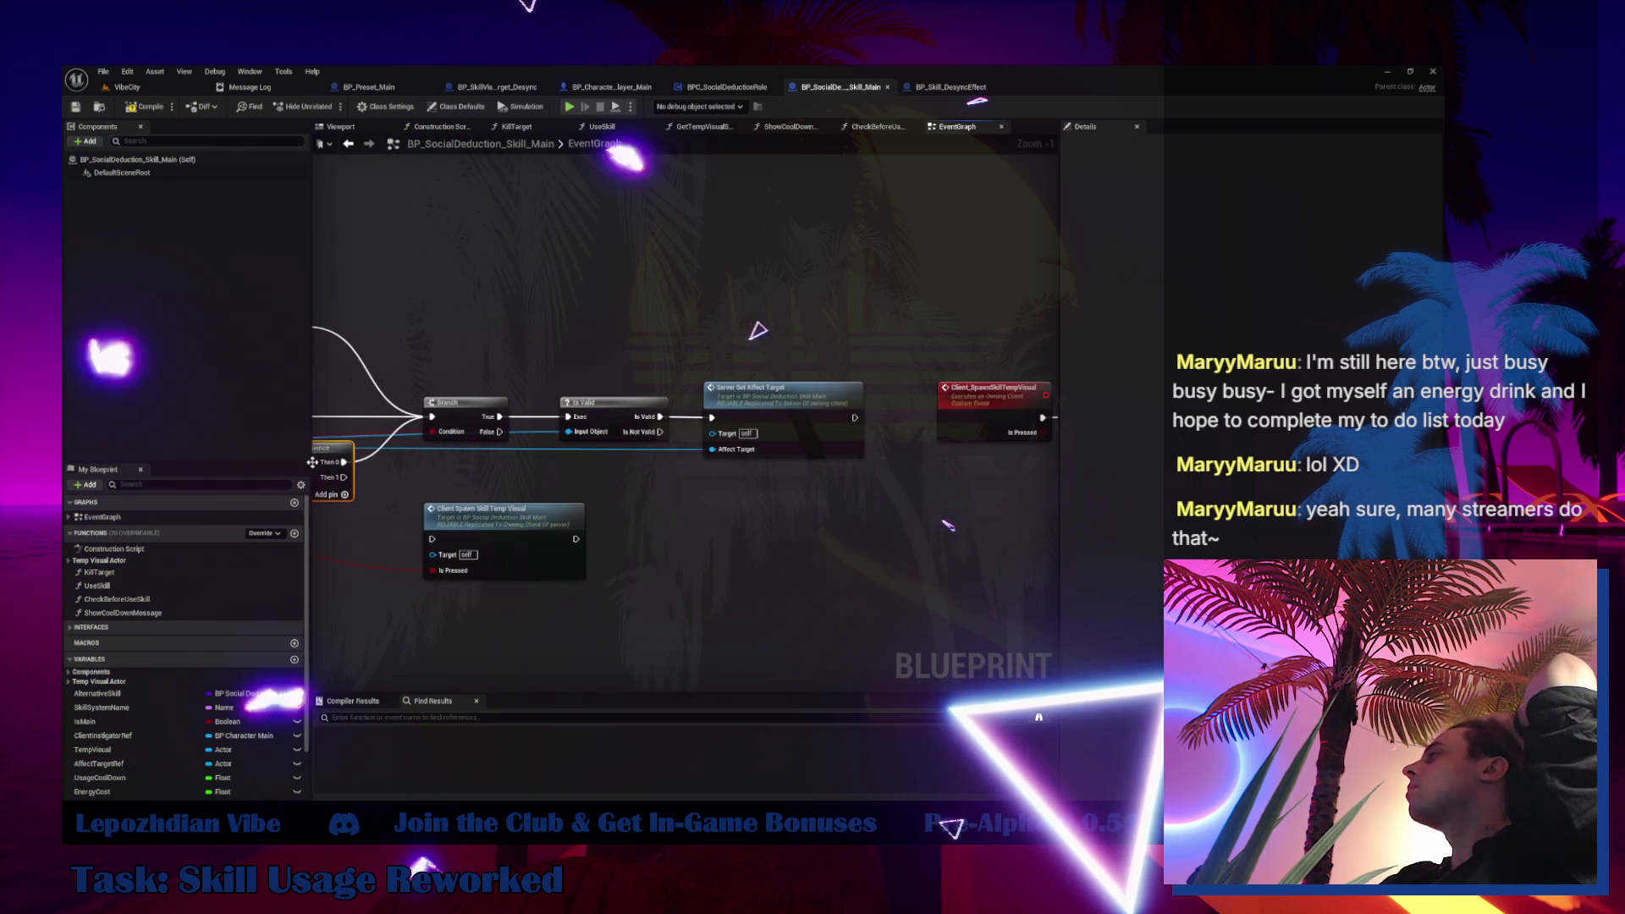
pyautogui.doubleClick(807, 406)
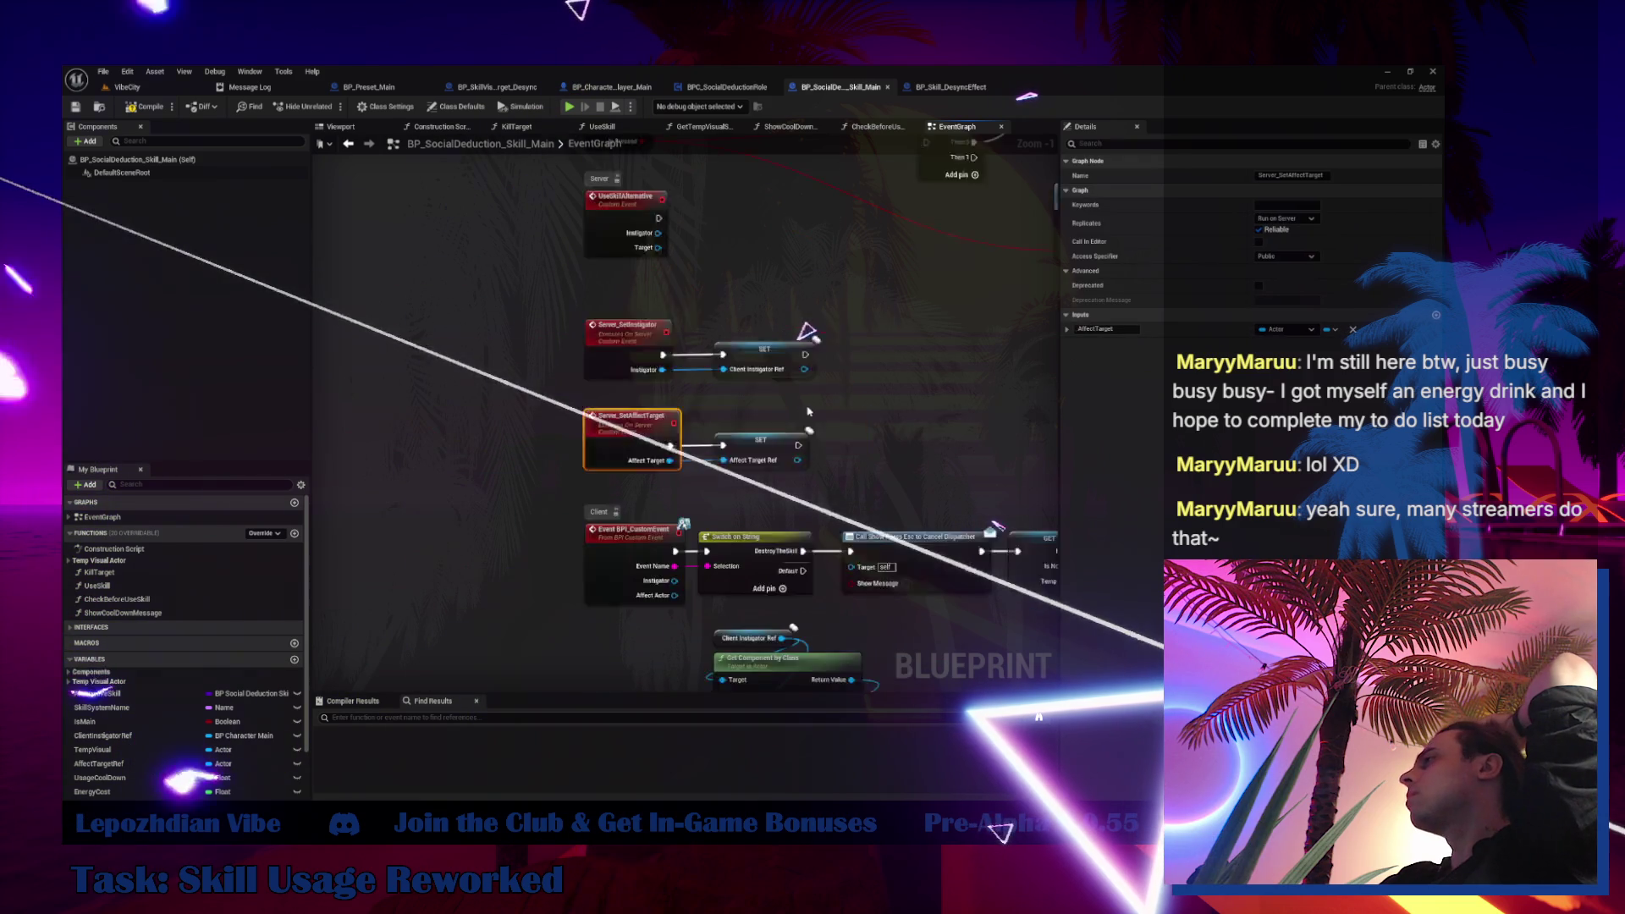
pyautogui.click(821, 421)
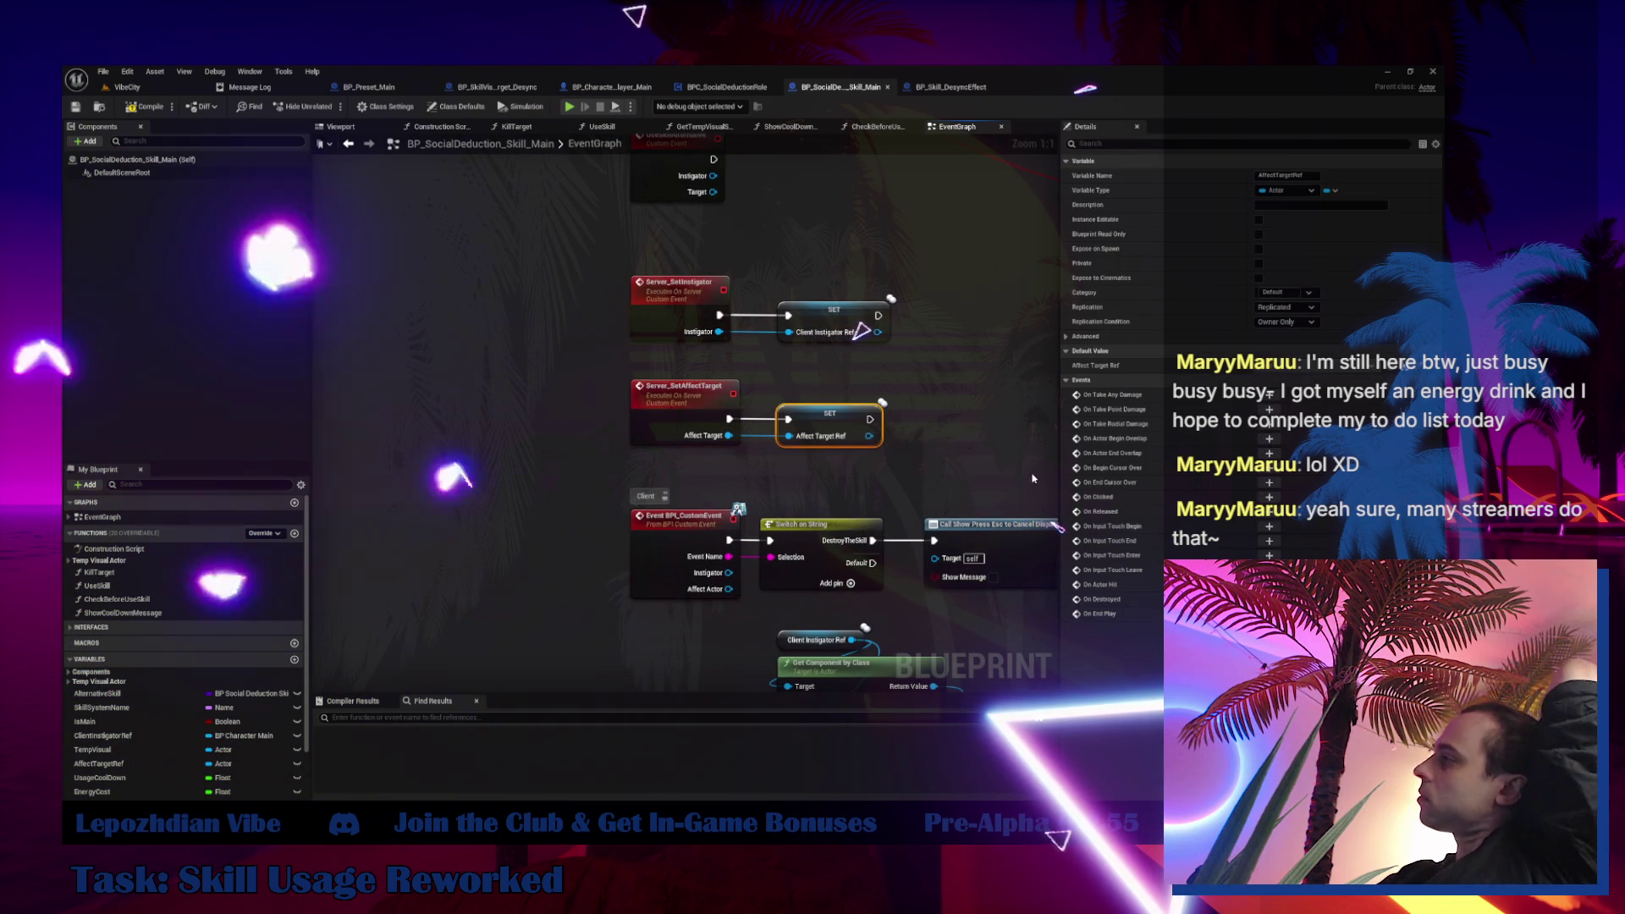
pyautogui.hotkey('alt', 'Left')
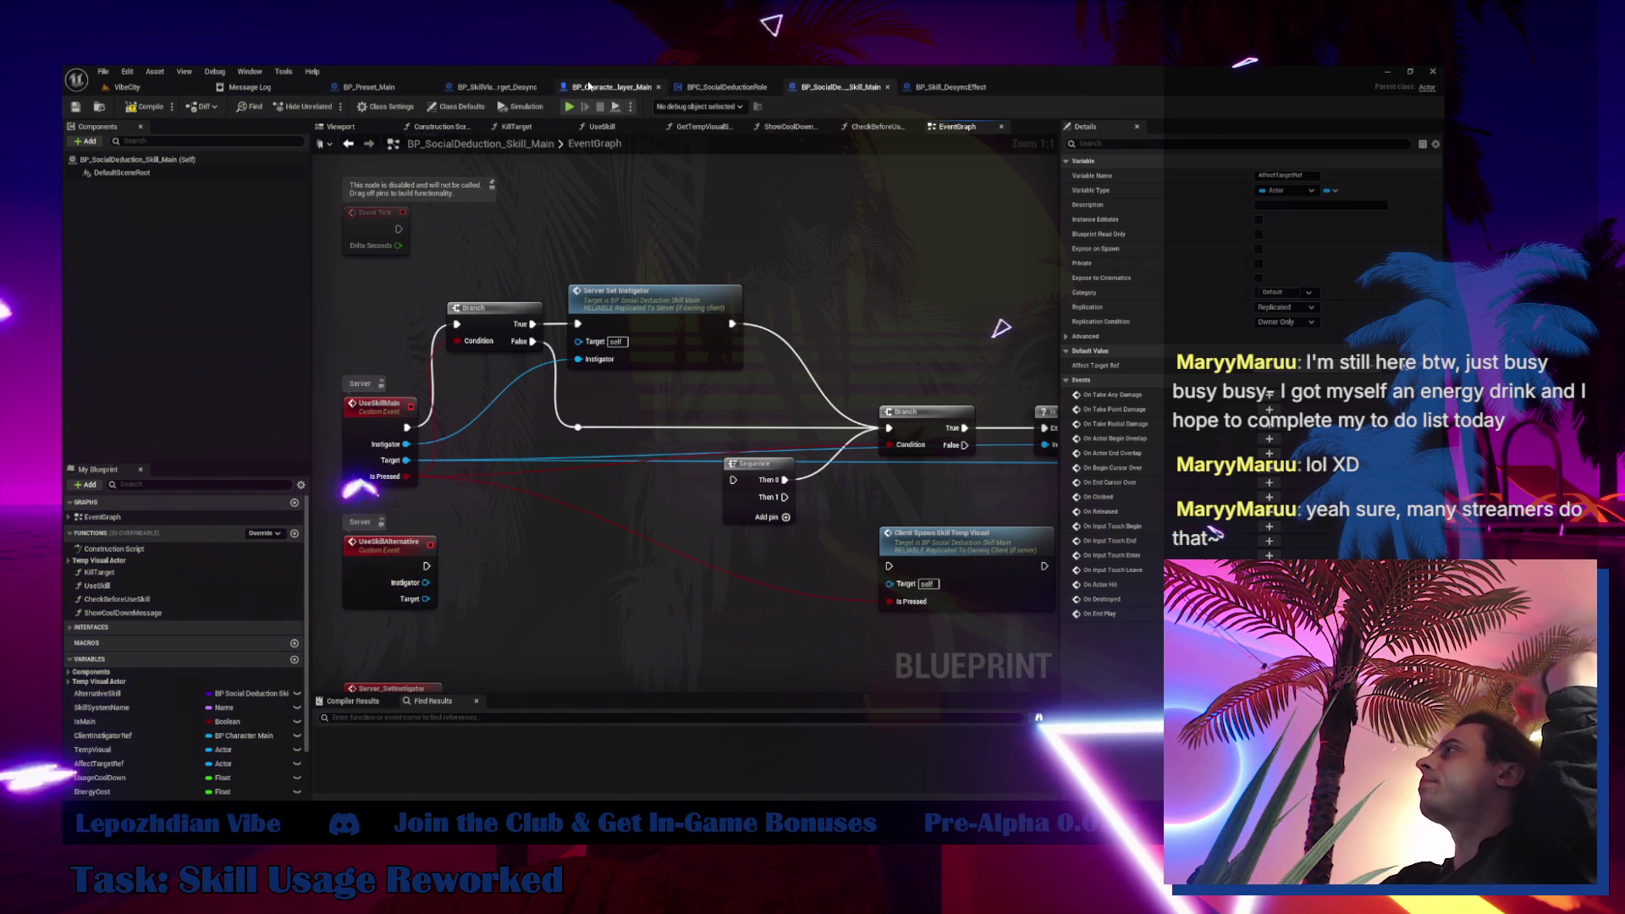
# Follow Server Use Skill from BP_Character_Player_Main through the role graph to the UseSkillMain event
pyautogui.click(590, 87)
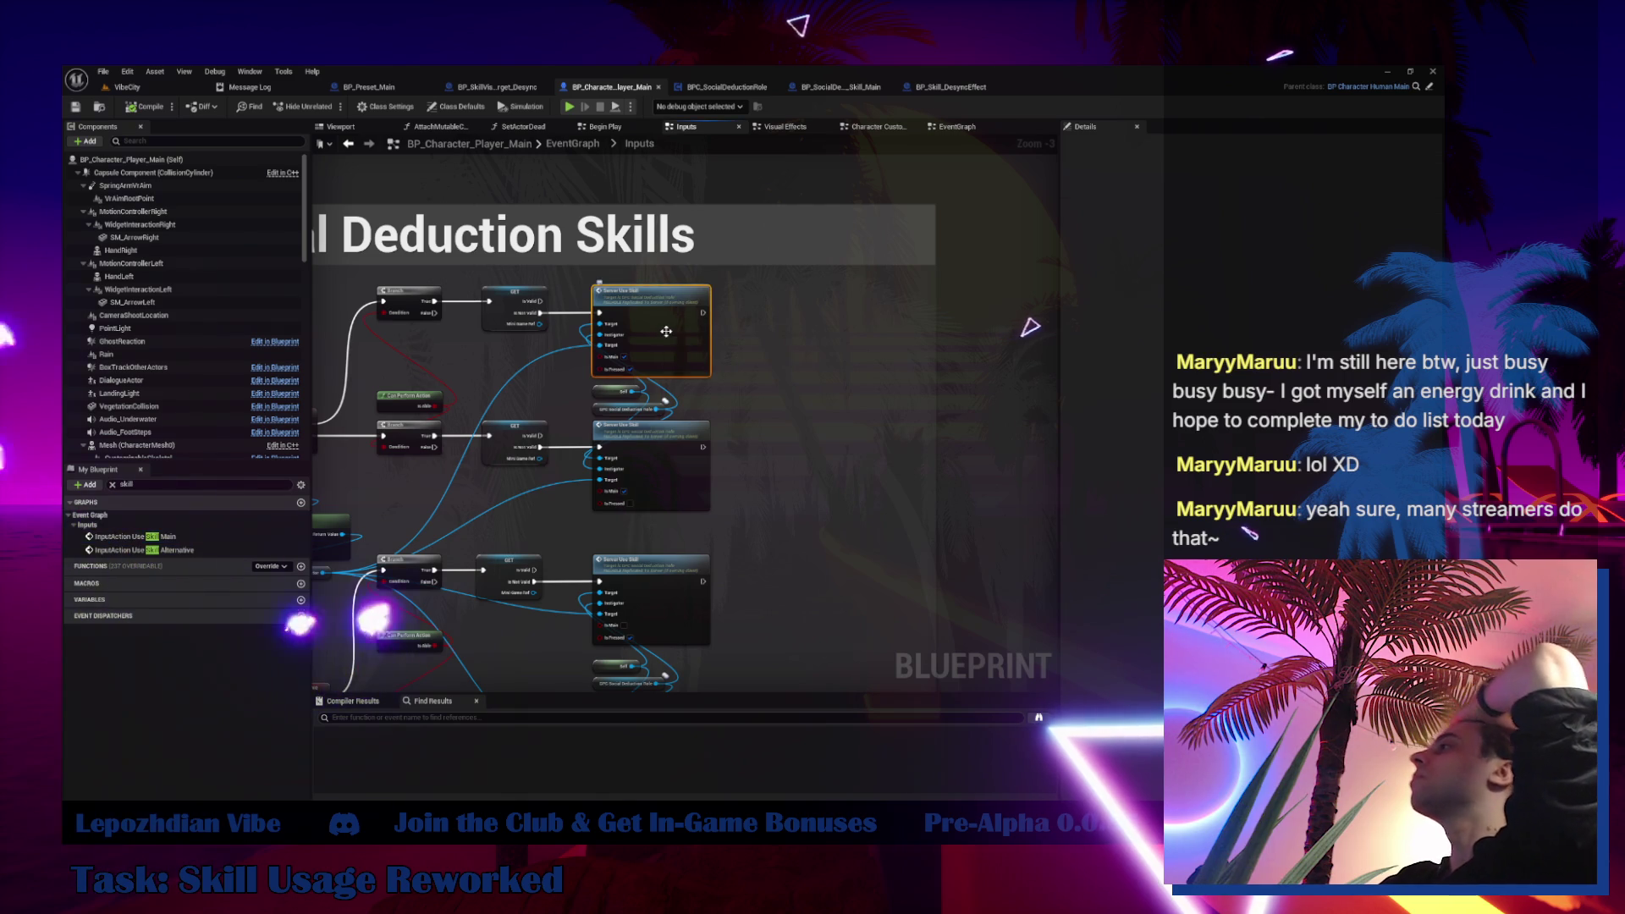
pyautogui.doubleClick(666, 331)
pyautogui.moveTo(902, 488); pyautogui.dragTo(141, 482)
pyautogui.moveTo(538, 416); pyautogui.dragTo(515, 413)
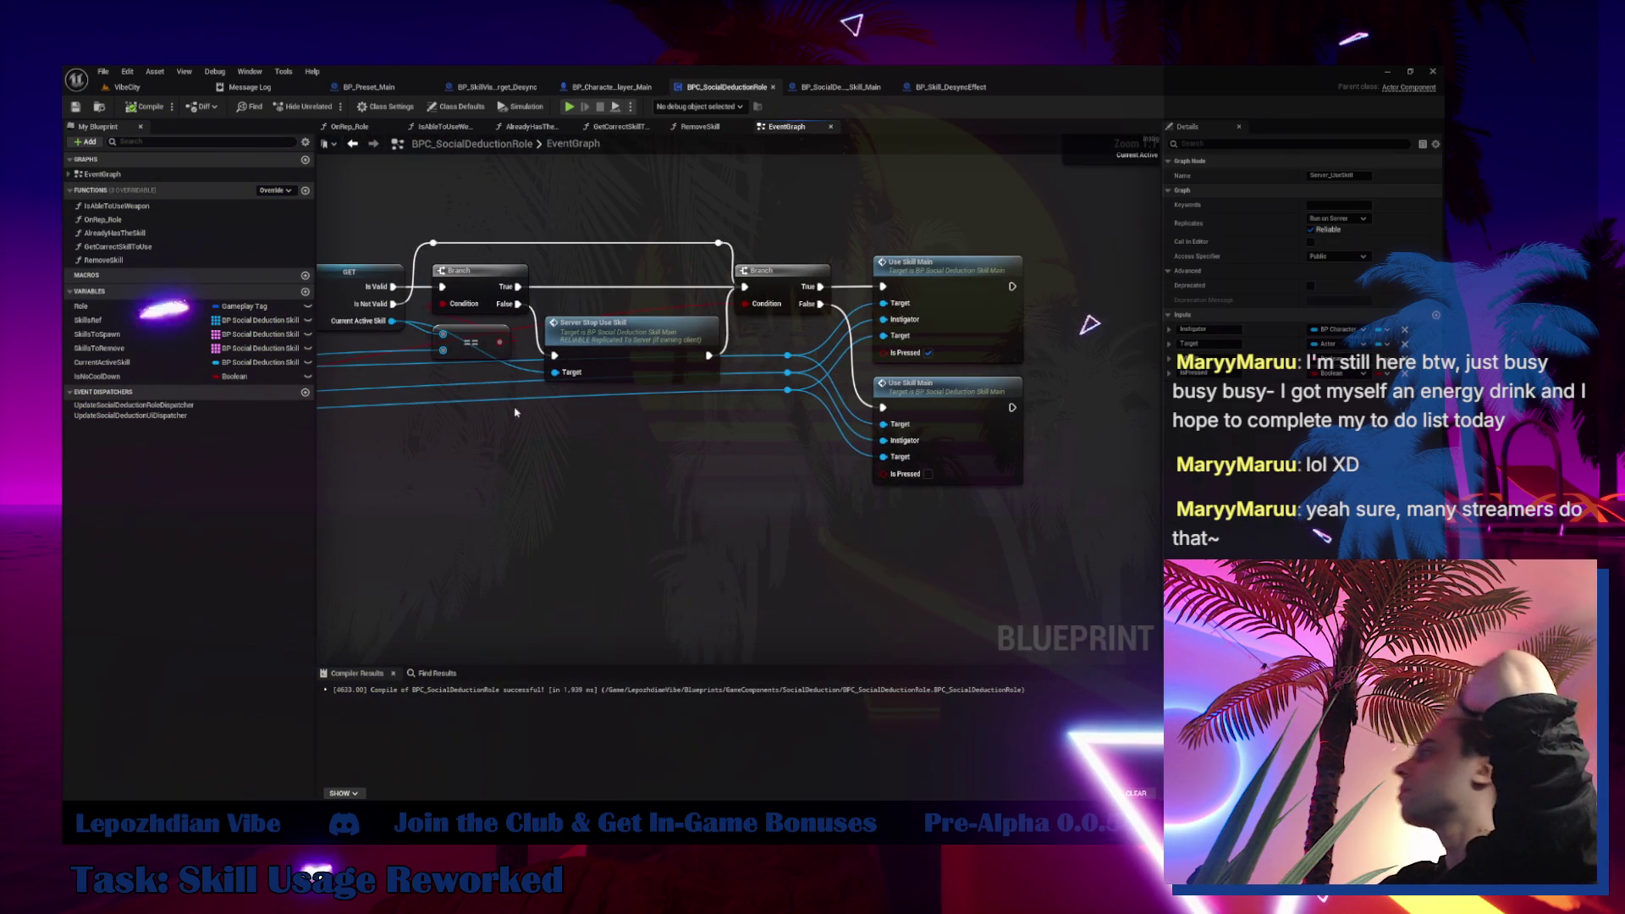
pyautogui.doubleClick(976, 307)
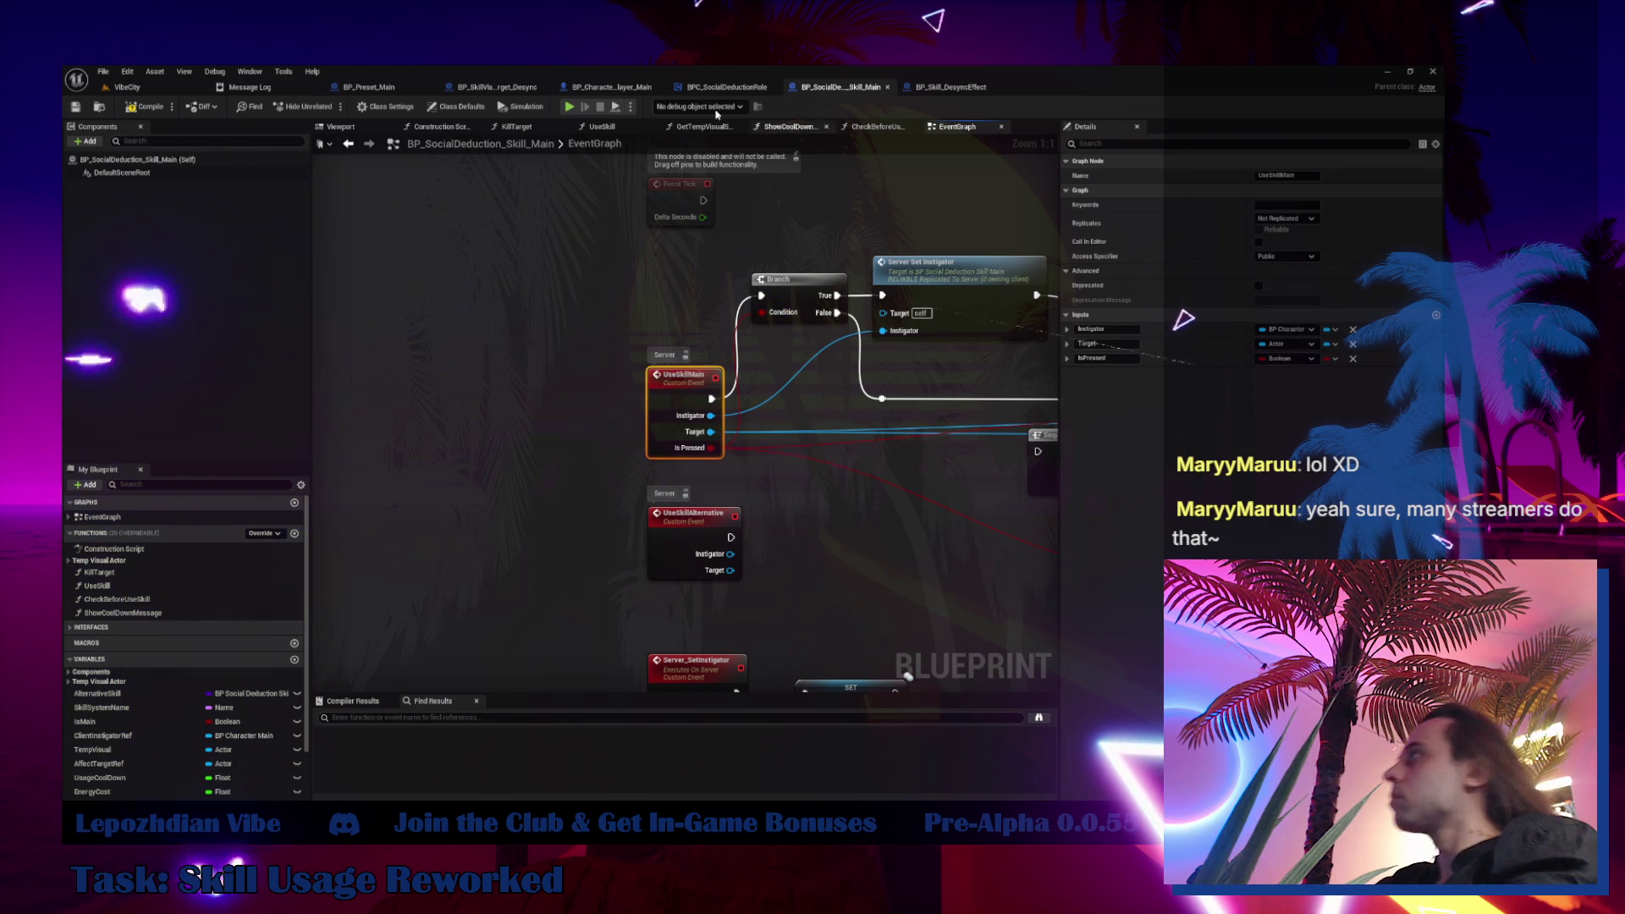
pyautogui.moveTo(567, 196); pyautogui.dragTo(456, 207)
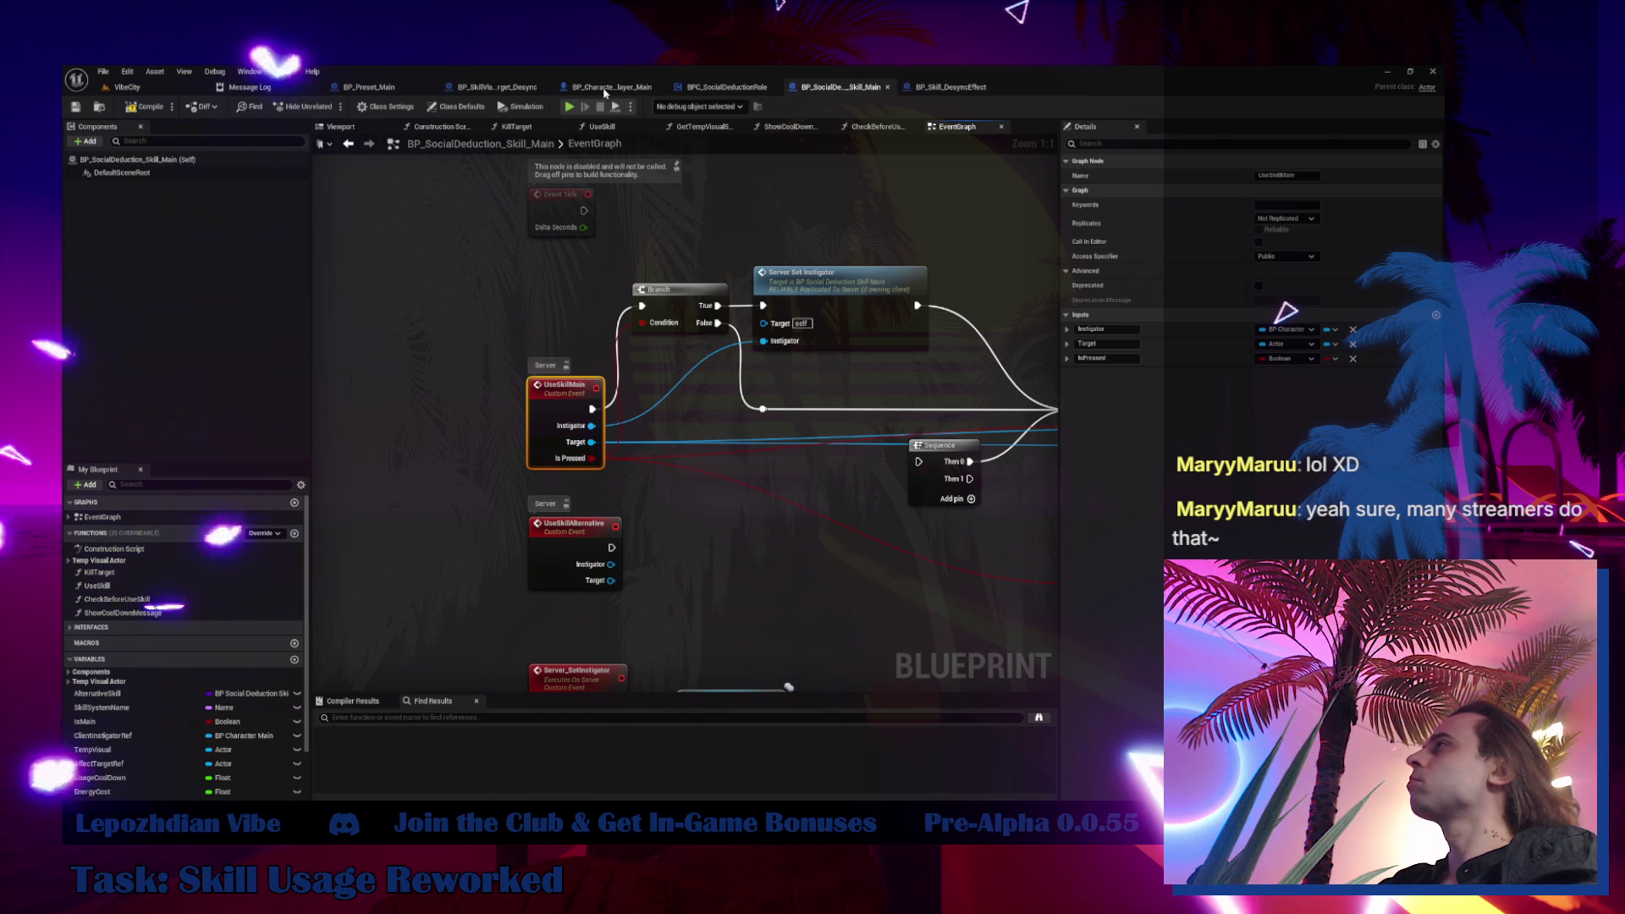
# Switch to BP_Skill_DesyncEffect's event graph and scroll to empty space below the nodes
pyautogui.click(495, 88)
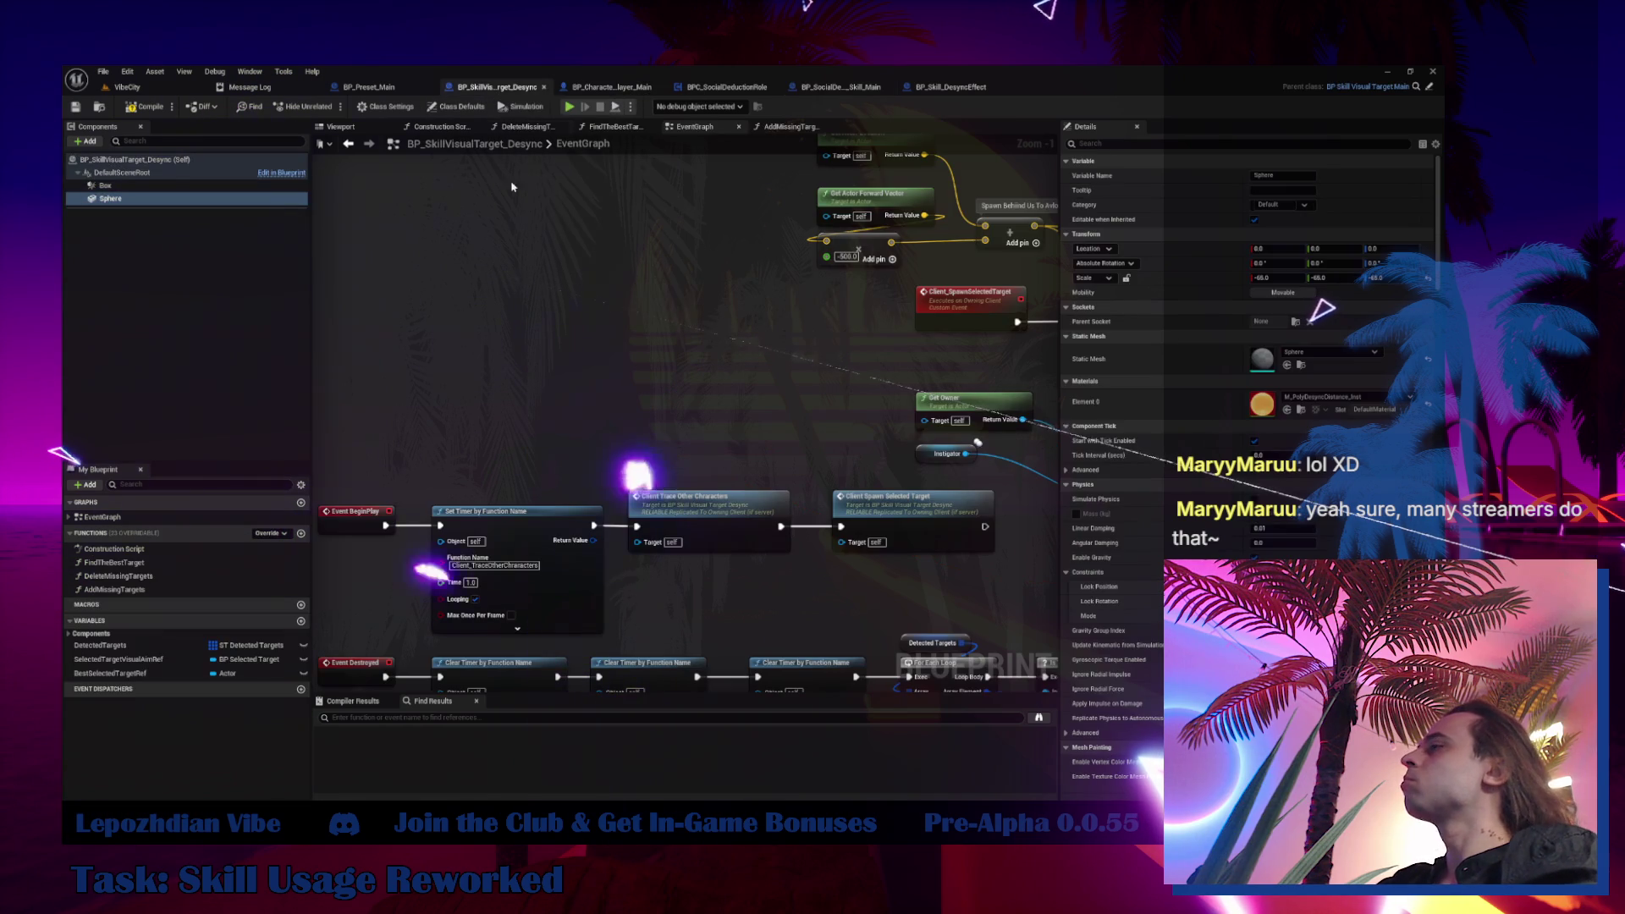
pyautogui.rightClick(481, 283)
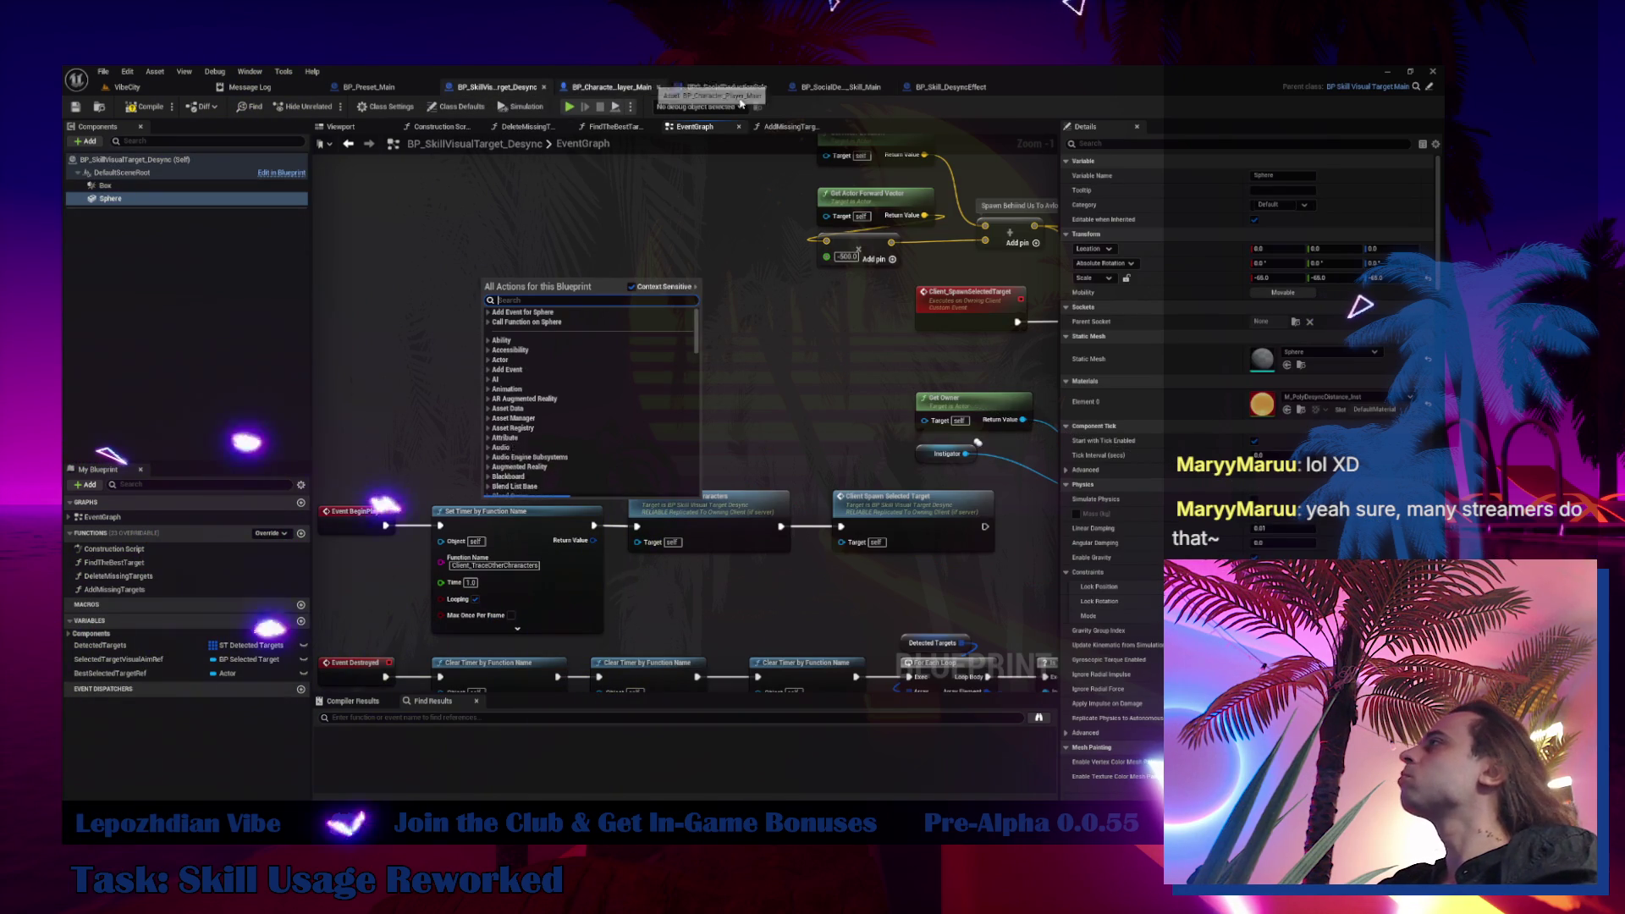
pyautogui.click(951, 87)
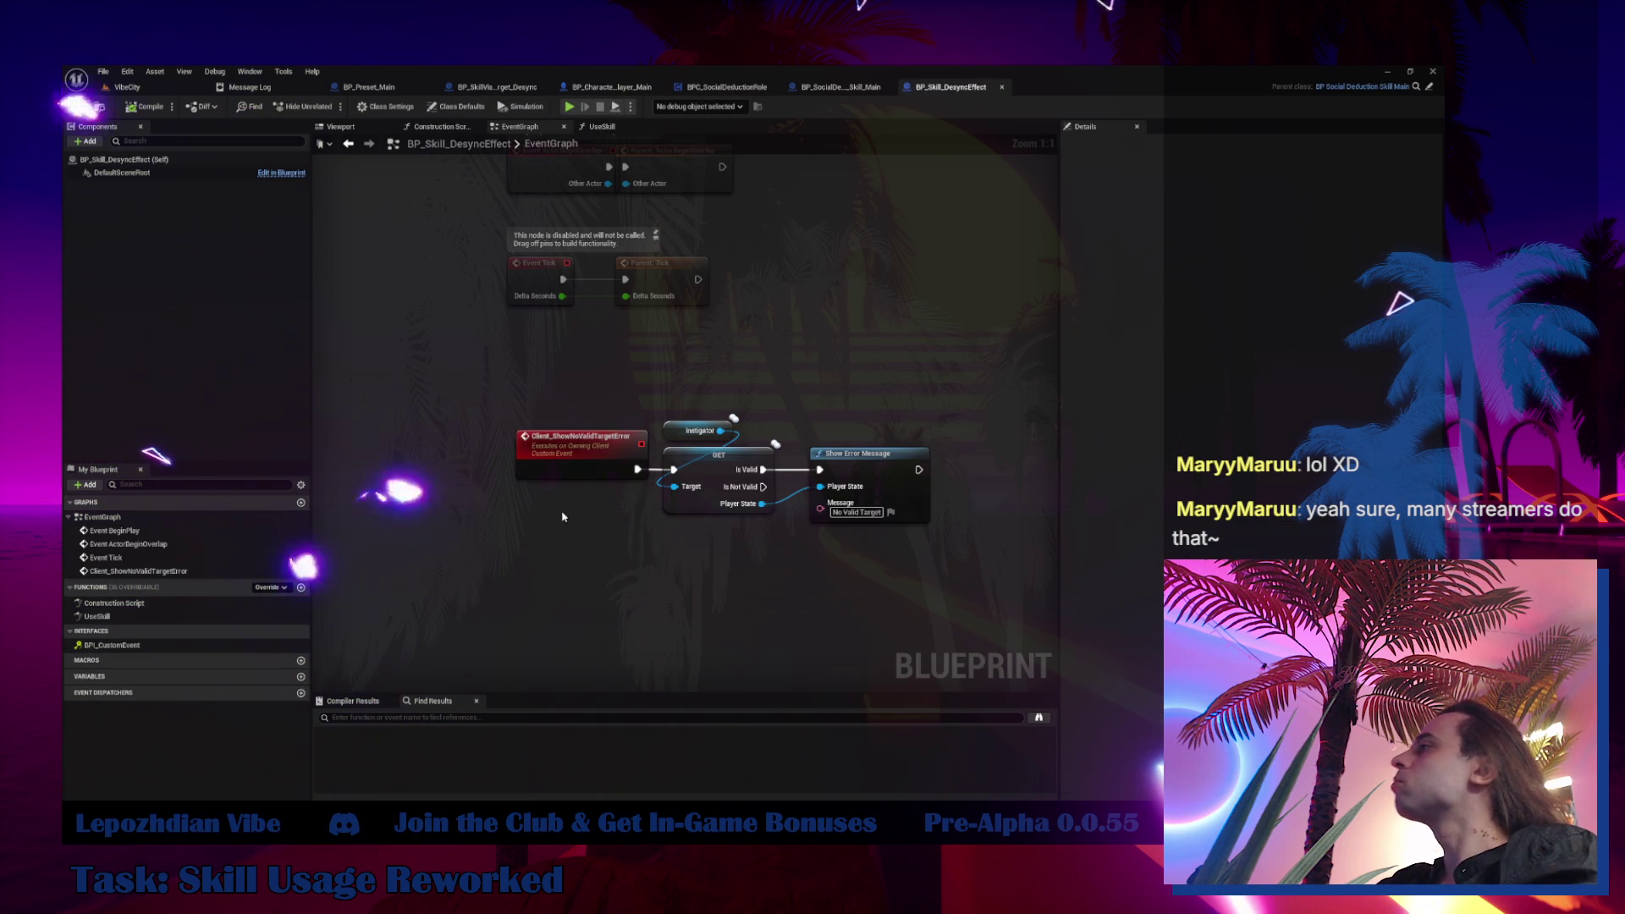
pyautogui.moveTo(471, 610); pyautogui.dragTo(480, 405)
# Add Event UseSkillMain, delete the stray custom event, and wire Is Pressed to the Branch condition
pyautogui.rightClick(585, 425)
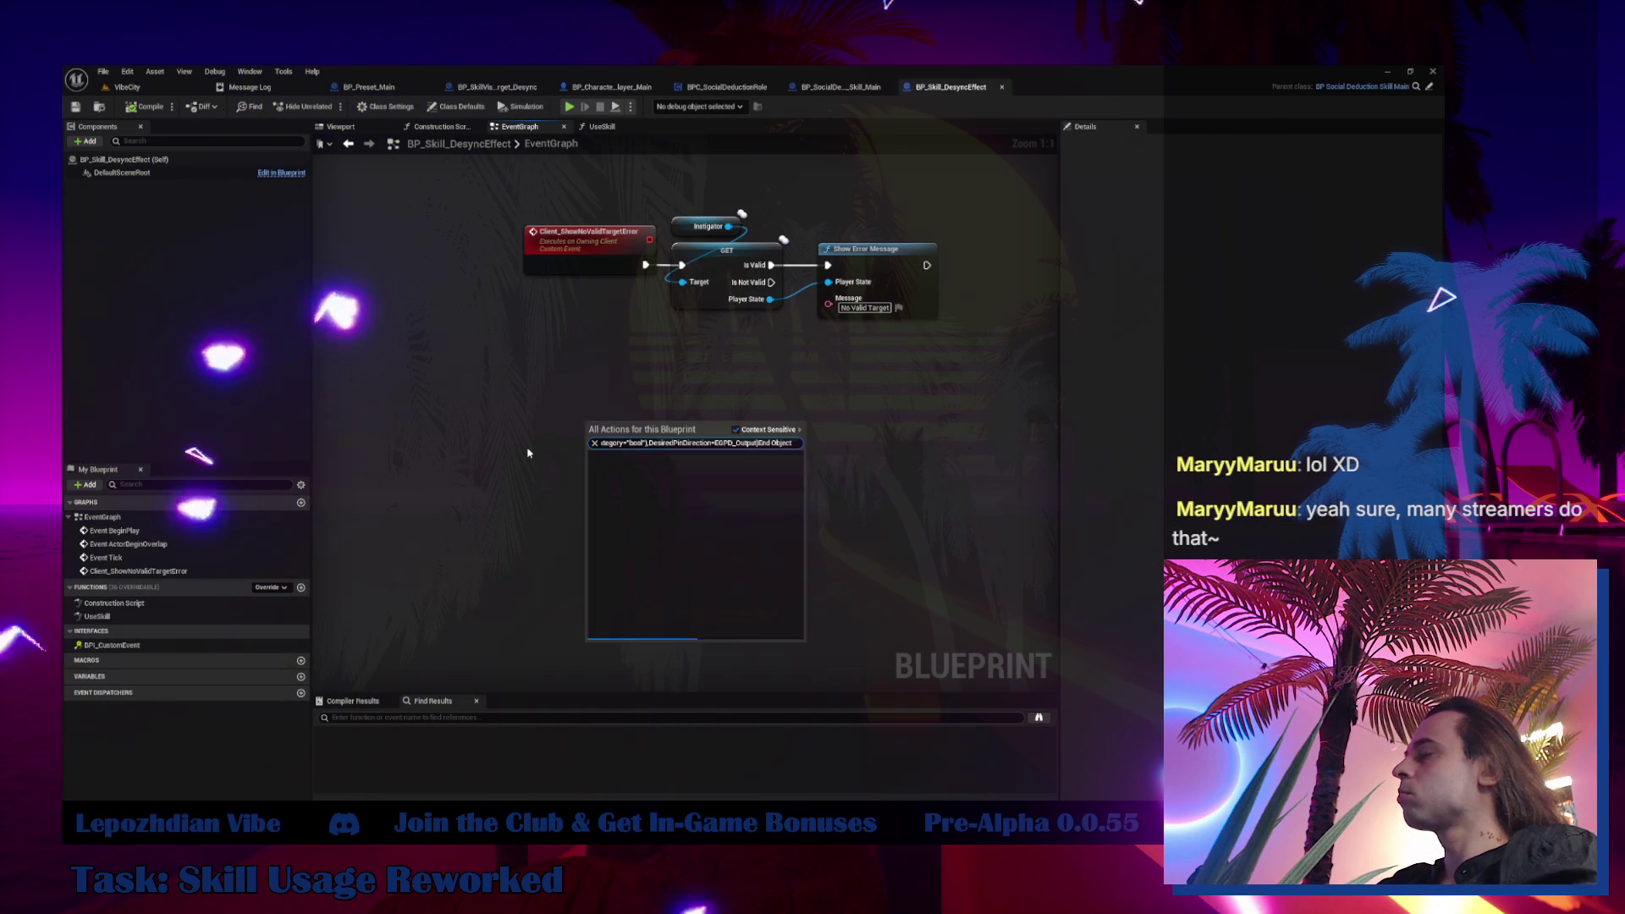
pyautogui.click(622, 433)
pyautogui.rightClick(623, 433)
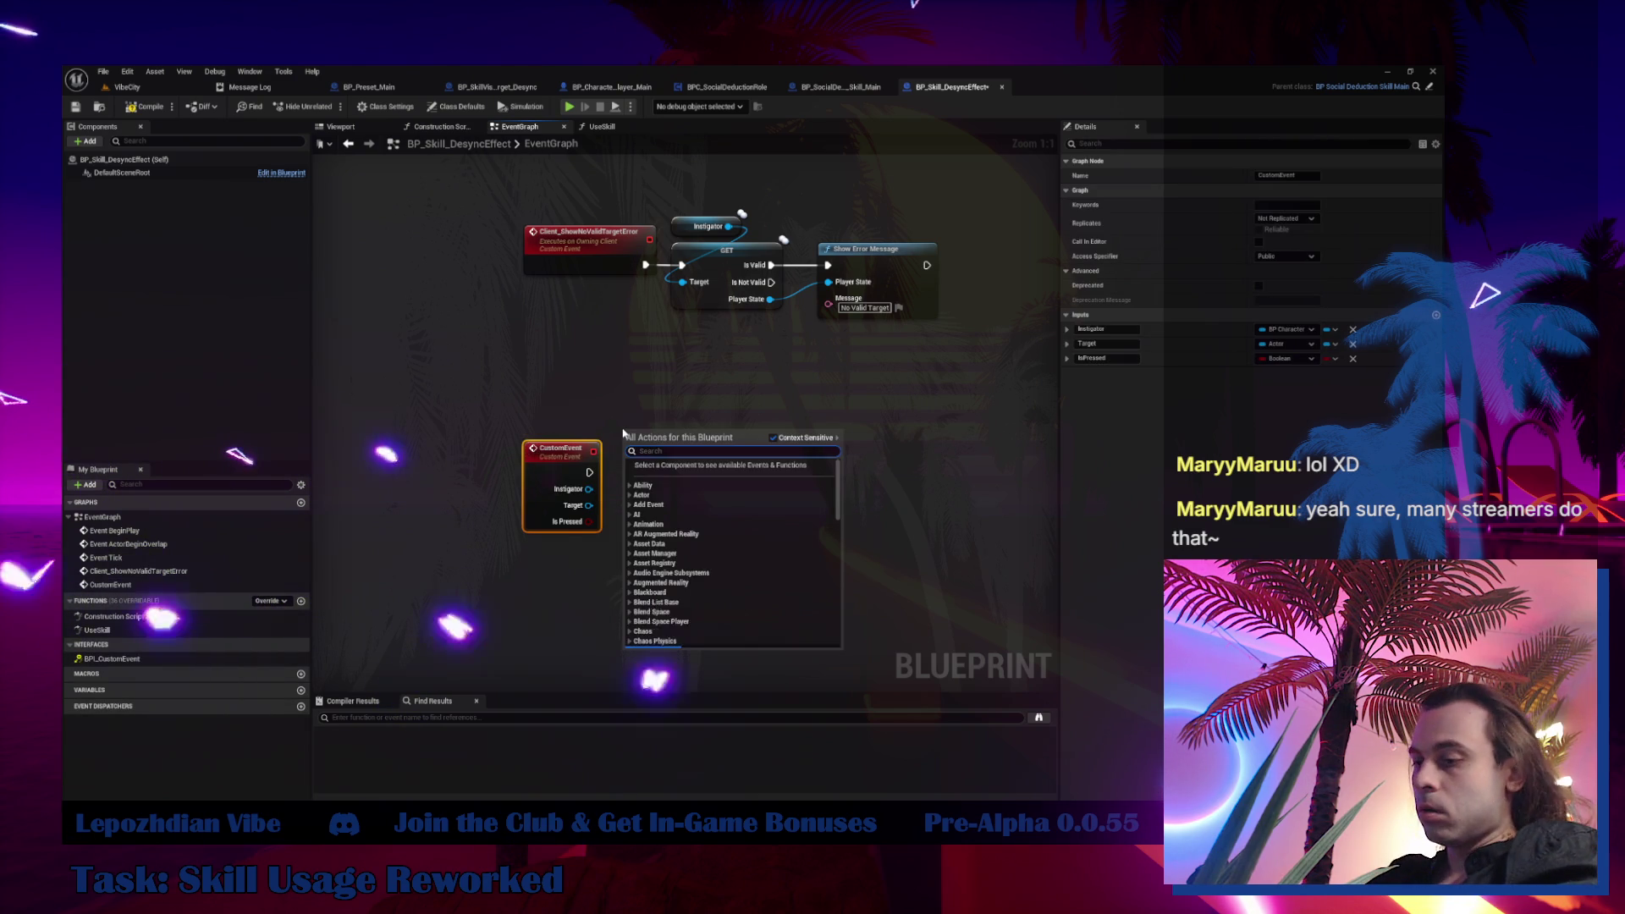
pyautogui.write('use skill')
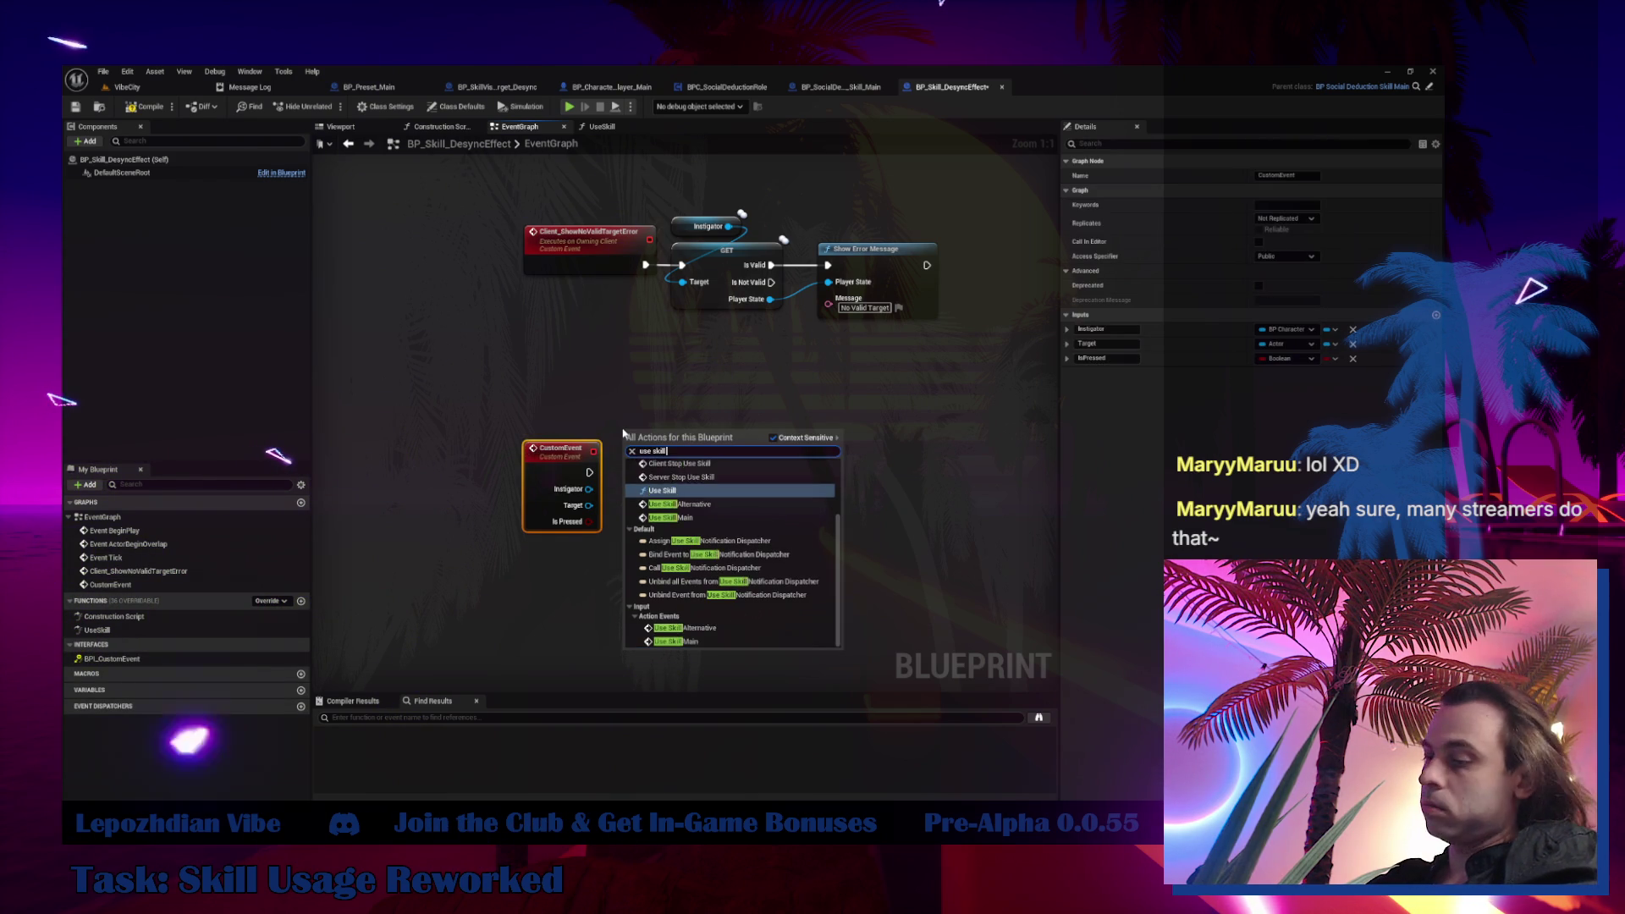
pyautogui.write(' main')
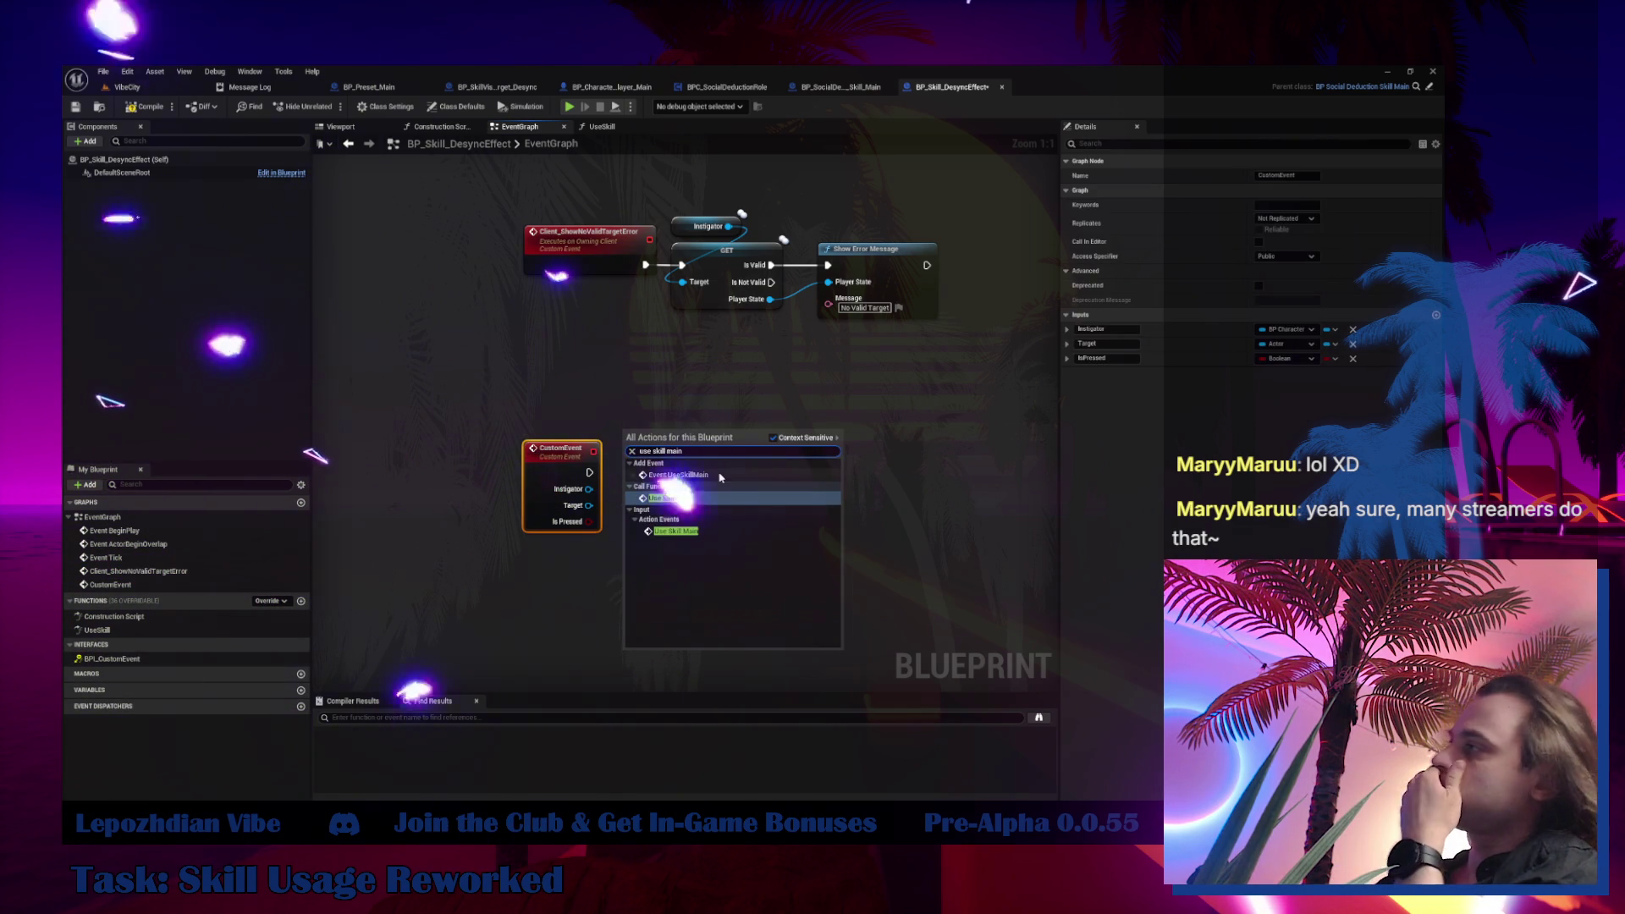
pyautogui.click(720, 476)
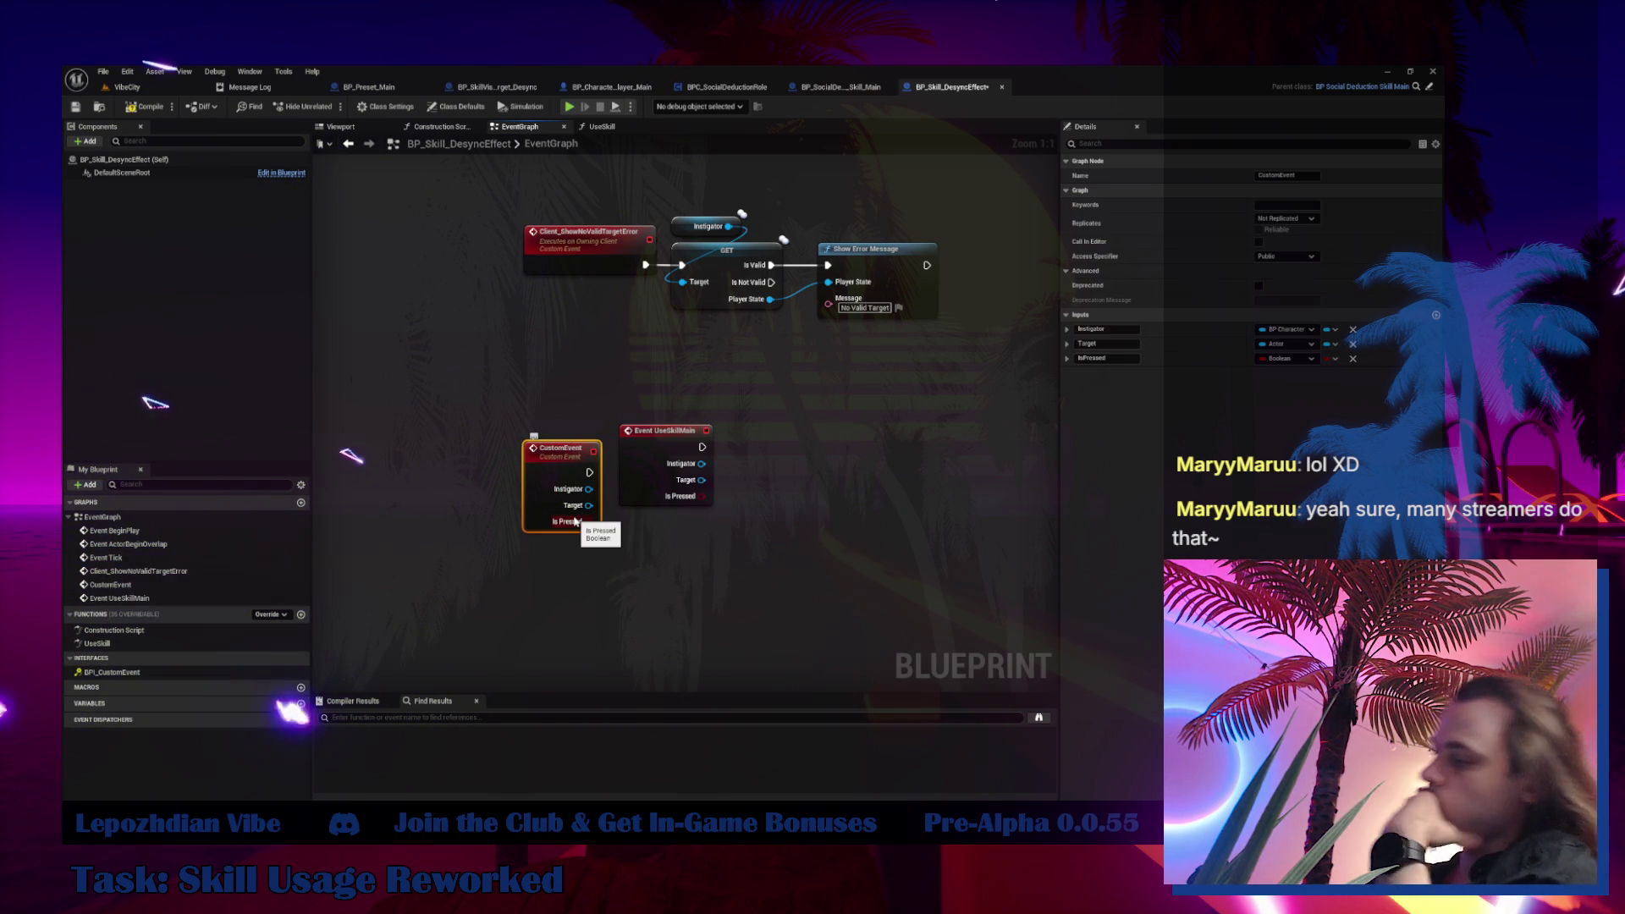
pyautogui.press('Delete')
pyautogui.moveTo(629, 462)
pyautogui.mouseDown()
pyautogui.moveTo(546, 470)
pyautogui.moveTo(565, 470)
pyautogui.mouseUp()
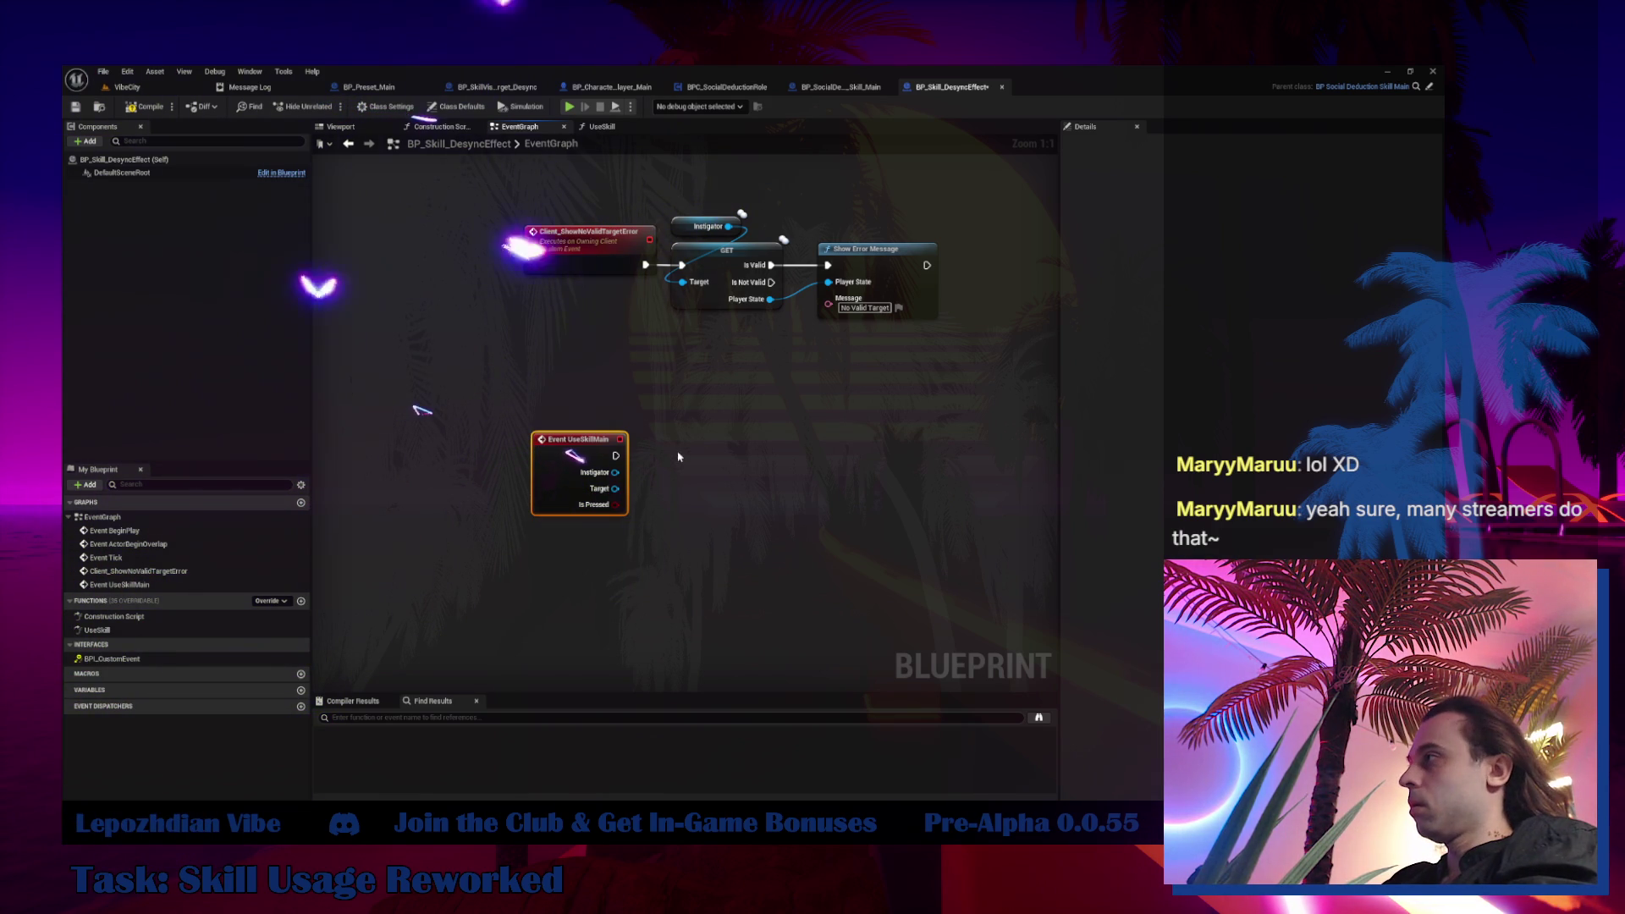
pyautogui.moveTo(692, 480); pyautogui.dragTo(694, 455)
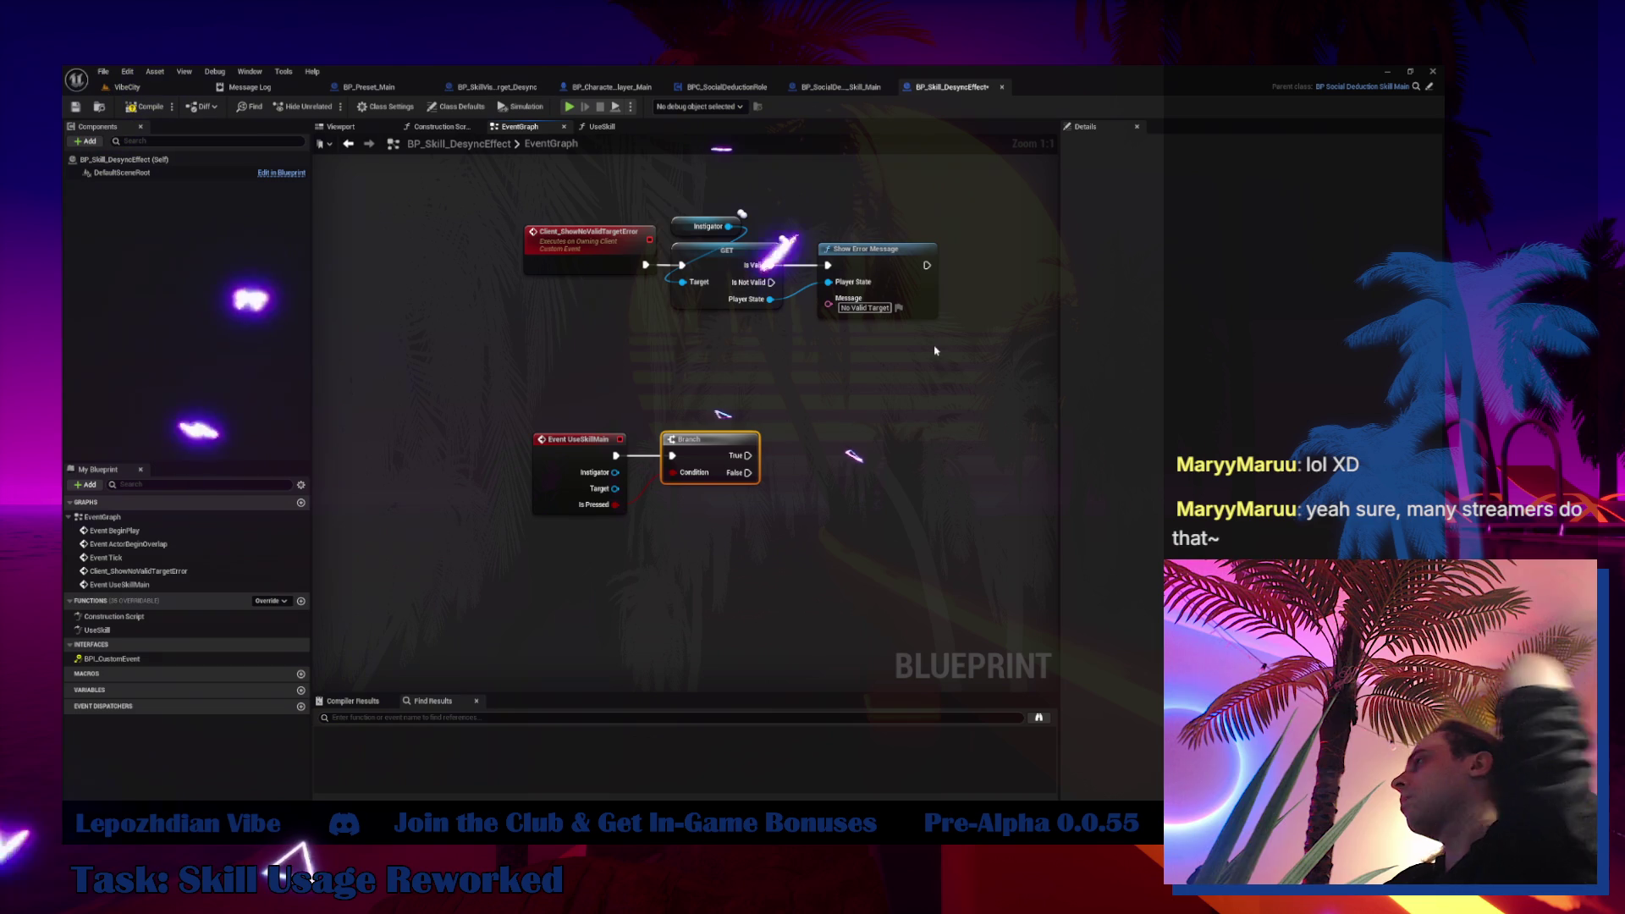
# Place a Spawn Actor from Class node with Collision Handling Override set to Always Spawn, Ignore Collisions
pyautogui.rightClick(881, 479)
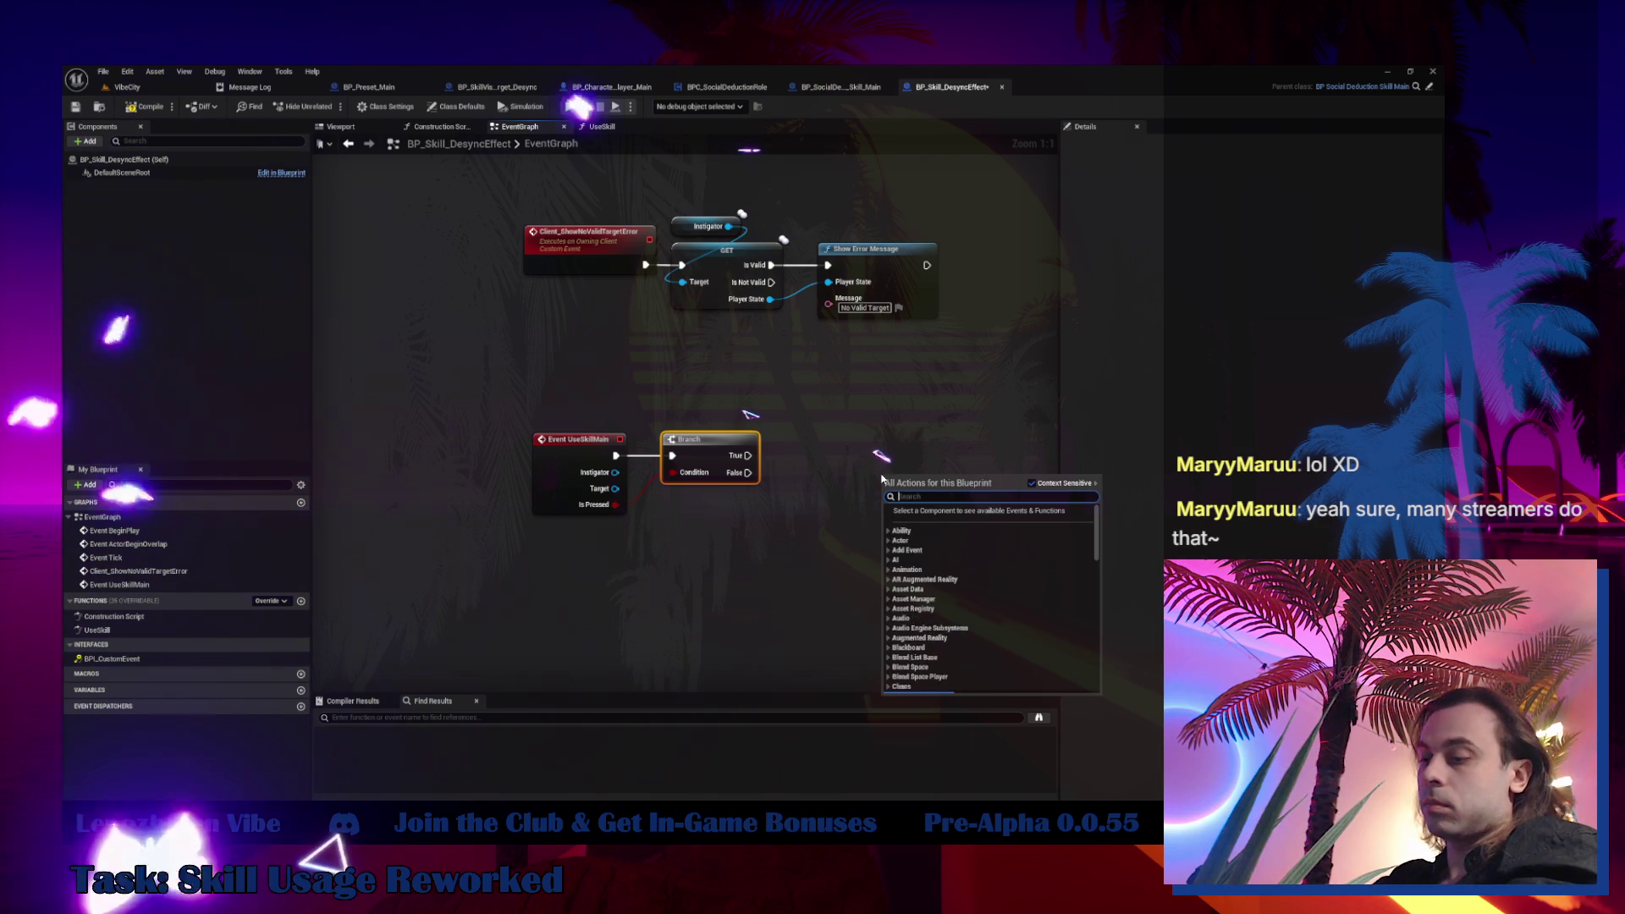
pyautogui.write('spaw')
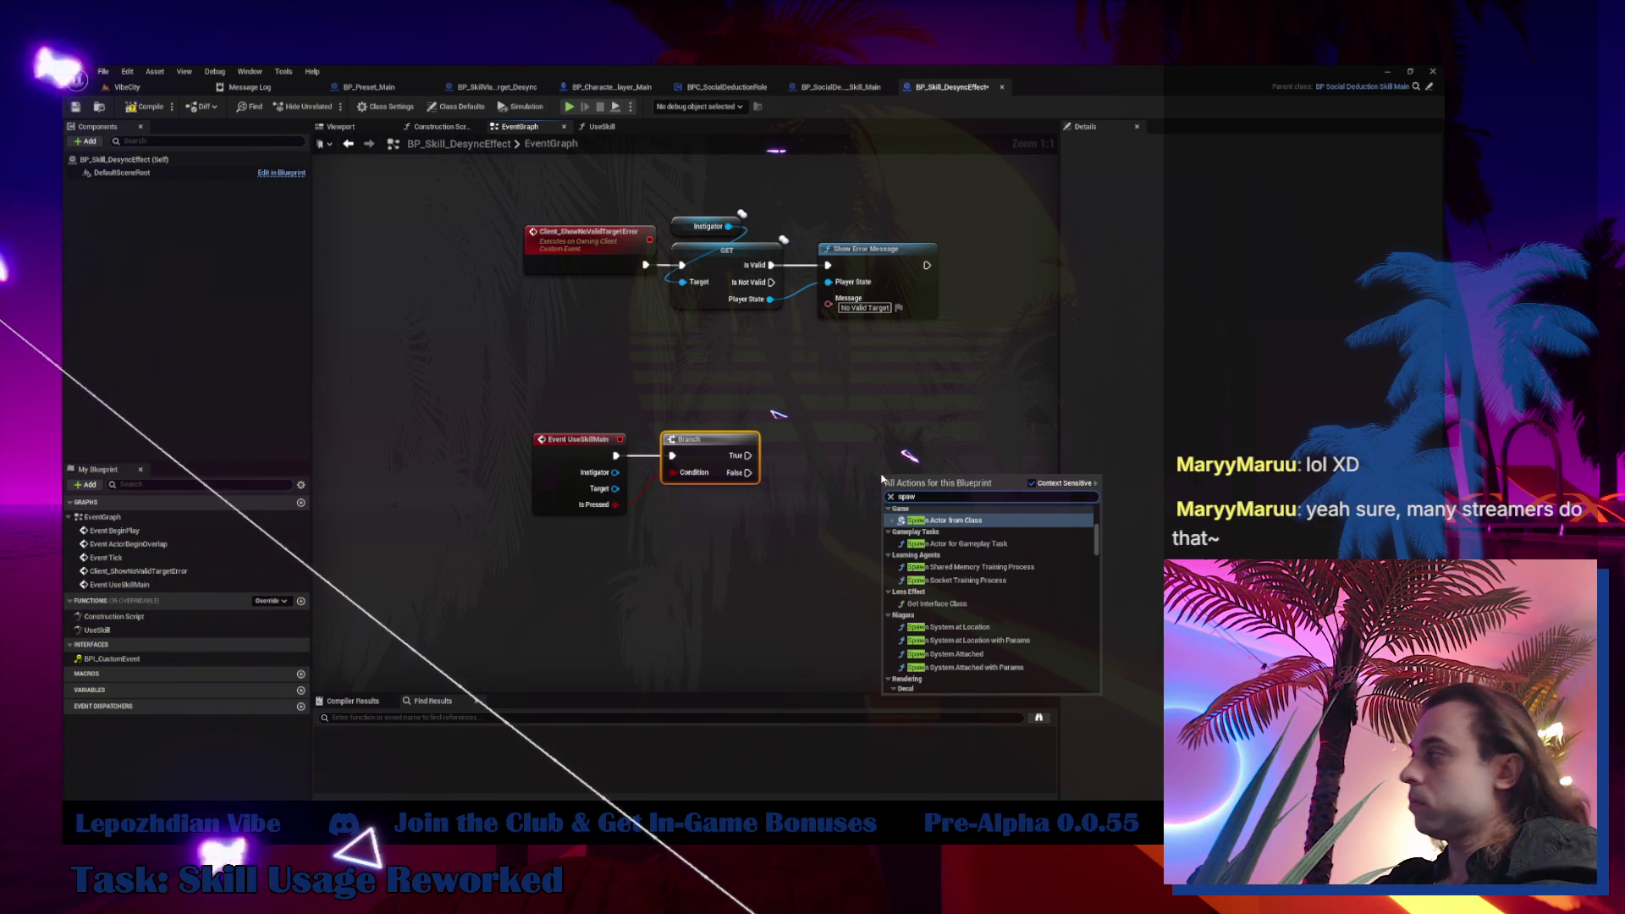
pyautogui.write('n ac')
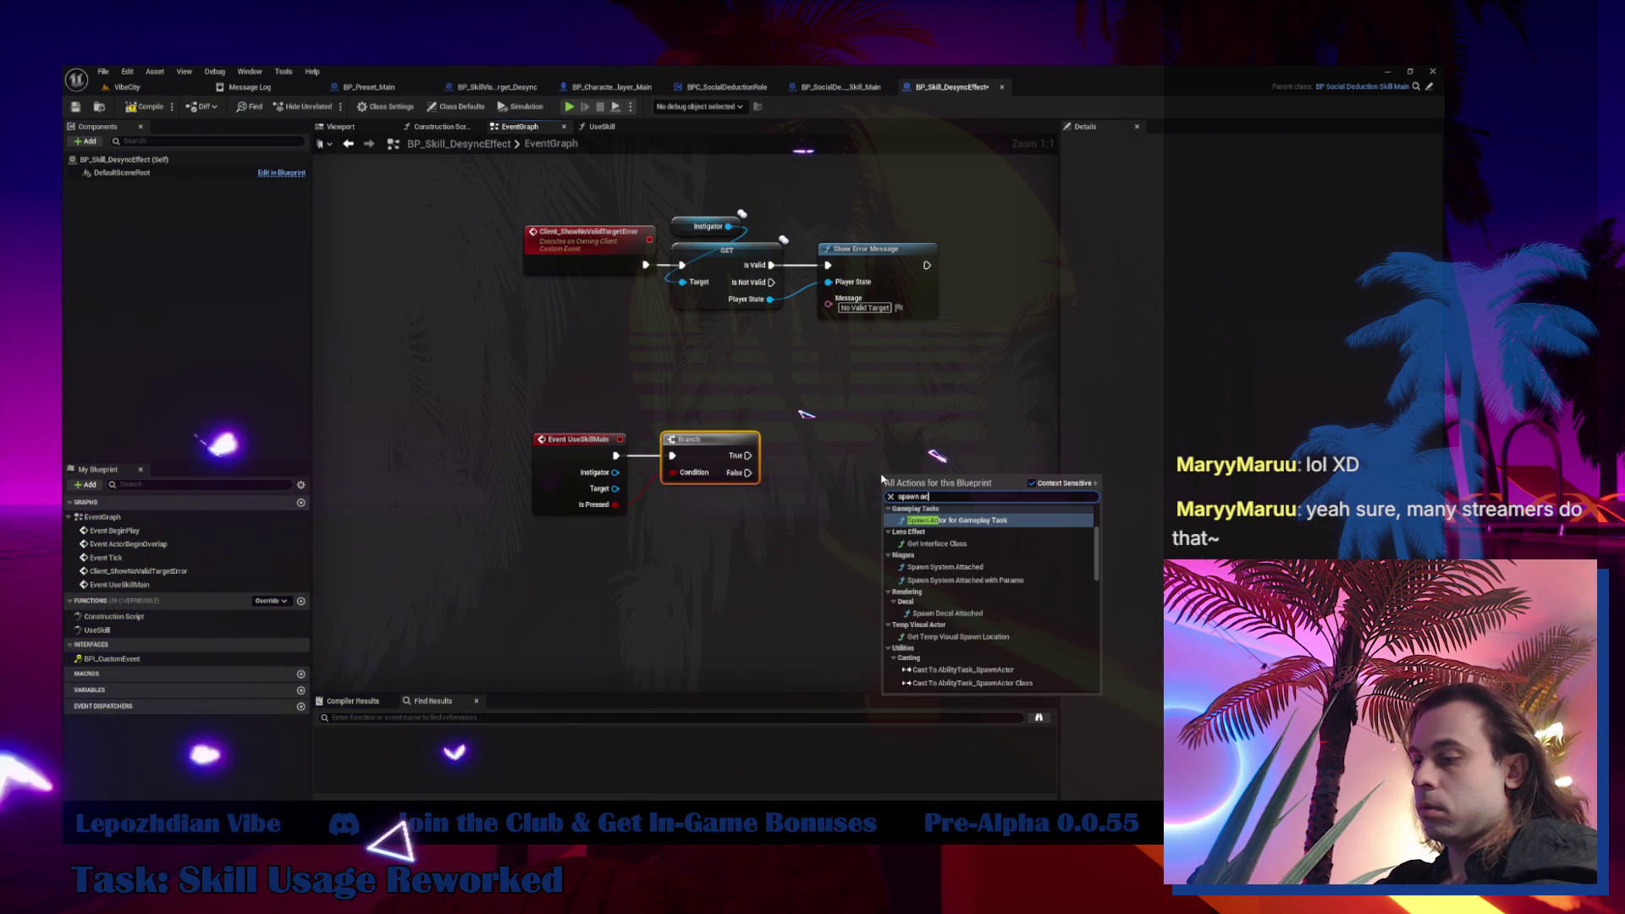
pyautogui.write('tor from')
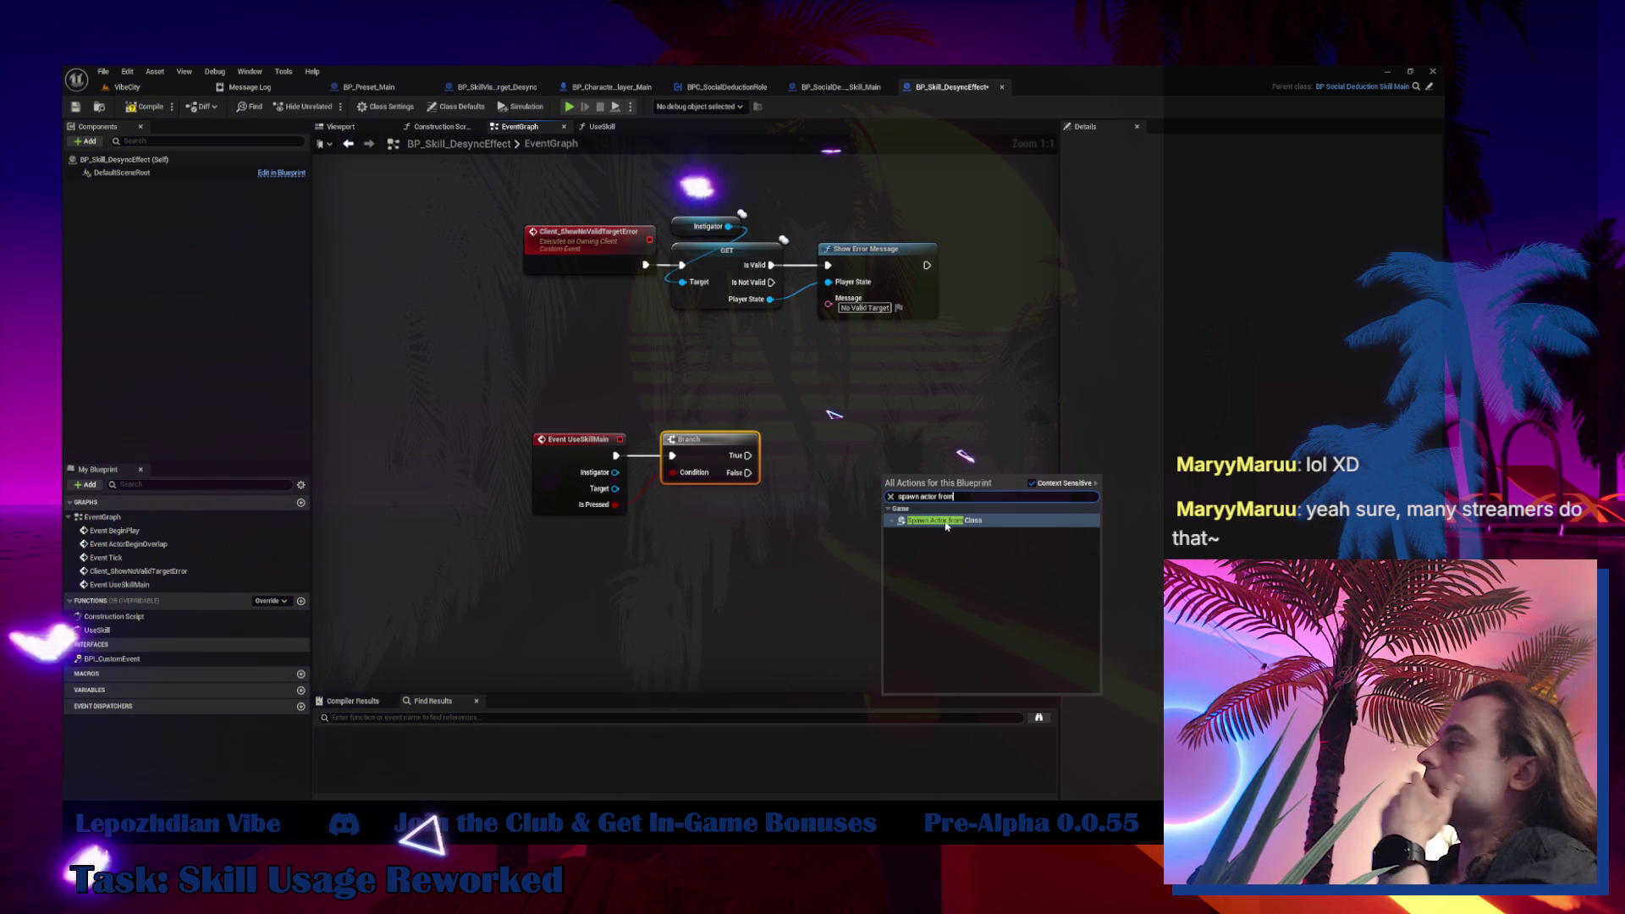
pyautogui.click(977, 522)
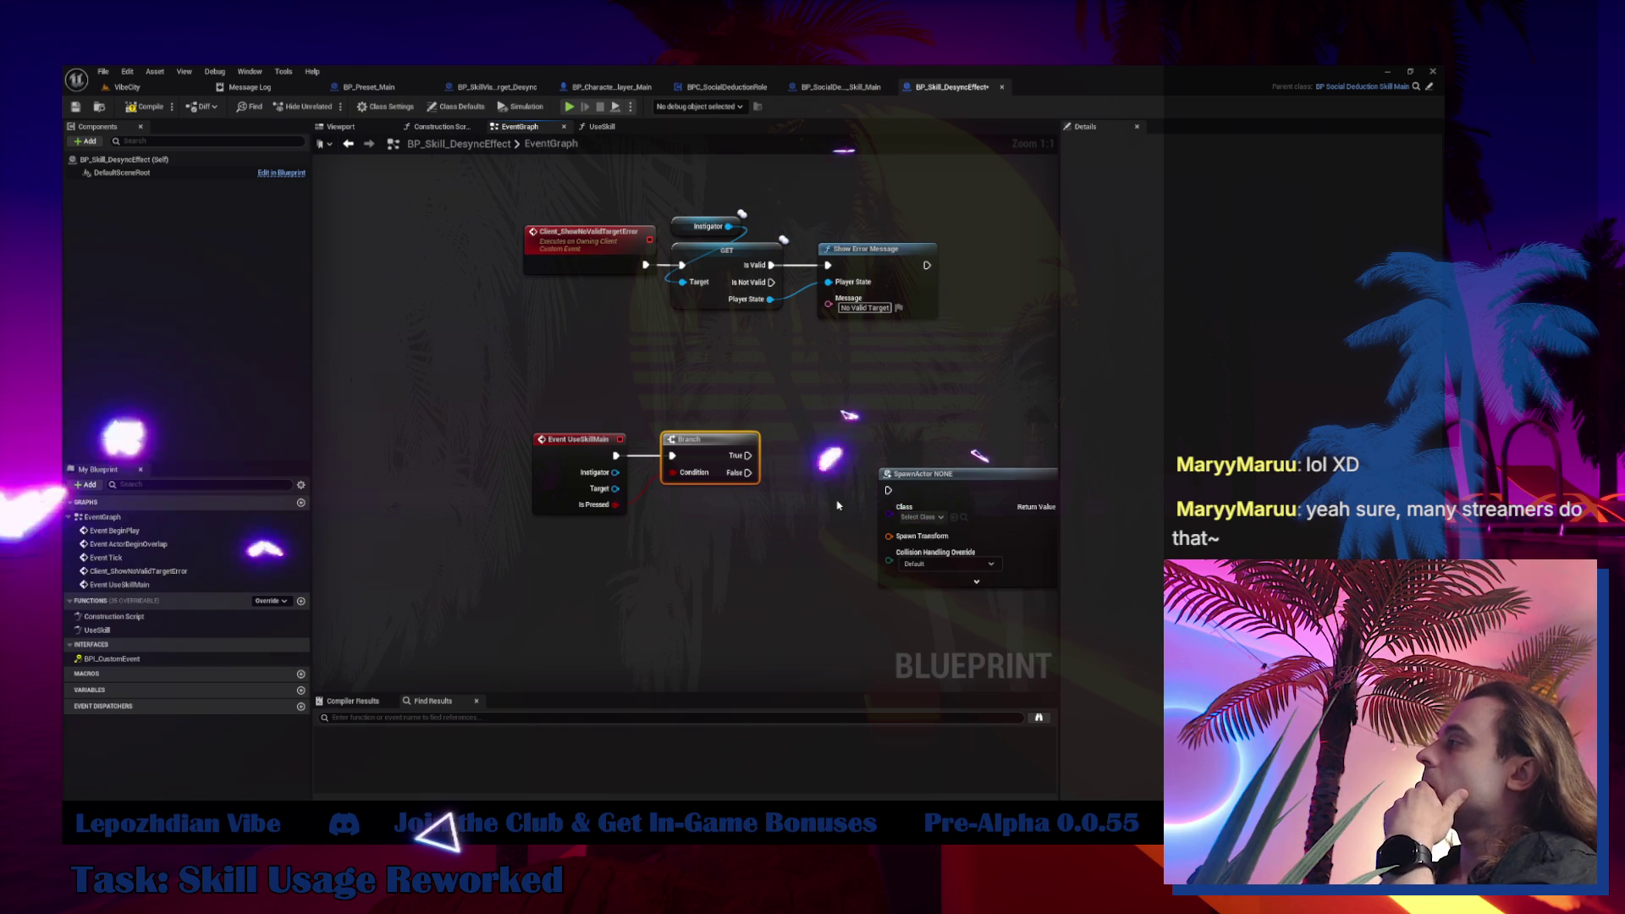
pyautogui.click(947, 564)
pyautogui.click(951, 589)
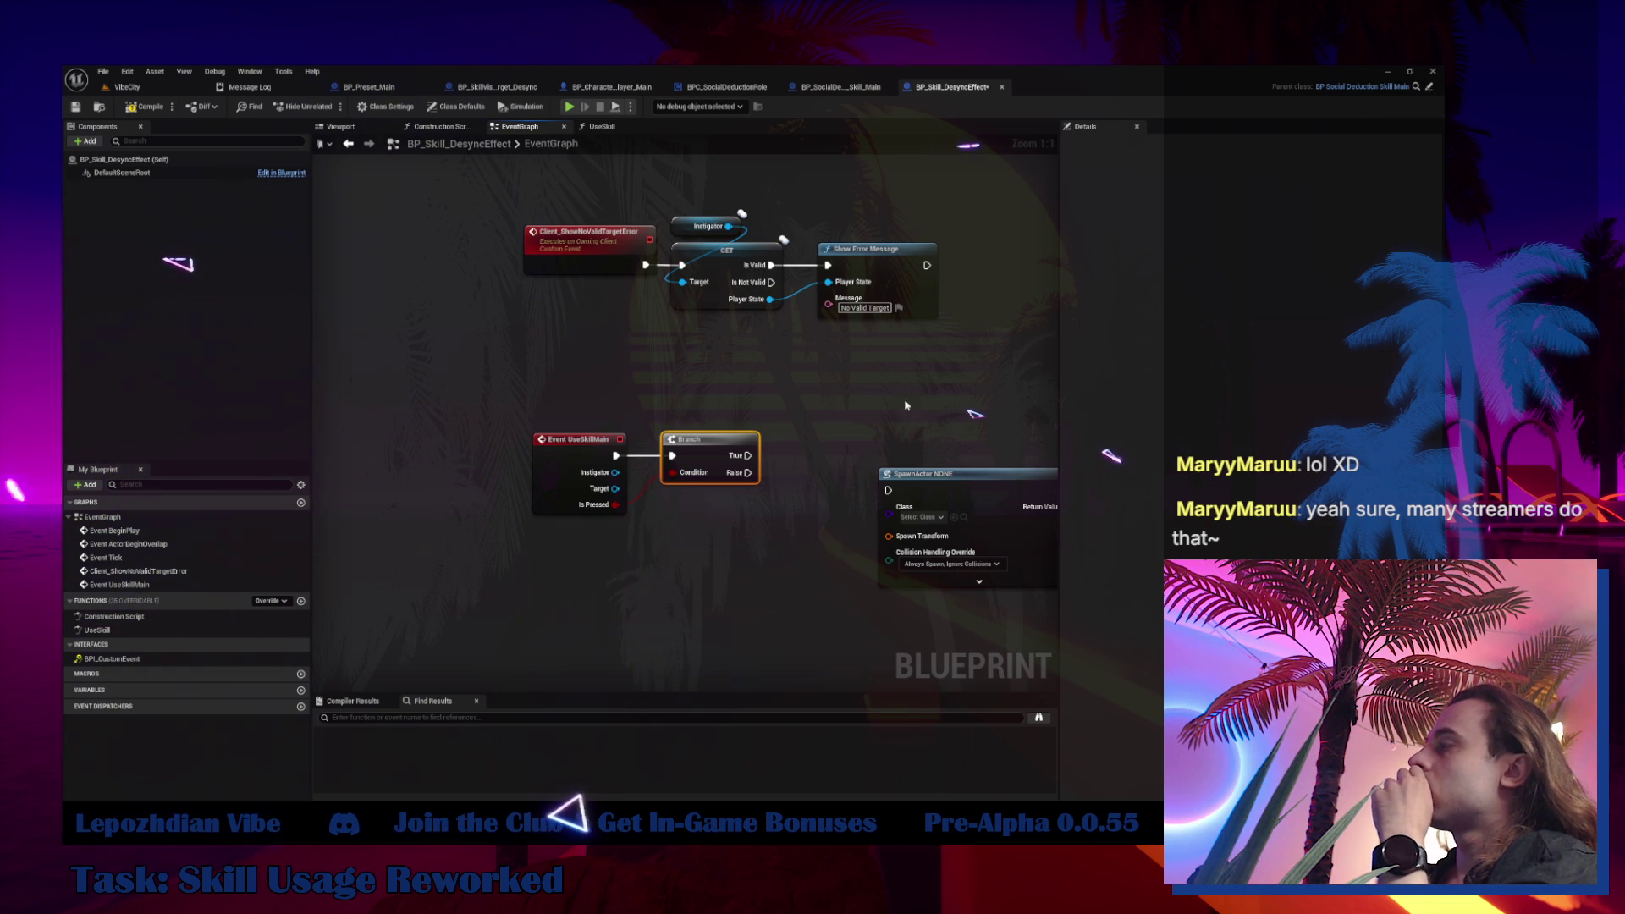
# Add a parent UseSkillMain call to the event, wired in before the Branch, and nudge SpawnActor right
pyautogui.rightClick(577, 457)
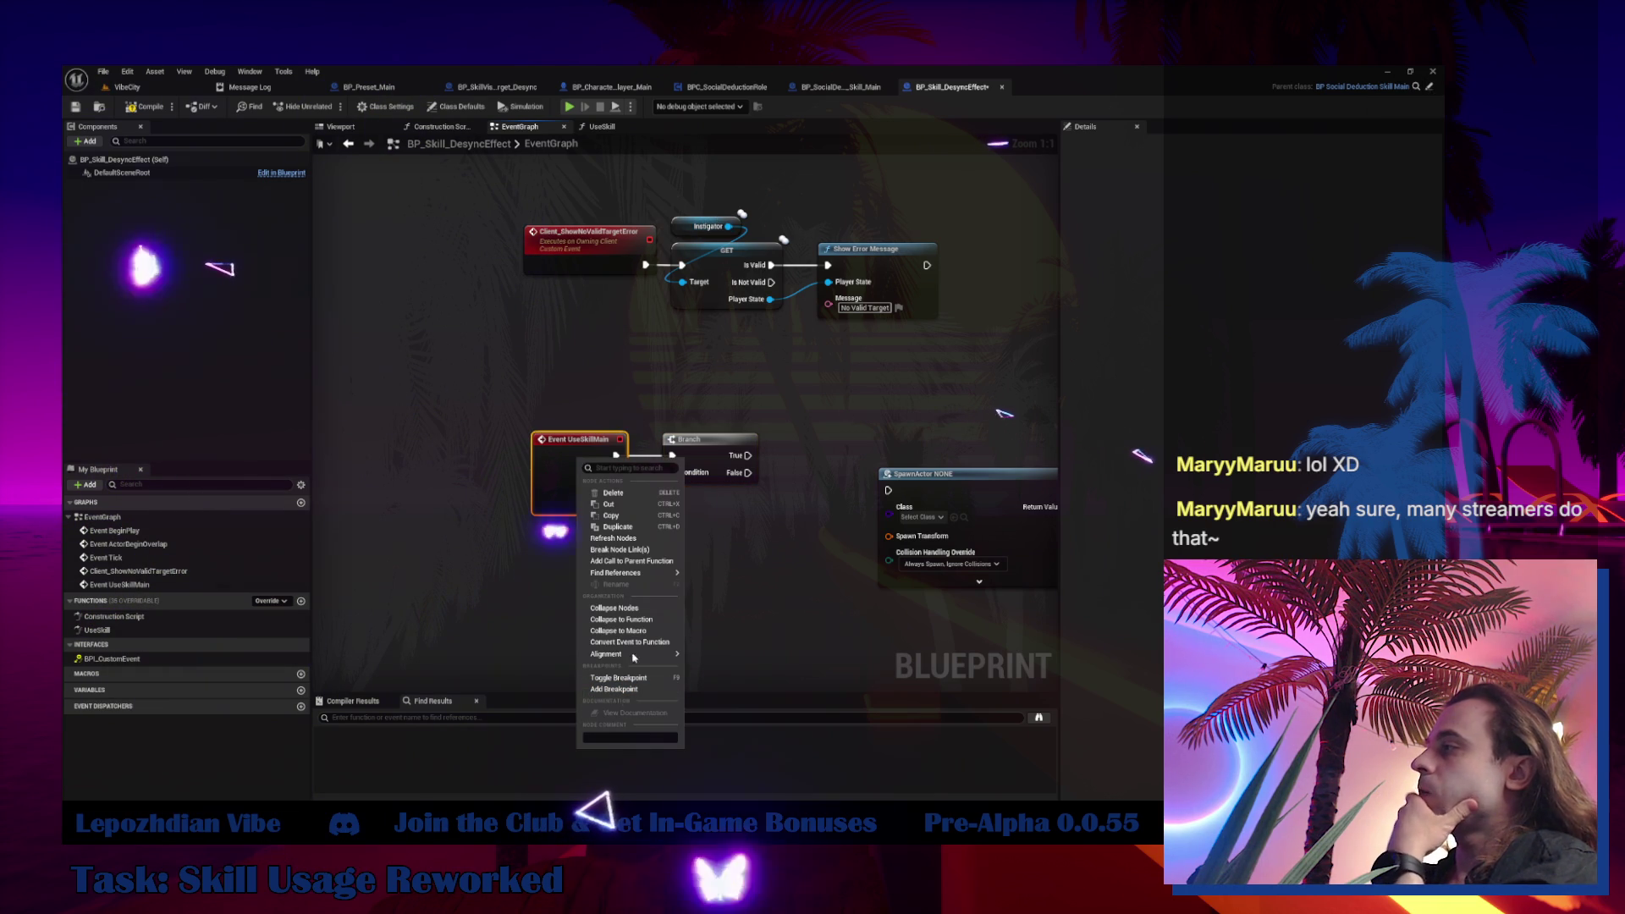
pyautogui.click(660, 561)
pyautogui.moveTo(719, 441)
pyautogui.mouseDown()
pyautogui.moveTo(824, 444)
pyautogui.moveTo(576, 522)
pyautogui.moveTo(706, 436)
pyautogui.moveTo(664, 489)
pyautogui.mouseUp()
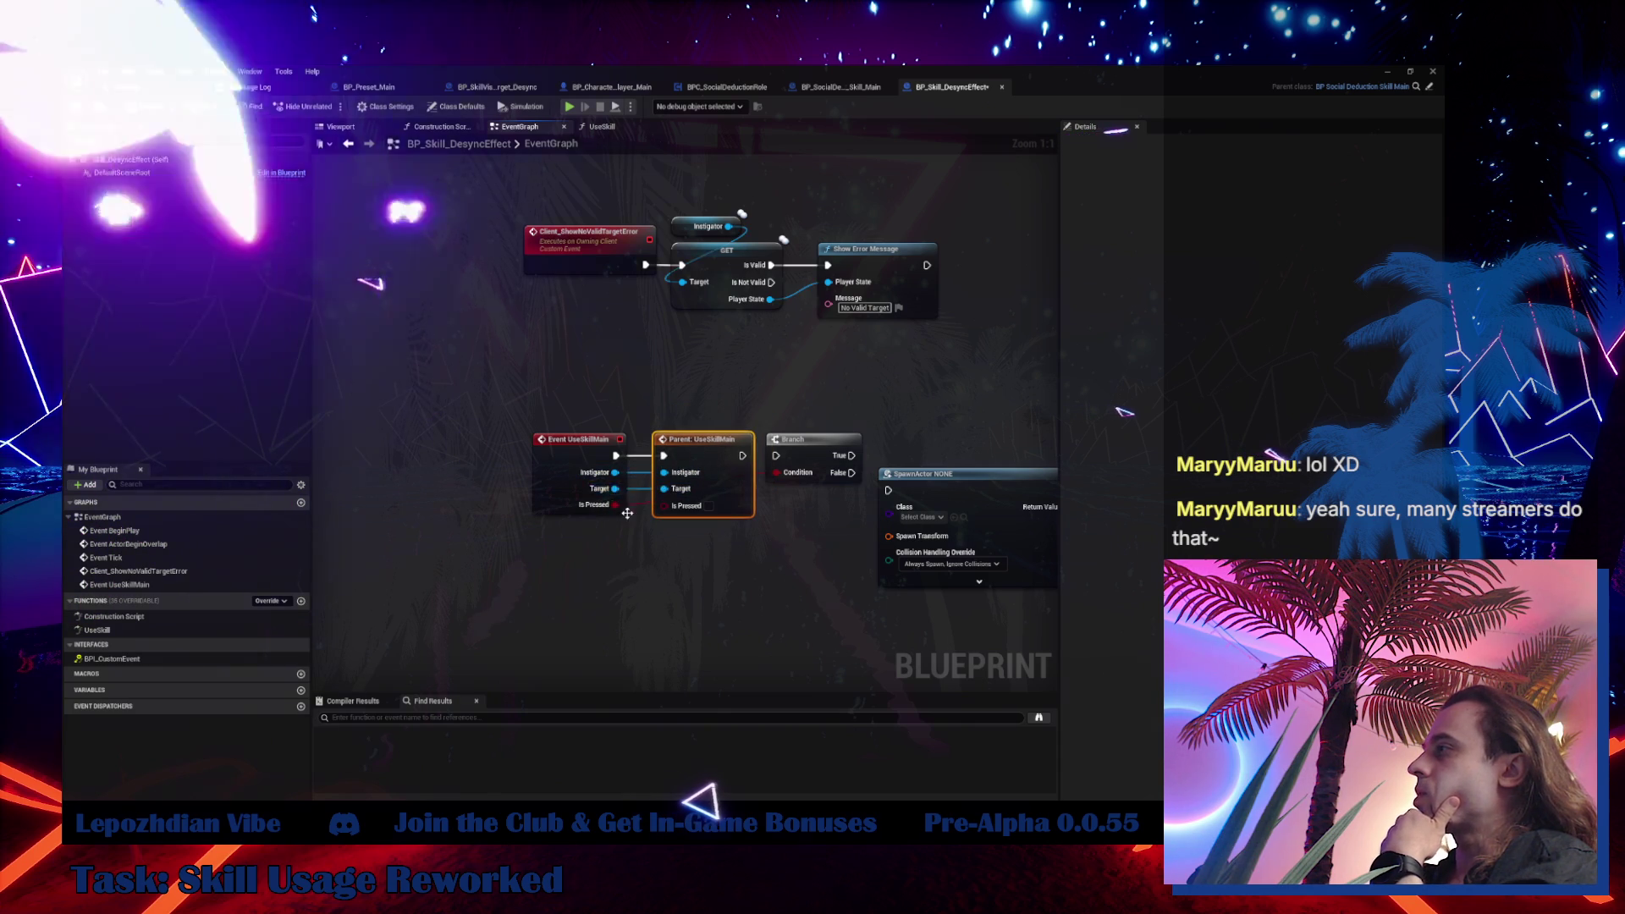
pyautogui.moveTo(711, 566); pyautogui.dragTo(579, 449)
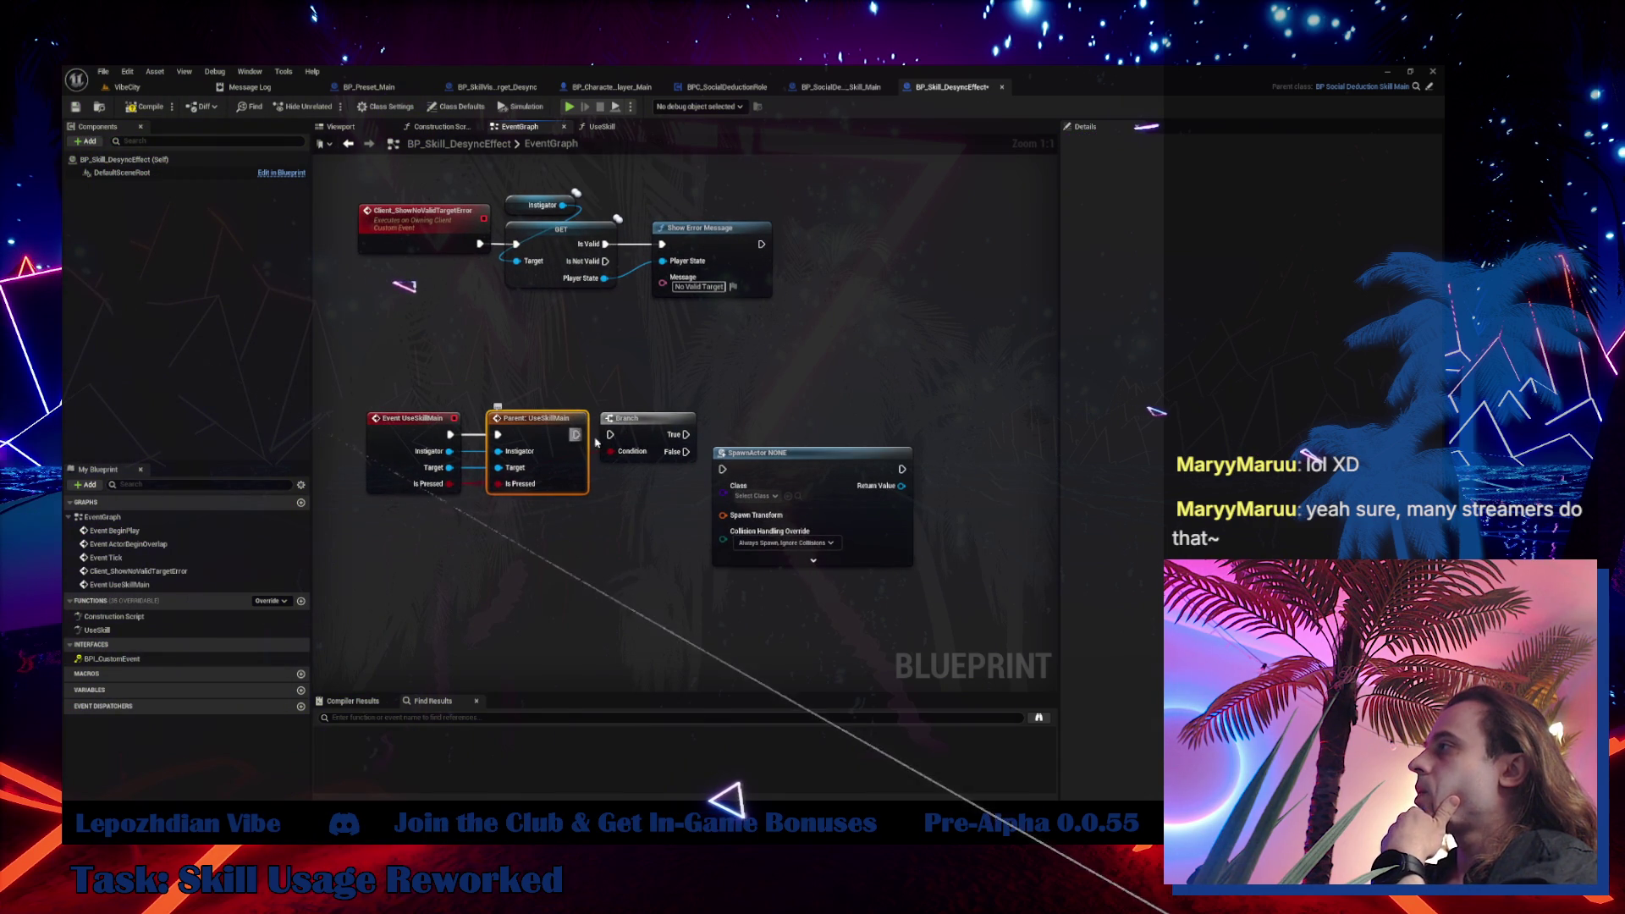
pyautogui.moveTo(722, 454); pyautogui.dragTo(770, 446)
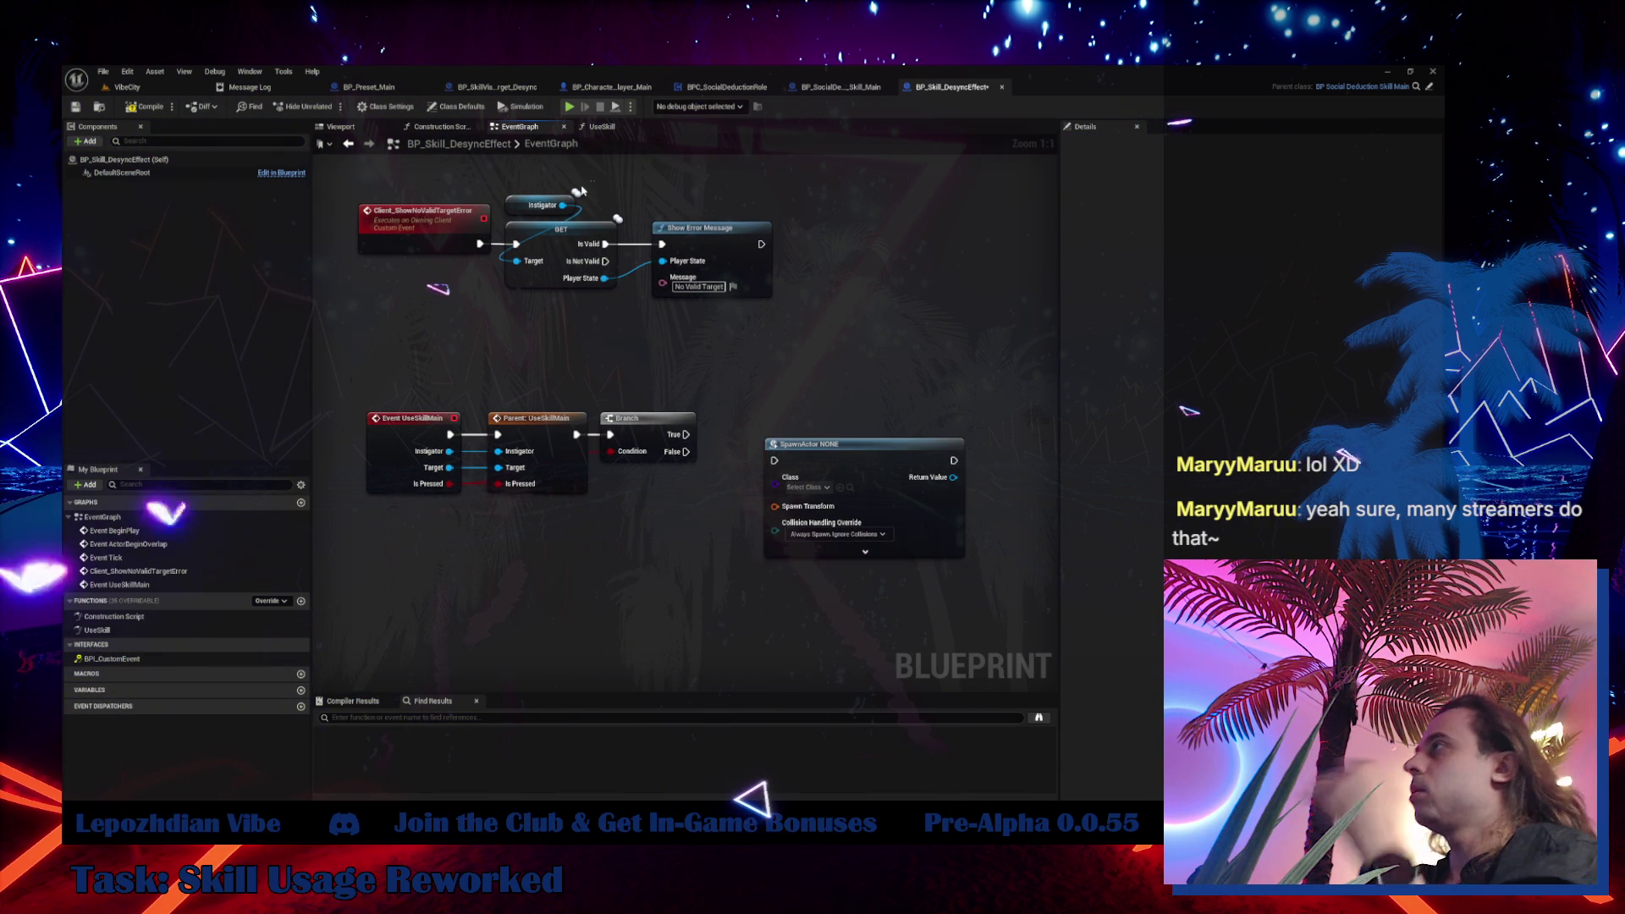
# Paste an Instigator getter and check the ClientInstigatorRef variable in the Skill_Main blueprint
pyautogui.hotkey('ctrl', 'v')
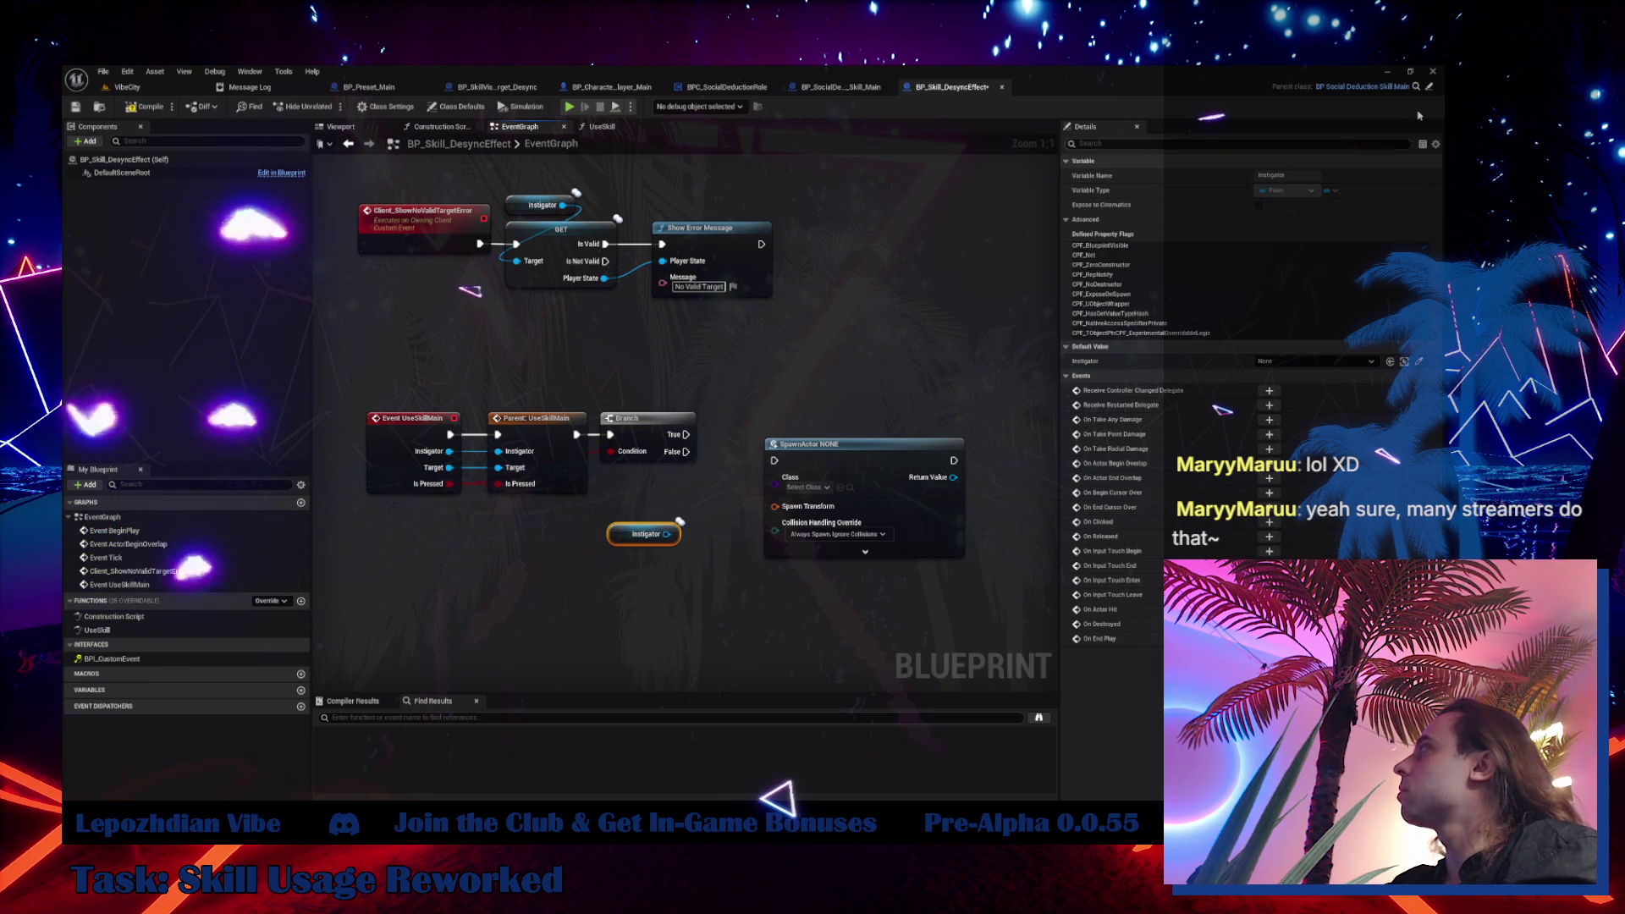
pyautogui.click(840, 87)
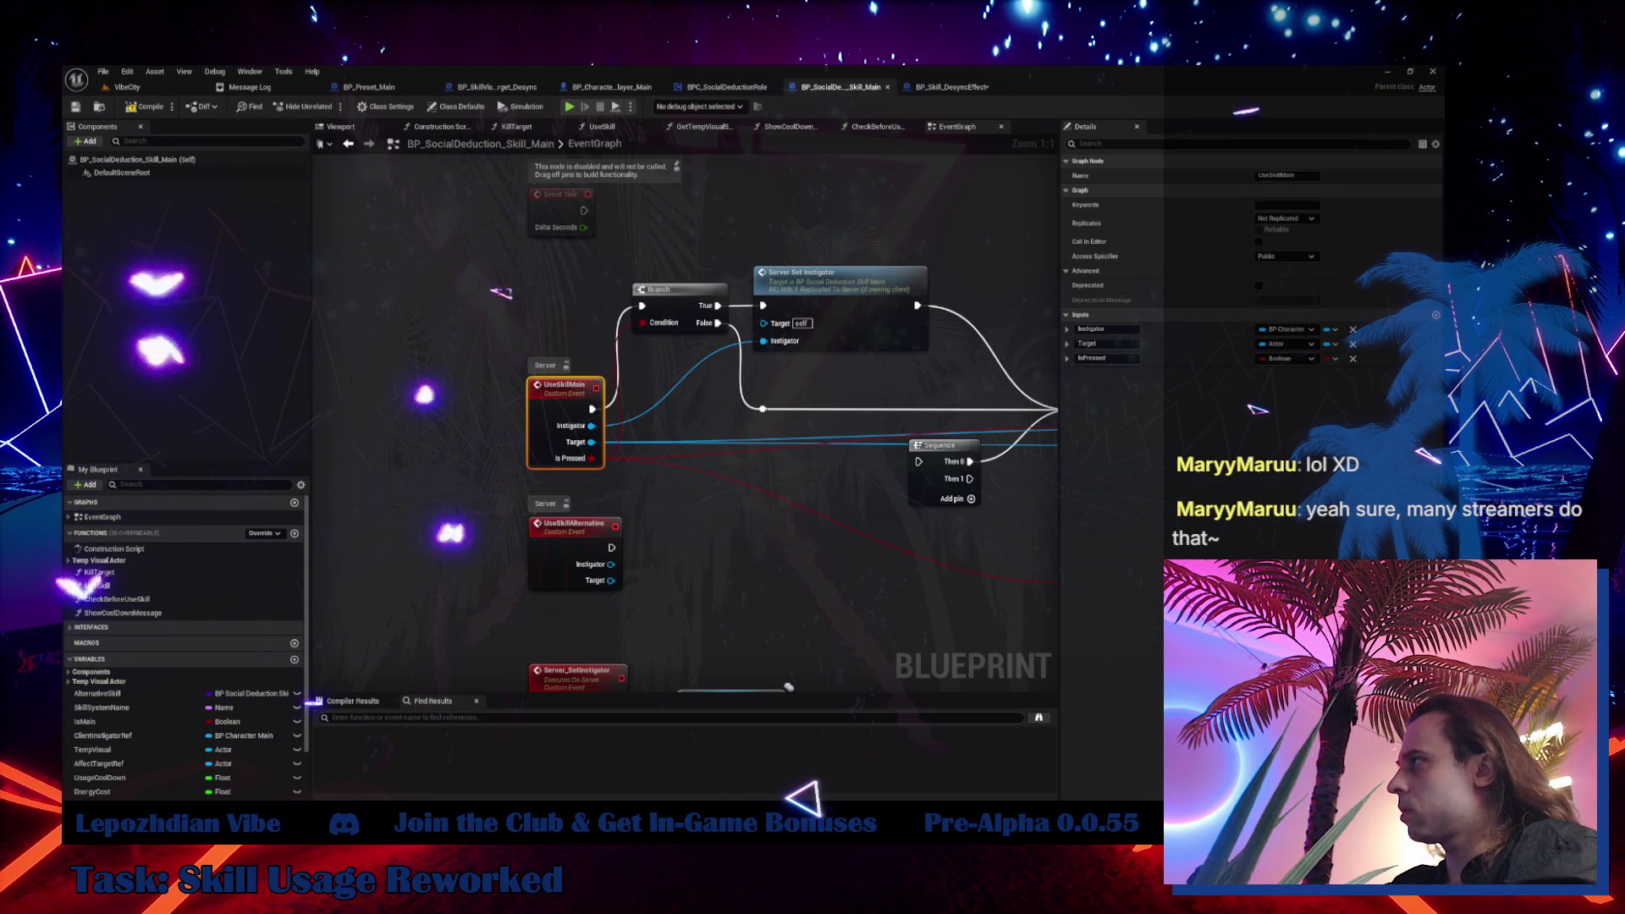
pyautogui.scroll(-10, 685, 423)
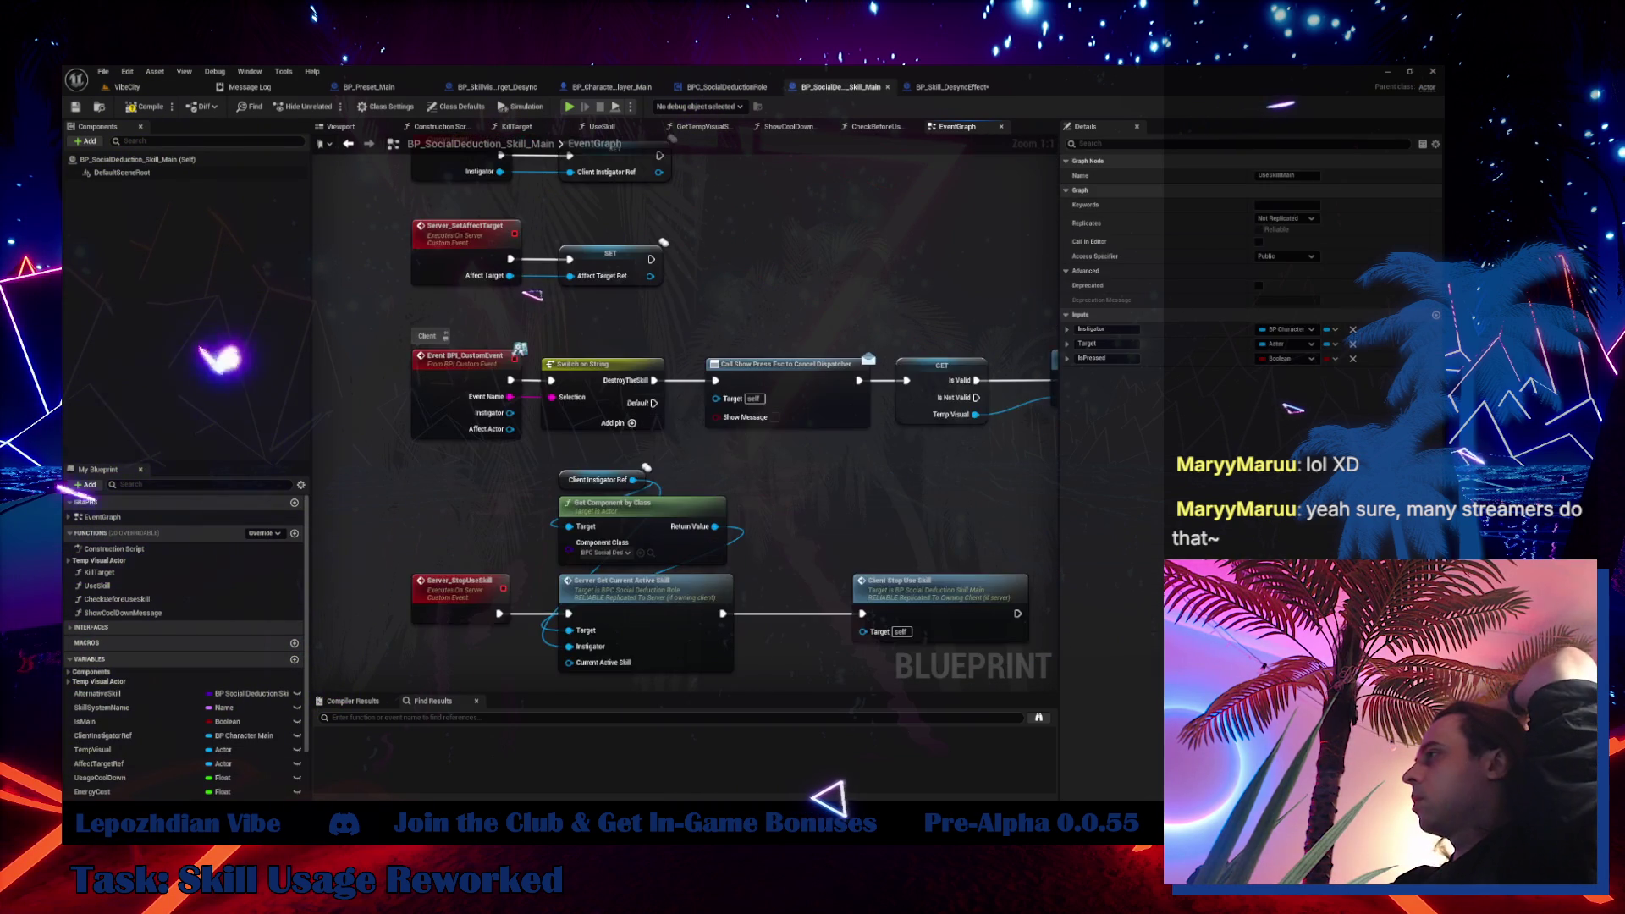
pyautogui.scroll(10, 690, 466)
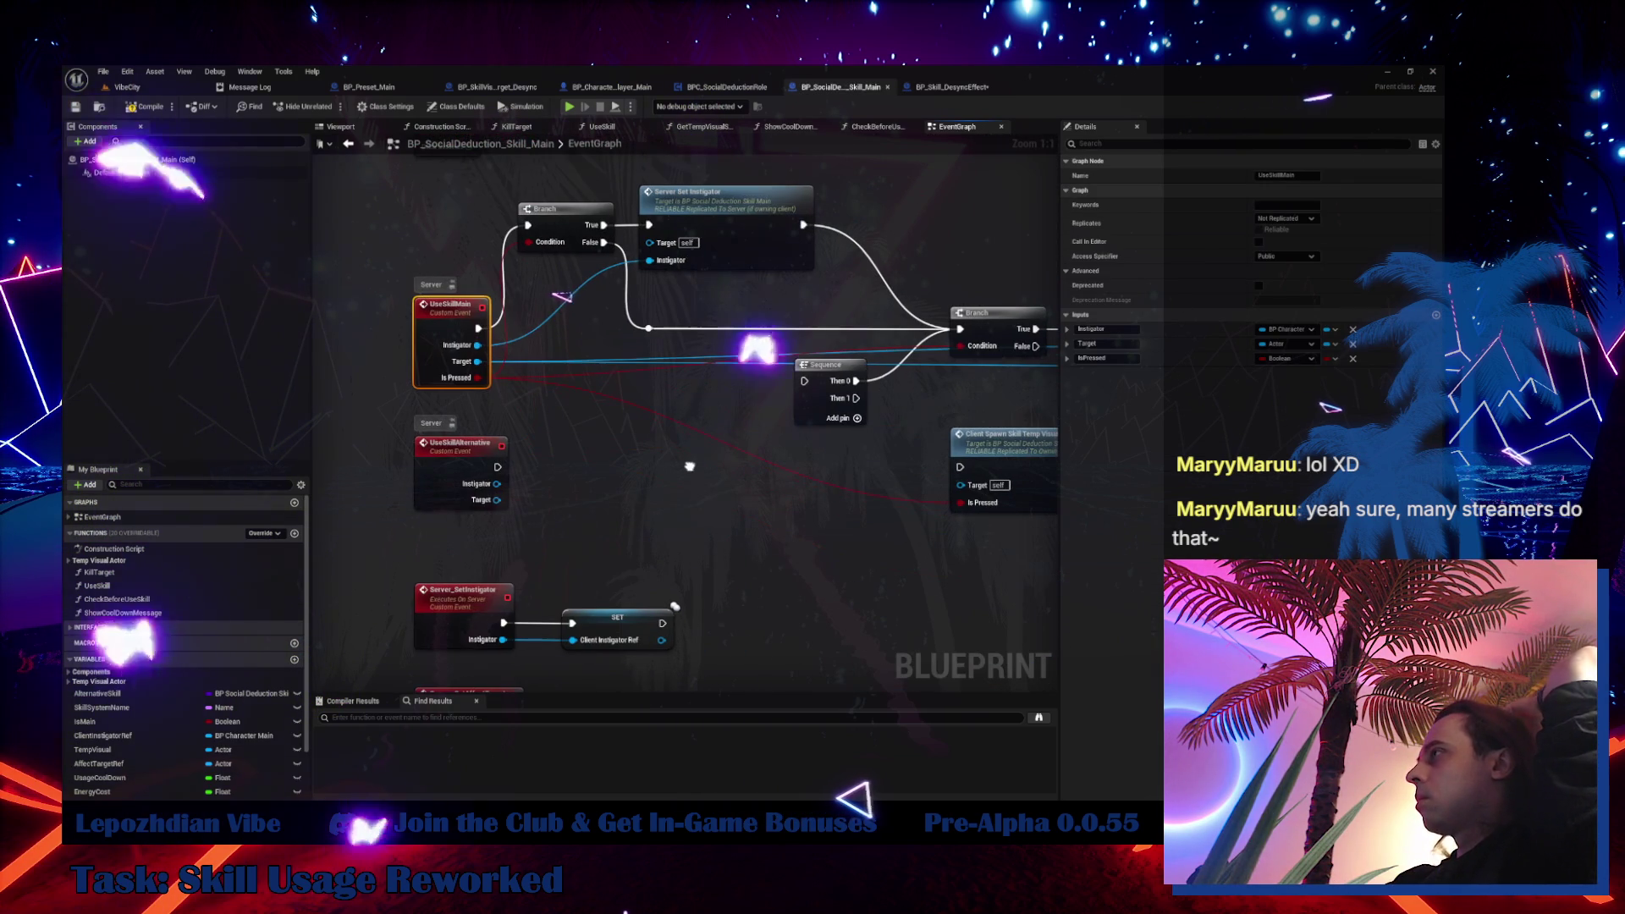
pyautogui.click(626, 615)
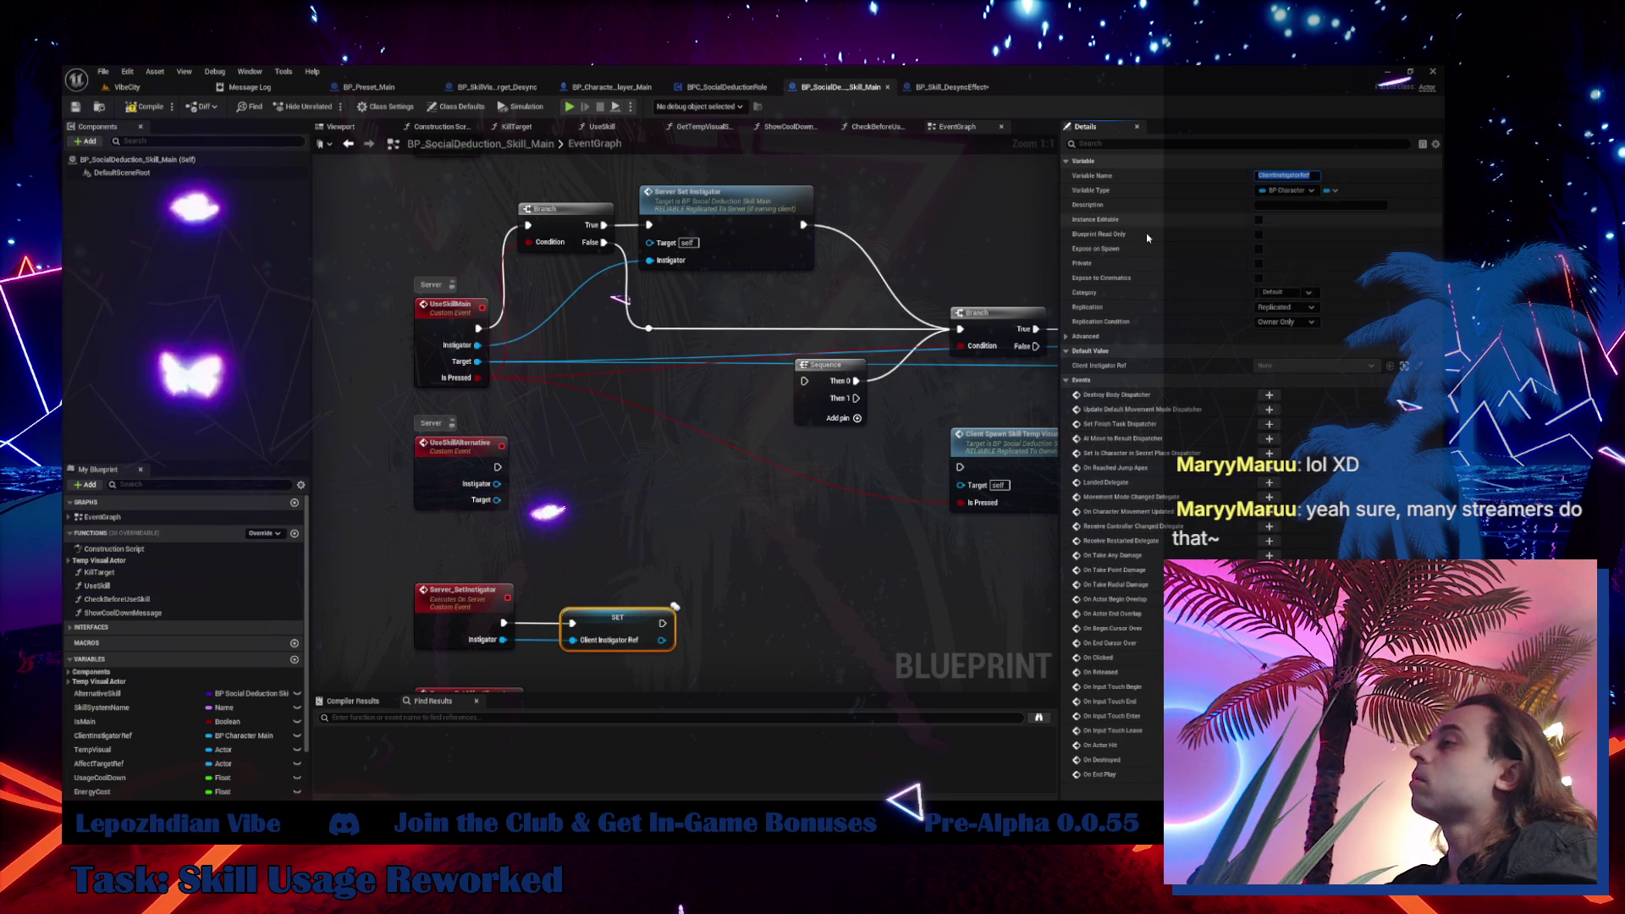
pyautogui.click(952, 86)
pyautogui.rightClick(620, 566)
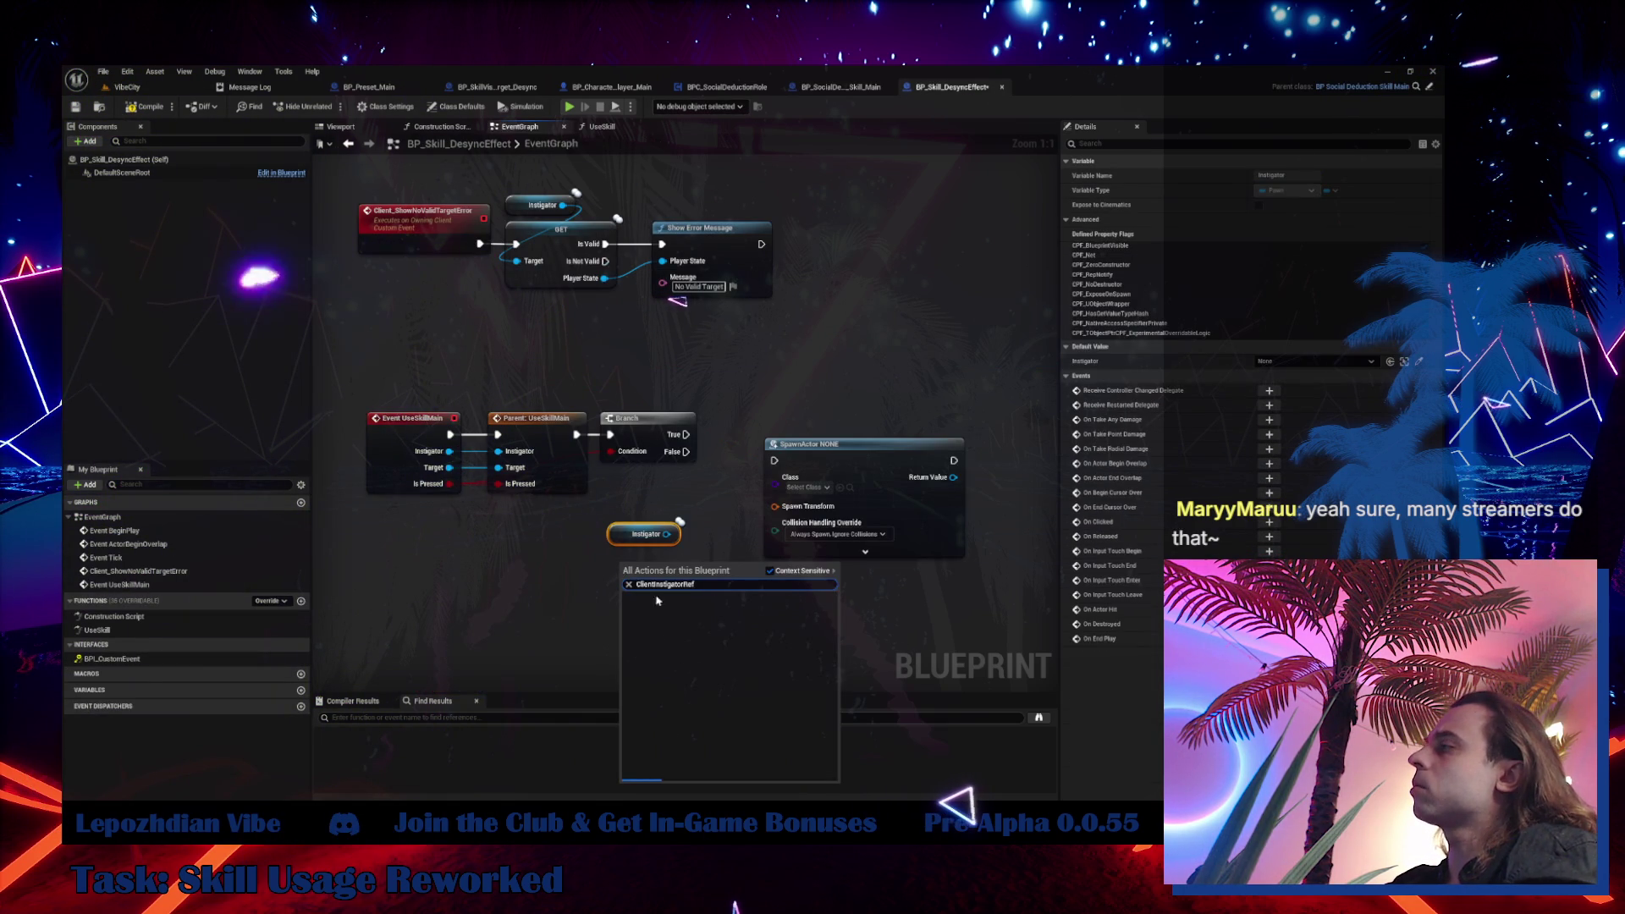
# Replace the Instigator getter with Client Instigator Ref and add Get Actor Transform from it
pyautogui.click(687, 617)
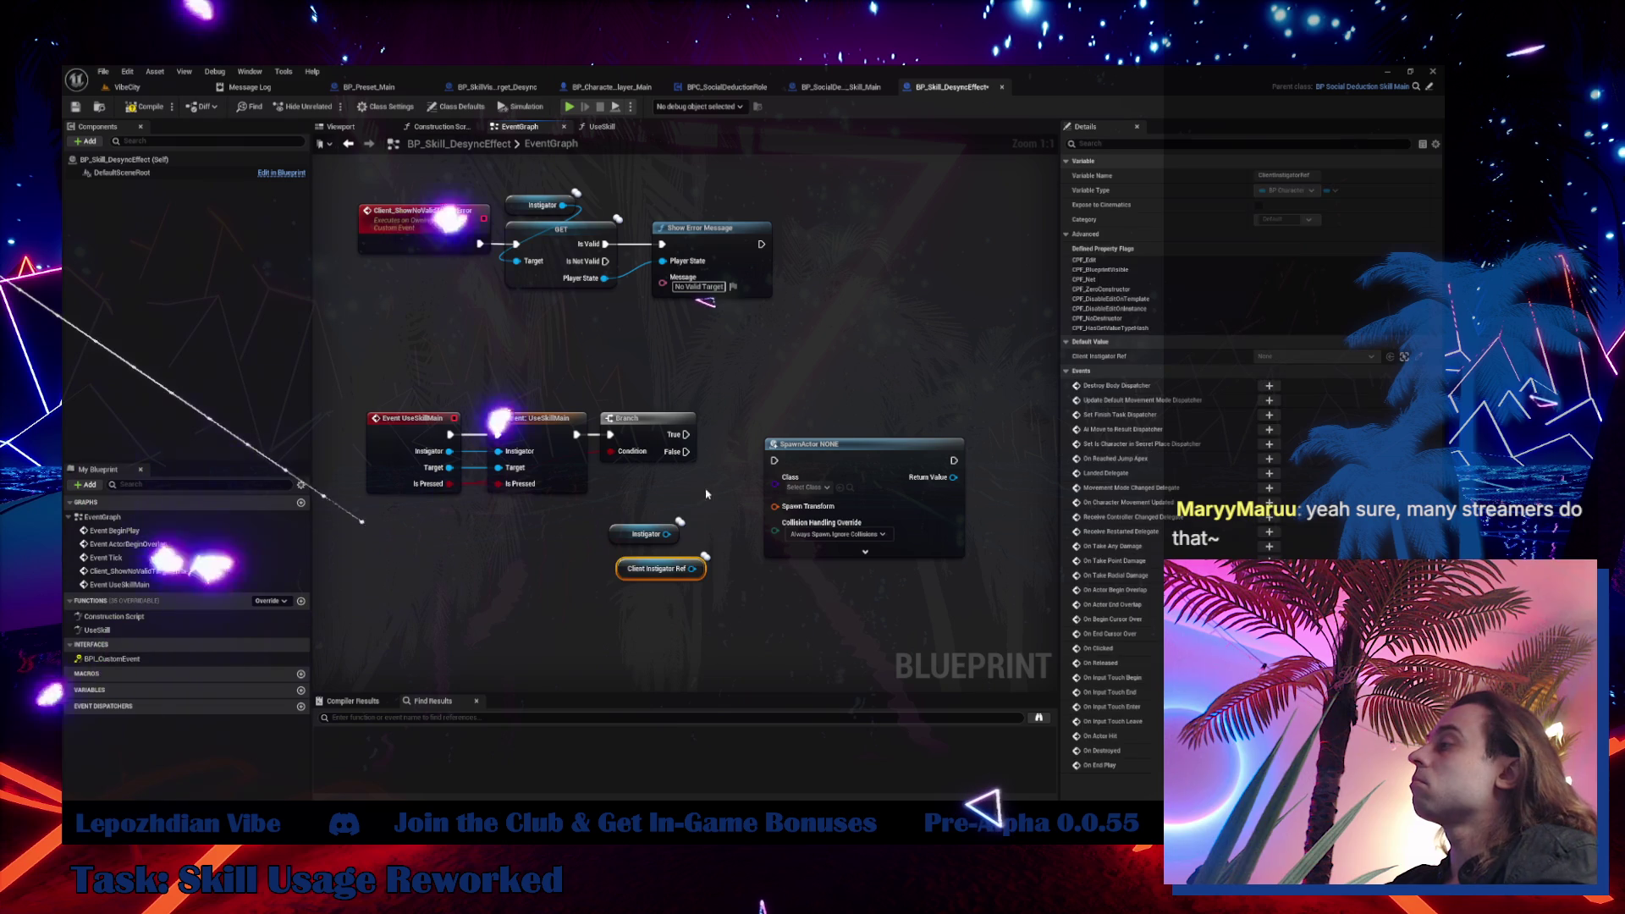
pyautogui.press('Delete')
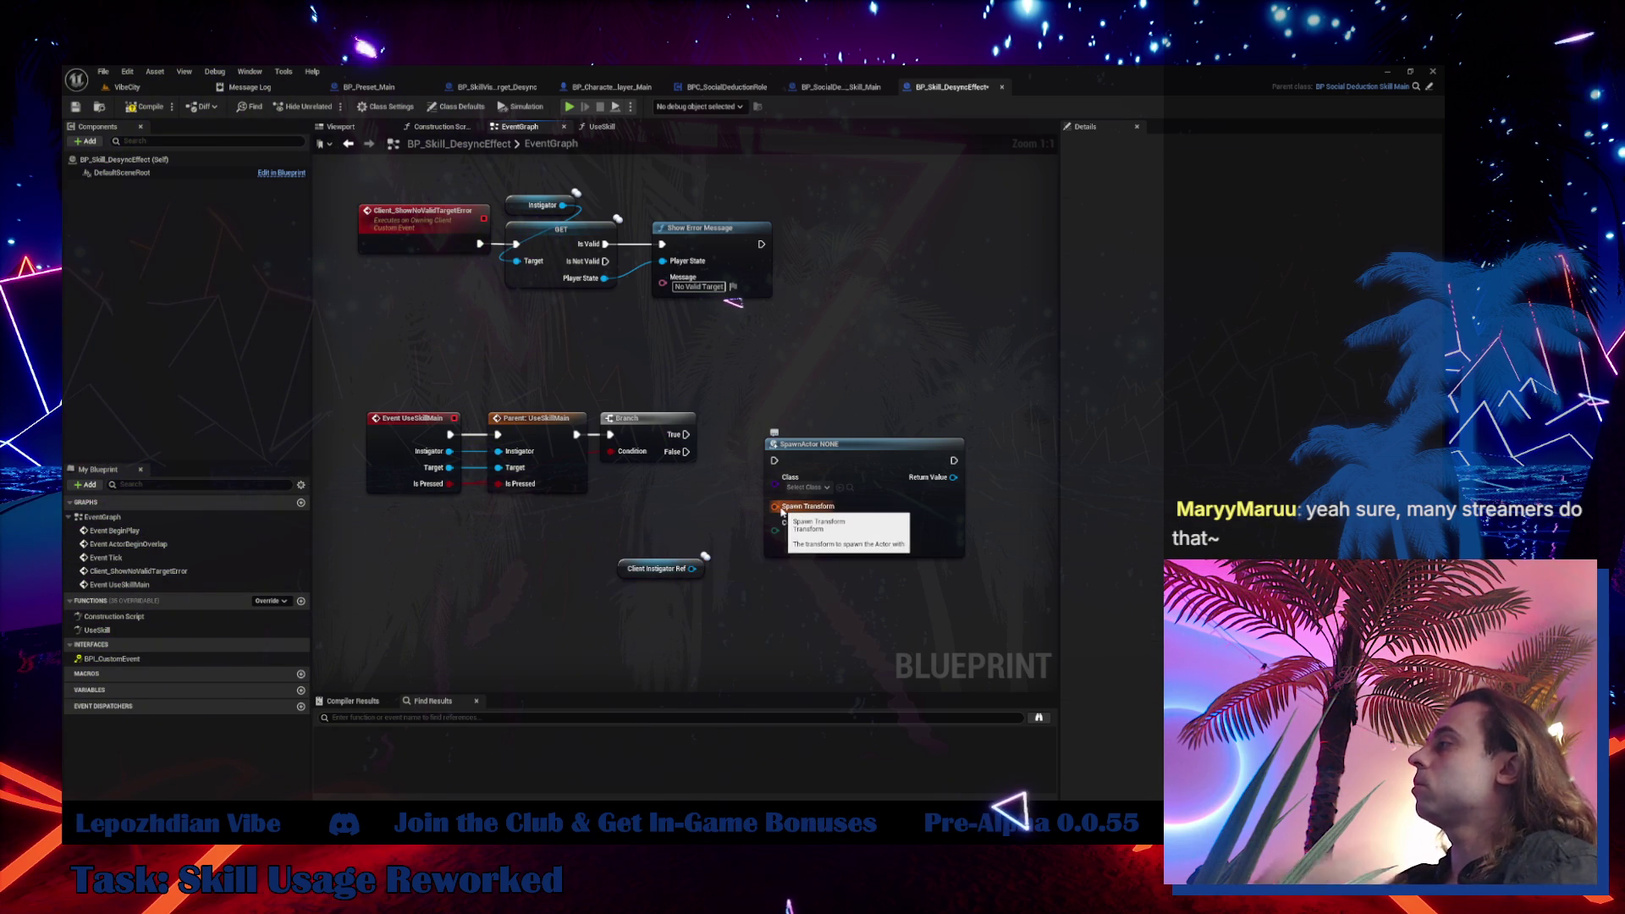
pyautogui.moveTo(715, 604); pyautogui.dragTo(718, 601)
pyautogui.write('get')
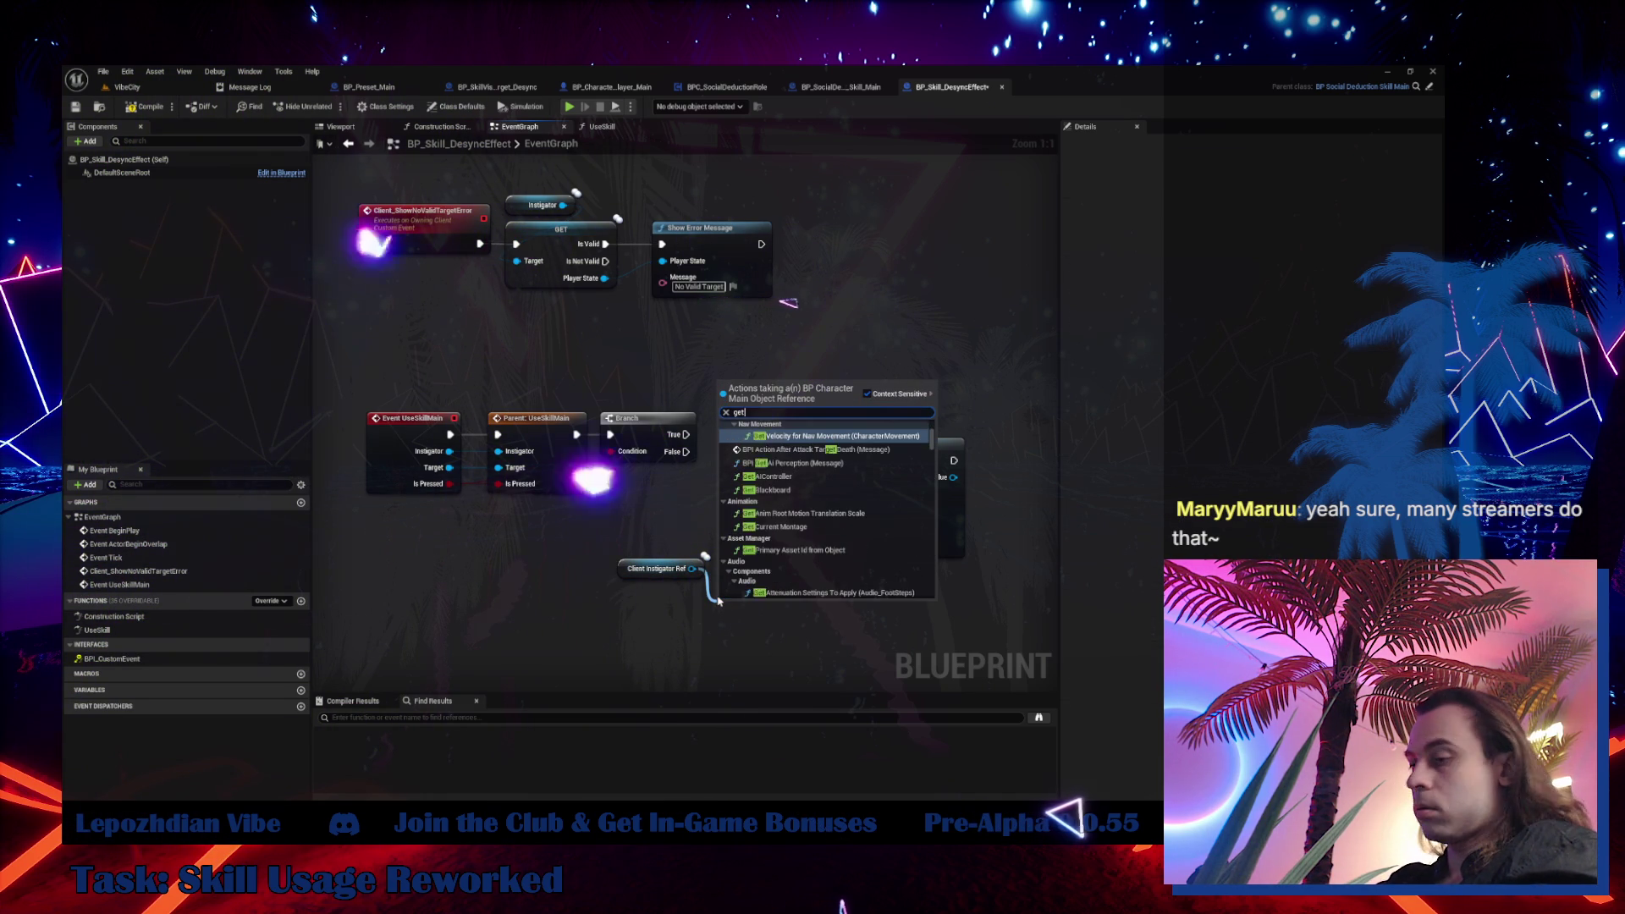
pyautogui.write(' transfo')
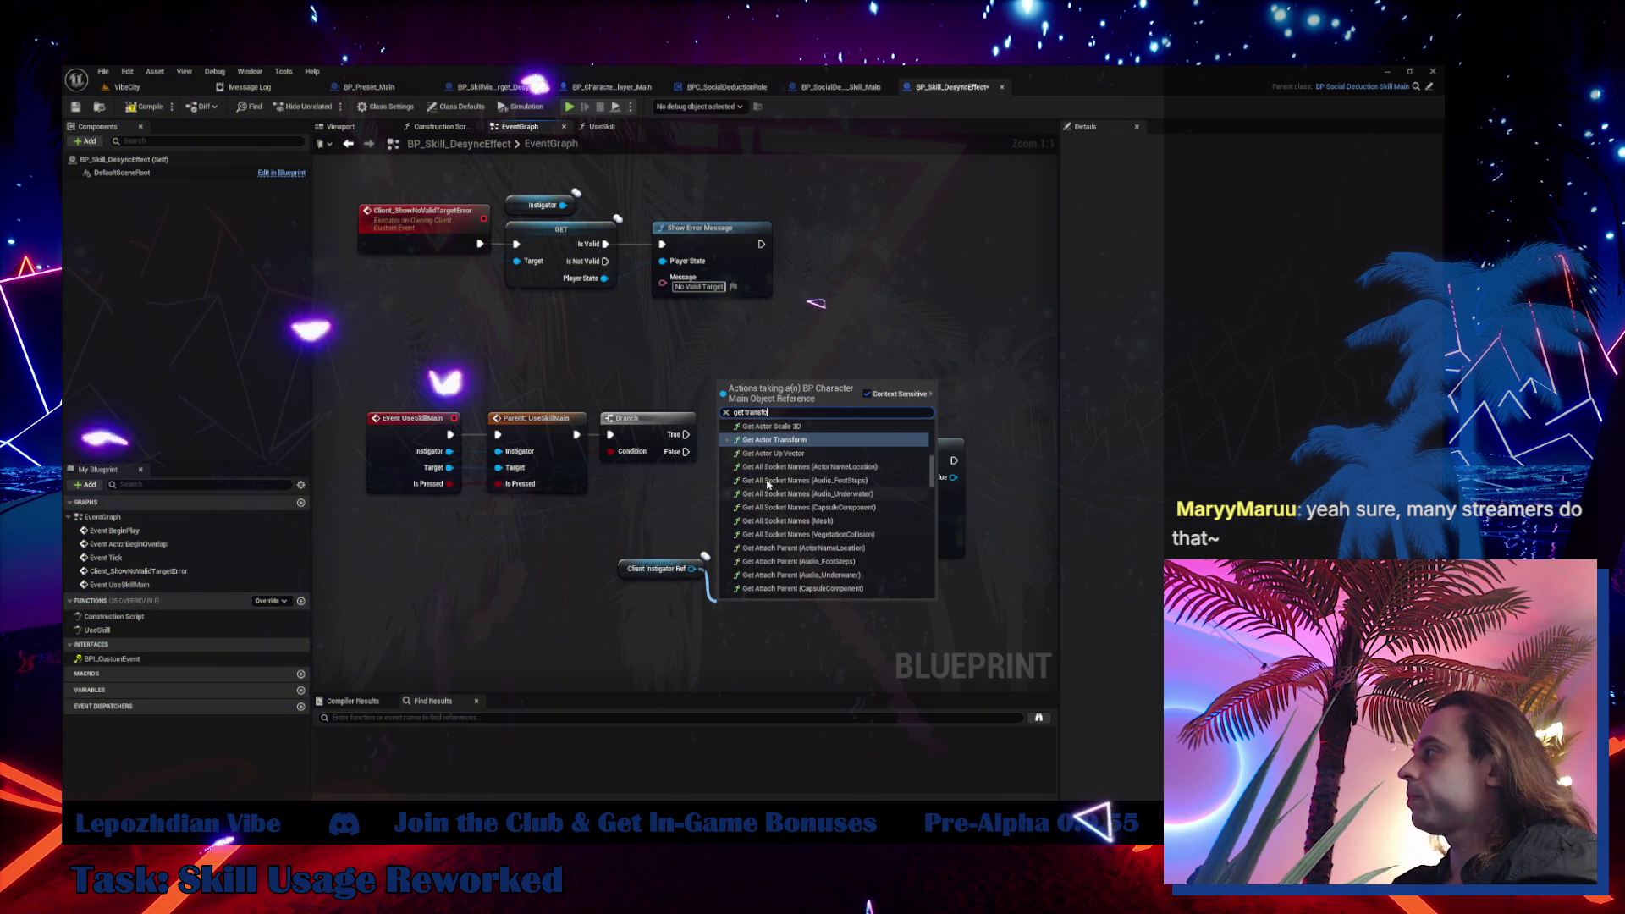
pyautogui.click(797, 442)
pyautogui.moveTo(775, 604)
pyautogui.mouseDown()
pyautogui.moveTo(683, 604)
pyautogui.moveTo(774, 506)
pyautogui.mouseUp()
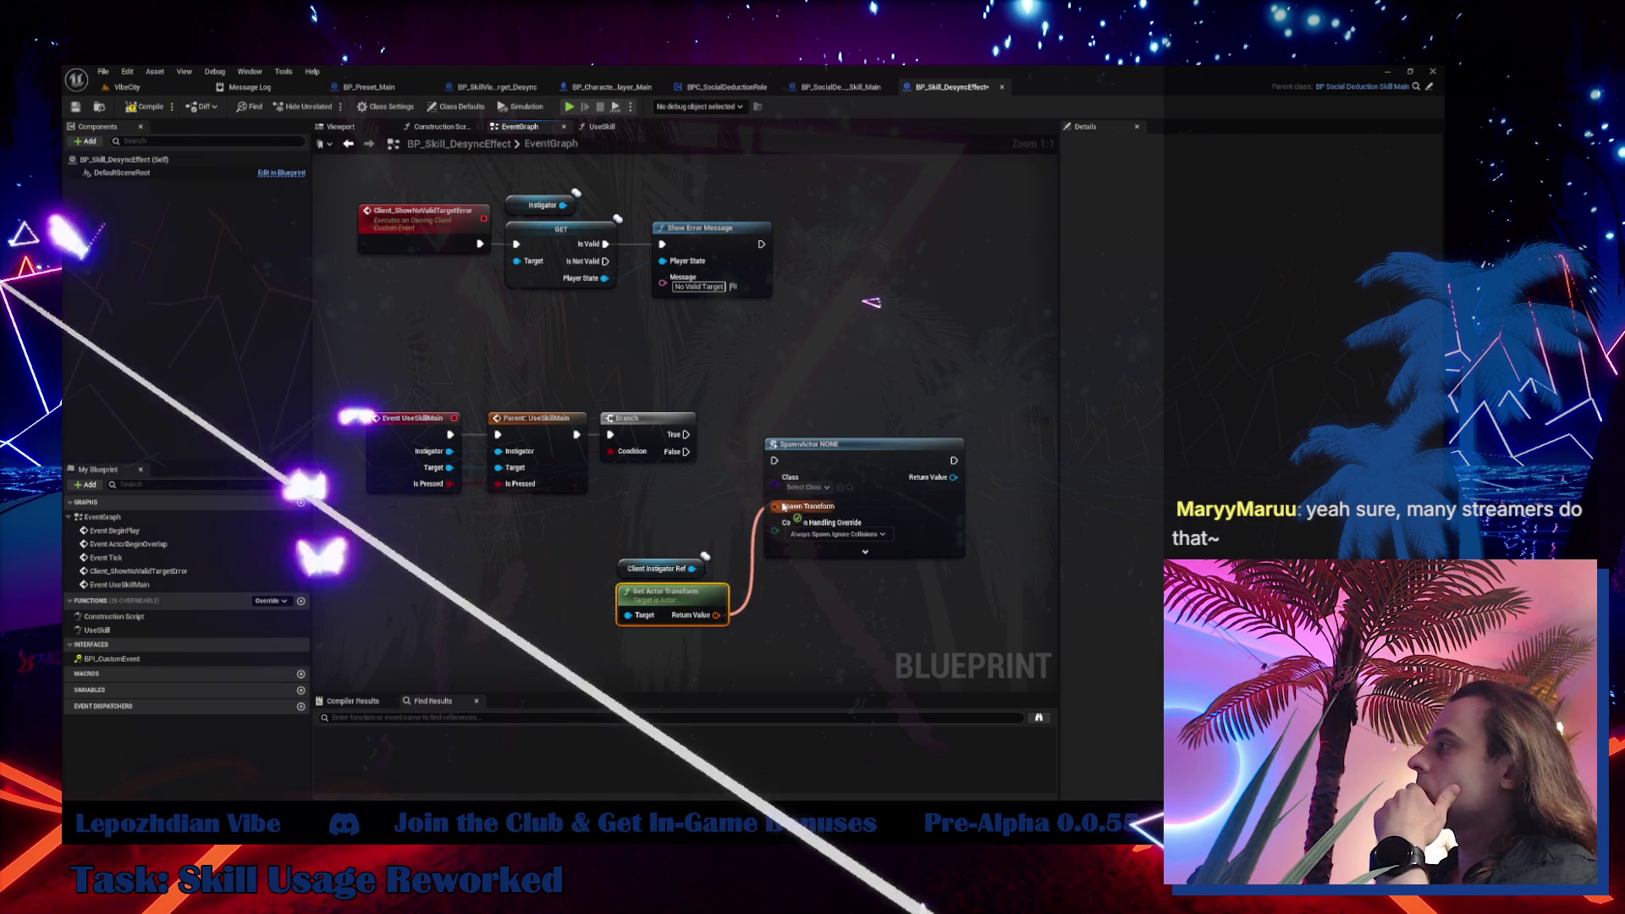
# Preview BP_SkillVisualTarget_Desync's sphere and the Detection folder, then return to the Desync effect graph
pyautogui.click(503, 88)
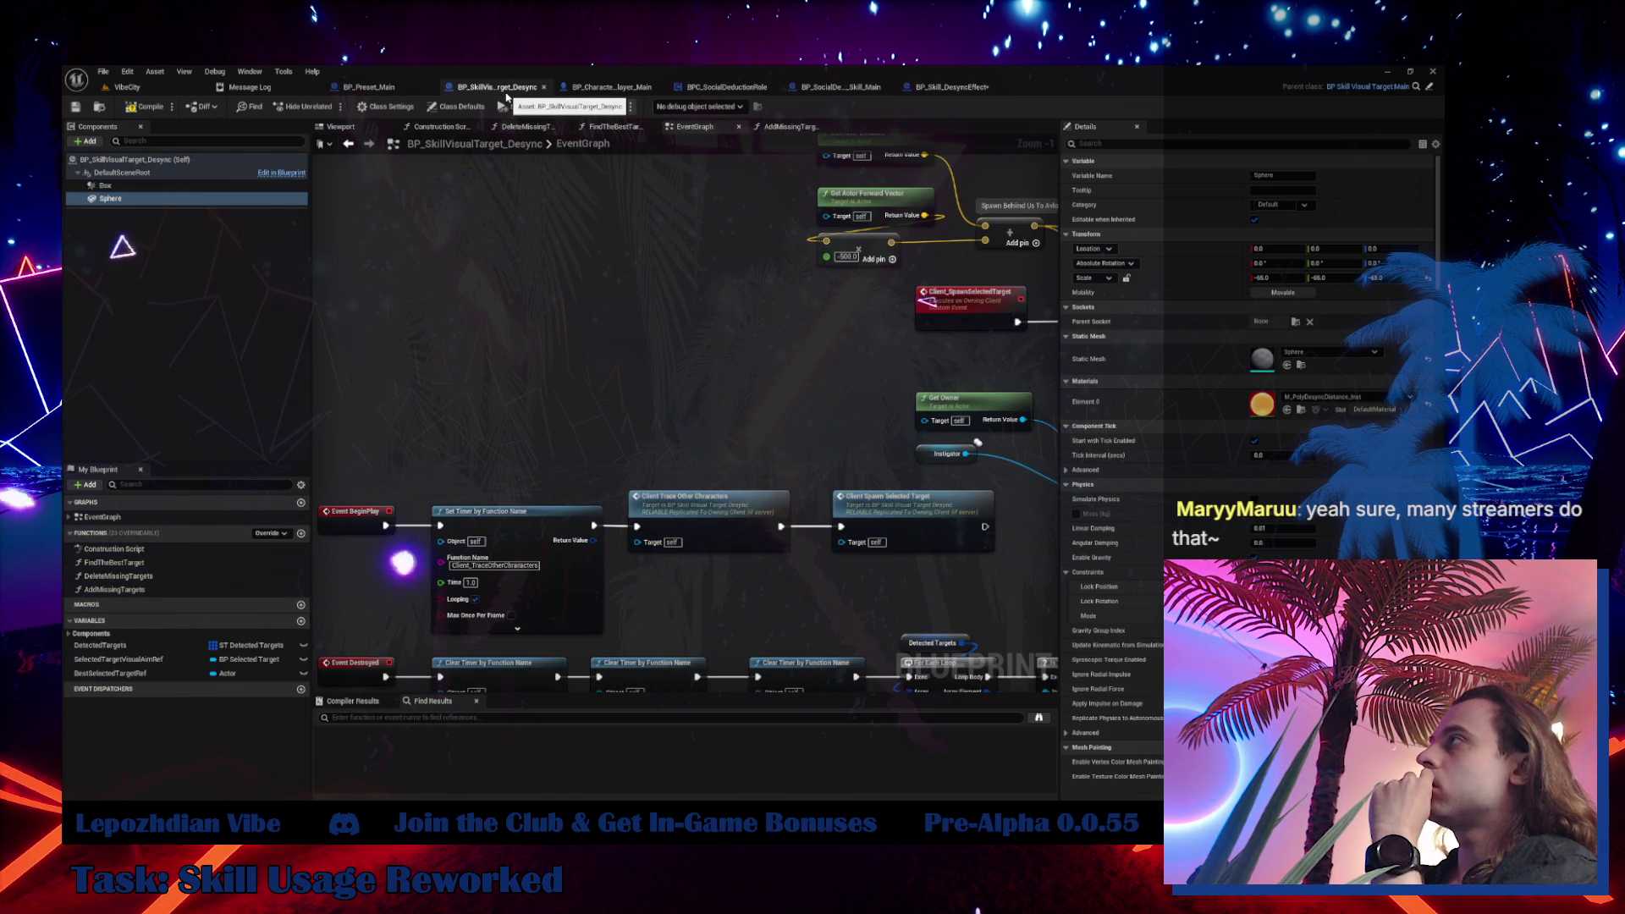
pyautogui.click(330, 127)
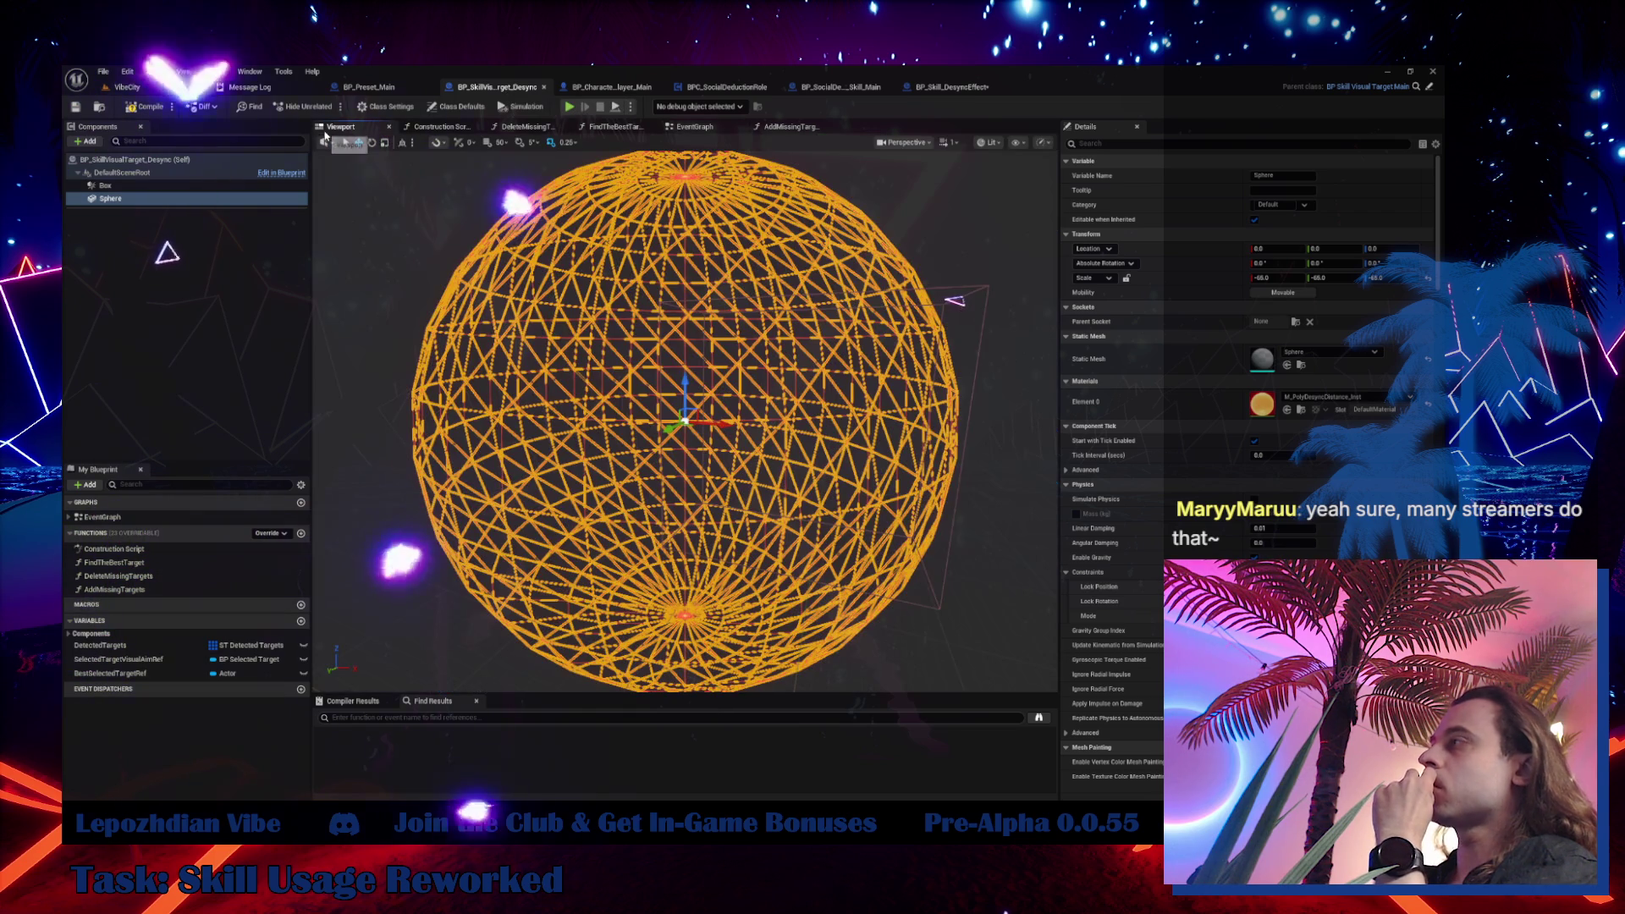
pyautogui.hotkey('ctrl', 'space')
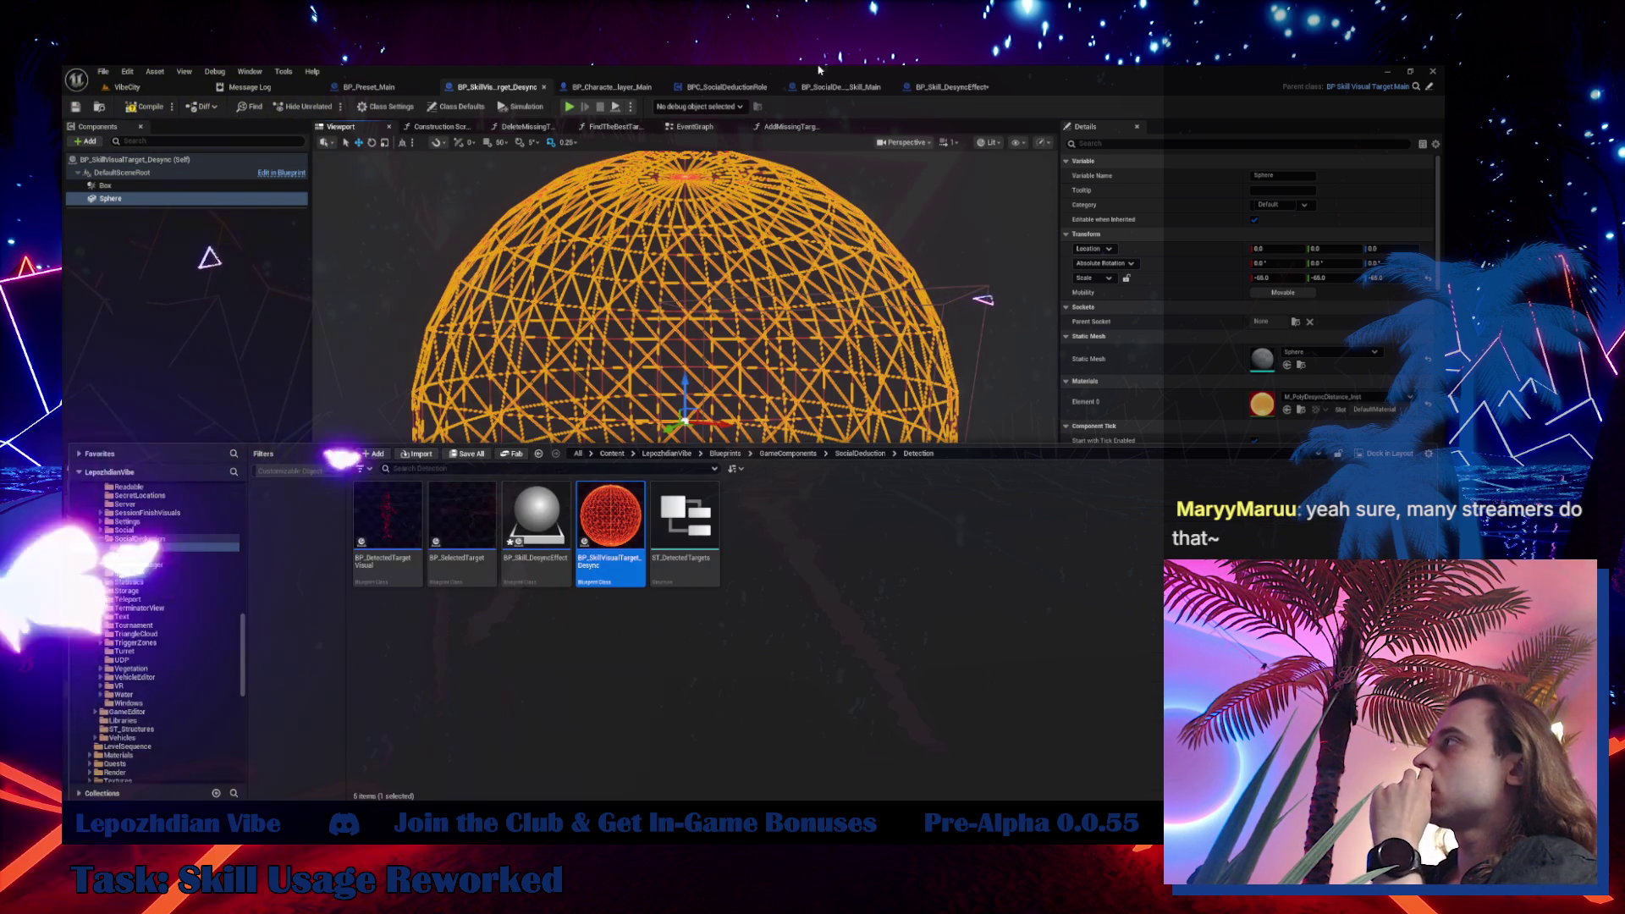
pyautogui.click(956, 89)
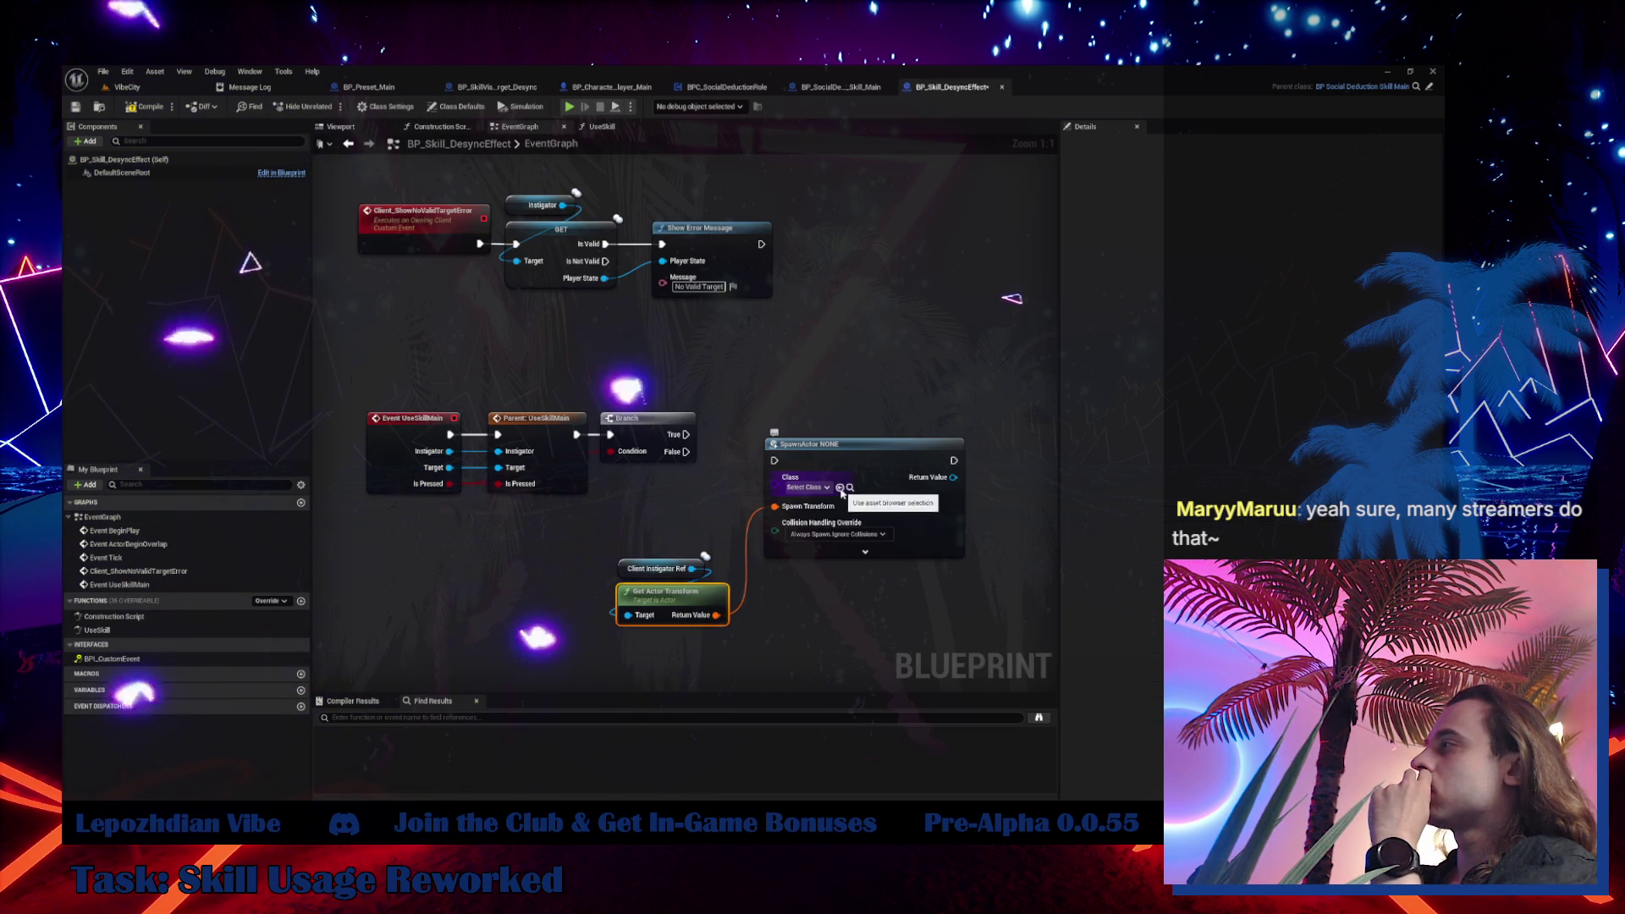
# Run SpawnActor from Branch True with the instigator reference, and promote its Return Value to a variable
pyautogui.moveTo(684, 433)
pyautogui.mouseDown()
pyautogui.moveTo(771, 471)
pyautogui.moveTo(855, 437)
pyautogui.mouseUp()
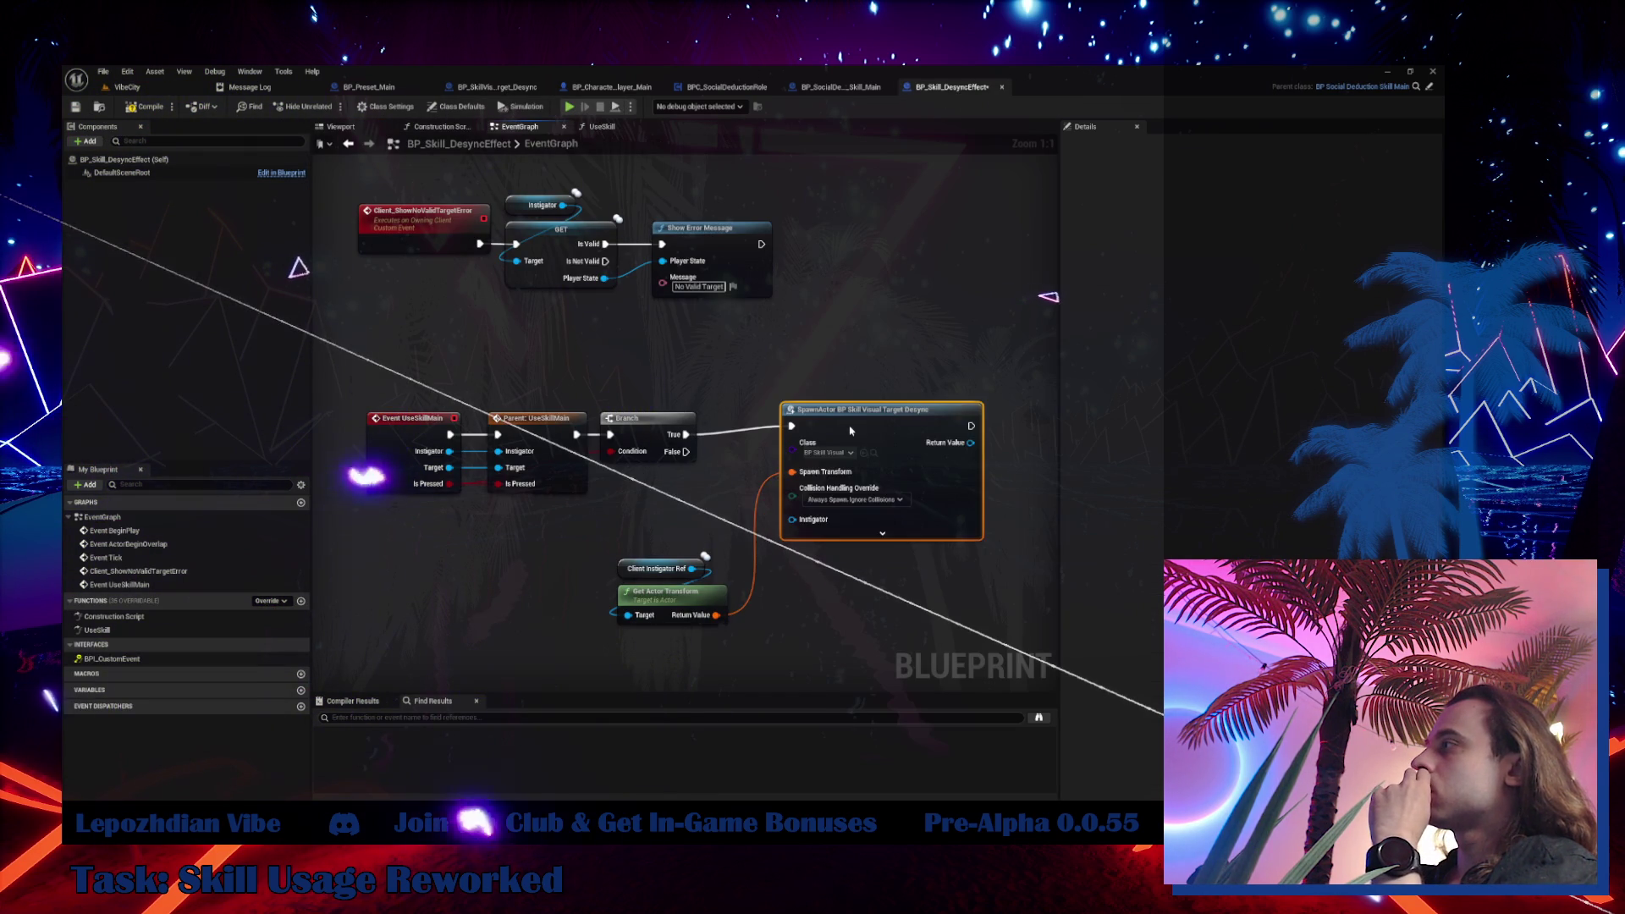
pyautogui.click(866, 542)
pyautogui.moveTo(692, 569); pyautogui.dragTo(798, 590)
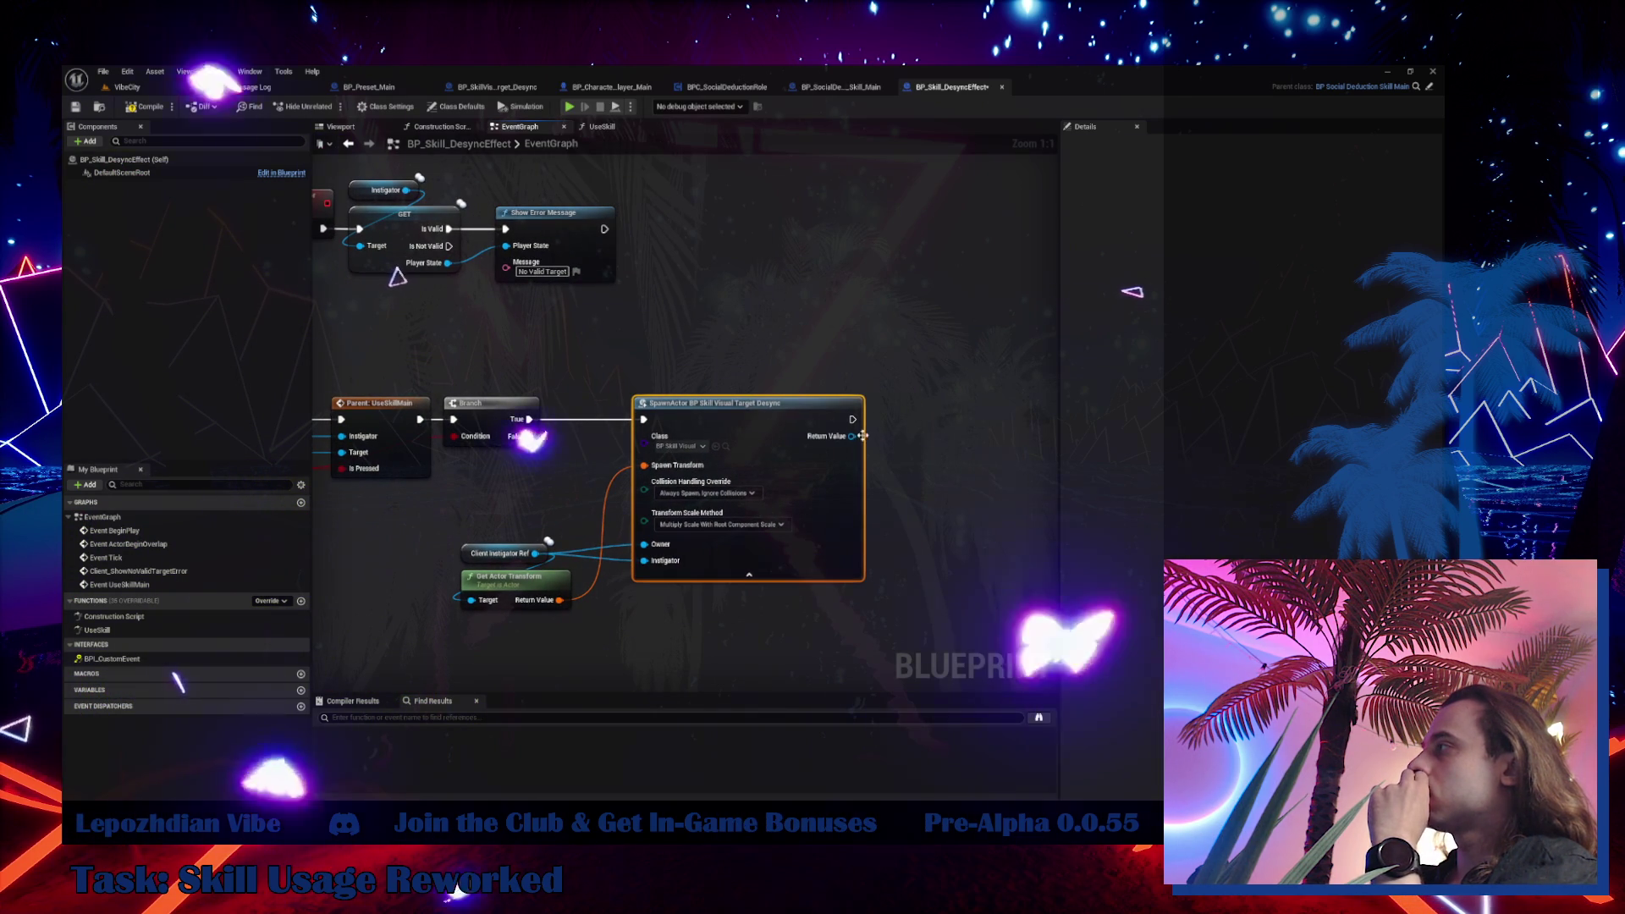
pyautogui.moveTo(851, 436)
pyautogui.mouseDown()
pyautogui.moveTo(936, 464)
pyautogui.moveTo(905, 461)
pyautogui.mouseUp()
pyautogui.click(949, 523)
pyautogui.write('Track')
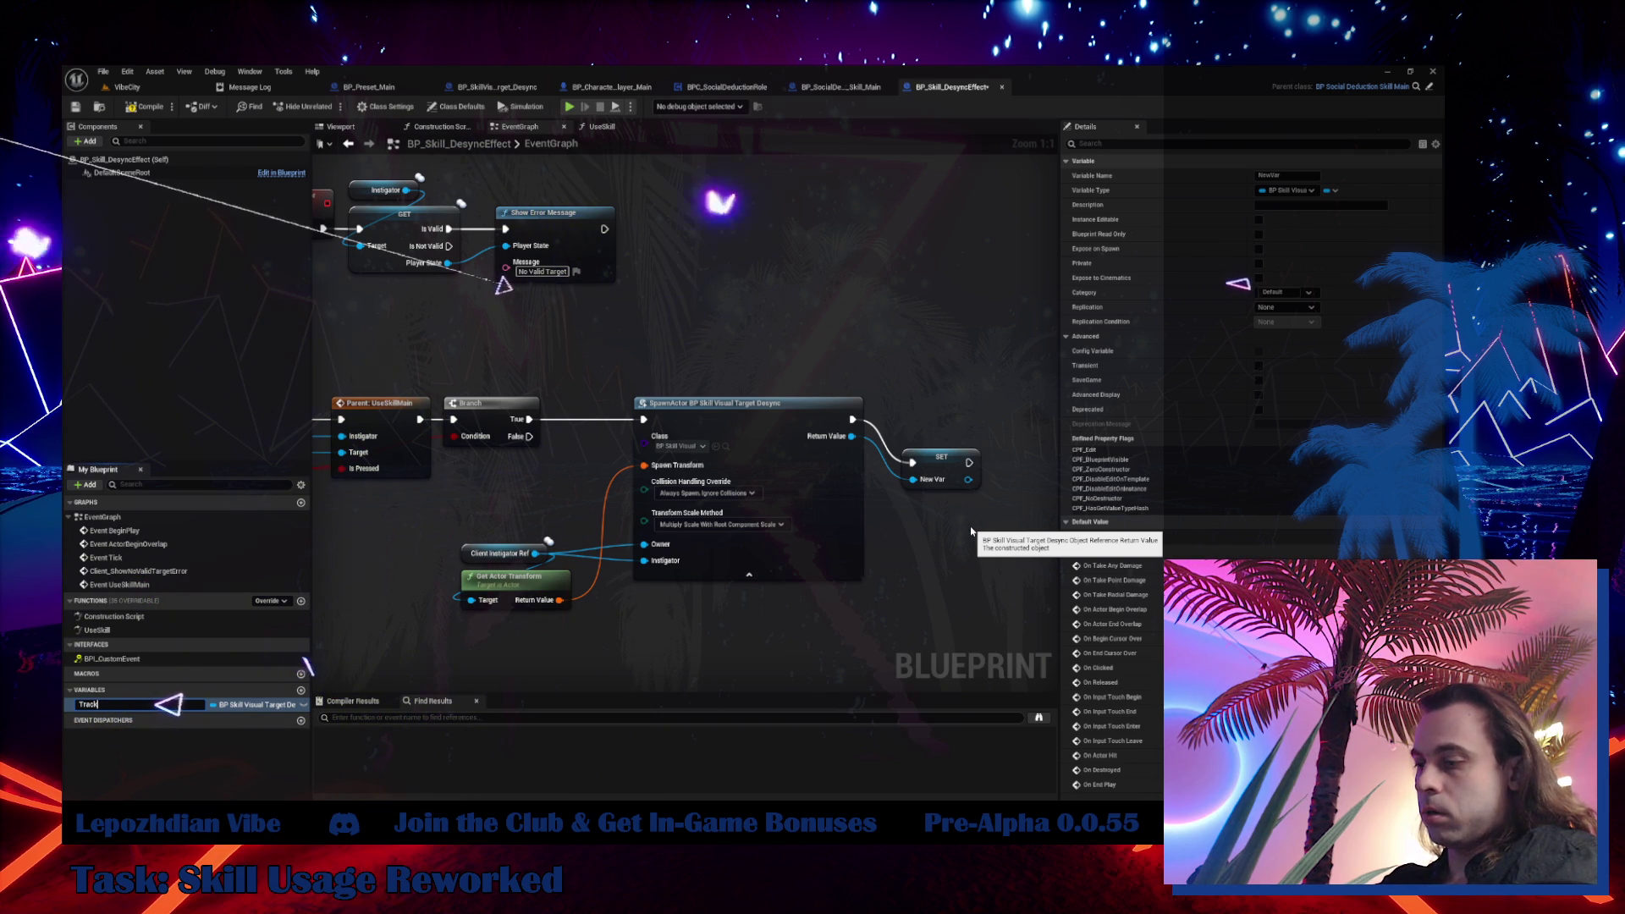
# Rename the new variable TrackPostProcess and place SET and Get Actor Transform around SpawnActor
pyautogui.write('PostProcess')
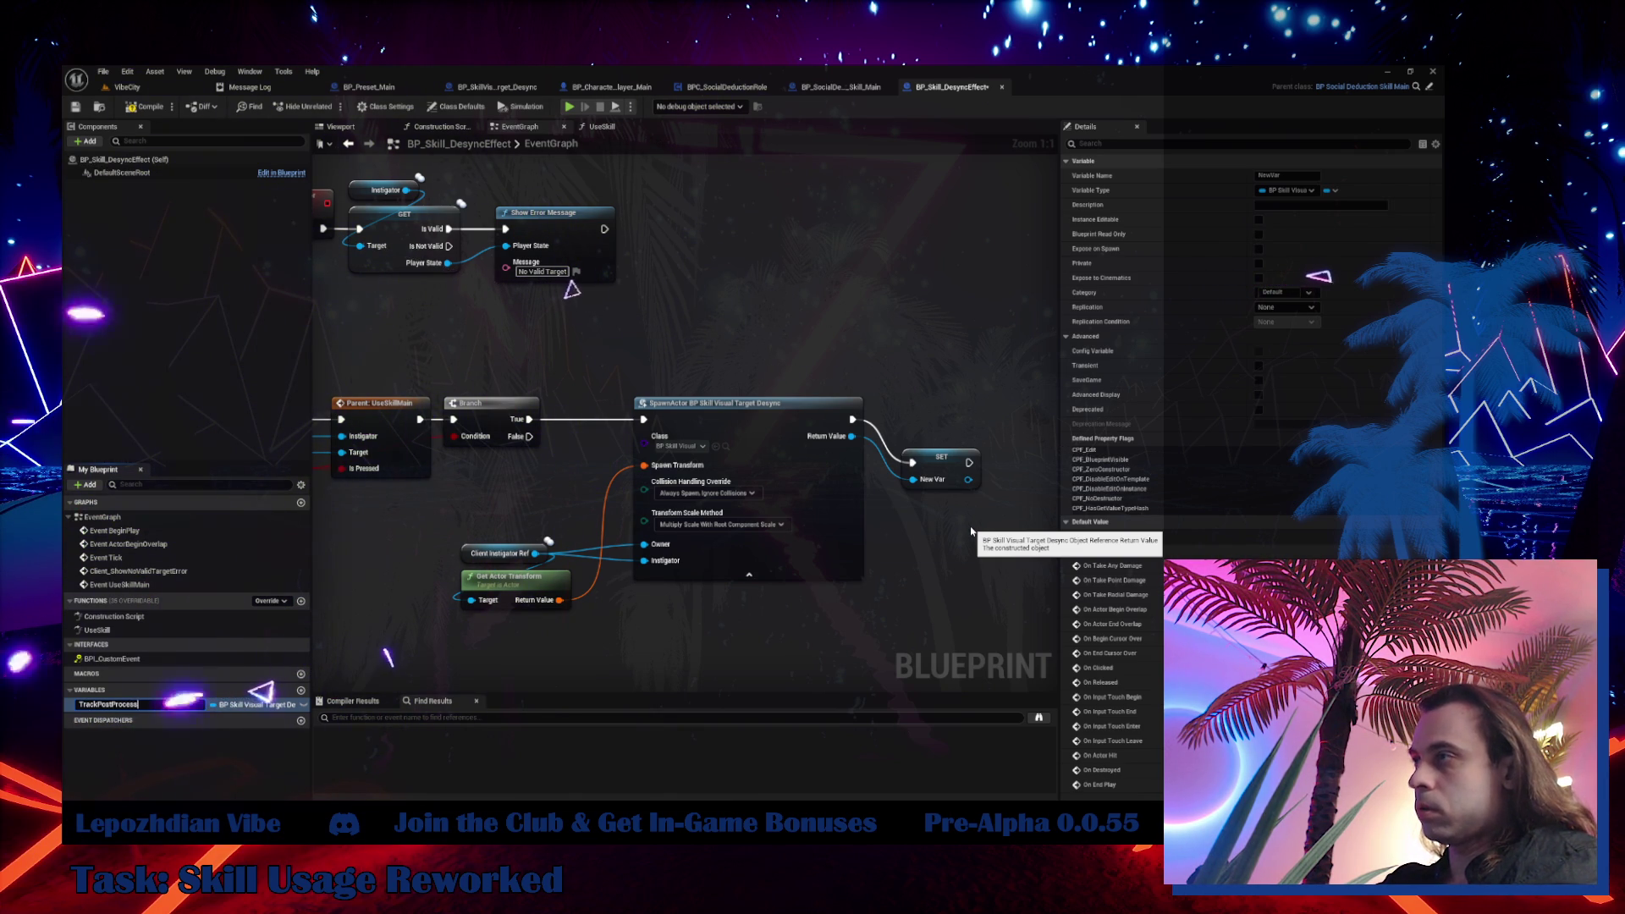
pyautogui.press('Return')
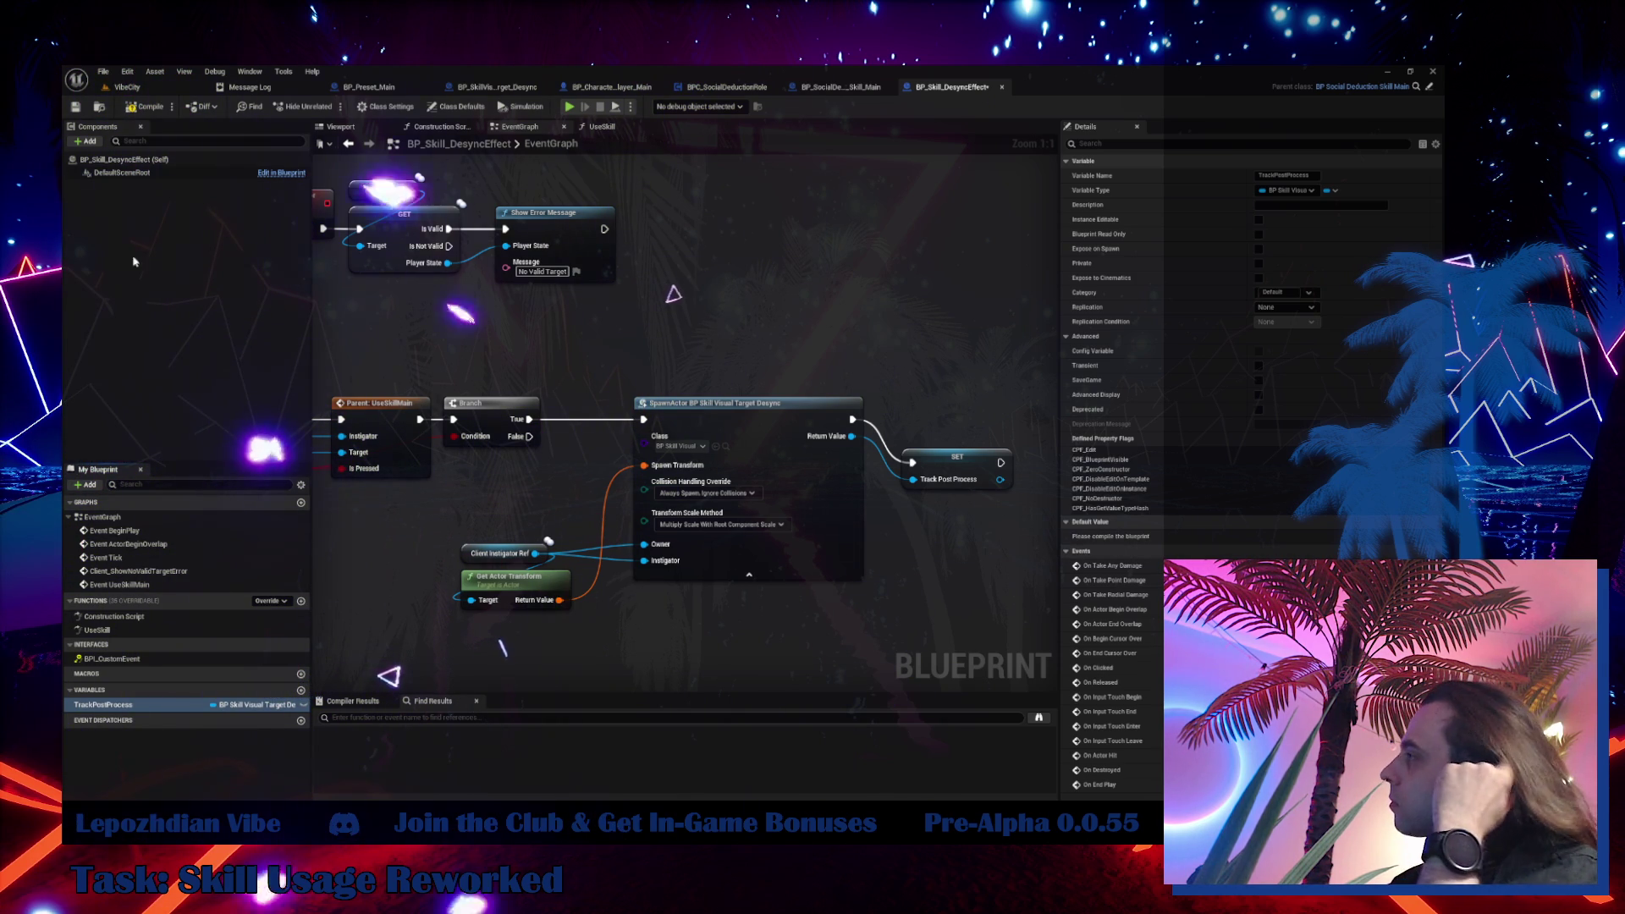
pyautogui.moveTo(956, 466); pyautogui.dragTo(948, 424)
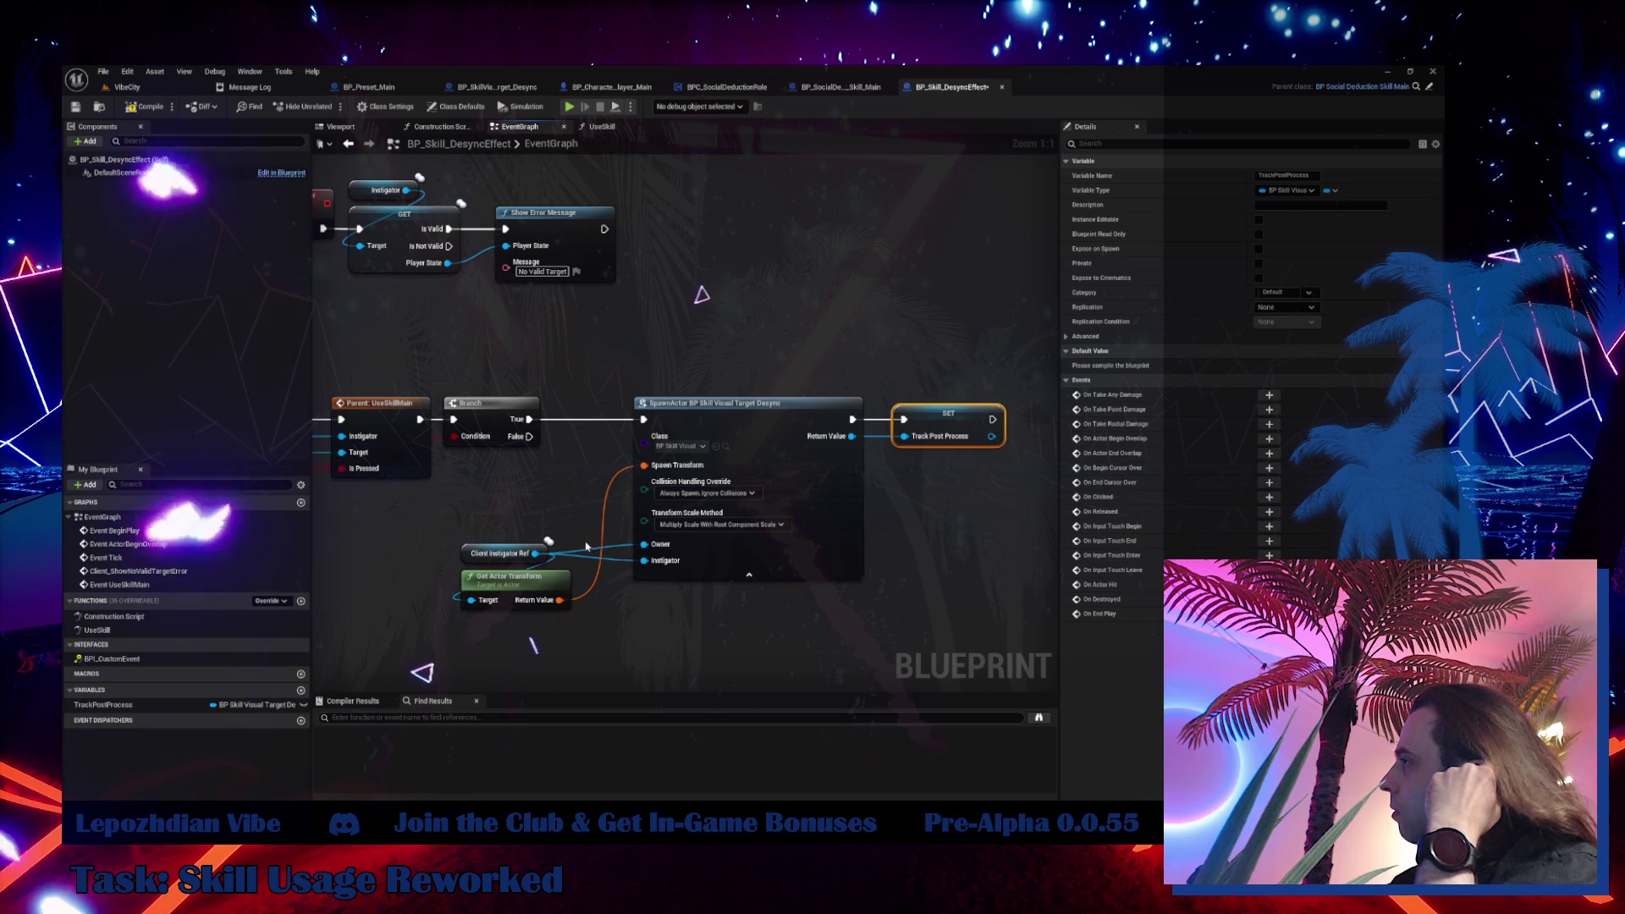
pyautogui.moveTo(586, 546)
pyautogui.mouseDown()
pyautogui.moveTo(520, 587)
pyautogui.moveTo(664, 359)
pyautogui.moveTo(685, 362)
pyautogui.mouseUp()
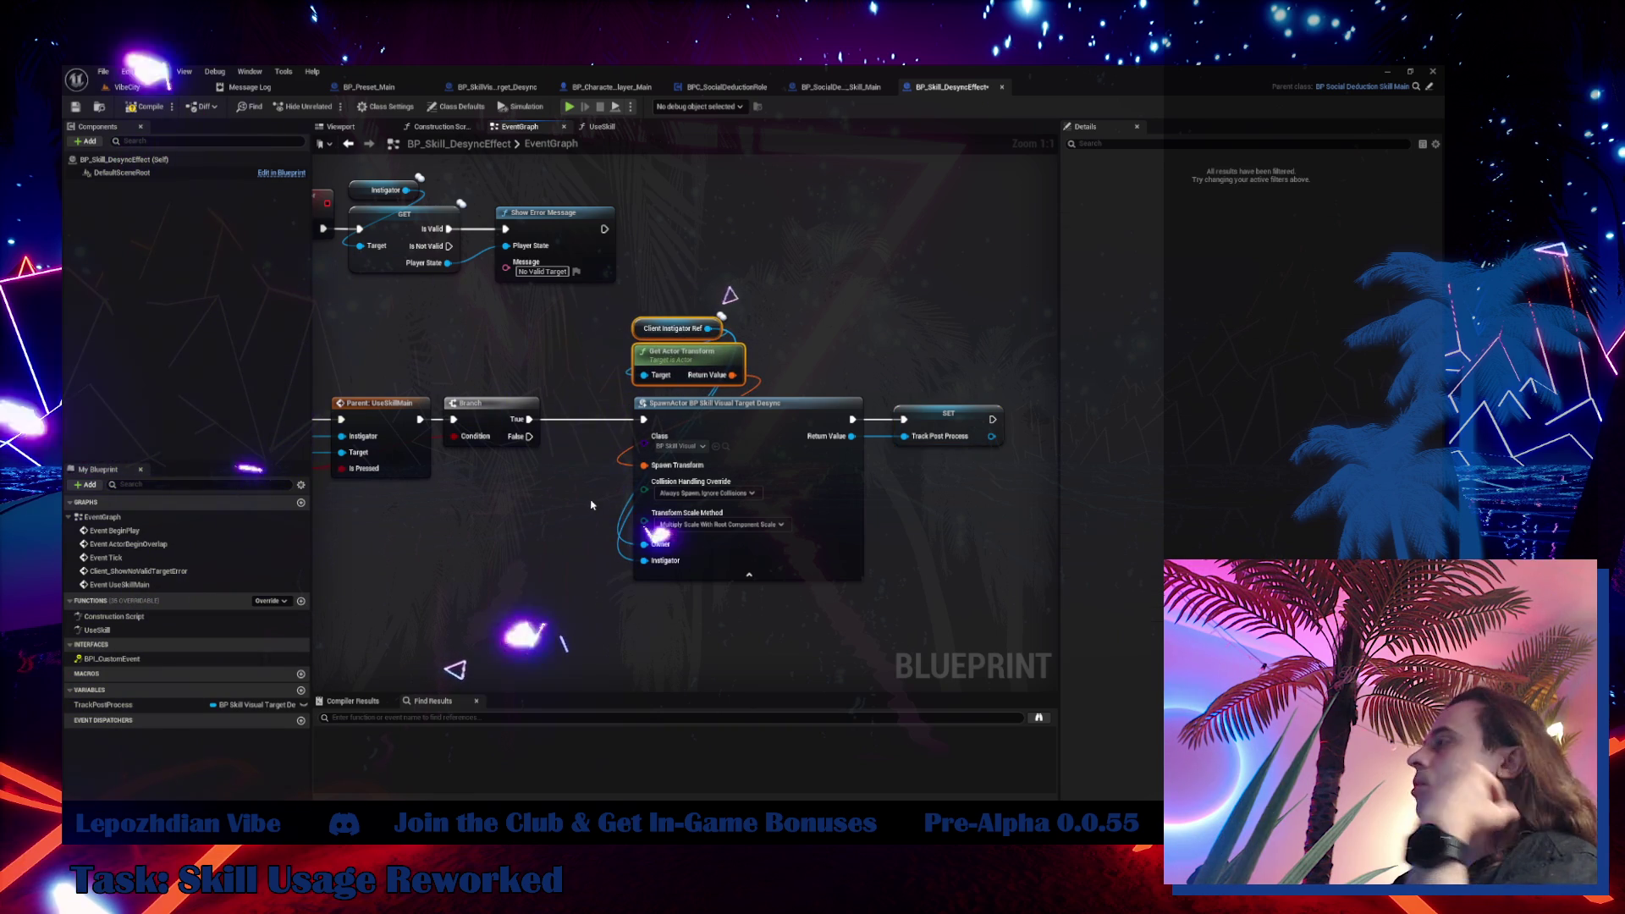
# Place a TrackPostProcess getter below the spawn node and convert it to a validated get
pyautogui.click(101, 704)
pyautogui.moveTo(102, 704); pyautogui.dragTo(476, 486)
pyautogui.rightClick(546, 488)
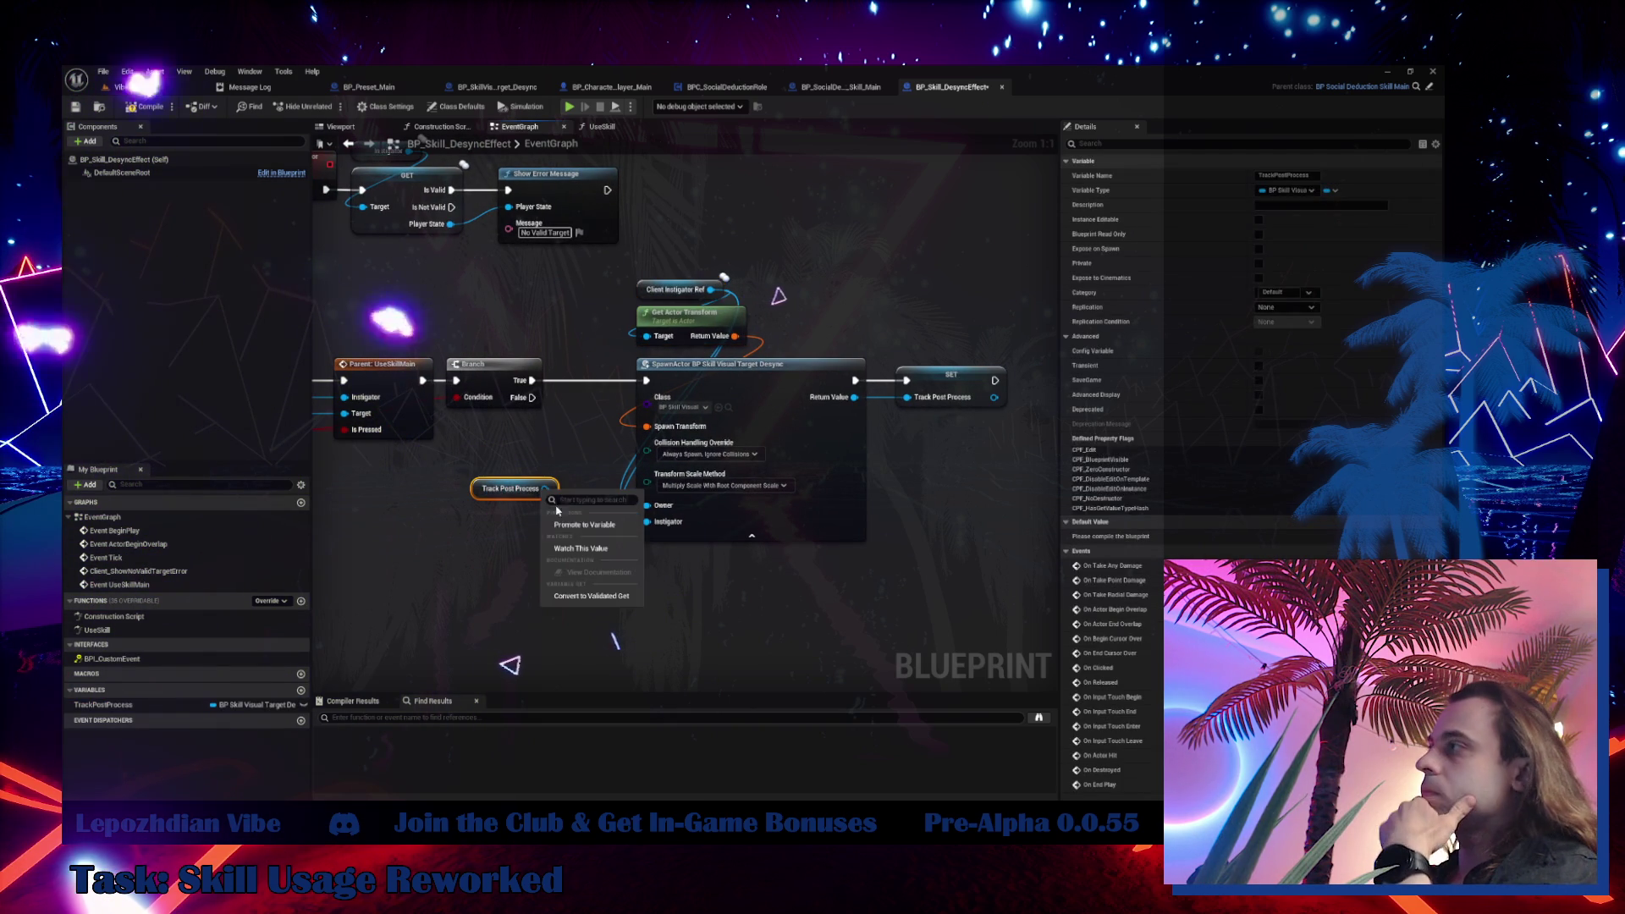
pyautogui.click(602, 600)
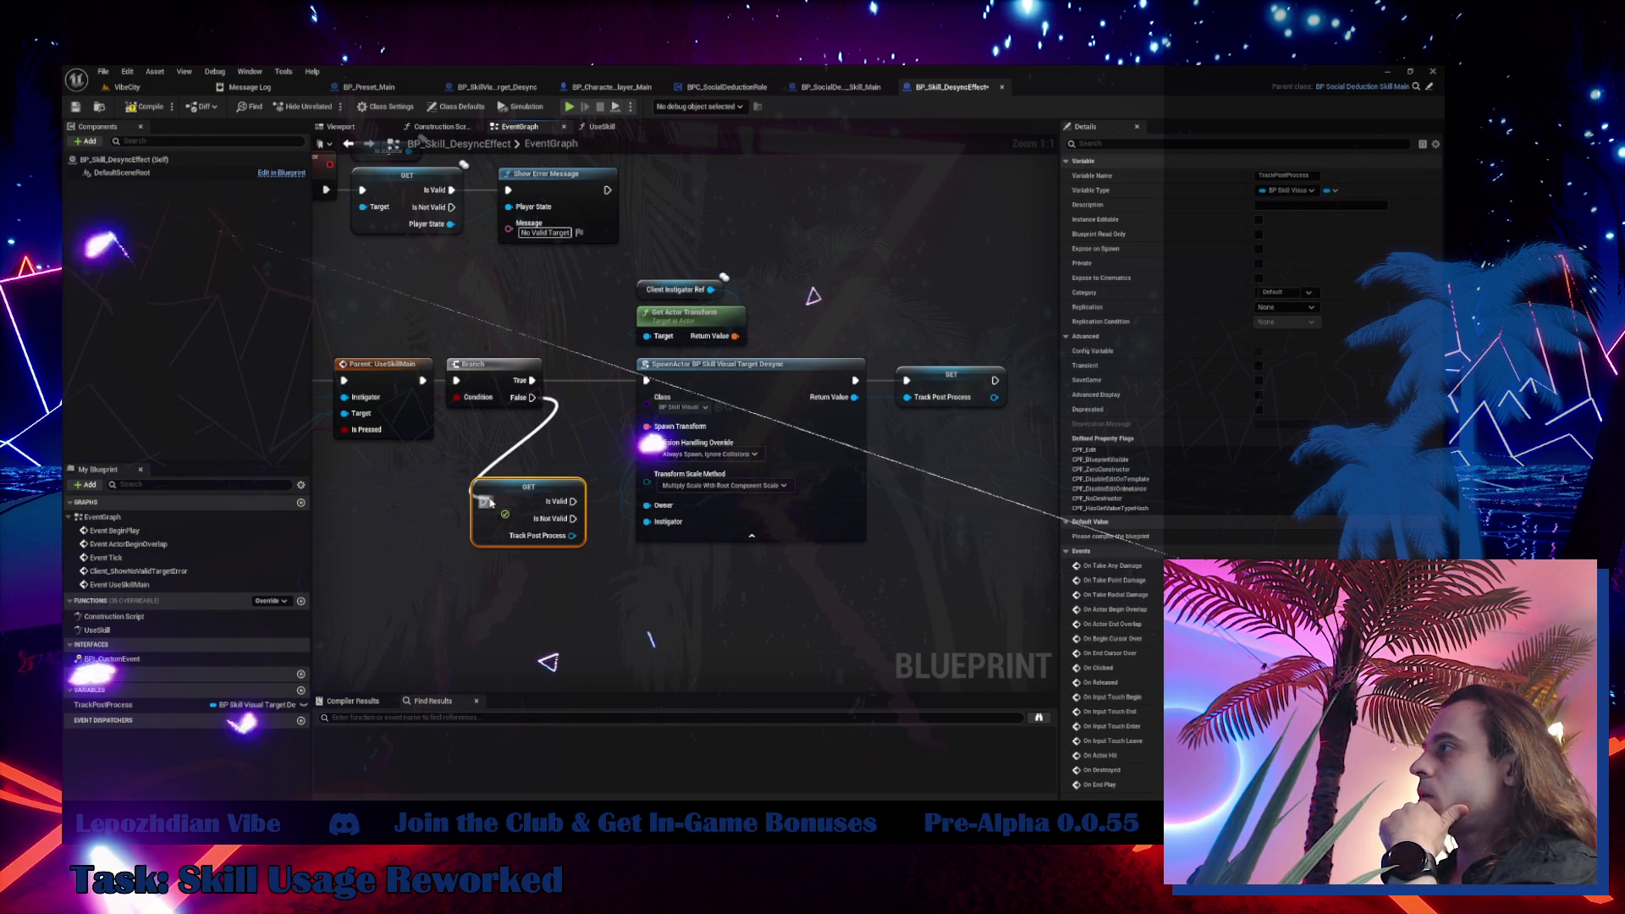
pyautogui.moveTo(489, 503)
pyautogui.mouseDown()
pyautogui.moveTo(636, 616)
pyautogui.moveTo(685, 601)
pyautogui.mouseUp()
pyautogui.moveTo(518, 611); pyautogui.dragTo(454, 566)
# Add a Destroy Actor node that destroys the valid TrackPostProcess actor
pyautogui.moveTo(730, 605); pyautogui.dragTo(731, 604)
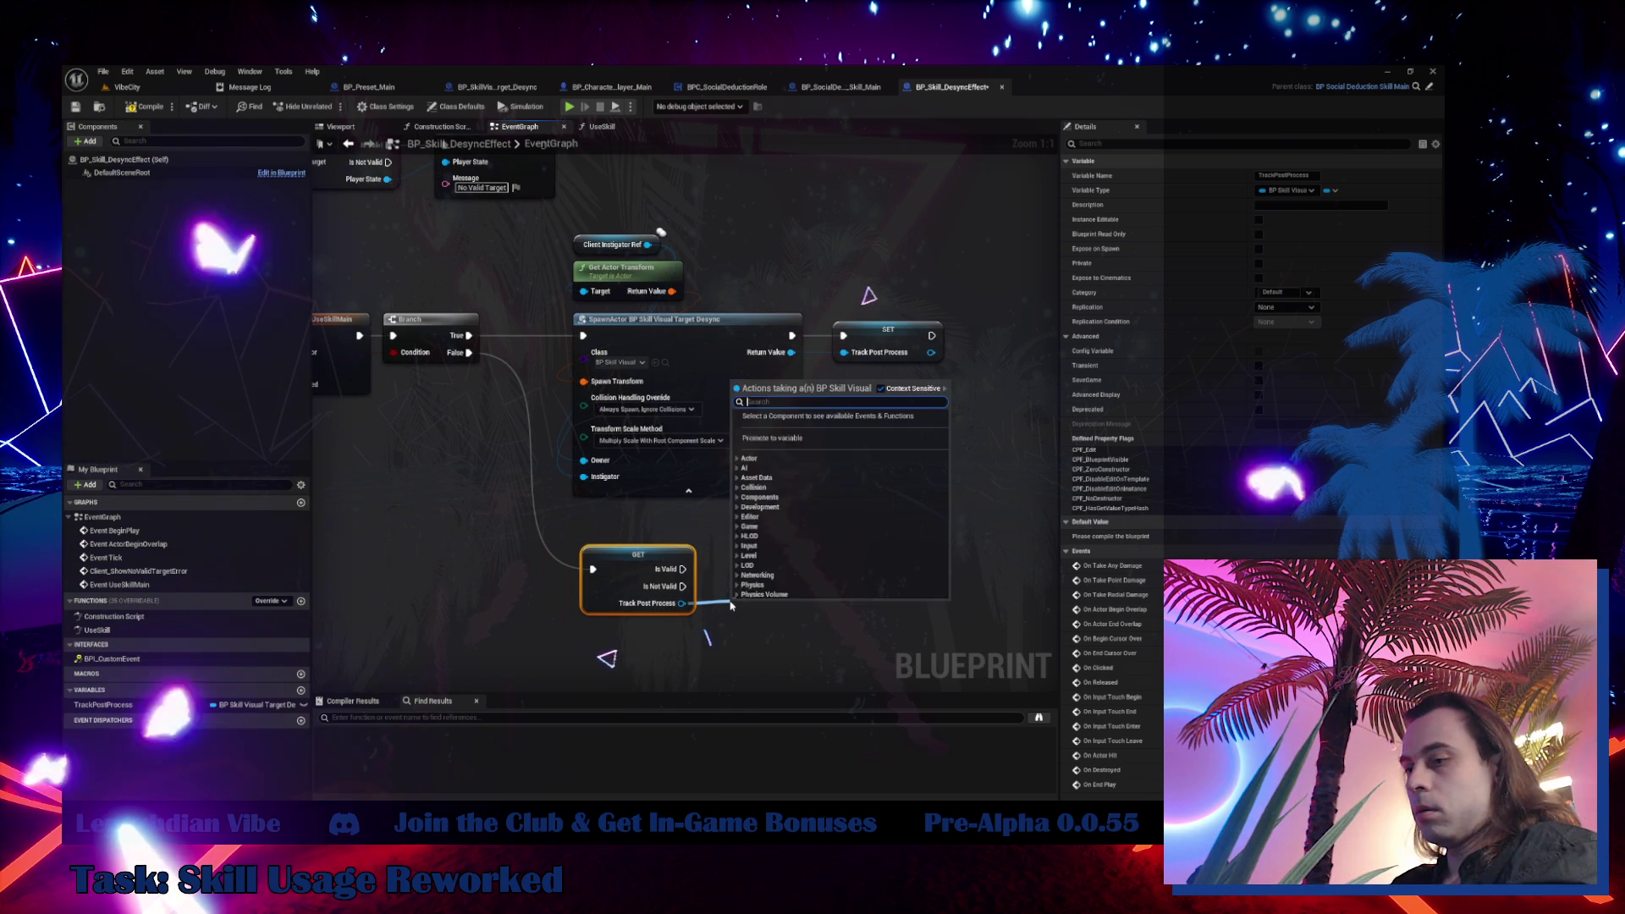
pyautogui.write('desy')
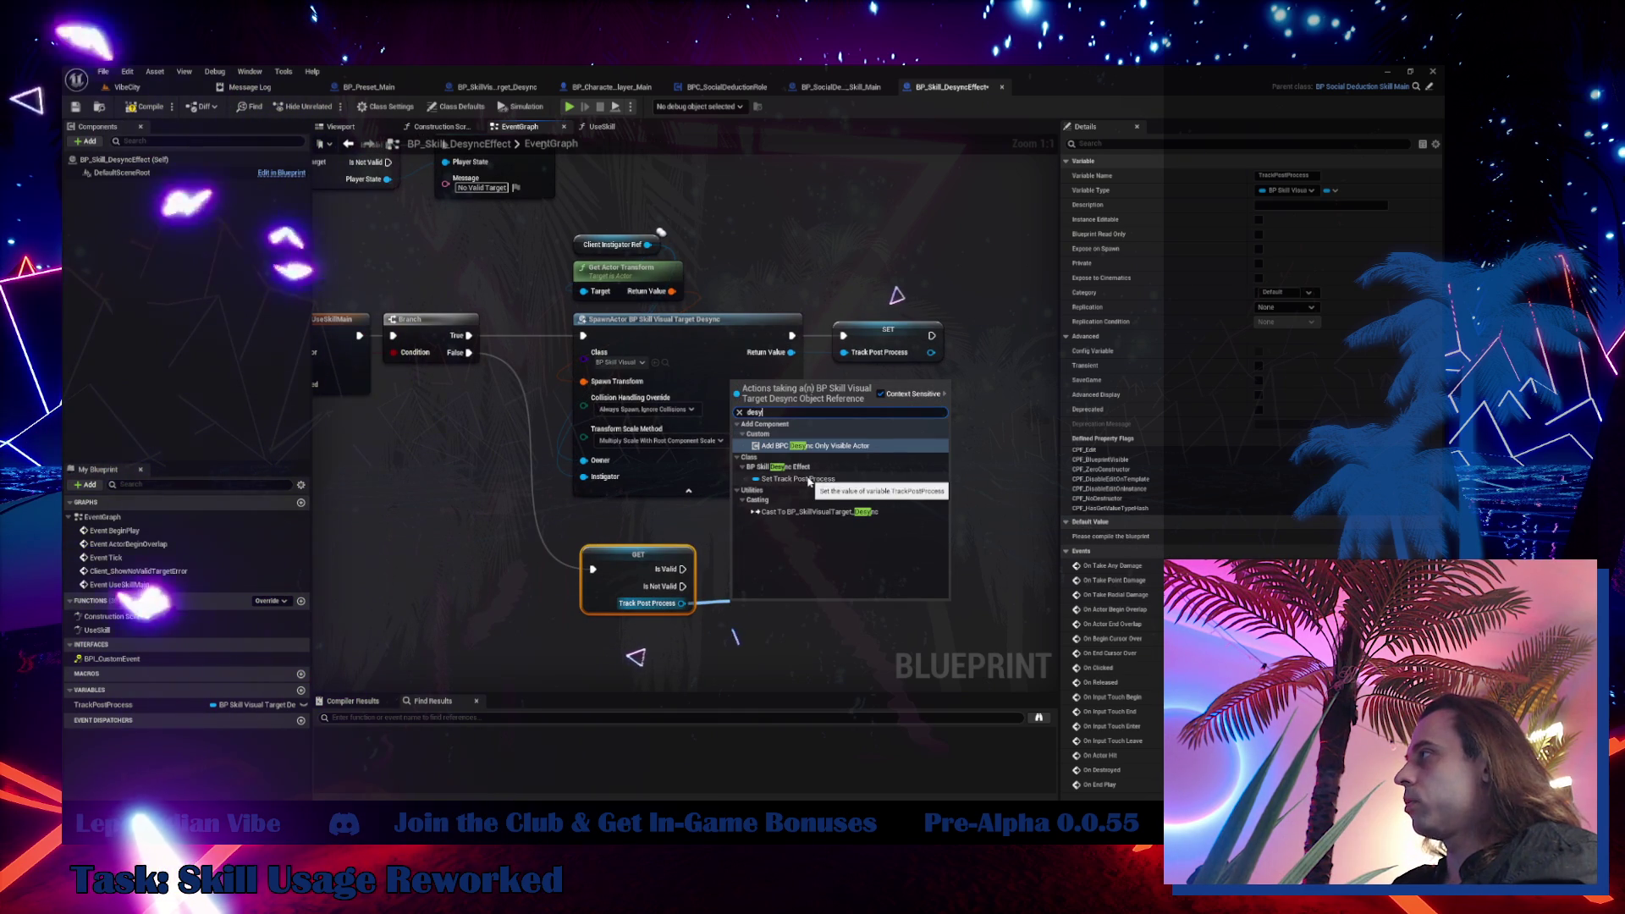
pyautogui.press('BackSpace')
pyautogui.write('tr')
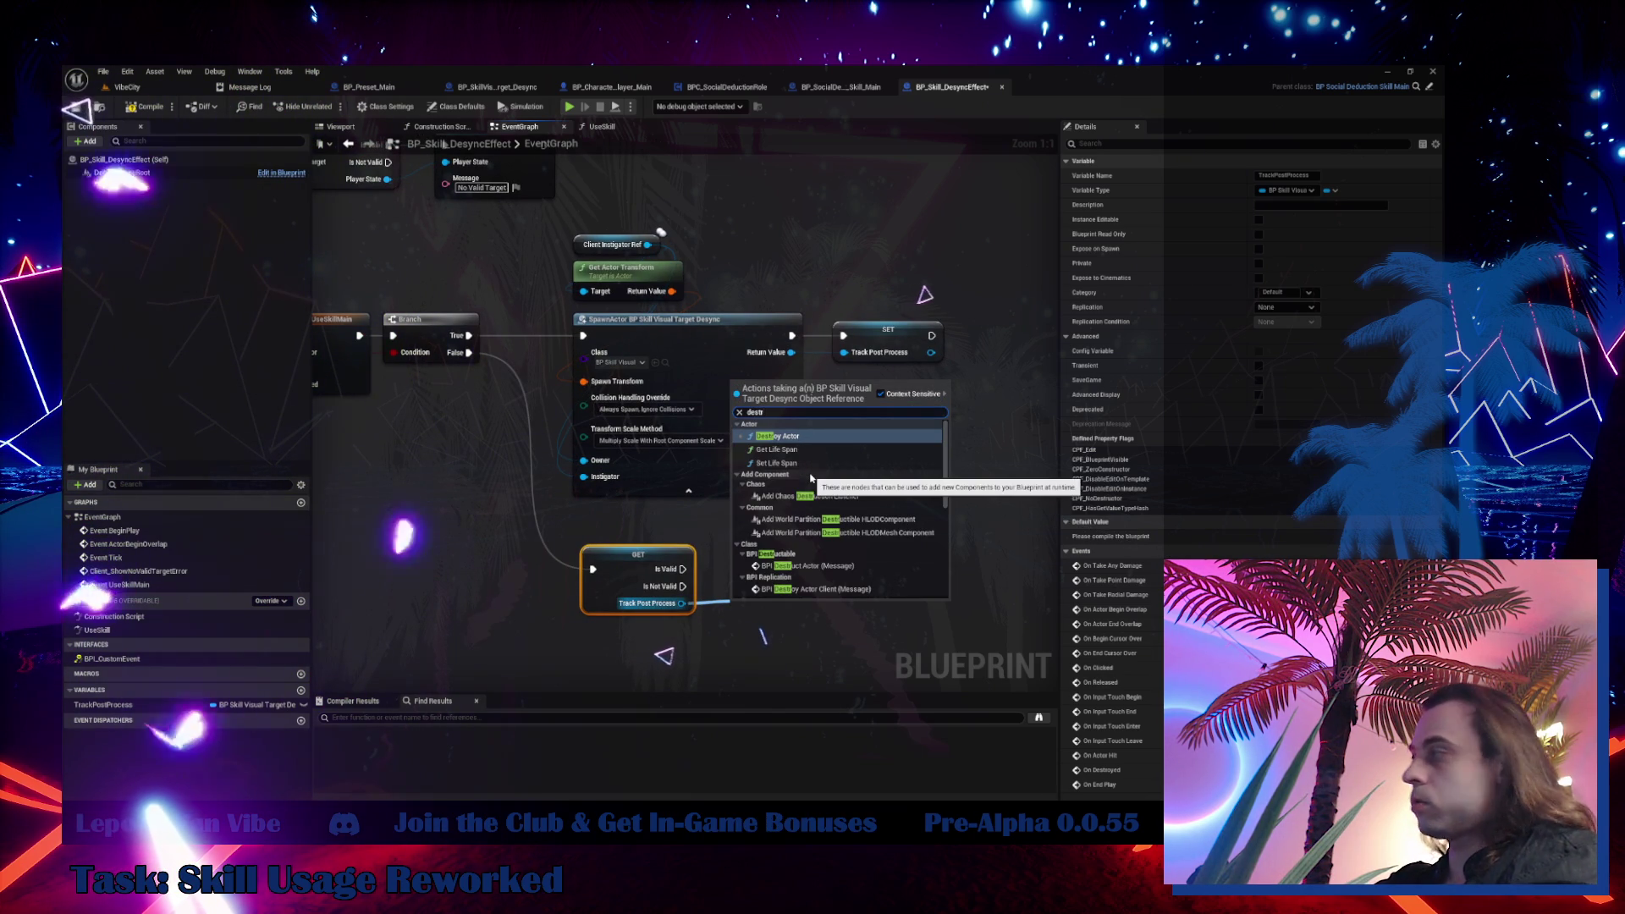
pyautogui.press('Return')
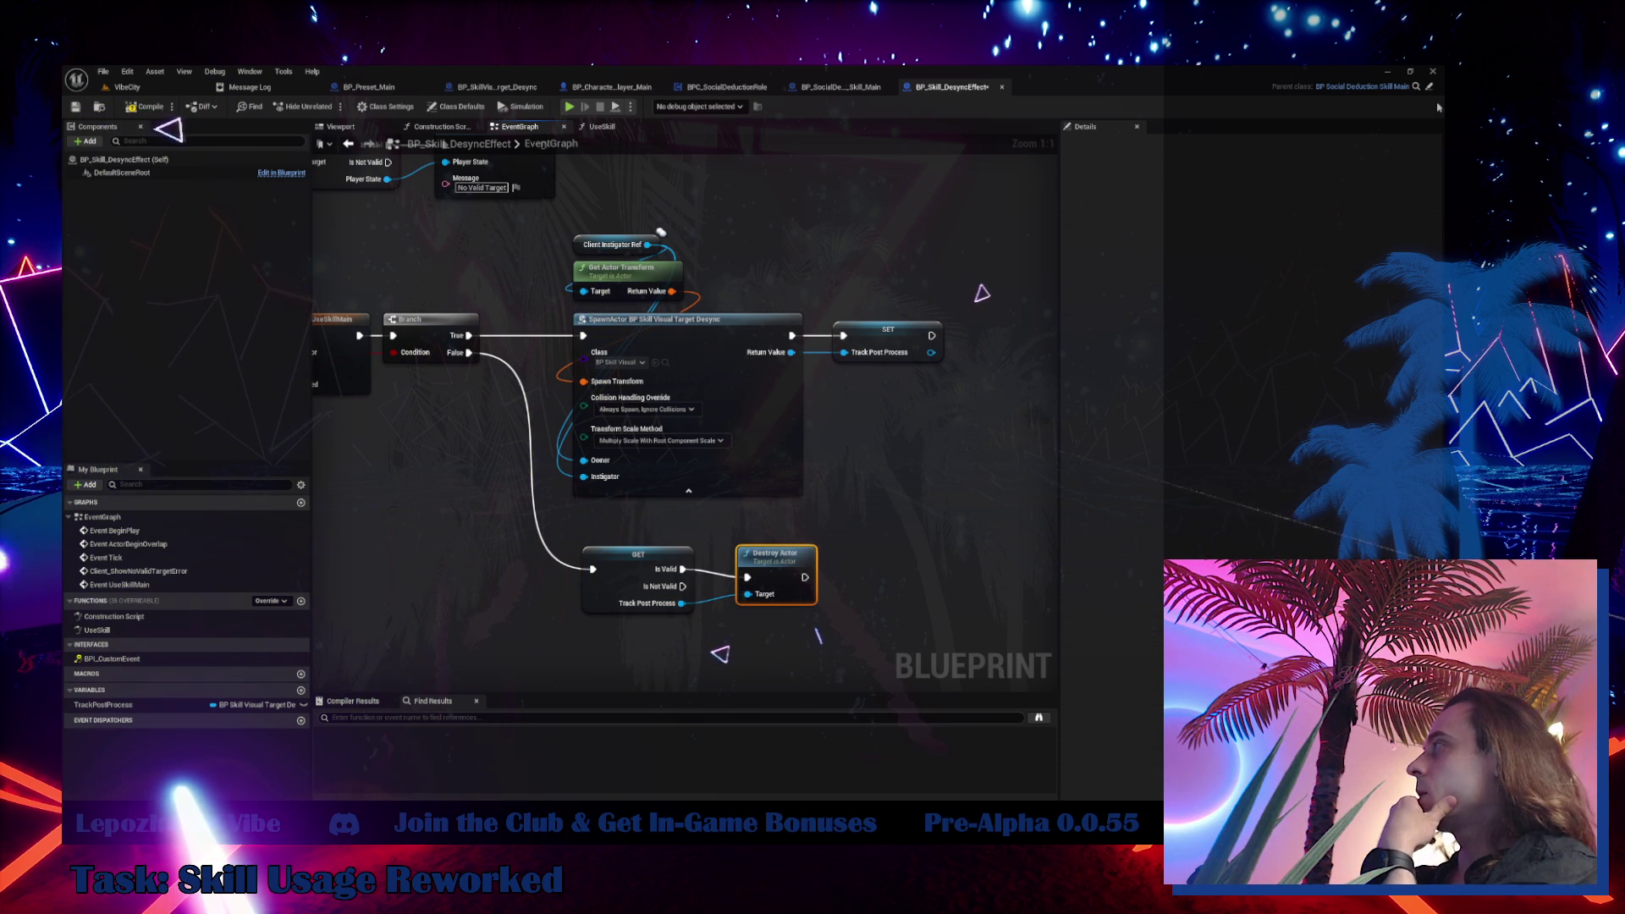
pyautogui.hotkey('ctrl', 'Tab')
pyautogui.moveTo(720, 506)
pyautogui.mouseDown()
pyautogui.moveTo(744, 385)
pyautogui.moveTo(690, 4)
pyautogui.mouseUp()
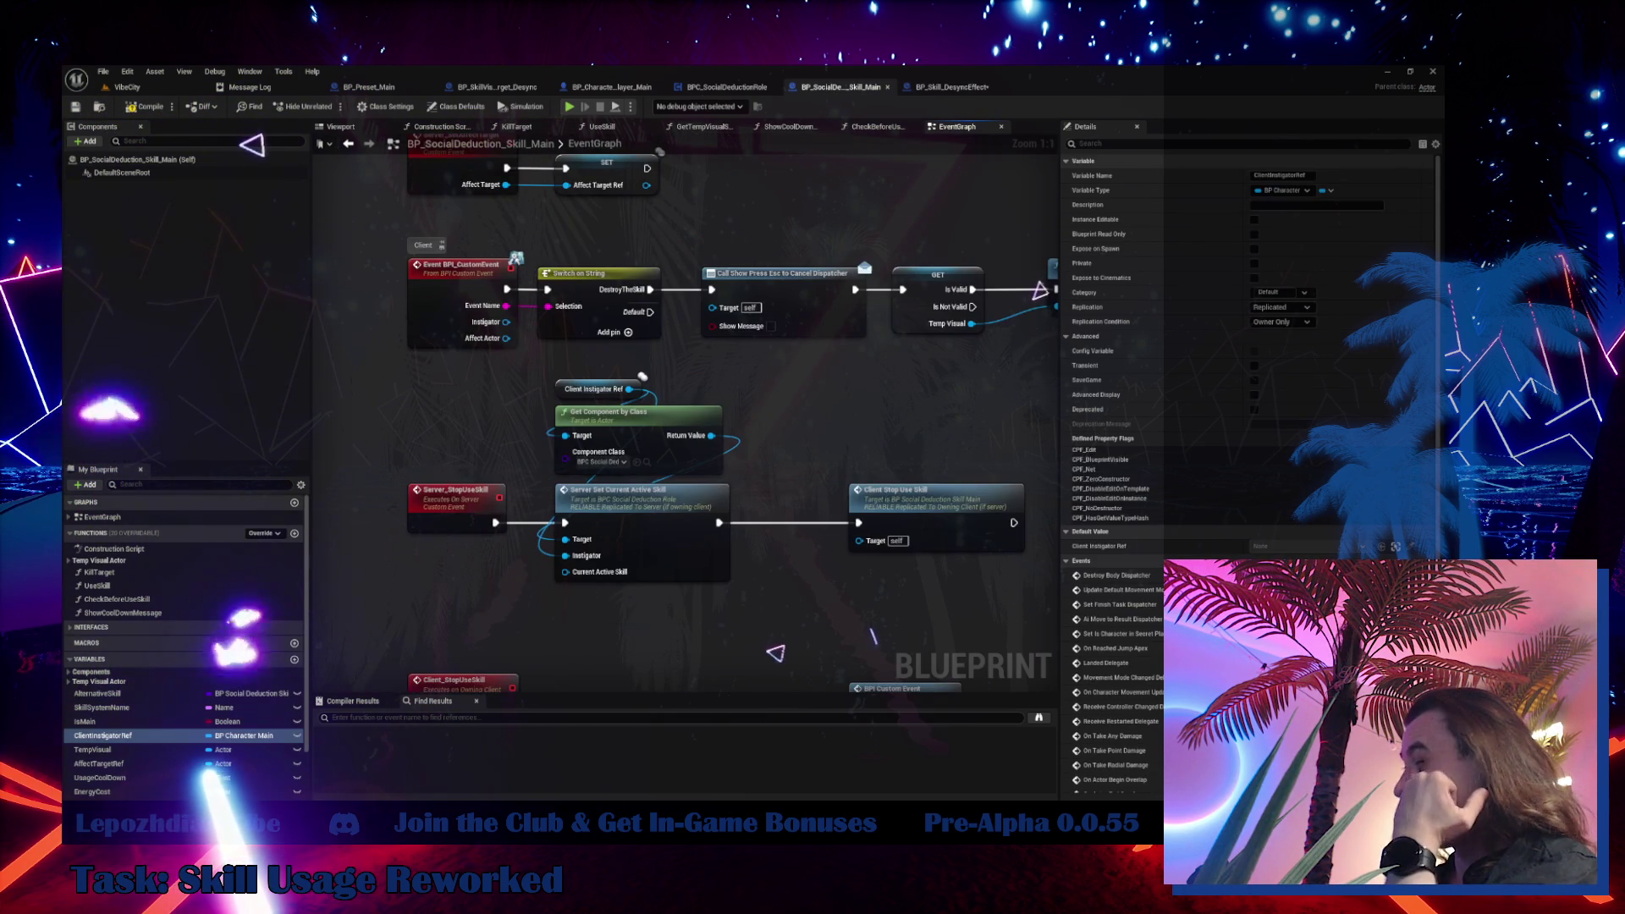
pyautogui.moveTo(431, 234); pyautogui.dragTo(434, 366)
pyautogui.click(454, 414)
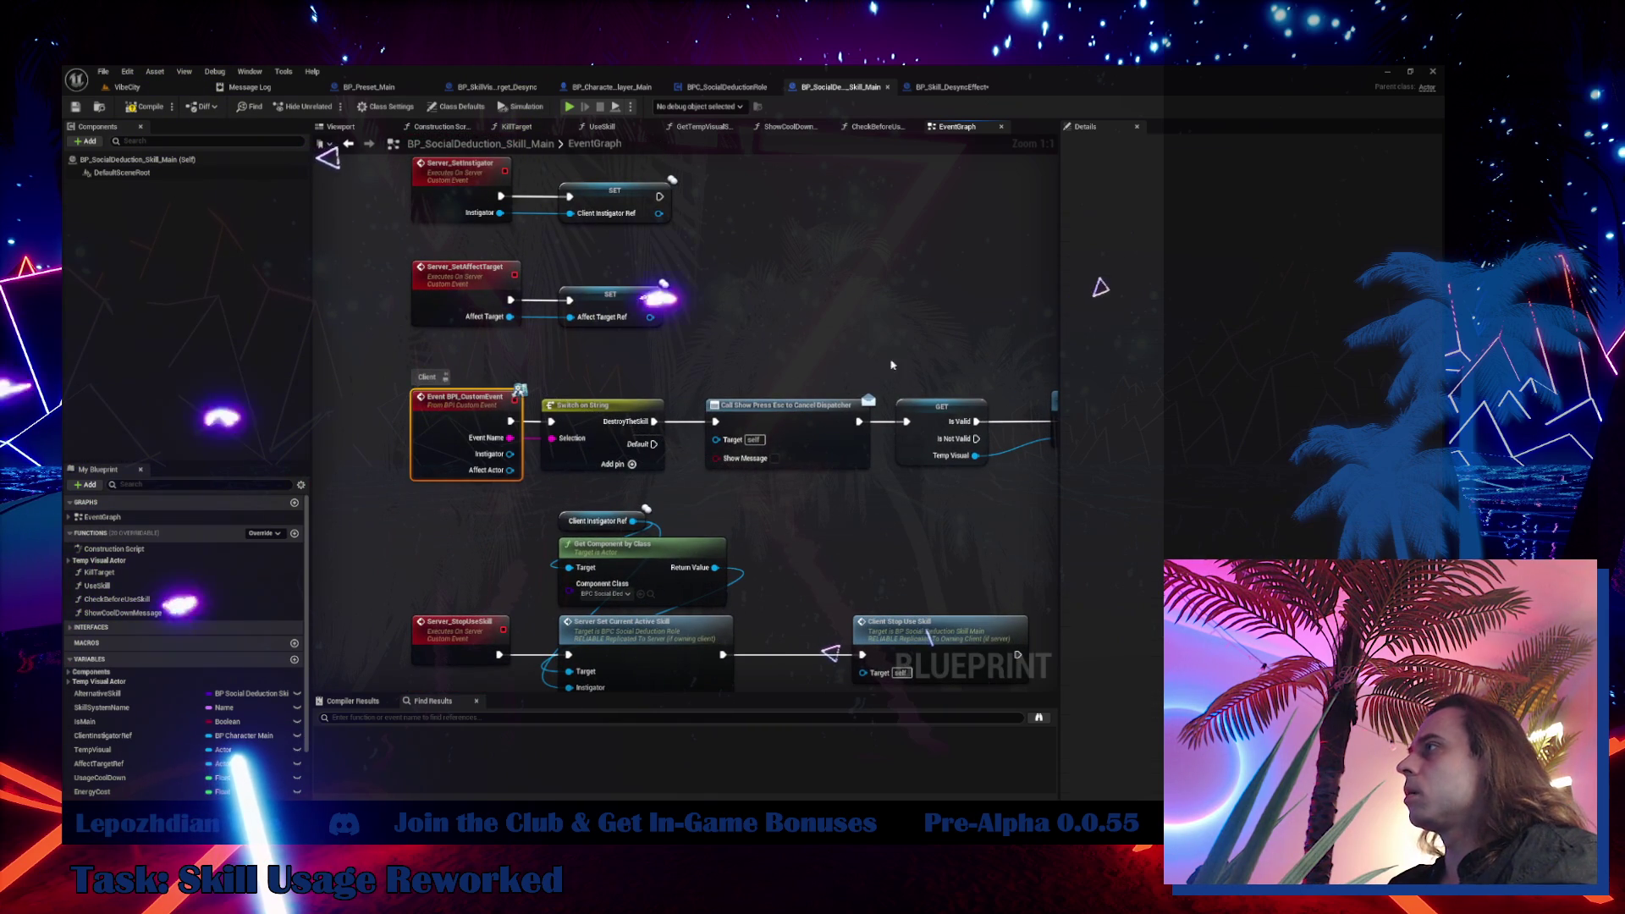
pyautogui.moveTo(884, 306)
pyautogui.mouseDown()
pyautogui.moveTo(511, 330)
pyautogui.moveTo(882, 346)
pyautogui.mouseUp()
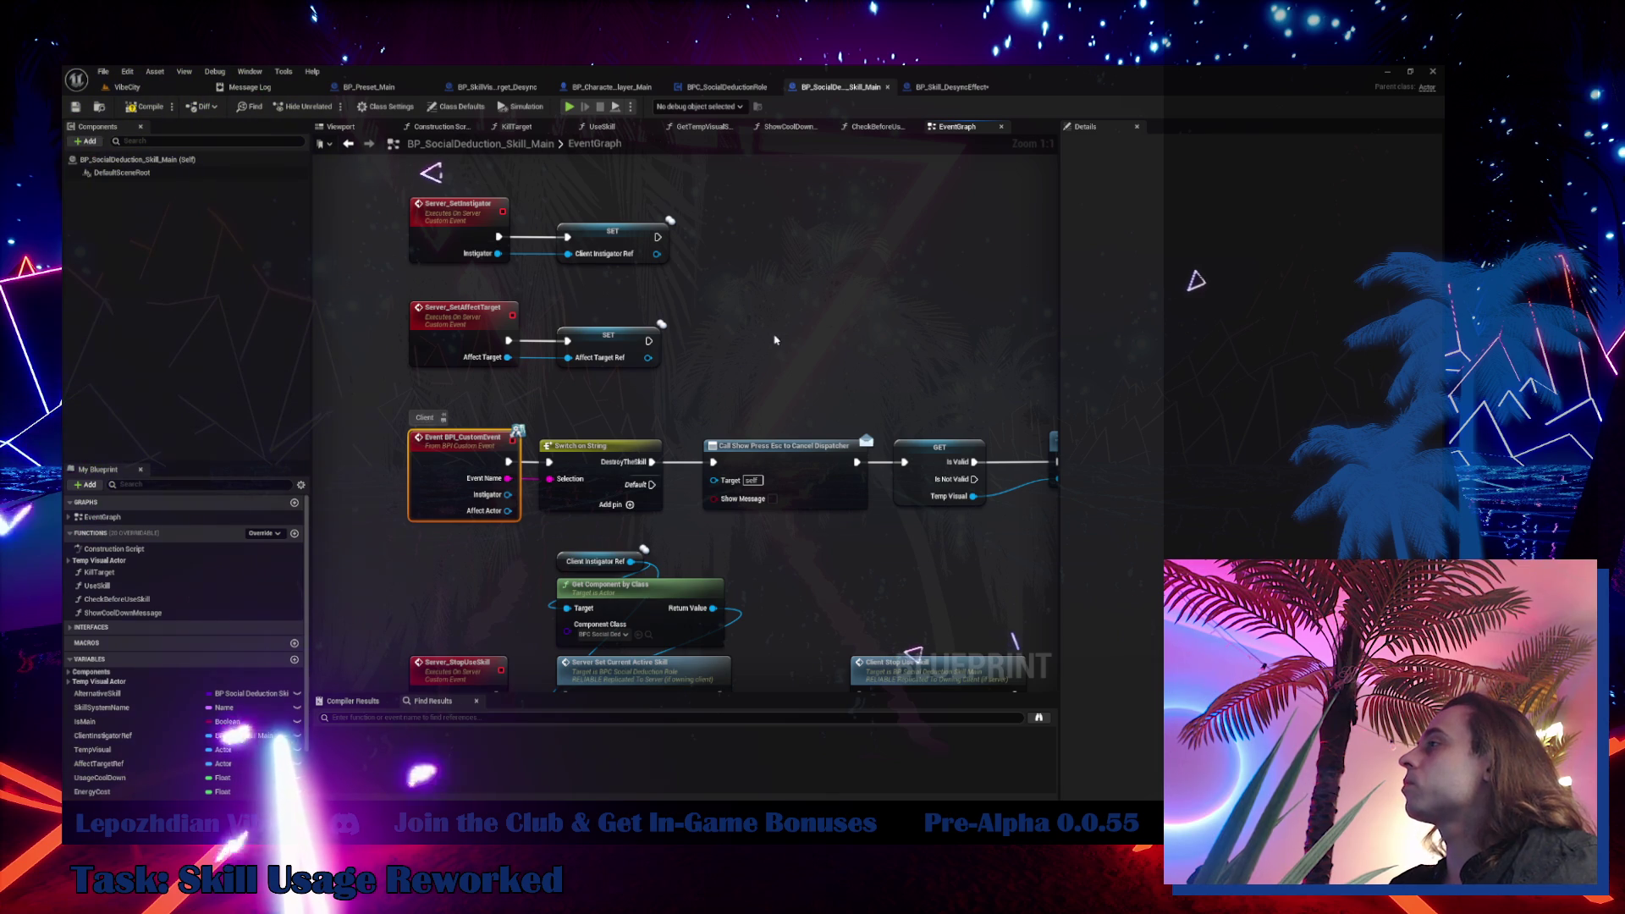
pyautogui.moveTo(800, 308); pyautogui.dragTo(780, 168)
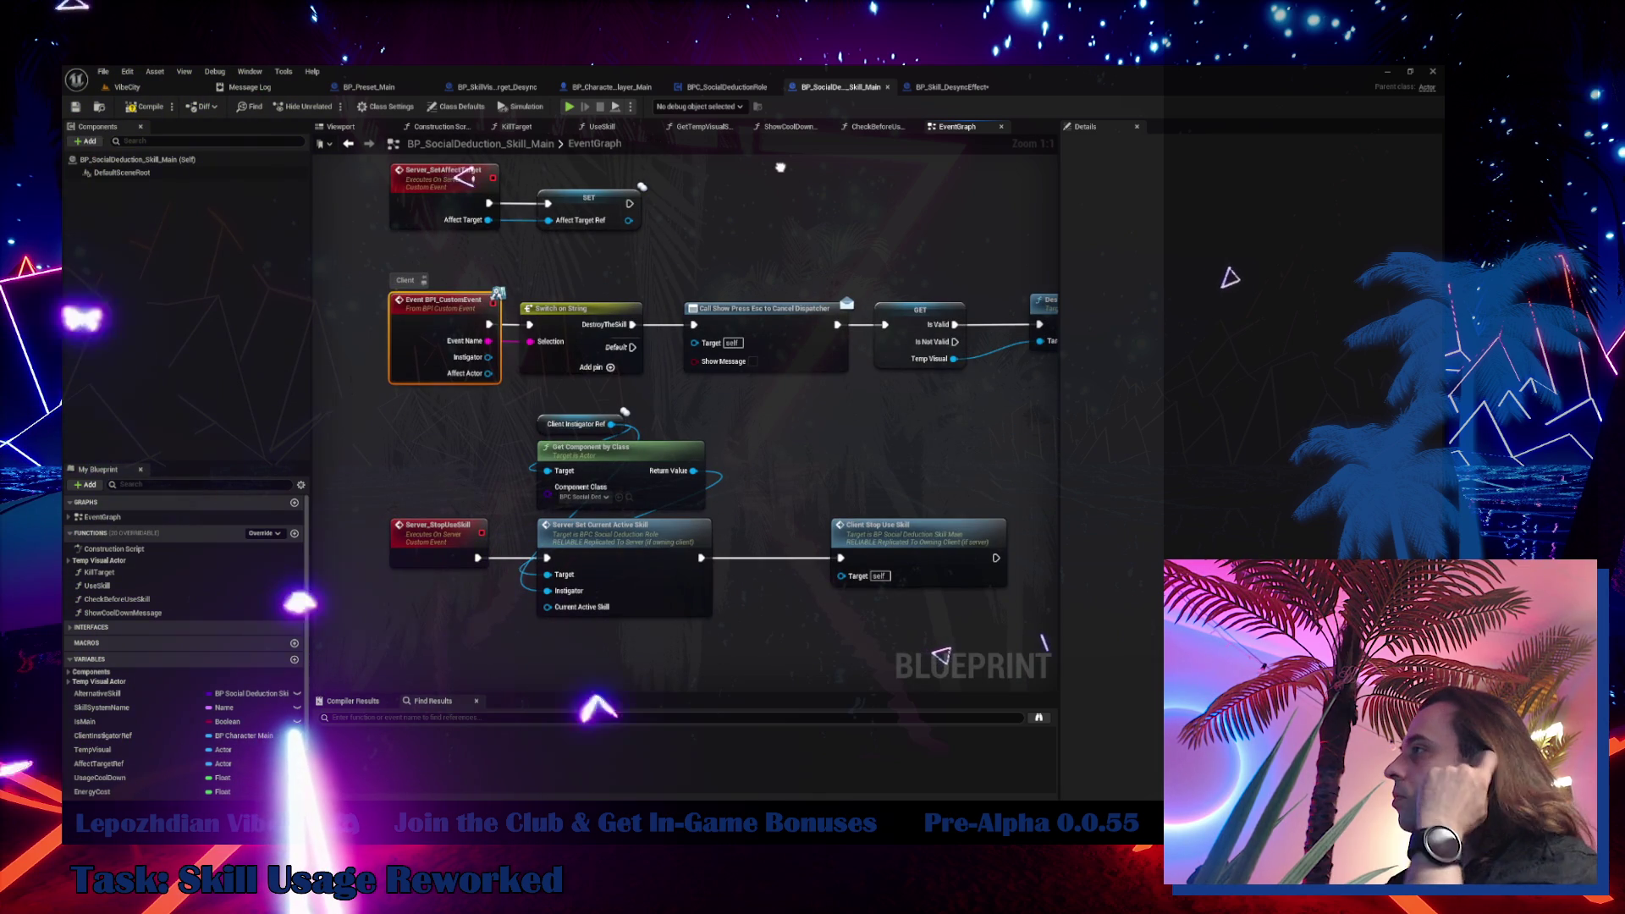
pyautogui.doubleClick(602, 525)
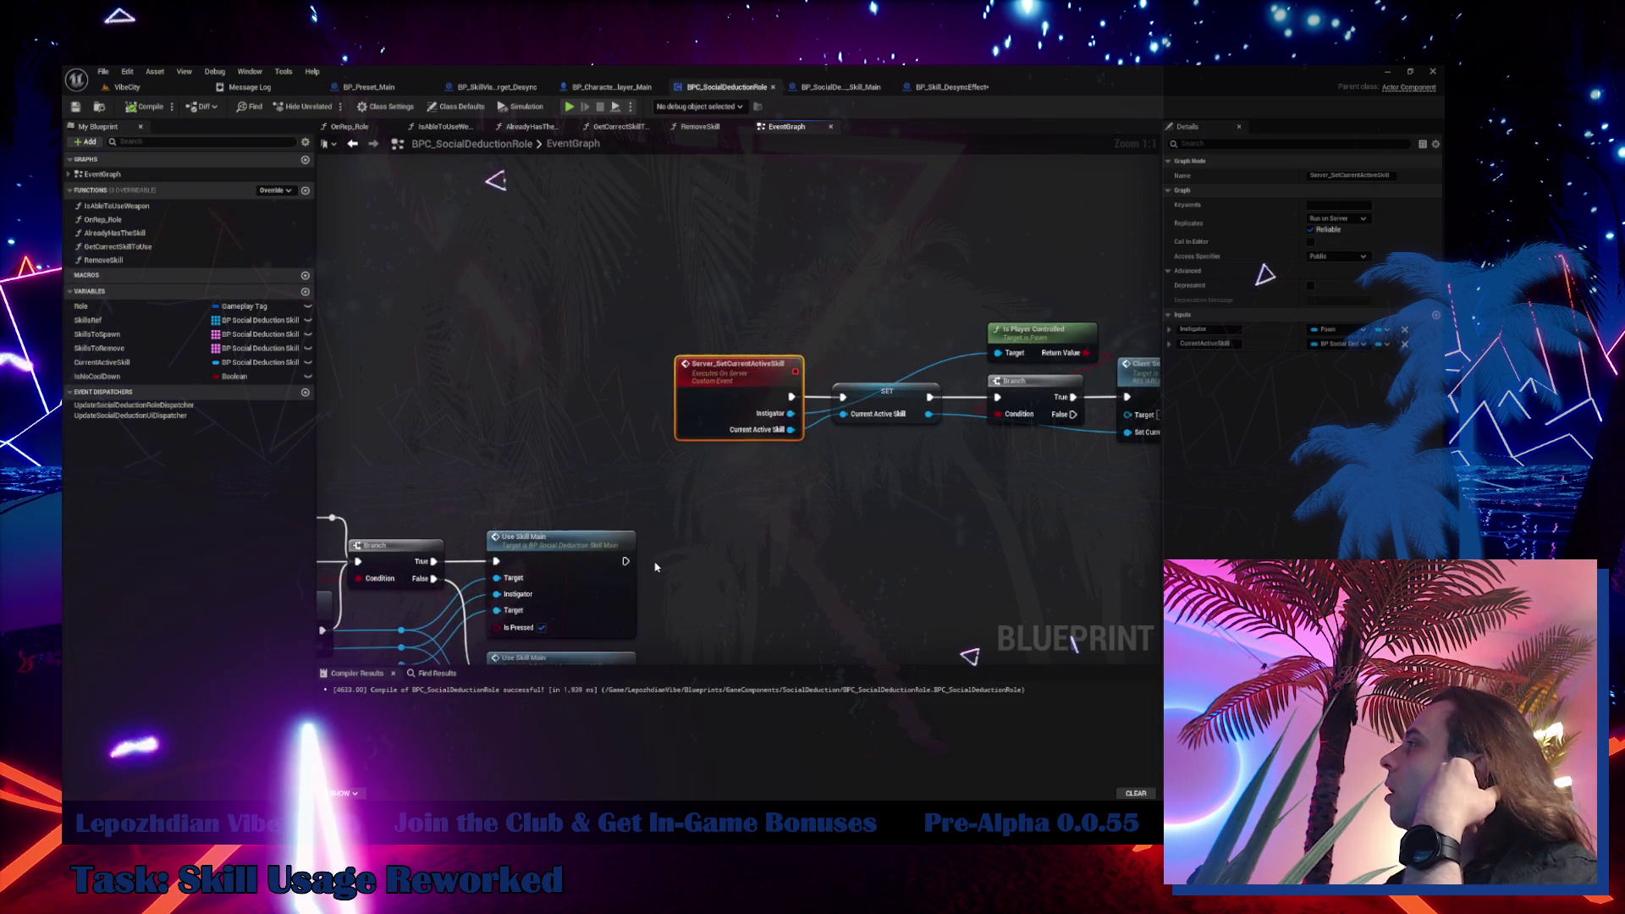
pyautogui.moveTo(478, 531); pyautogui.dragTo(425, 519)
pyautogui.doubleClick(821, 341)
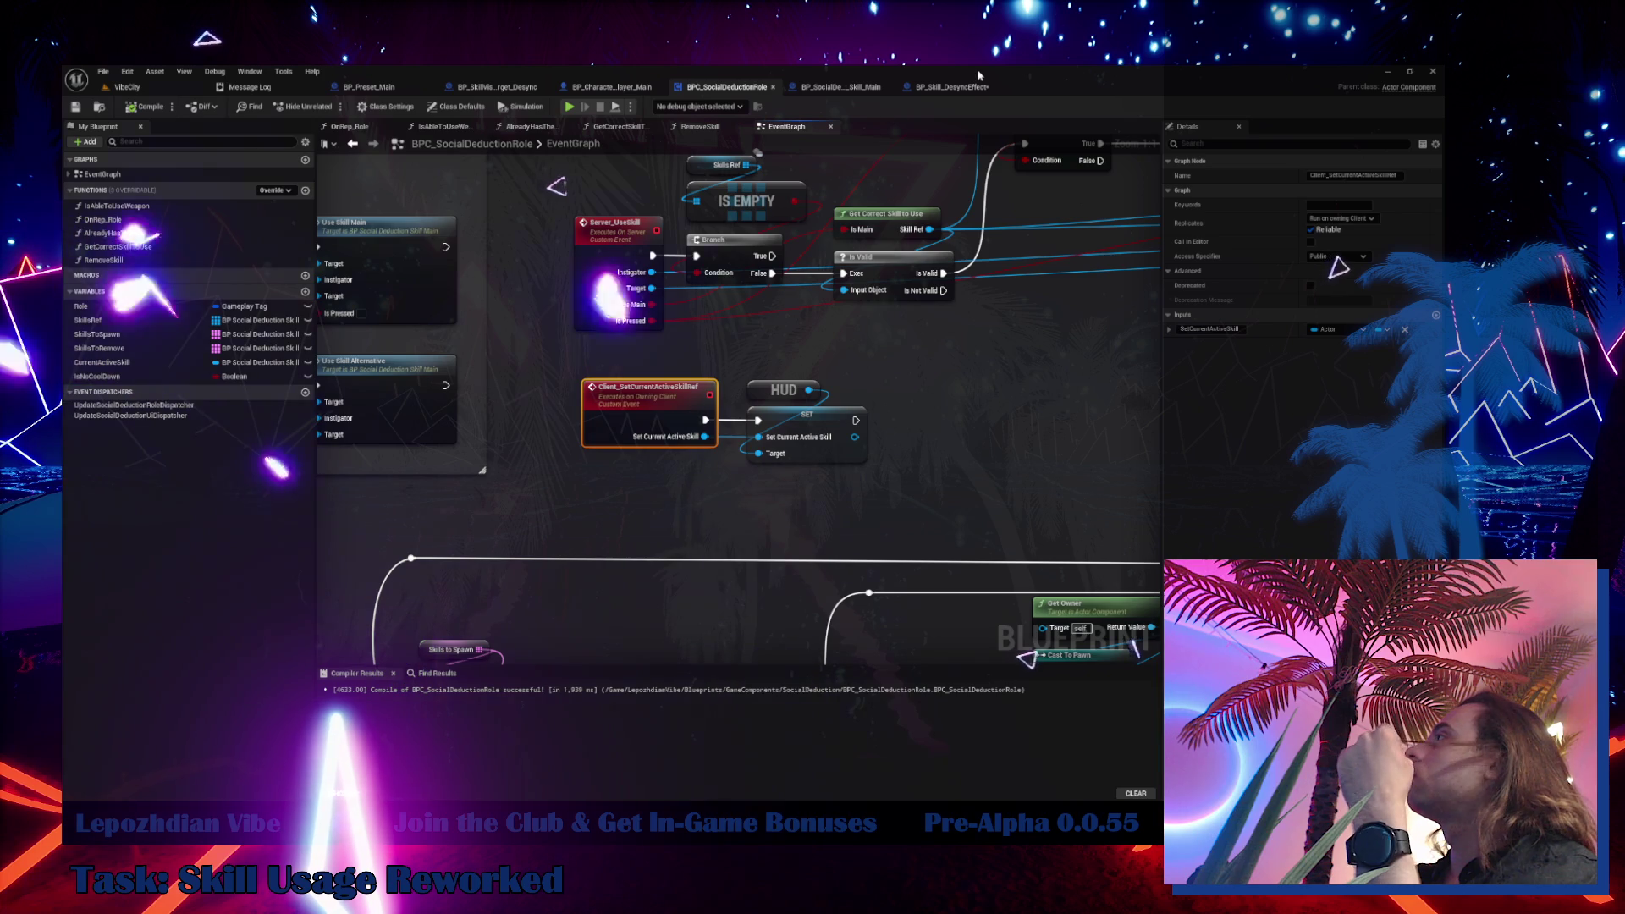
pyautogui.click(973, 89)
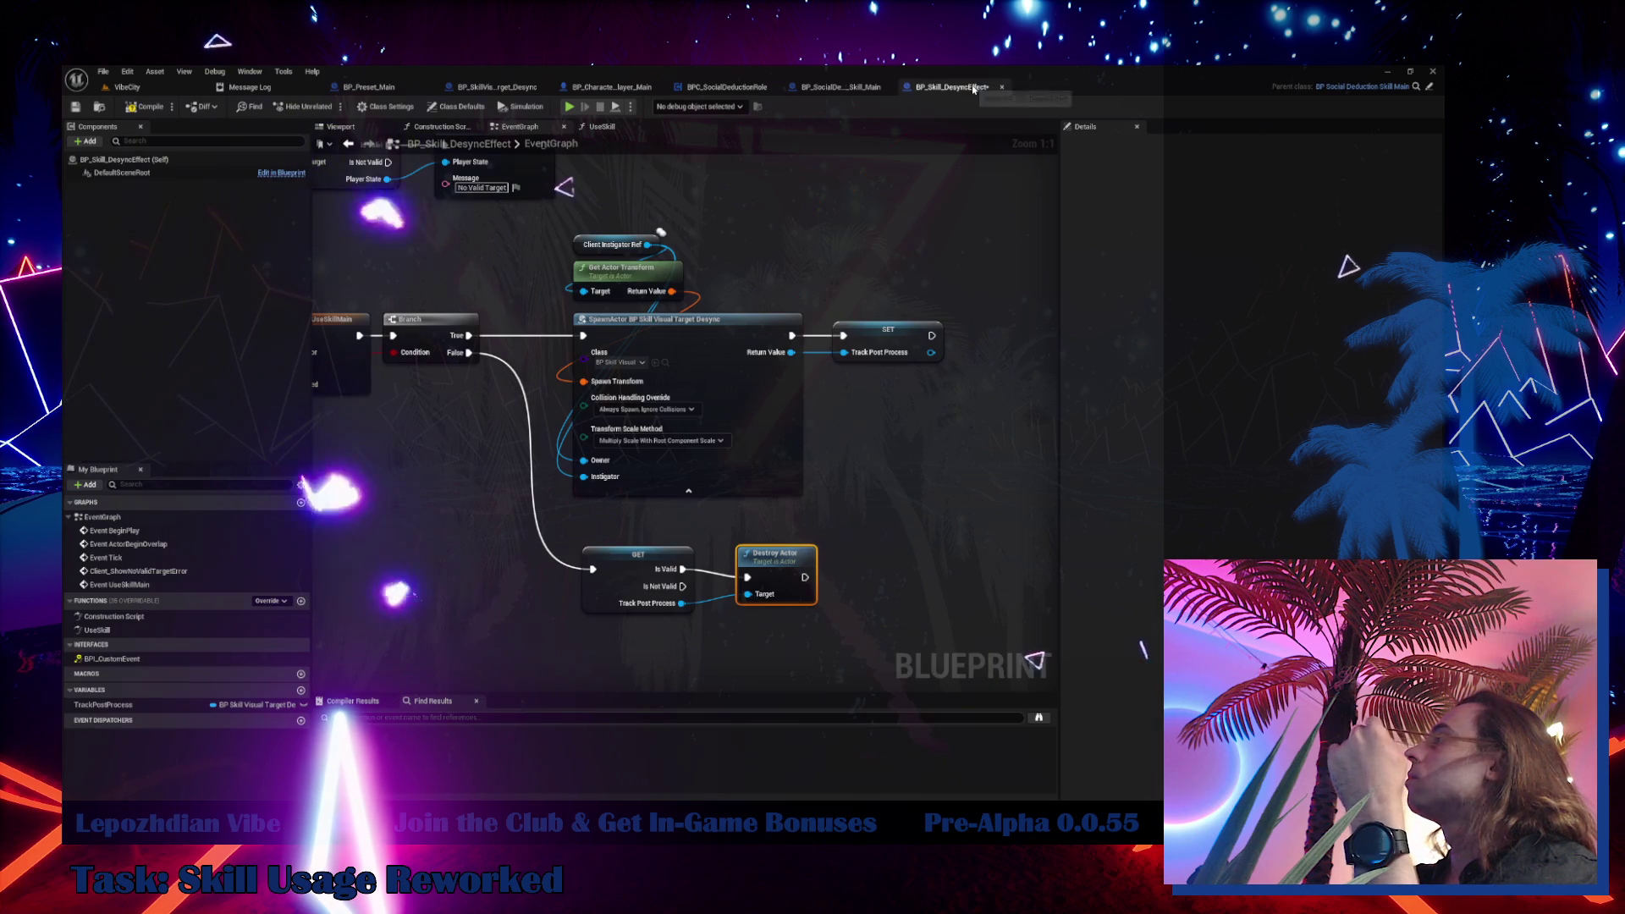
# Look up the Server_StopUseSkill event and its name in the parent skill blueprint
pyautogui.click(1429, 90)
pyautogui.doubleClick(926, 557)
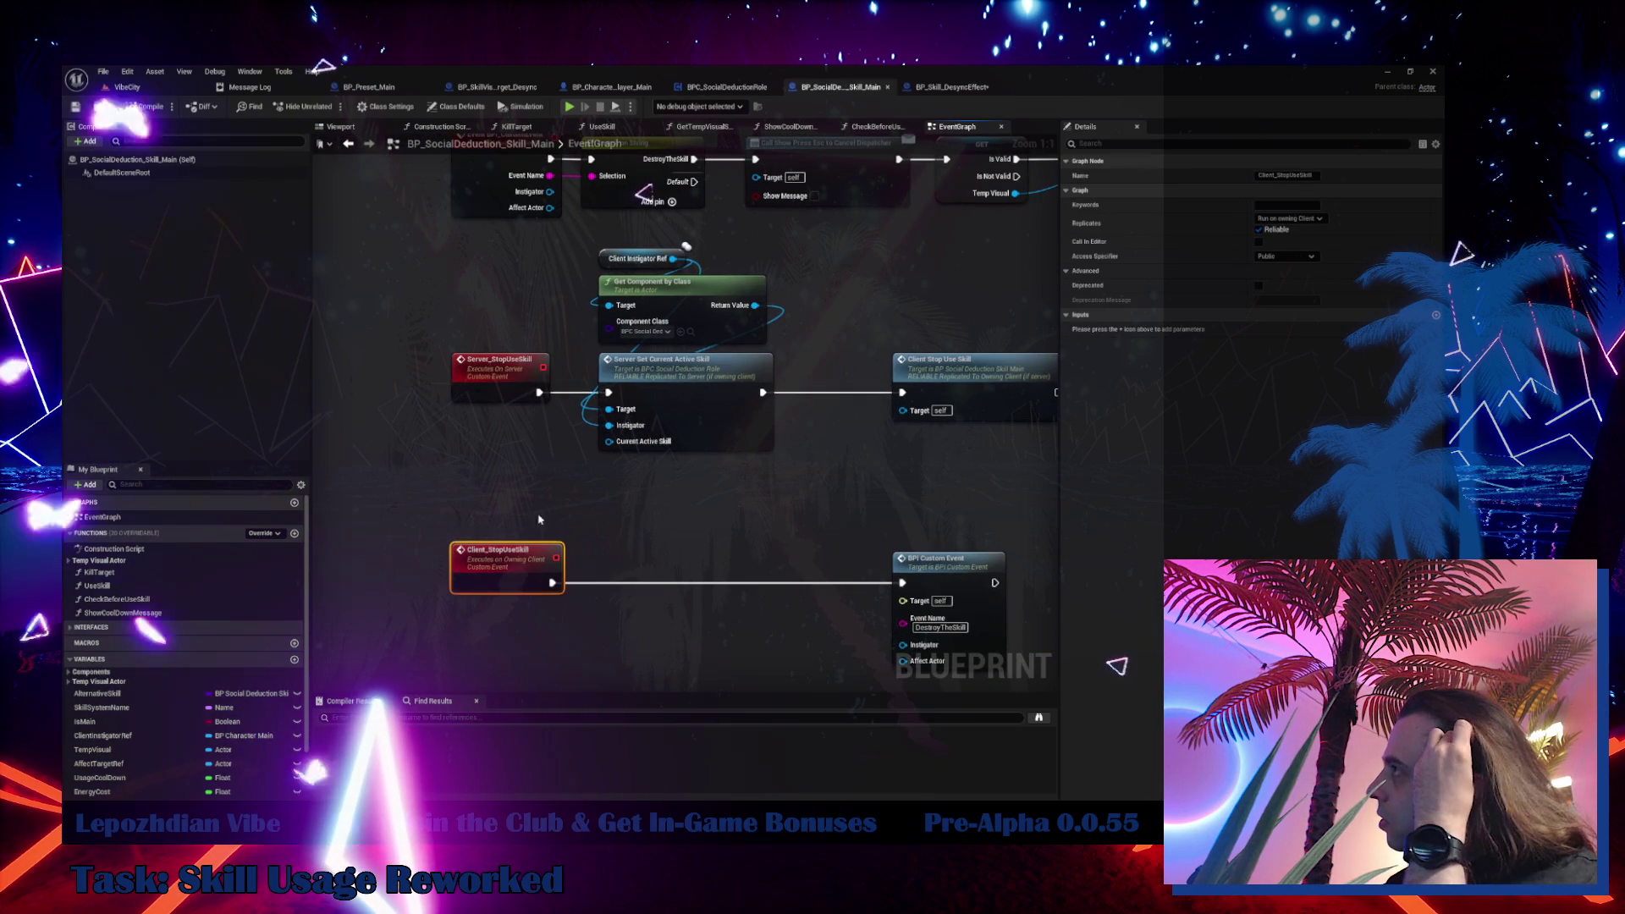
pyautogui.click(508, 372)
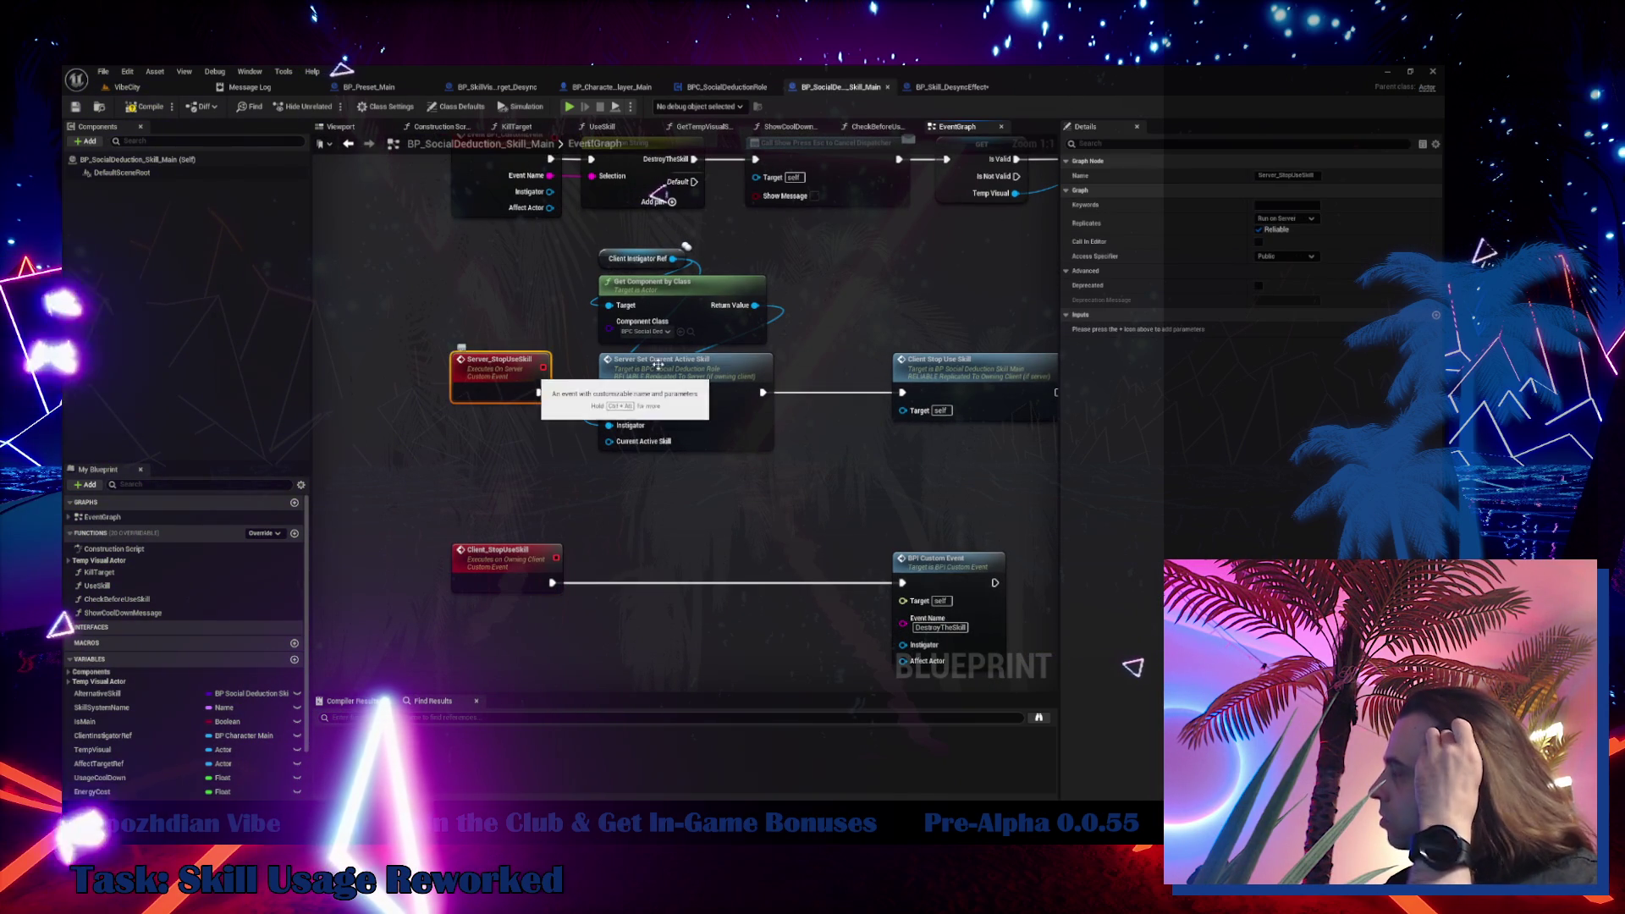
pyautogui.click(1304, 176)
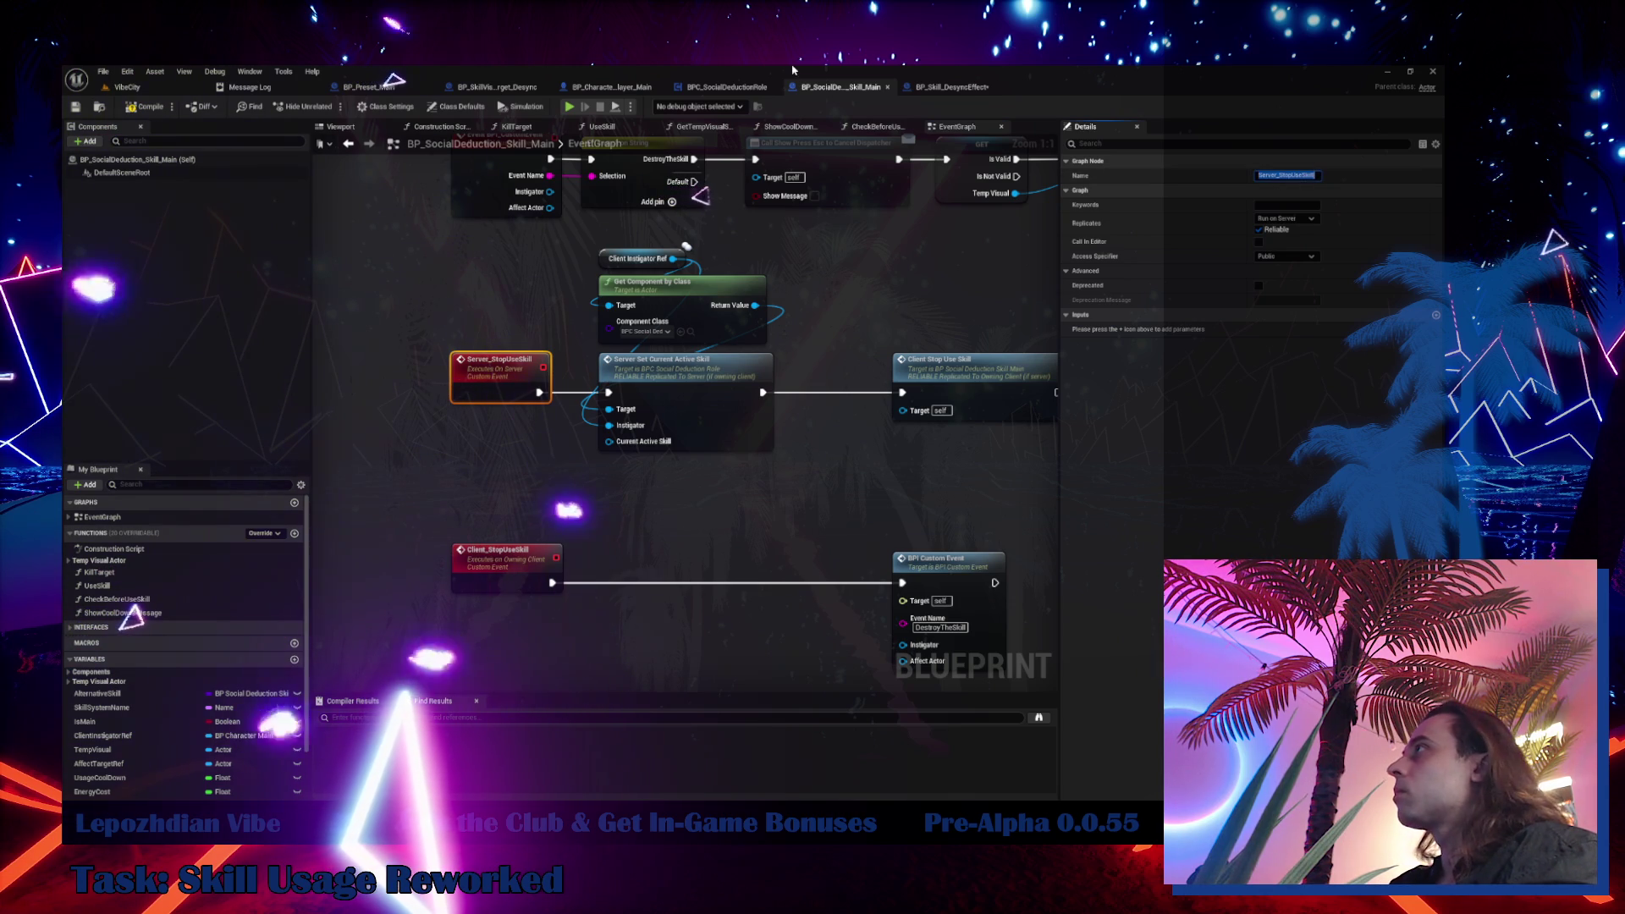
pyautogui.click(932, 89)
# Add a Server Stop Use Skill call wired after Destroy Actor and tidy both nodes
pyautogui.rightClick(912, 510)
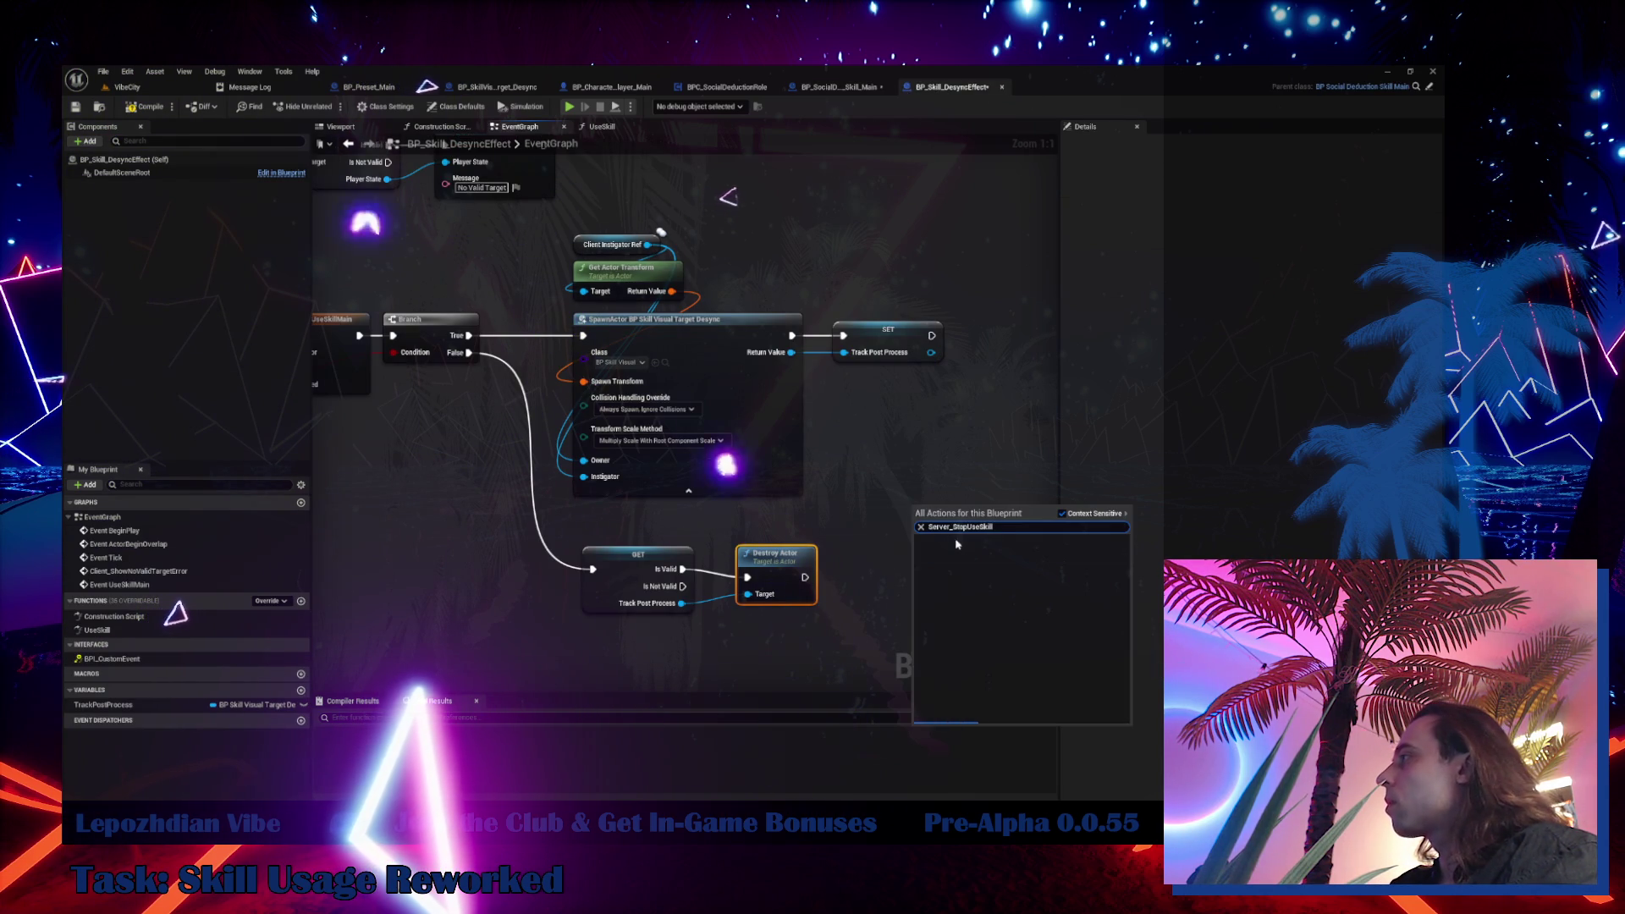
pyautogui.click(973, 566)
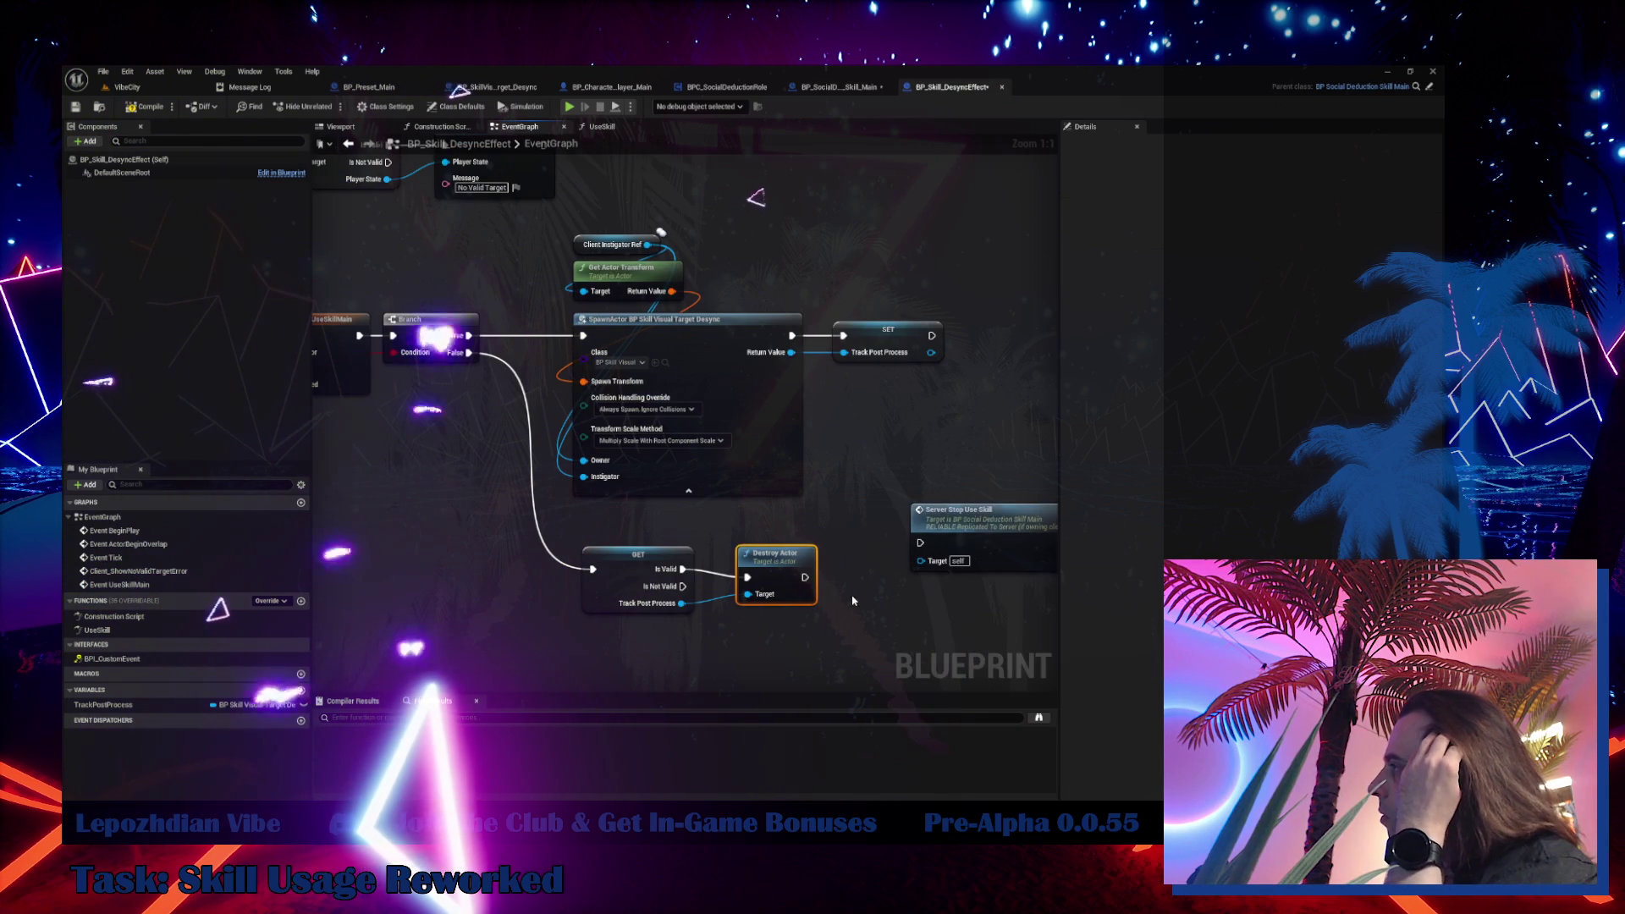
pyautogui.moveTo(803, 577)
pyautogui.mouseDown()
pyautogui.moveTo(920, 542)
pyautogui.moveTo(941, 561)
pyautogui.mouseUp()
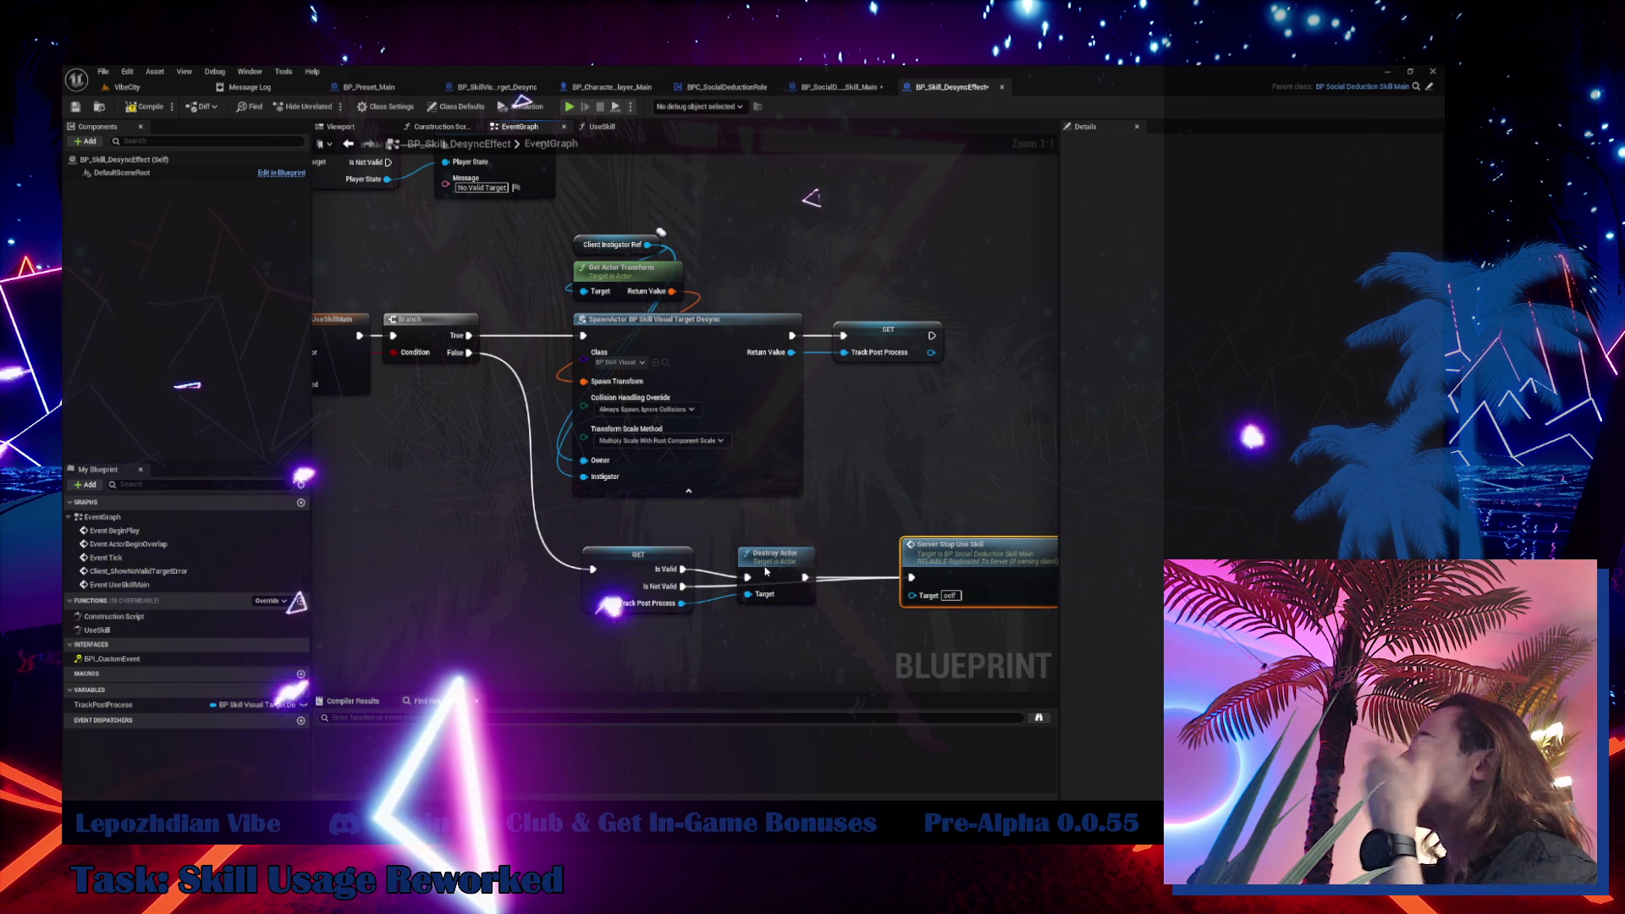
pyautogui.moveTo(765, 572); pyautogui.dragTo(756, 537)
pyautogui.moveTo(954, 570); pyautogui.dragTo(921, 578)
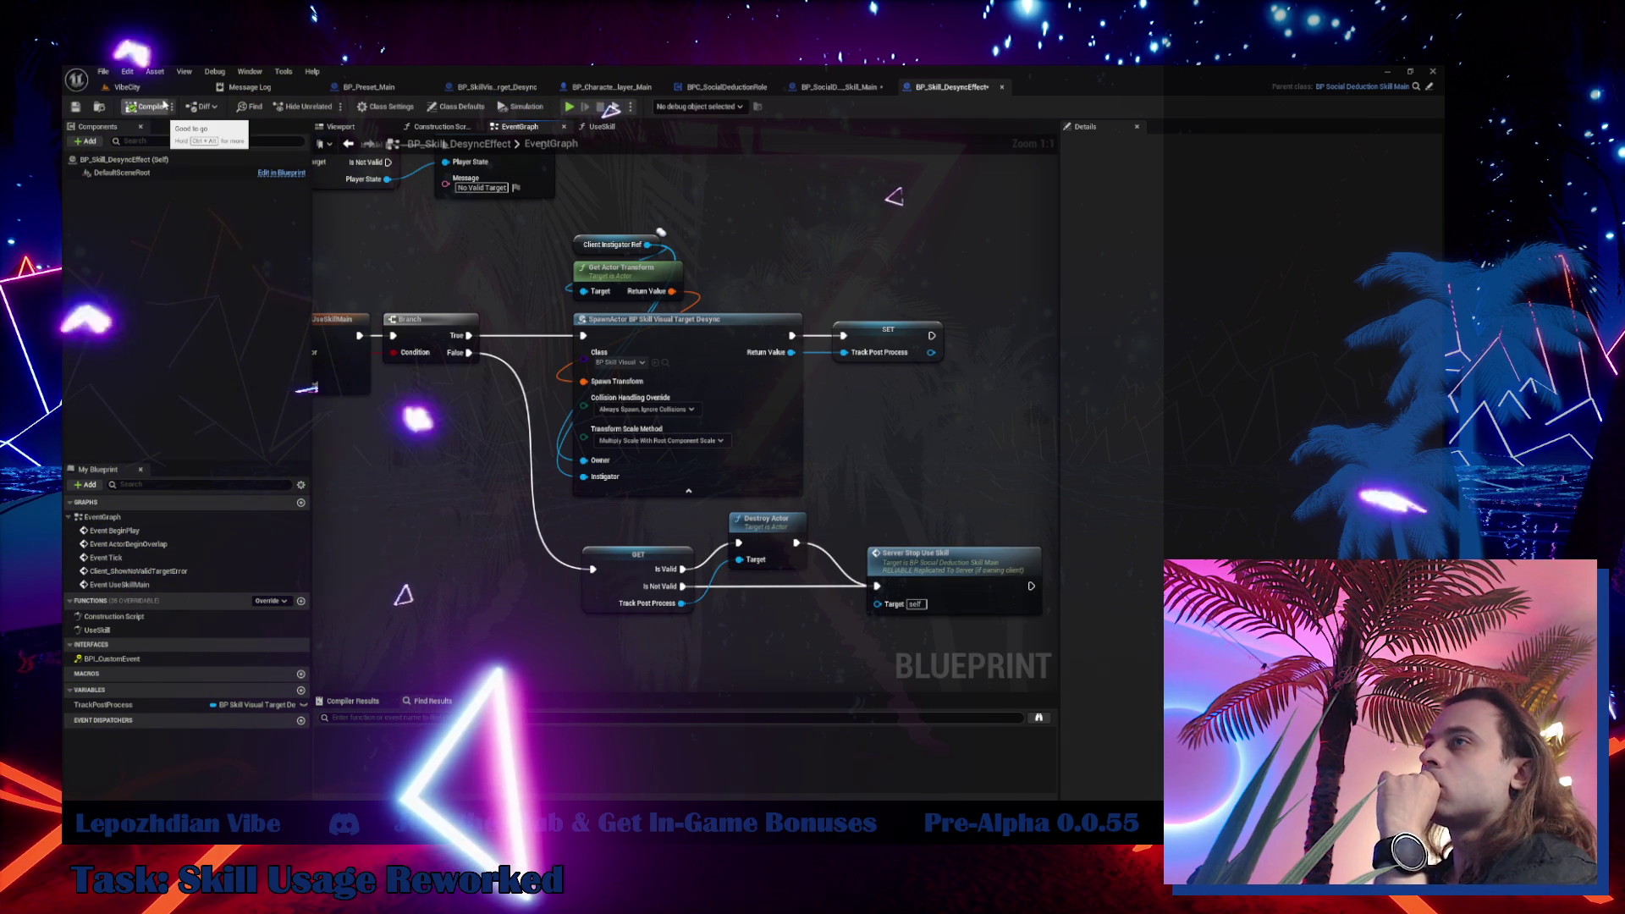
# Save all unsaved assets from the VibeCity level editor's File menu
pyautogui.click(125, 86)
pyautogui.click(103, 72)
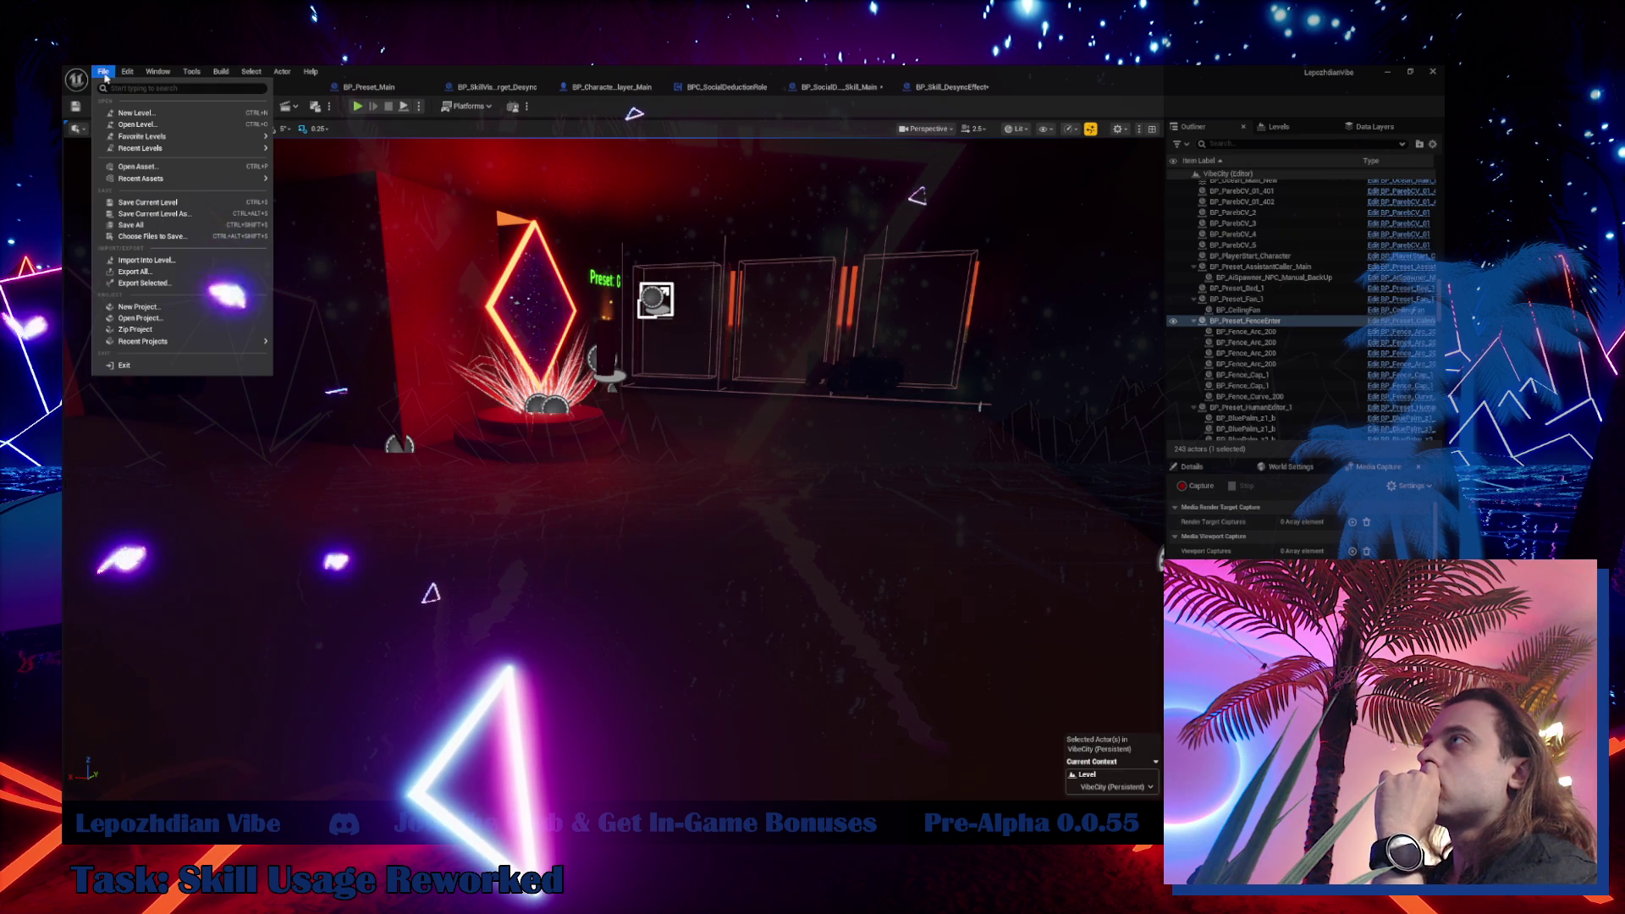
pyautogui.click(145, 225)
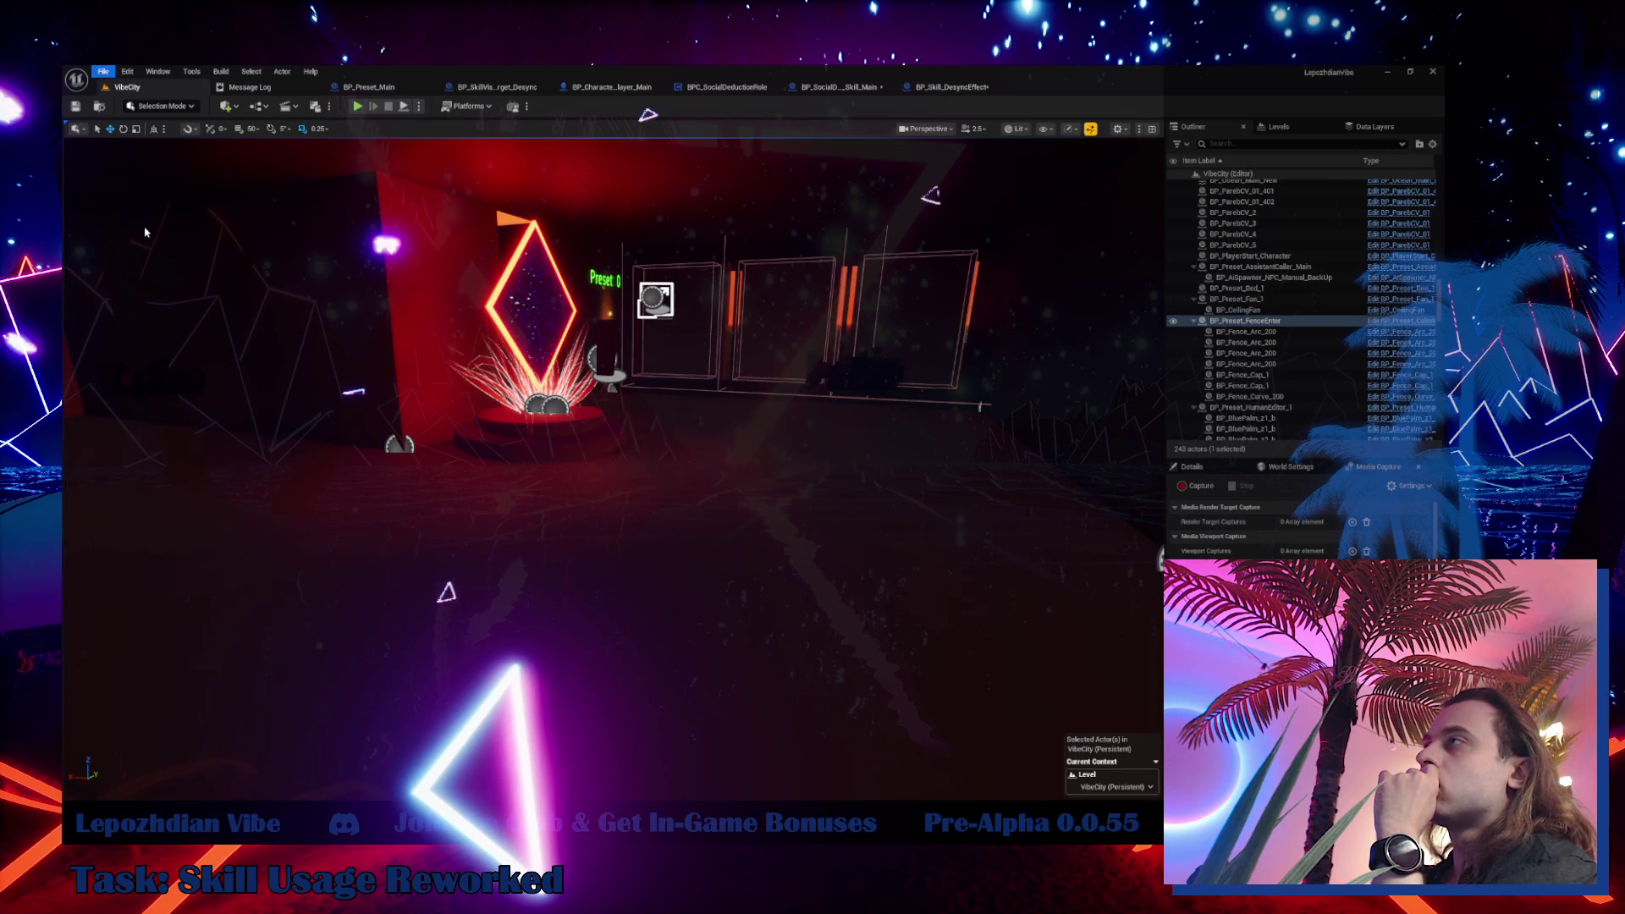
# Play-test with the Desync skill, enabling infinite Energy, Vibe Points and RAM cheats, then stop
pyautogui.click(359, 105)
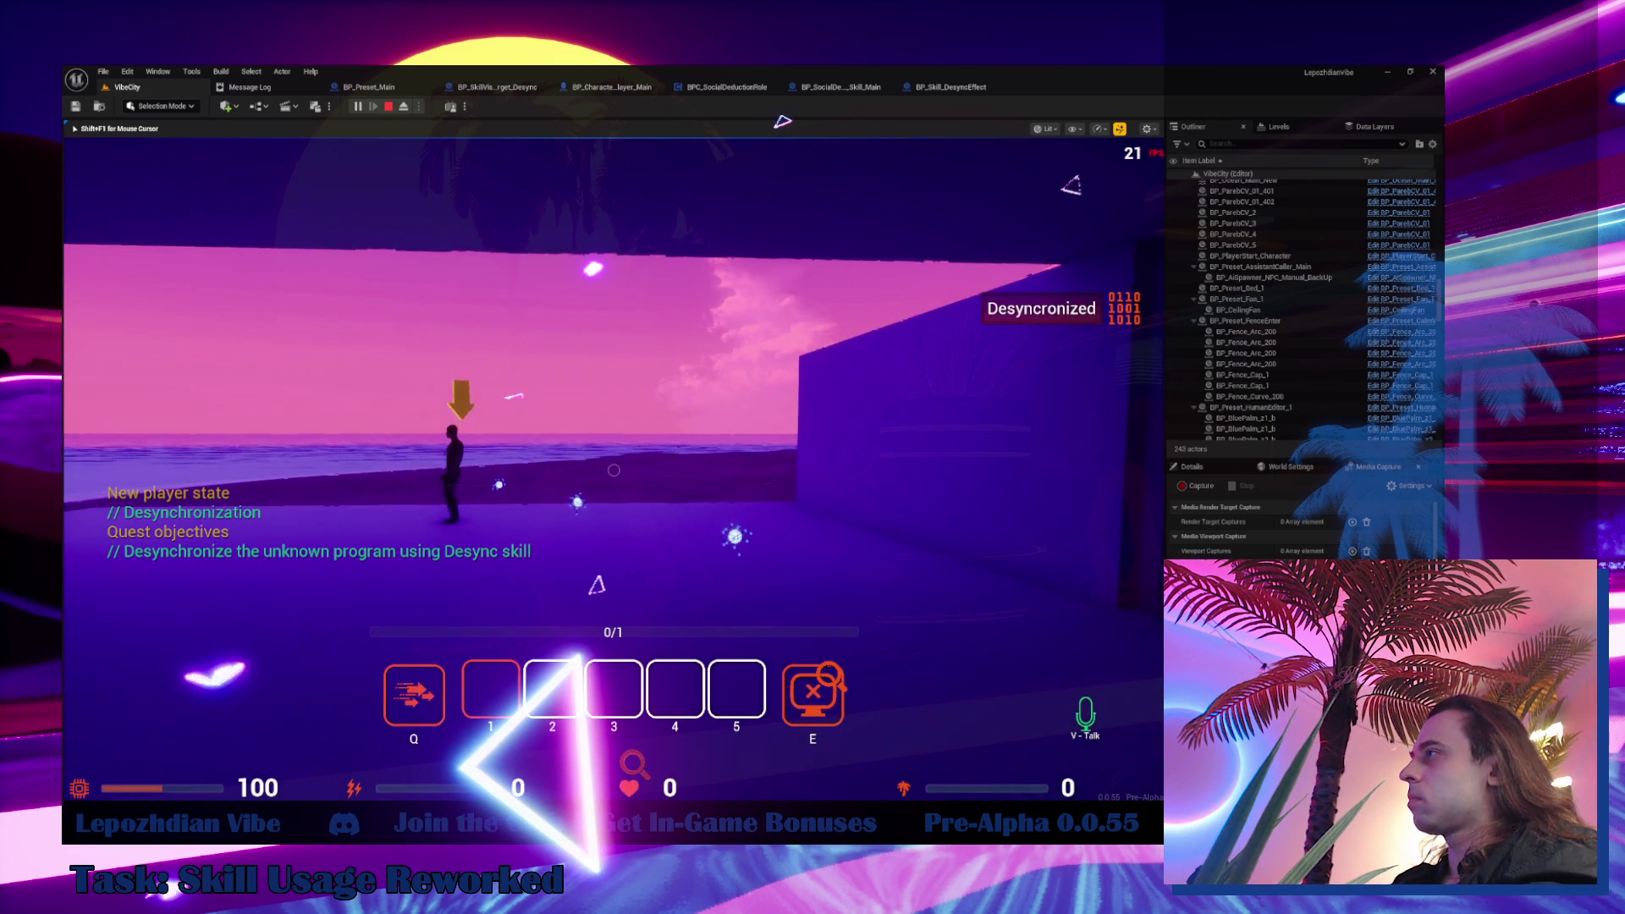
pyautogui.press('e')
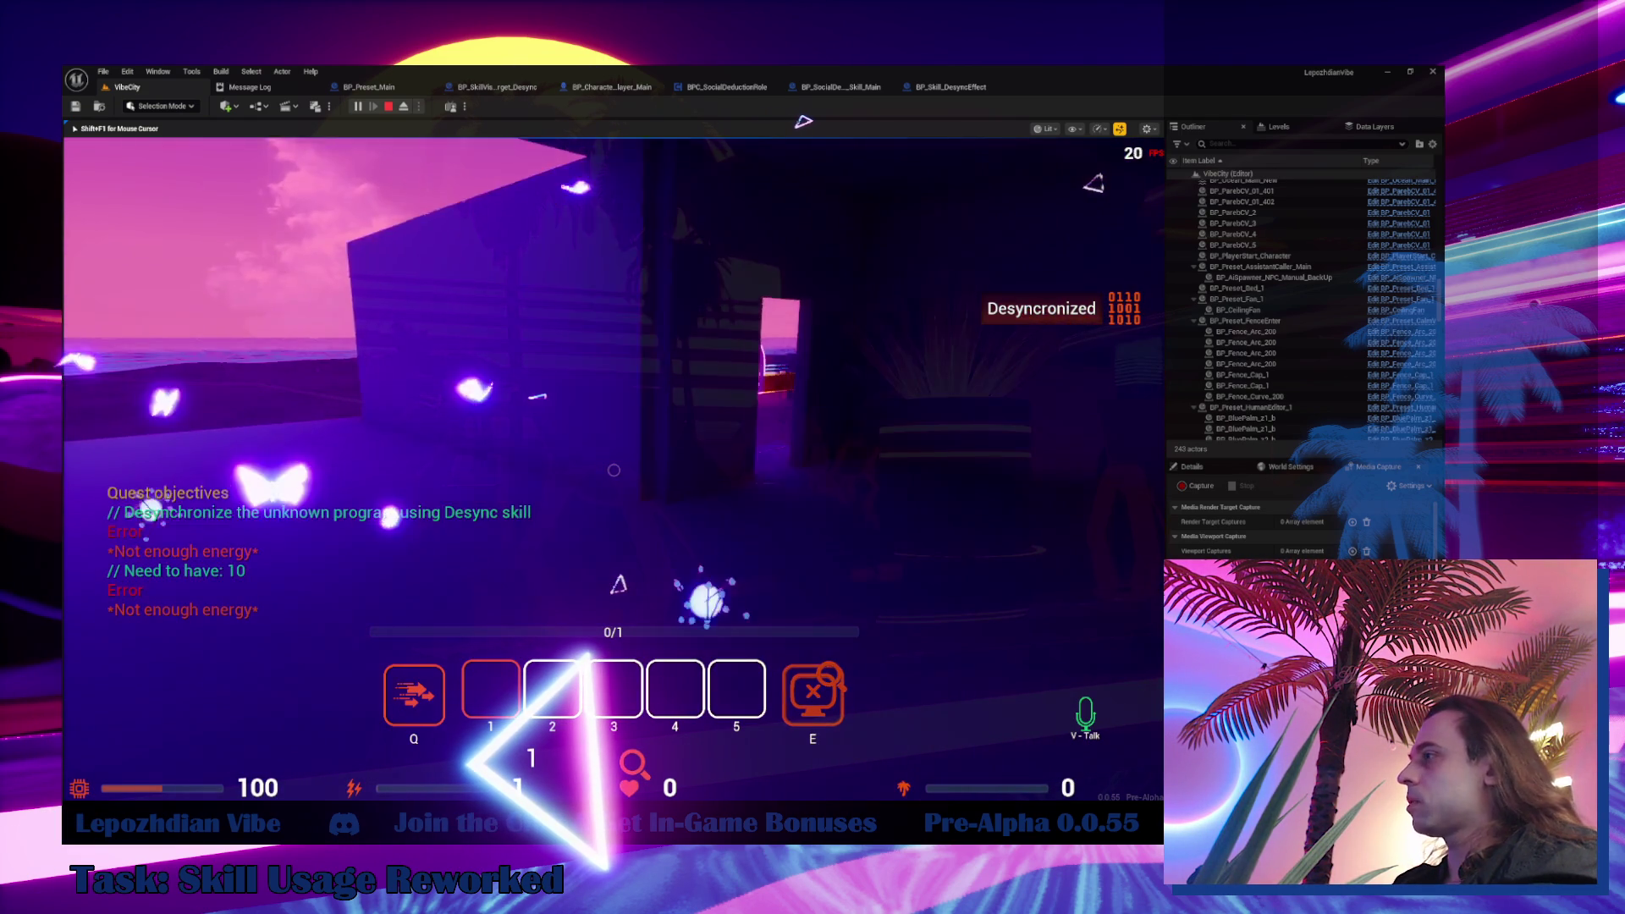
pyautogui.press('Escape')
pyautogui.click(501, 521)
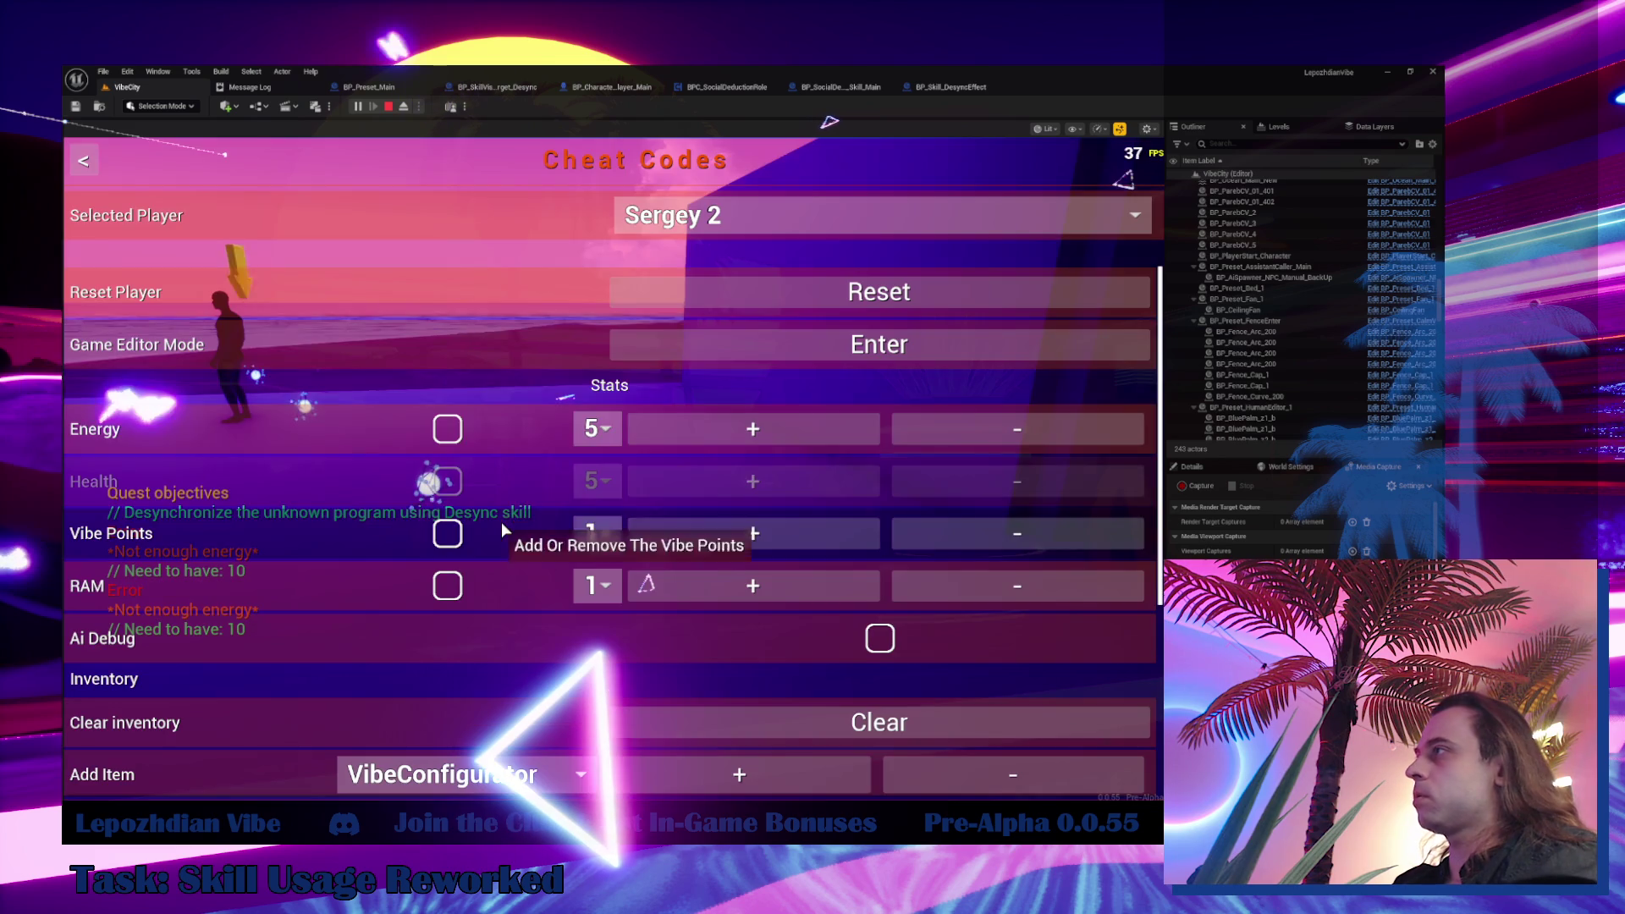
pyautogui.click(460, 425)
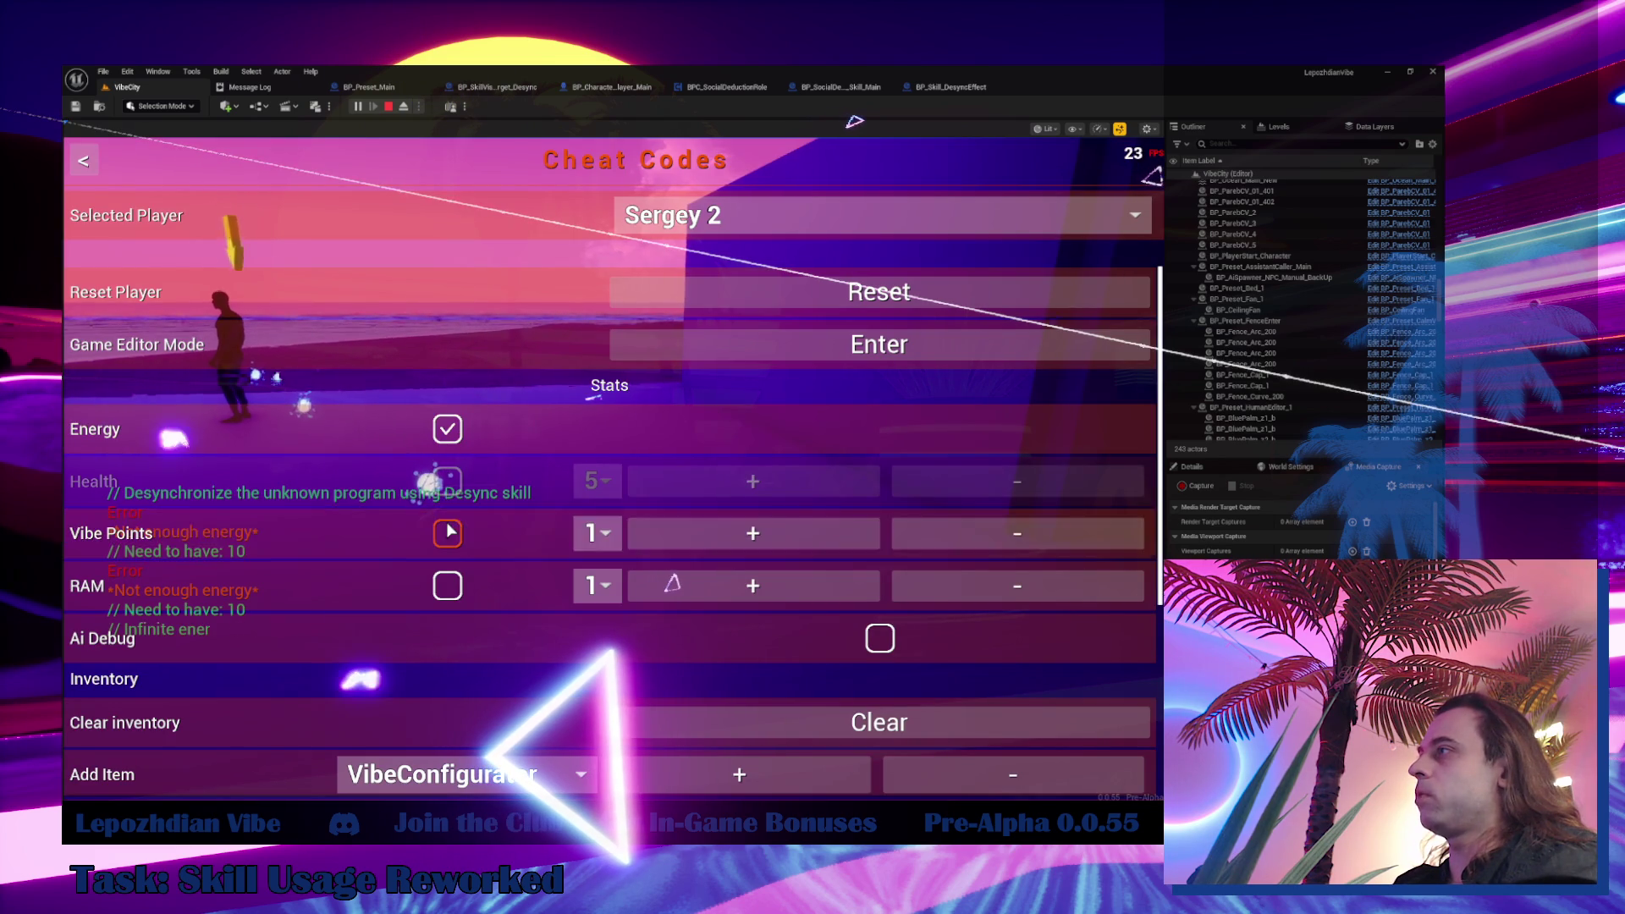
pyautogui.click(448, 533)
pyautogui.click(451, 585)
pyautogui.press('Escape')
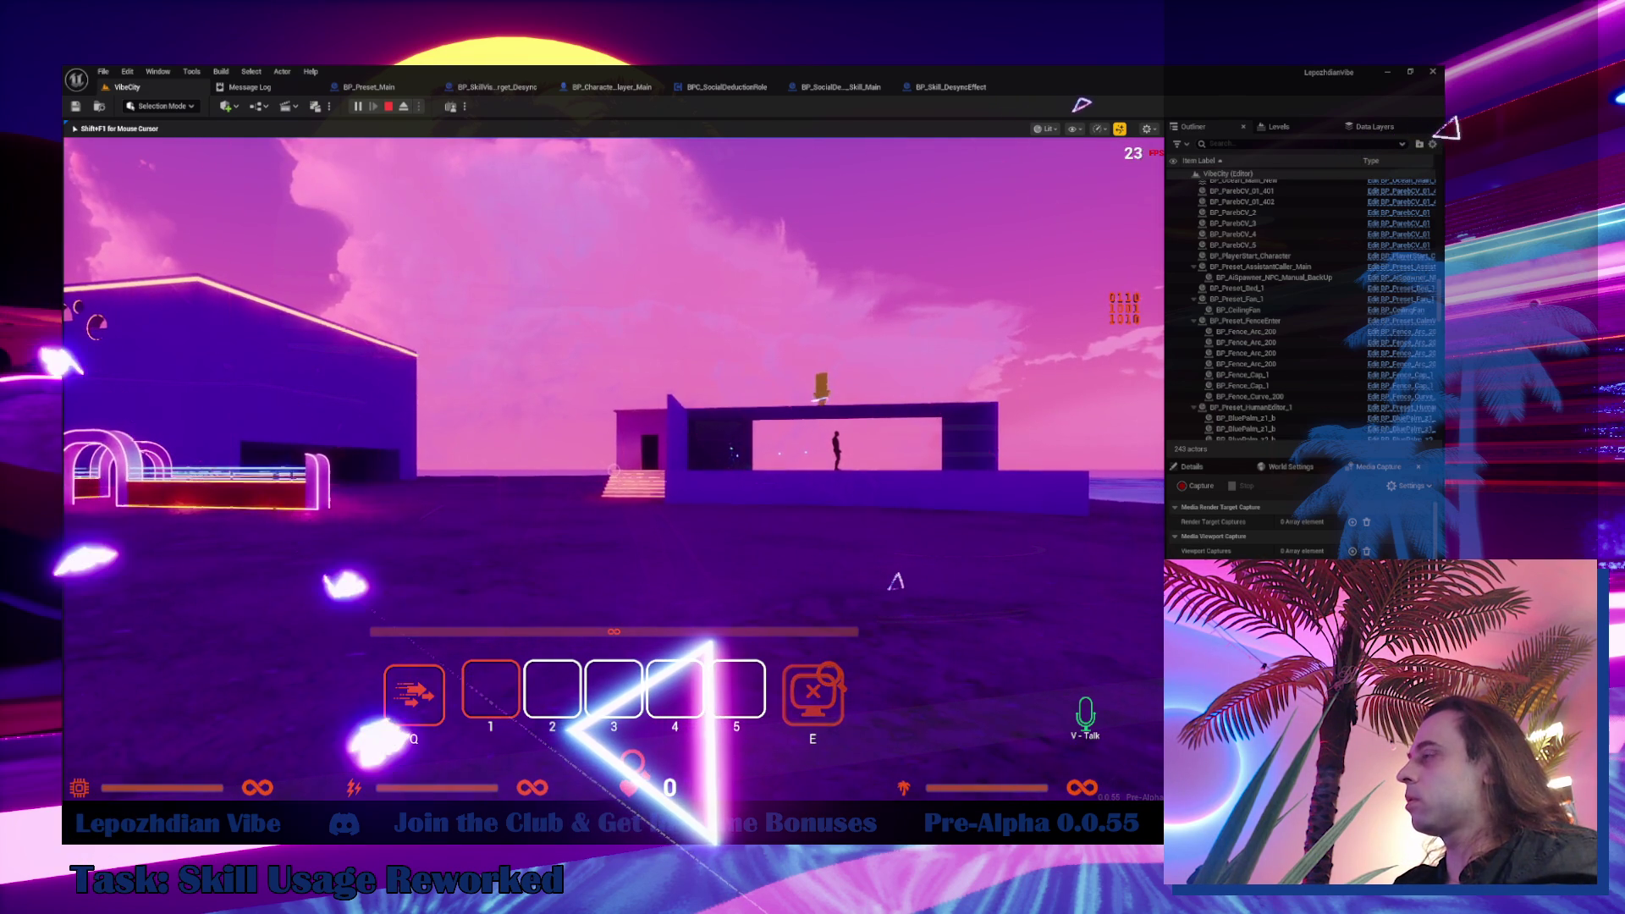
pyautogui.press('w')
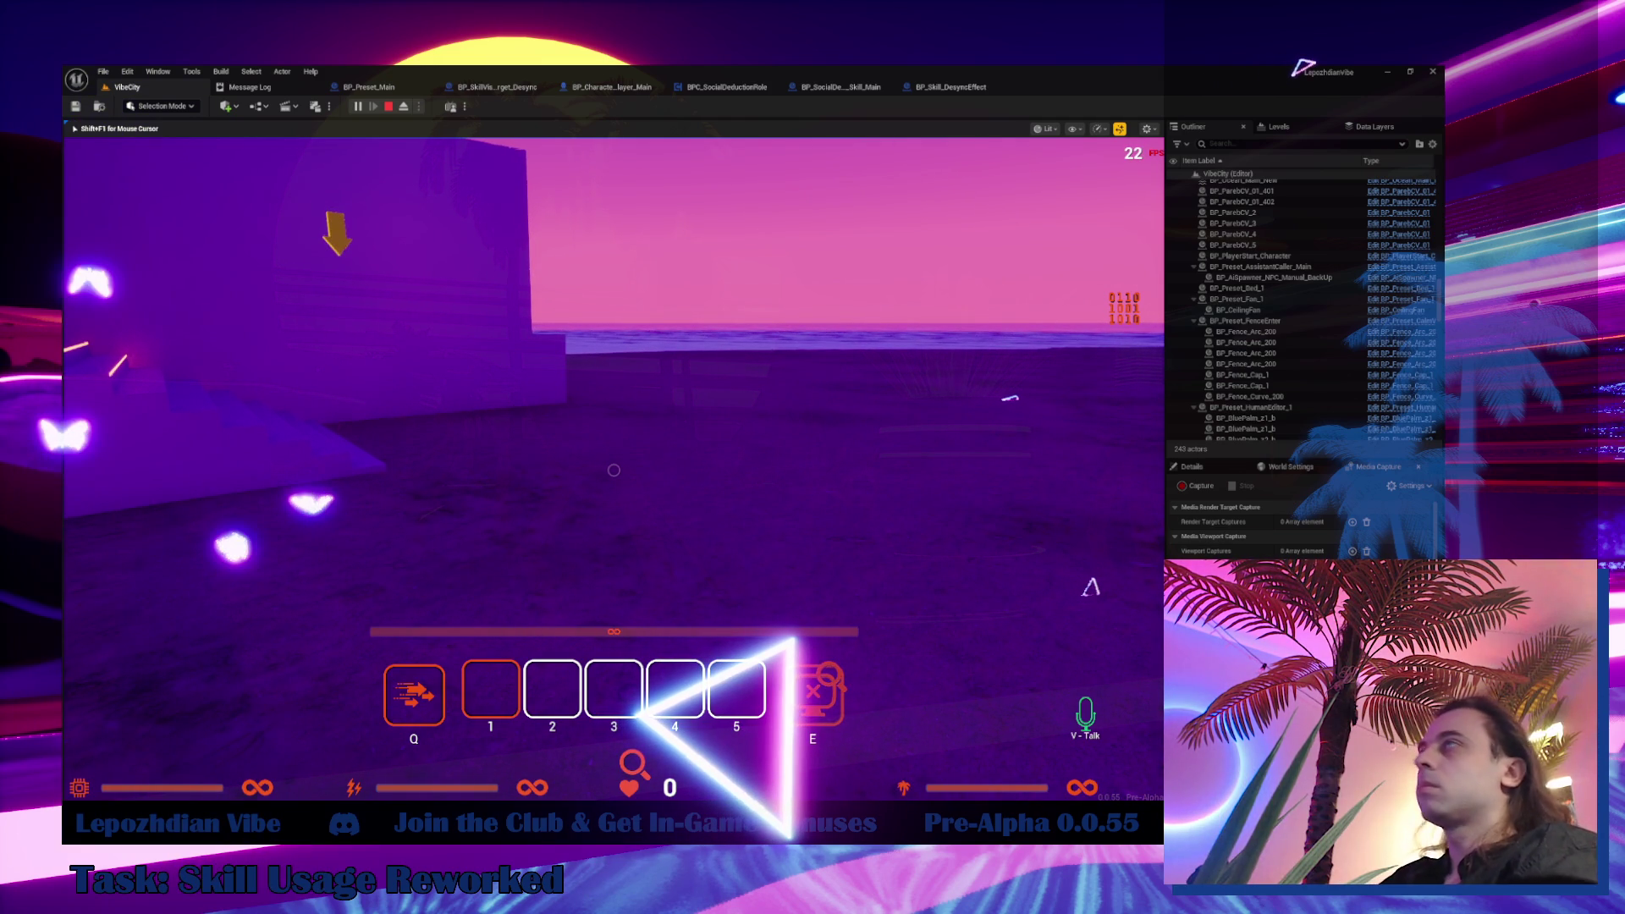
pyautogui.press('Escape')
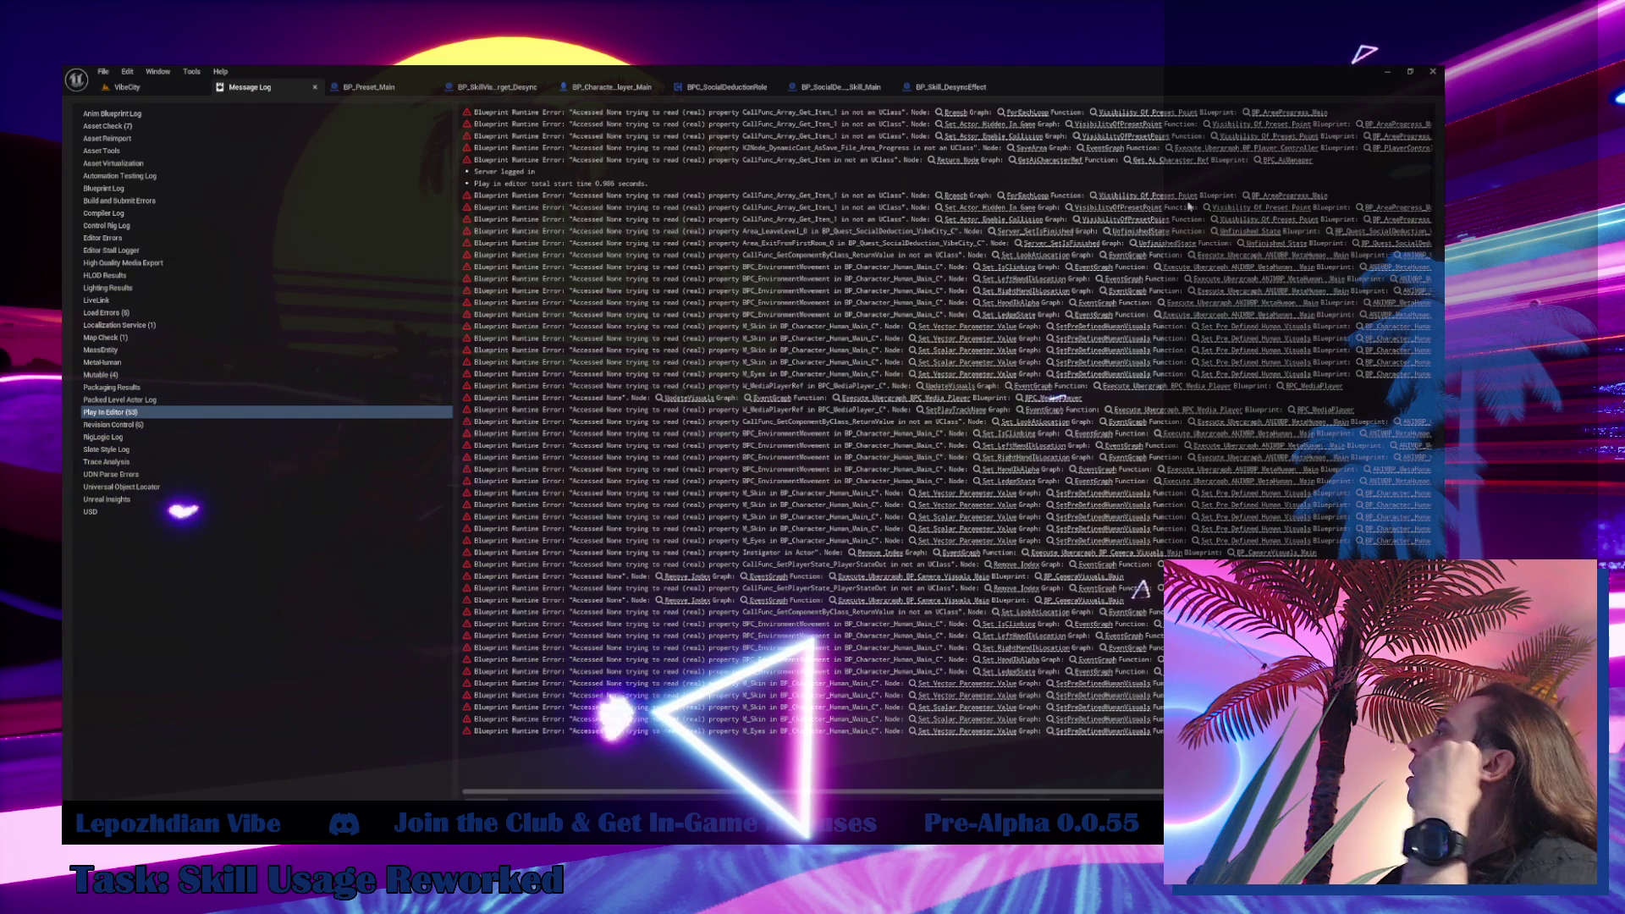
# Open BP_SkillVisualTarget_Desync via SpawnActor's Class pin and view its EventGraph
pyautogui.click(918, 89)
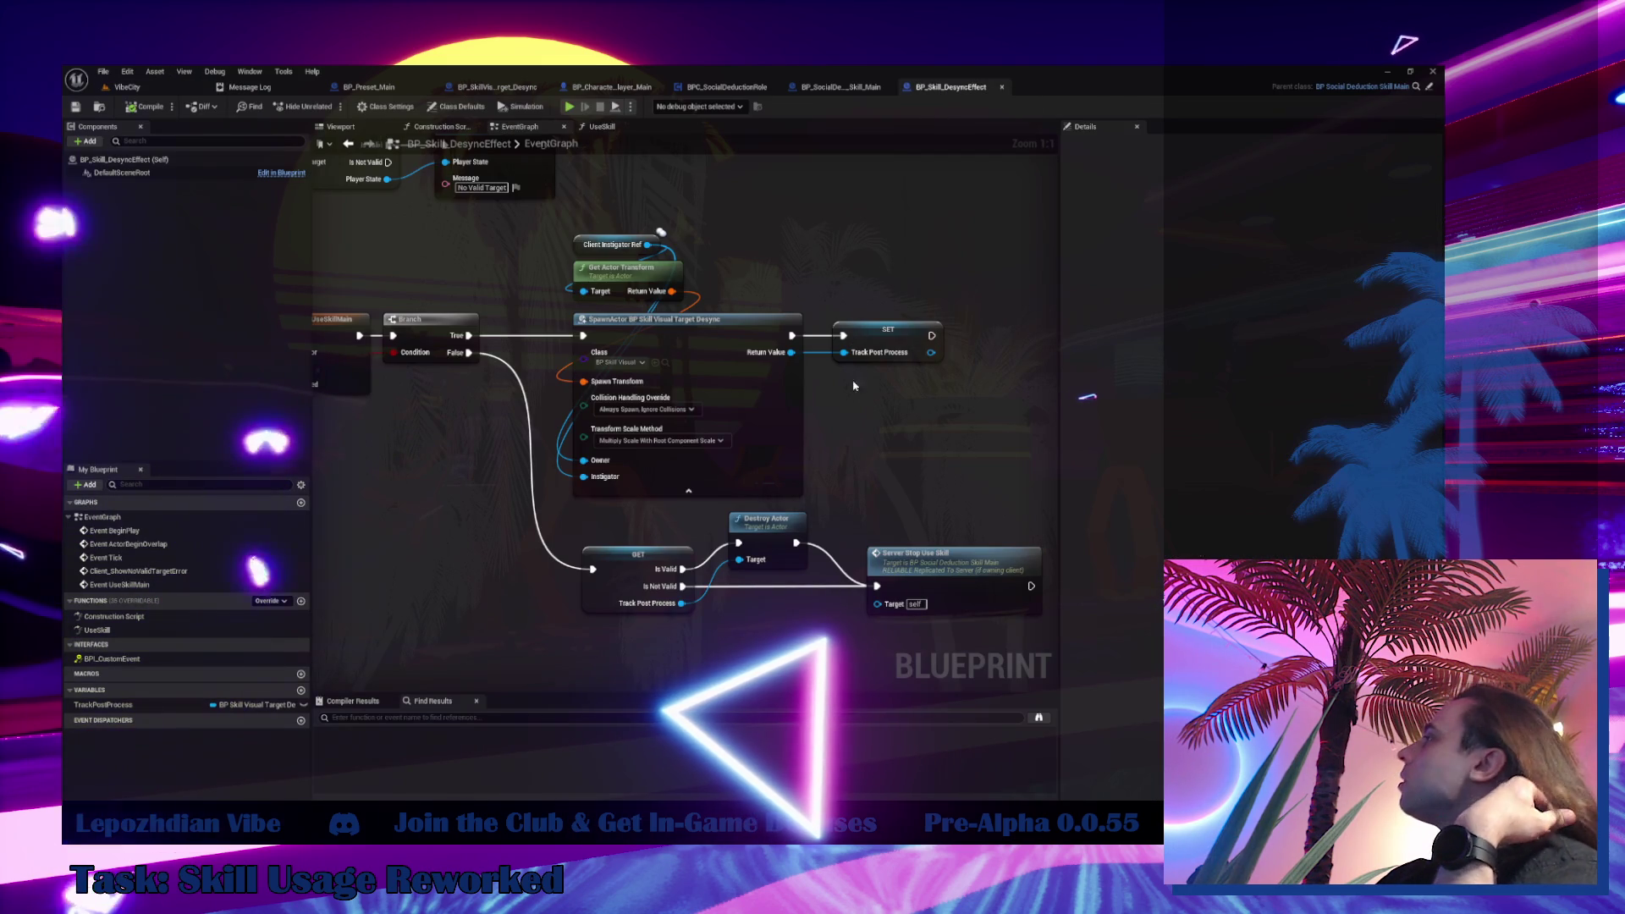
pyautogui.click(666, 363)
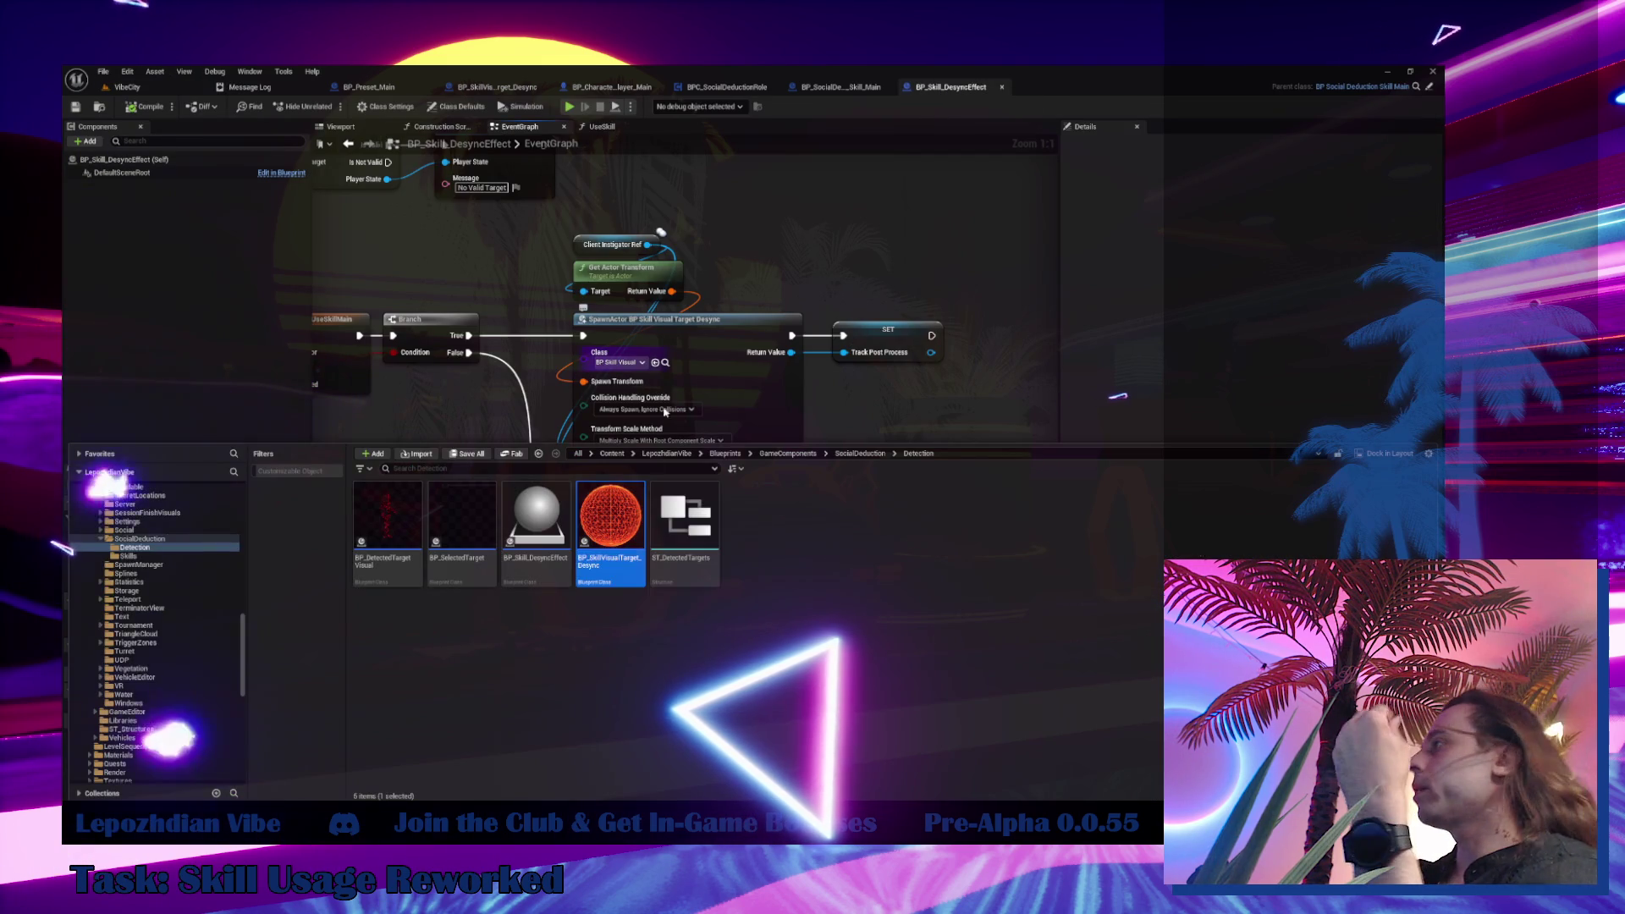
pyautogui.doubleClick(616, 525)
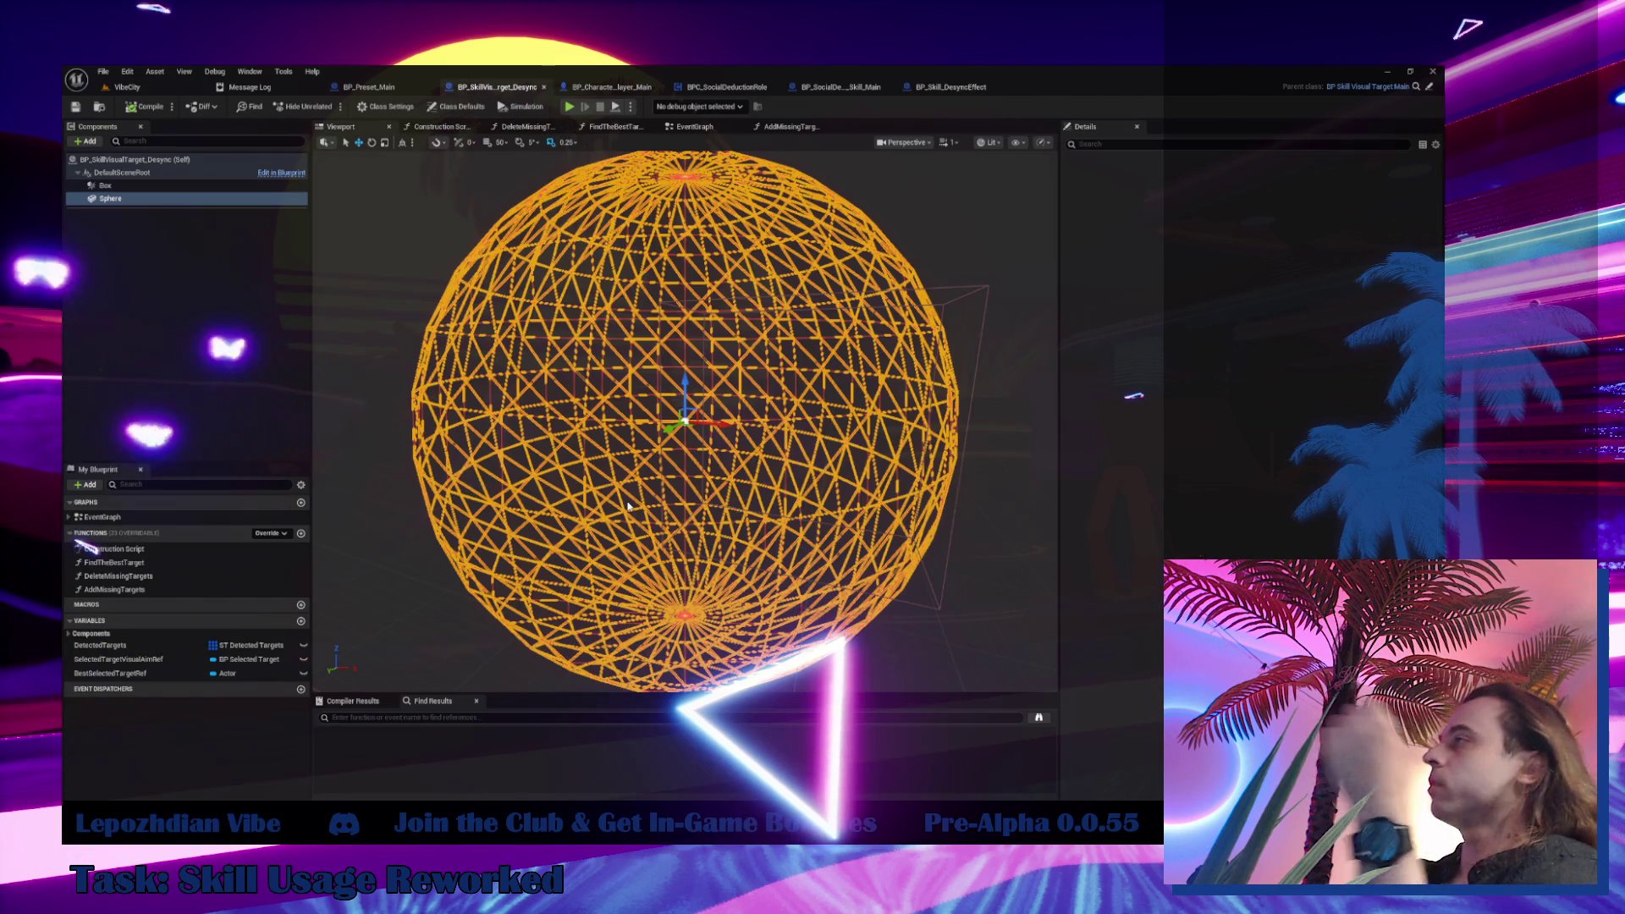
pyautogui.click(694, 129)
pyautogui.scroll(-4, 676, 381)
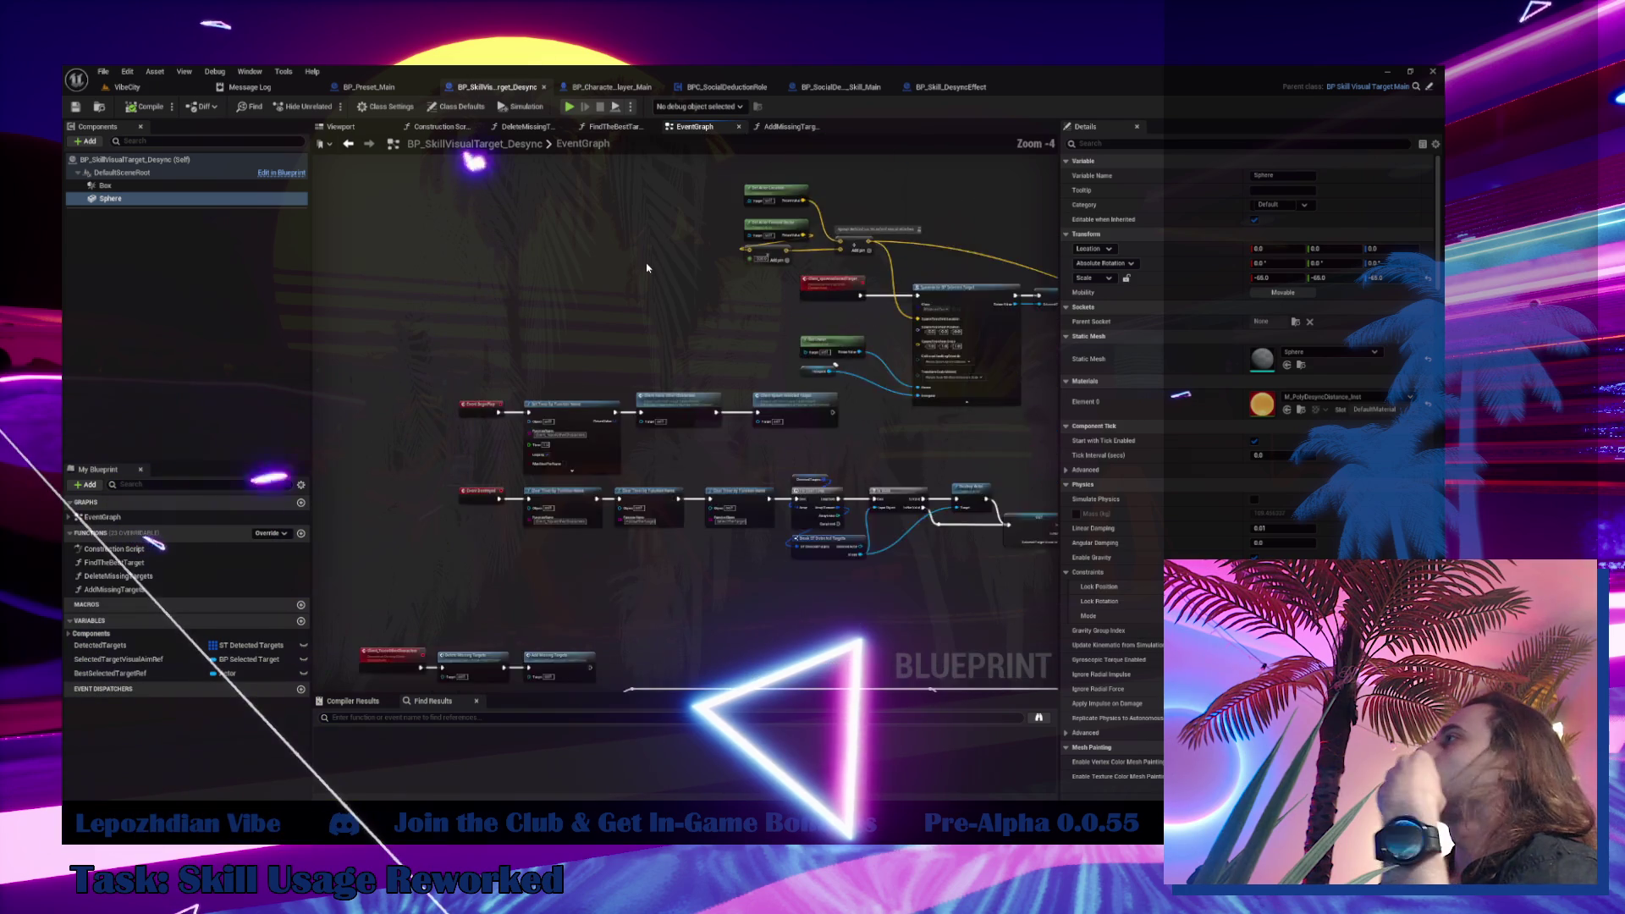
pyautogui.scroll(3, 641, 449)
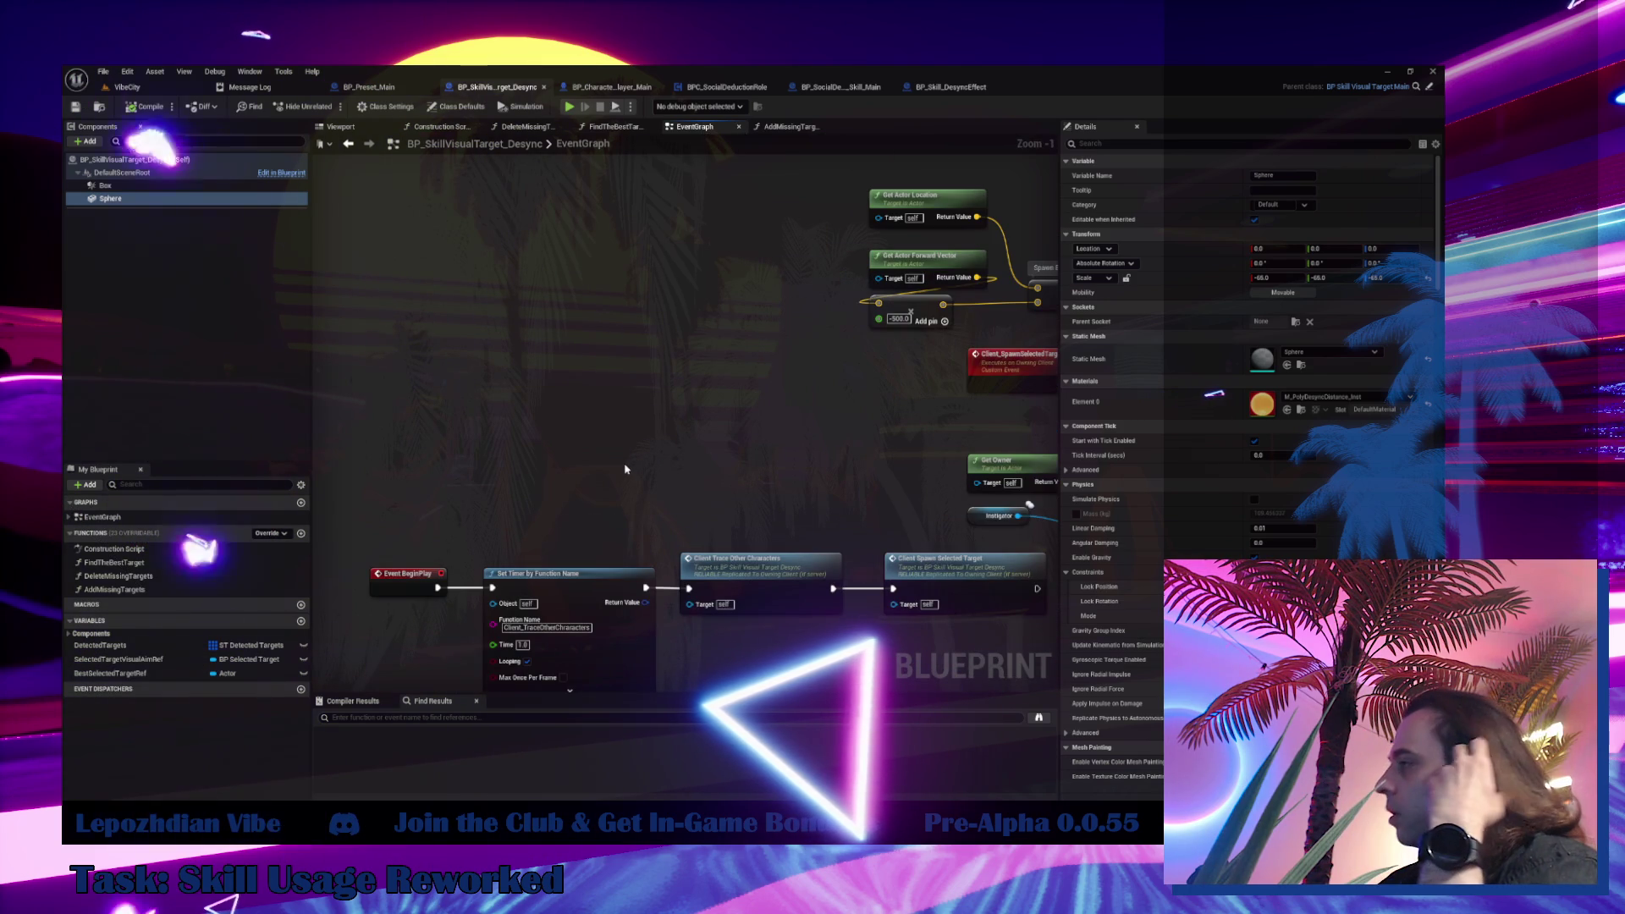
pyautogui.rightClick(507, 458)
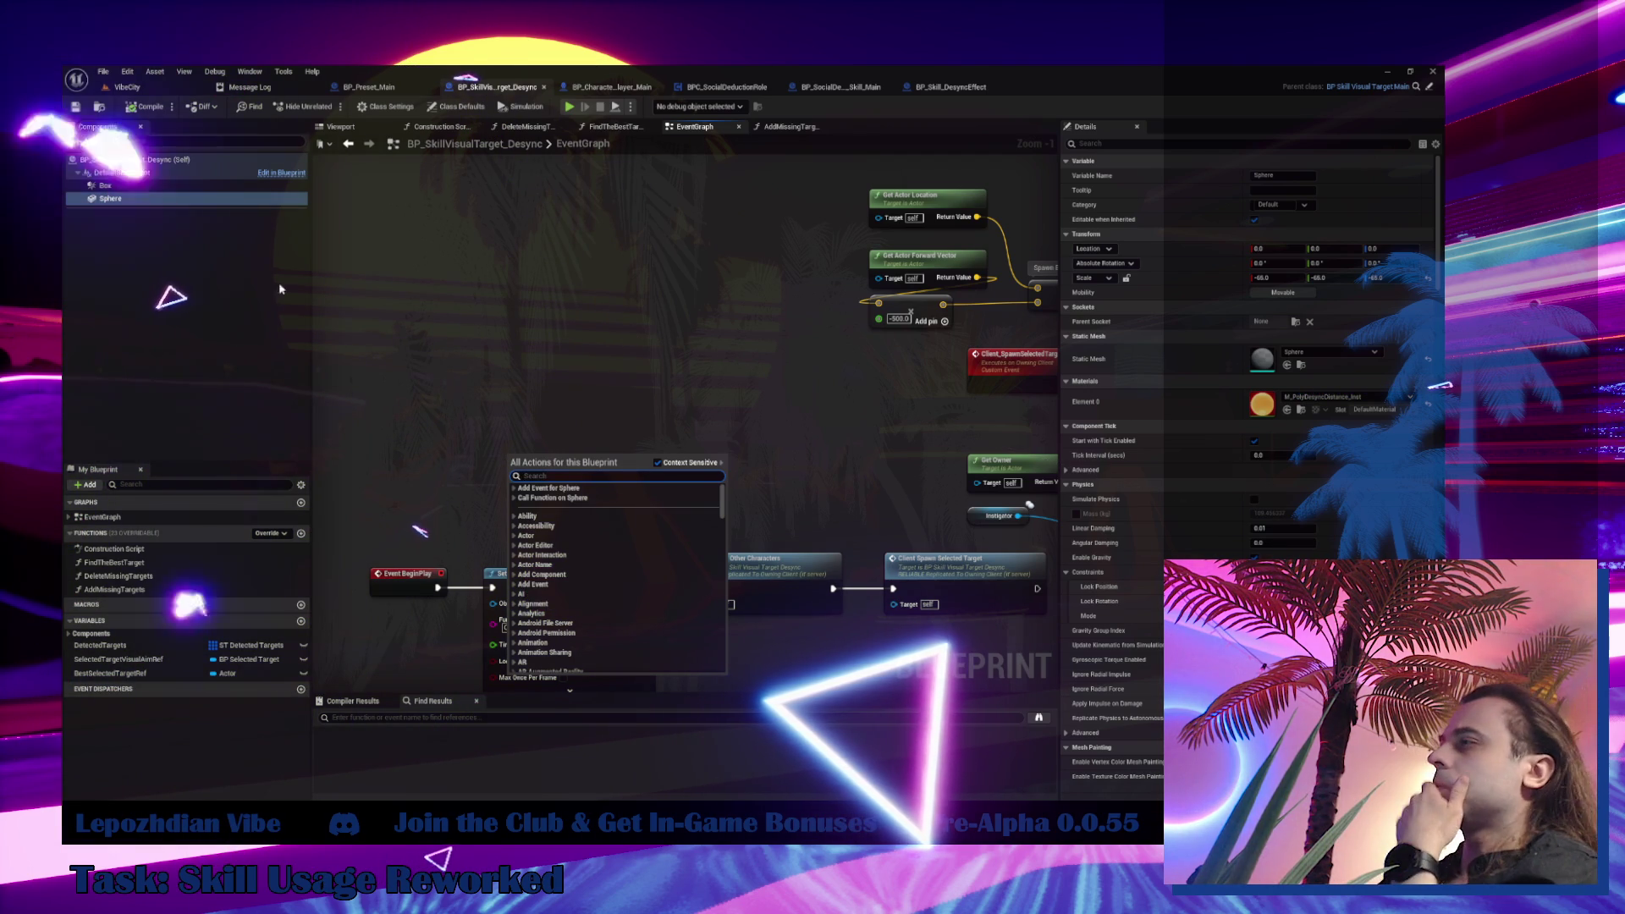
# Create a reliable custom event named Client_DestroyActor
pyautogui.click(466, 437)
pyautogui.moveTo(465, 437)
pyautogui.mouseDown()
pyautogui.moveTo(555, 344)
pyautogui.moveTo(522, 347)
pyautogui.moveTo(573, 312)
pyautogui.moveTo(563, 410)
pyautogui.mouseUp()
pyautogui.write('Client')
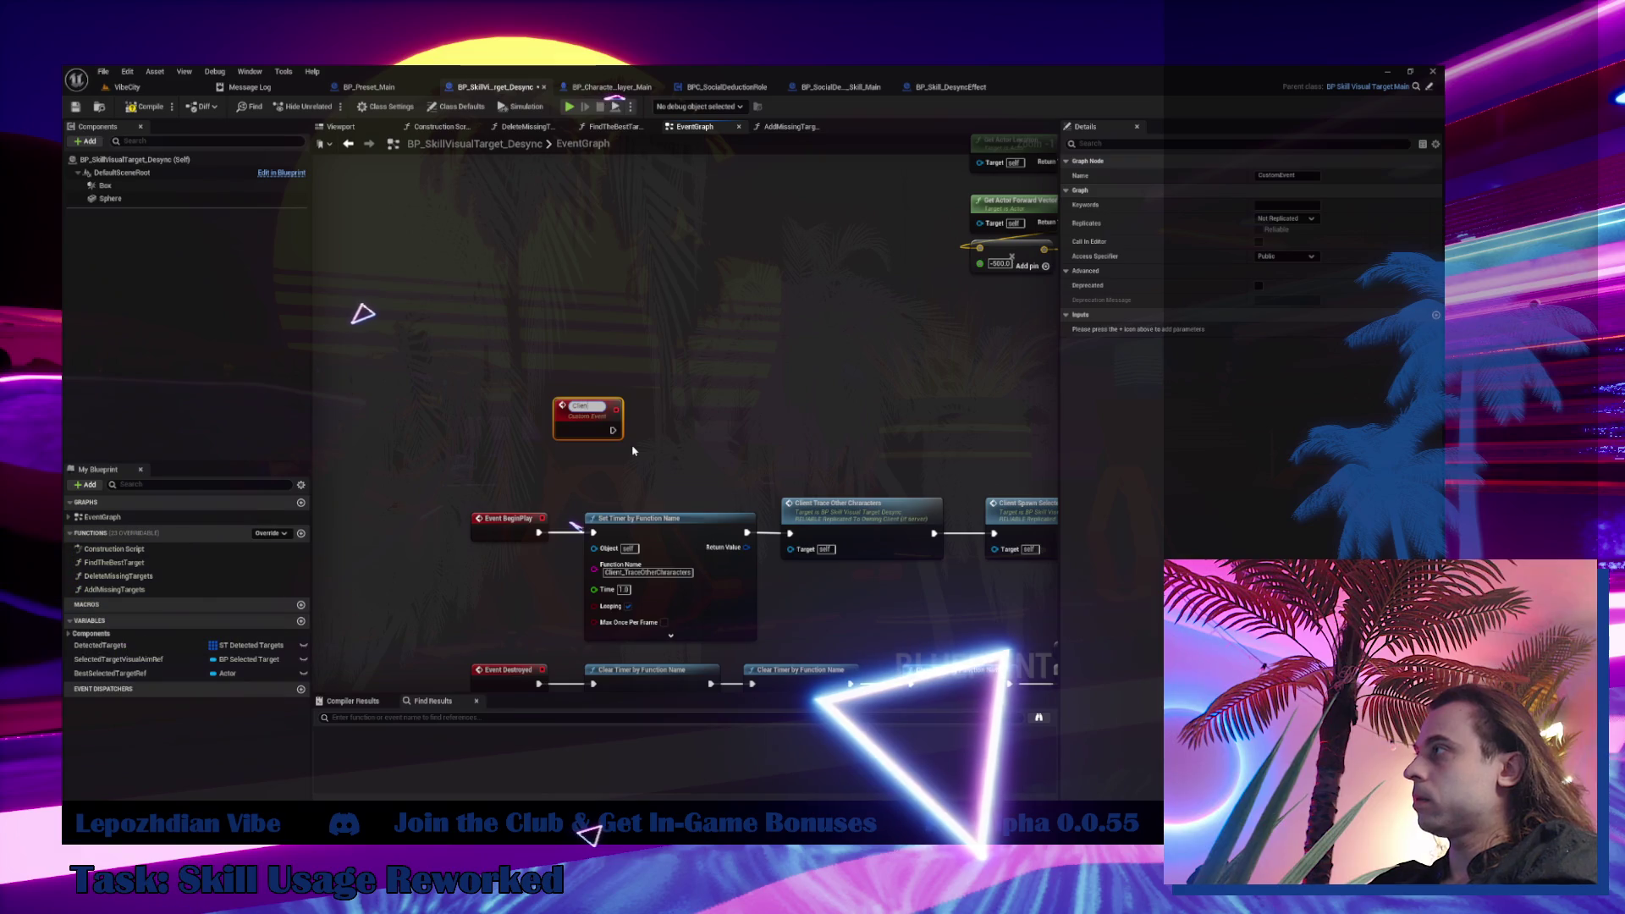
pyautogui.write('_DestroyAc')
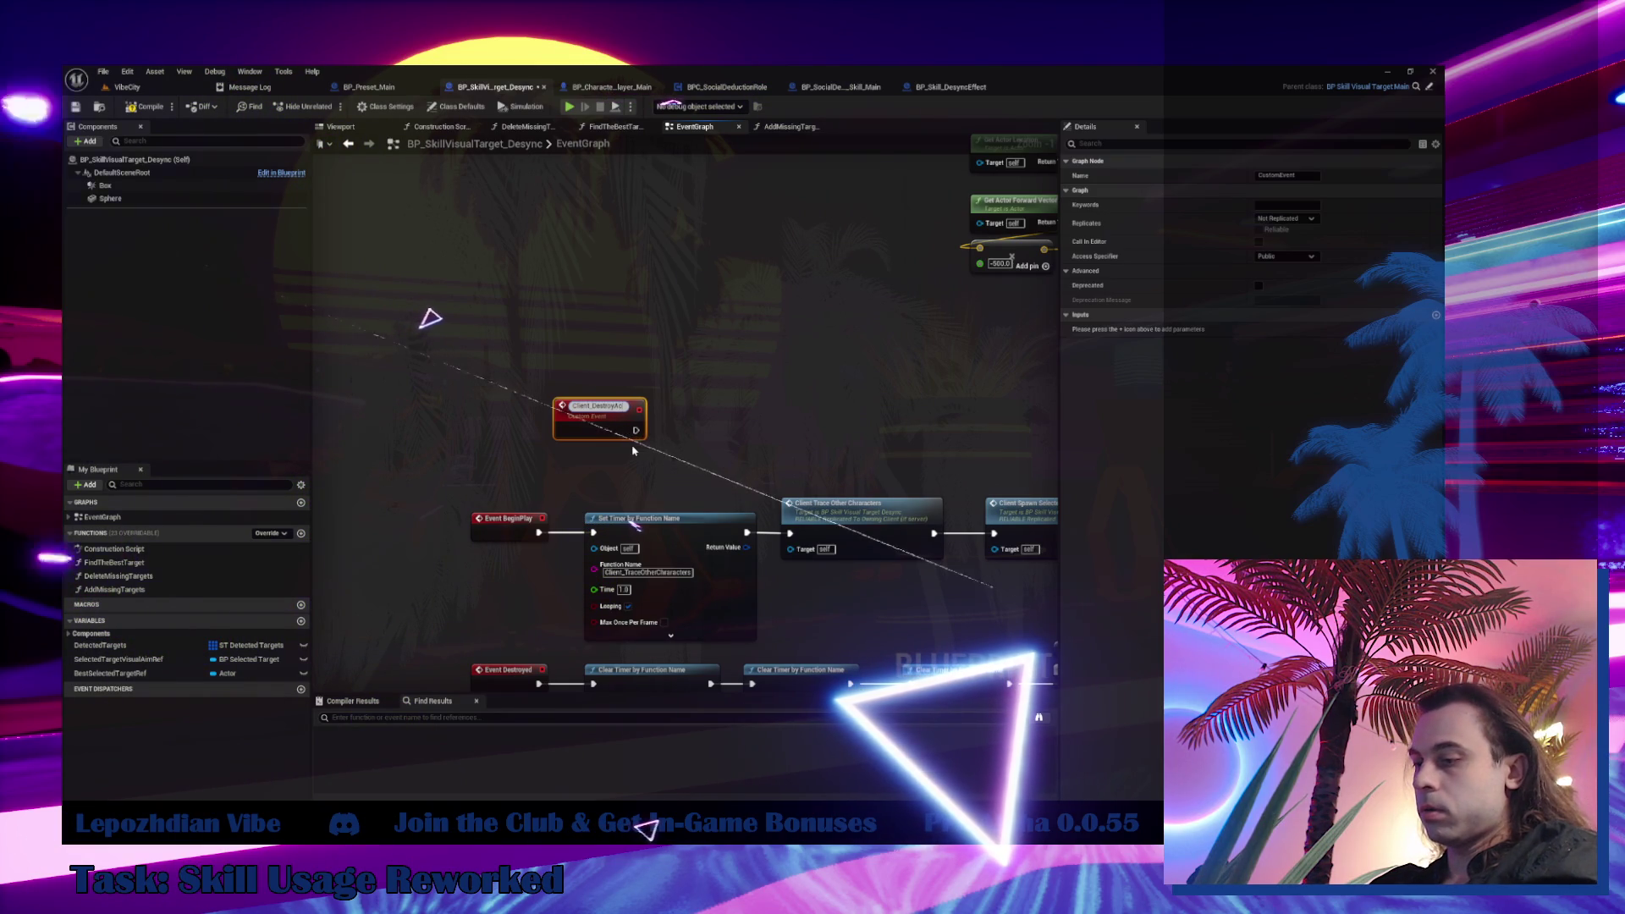
pyautogui.write('tor')
pyautogui.press('Return')
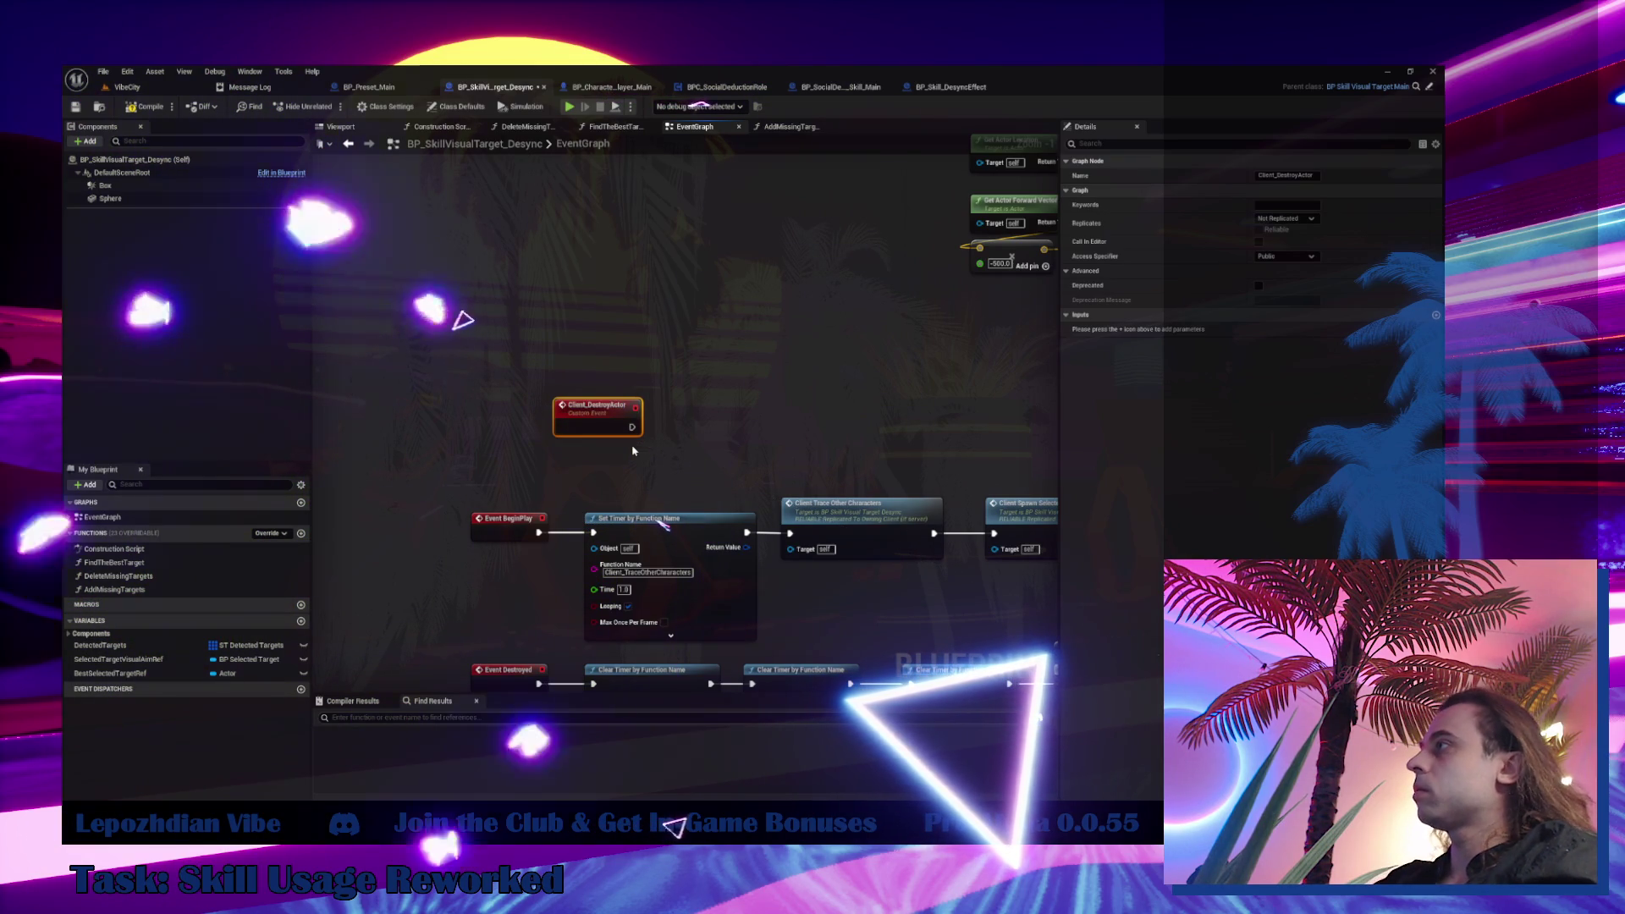
pyautogui.moveTo(594, 429); pyautogui.dragTo(512, 391)
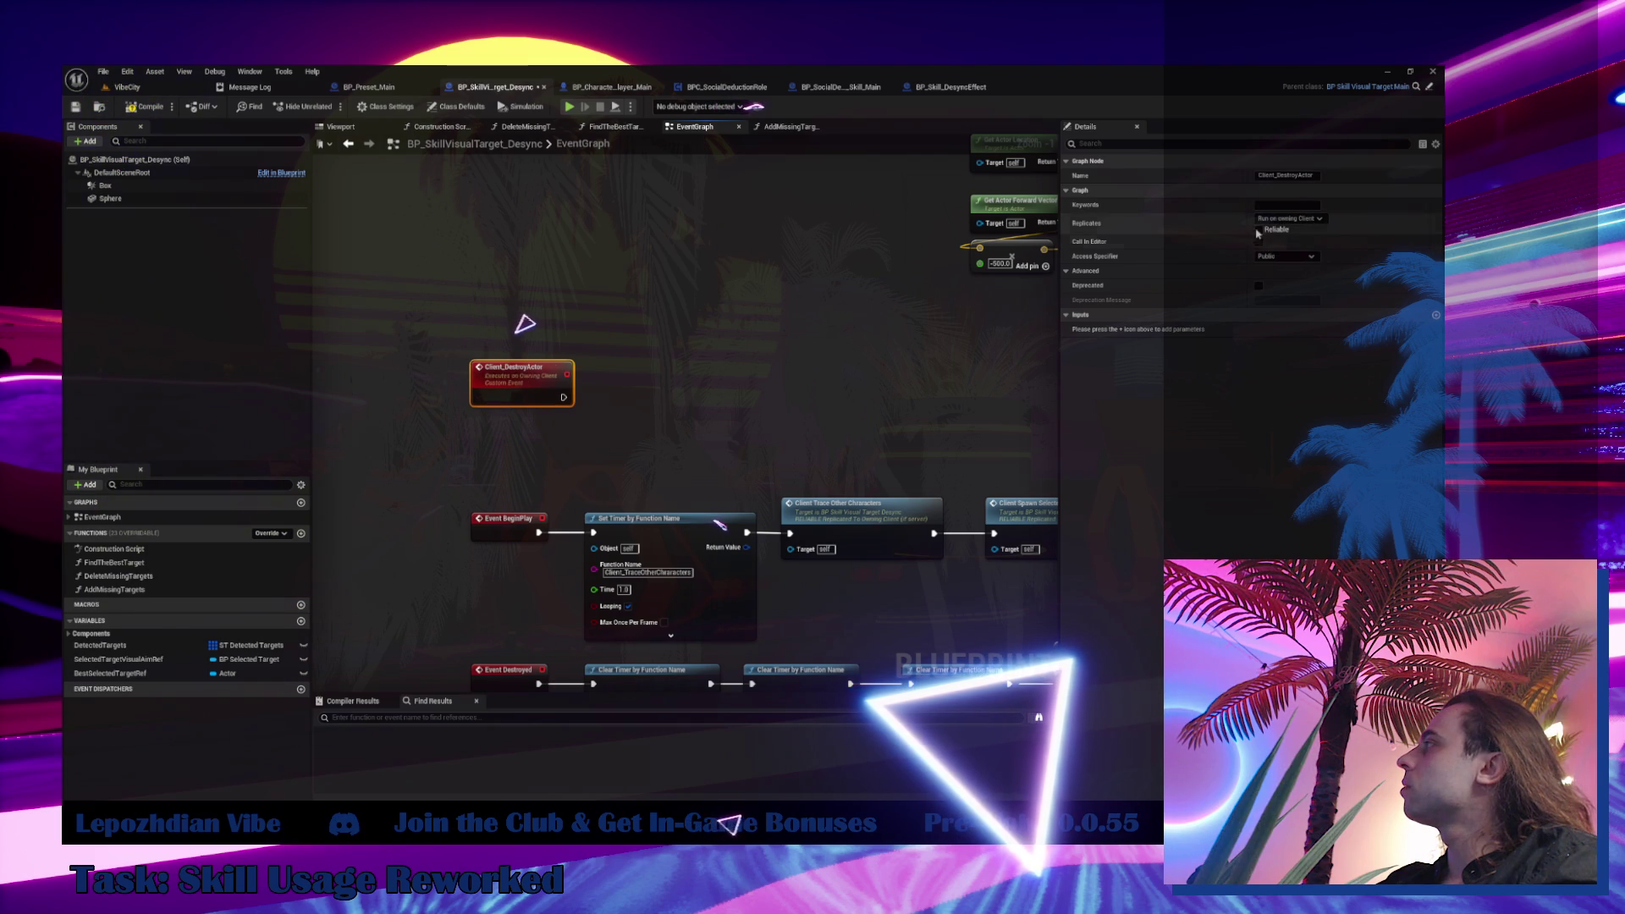
pyautogui.click(1258, 229)
# Connect a looping 0.01 s Set Timer by Function Name to Client_DestroyActor, then select a Clear Timer node
pyautogui.rightClick(647, 382)
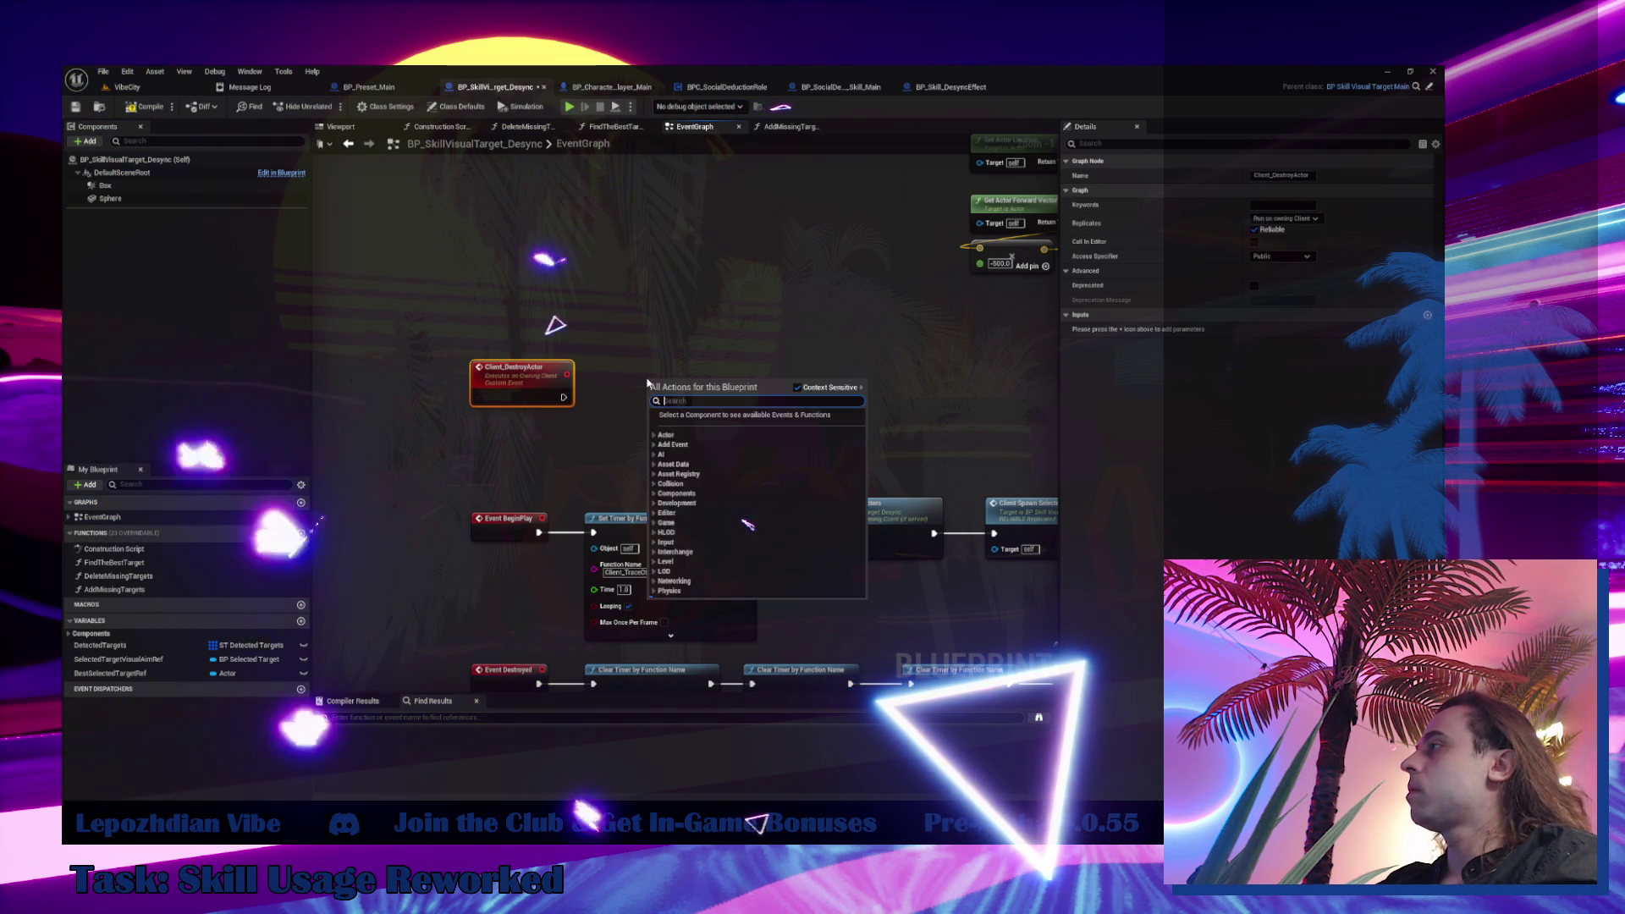
pyautogui.write('set timer by')
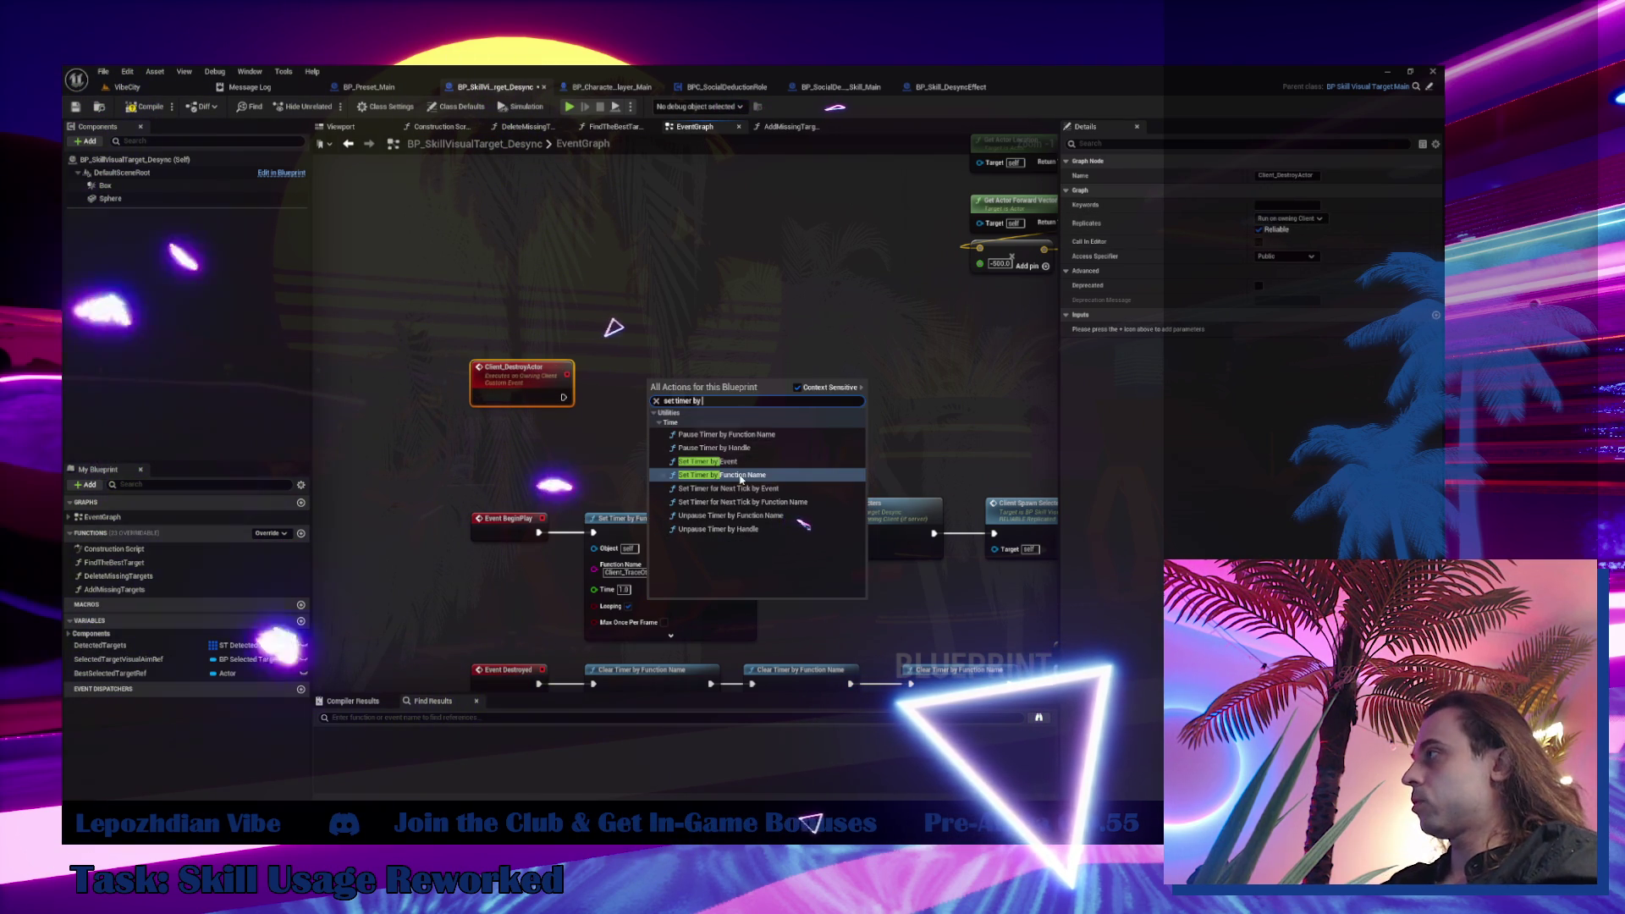
pyautogui.press('Return')
pyautogui.moveTo(728, 399); pyautogui.dragTo(714, 369)
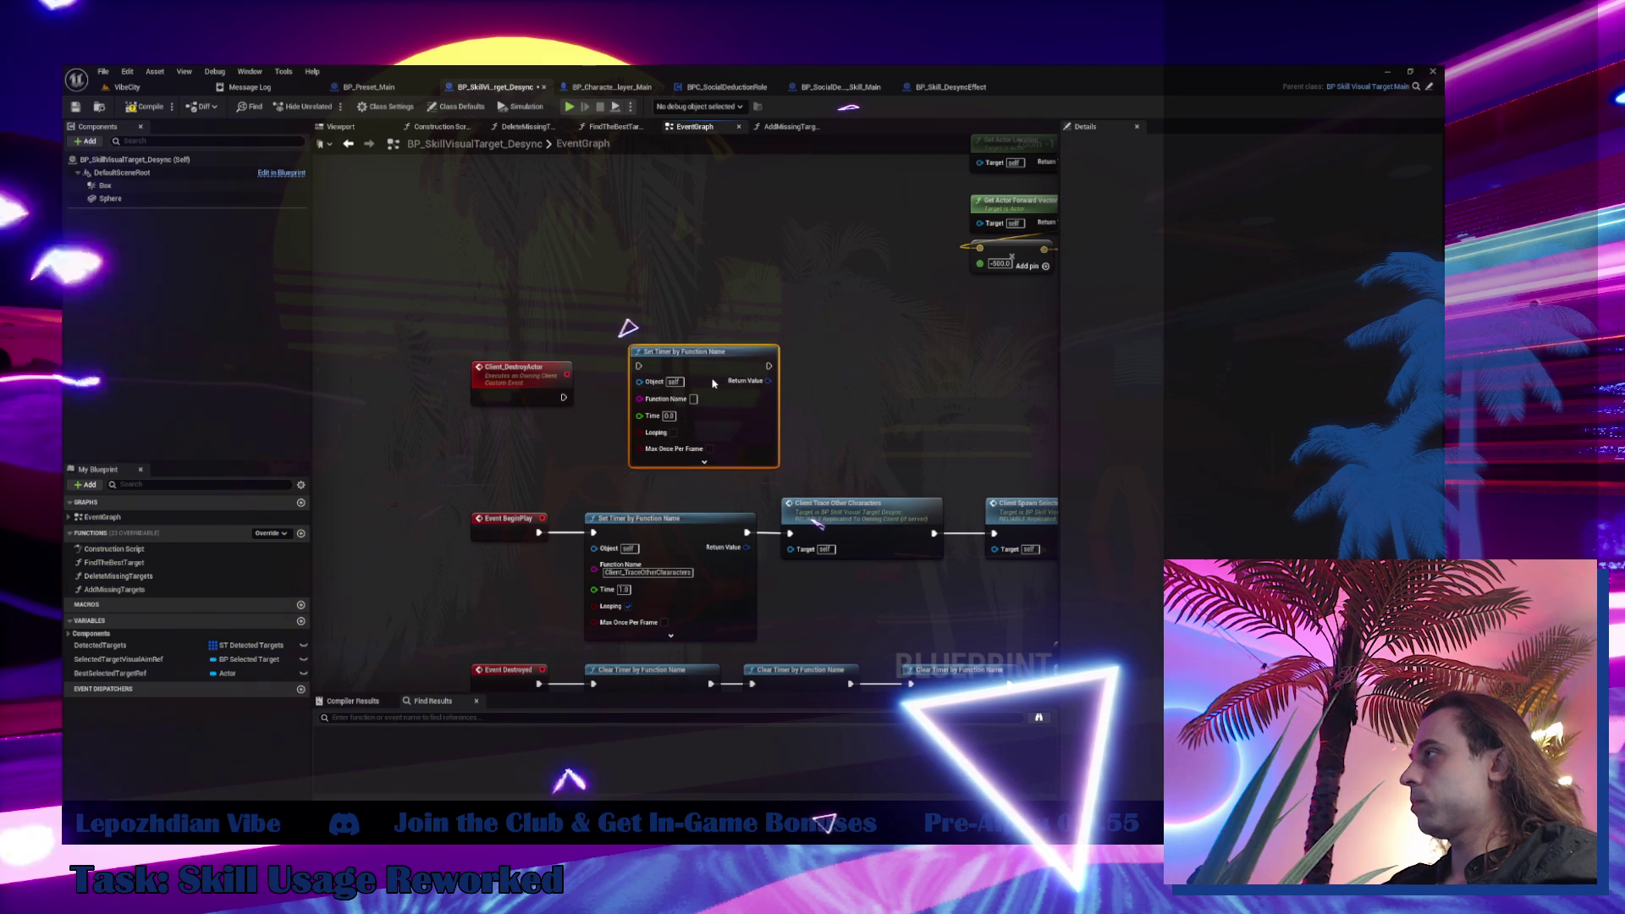
pyautogui.click(673, 432)
pyautogui.click(669, 415)
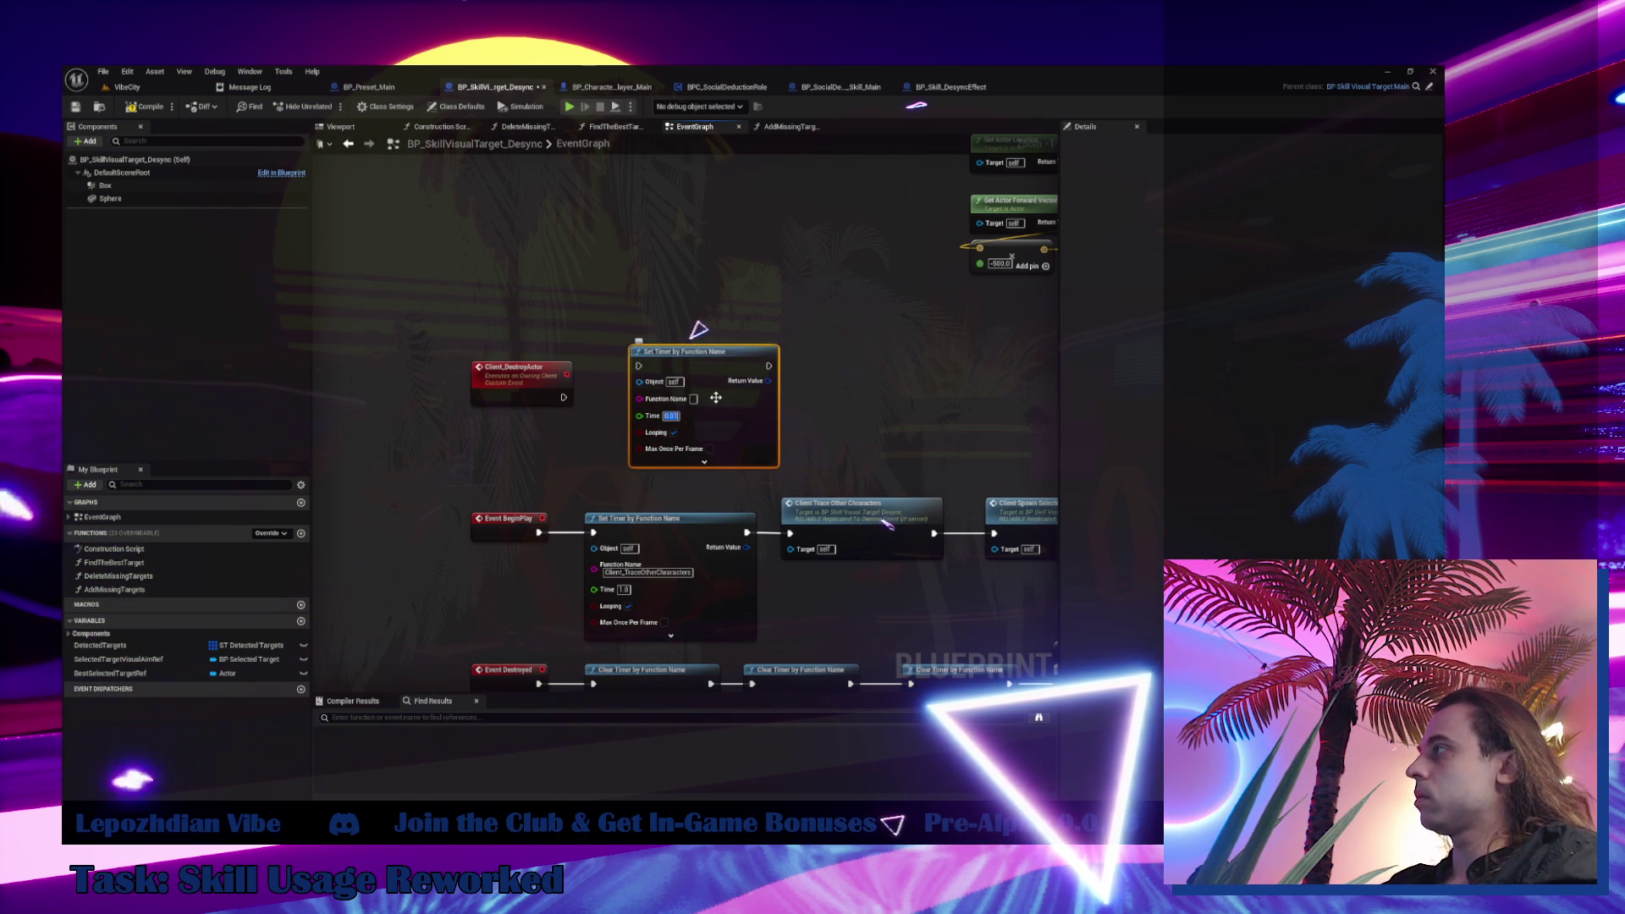
pyautogui.press('Return')
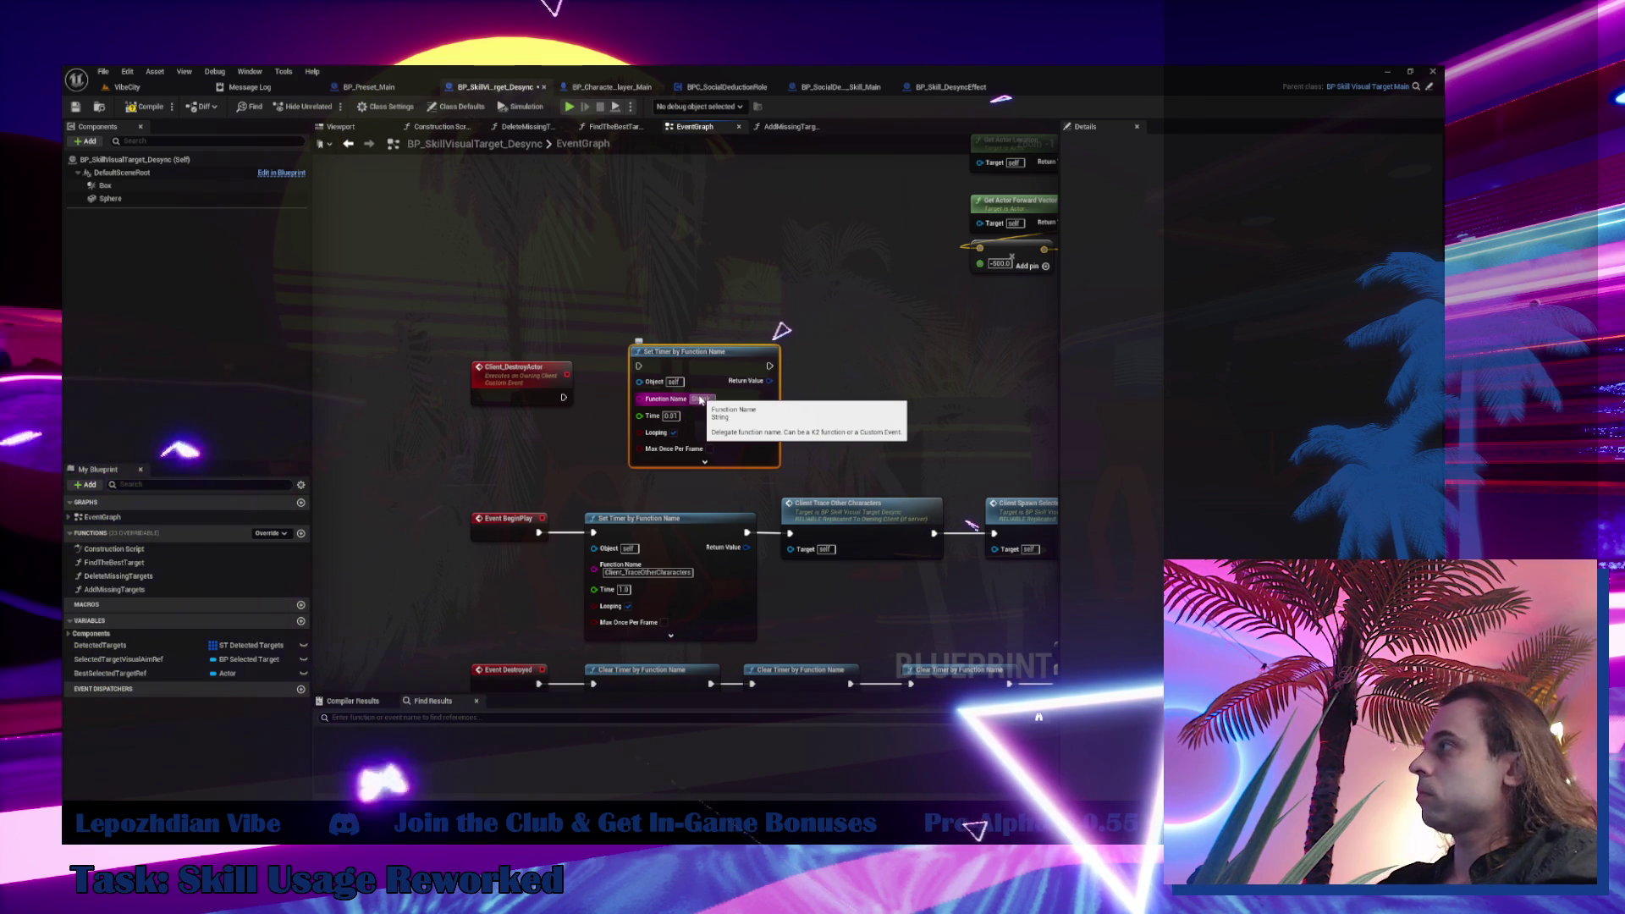
pyautogui.moveTo(563, 397)
pyautogui.mouseDown()
pyautogui.moveTo(313, 161)
pyautogui.moveTo(668, 394)
pyautogui.moveTo(669, 192)
pyautogui.mouseUp()
pyautogui.keyDown('ctrl'); pyautogui.click(520, 370); pyautogui.keyUp('ctrl')
pyautogui.click(609, 521)
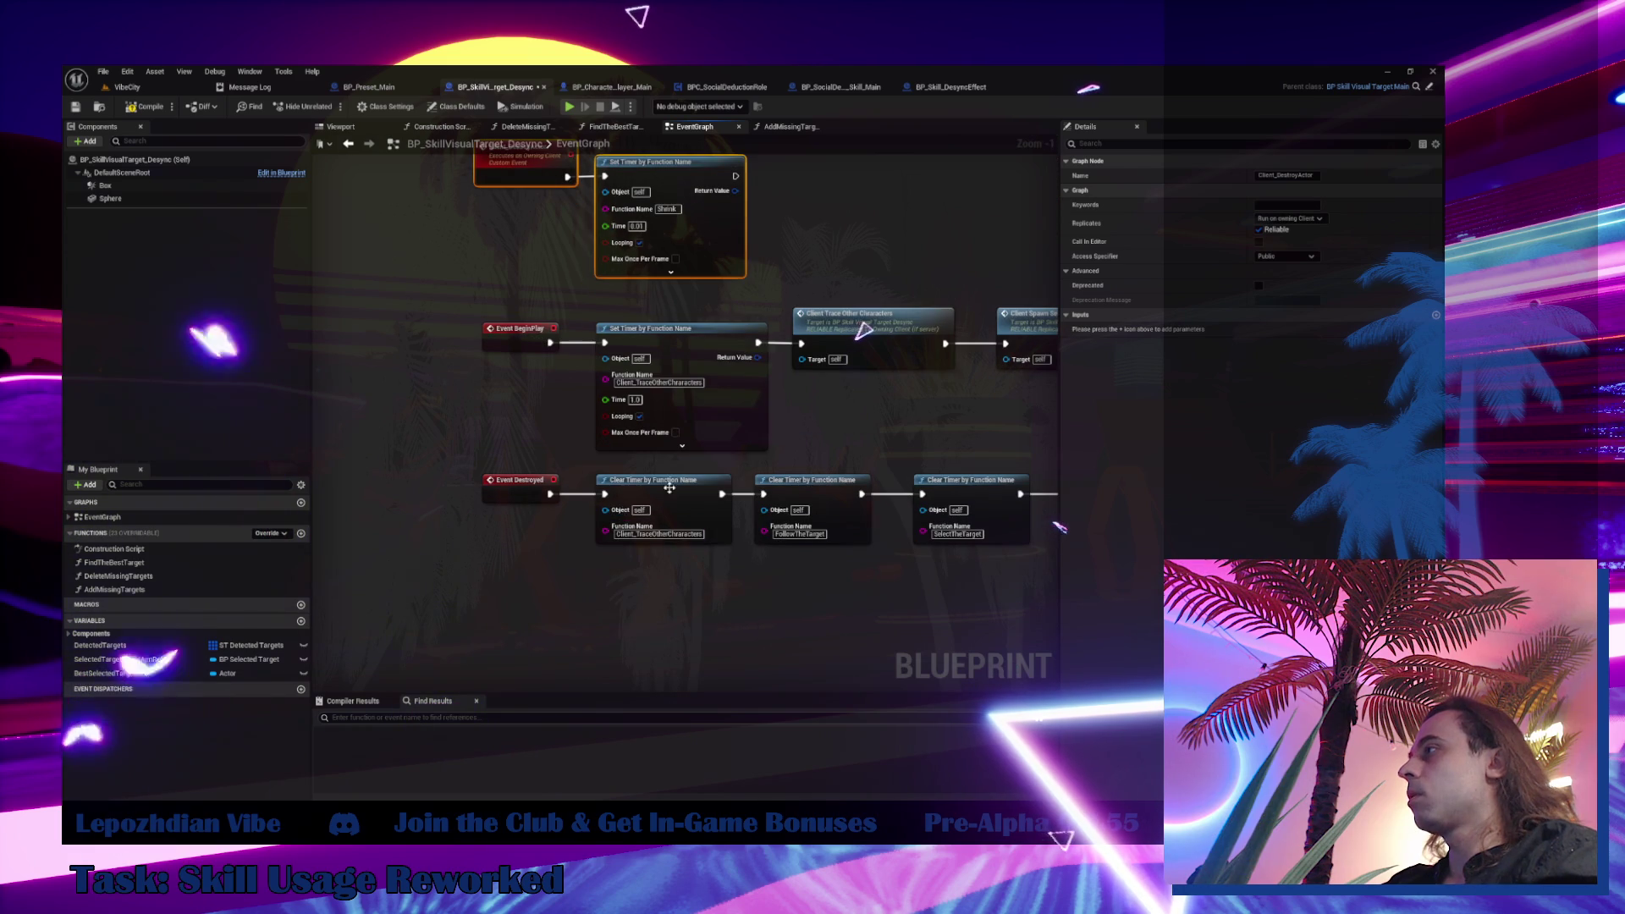
pyautogui.moveTo(550, 539); pyautogui.dragTo(364, 469)
# Paste a Shrink Clear Timer and insert it into the Event Destroyed chain before For Each Loop
pyautogui.hotkey('ctrl', 'v')
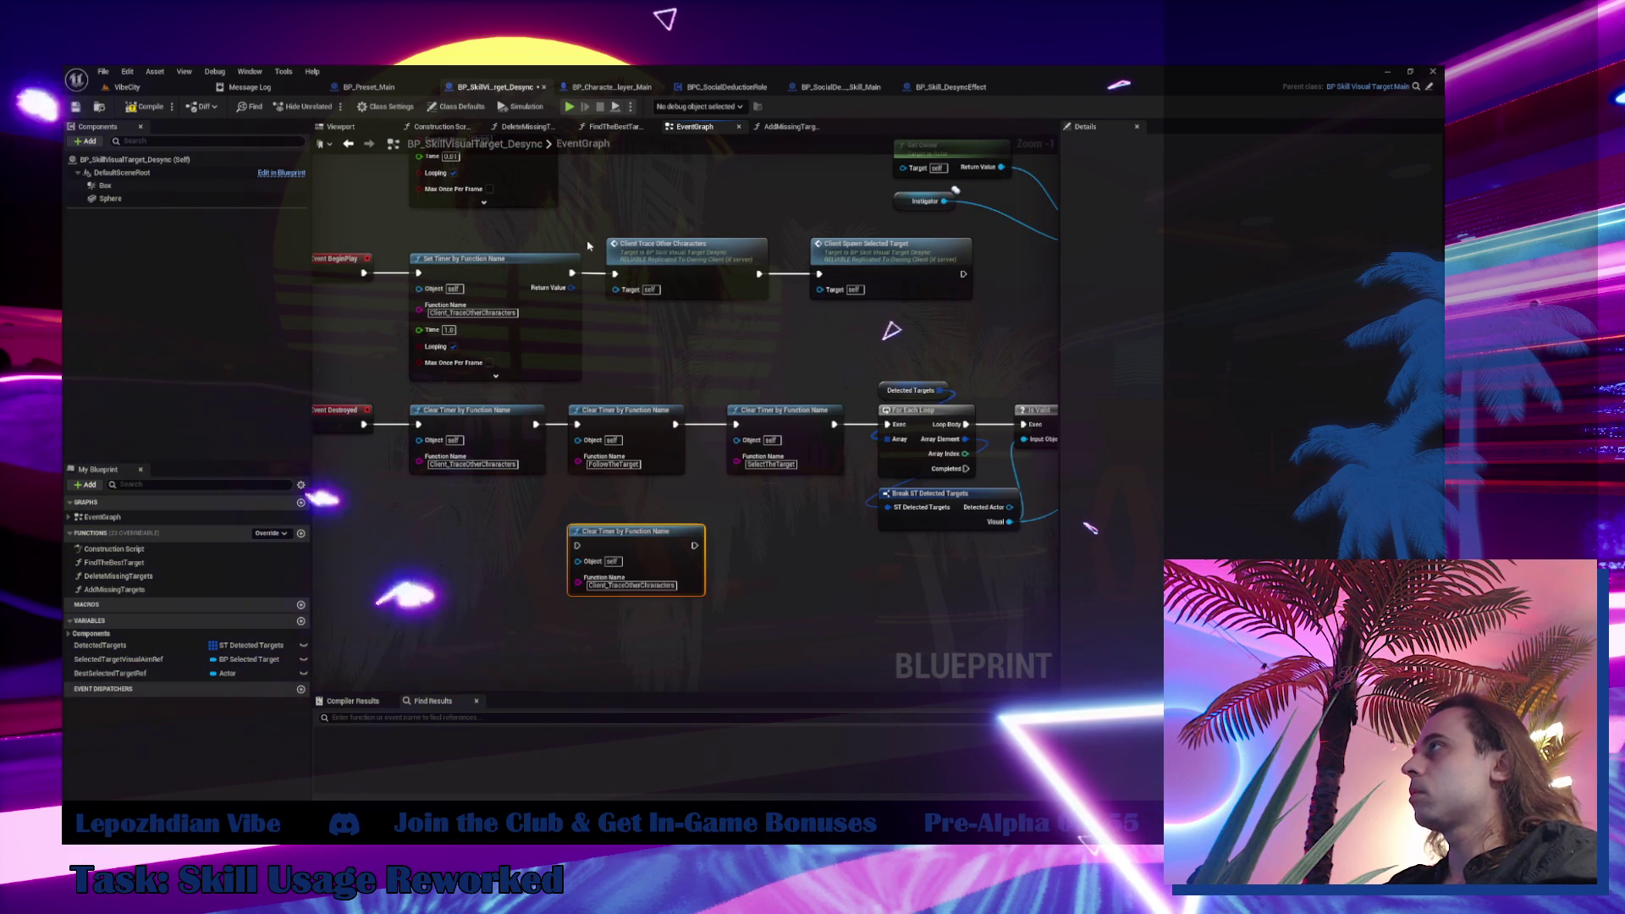
pyautogui.moveTo(495, 158); pyautogui.dragTo(508, 270)
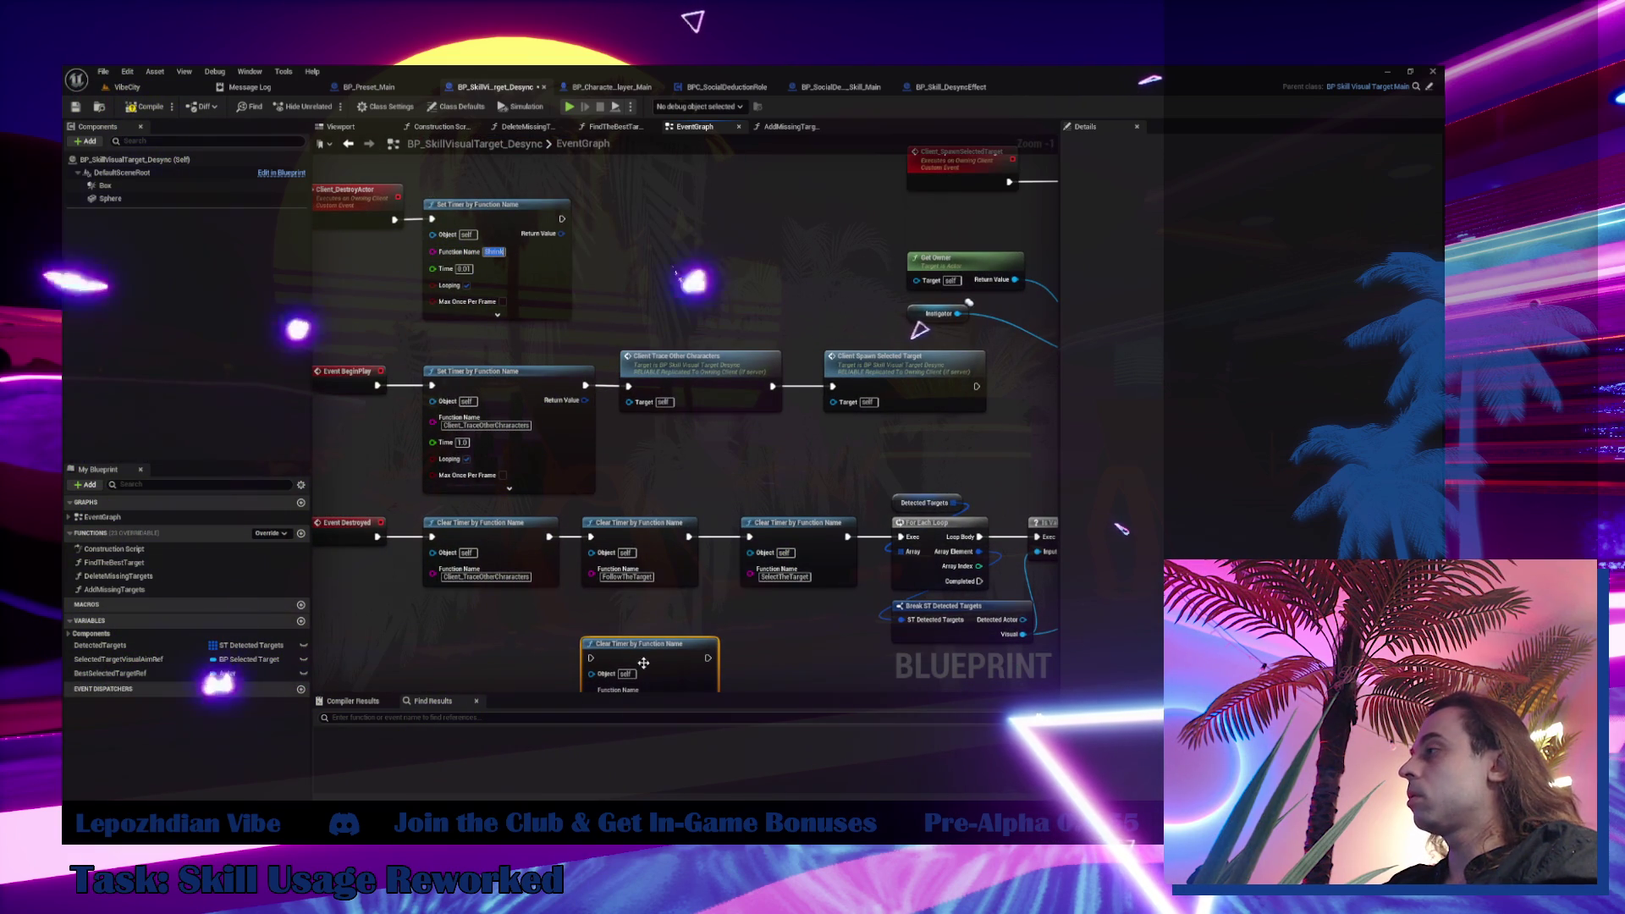
pyautogui.moveTo(701, 604)
pyautogui.mouseDown()
pyautogui.moveTo(702, 518)
pyautogui.moveTo(423, 603)
pyautogui.mouseUp()
pyautogui.scroll(-4, 578, 405)
pyautogui.moveTo(573, 417); pyautogui.dragTo(708, 496)
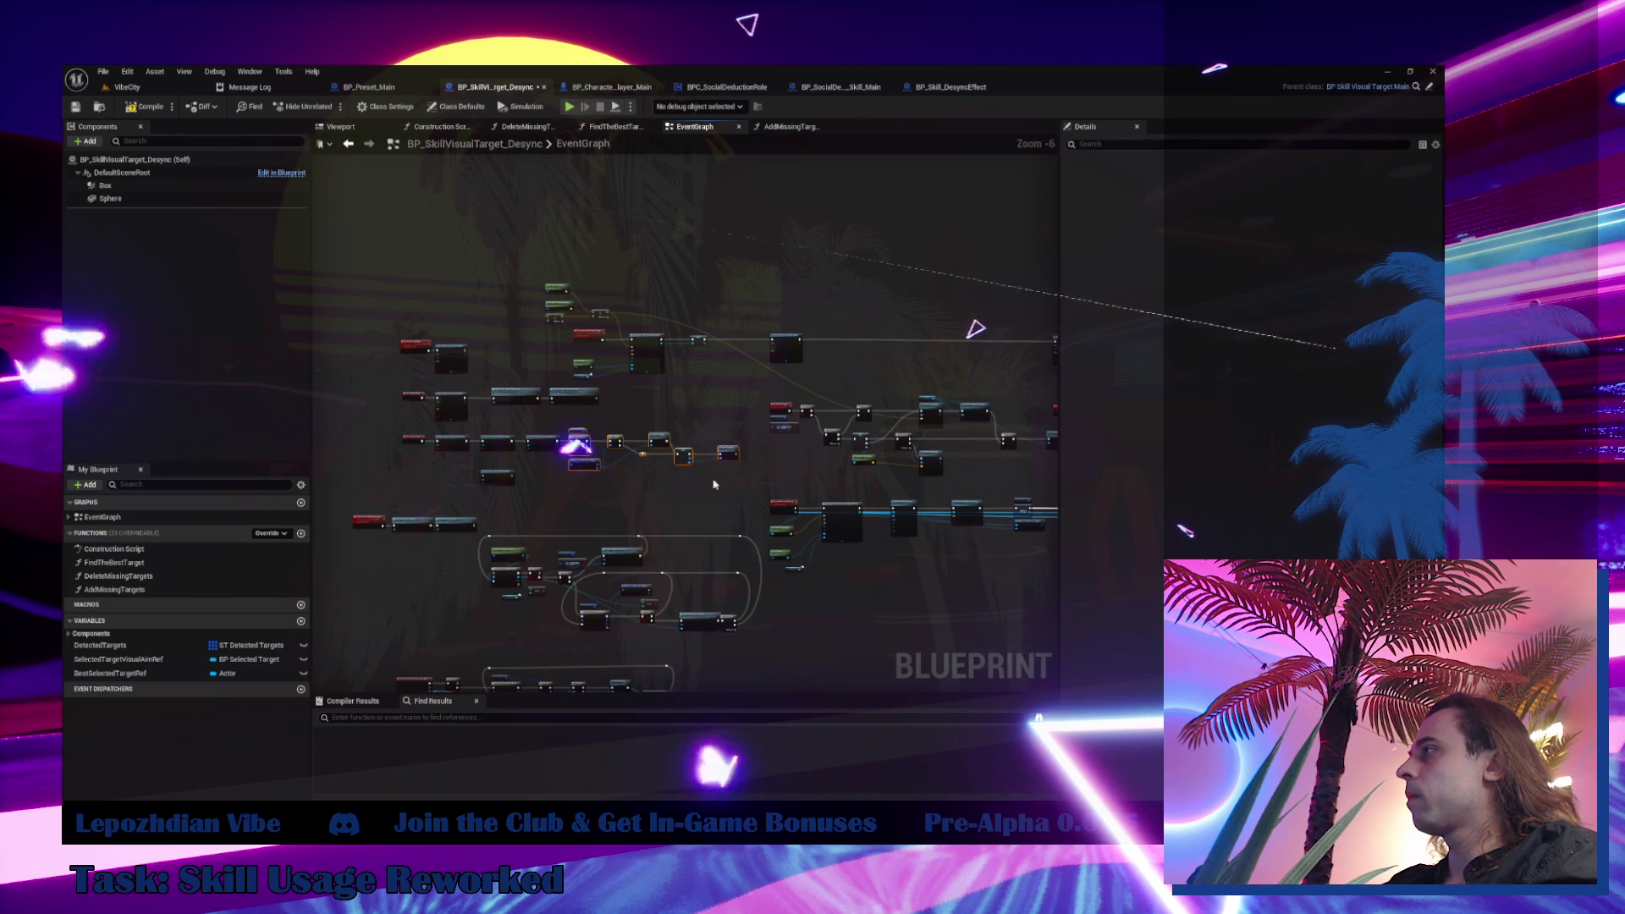
pyautogui.scroll(5, 629, 388)
pyautogui.moveTo(629, 388); pyautogui.dragTo(733, 387)
pyautogui.moveTo(574, 393)
pyautogui.mouseDown()
pyautogui.moveTo(836, 366)
pyautogui.moveTo(801, 357)
pyautogui.moveTo(929, 367)
pyautogui.mouseUp()
pyautogui.click(836, 365)
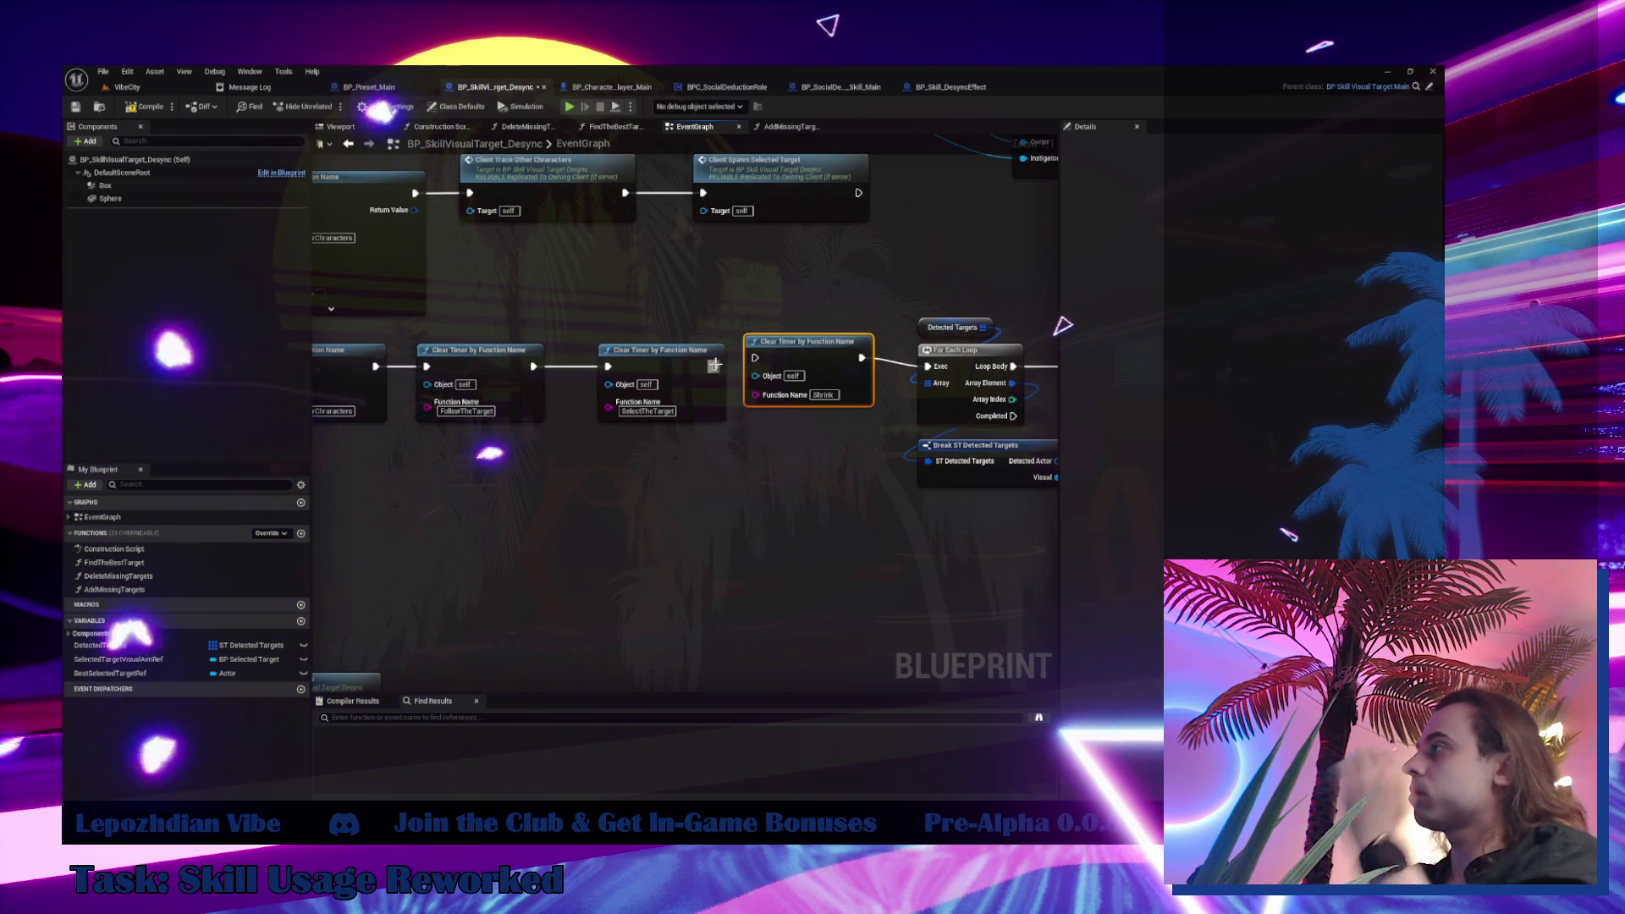
pyautogui.moveTo(715, 366)
pyautogui.mouseDown()
pyautogui.moveTo(755, 358)
pyautogui.moveTo(874, 573)
pyautogui.moveTo(800, 635)
pyautogui.moveTo(916, 635)
pyautogui.mouseUp()
pyautogui.press('q')
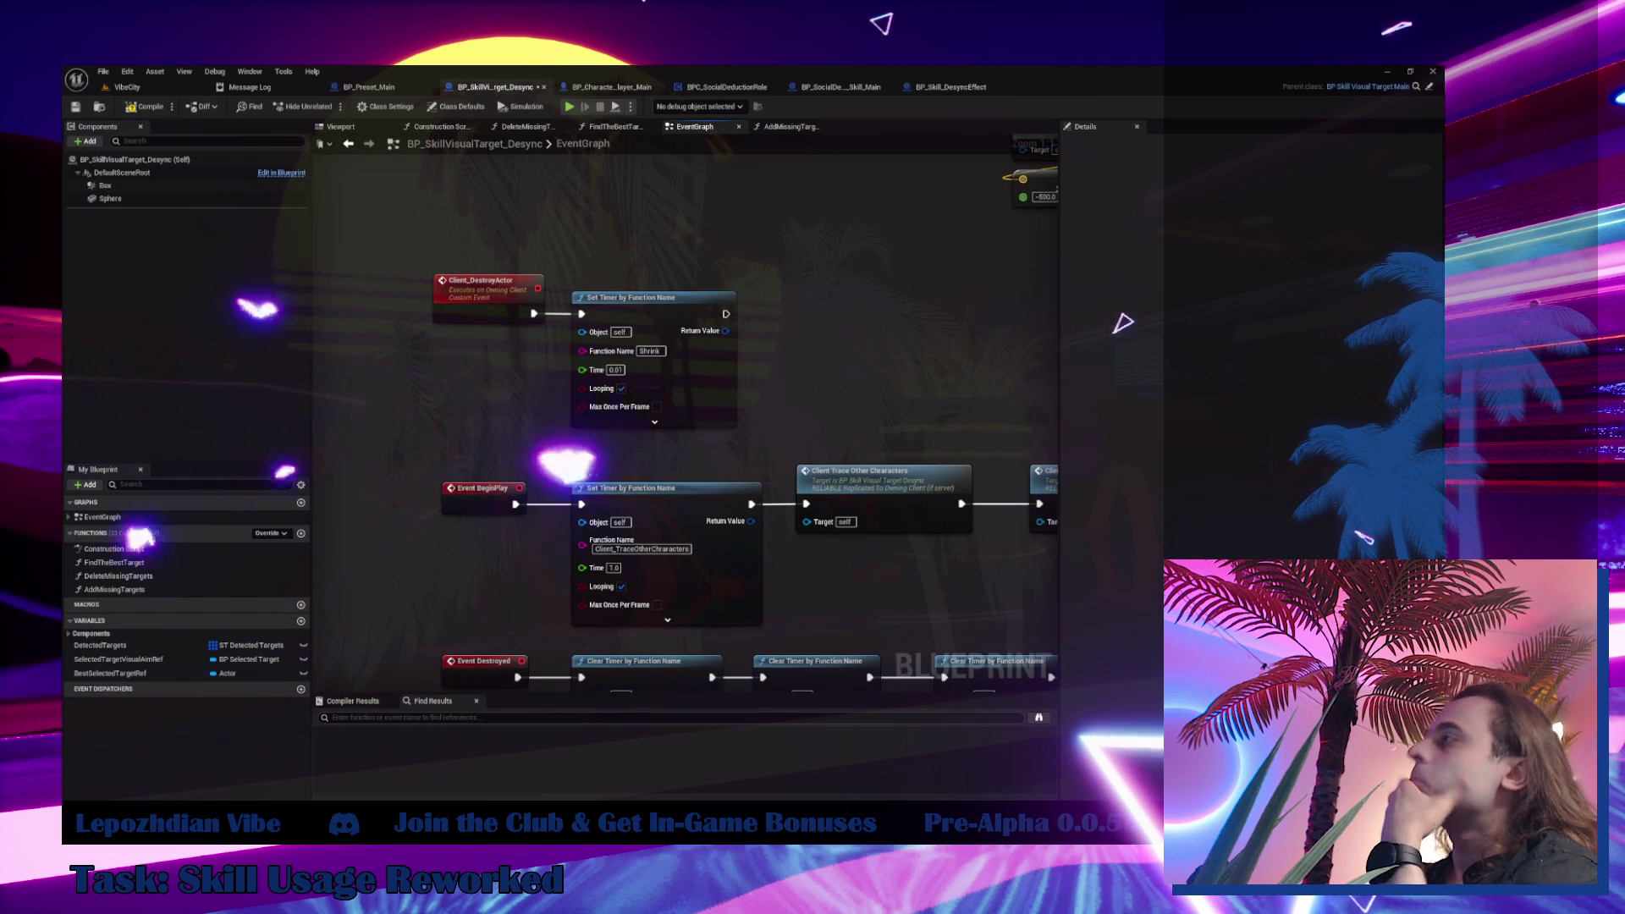
pyautogui.moveTo(860, 385); pyautogui.dragTo(819, 412)
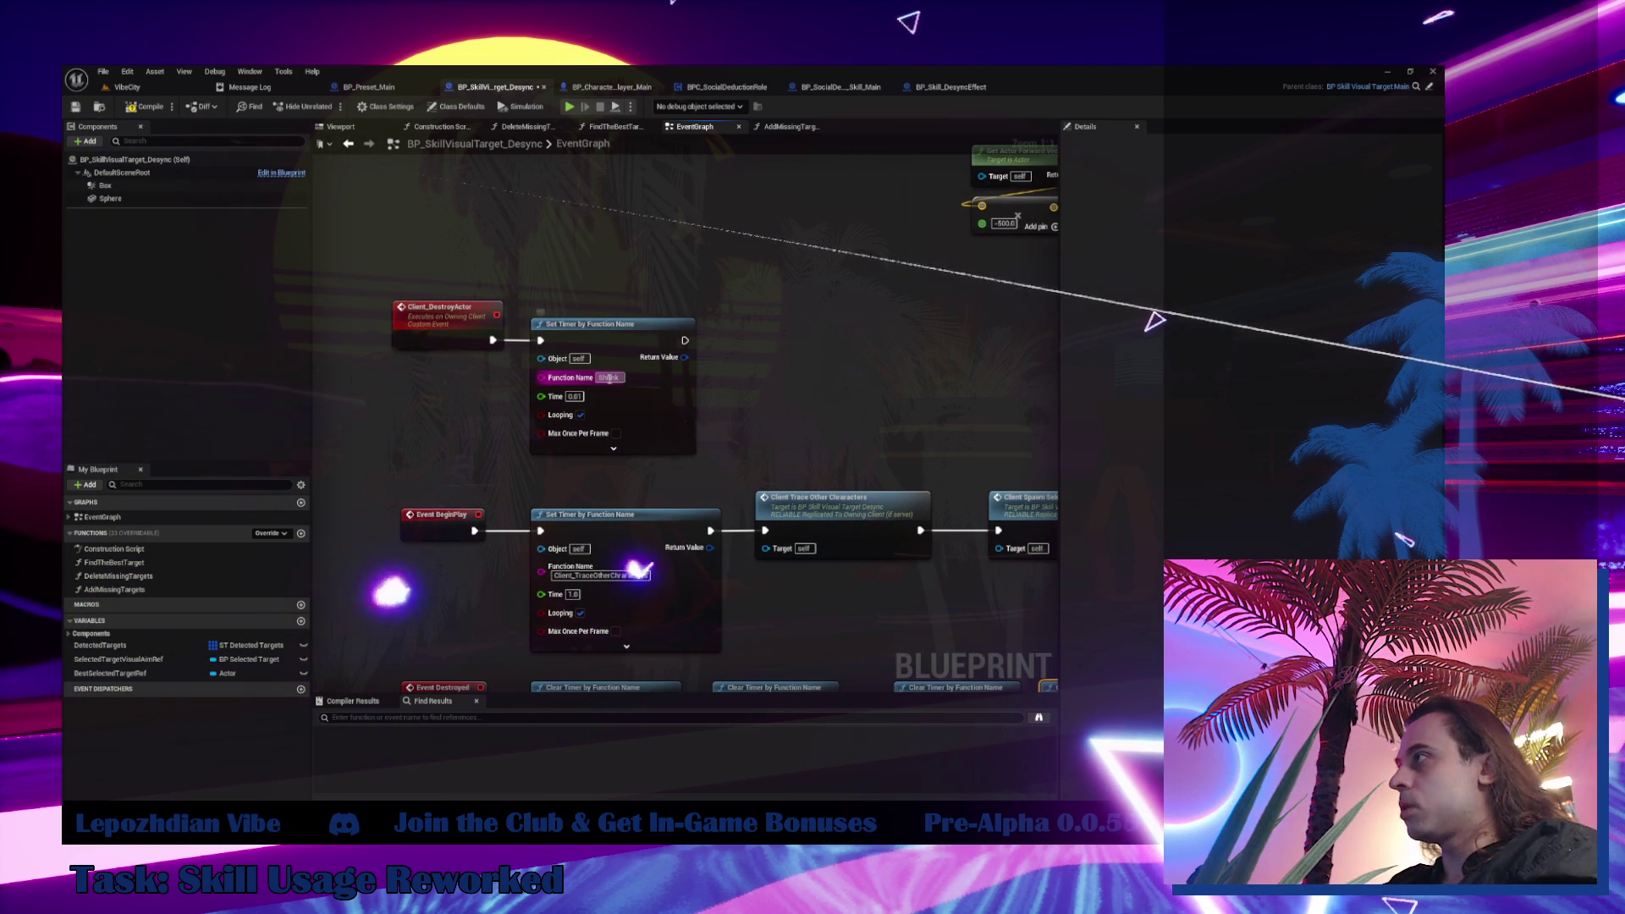
# Add a custom event named Shrink beside the Client_DestroyActor timer
pyautogui.rightClick(785, 305)
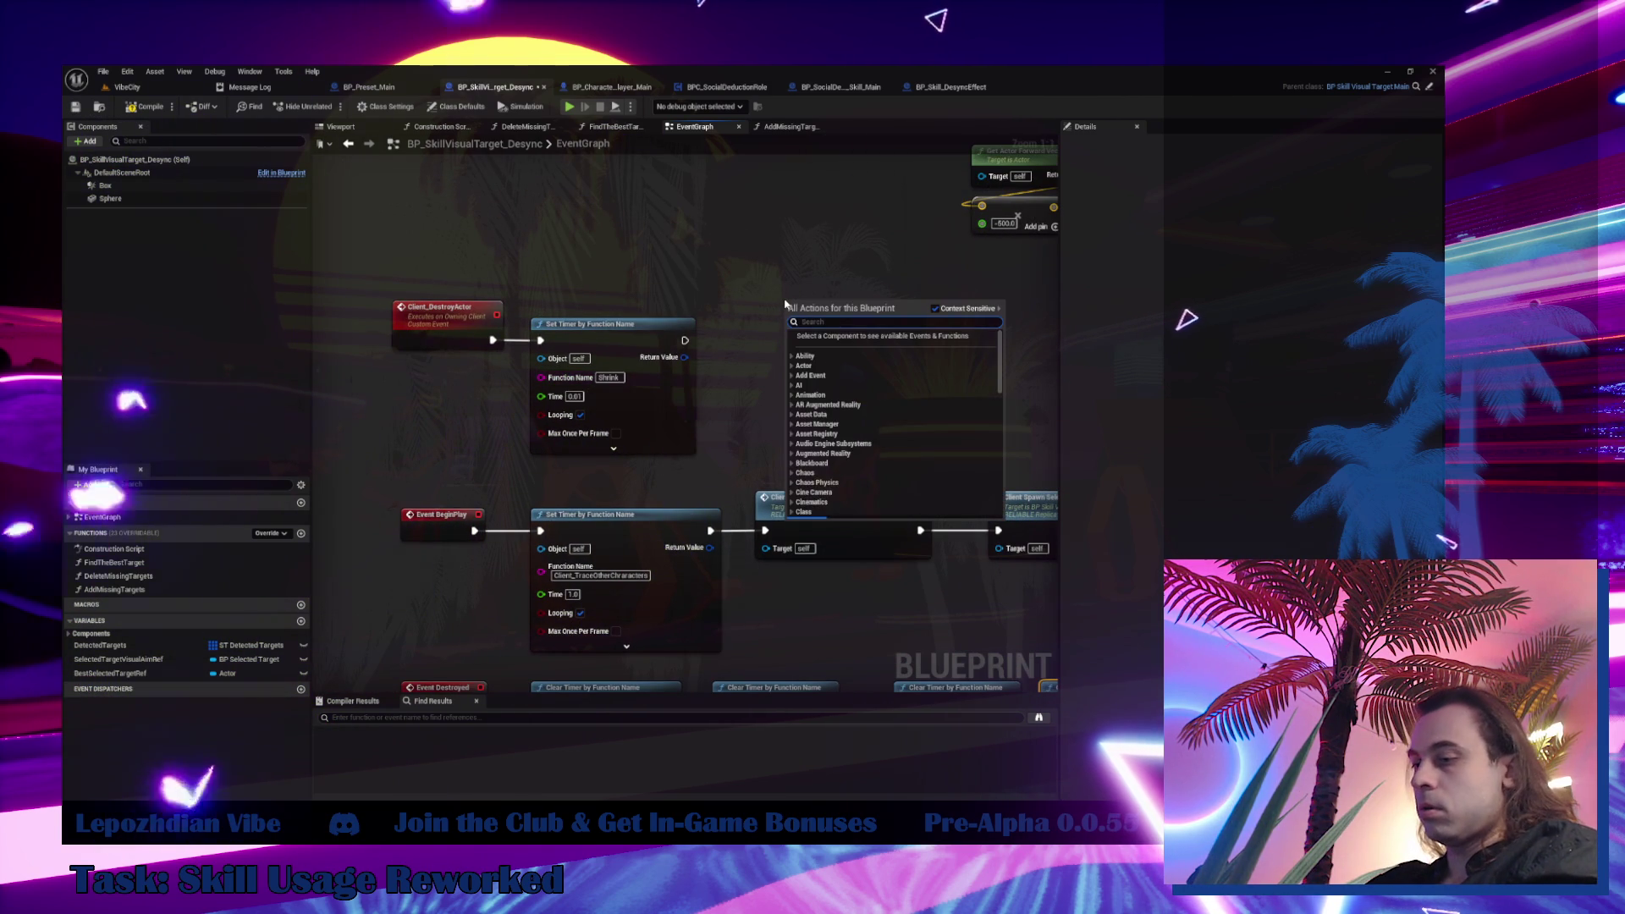
pyautogui.write('custo')
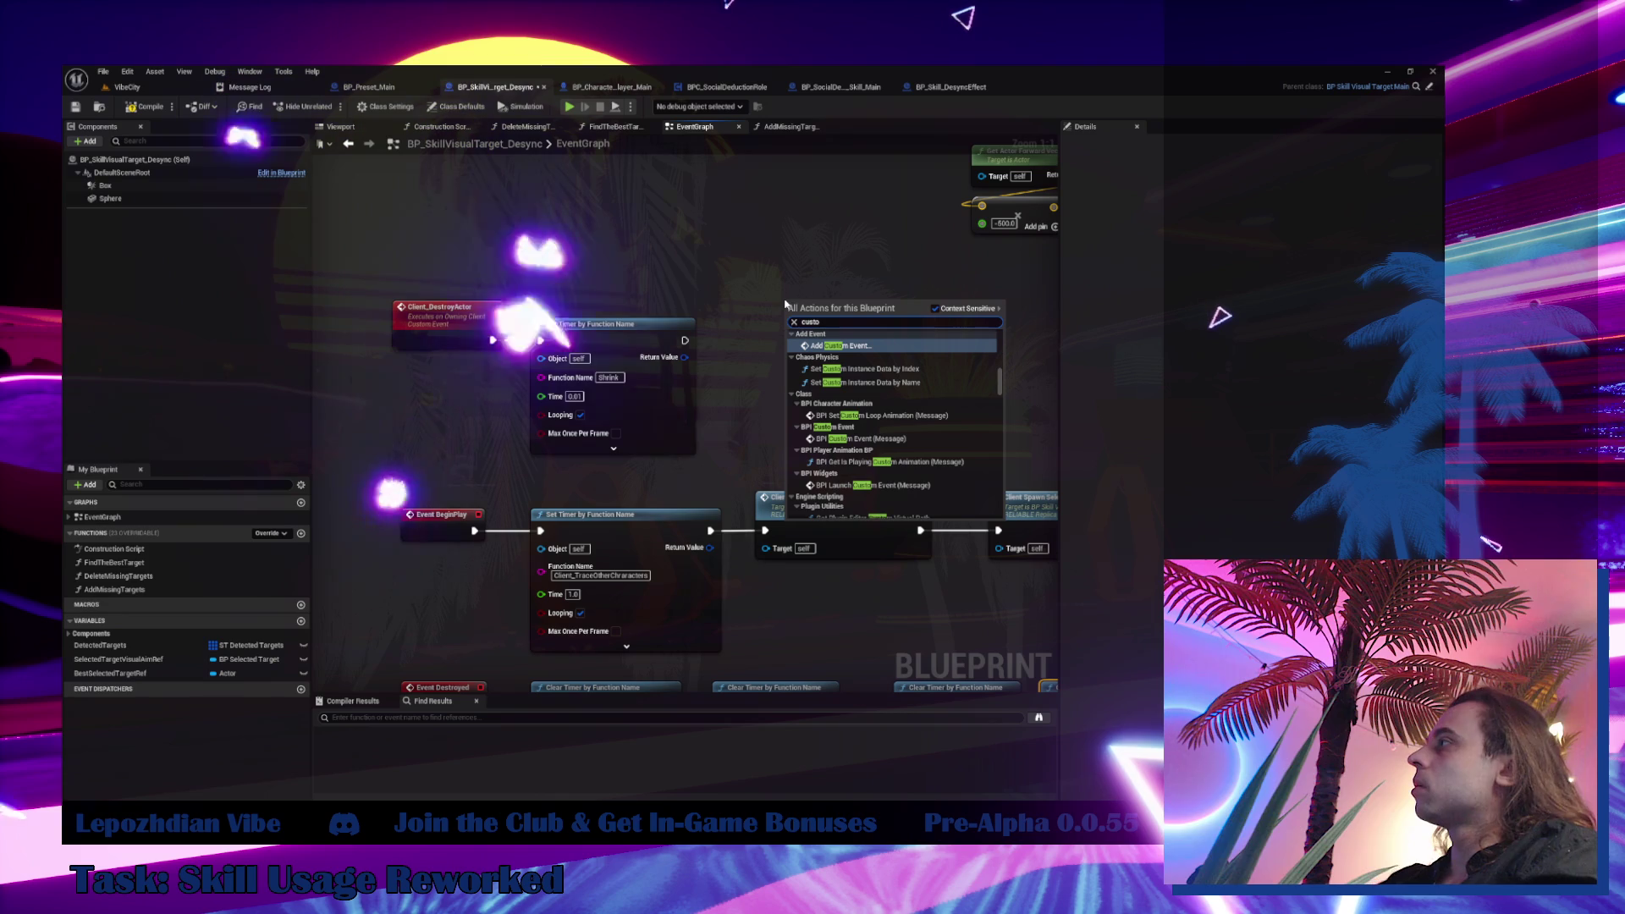
pyautogui.press('Escape')
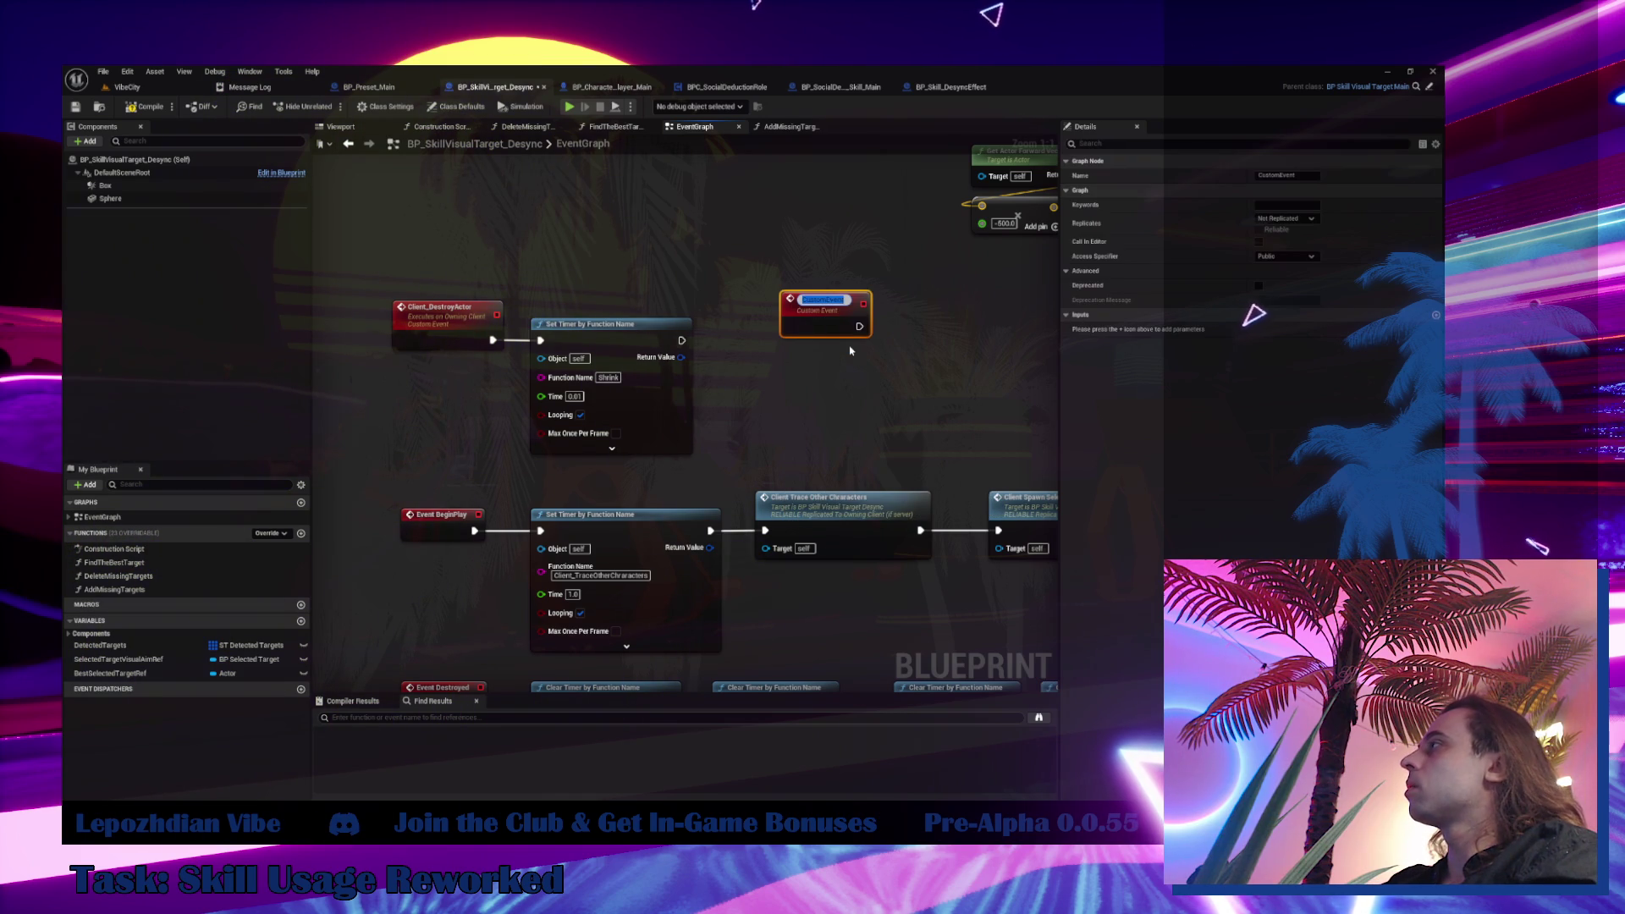
pyautogui.write('Shrink')
pyautogui.press('Return')
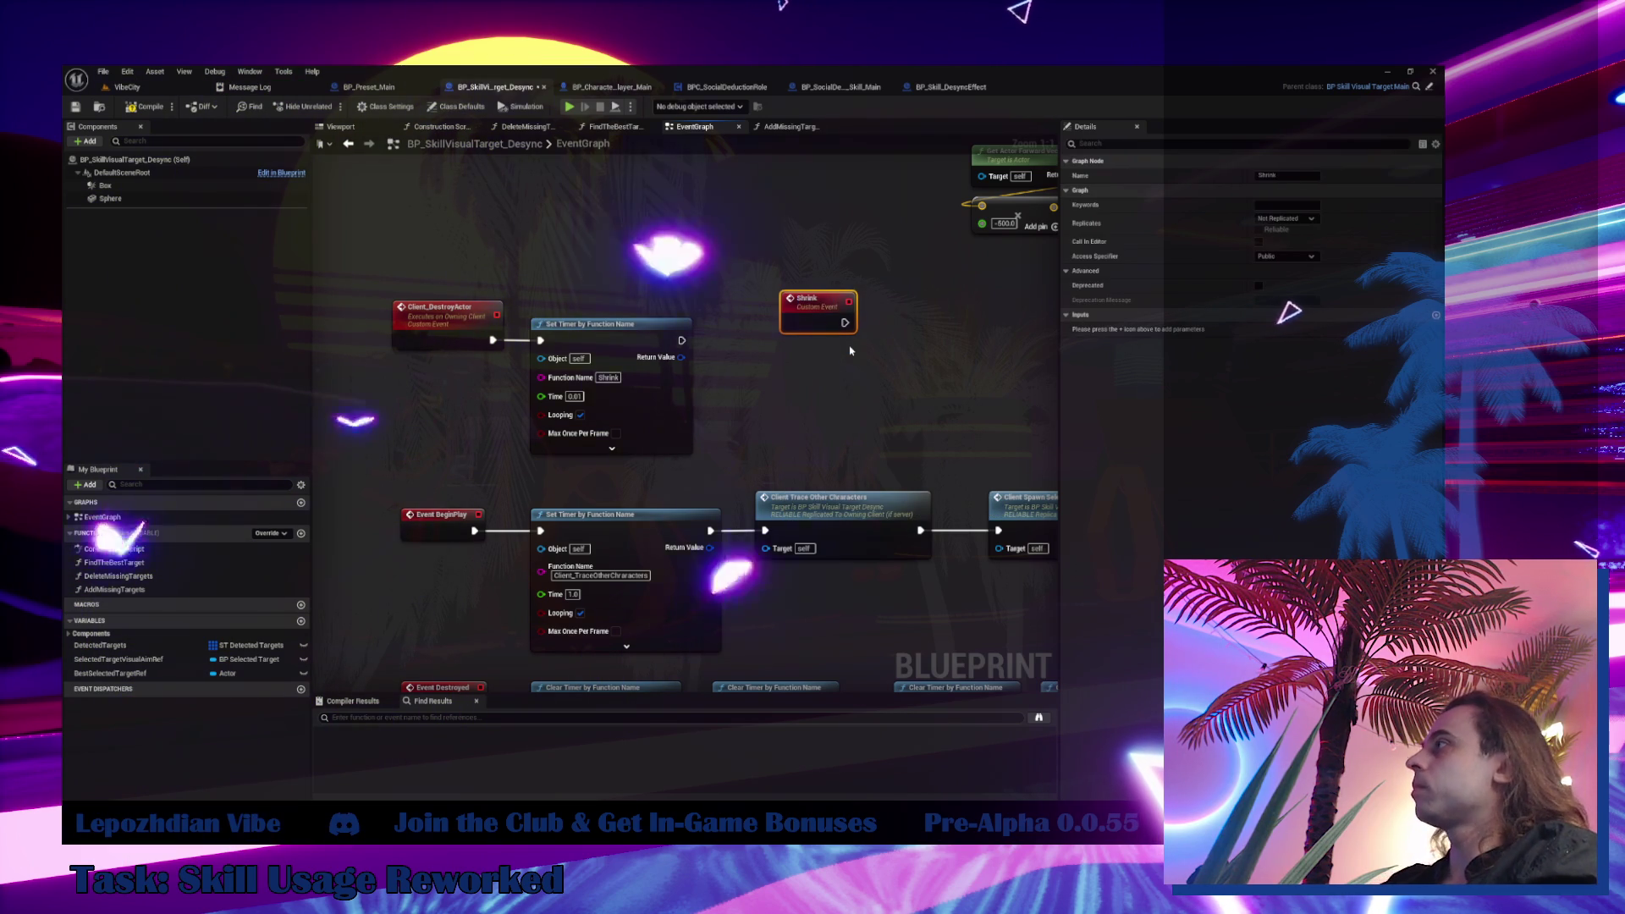
pyautogui.moveTo(843, 324); pyautogui.dragTo(835, 341)
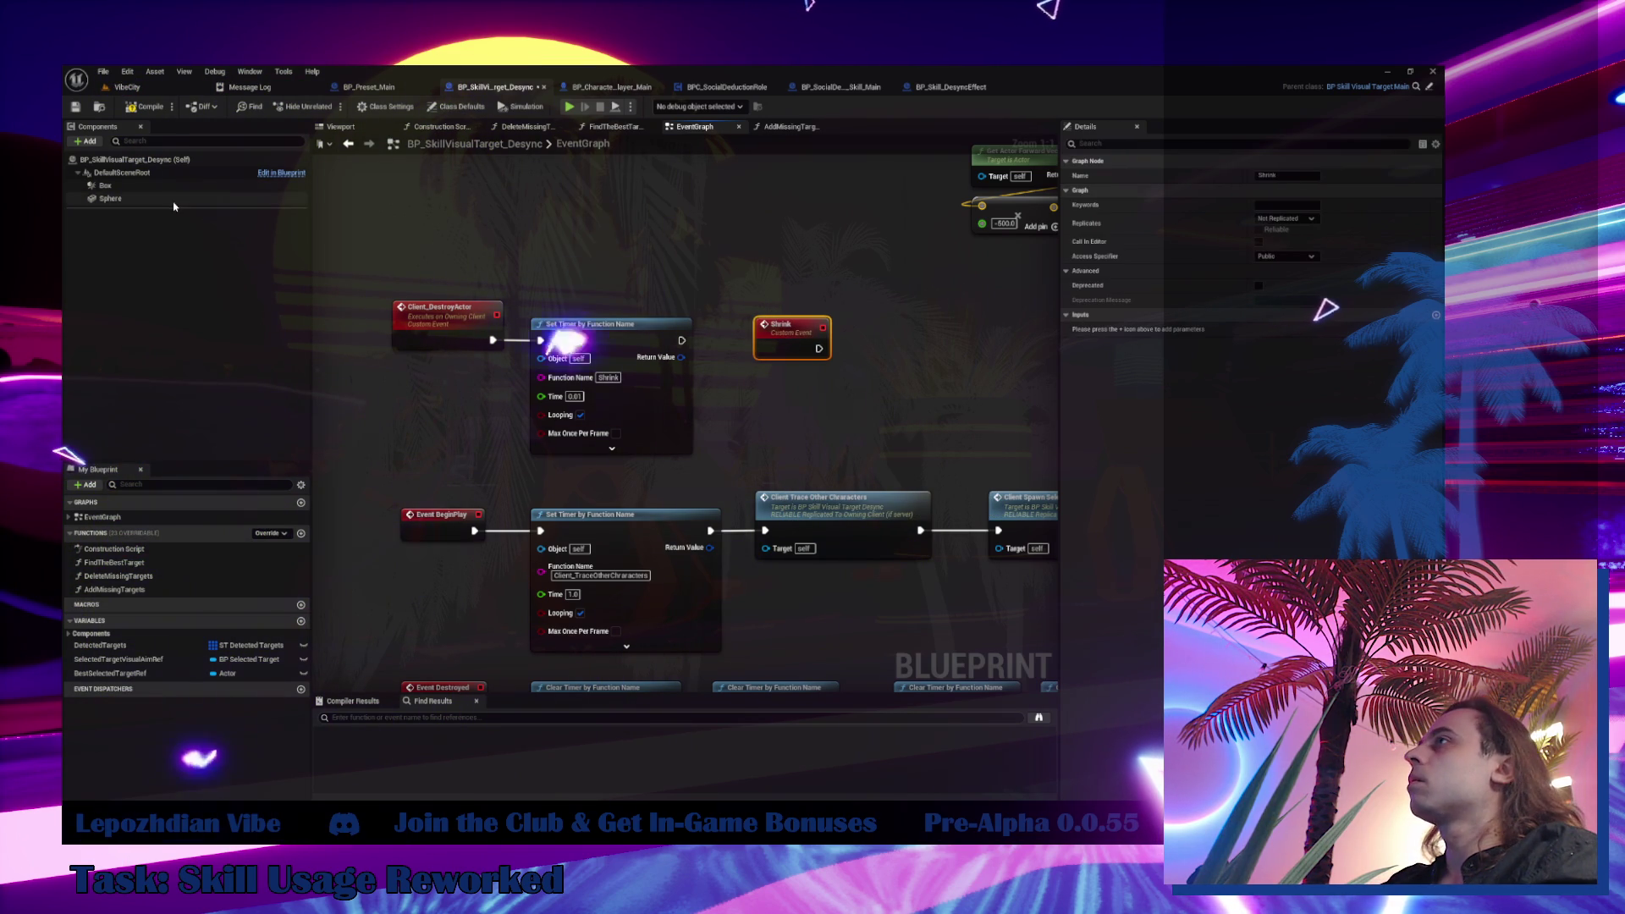
# Set the Sphere component's Y and Z scale to 65.0 in the Viewport, then return to the EventGraph
pyautogui.click(111, 198)
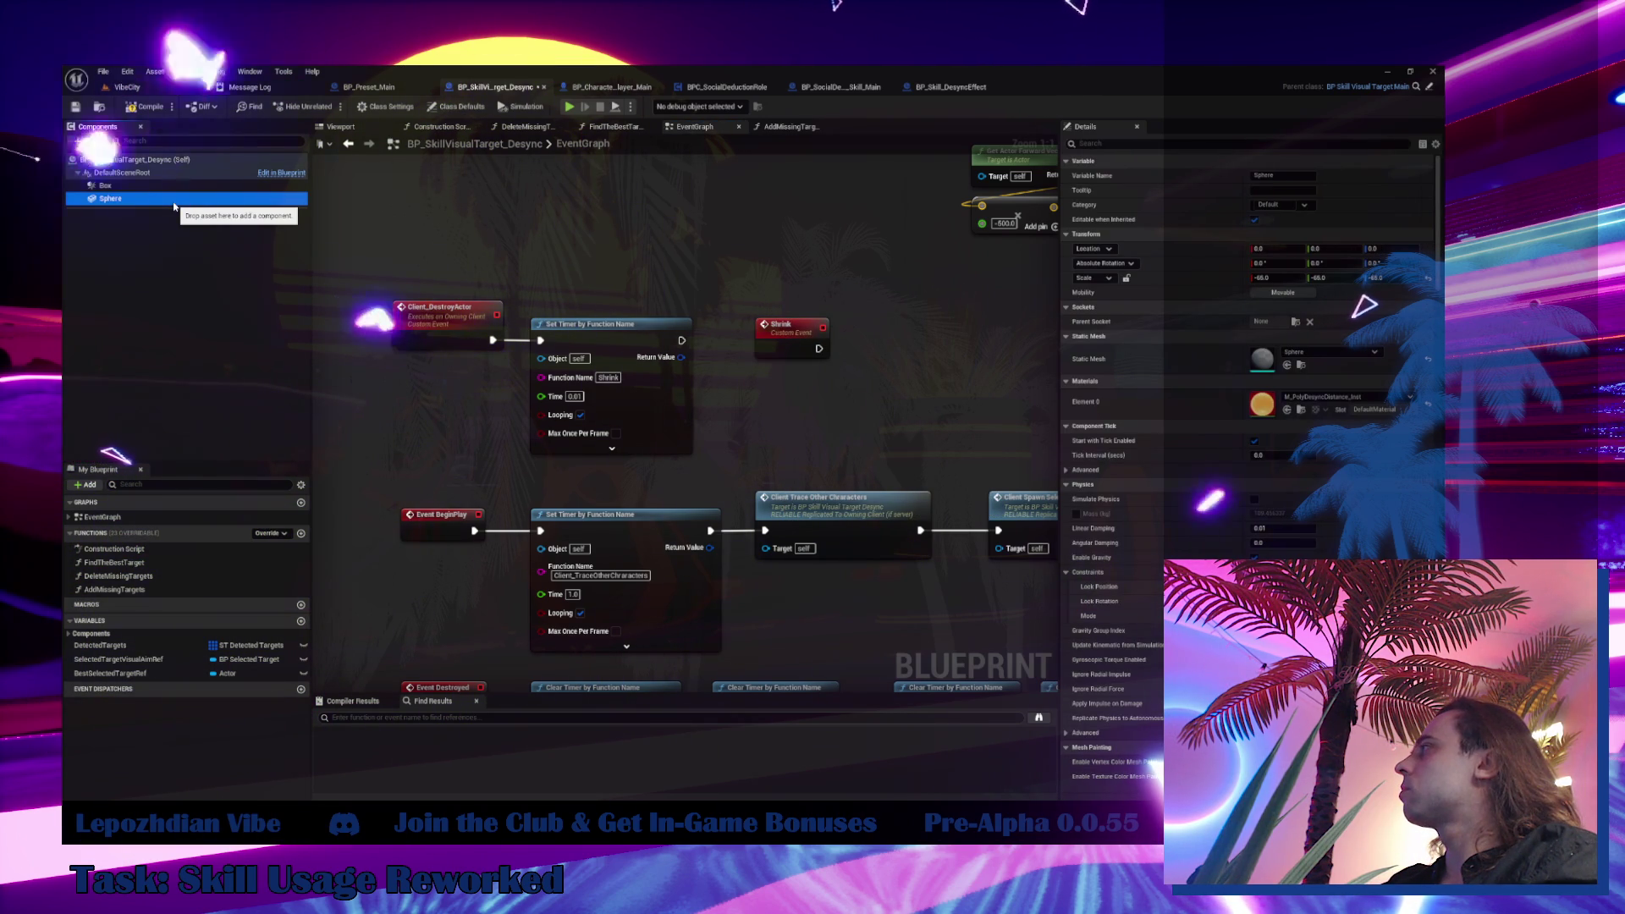
pyautogui.click(338, 130)
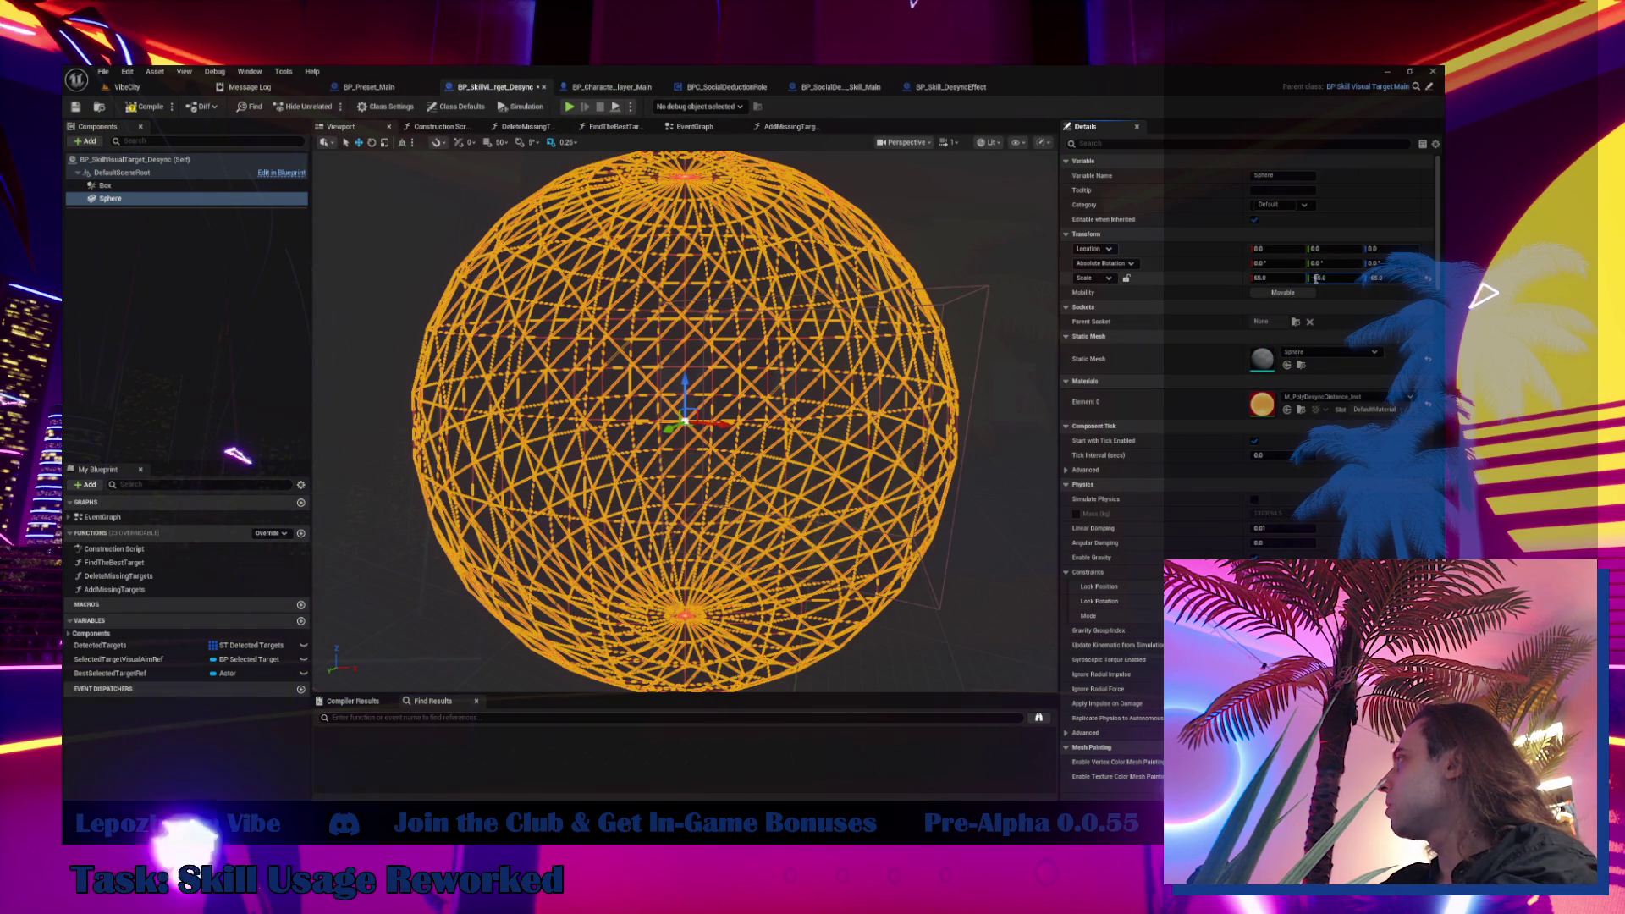
pyautogui.click(1354, 278)
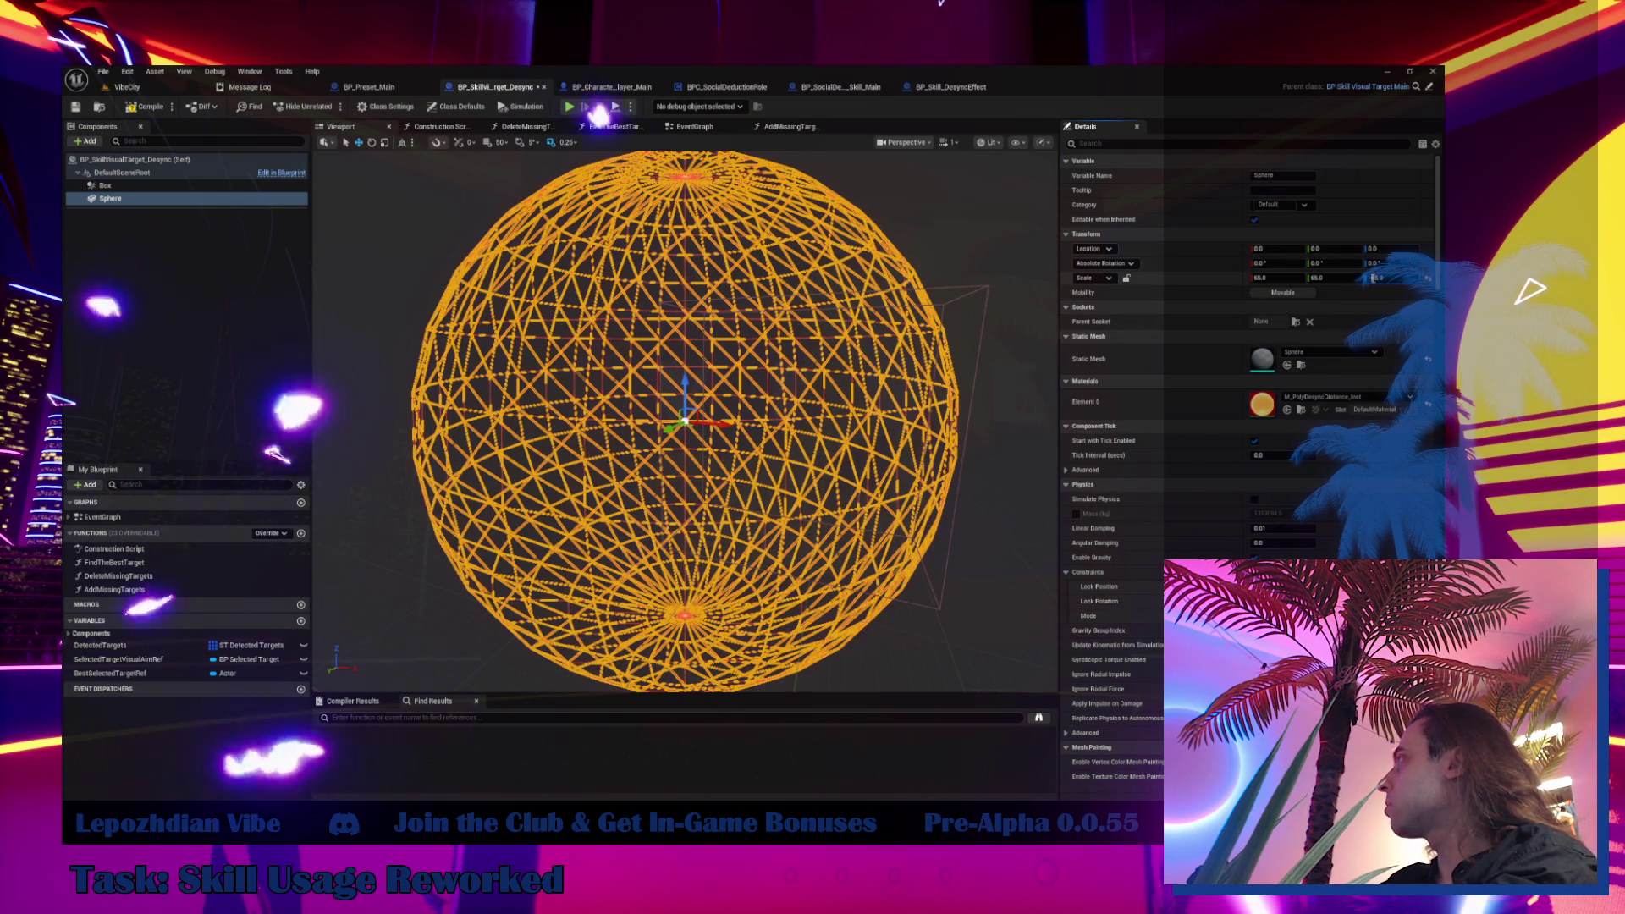
pyautogui.click(796, 288)
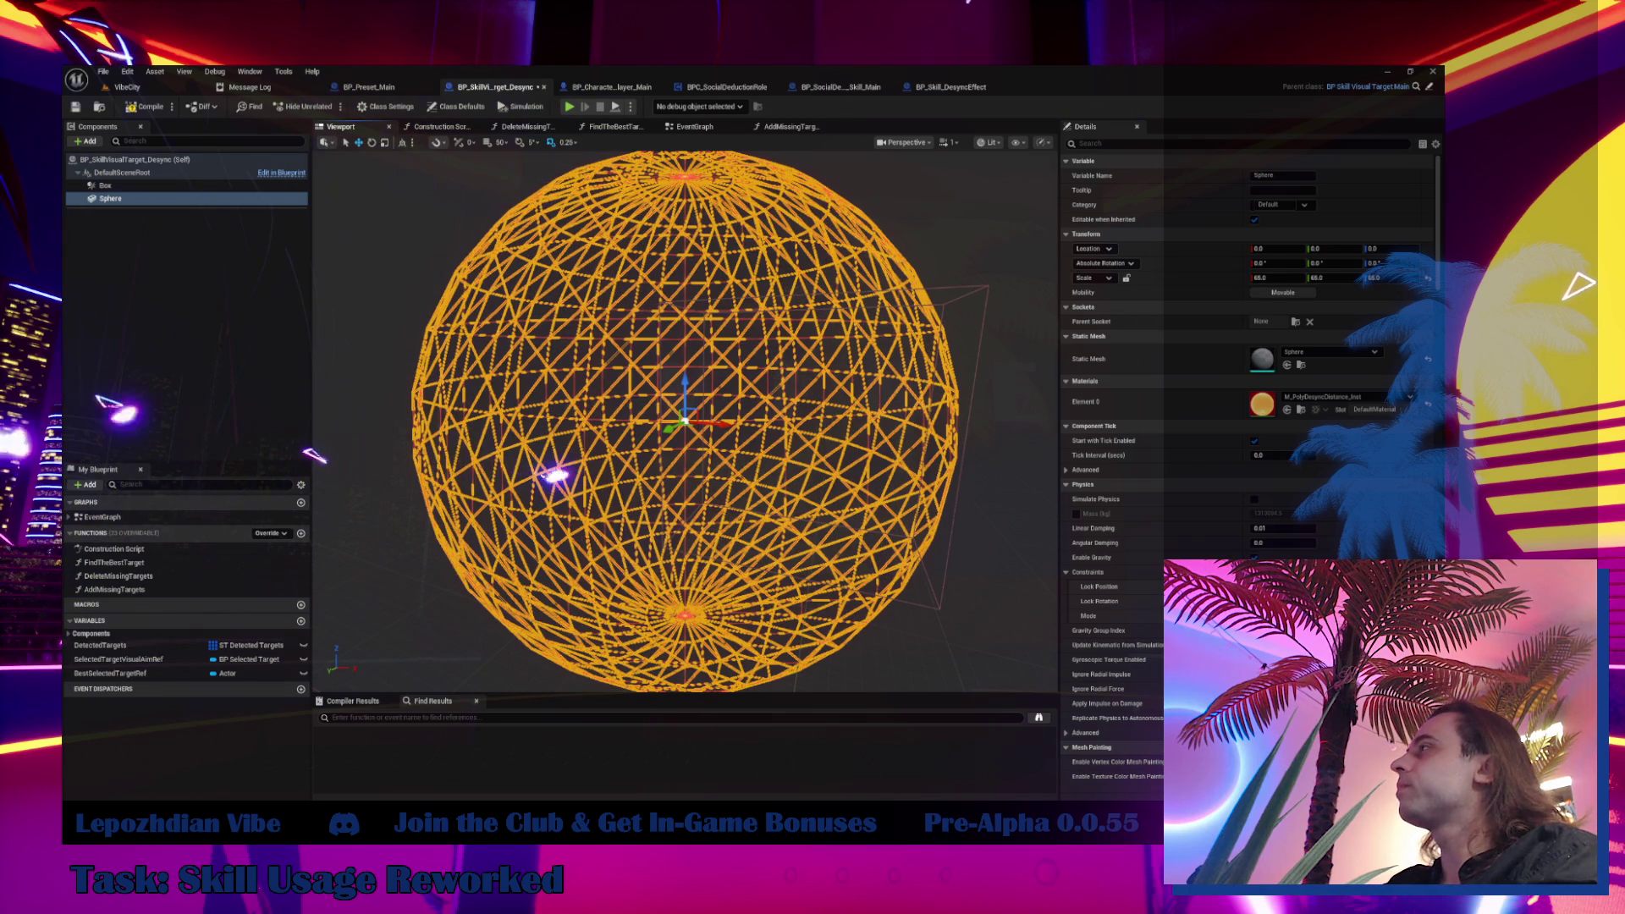
pyautogui.scroll(6, 685, 421)
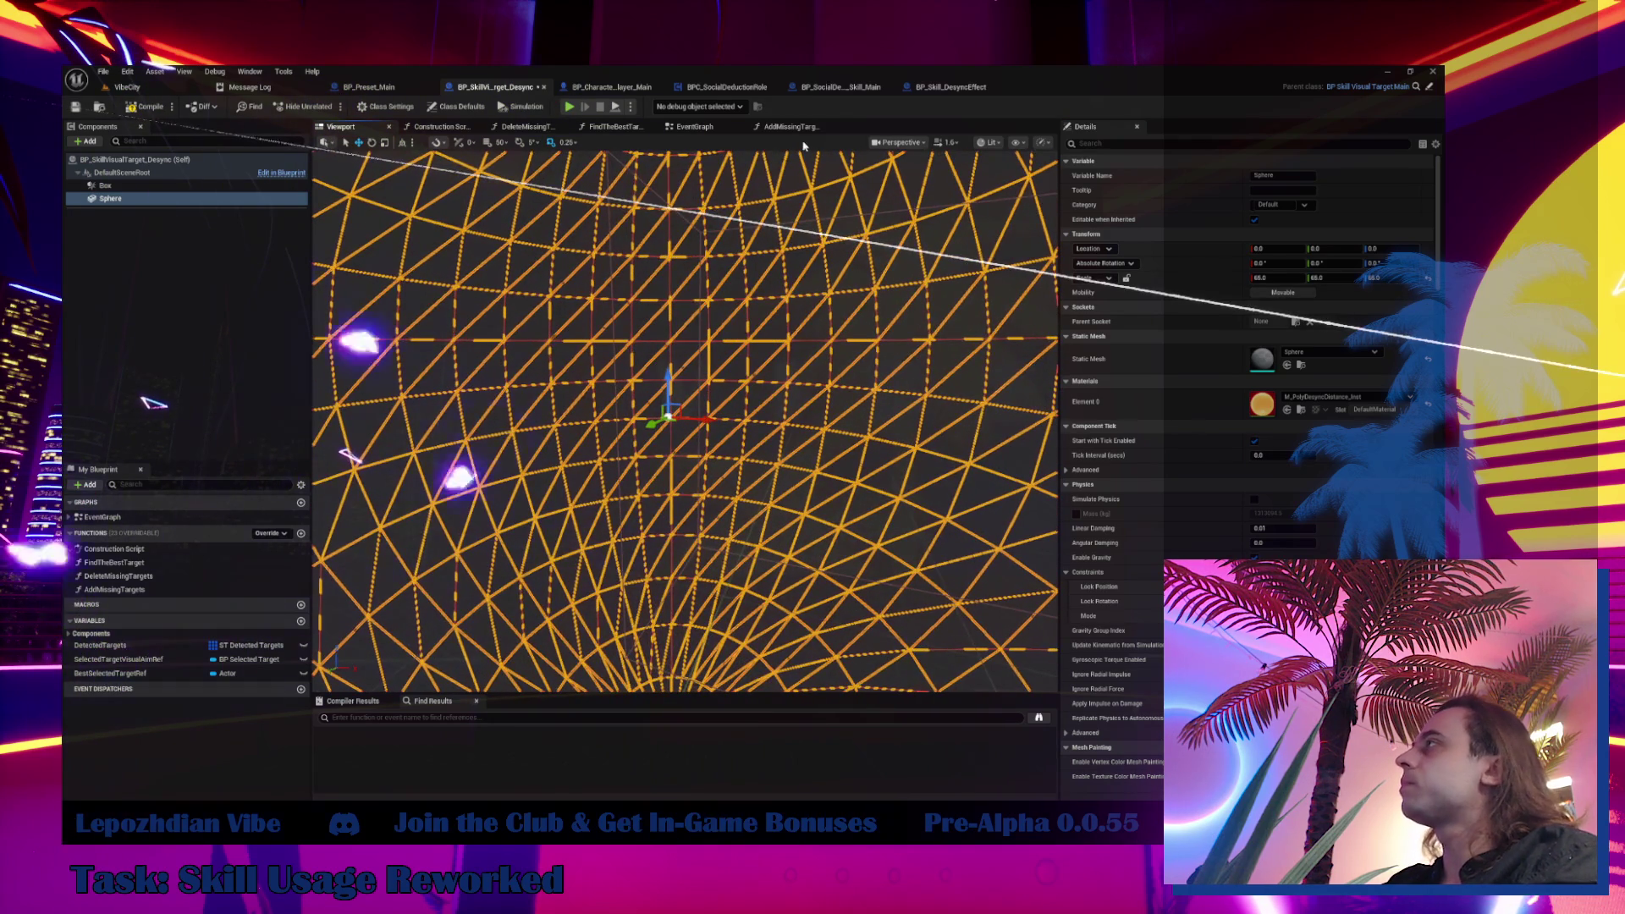
pyautogui.click(695, 127)
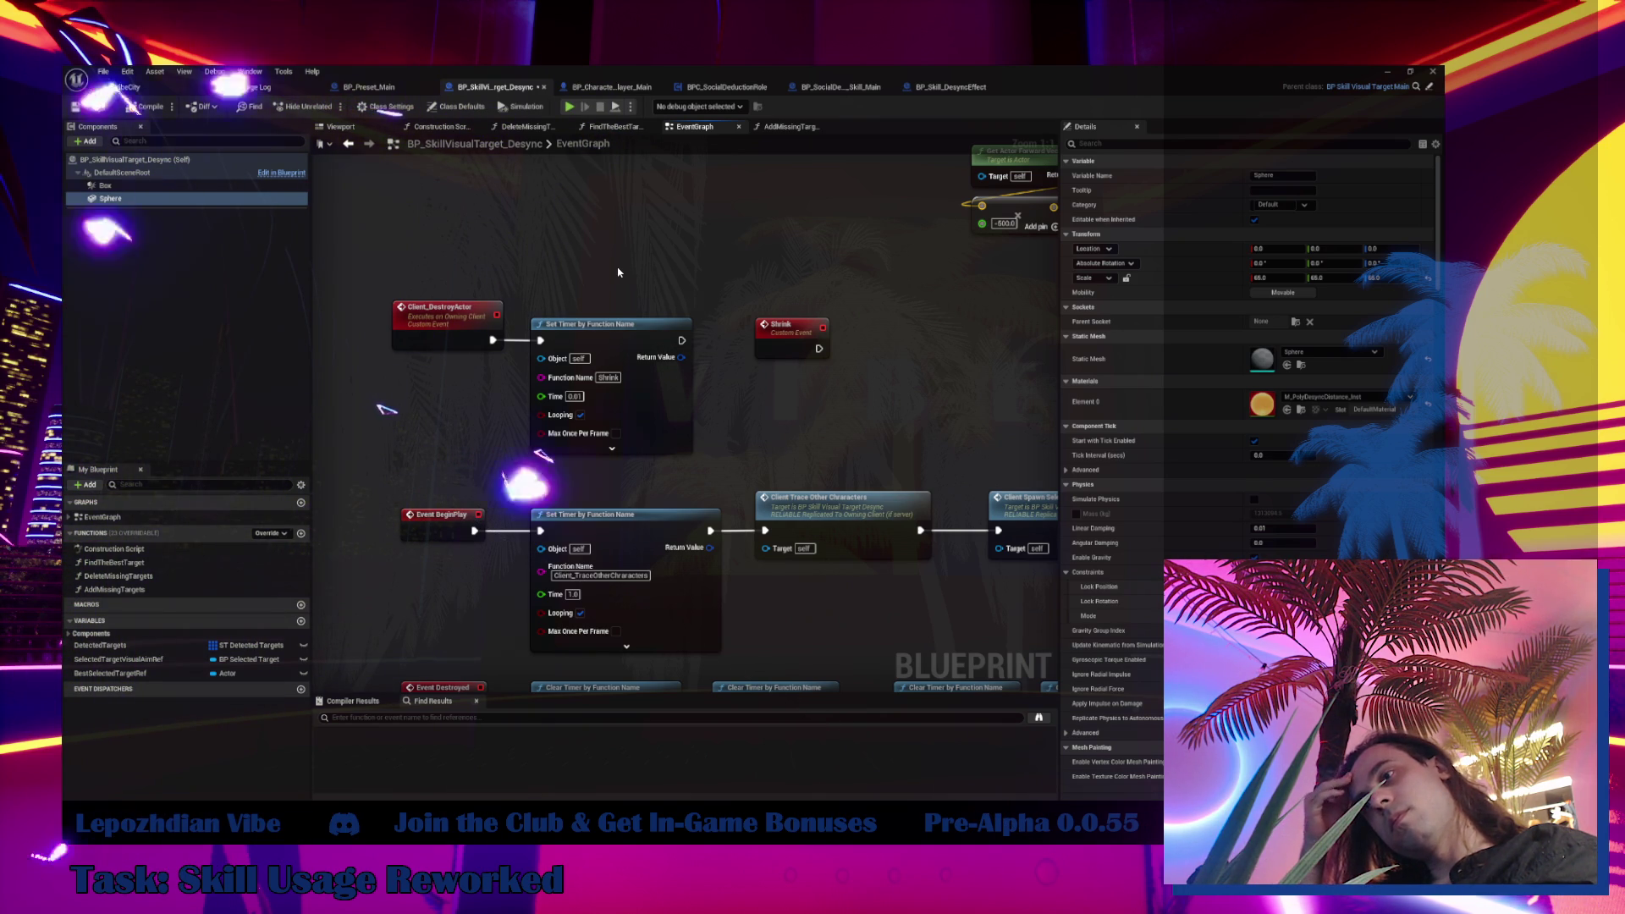
# Add a timeline node beside Client_DestroyActor and start naming it Shrink
pyautogui.moveTo(618, 273); pyautogui.dragTo(1053, 690)
pyautogui.moveTo(854, 410); pyautogui.dragTo(819, 401)
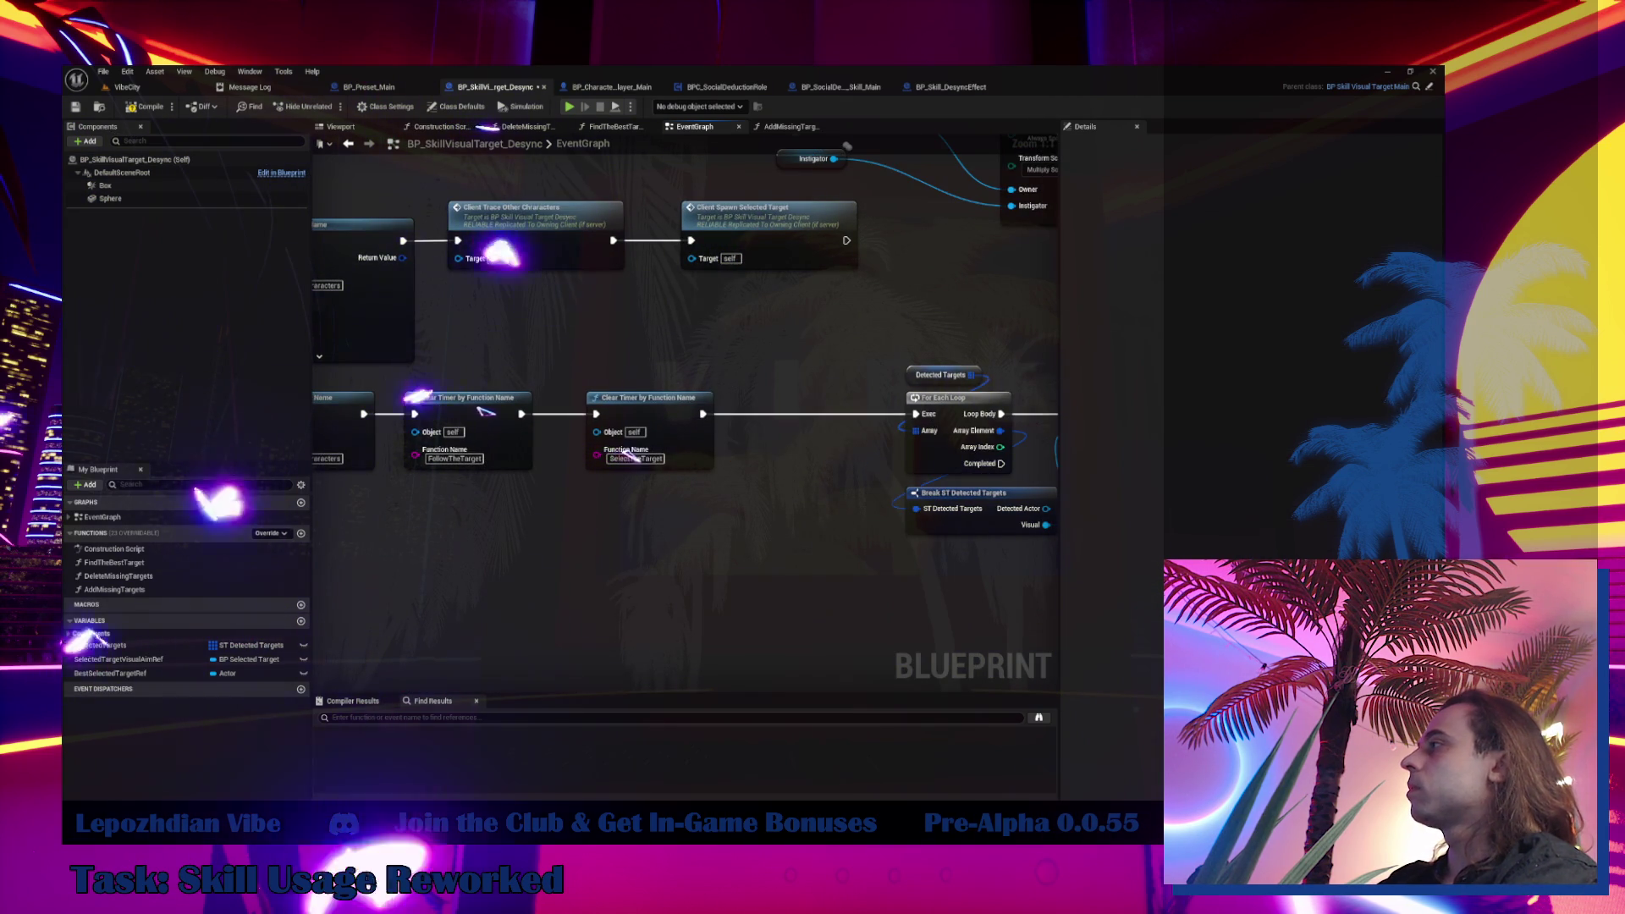
pyautogui.rightClick(736, 526)
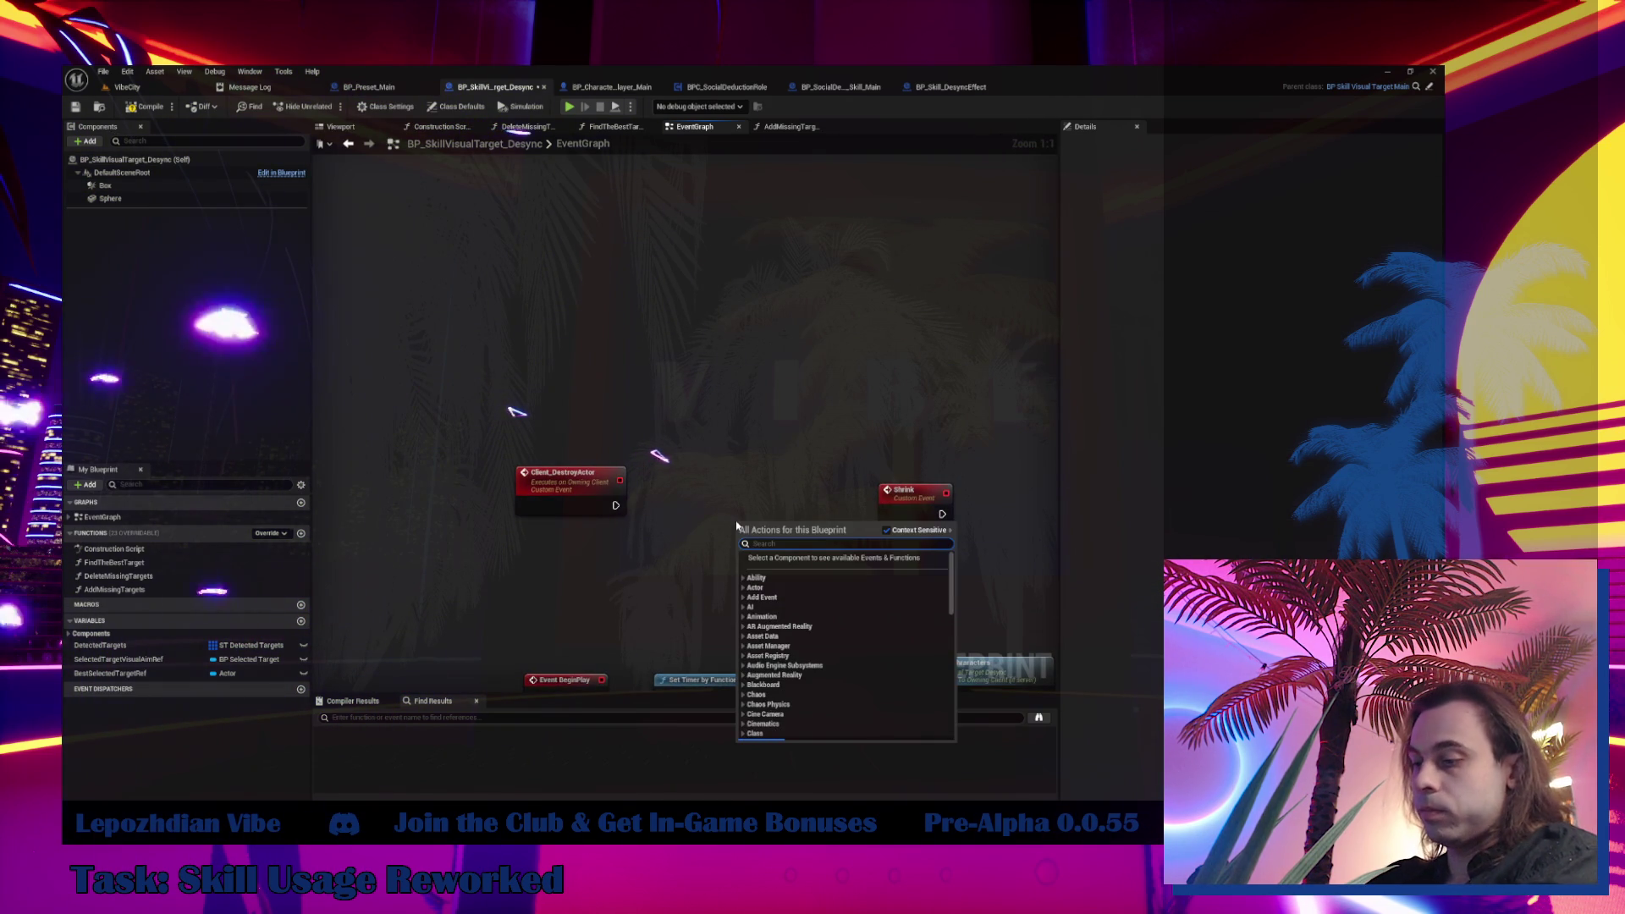
pyautogui.write('timeline')
pyautogui.scroll(-10, 815, 707)
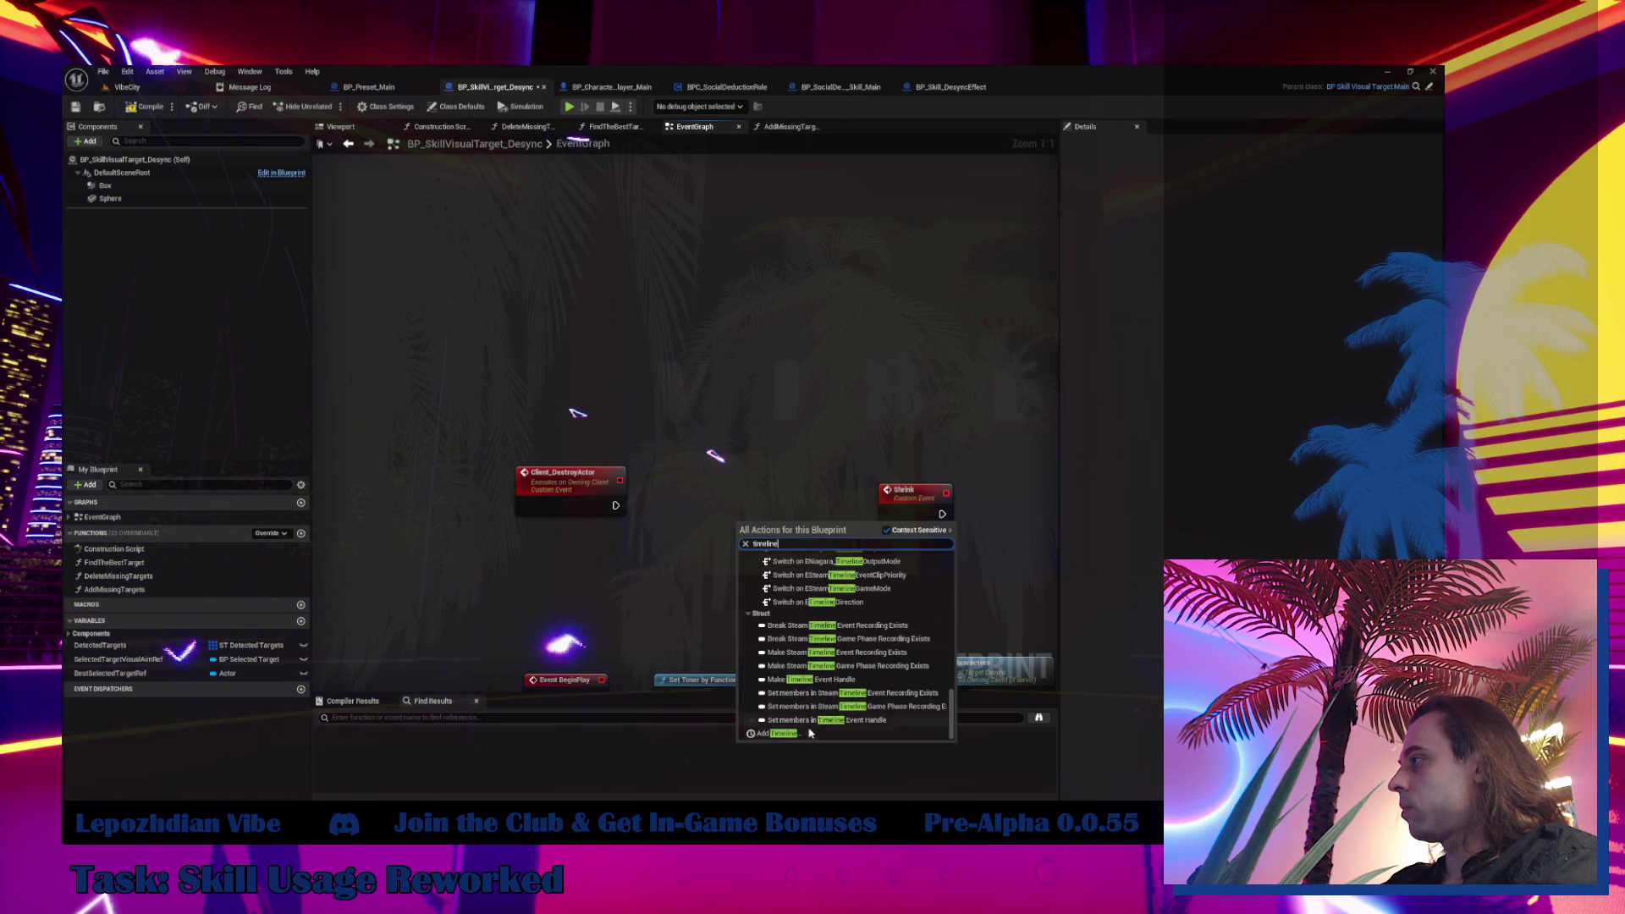
pyautogui.click(774, 733)
pyautogui.click(616, 522)
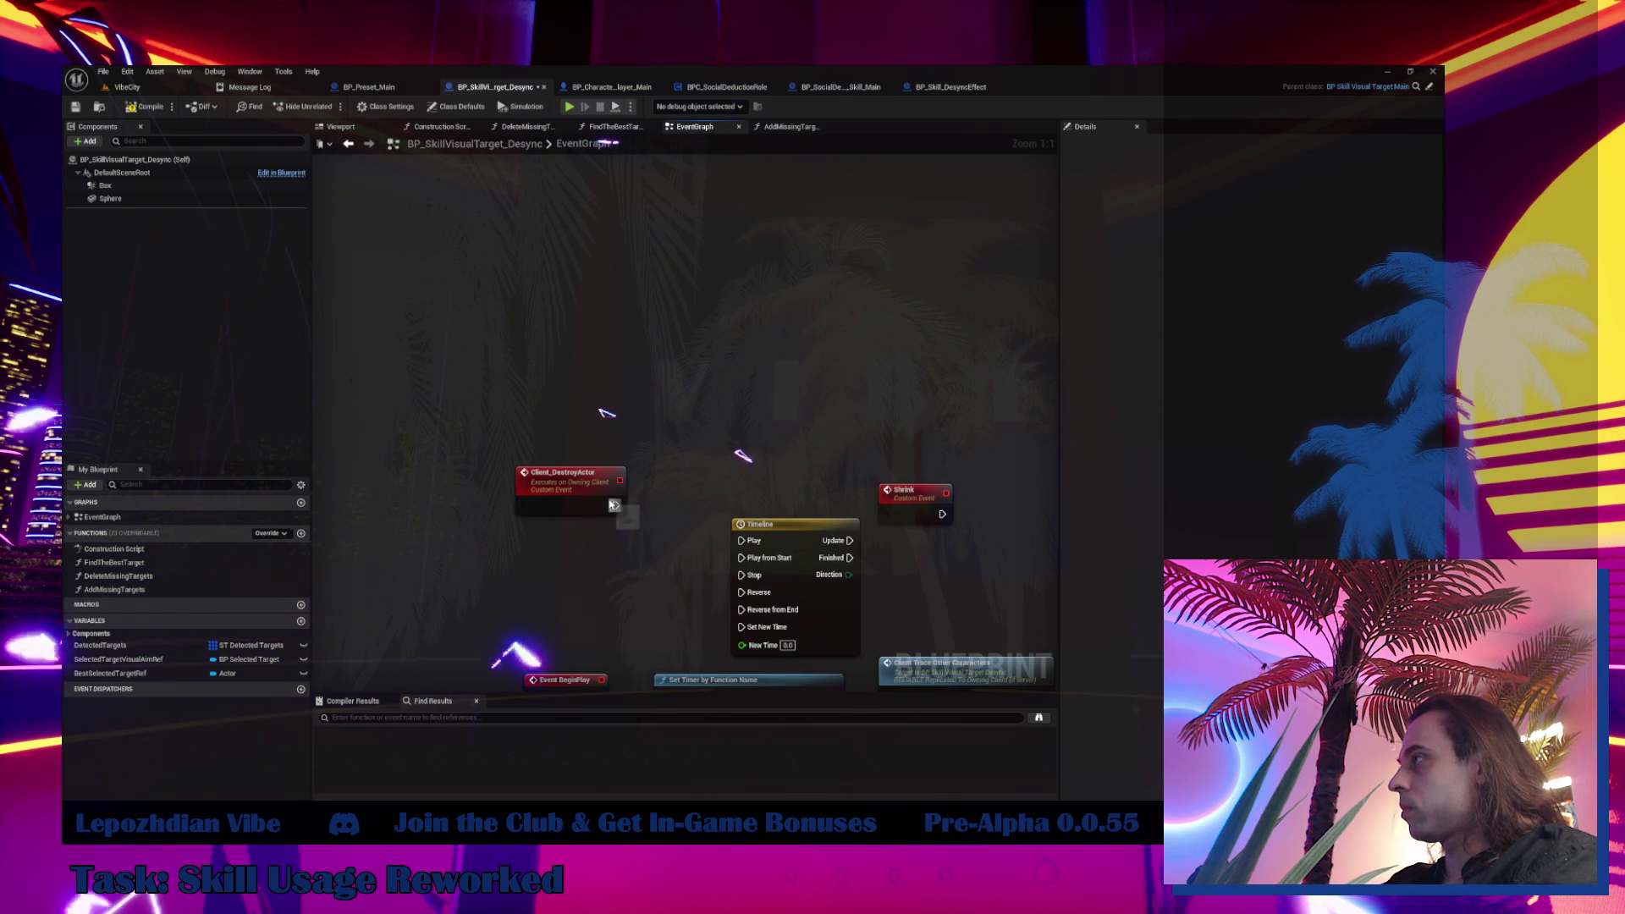
pyautogui.moveTo(762, 523); pyautogui.dragTo(699, 481)
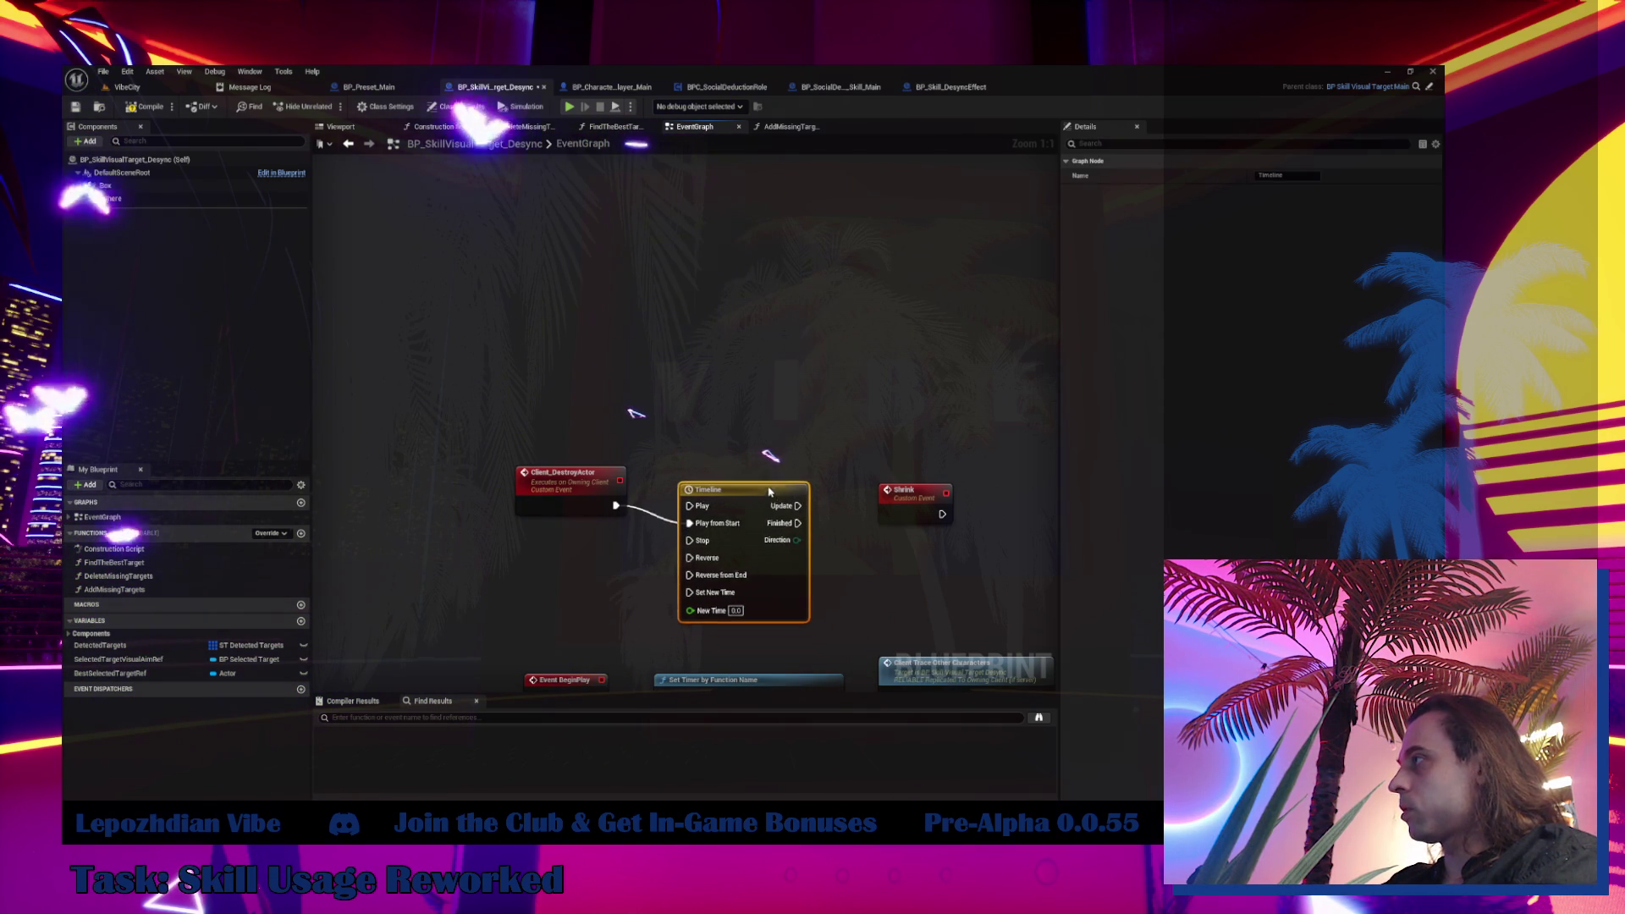
pyautogui.doubleClick(1286, 175)
pyautogui.write('Shrink')
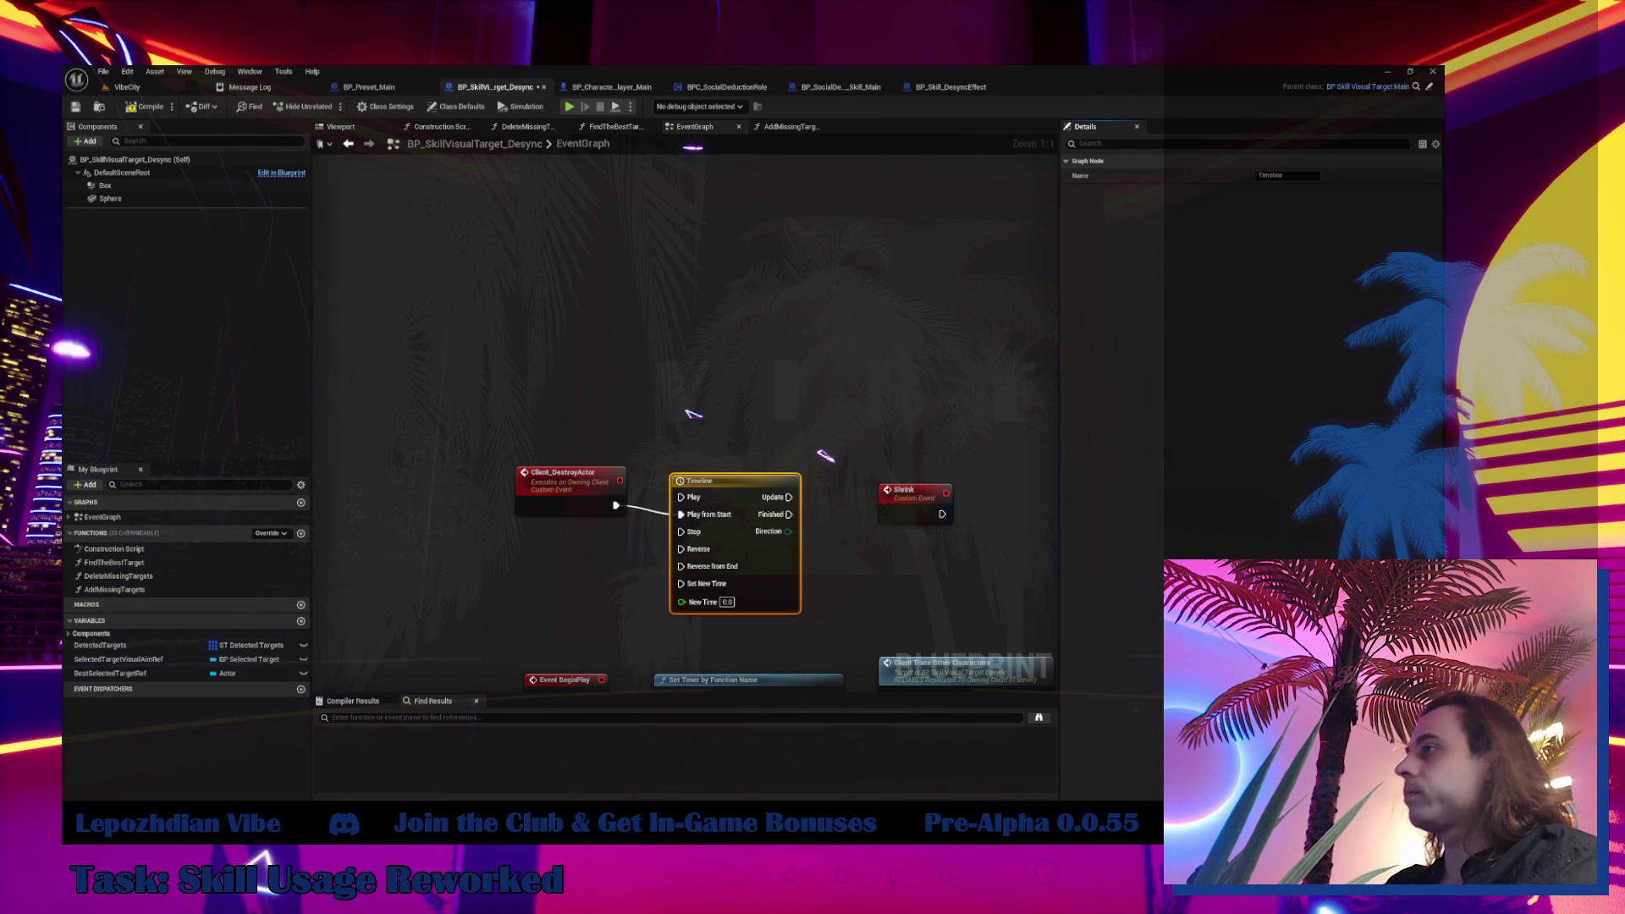
# Delete the old Shrink custom event and rename the timeline to Shrink
pyautogui.click(910, 490)
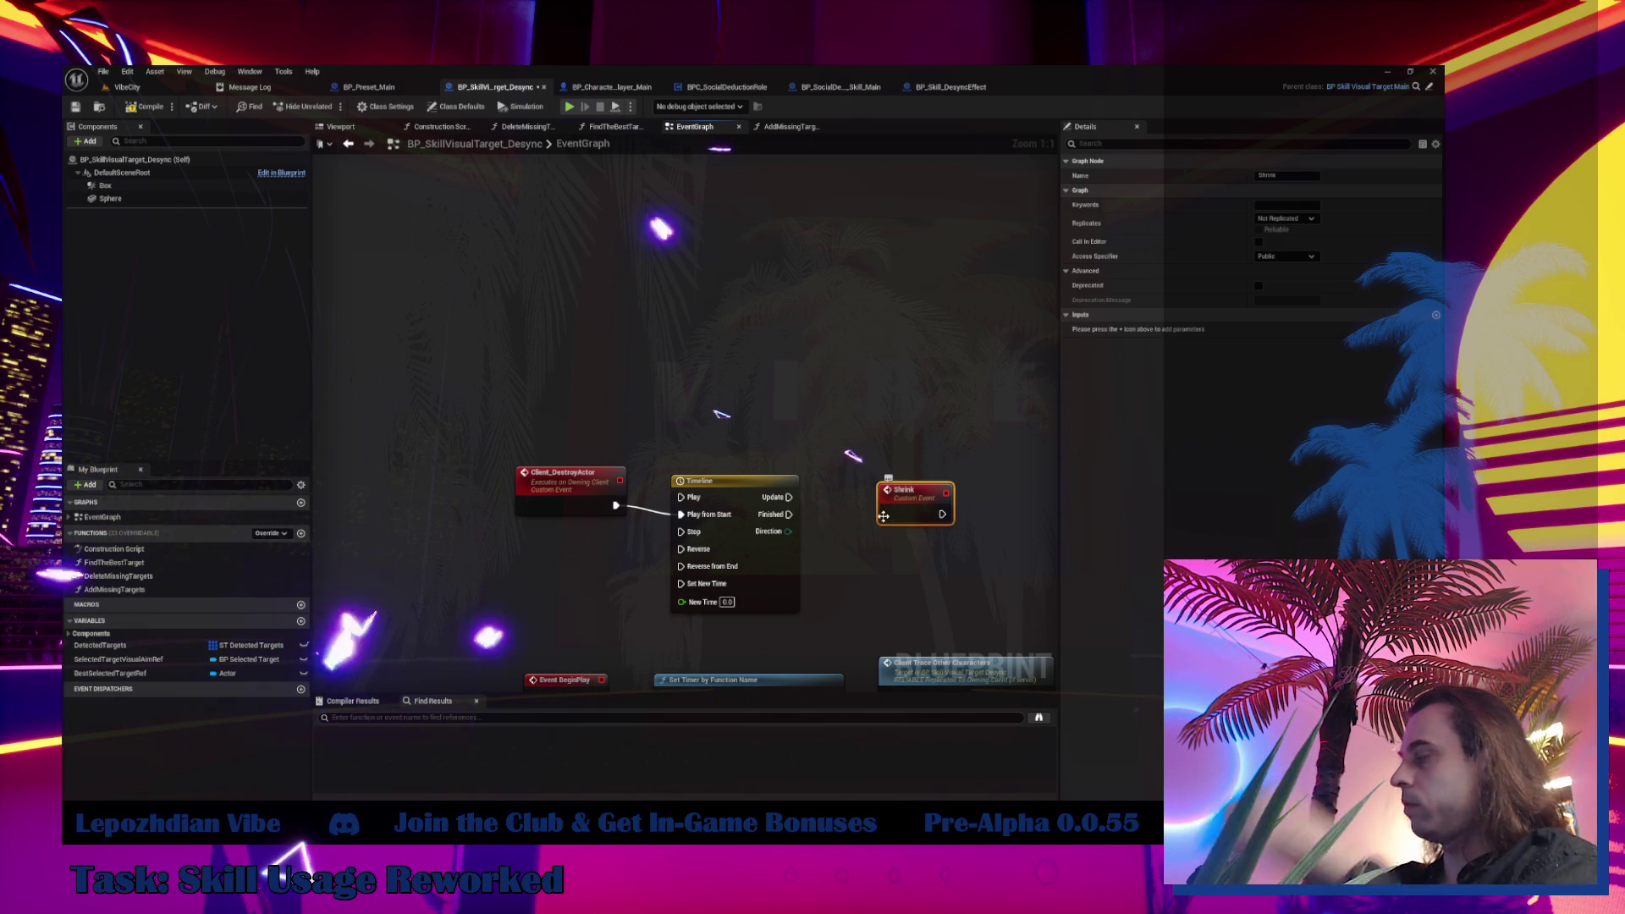
pyautogui.press('Delete')
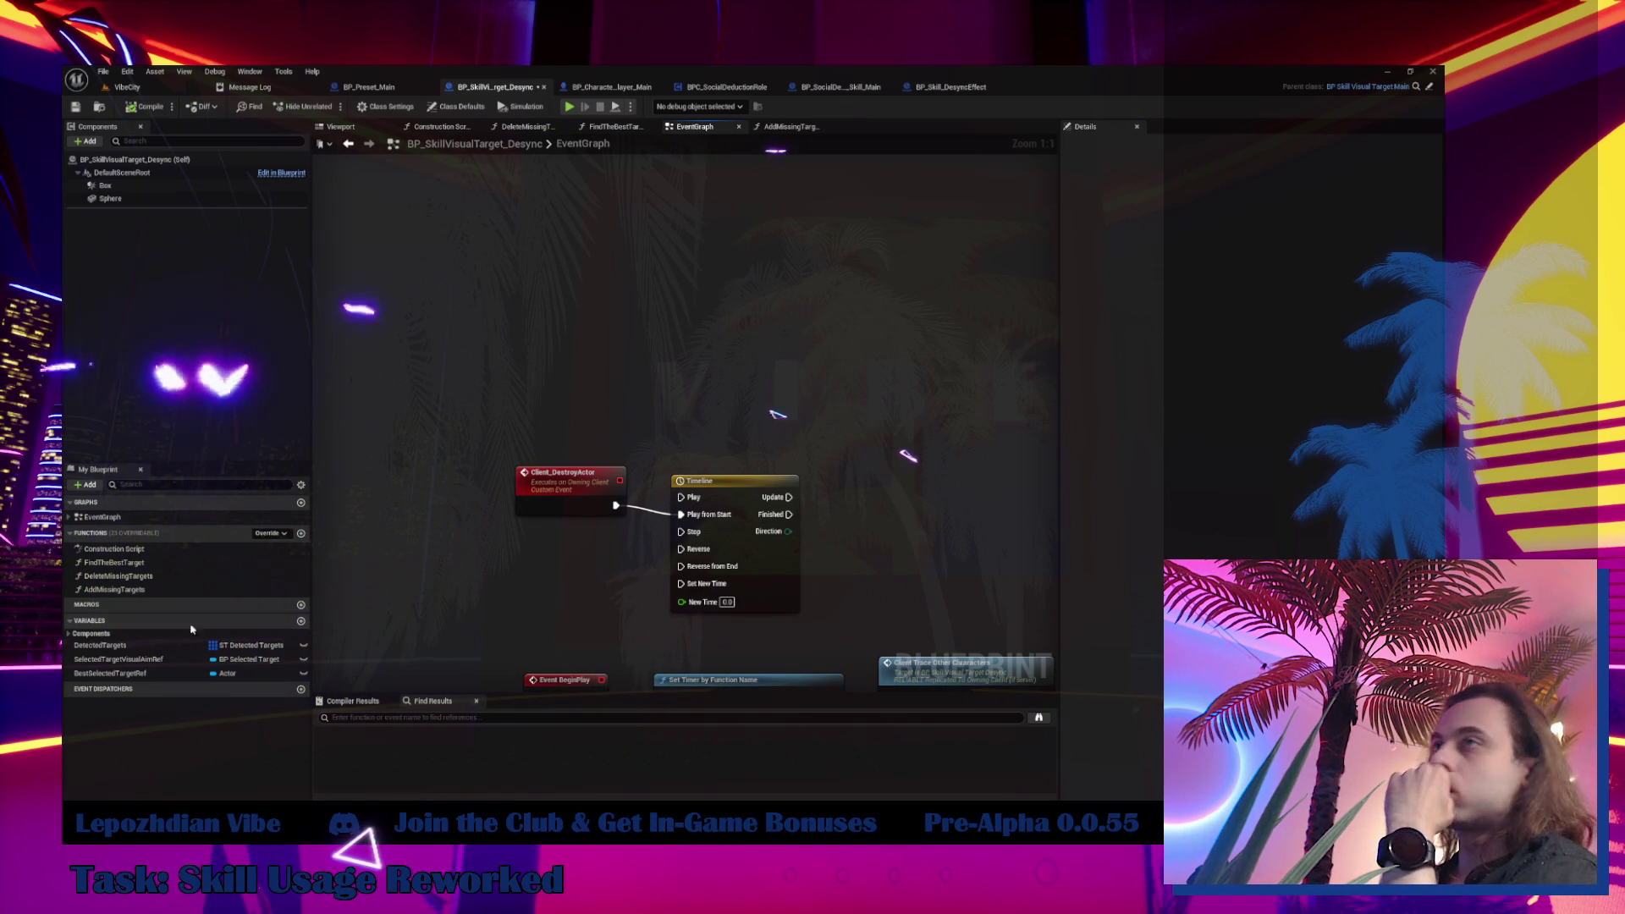
pyautogui.moveTo(726, 535); pyautogui.dragTo(717, 527)
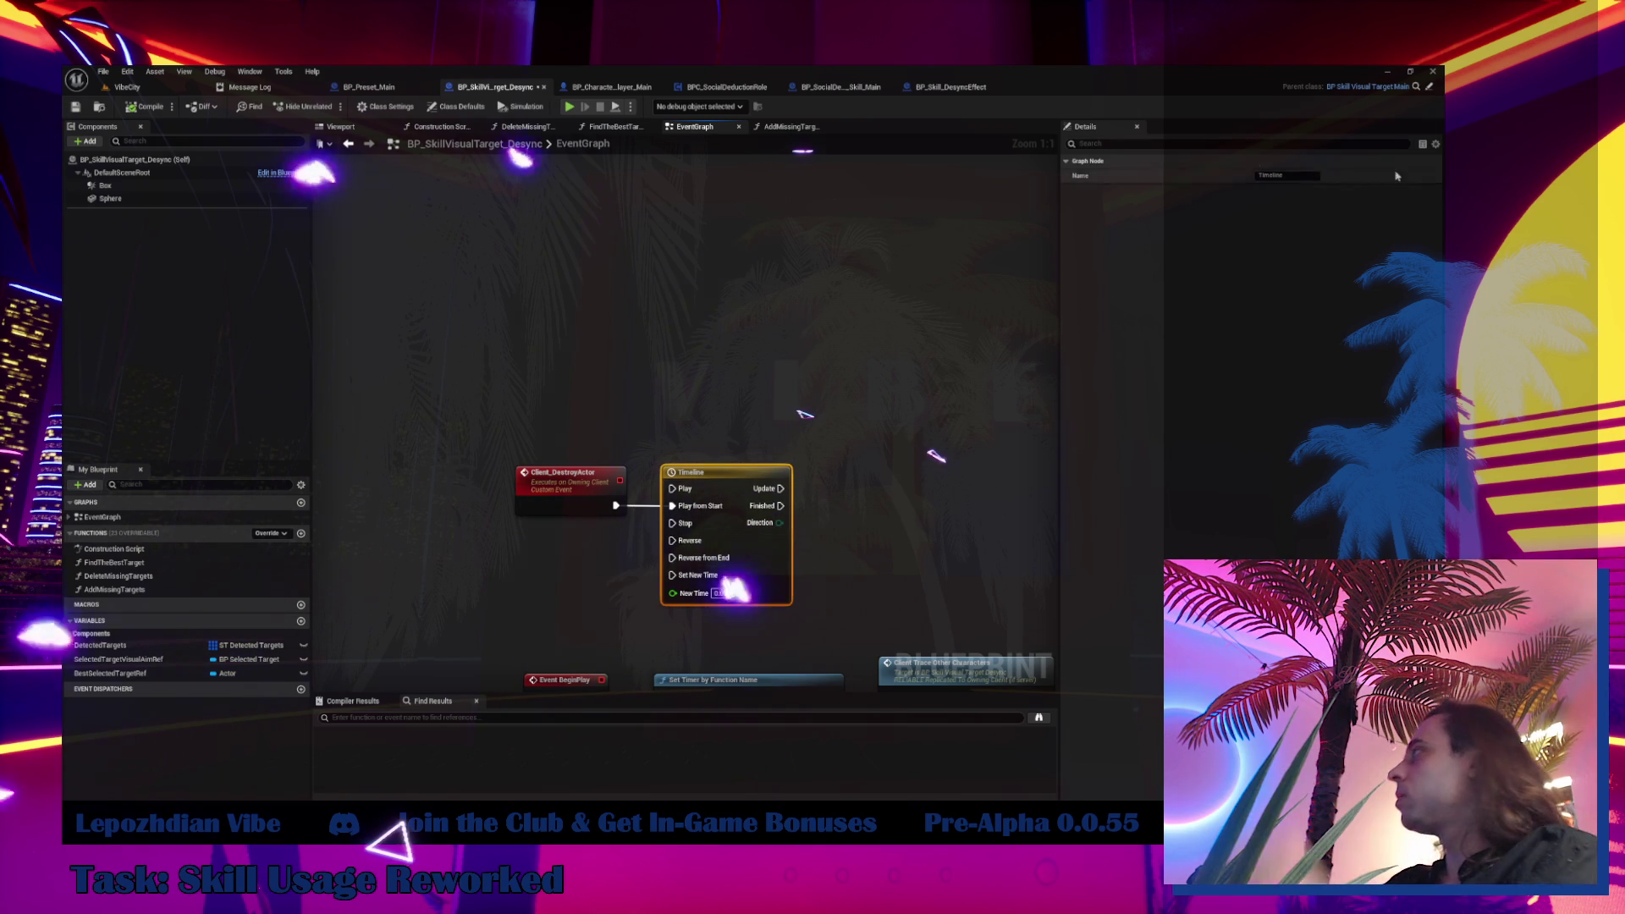
pyautogui.click(1288, 176)
pyautogui.write('Shrink')
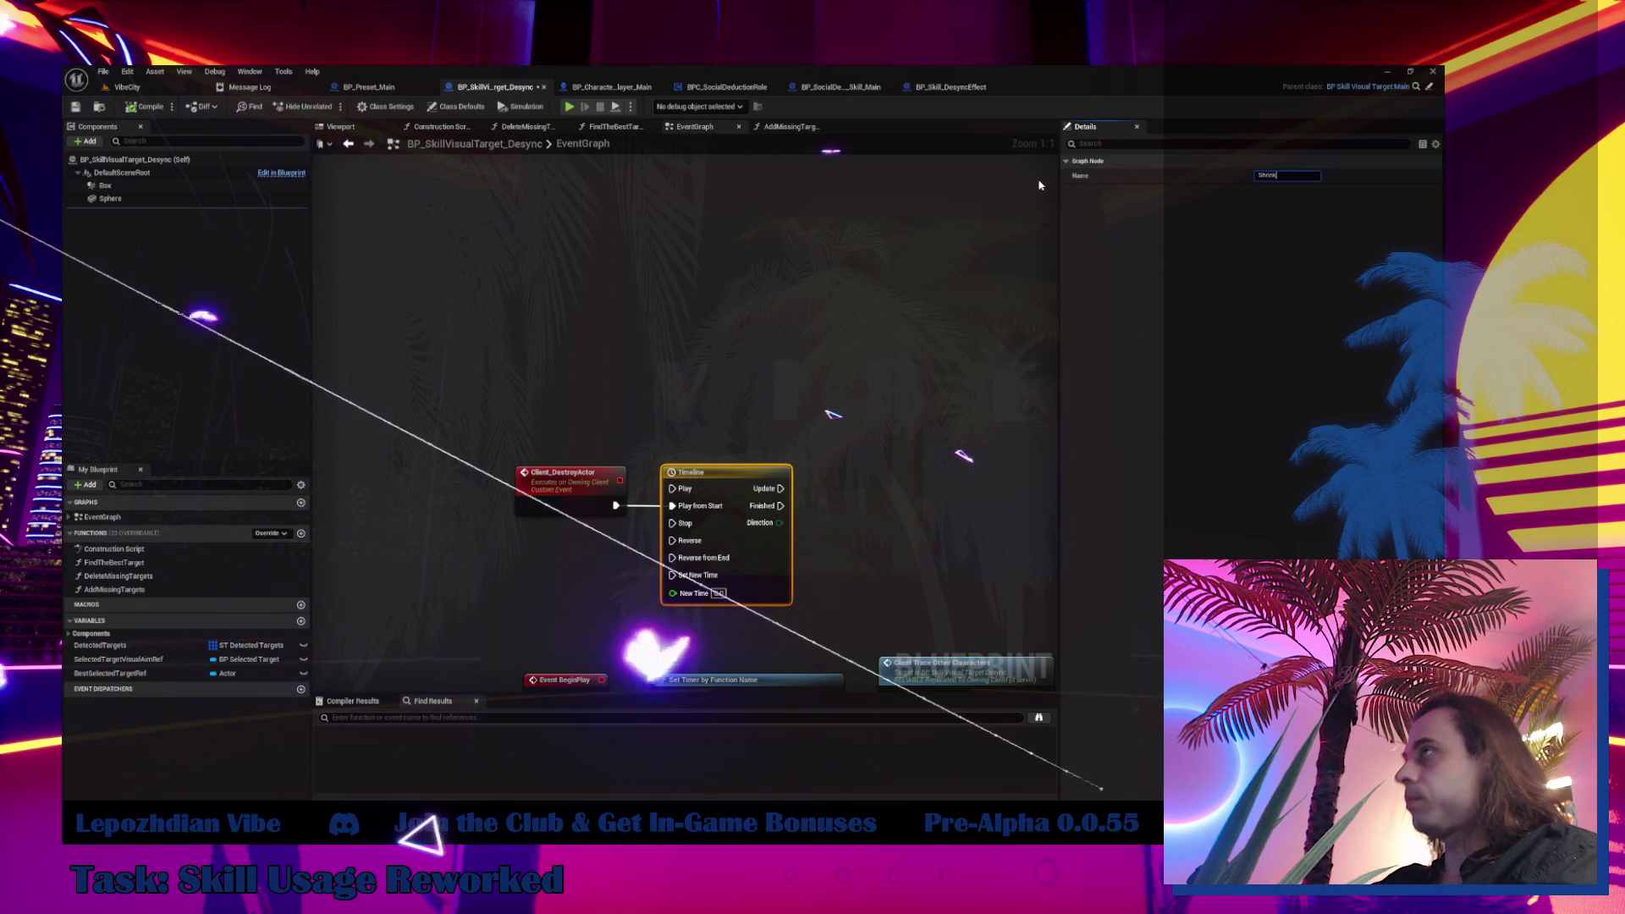
# Add a Set Relative Scale 3D node targeting the Sphere component
pyautogui.moveTo(110, 198)
pyautogui.mouseDown()
pyautogui.moveTo(754, 316)
pyautogui.moveTo(770, 391)
pyautogui.moveTo(895, 413)
pyautogui.mouseUp()
pyautogui.write('set')
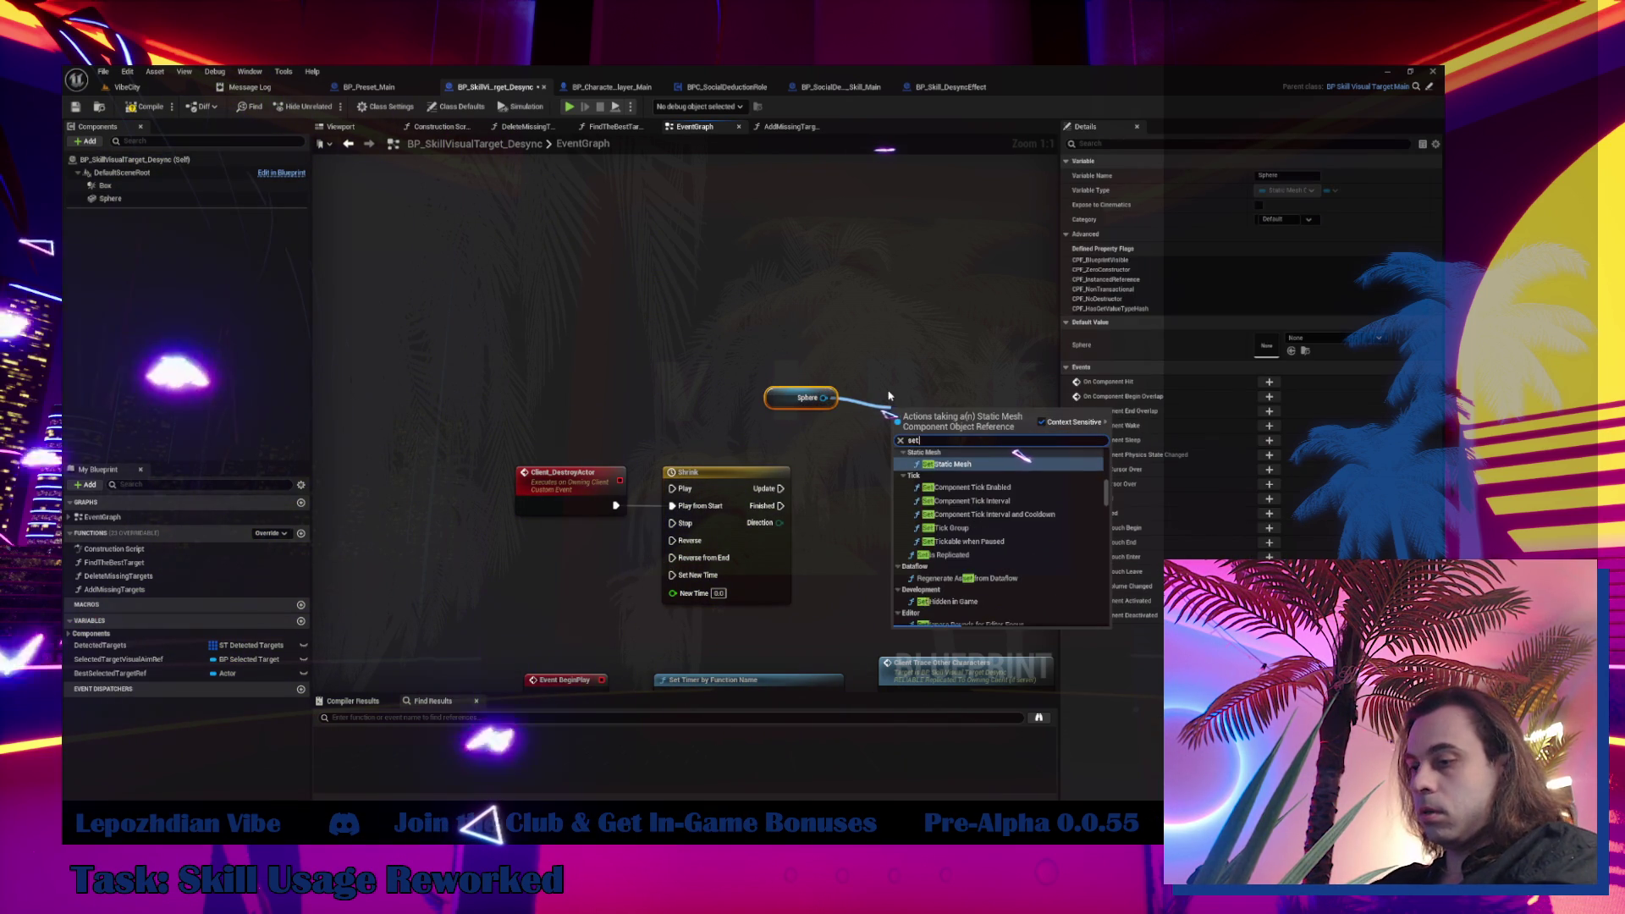
pyautogui.write(' relativ')
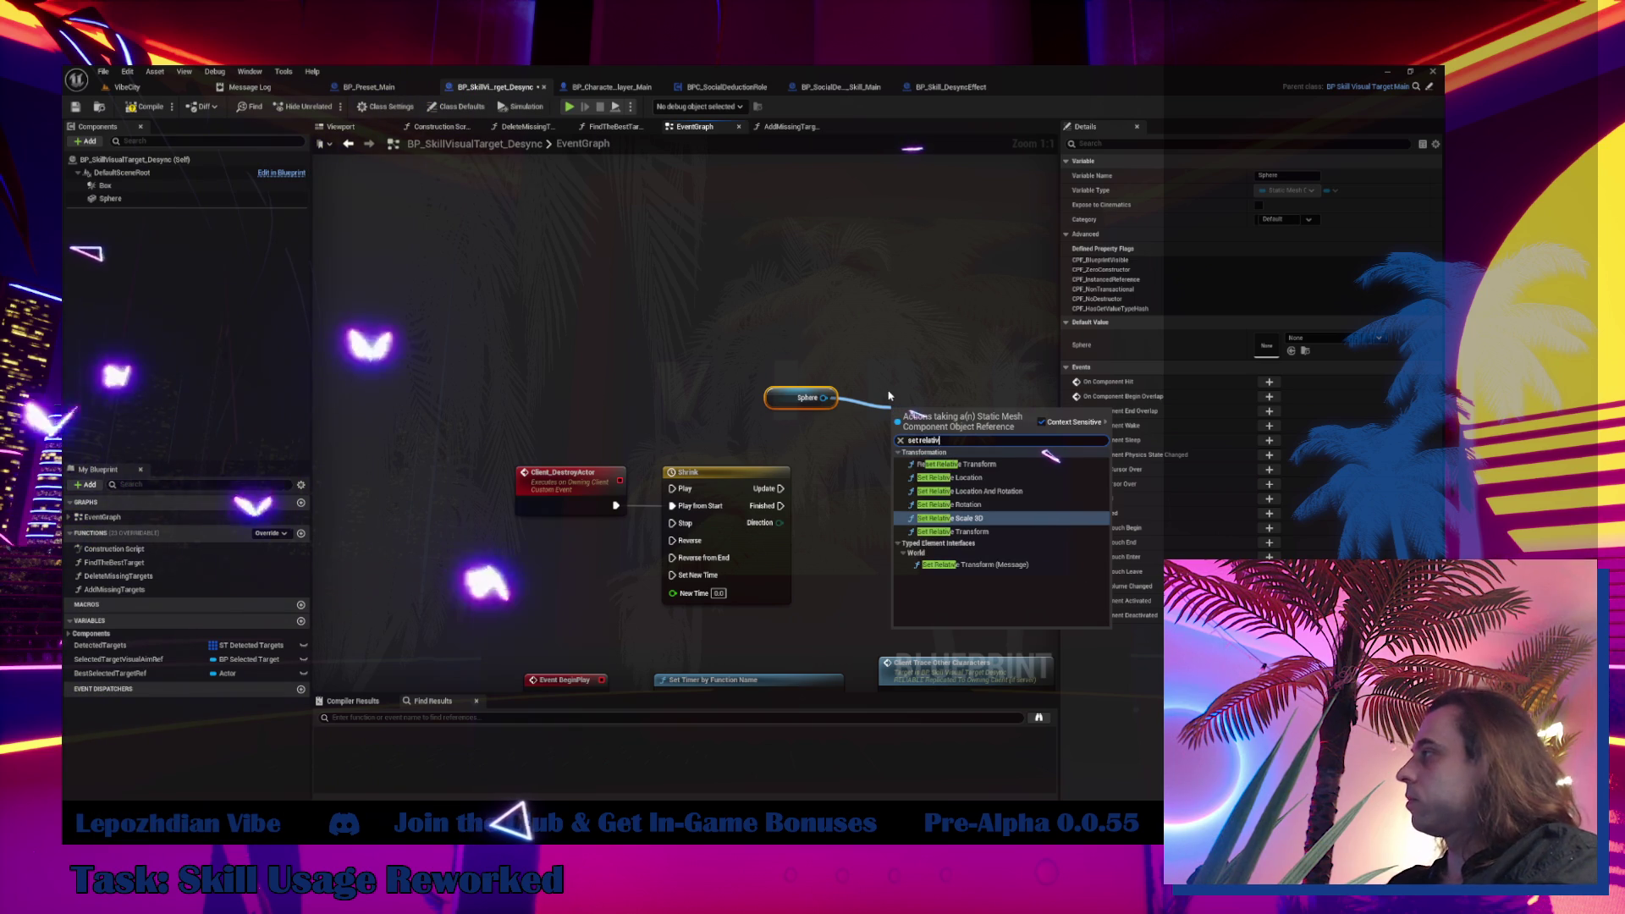
pyautogui.press('Return')
# Set the Shrink timeline length to 0.15 and add a float track named Alpha
pyautogui.doubleClick(747, 557)
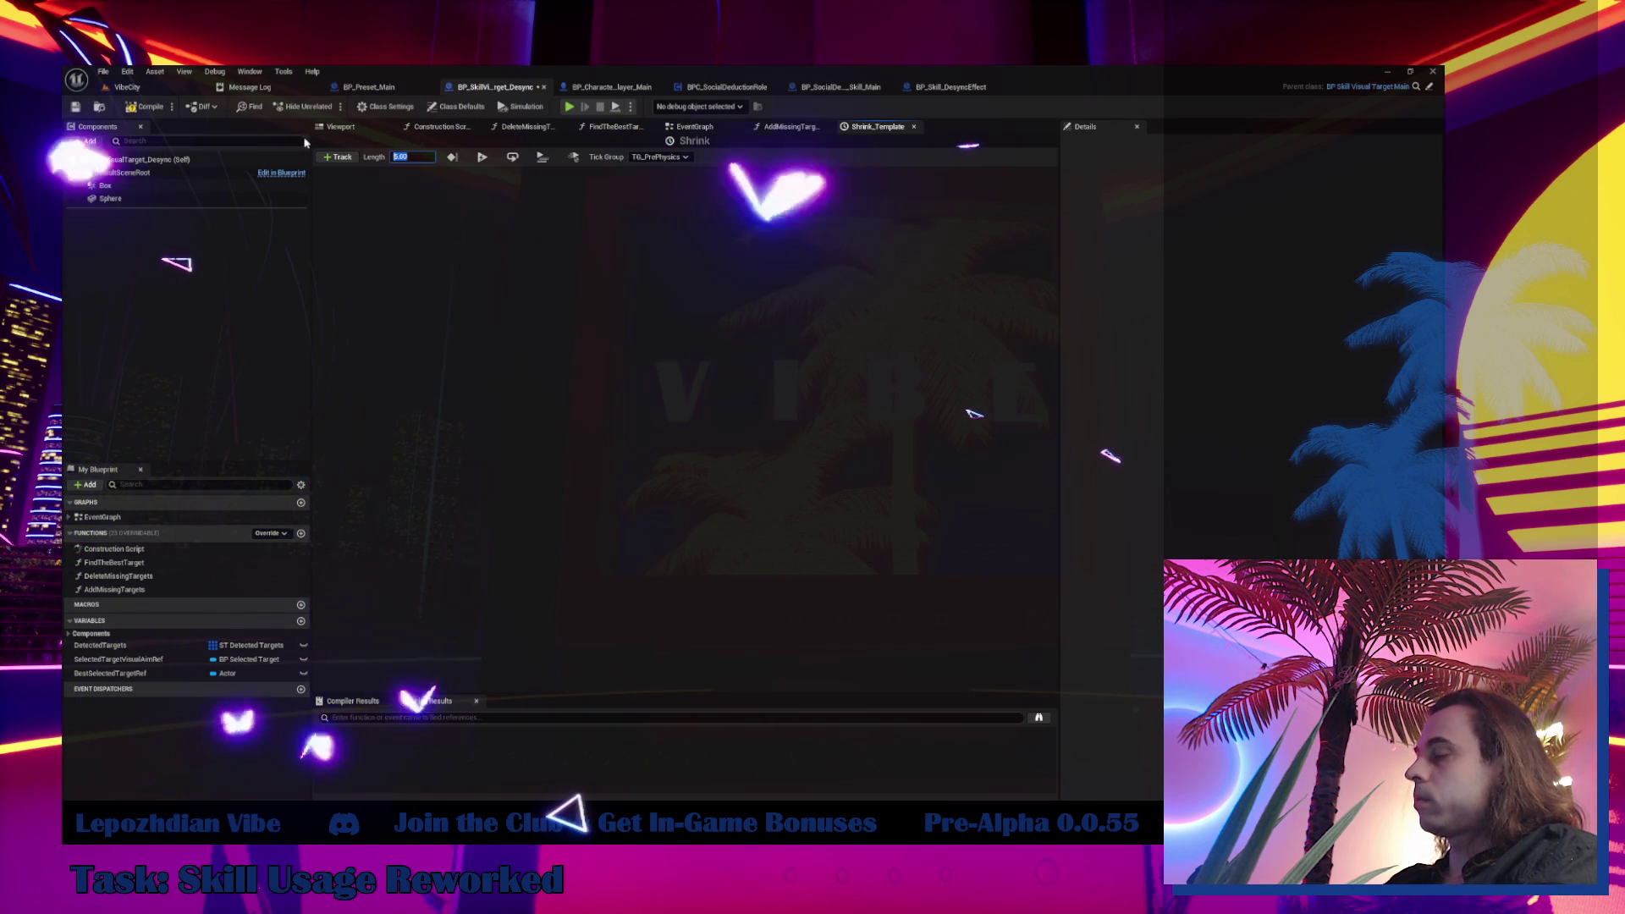
pyautogui.write('0.15')
pyautogui.press('Return')
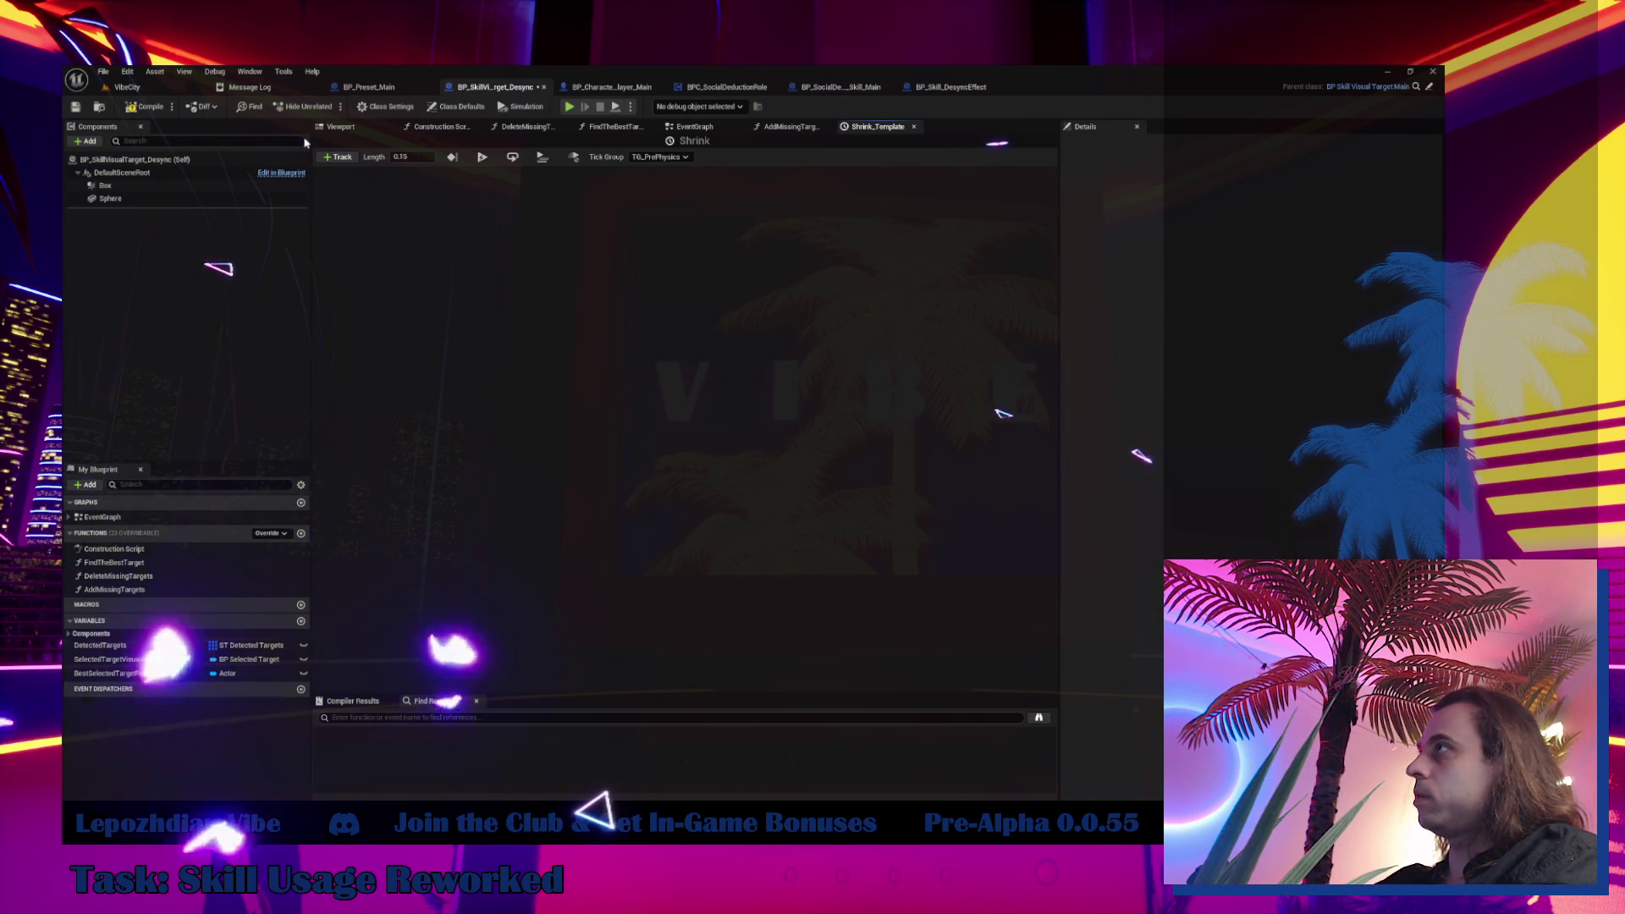
pyautogui.click(342, 157)
pyautogui.click(372, 172)
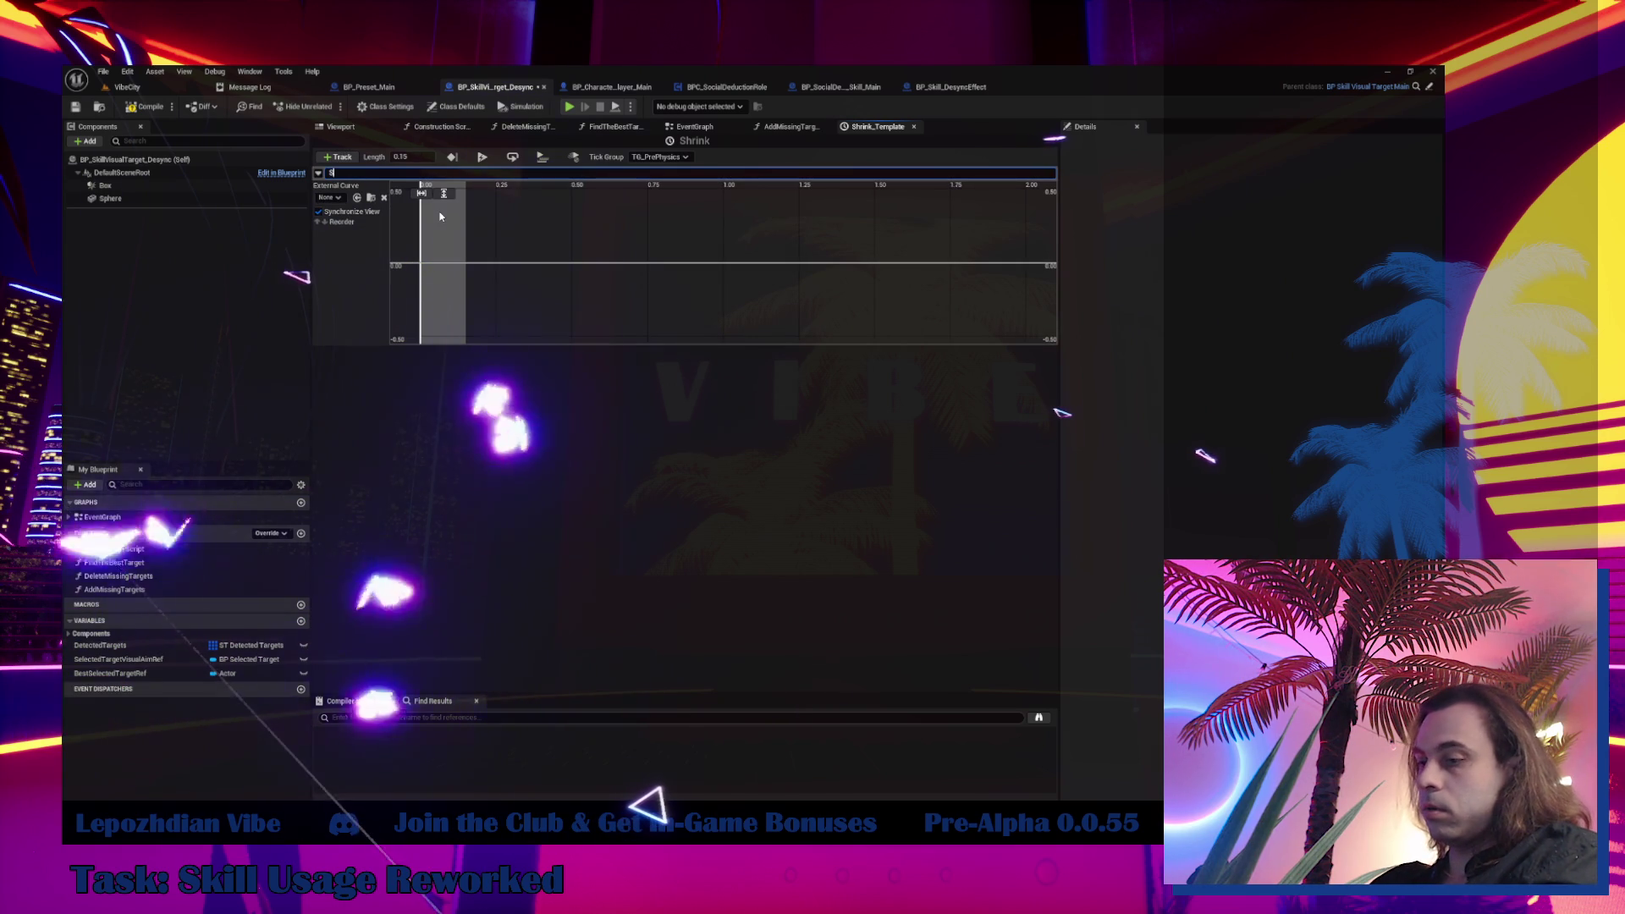
pyautogui.write('Alpha')
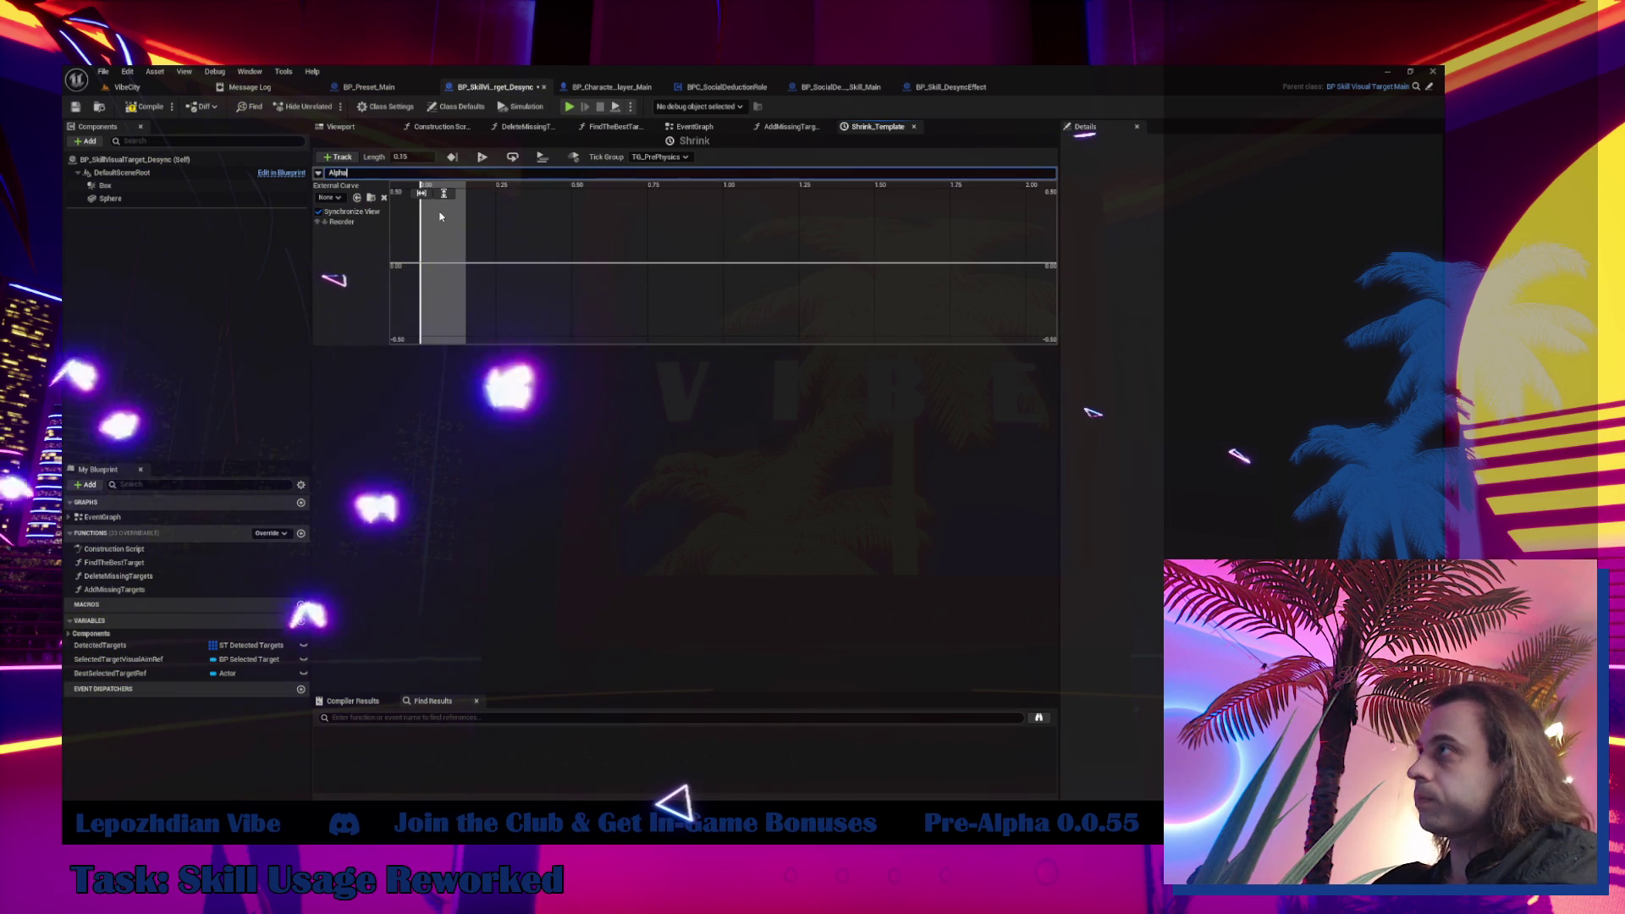
pyautogui.press('Return')
# Add a keyframe on the Alpha curve and edit its time to 0
pyautogui.keyDown('shift'); pyautogui.click(416, 246); pyautogui.keyUp('shift')
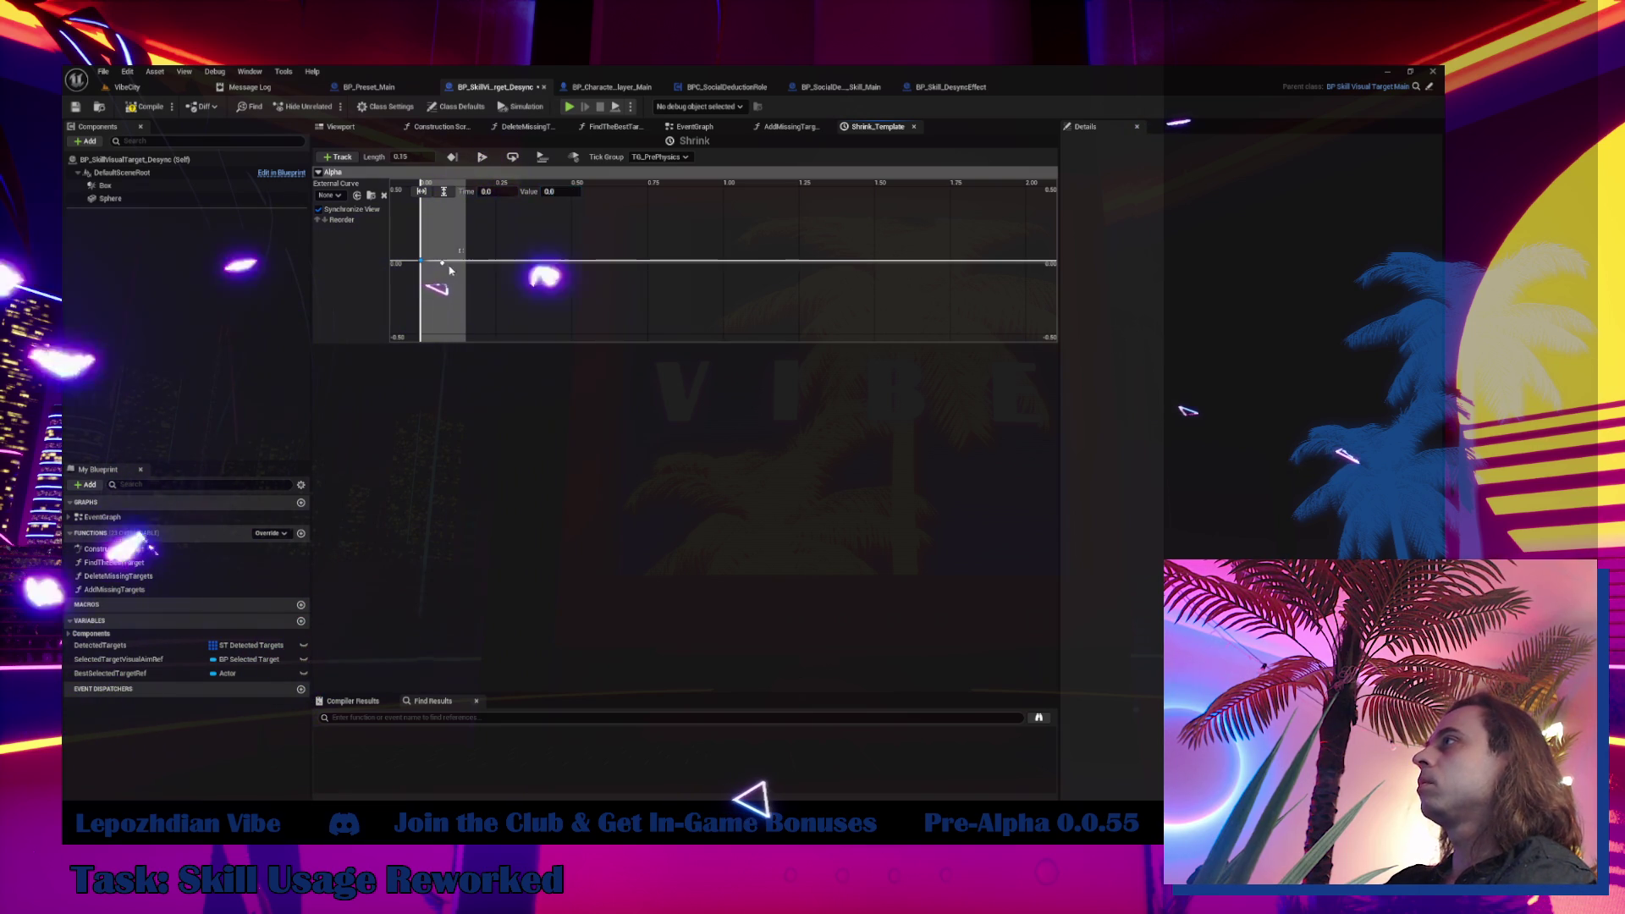
pyautogui.click(438, 273)
pyautogui.moveTo(470, 239); pyautogui.dragTo(470, 239)
pyautogui.click(491, 193)
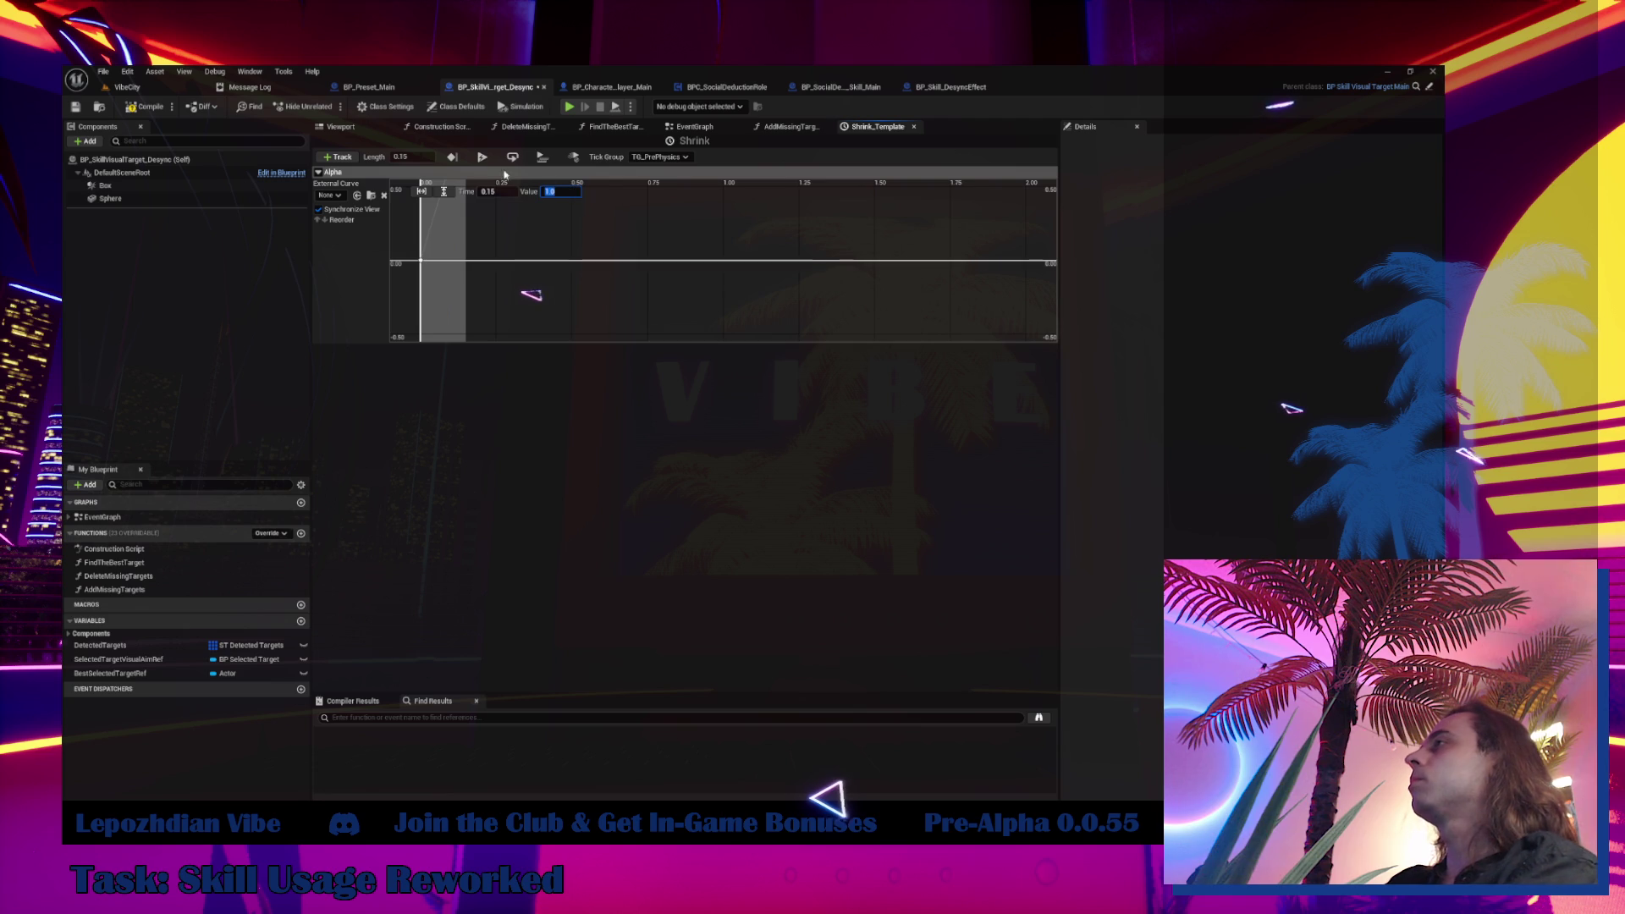
# Feed Set Relative Scale 3D's New Scale 3D from a Lerp (Vector) node and arrange the nodes
pyautogui.click(705, 129)
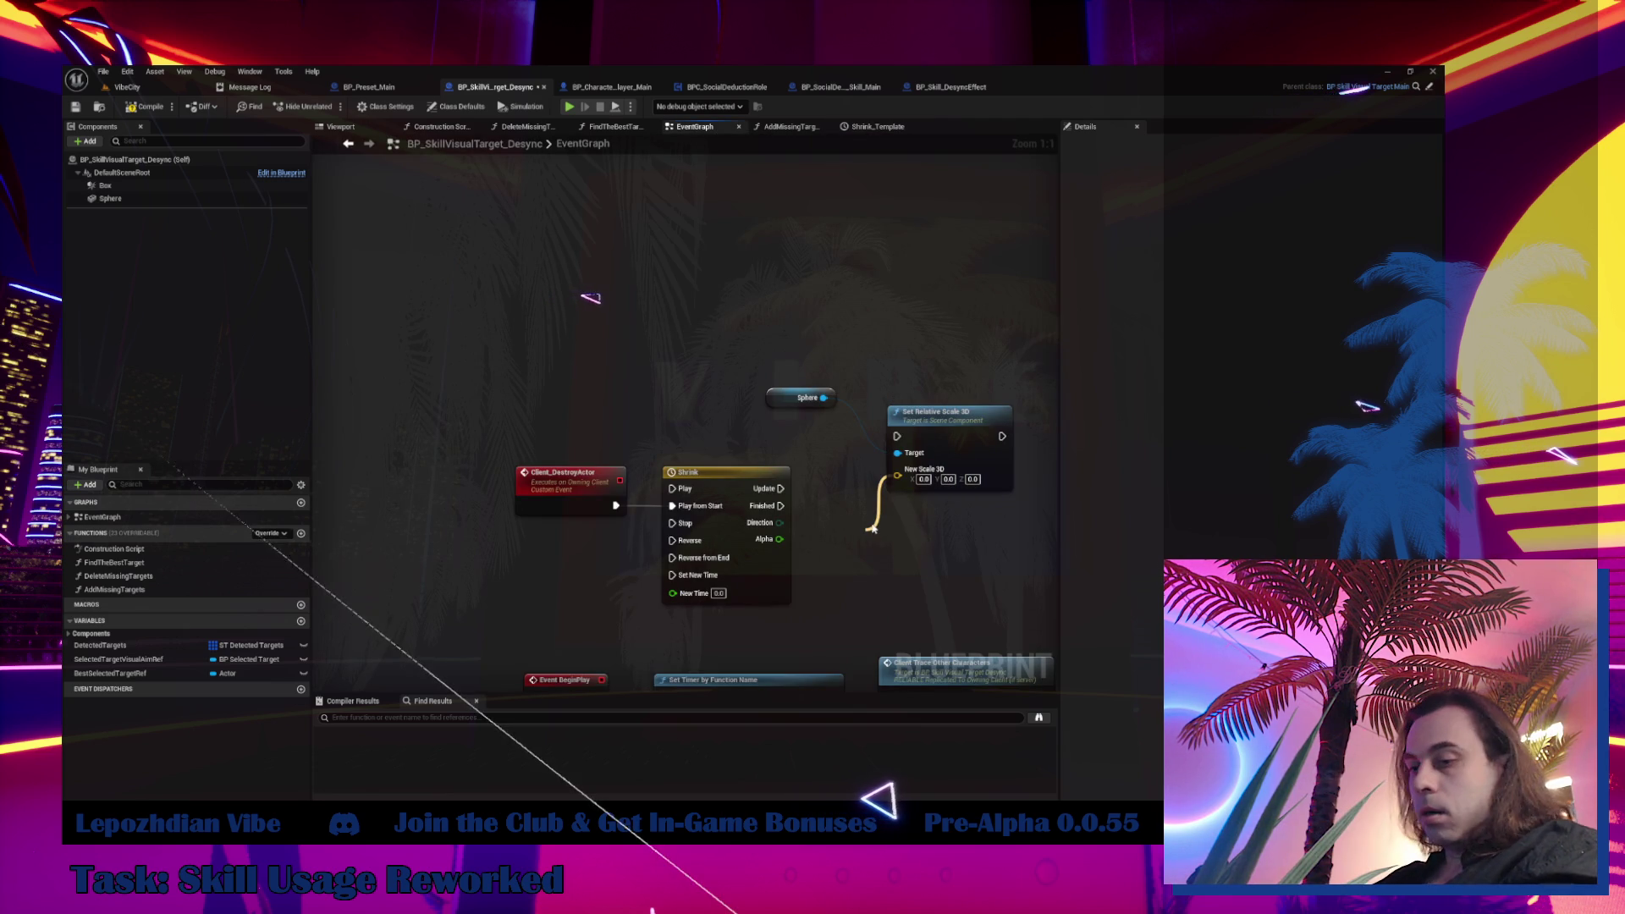
pyautogui.moveTo(873, 529); pyautogui.dragTo(872, 530)
pyautogui.write('ph')
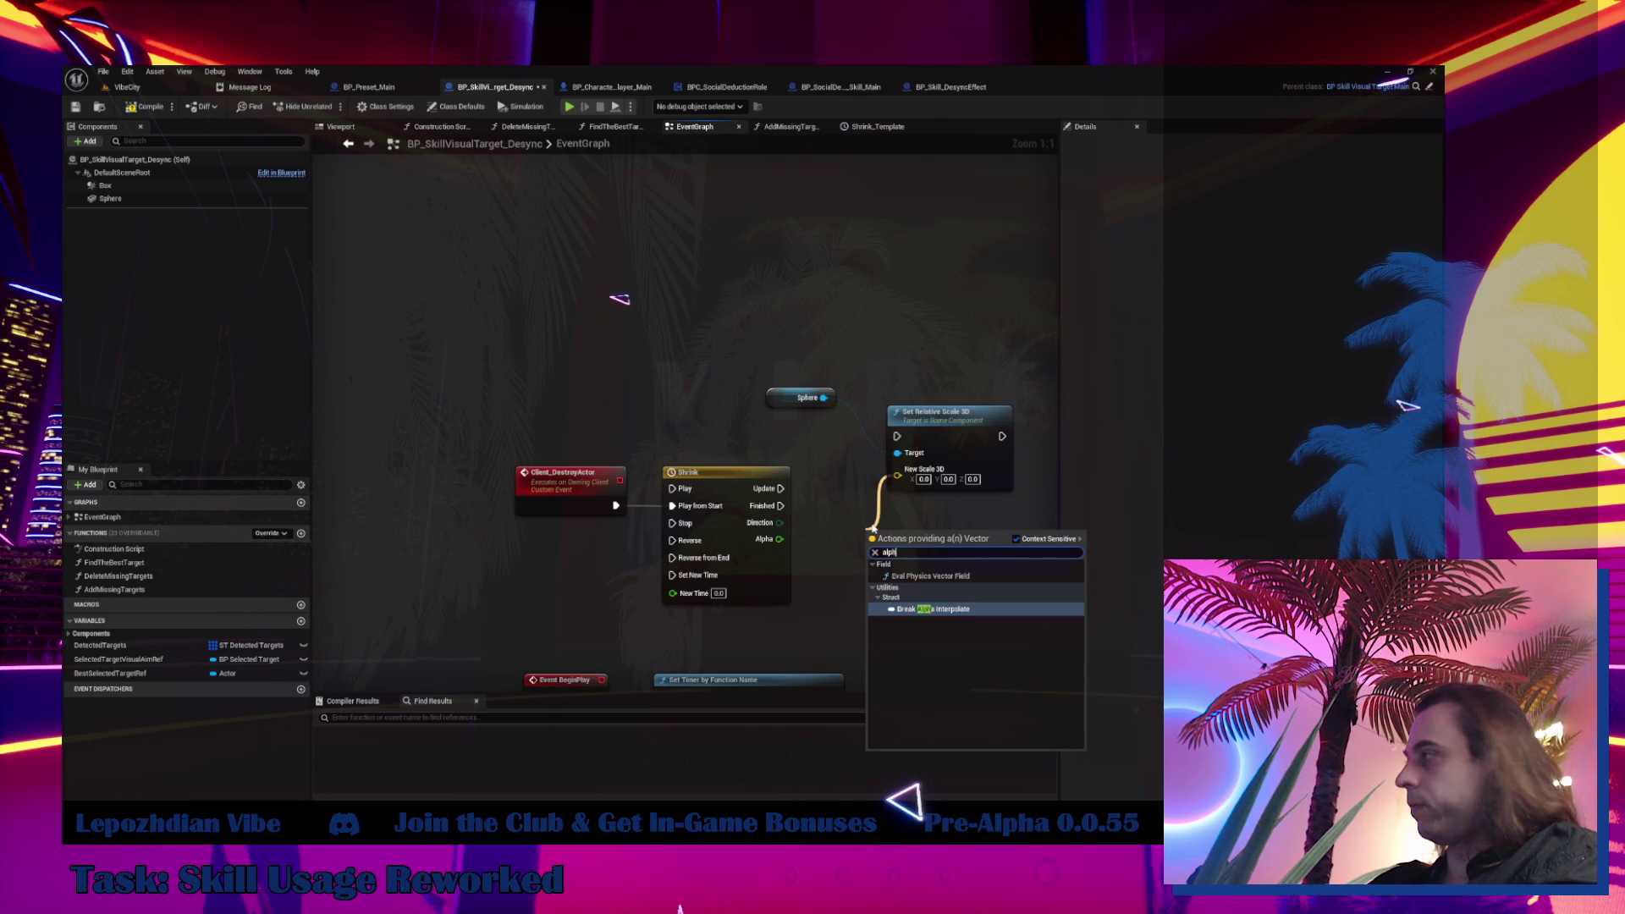
pyautogui.click(904, 492)
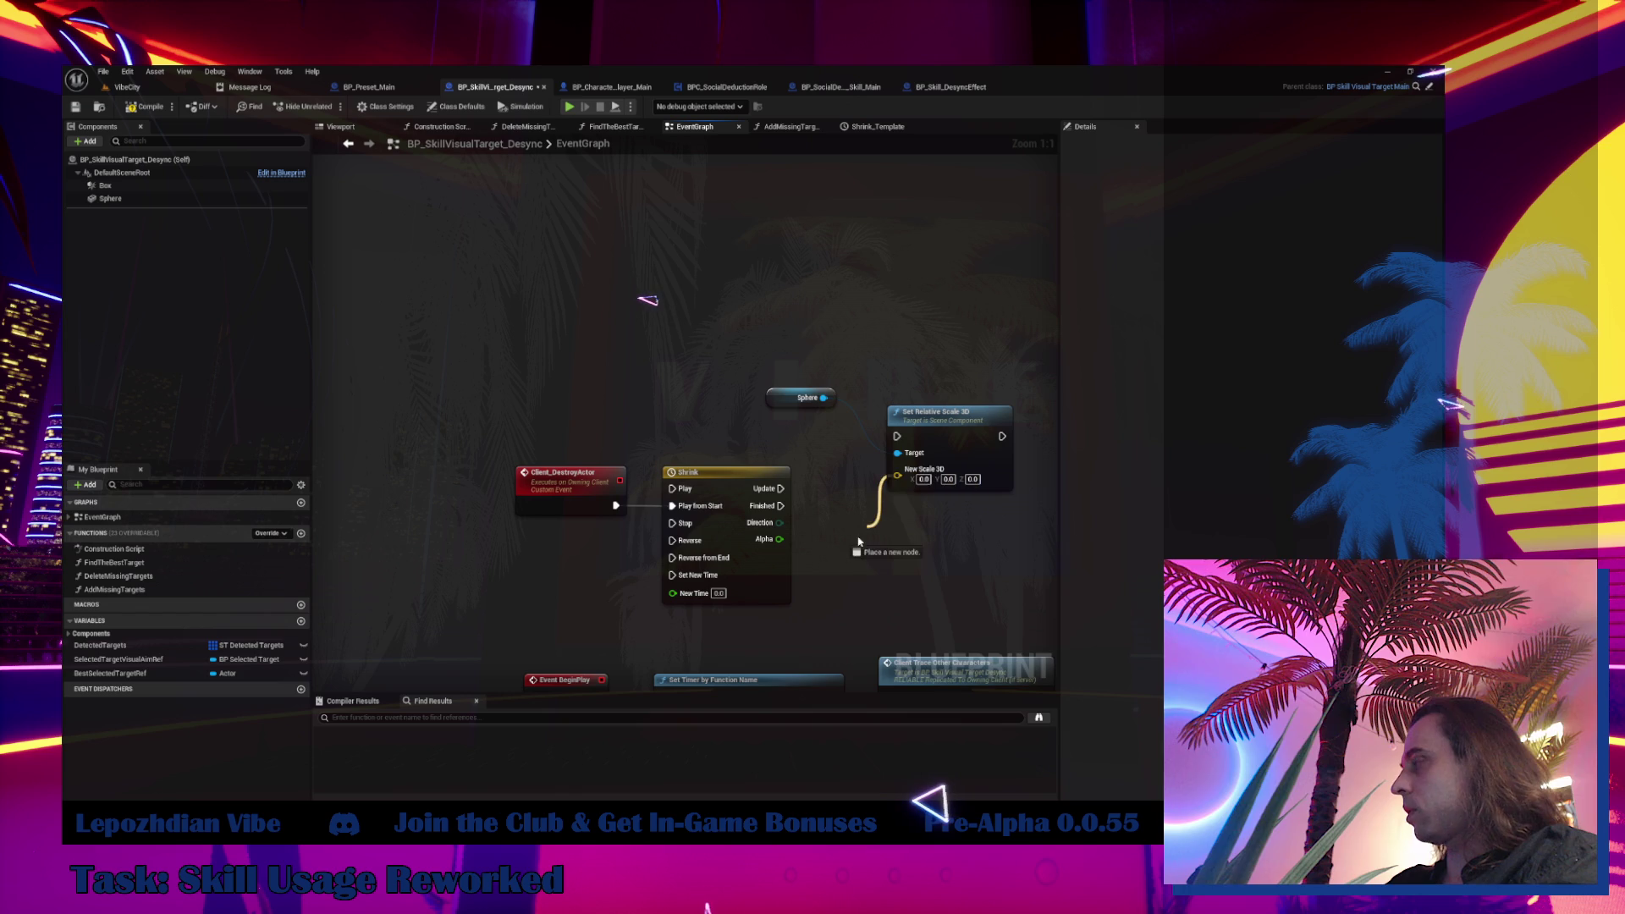
pyautogui.moveTo(858, 538); pyautogui.dragTo(861, 531)
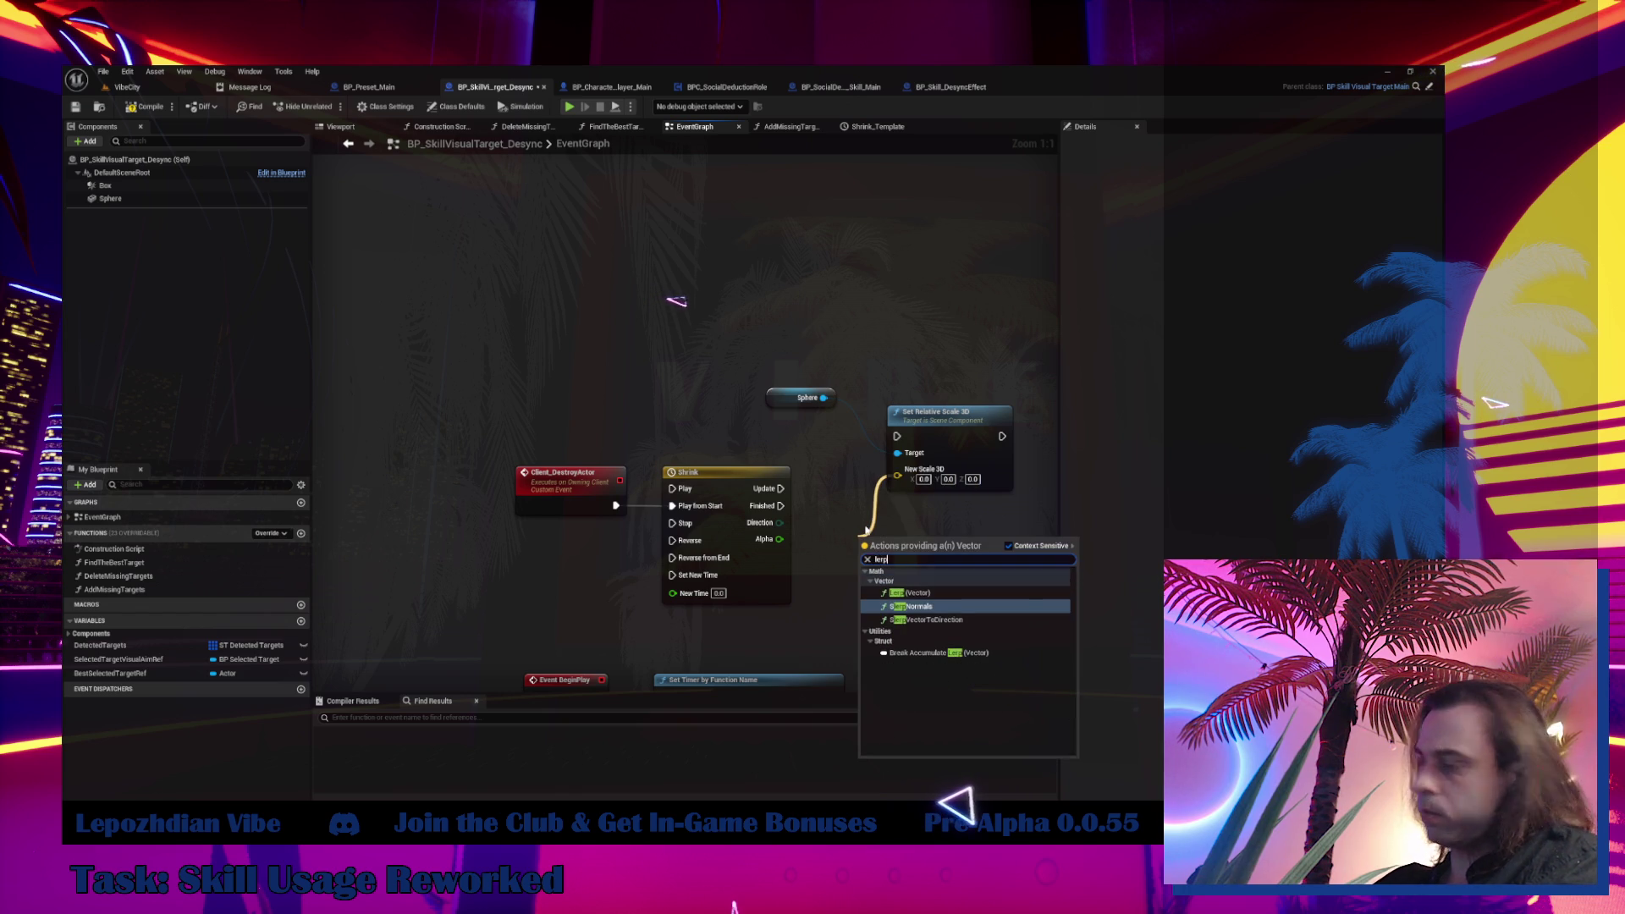
pyautogui.click(970, 592)
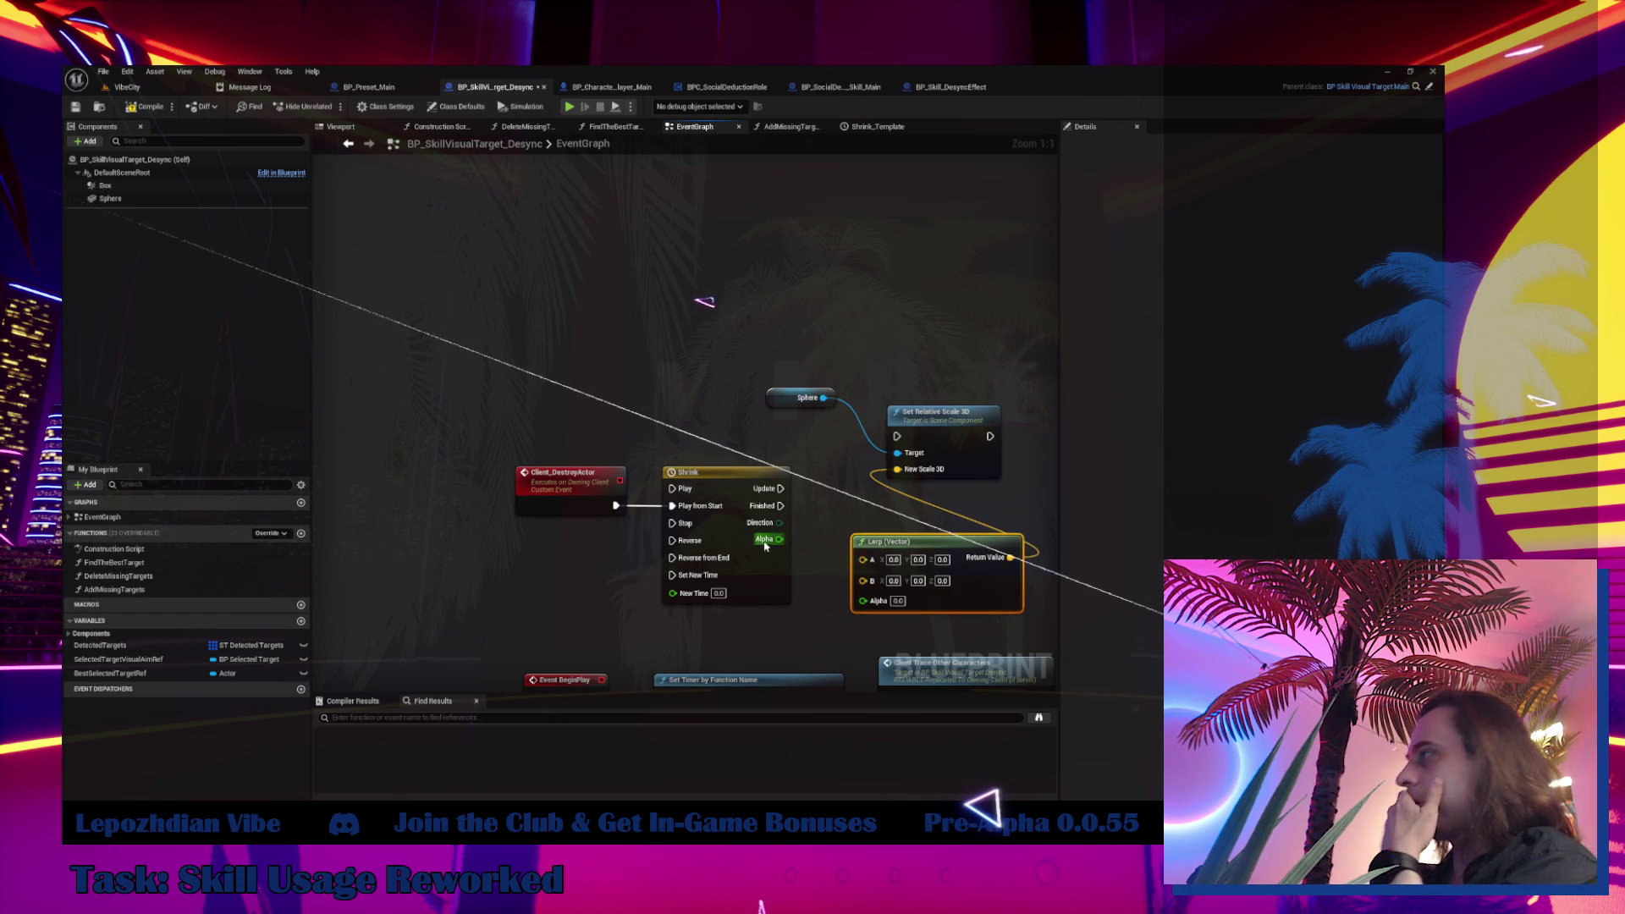
pyautogui.moveTo(939, 597); pyautogui.dragTo(962, 571)
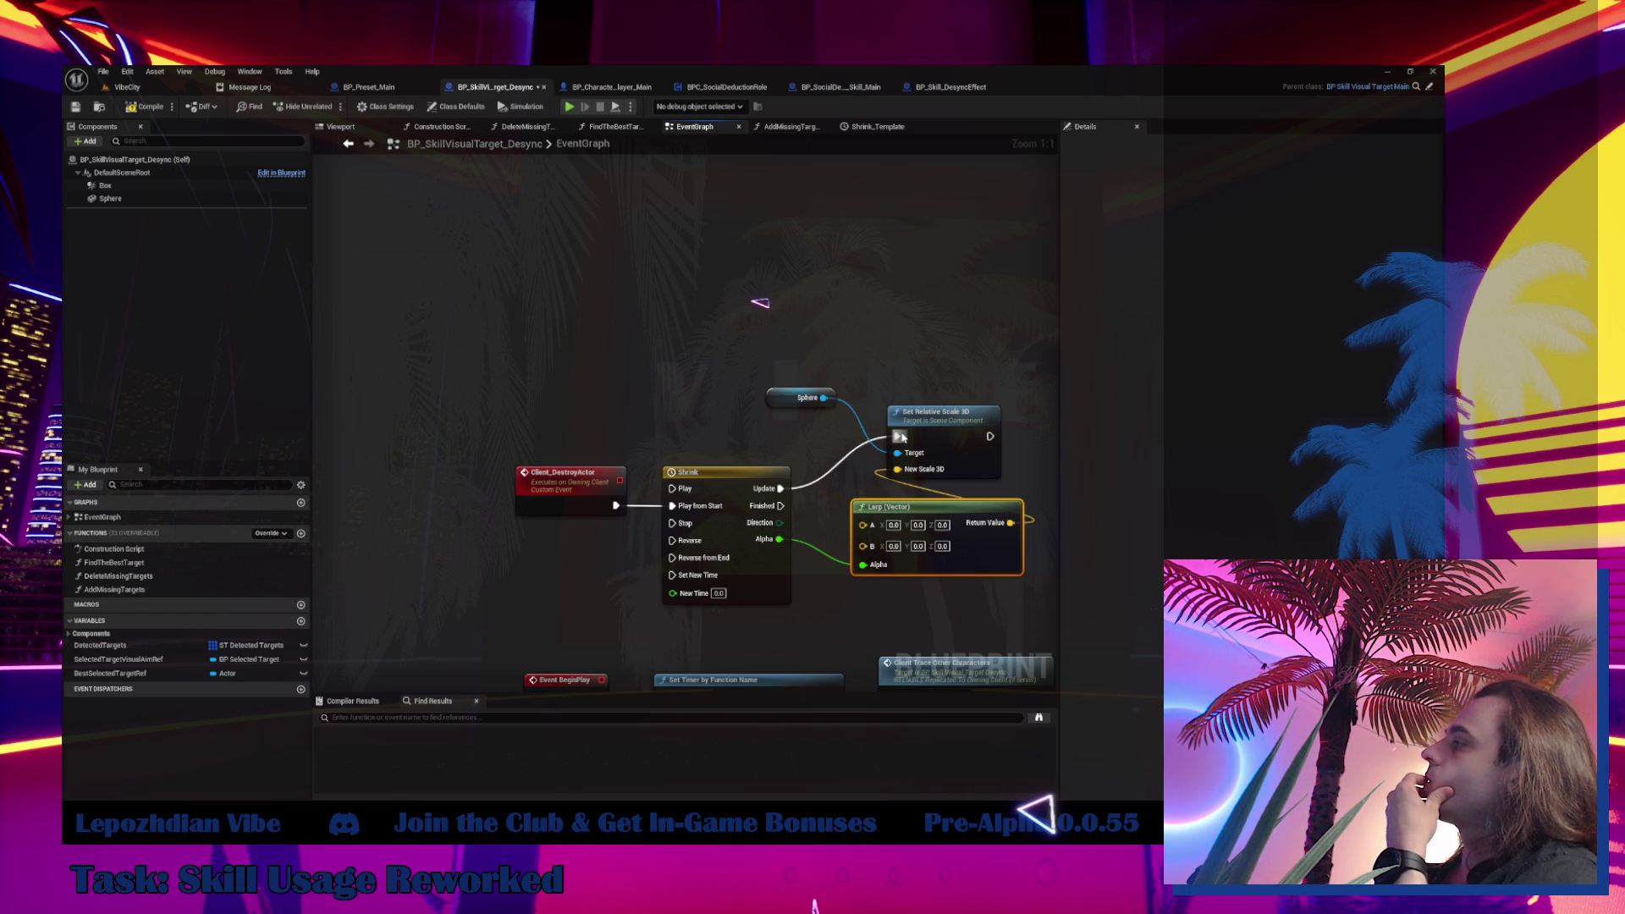
pyautogui.moveTo(823, 495); pyautogui.dragTo(703, 445)
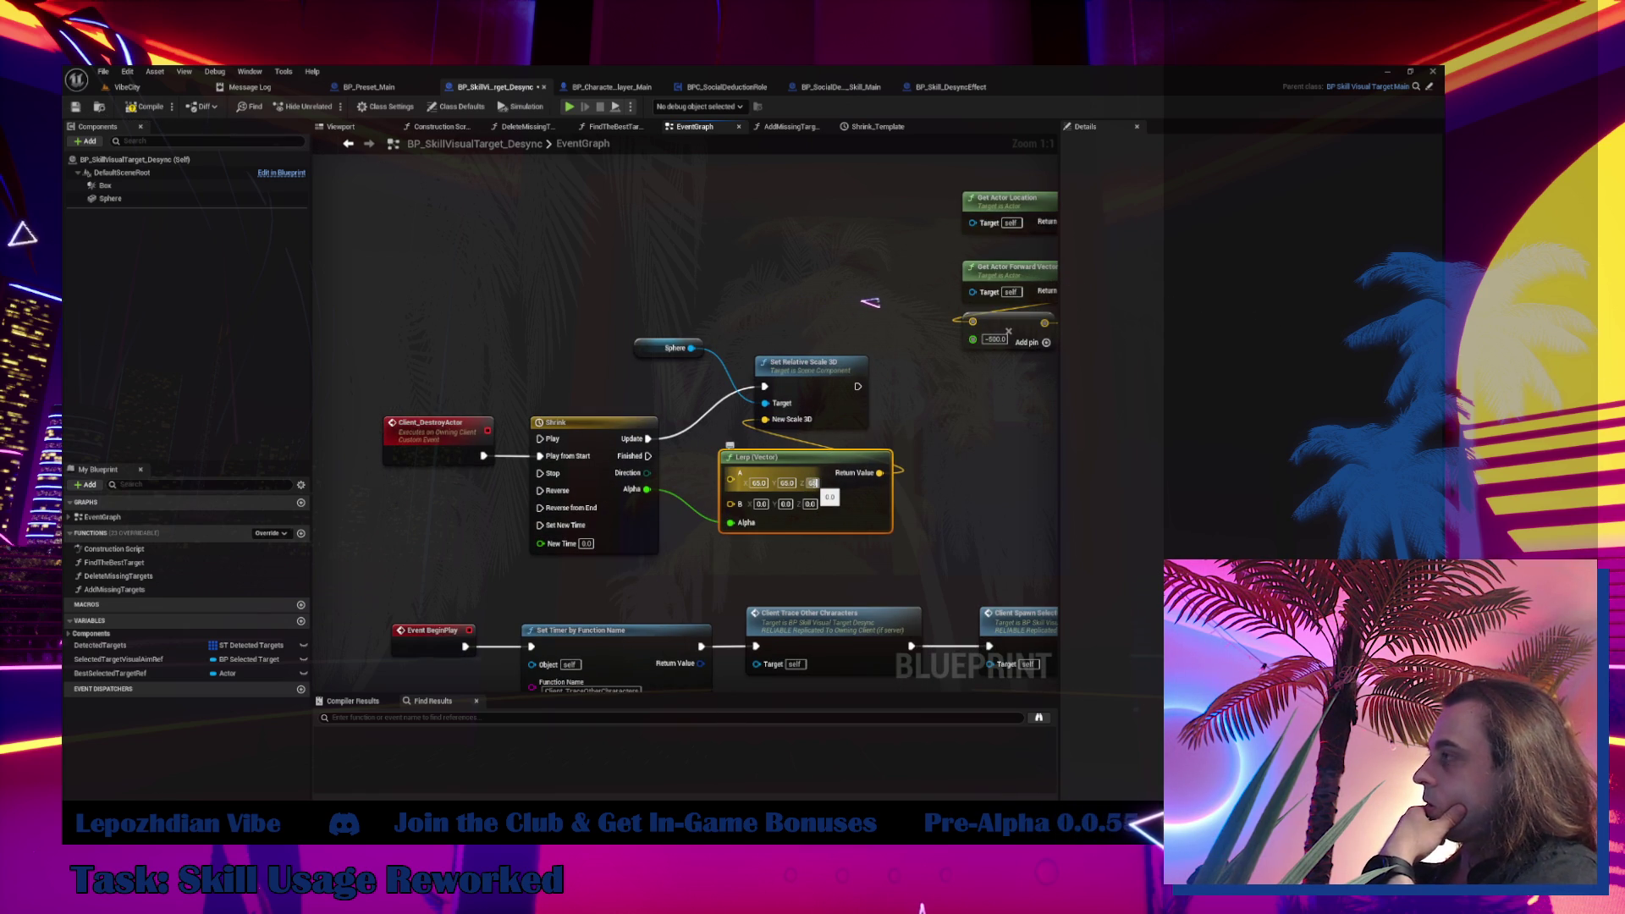
pyautogui.moveTo(821, 387); pyautogui.dragTo(865, 408)
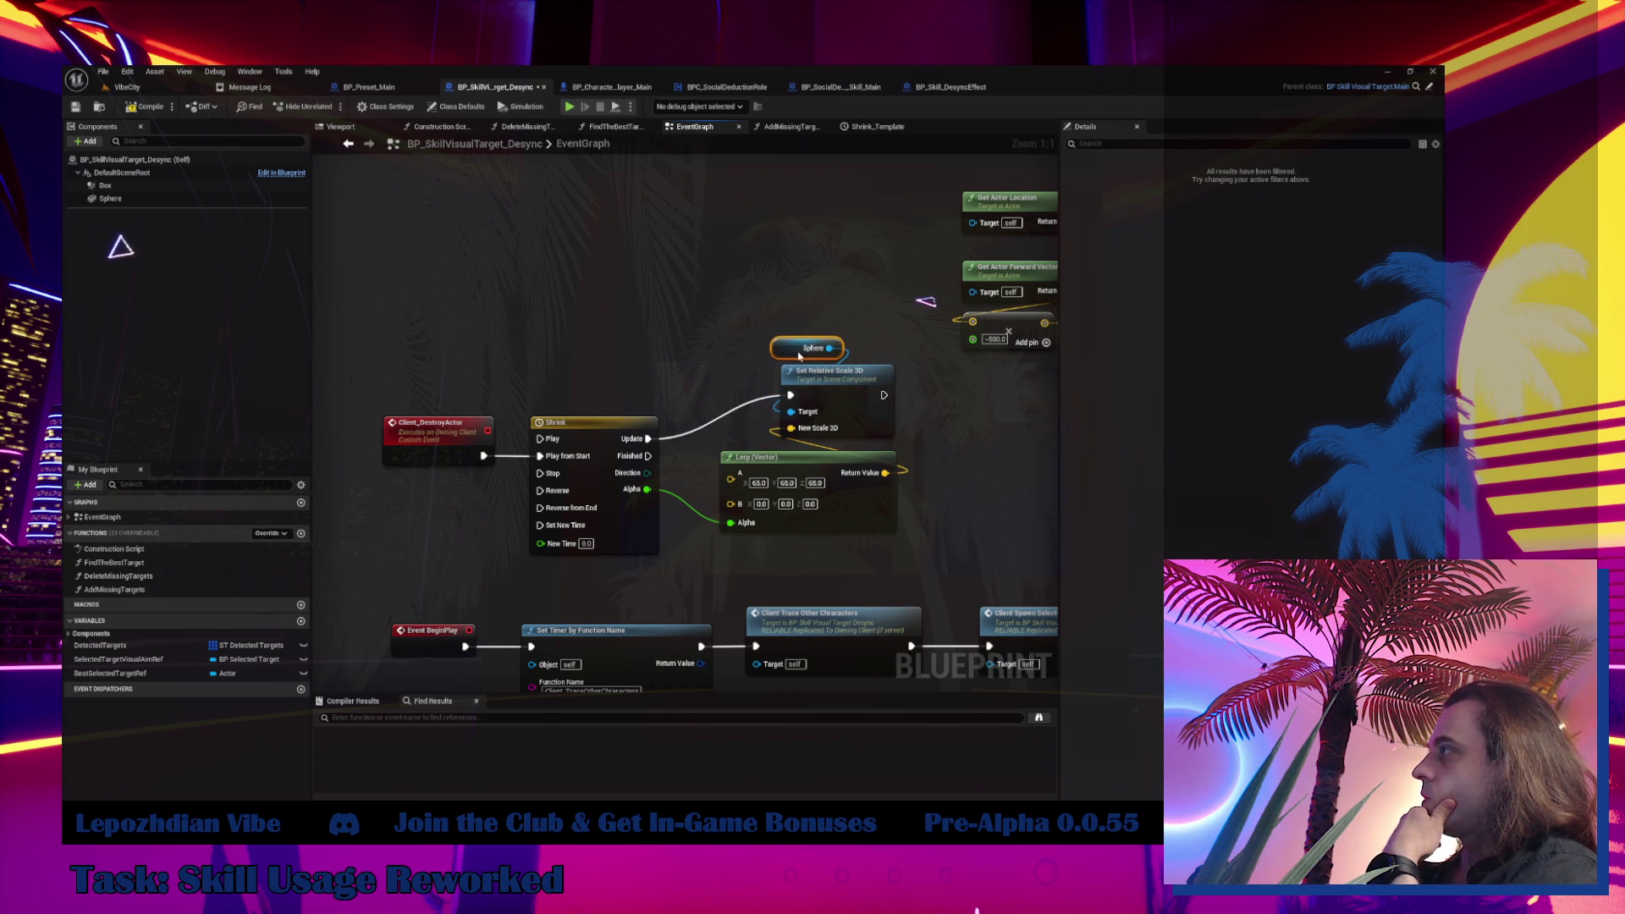
pyautogui.moveTo(687, 379)
pyautogui.mouseDown()
pyautogui.moveTo(724, 196)
pyautogui.moveTo(698, 120)
pyautogui.moveTo(690, 230)
pyautogui.mouseUp()
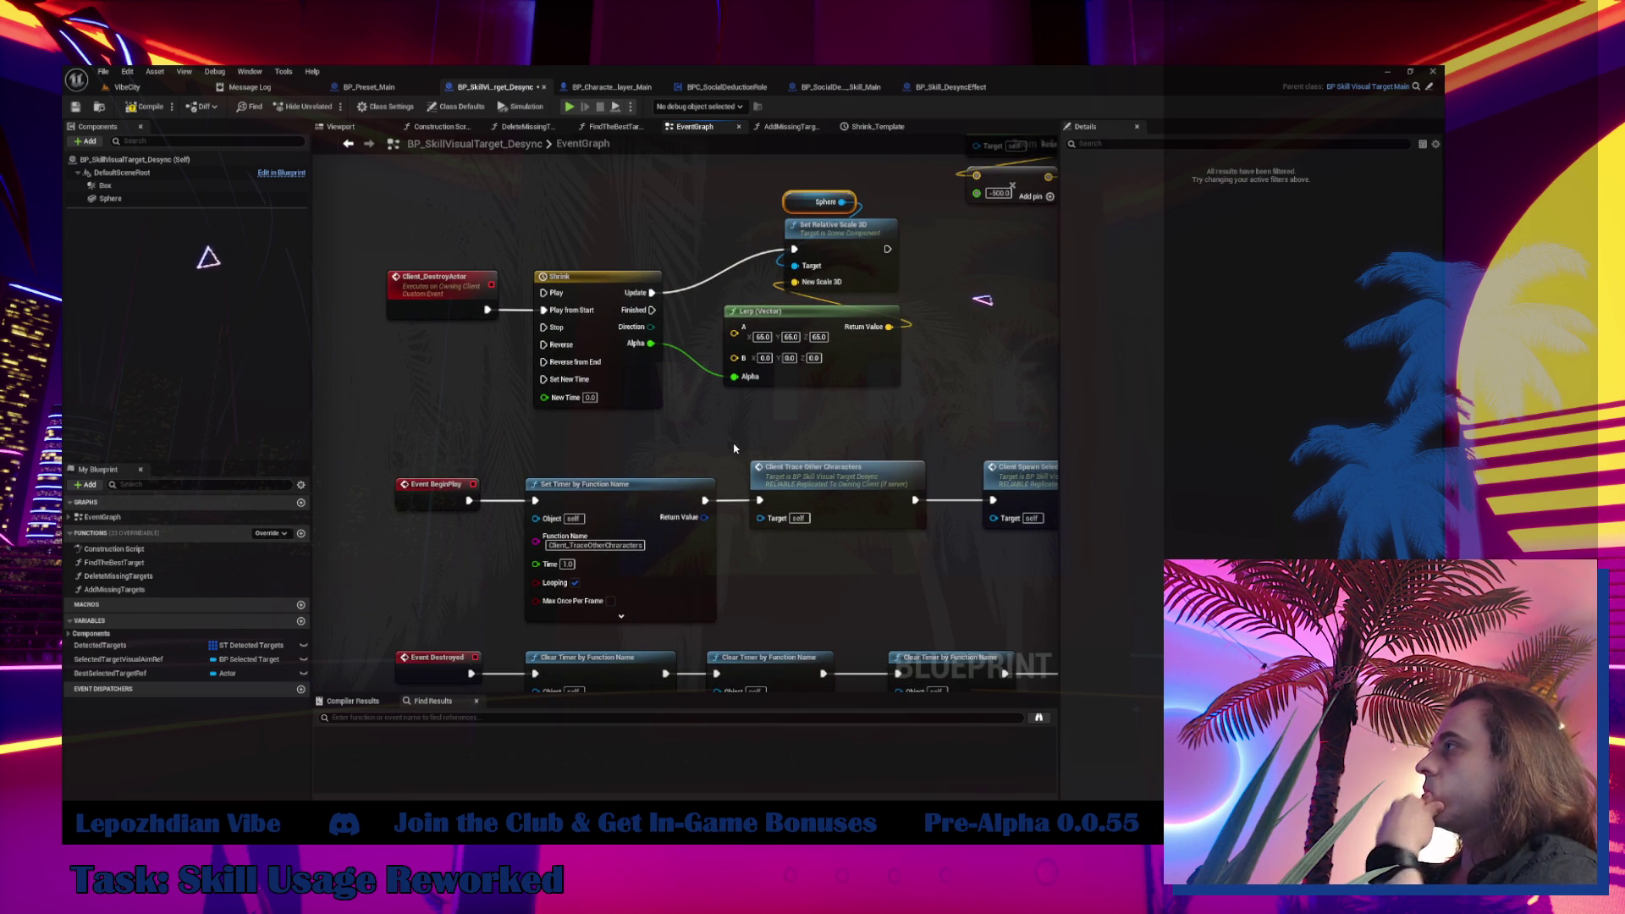
# Add a Destroy Actor node after the shrink, then return to BP_Skill_DesyncEffect's event graph
pyautogui.rightClick(733, 448)
pyautogui.write('stroy')
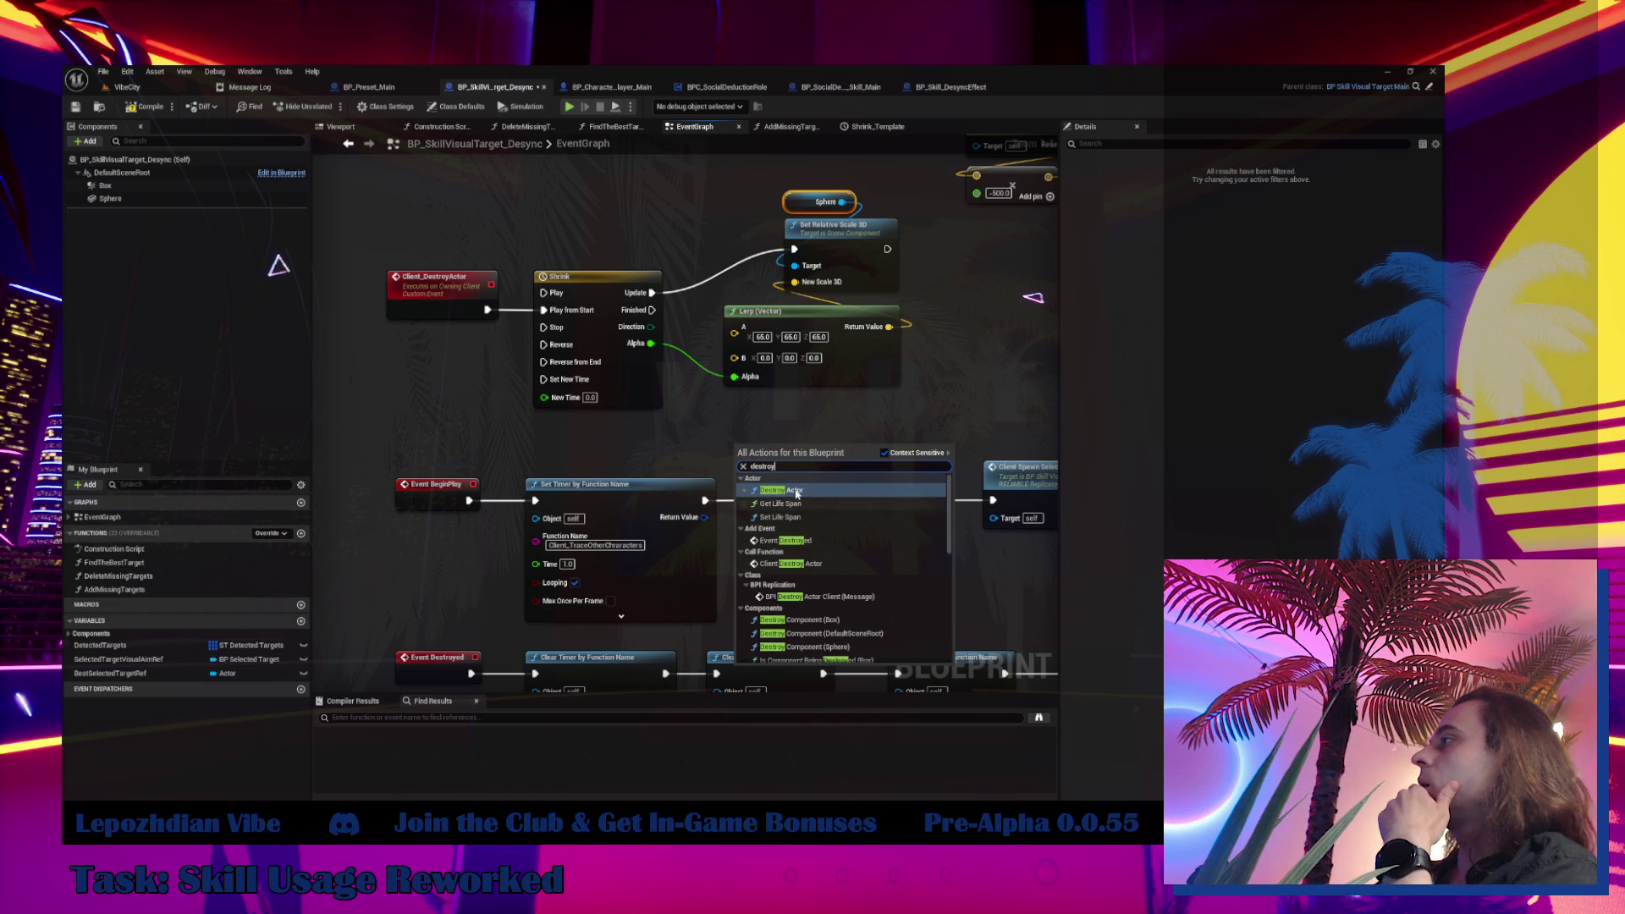
pyautogui.click(796, 491)
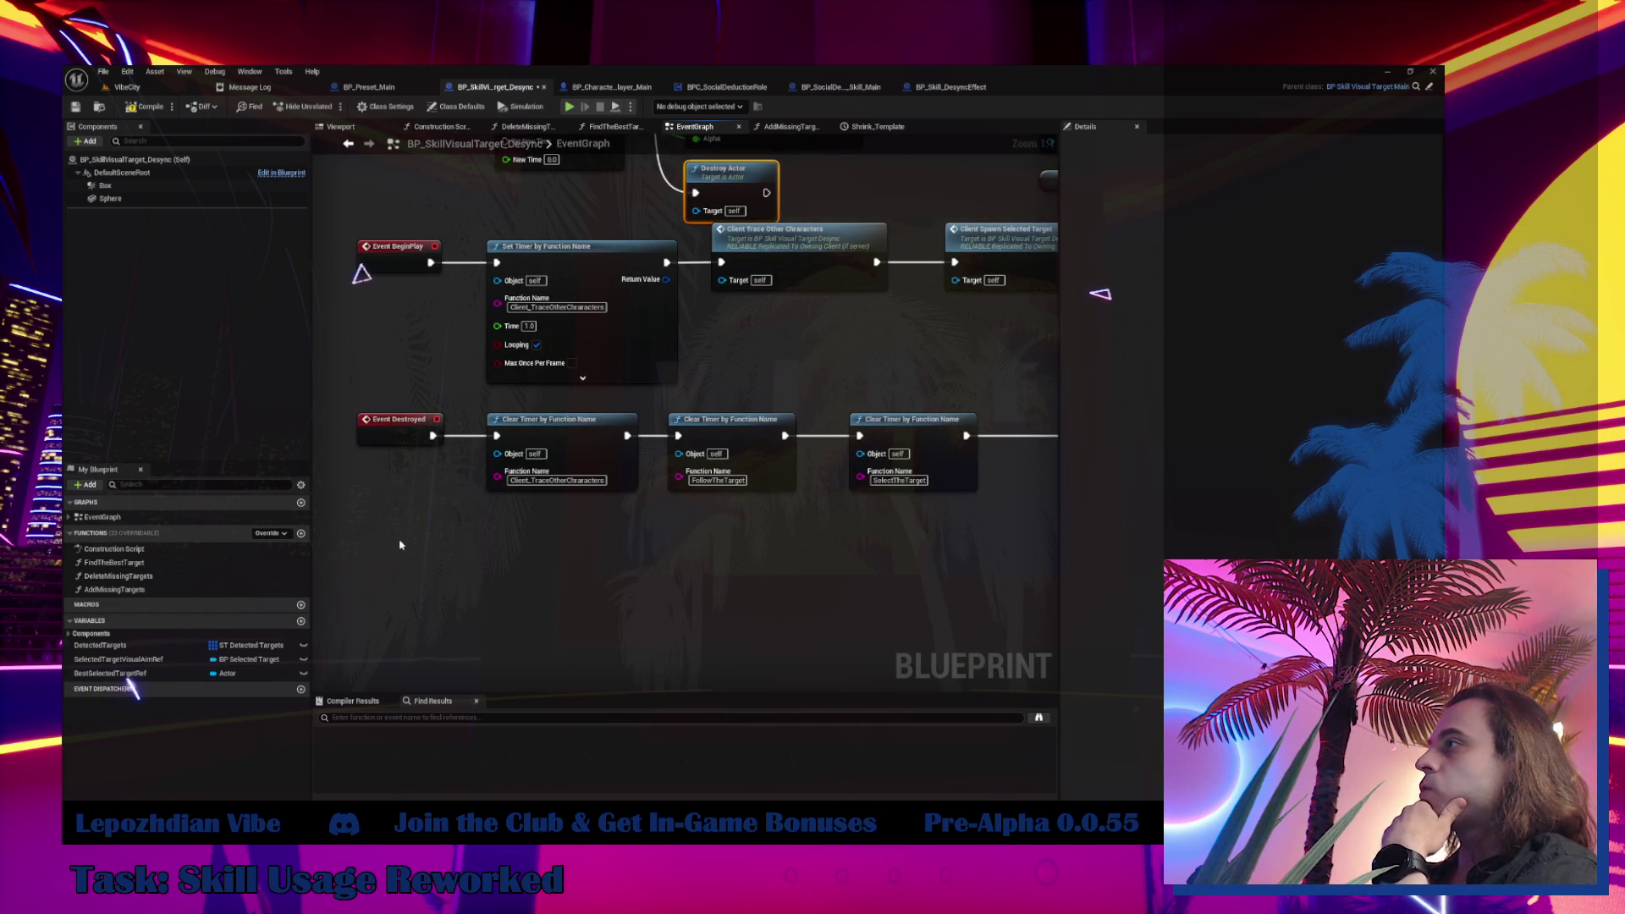
pyautogui.moveTo(398, 423)
pyautogui.mouseDown()
pyautogui.moveTo(642, 540)
pyautogui.moveTo(1004, 544)
pyautogui.moveTo(952, 506)
pyautogui.moveTo(1016, 679)
pyautogui.mouseUp()
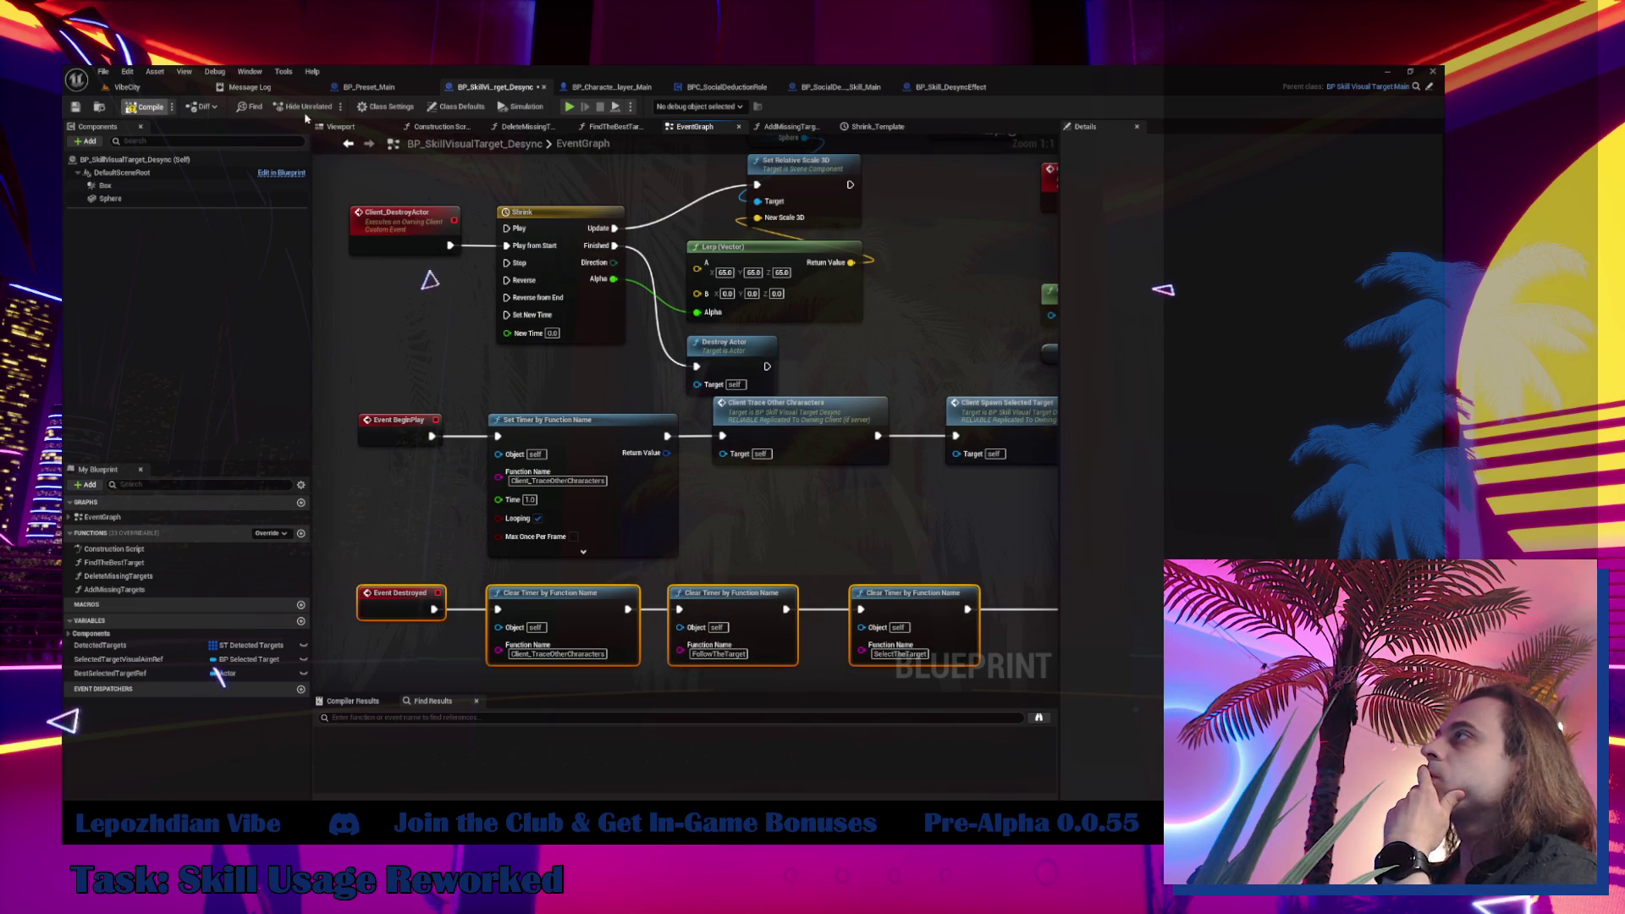
pyautogui.click(952, 86)
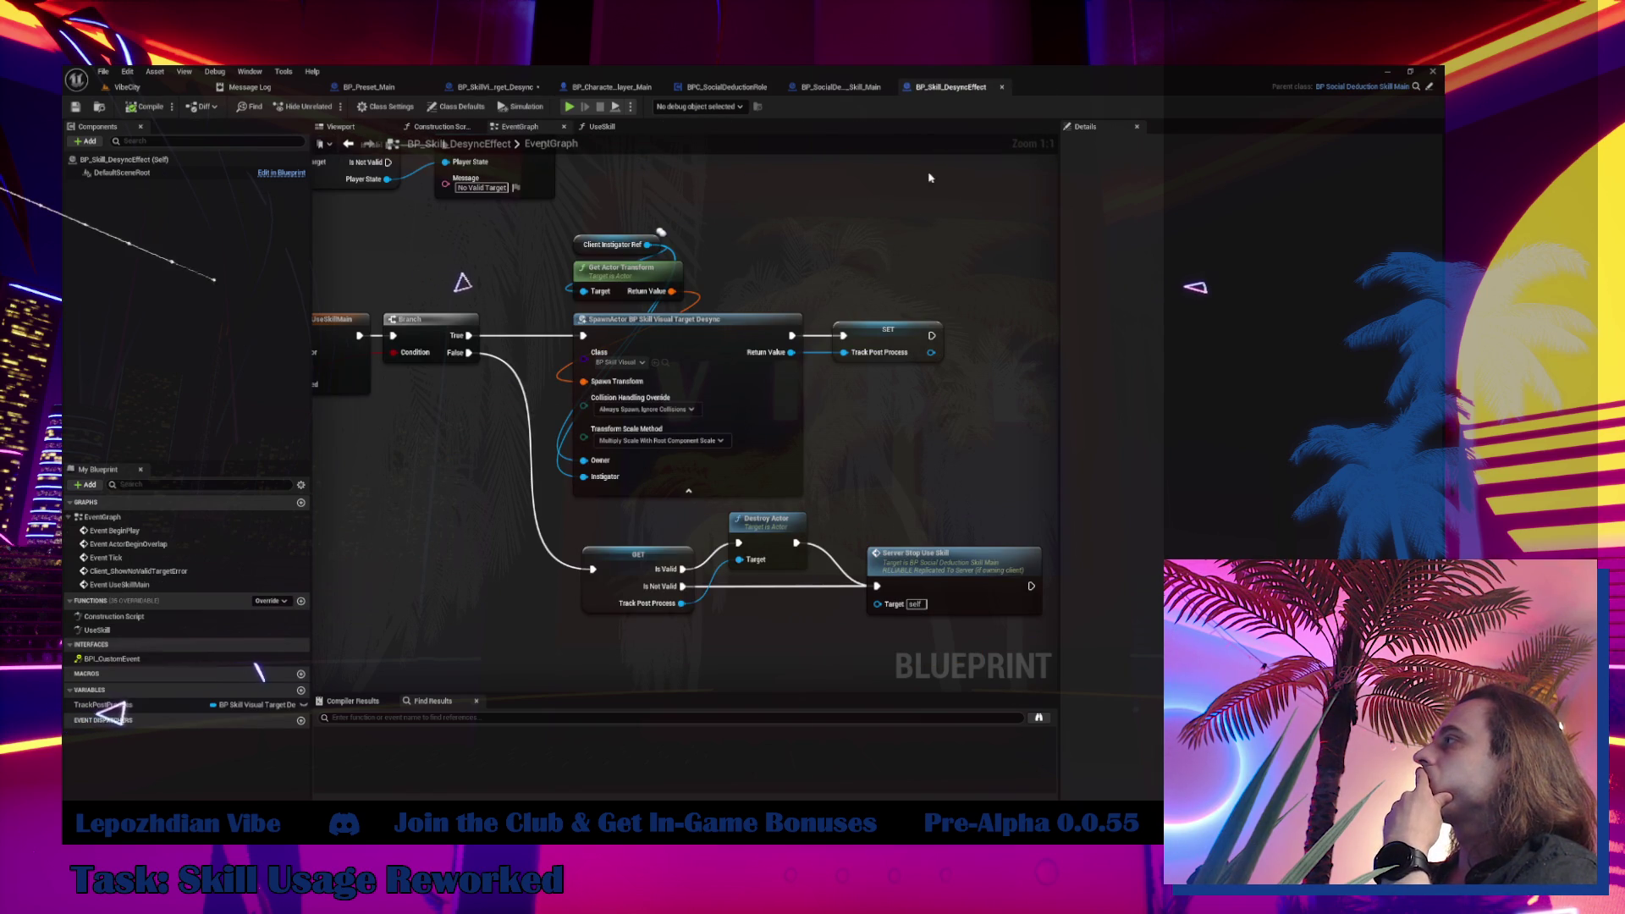
# Call Client Destroy Actor on Track Post Process, wired from Is Valid to Server Stop Use Skill
pyautogui.moveTo(890, 441); pyautogui.dragTo(826, 406)
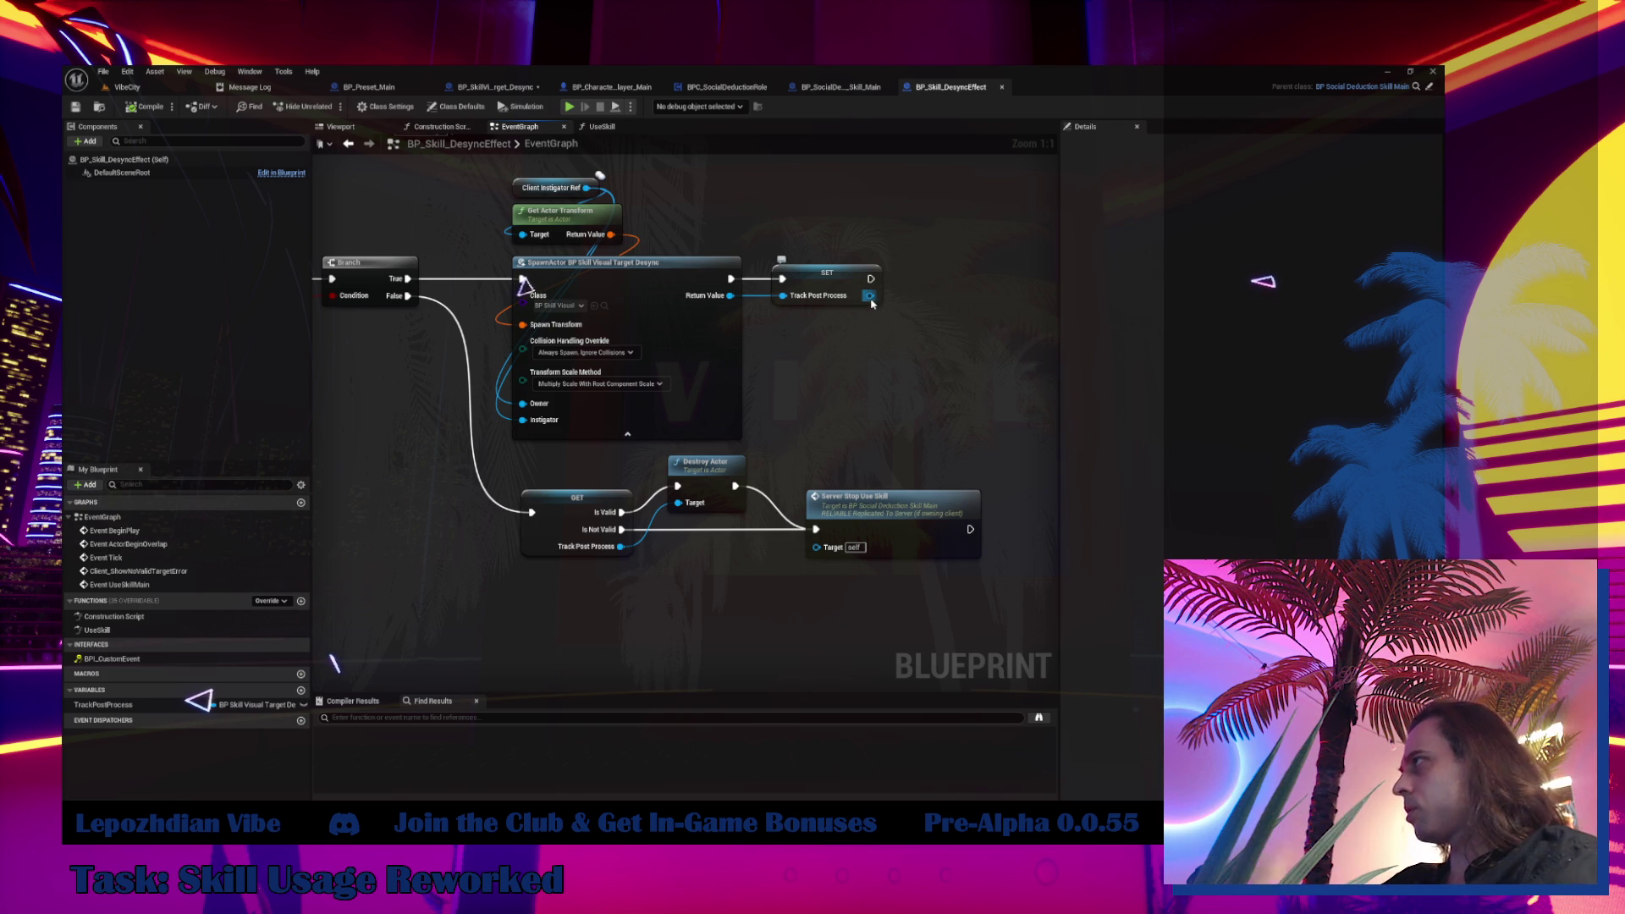
pyautogui.moveTo(870, 296); pyautogui.dragTo(928, 324)
pyautogui.moveTo(622, 545); pyautogui.dragTo(679, 595)
pyautogui.write('client ds')
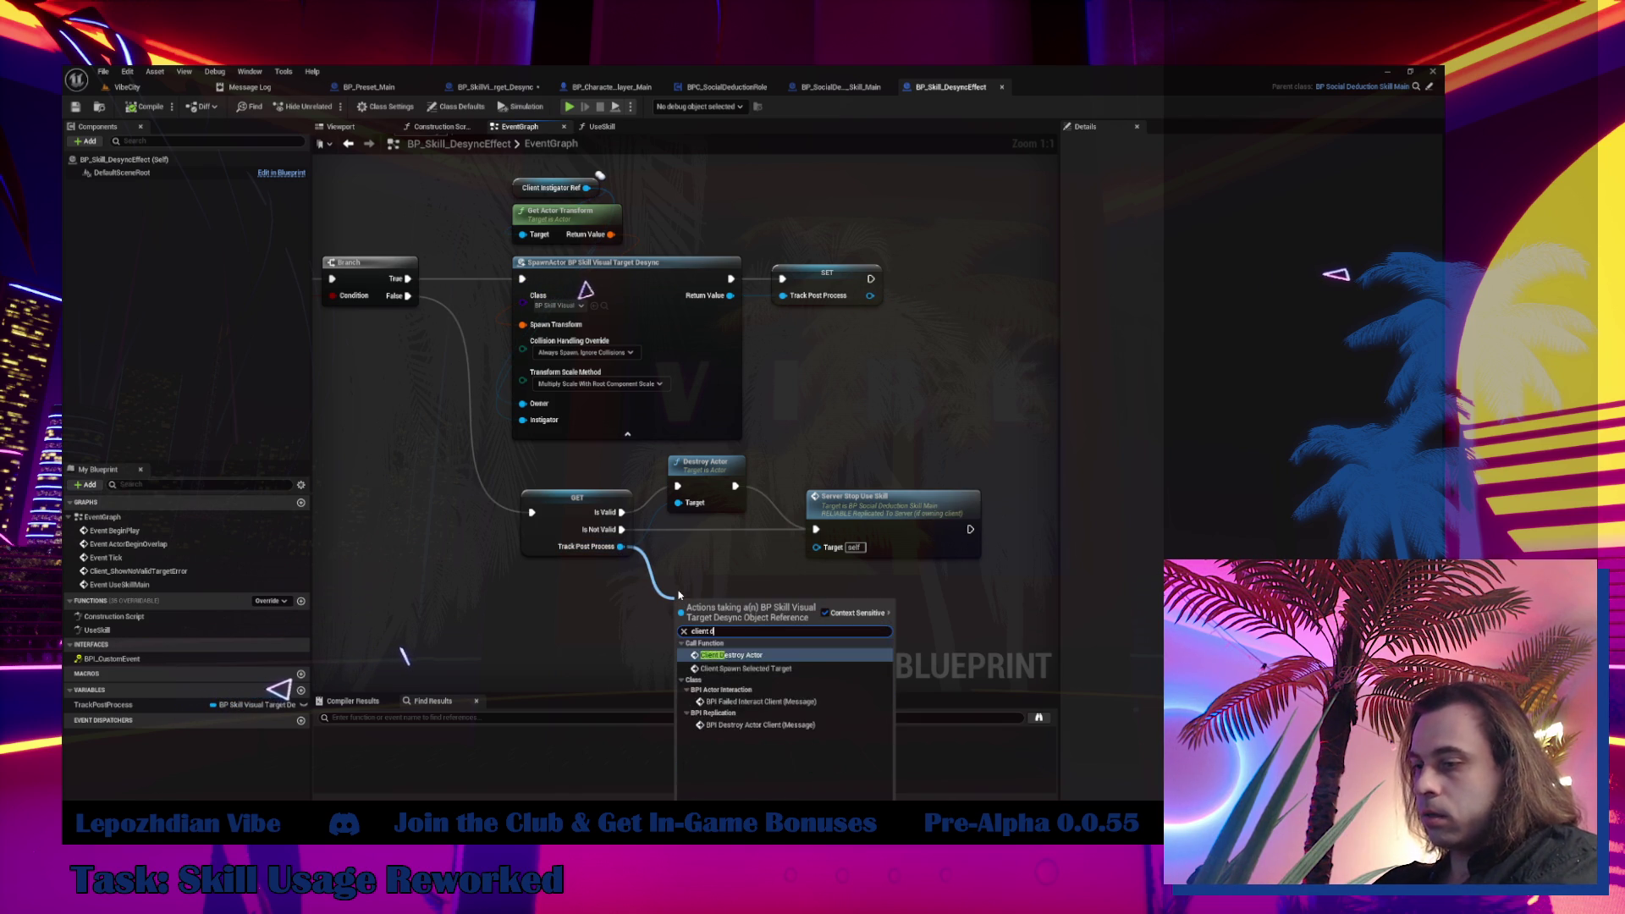
pyautogui.press('BackSpace')
pyautogui.write('es')
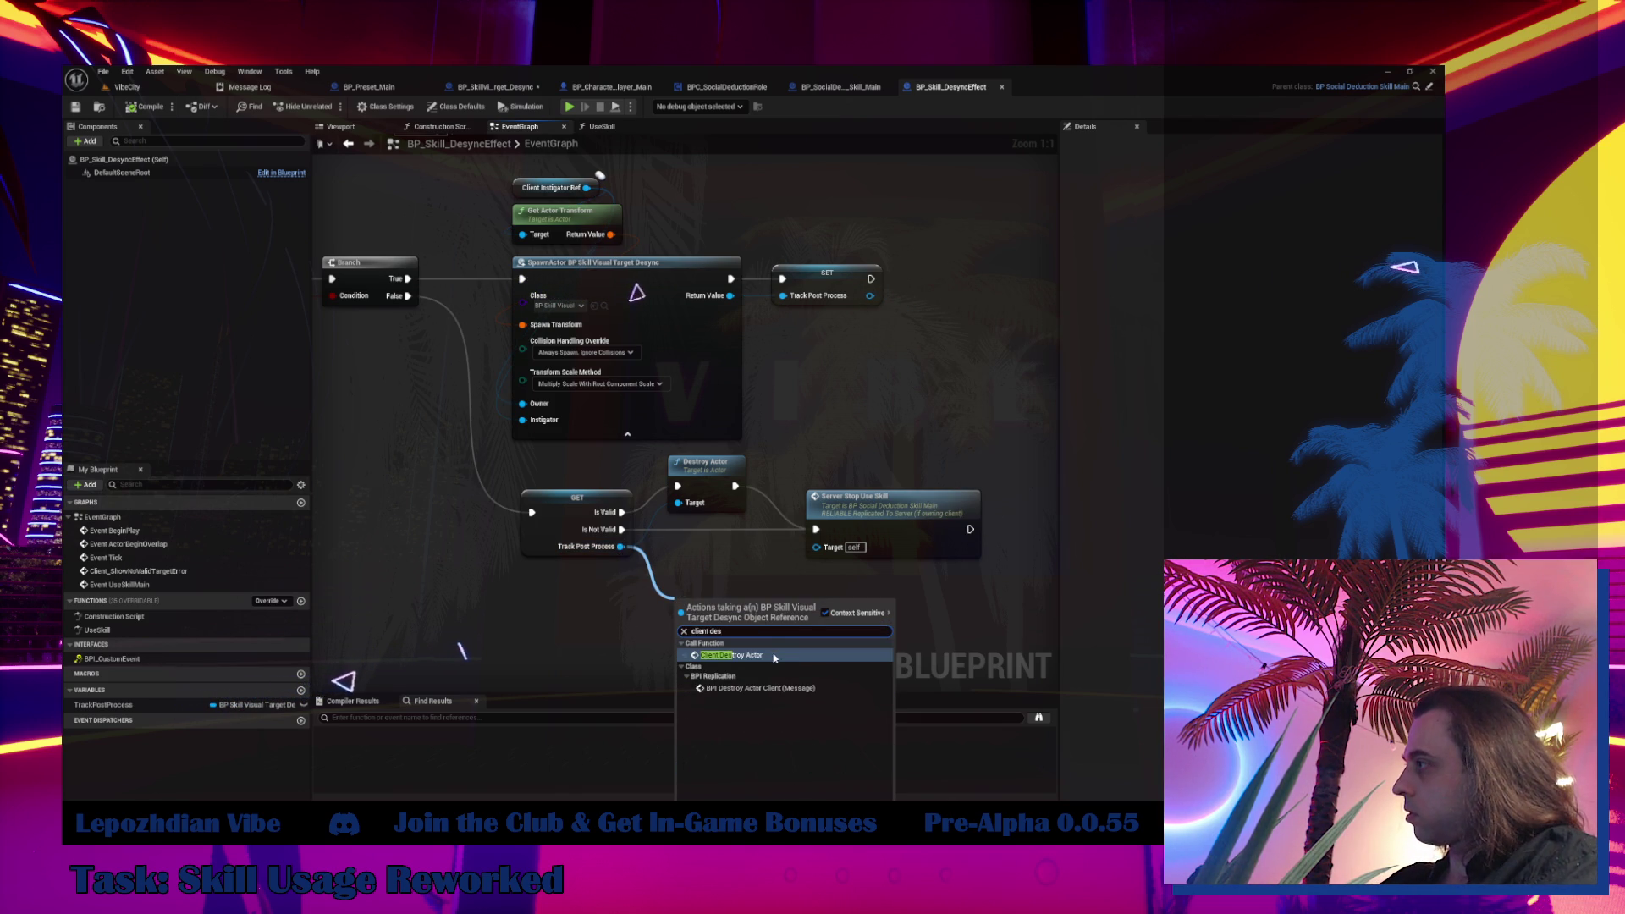
pyautogui.click(774, 656)
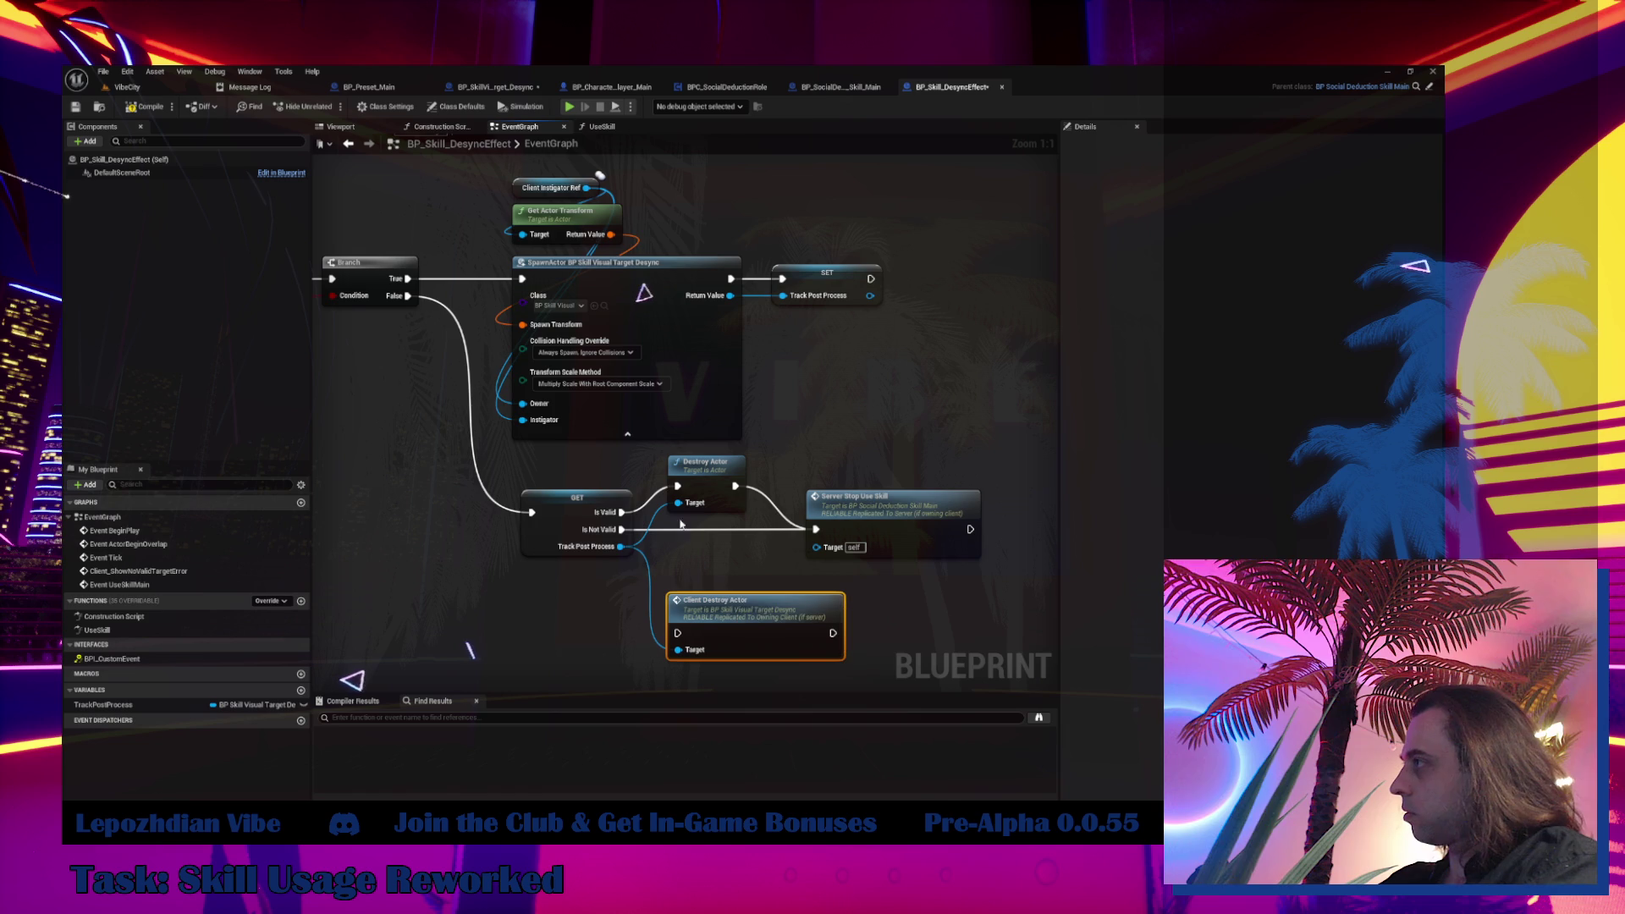
pyautogui.moveTo(620, 512); pyautogui.dragTo(677, 633)
pyautogui.moveTo(832, 633)
pyautogui.mouseDown()
pyautogui.moveTo(855, 584)
pyautogui.moveTo(817, 528)
pyautogui.moveTo(1049, 498)
pyautogui.mouseUp()
# Delete the old Destroy Actor node and line up the GET, Client Destroy Actor and Server Stop Use Skill nodes
pyautogui.click(706, 463)
pyautogui.press('Delete')
pyautogui.moveTo(700, 627)
pyautogui.mouseDown()
pyautogui.moveTo(686, 511)
pyautogui.moveTo(759, 497)
pyautogui.moveTo(708, 487)
pyautogui.moveTo(809, 481)
pyautogui.mouseUp()
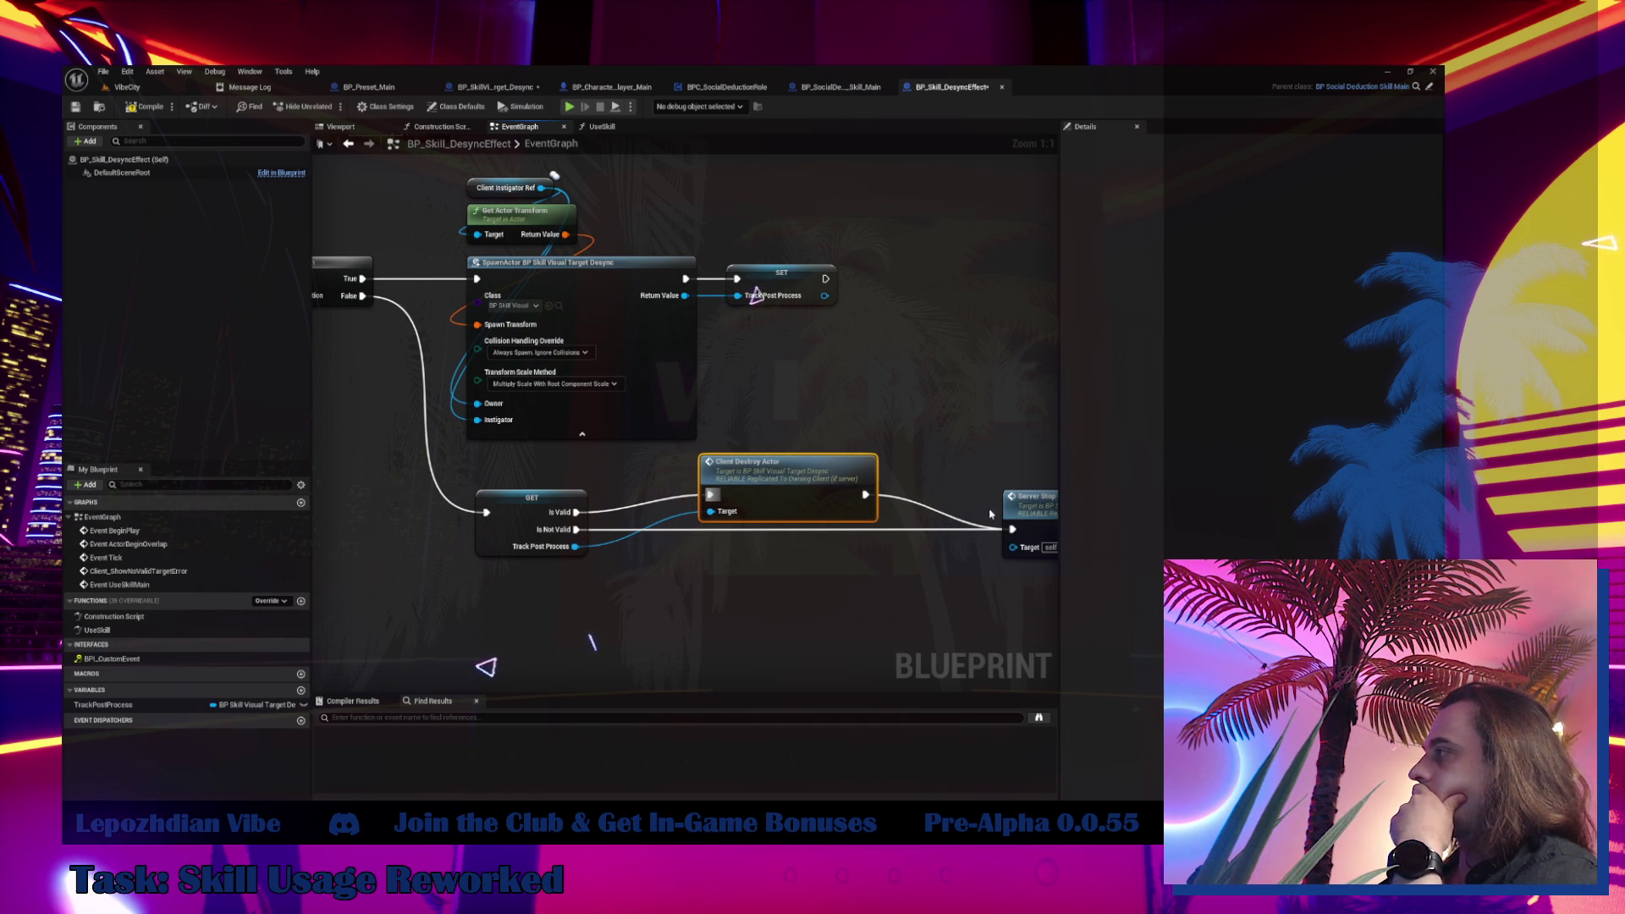
pyautogui.moveTo(1053, 513); pyautogui.dragTo(852, 504)
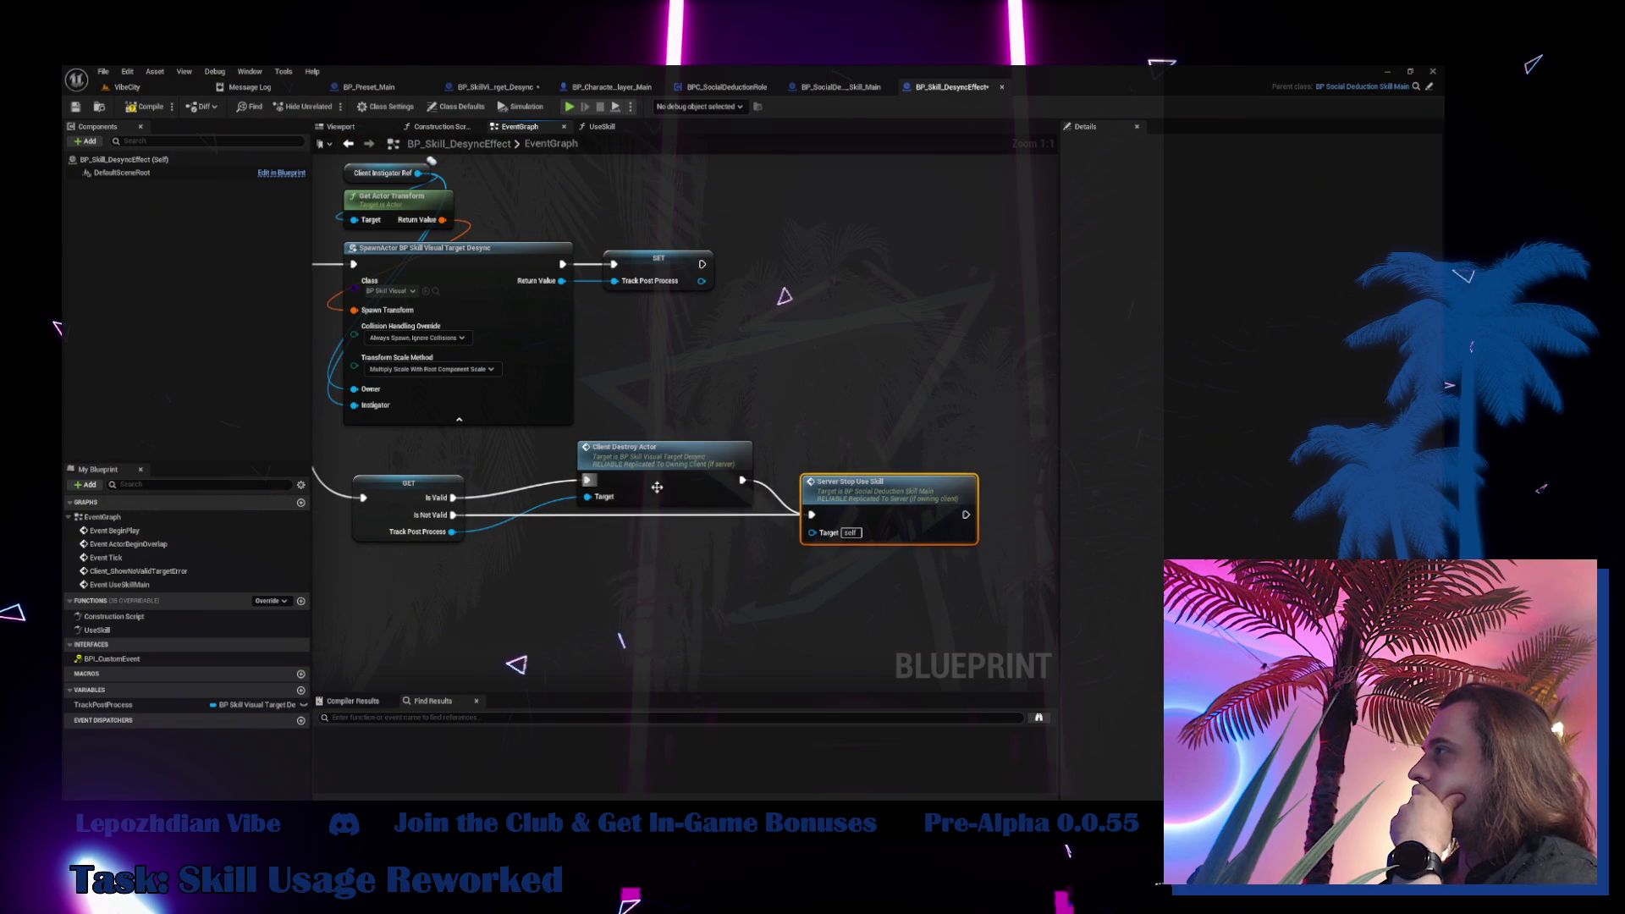
pyautogui.click(372, 503)
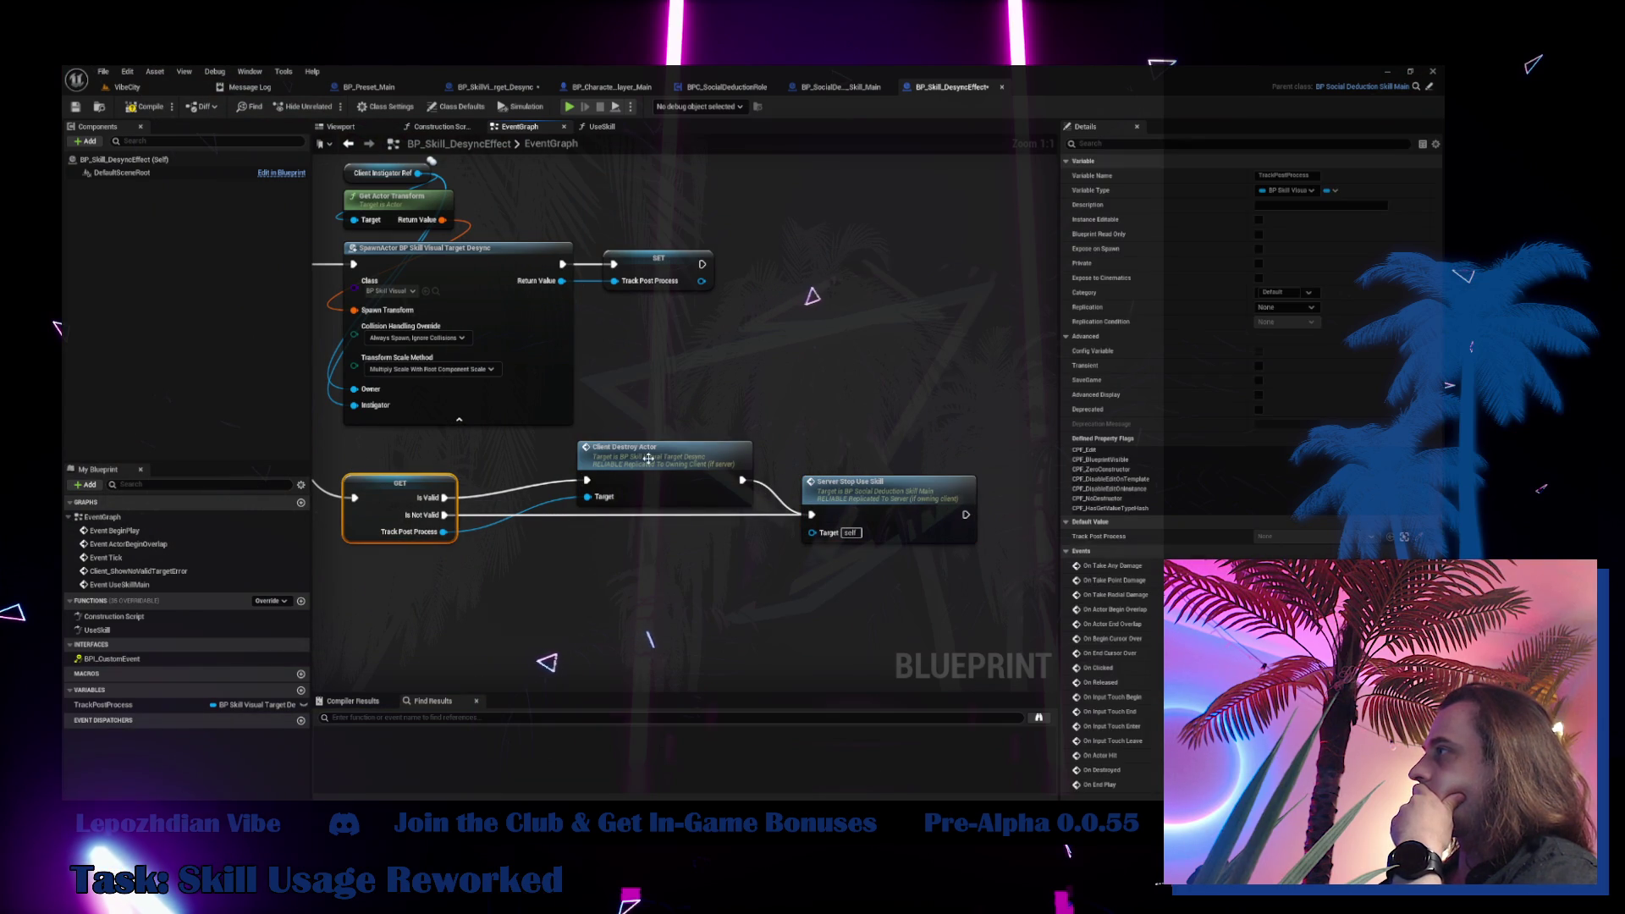
pyautogui.moveTo(648, 458); pyautogui.dragTo(677, 459)
pyautogui.moveTo(894, 511); pyautogui.dragTo(909, 511)
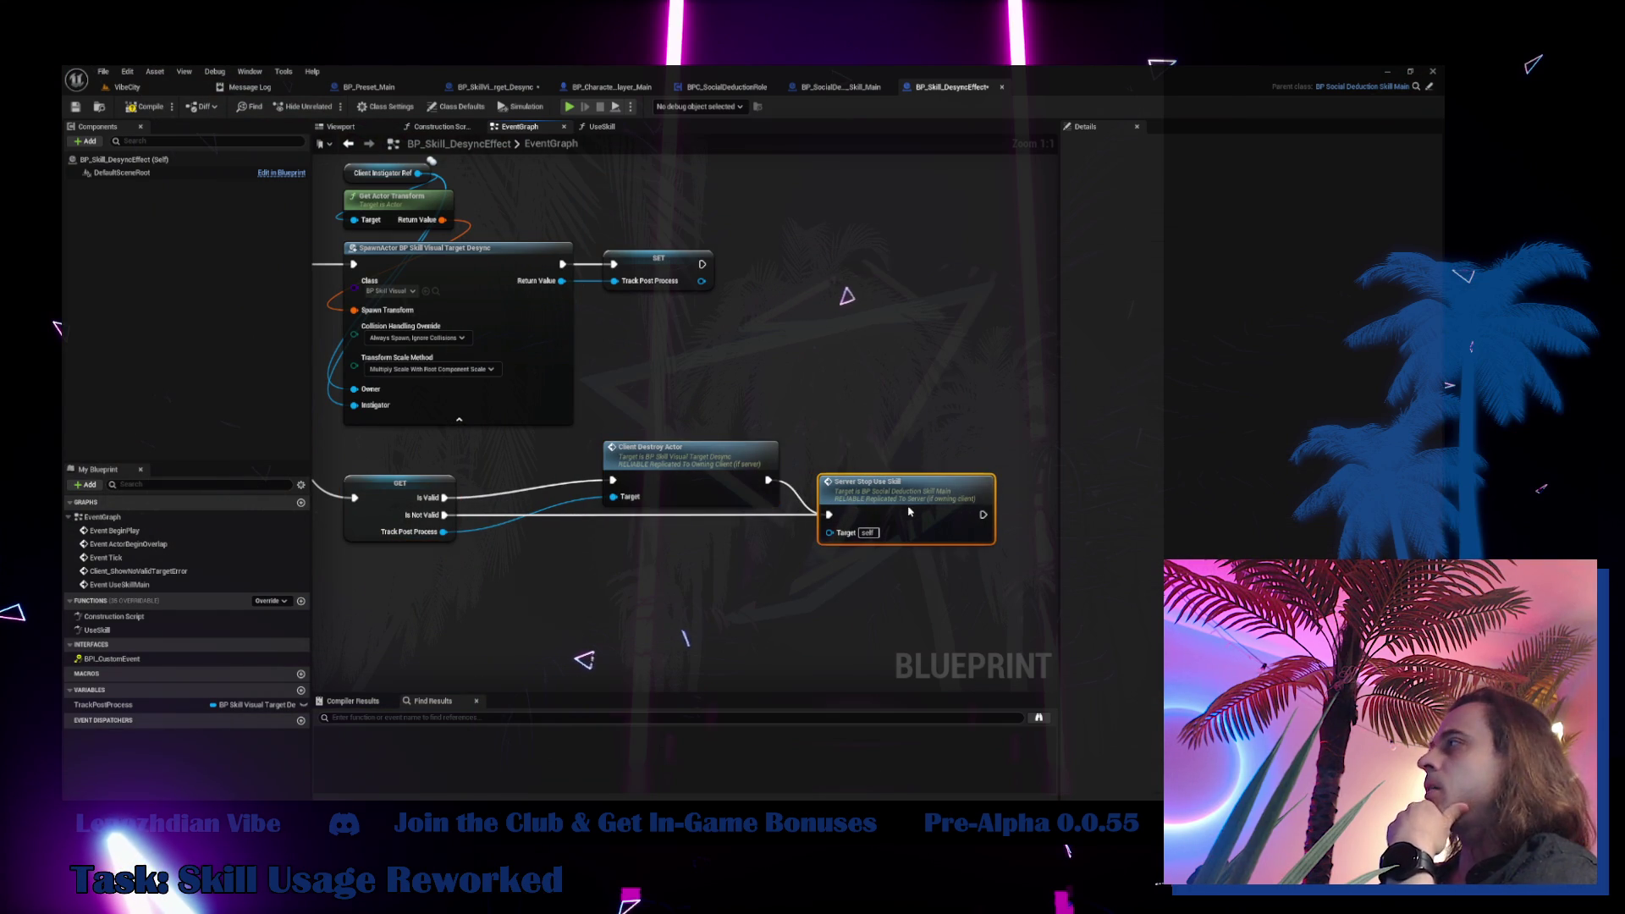
# Compile BP_Skill_DesyncEffect and confirm the 'Good to go' status
pyautogui.click(140, 108)
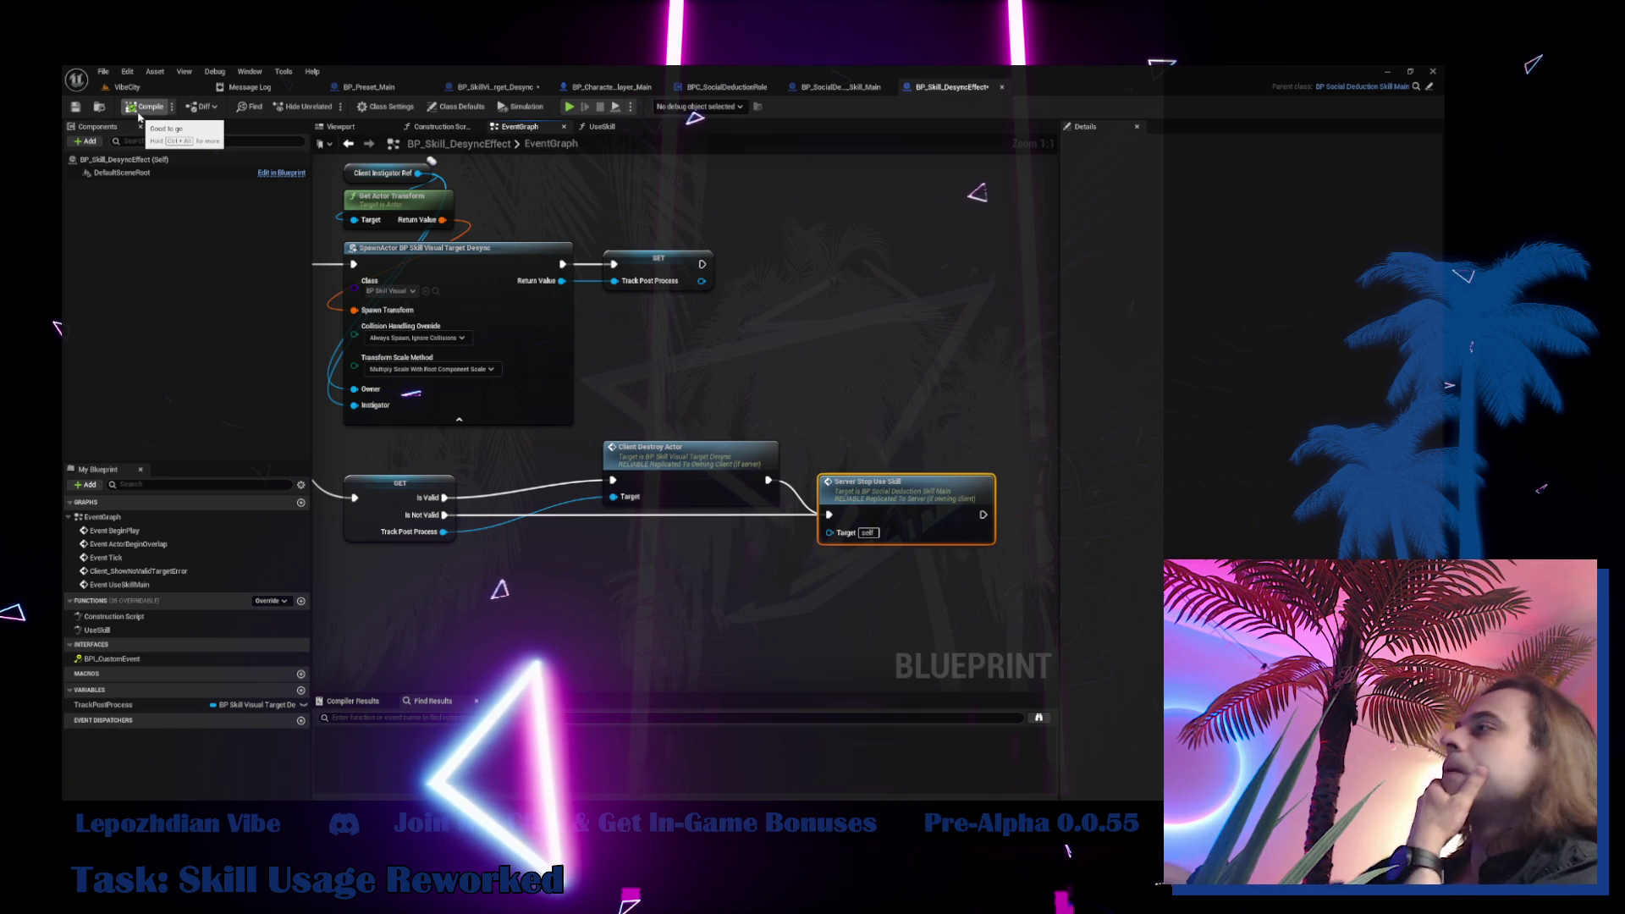
# Add an Attach Actor To Actor node with Track Post Process wired into its Target
pyautogui.moveTo(640, 413)
pyautogui.mouseDown()
pyautogui.moveTo(827, 430)
pyautogui.moveTo(666, 506)
pyautogui.mouseUp()
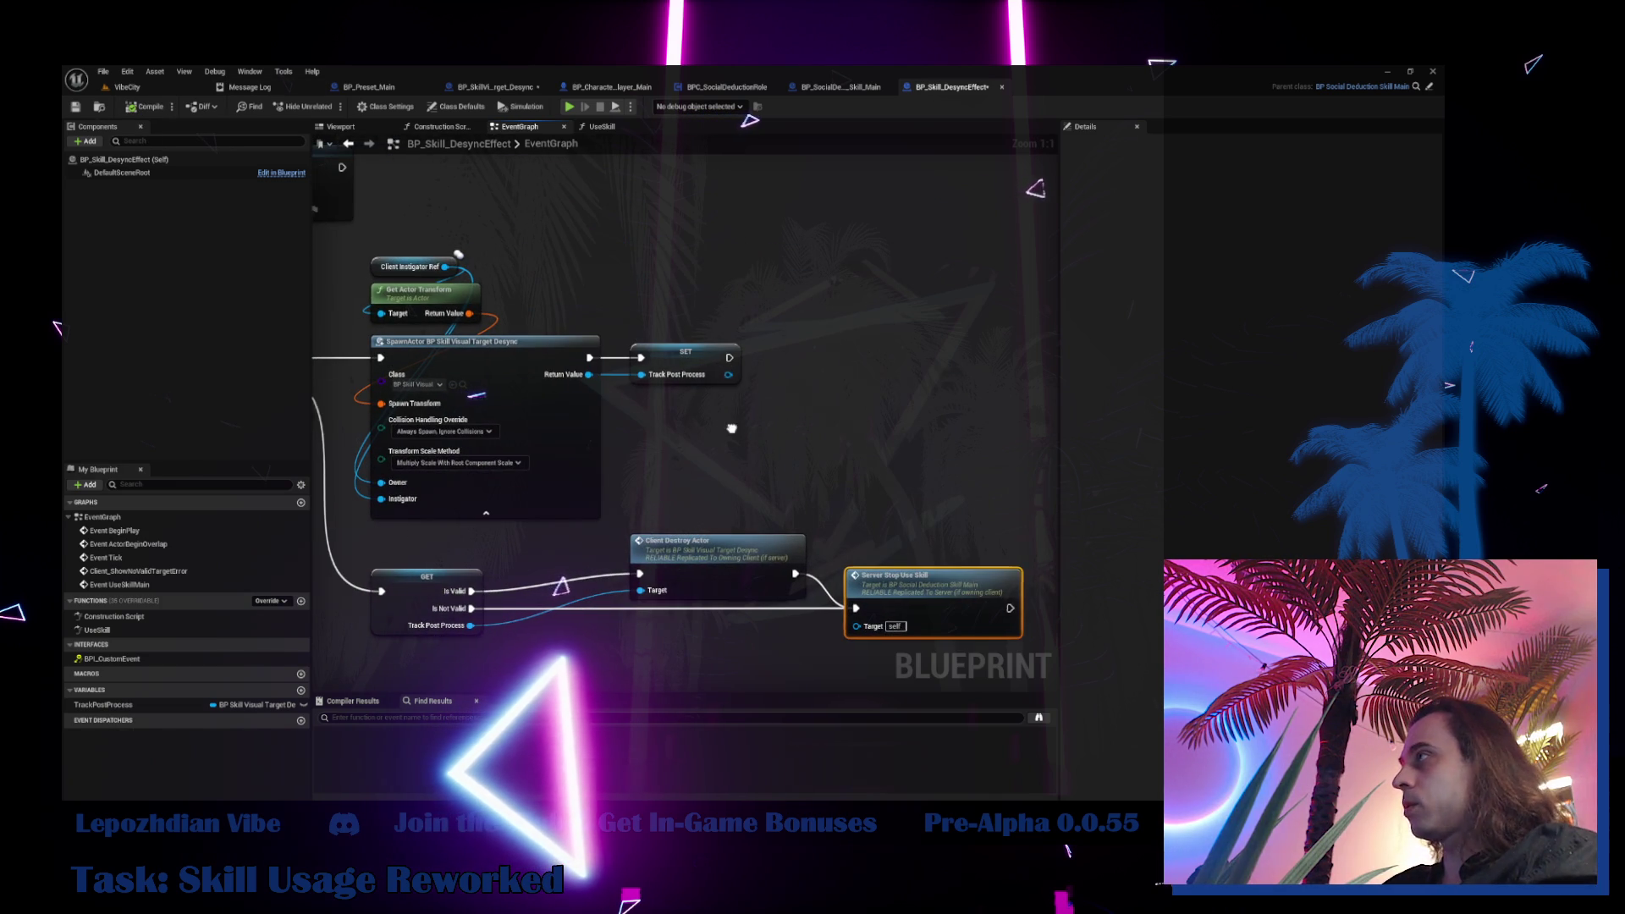
pyautogui.moveTo(728, 372); pyautogui.dragTo(1083, 368)
pyautogui.moveTo(886, 260)
pyautogui.mouseDown()
pyautogui.moveTo(917, 261)
pyautogui.moveTo(735, 313)
pyautogui.mouseUp()
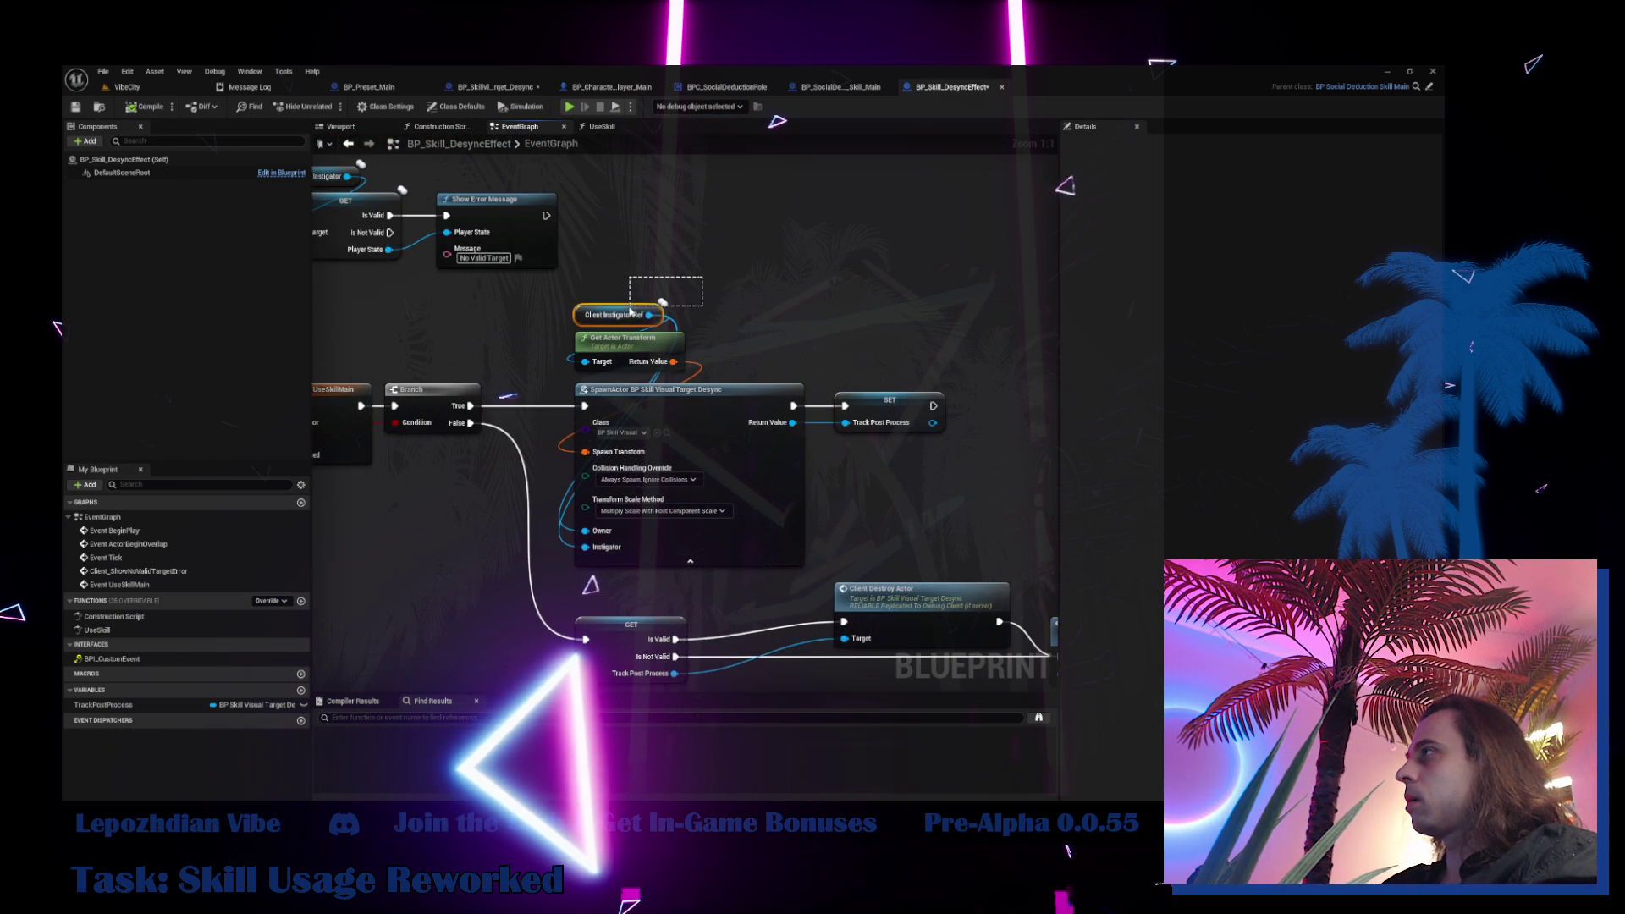
pyautogui.moveTo(630, 311)
pyautogui.mouseDown()
pyautogui.moveTo(765, 326)
pyautogui.moveTo(726, 300)
pyautogui.mouseUp()
pyautogui.write('at')
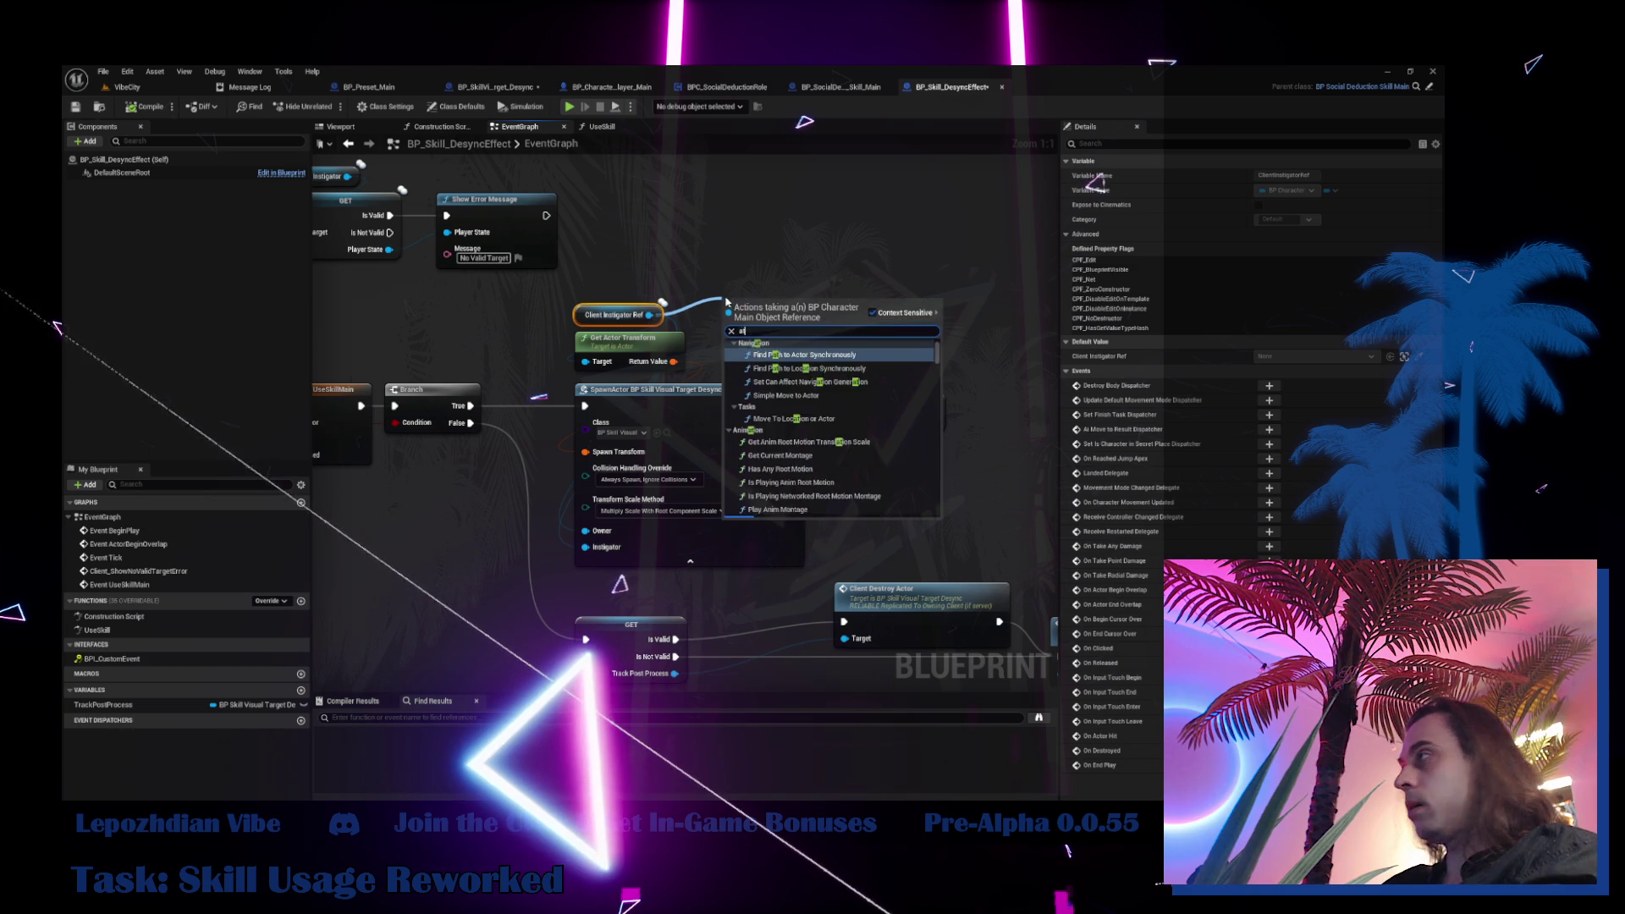
pyautogui.write('tac')
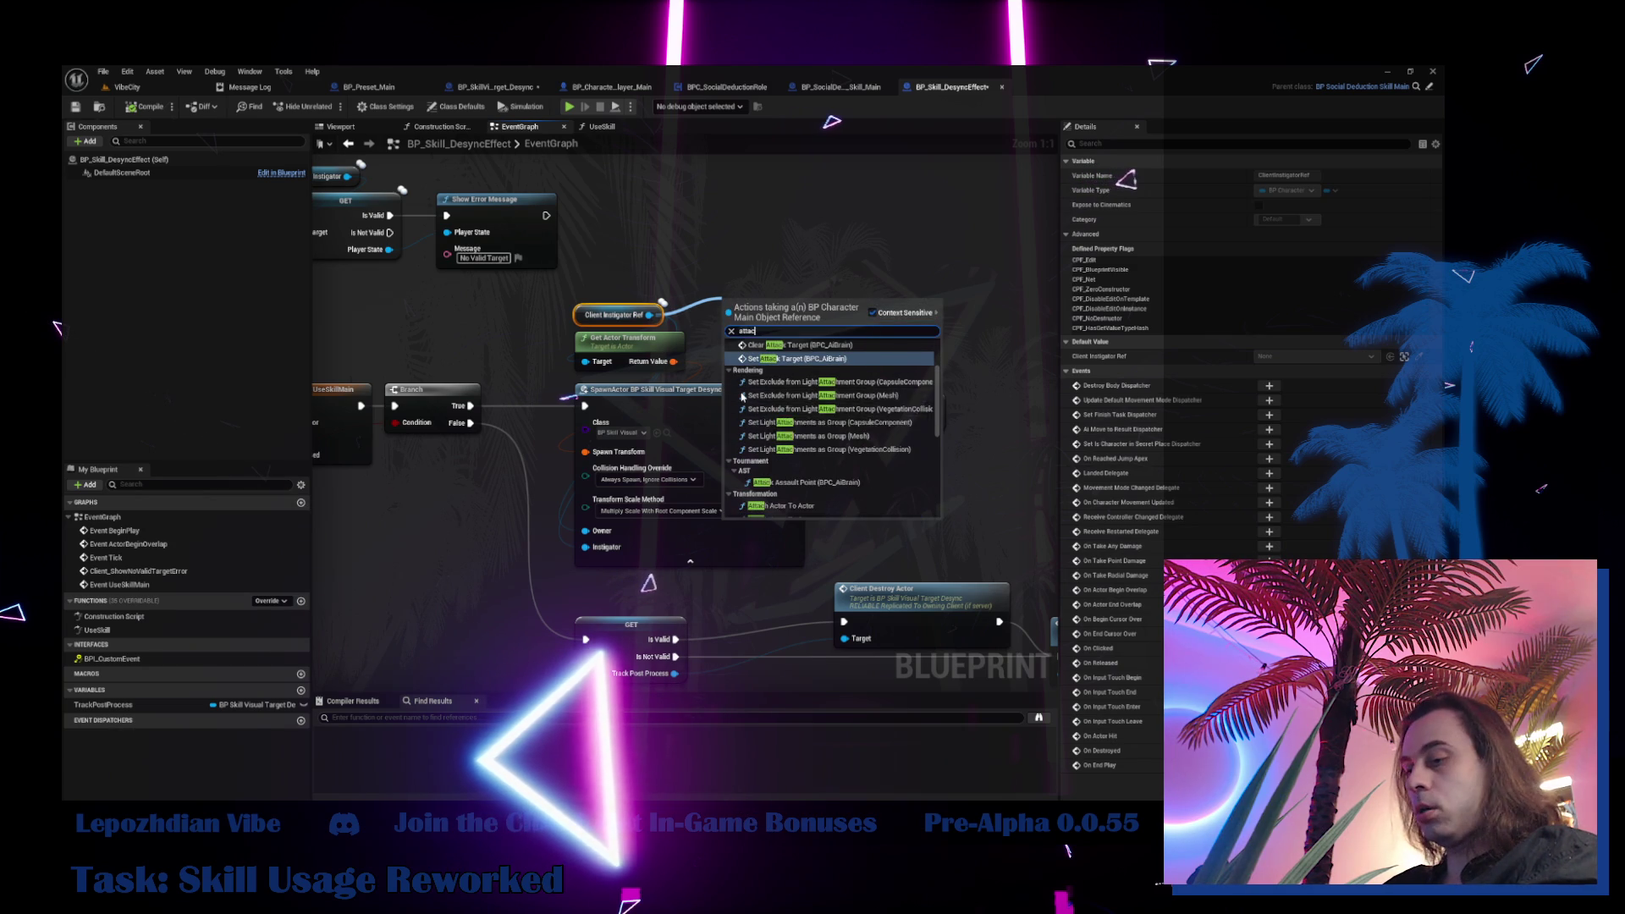
pyautogui.write('h act')
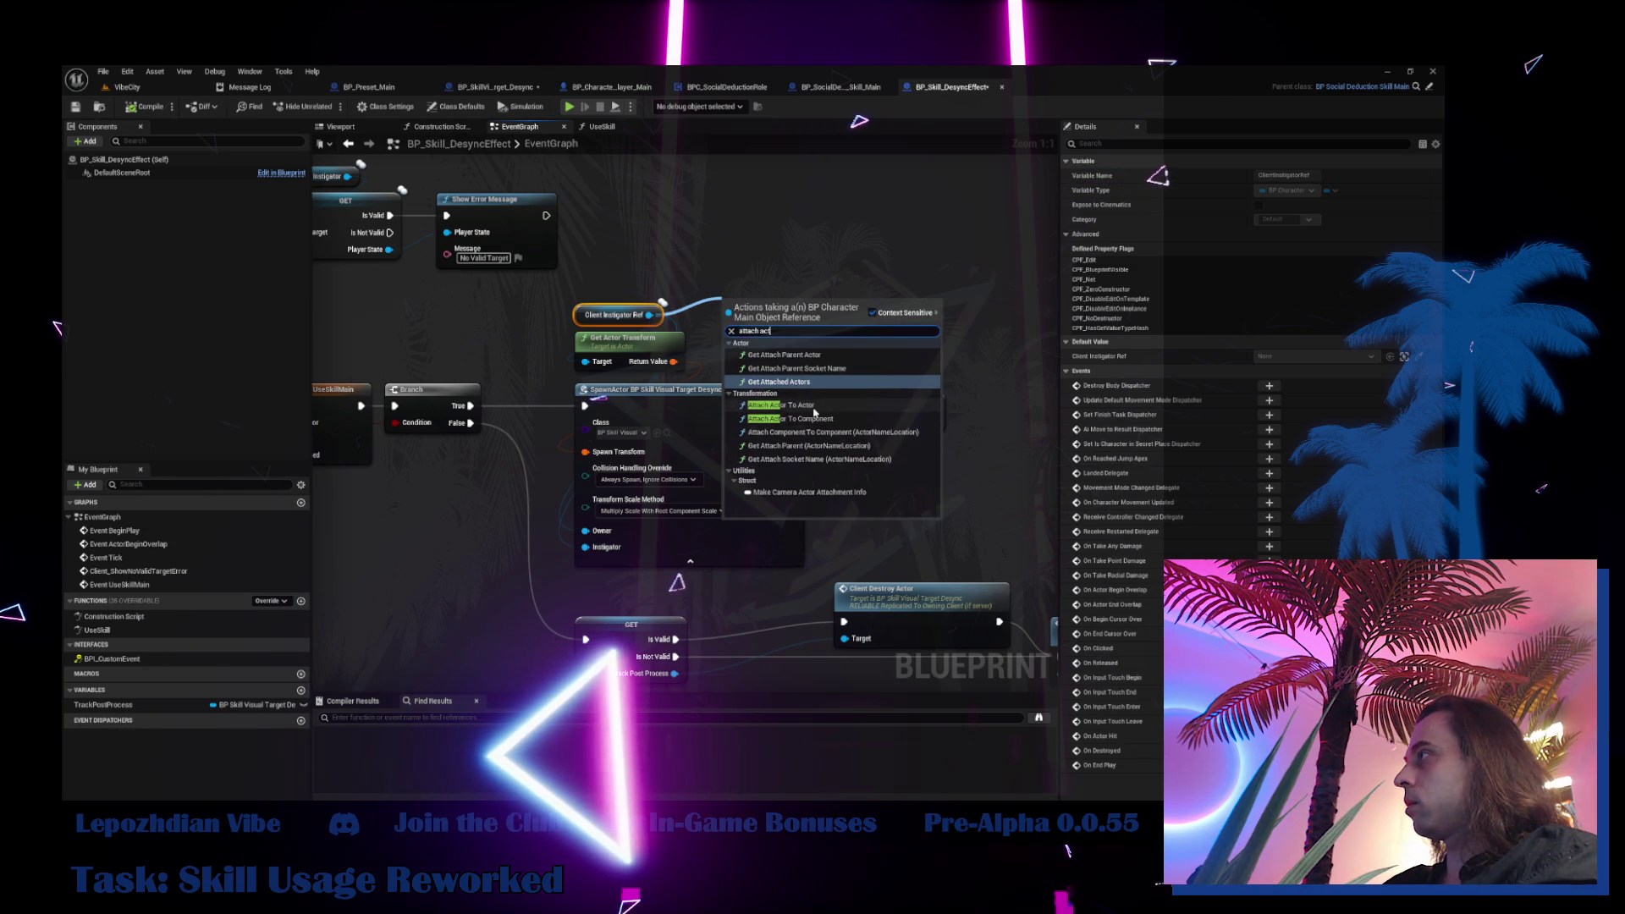
pyautogui.click(812, 406)
pyautogui.moveTo(824, 342); pyautogui.dragTo(1030, 297)
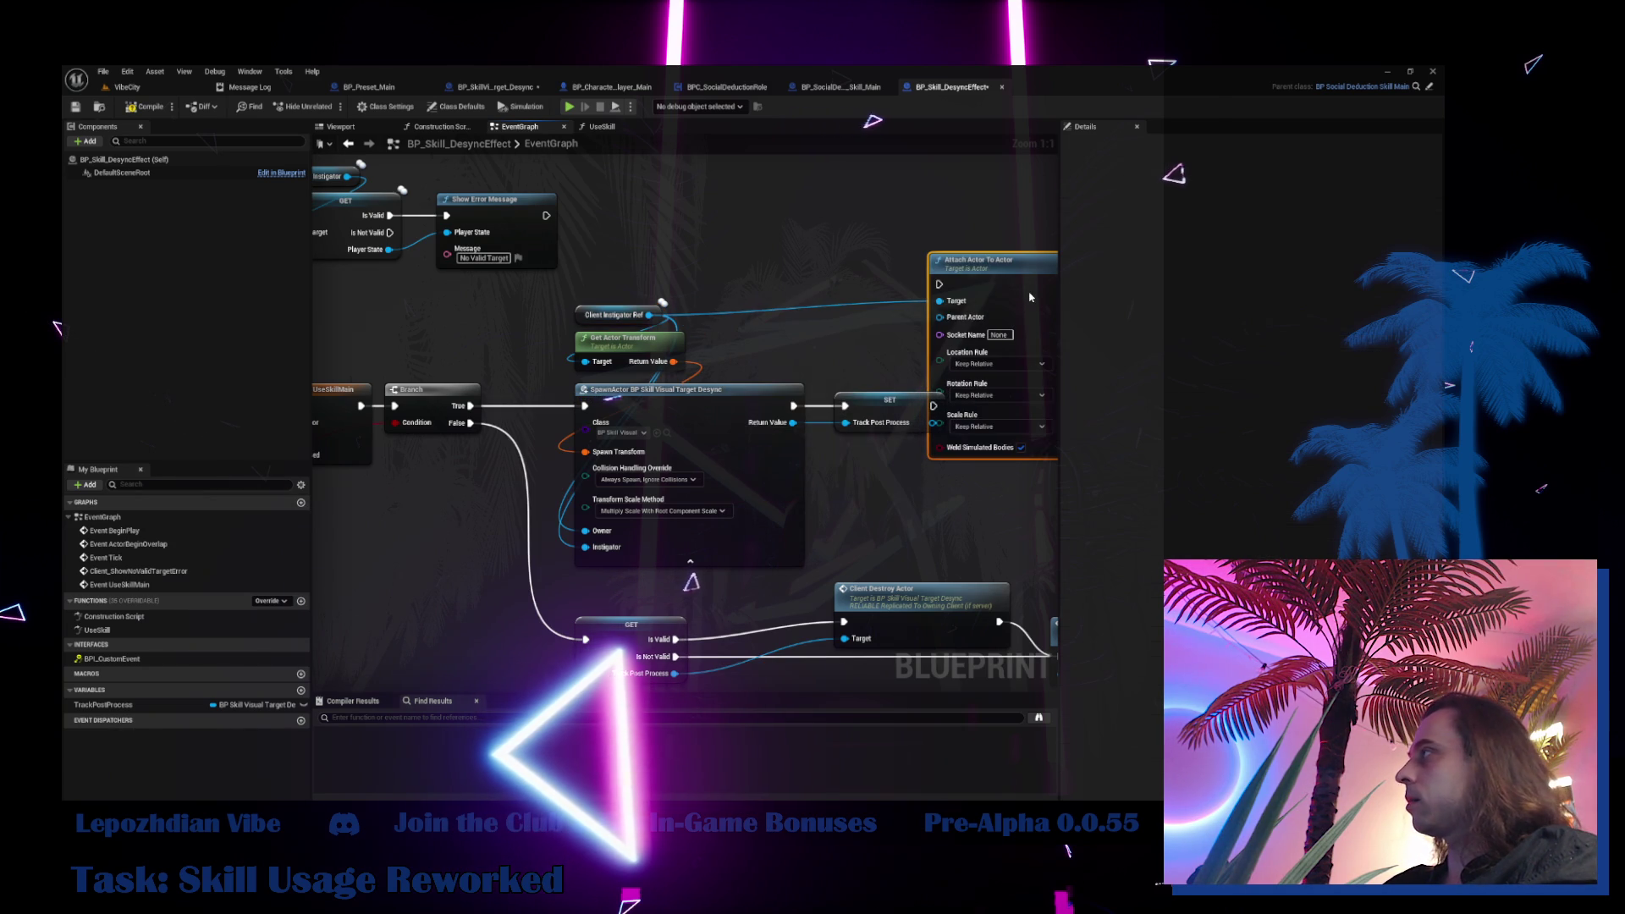
pyautogui.keyDown('alt'); pyautogui.click(939, 302); pyautogui.keyUp('alt')
pyautogui.moveTo(763, 308); pyautogui.dragTo(825, 334)
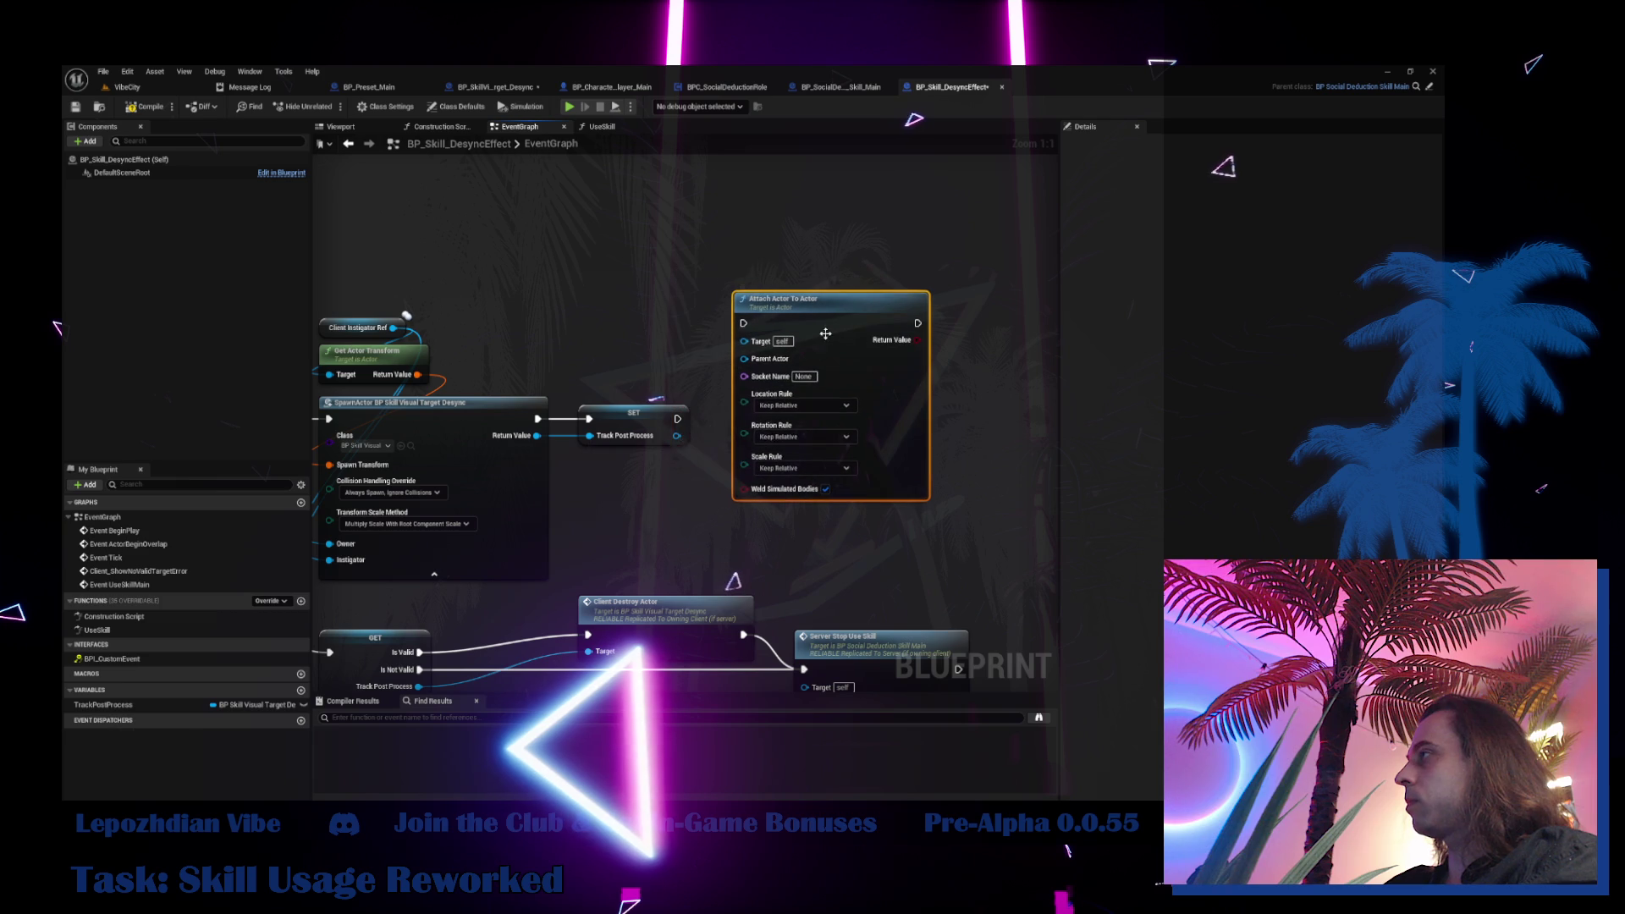
pyautogui.moveTo(676, 435); pyautogui.dragTo(744, 341)
# Set the location, rotation and scale rules to Snap to Target and chain it after SET
pyautogui.click(802, 434)
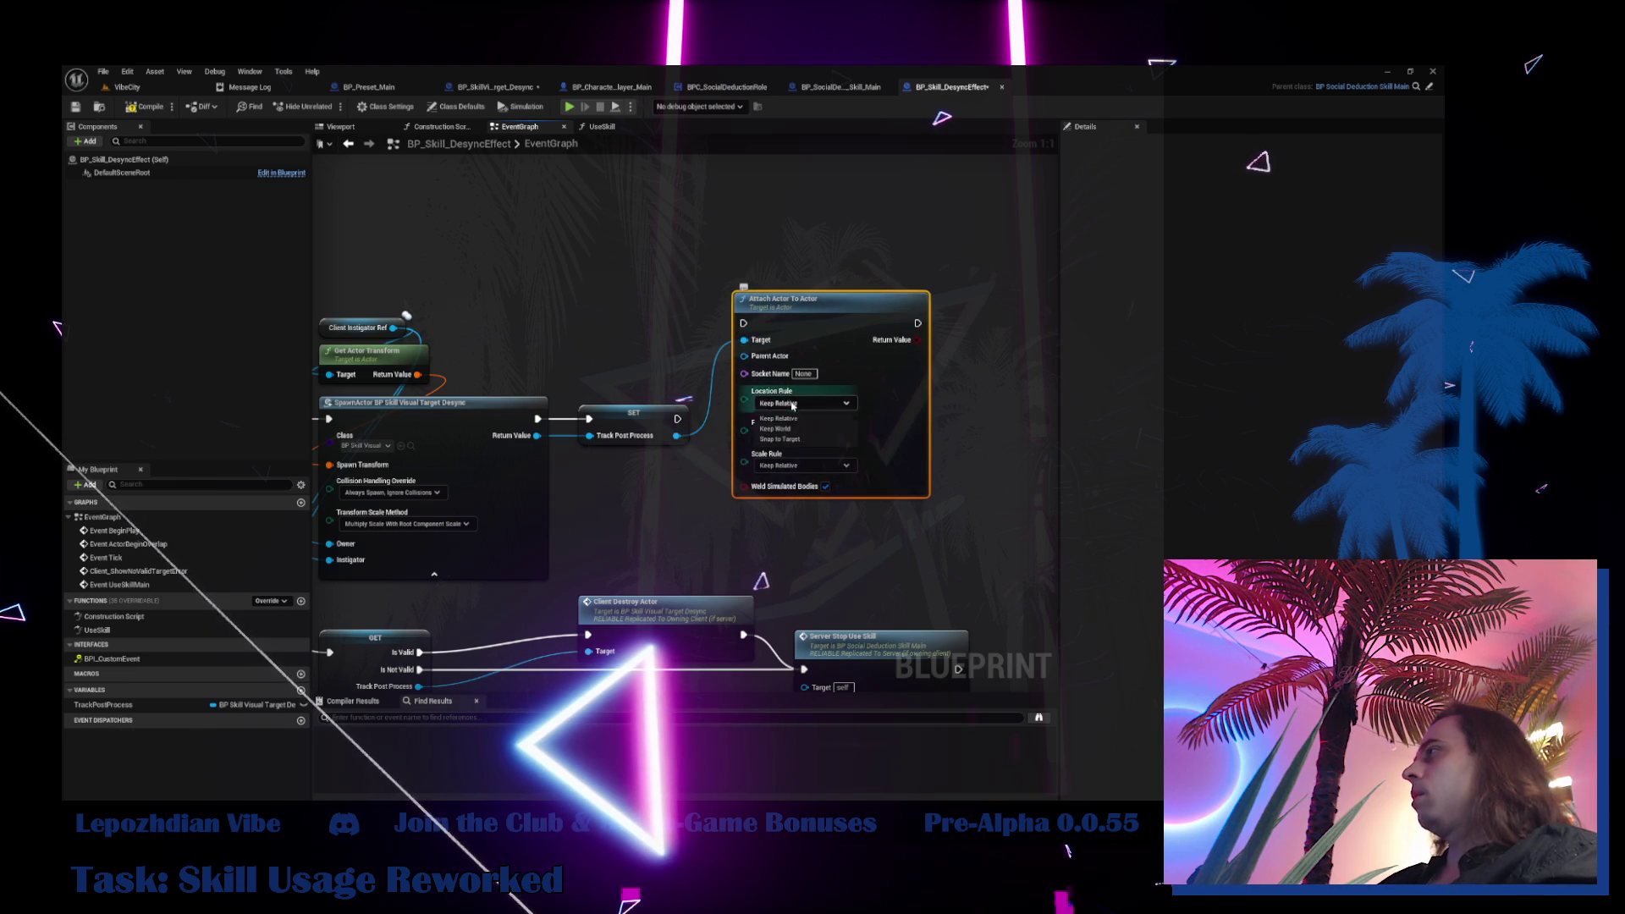
pyautogui.click(807, 439)
pyautogui.click(802, 434)
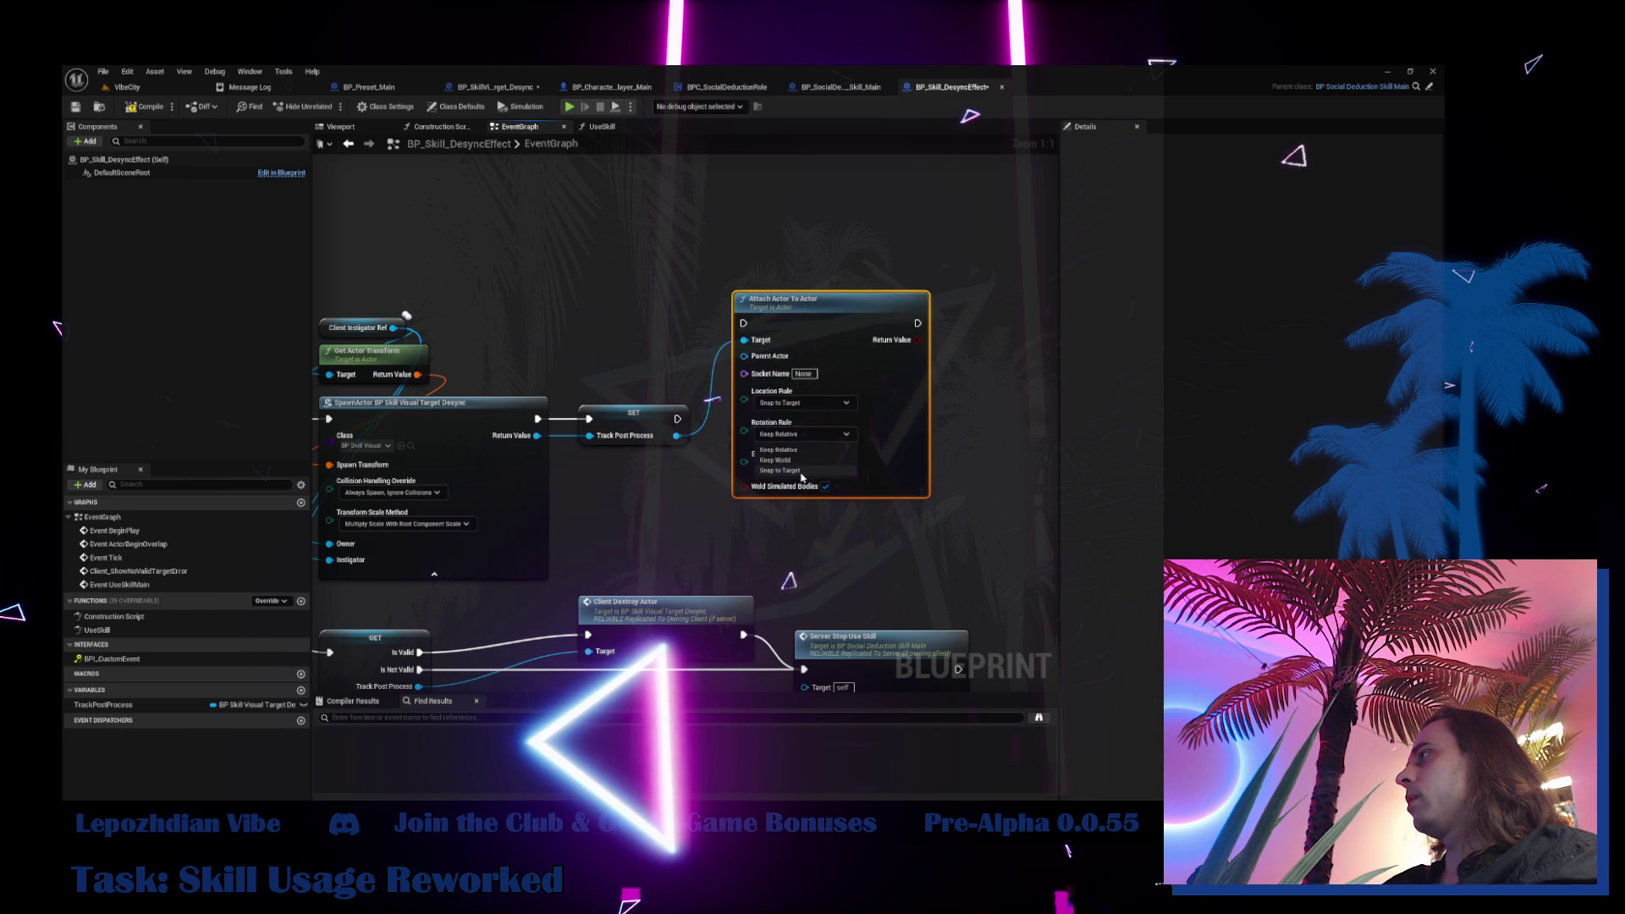
pyautogui.click(797, 469)
pyautogui.click(797, 467)
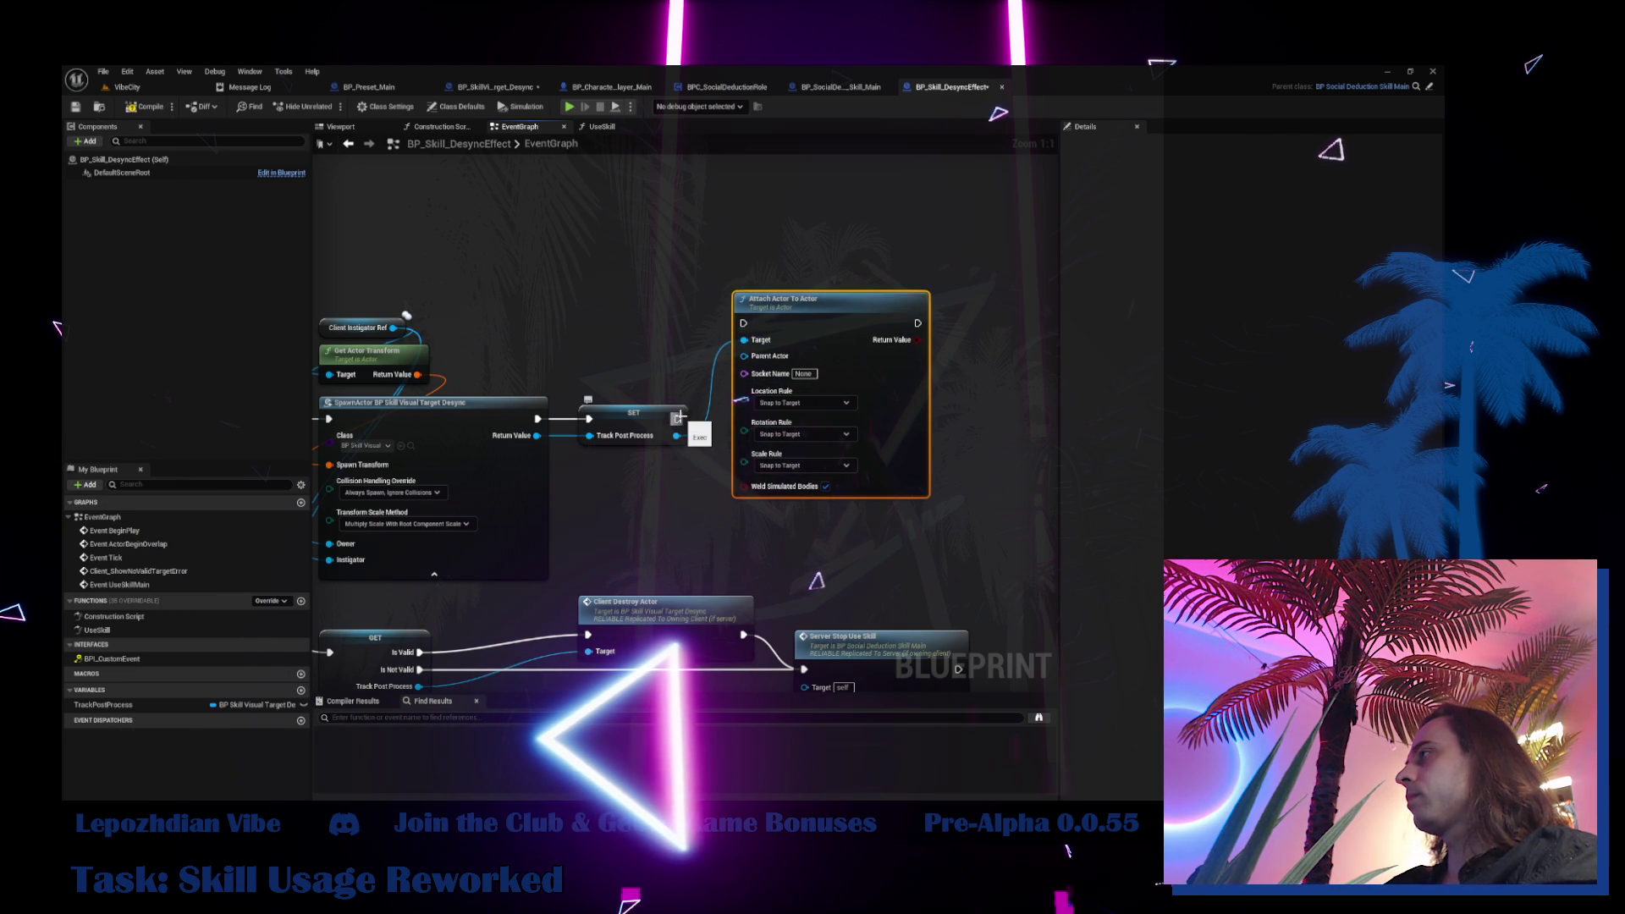
pyautogui.click(799, 434)
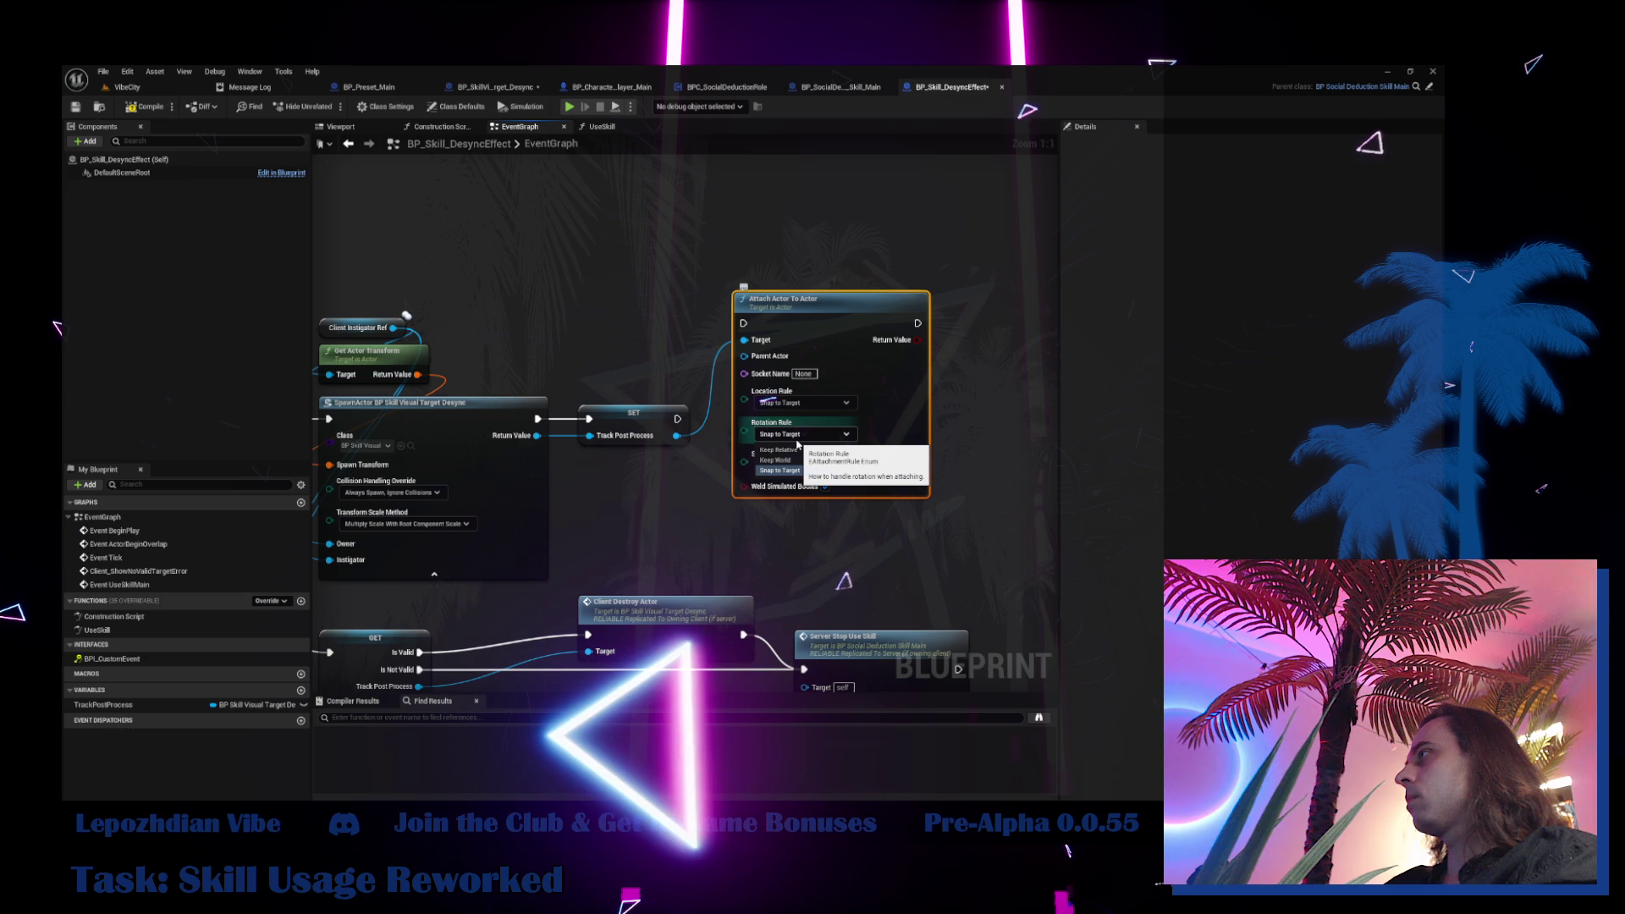
pyautogui.moveTo(786, 403); pyautogui.dragTo(796, 498)
pyautogui.moveTo(677, 419); pyautogui.dragTo(753, 419)
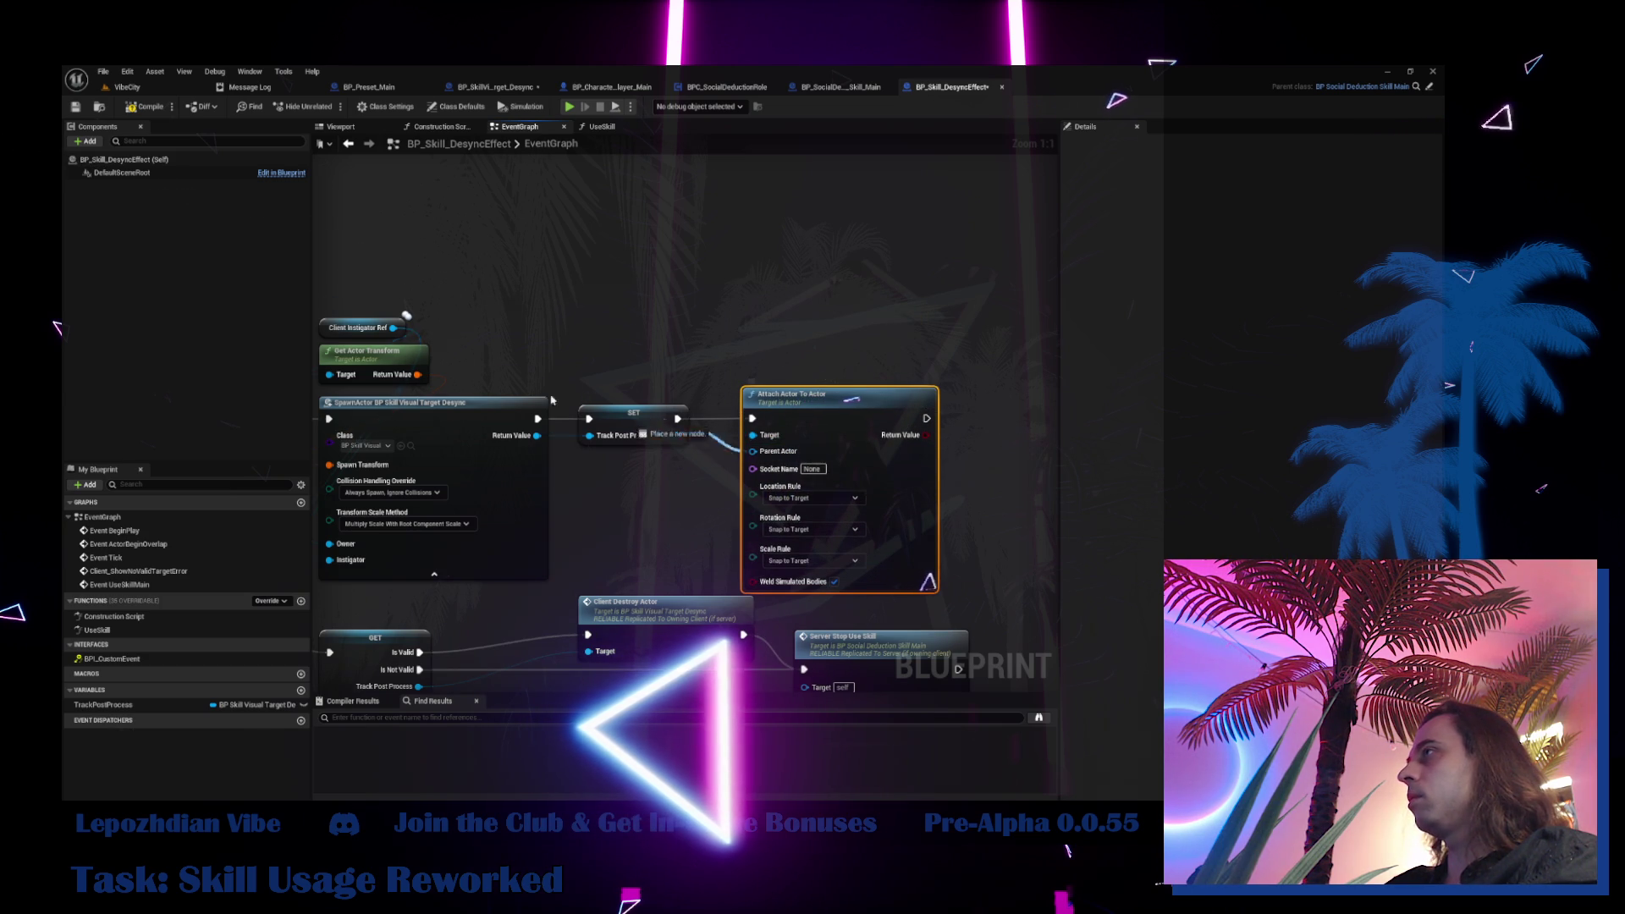
# Run a Set Actor Relative Location (0,0,0) after Attach Actor To Actor, then go to VibeCity
pyautogui.moveTo(537, 435)
pyautogui.mouseDown()
pyautogui.moveTo(594, 481)
pyautogui.moveTo(589, 436)
pyautogui.moveTo(725, 308)
pyautogui.moveTo(709, 296)
pyautogui.mouseUp()
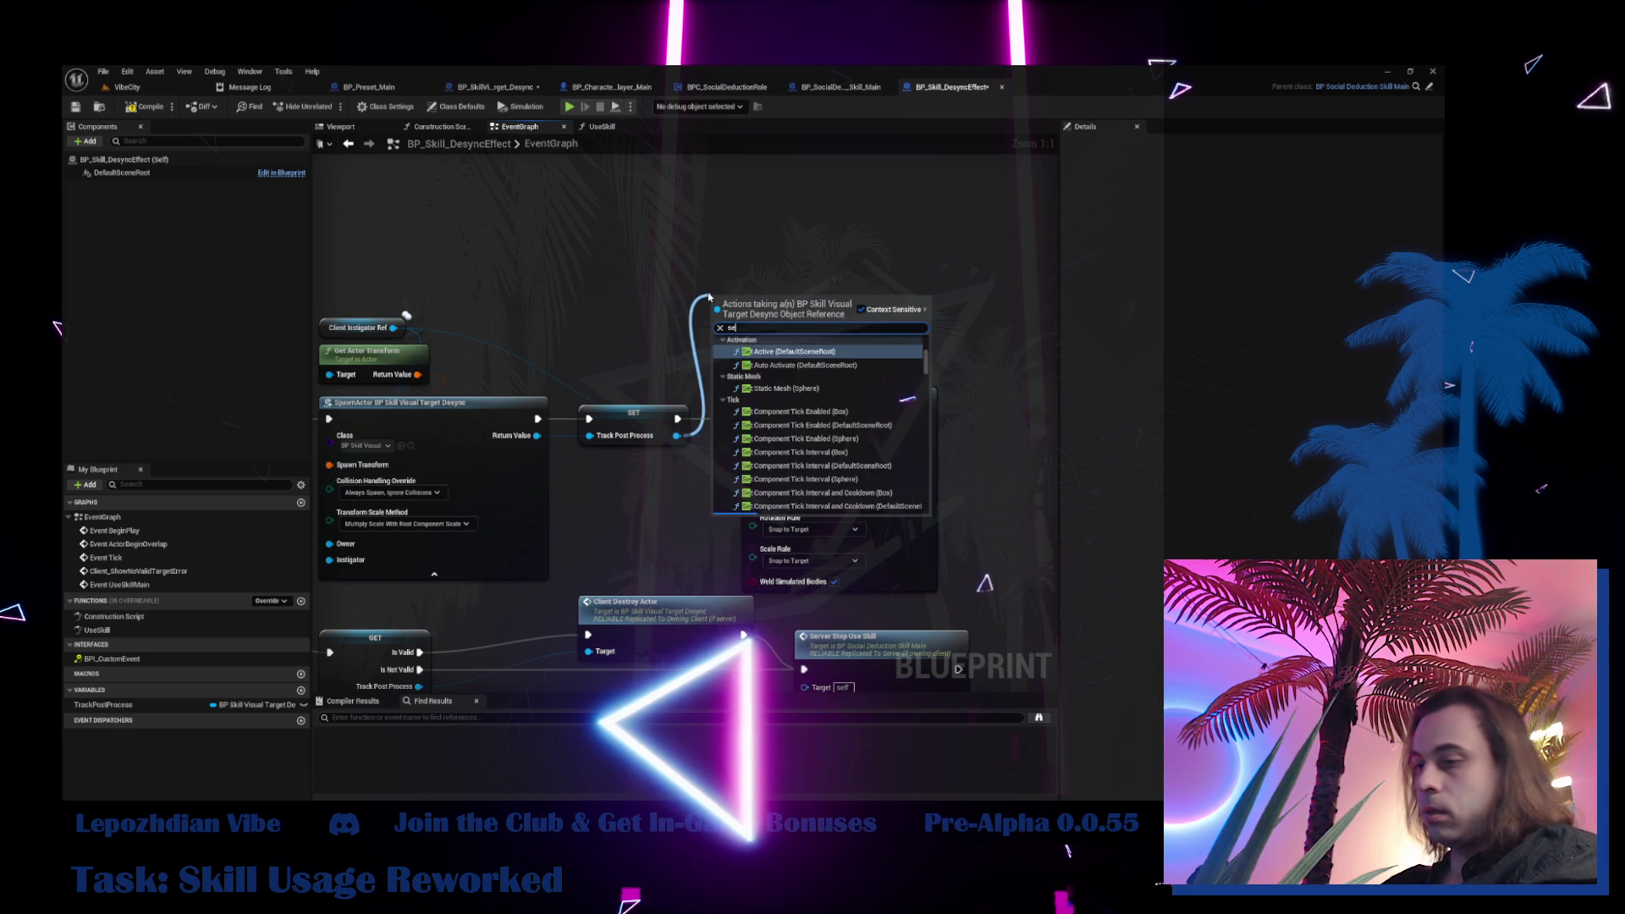
pyautogui.write('set tr')
pyautogui.press('BackSpace')
pyautogui.press('BackSpace')
pyautogui.write('rea')
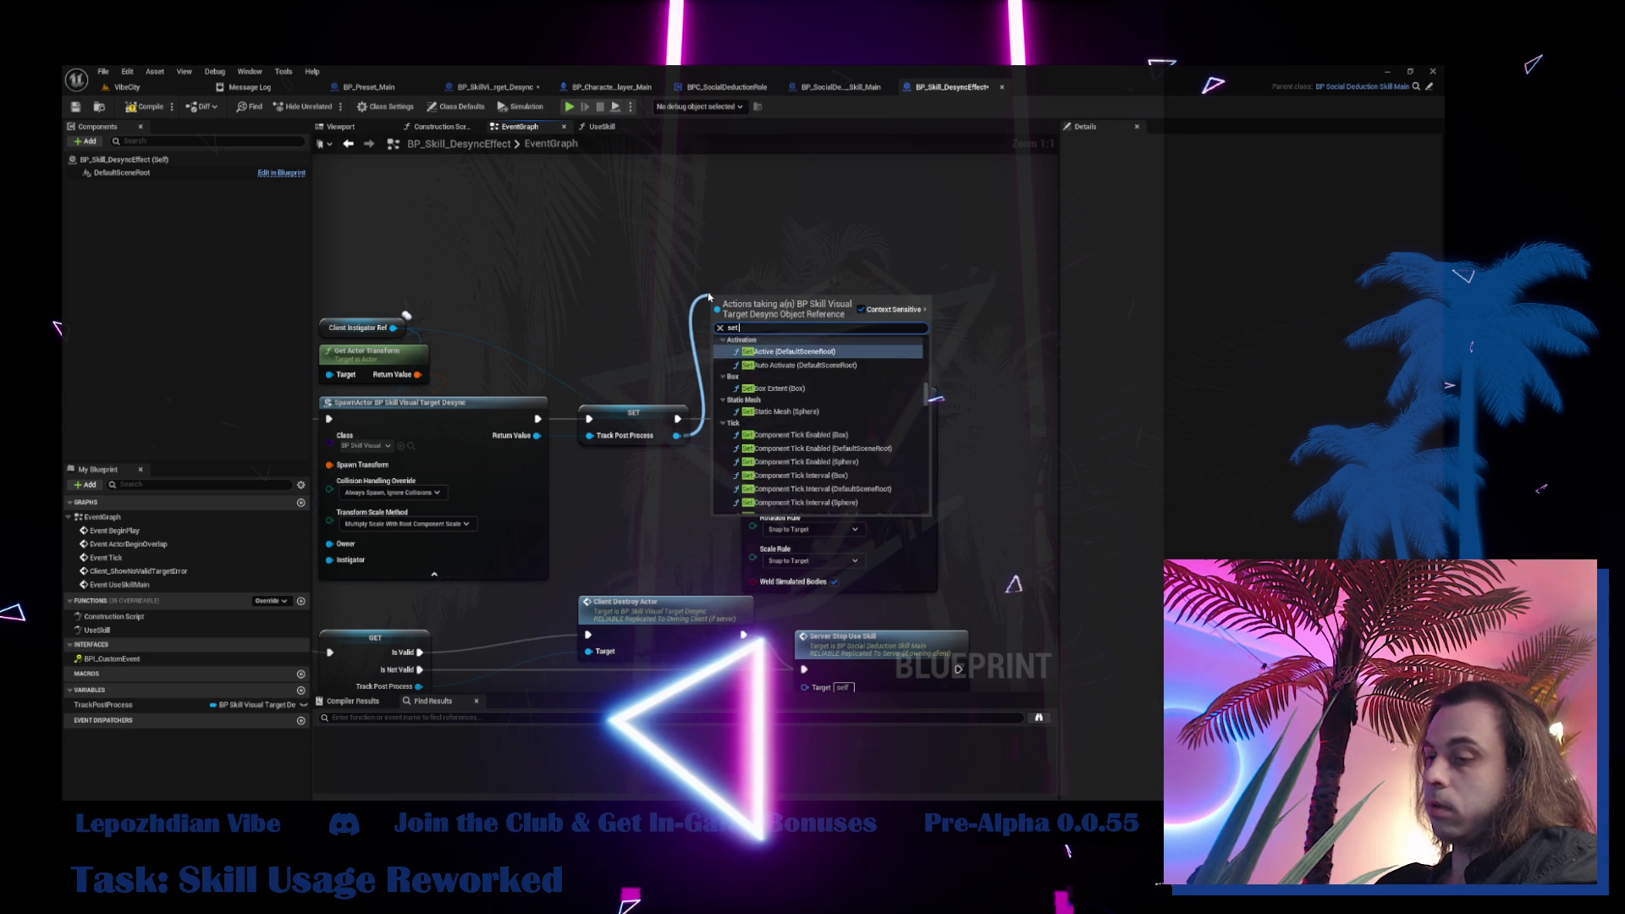
pyautogui.write('ltive')
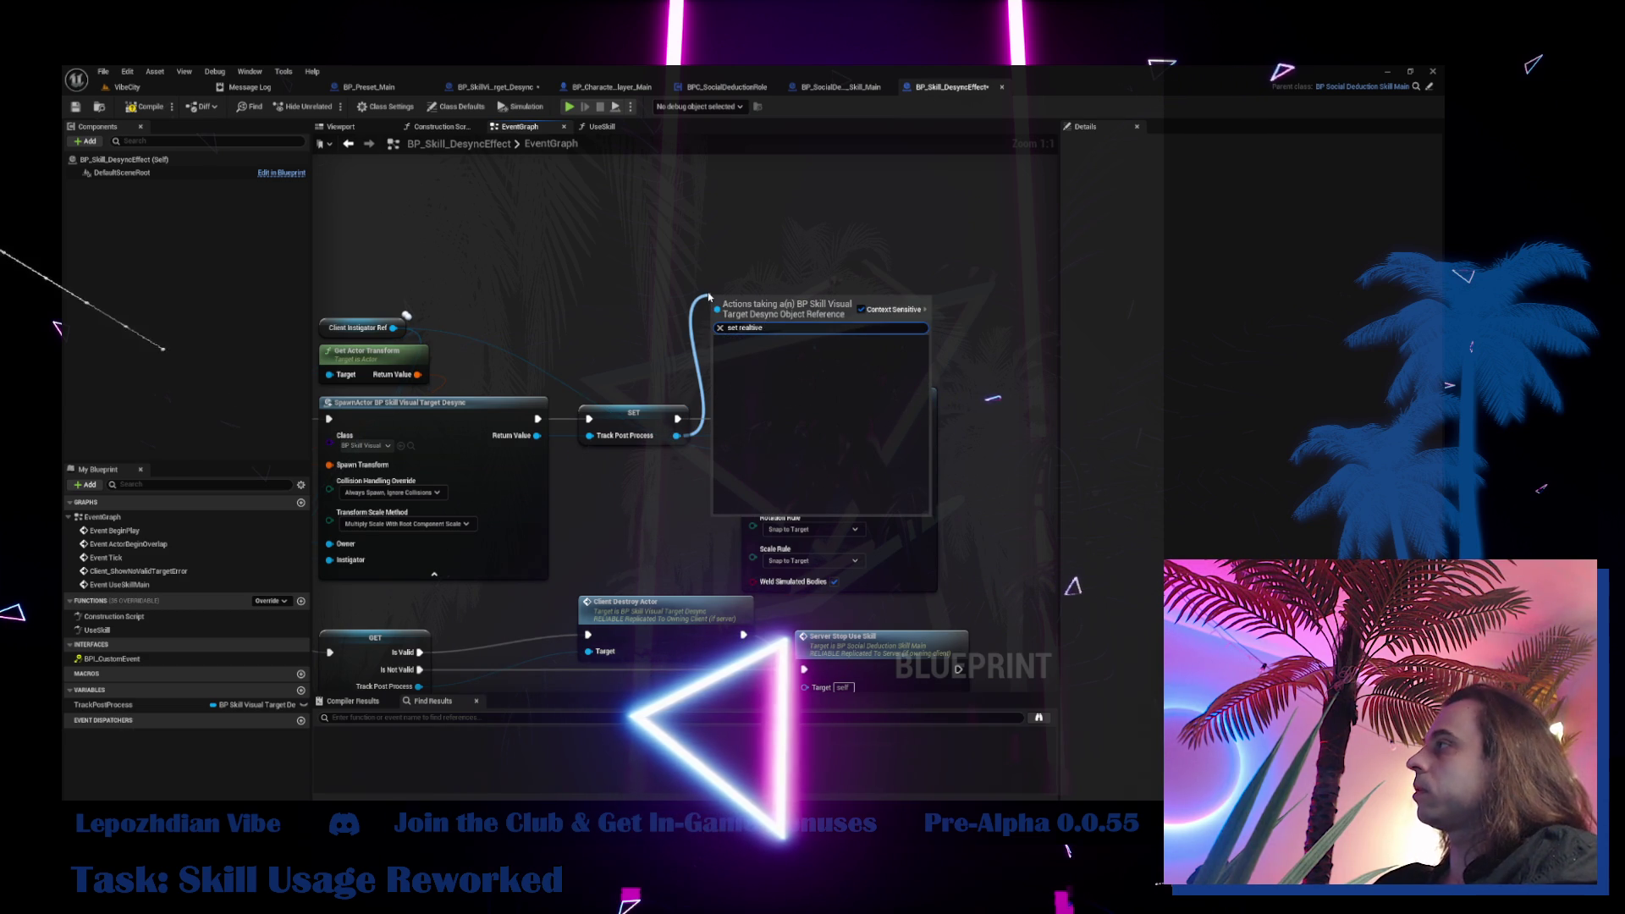
pyautogui.press('BackSpace')
pyautogui.press('BackSpace')
pyautogui.press('BackSpace')
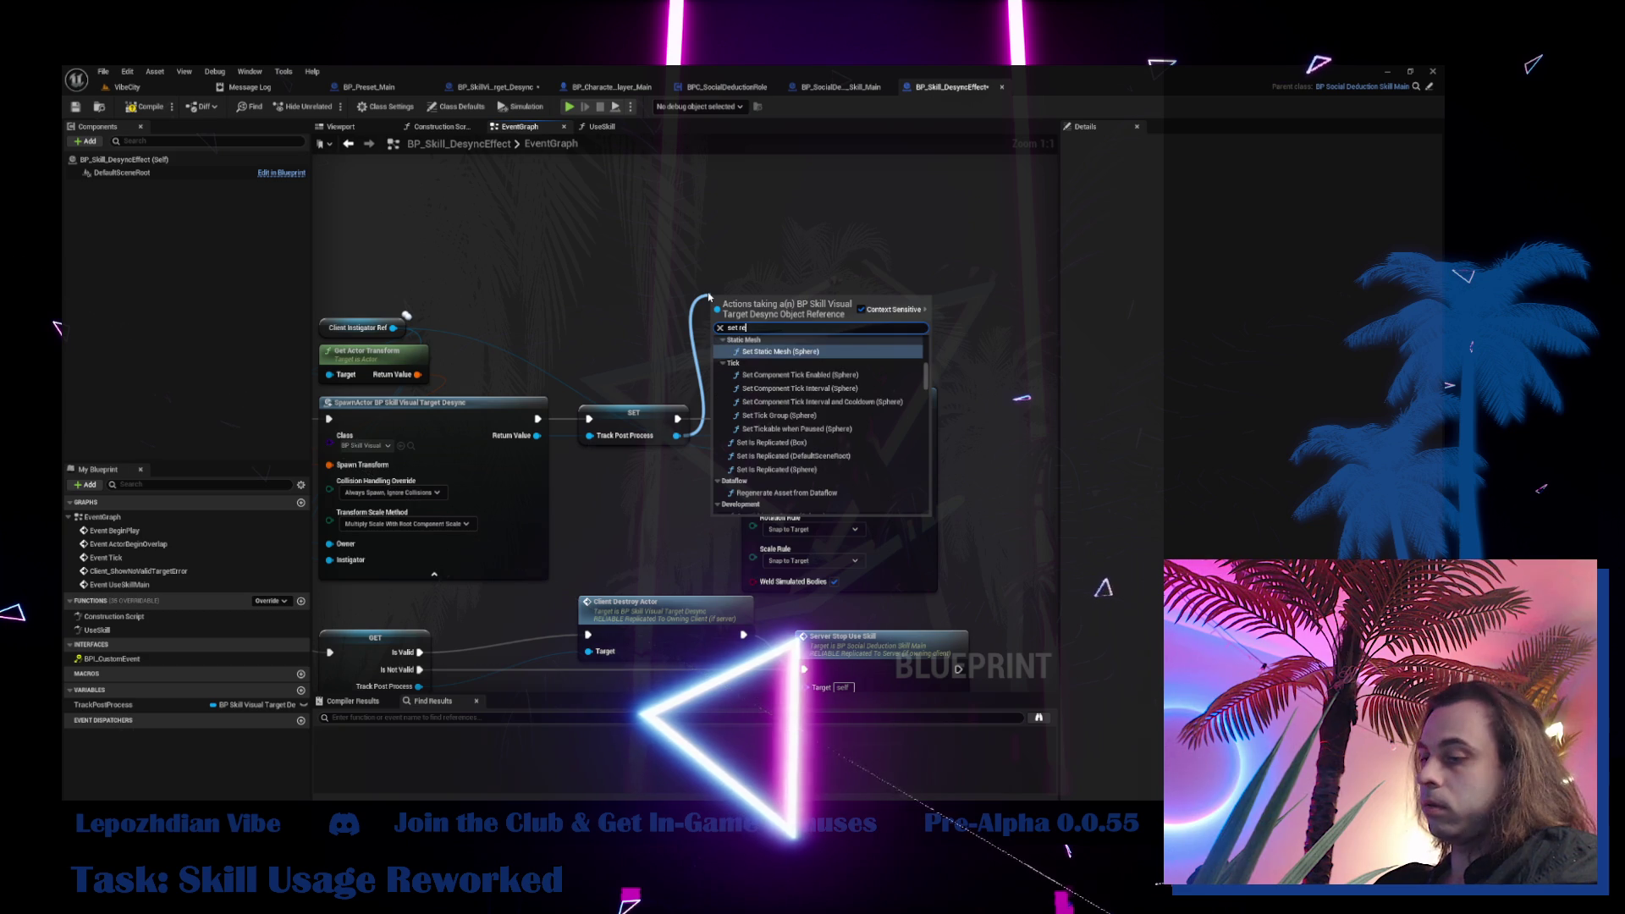
pyautogui.write('lative loc')
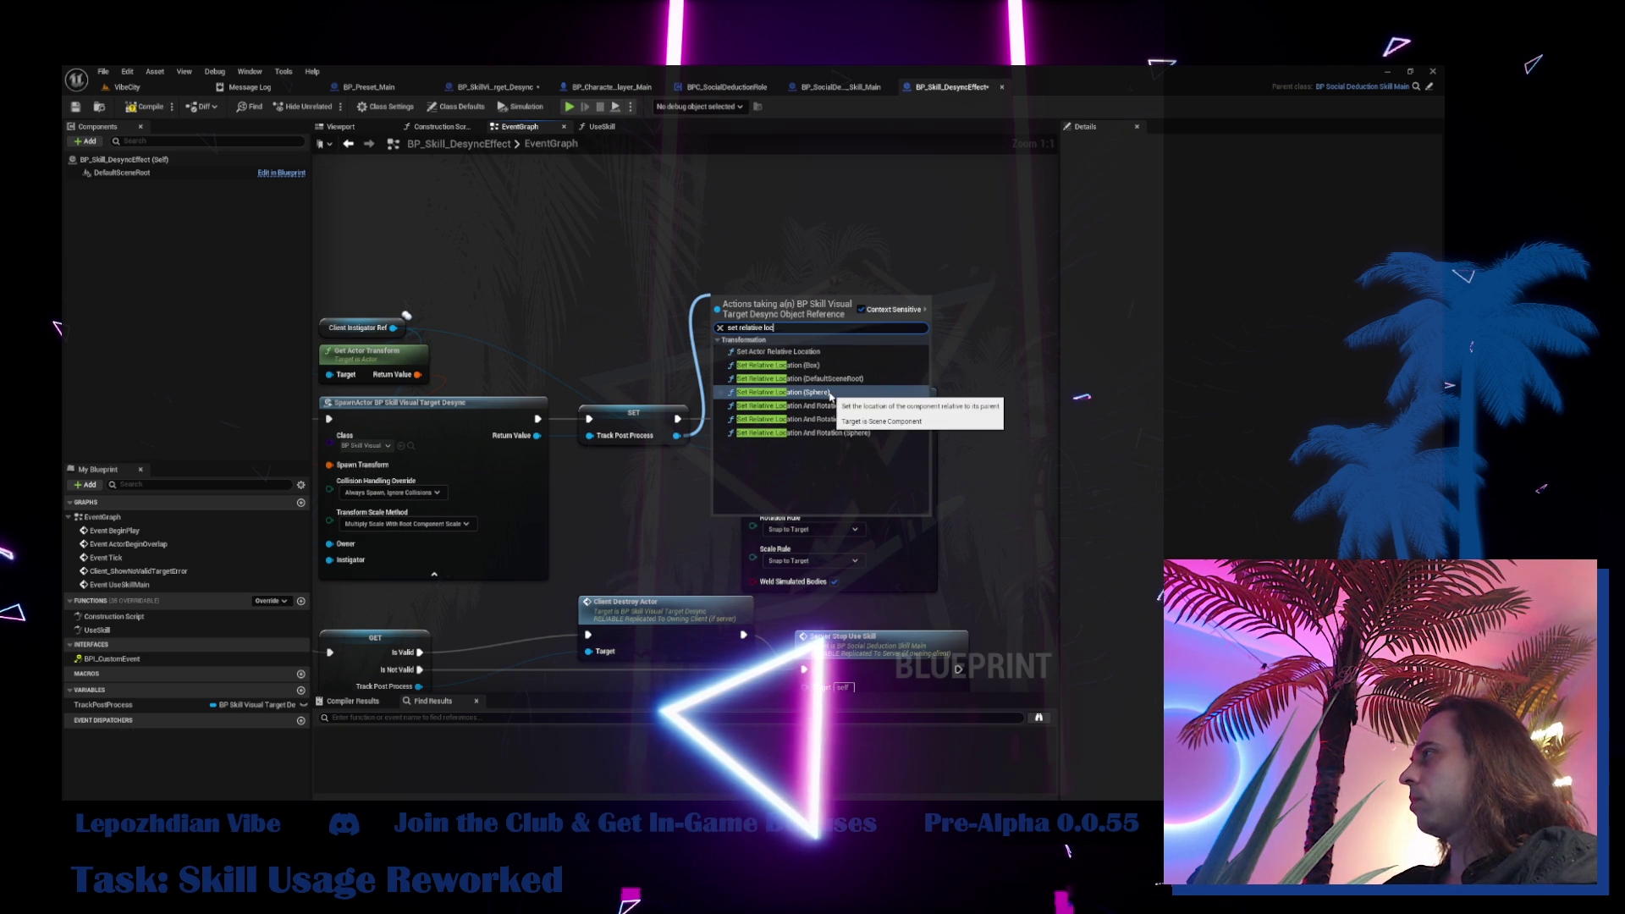
pyautogui.click(777, 351)
pyautogui.moveTo(754, 331)
pyautogui.mouseDown()
pyautogui.moveTo(944, 397)
pyautogui.moveTo(891, 469)
pyautogui.moveTo(926, 414)
pyautogui.mouseUp()
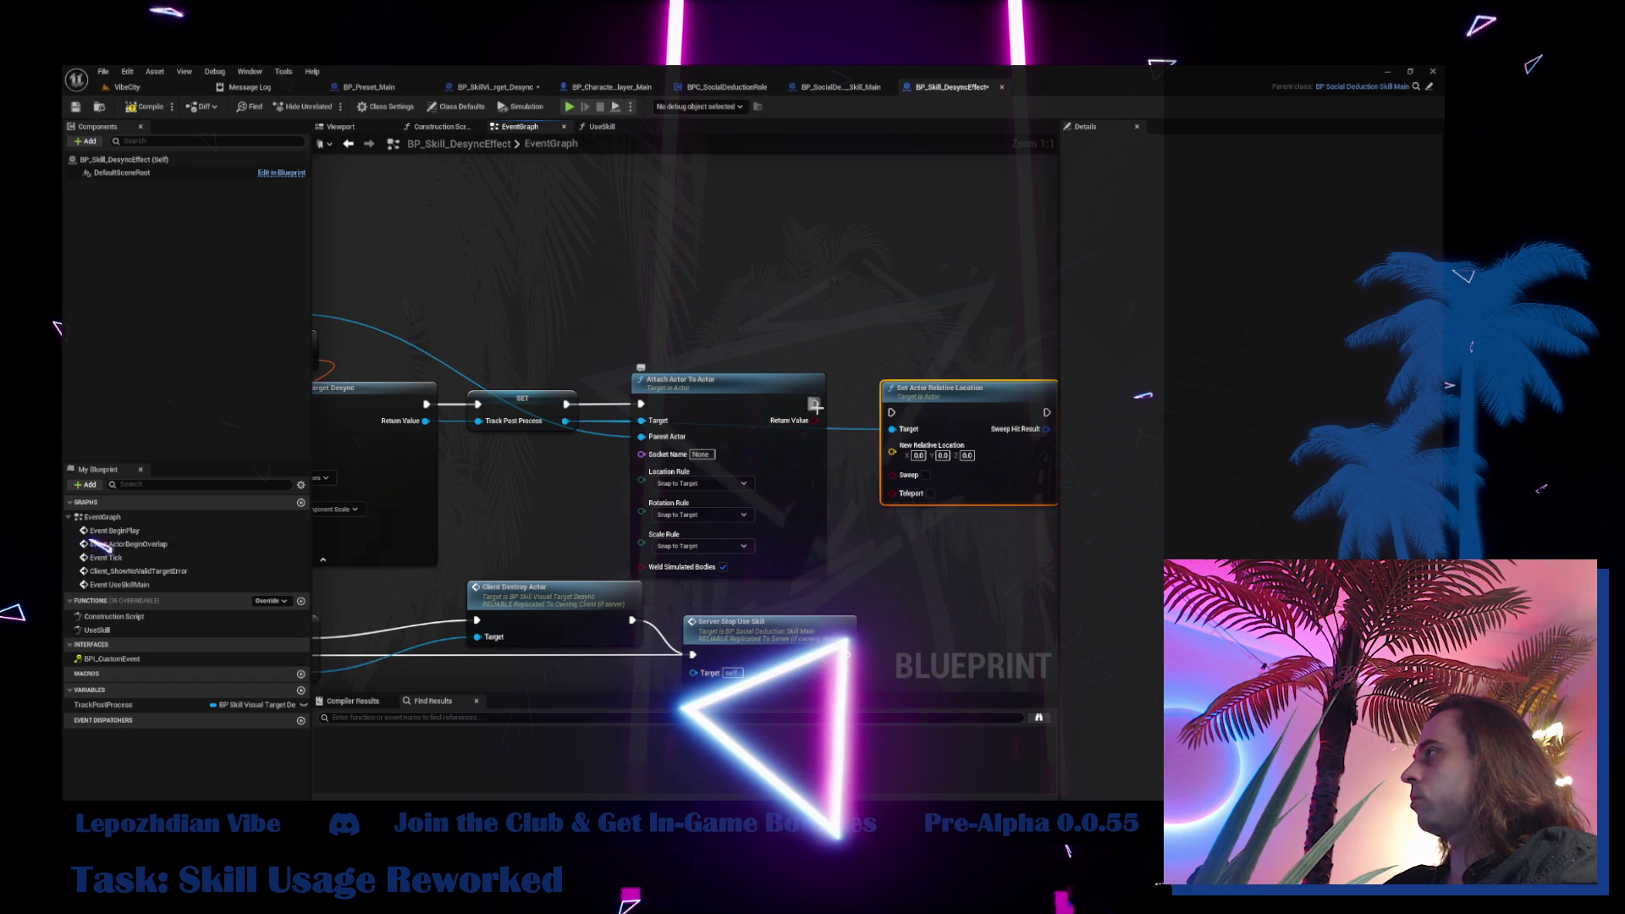
pyautogui.moveTo(815, 405); pyautogui.dragTo(900, 405)
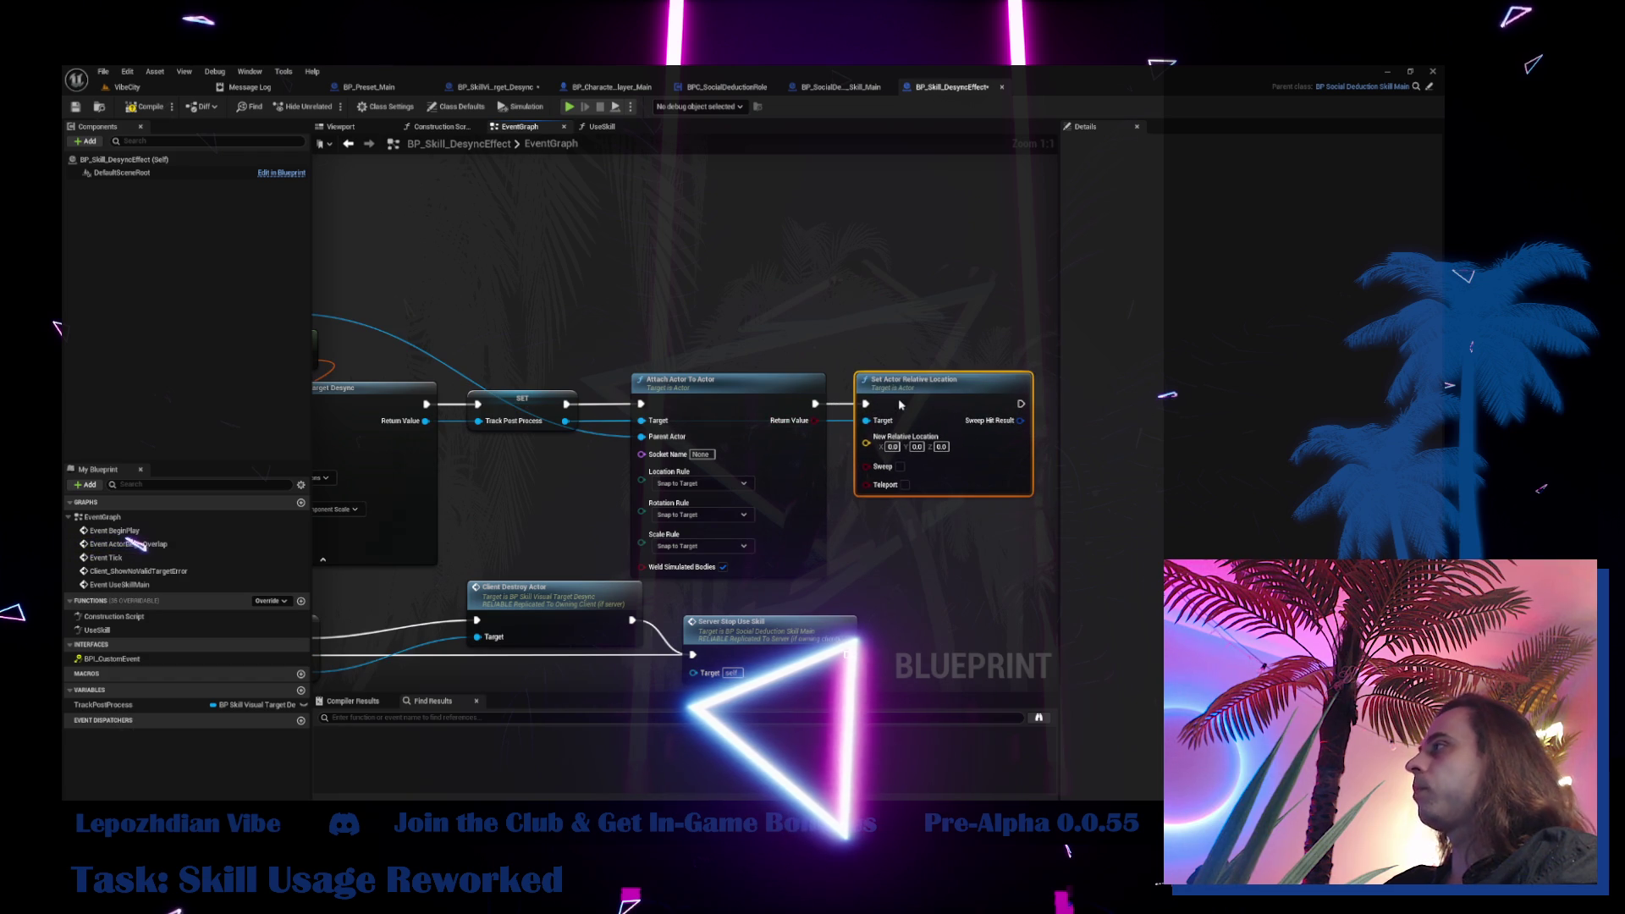
pyautogui.click(127, 86)
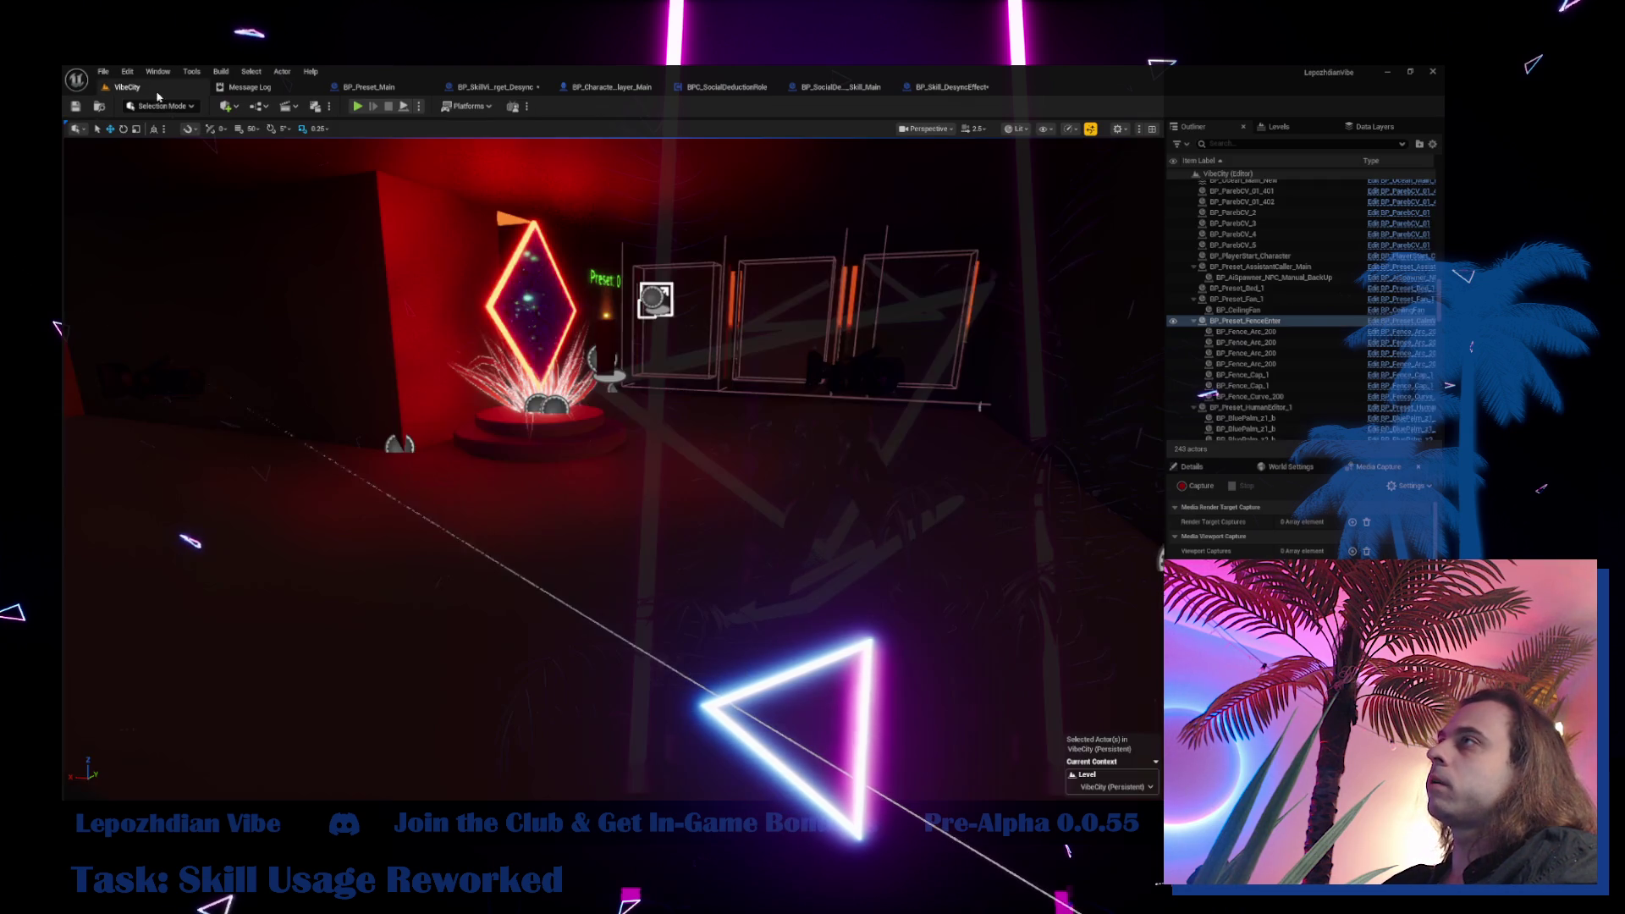
# Start a play-in-editor session of VibeCity and enable the Infinite Energy cheat
pyautogui.click(357, 108)
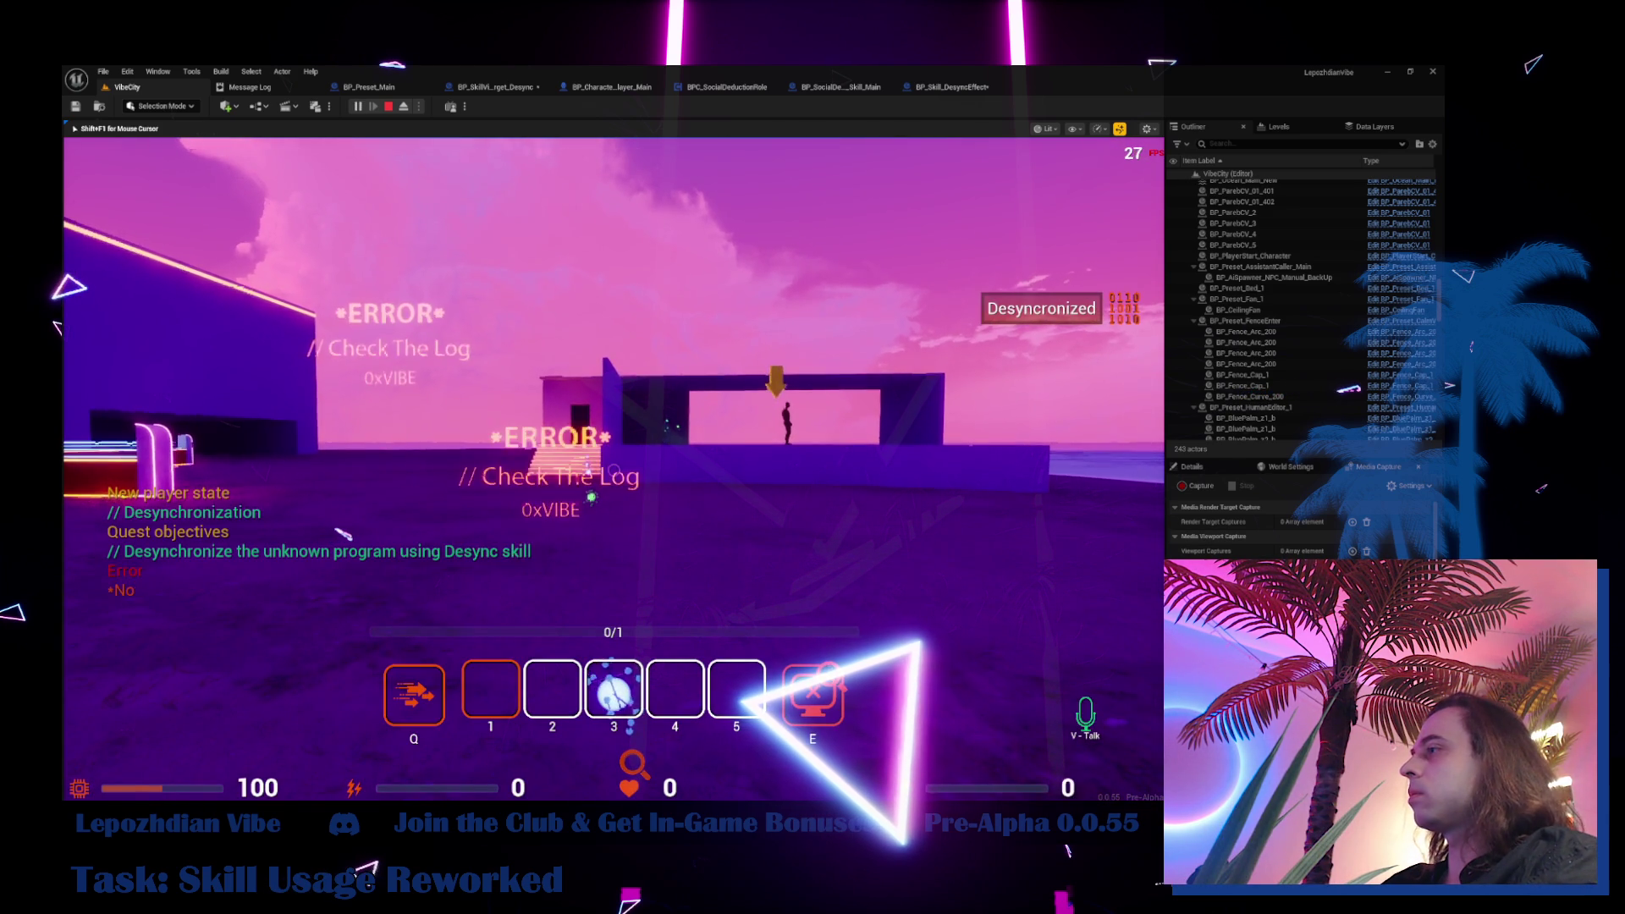
pyautogui.press('Tab')
pyautogui.click(496, 537)
pyautogui.click(449, 430)
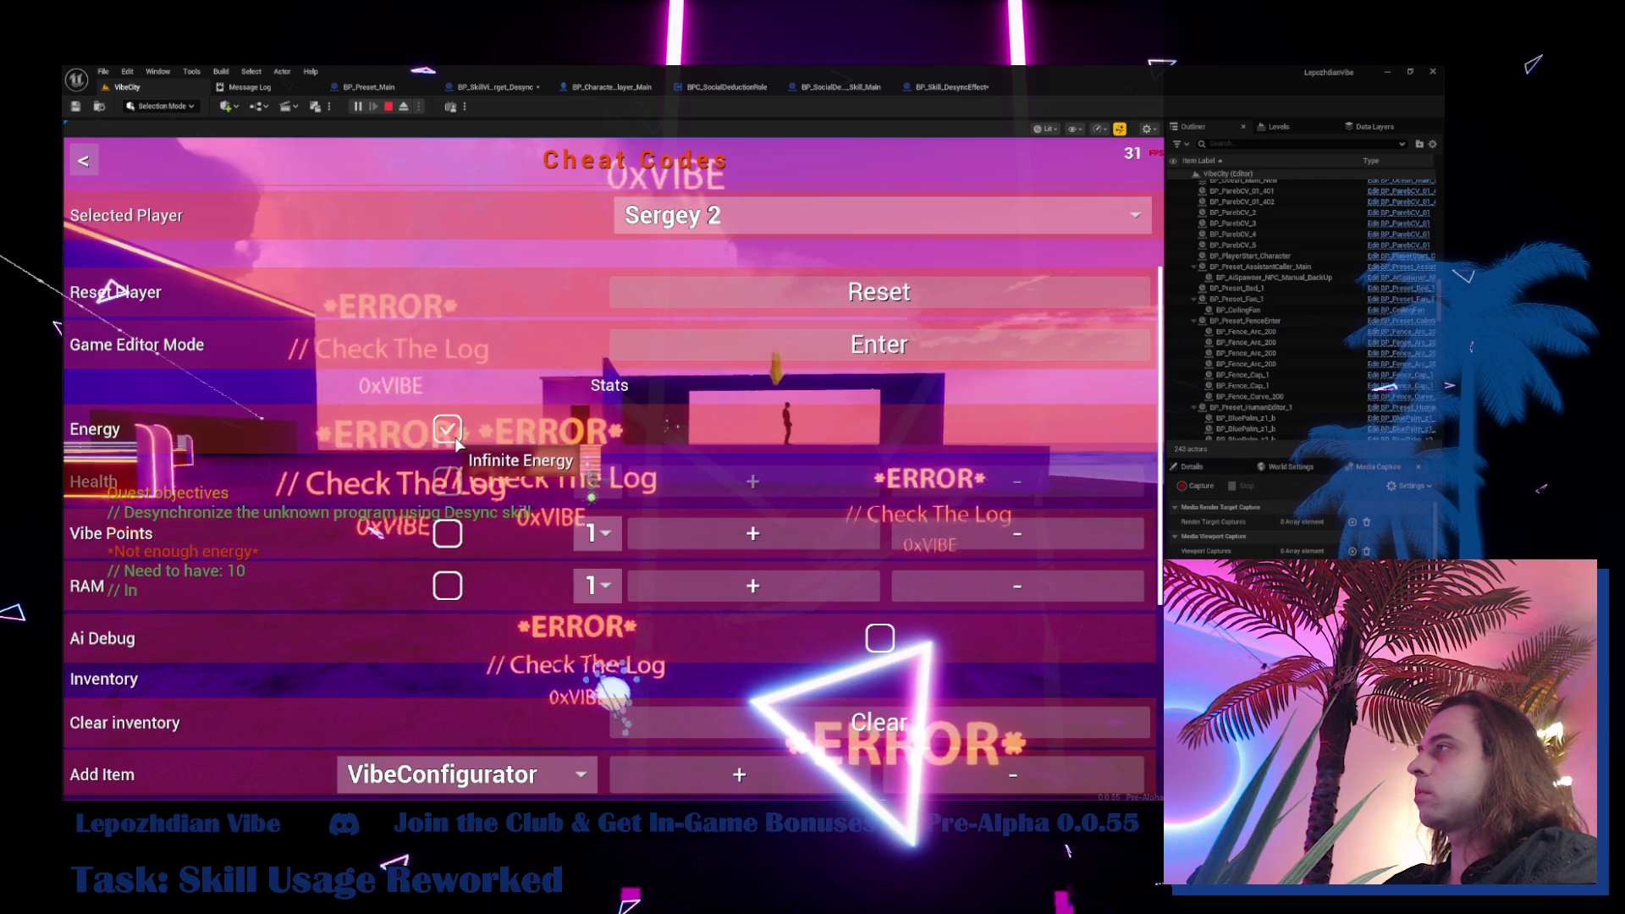
pyautogui.press('Tab')
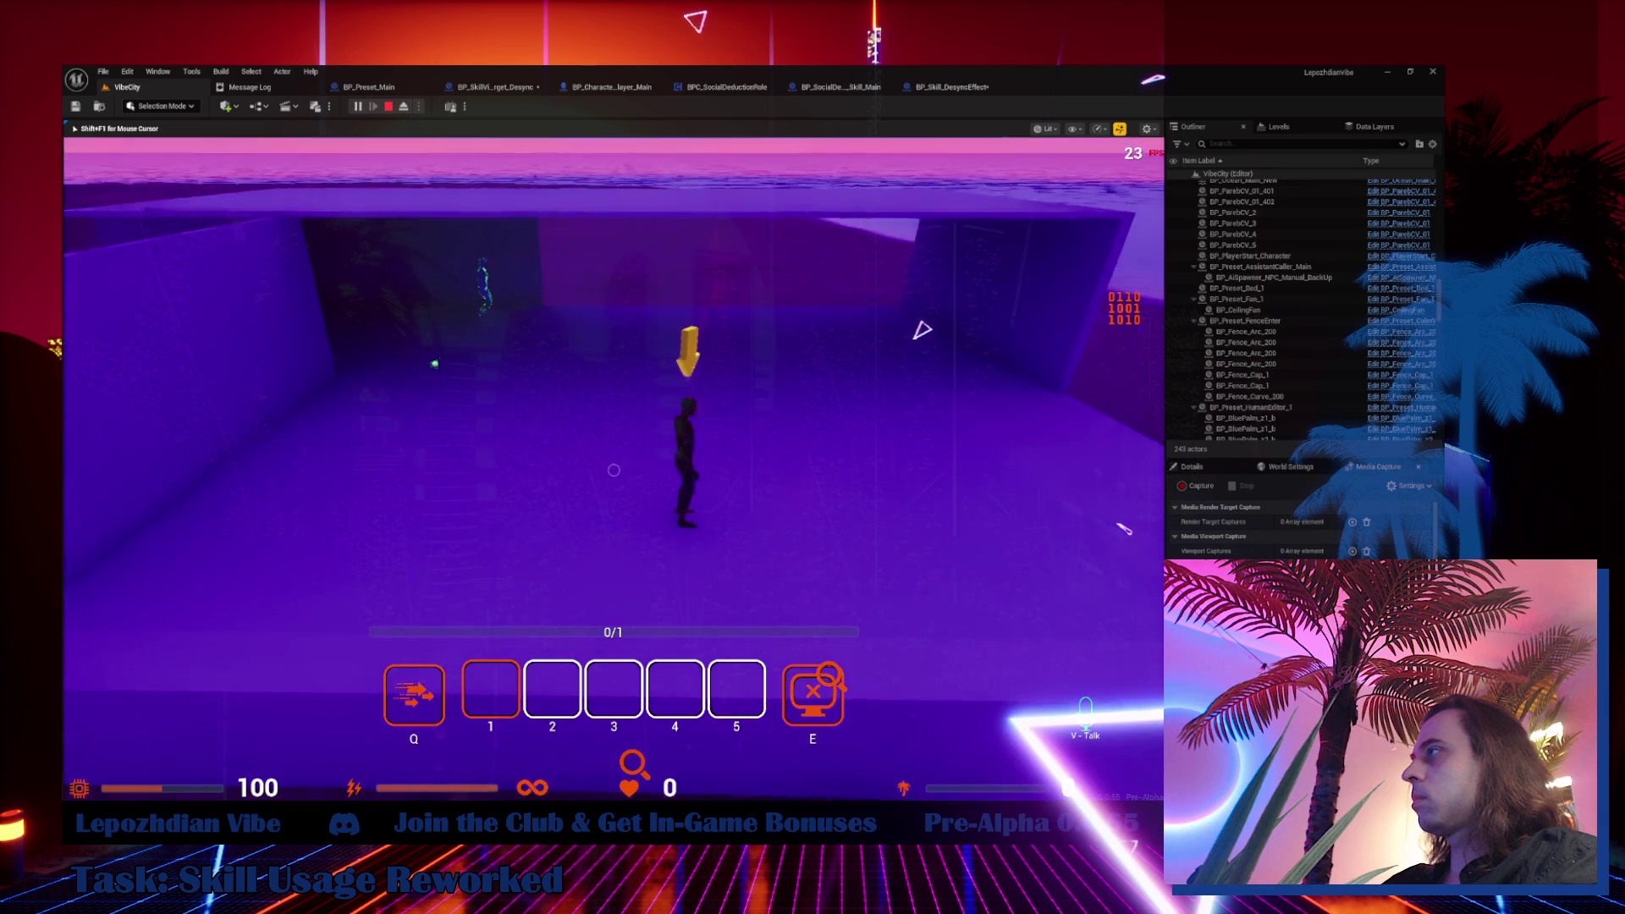
# Stop play and pan BP_SkillVisualTarget_Desync's event graph to the Client_DestroyActor and Shrink nodes
pyautogui.press('Escape')
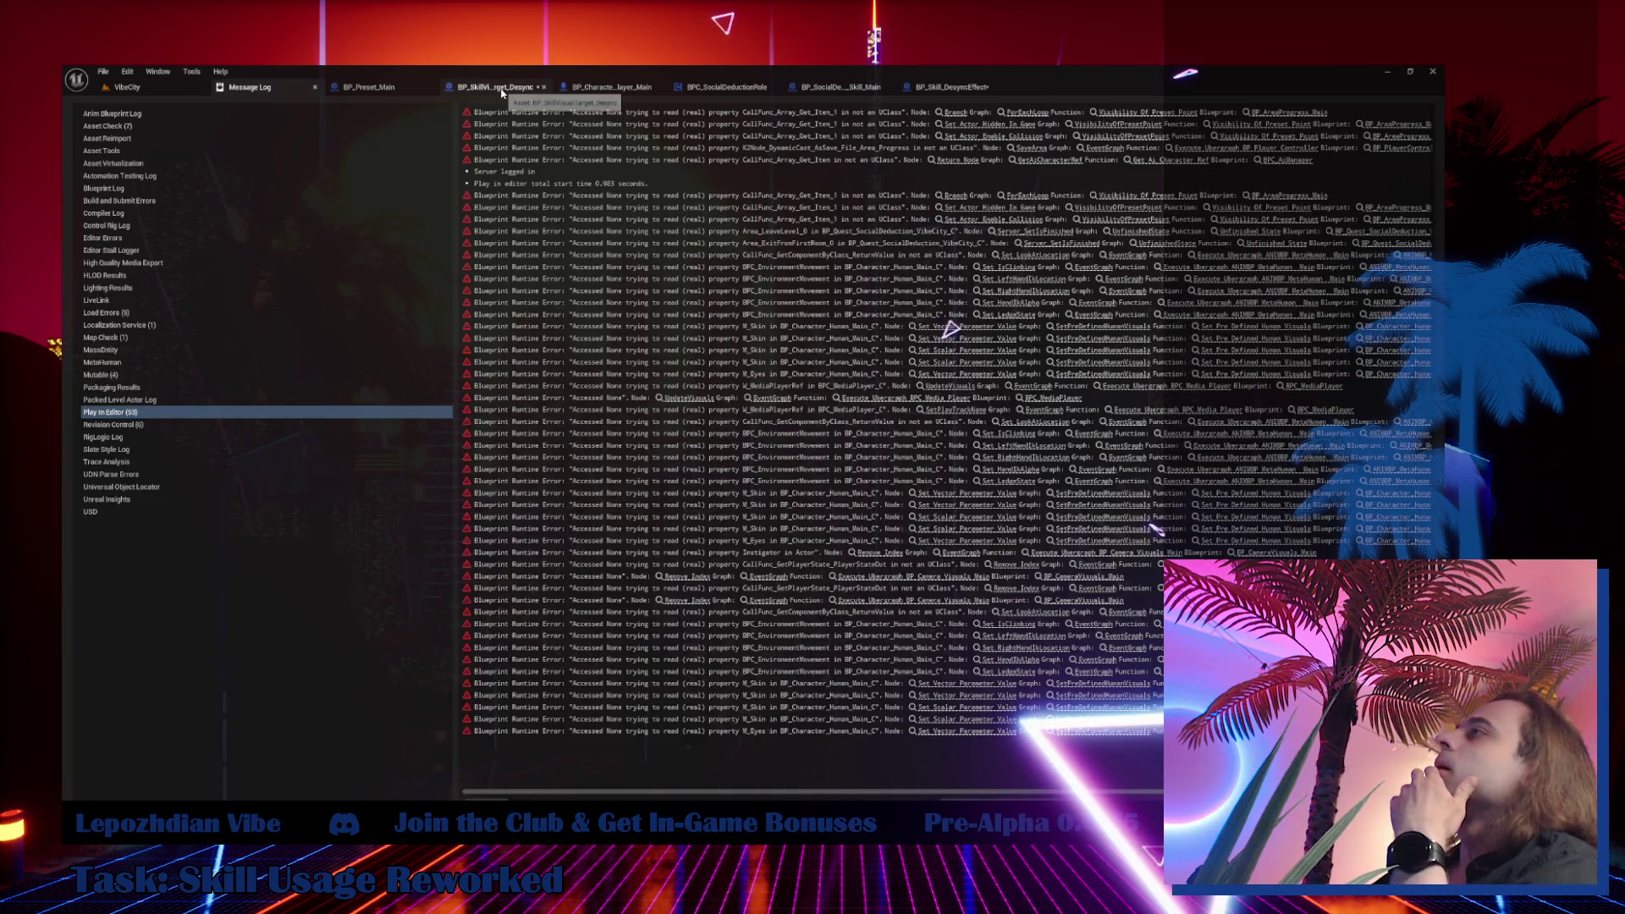
pyautogui.click(499, 88)
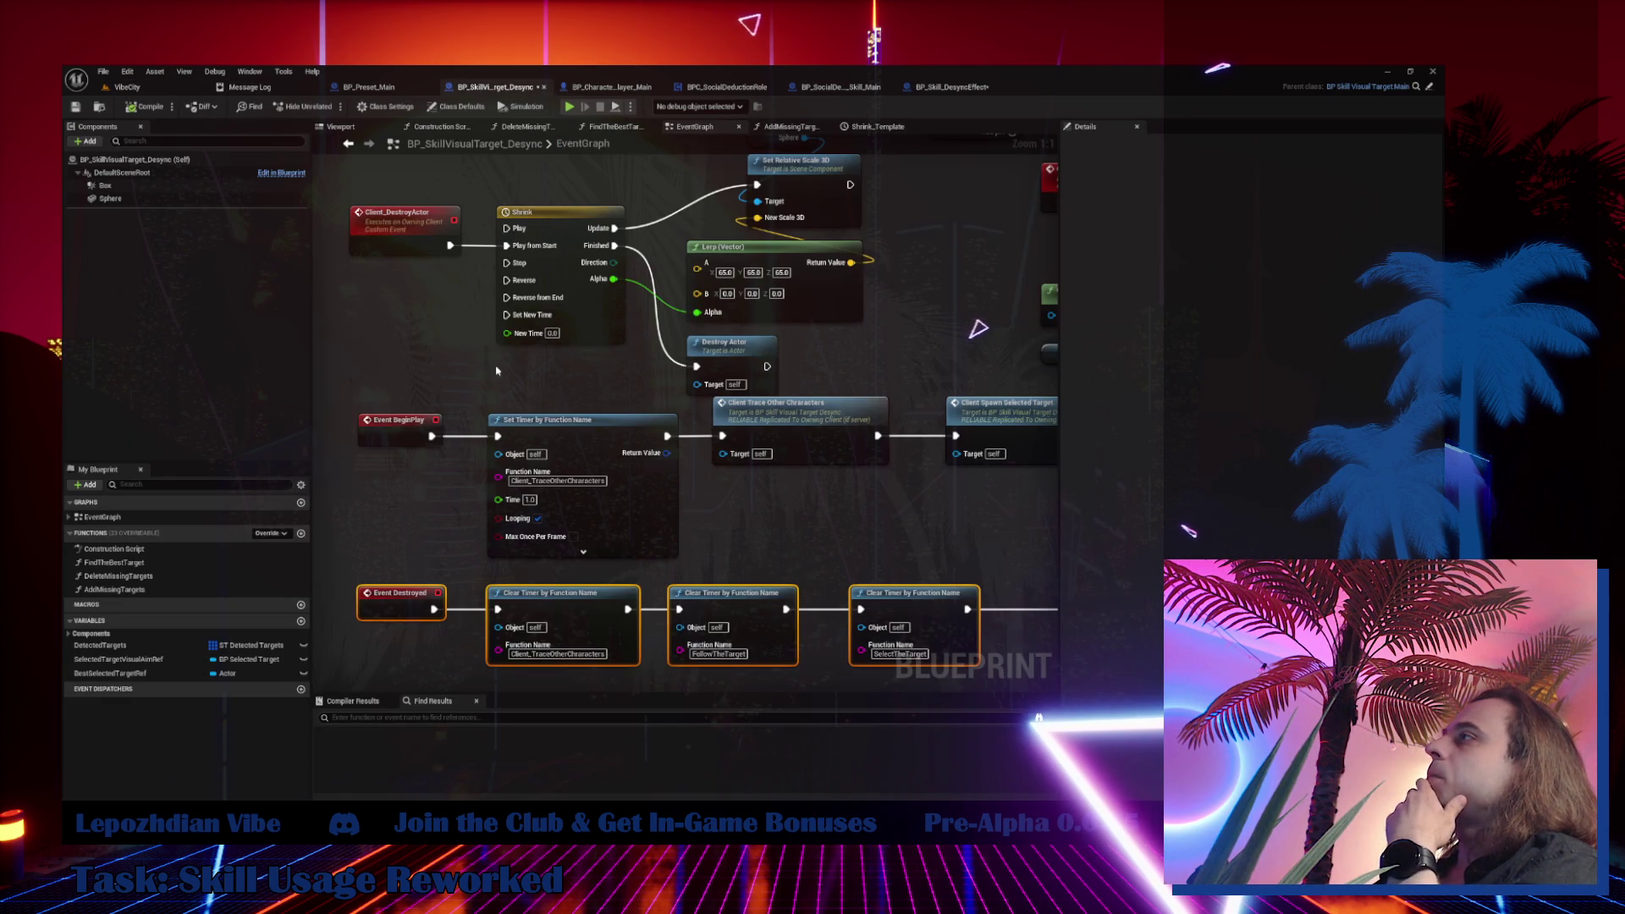
pyautogui.moveTo(496, 370)
pyautogui.mouseDown()
pyautogui.moveTo(508, 457)
pyautogui.moveTo(540, 483)
pyautogui.mouseUp()
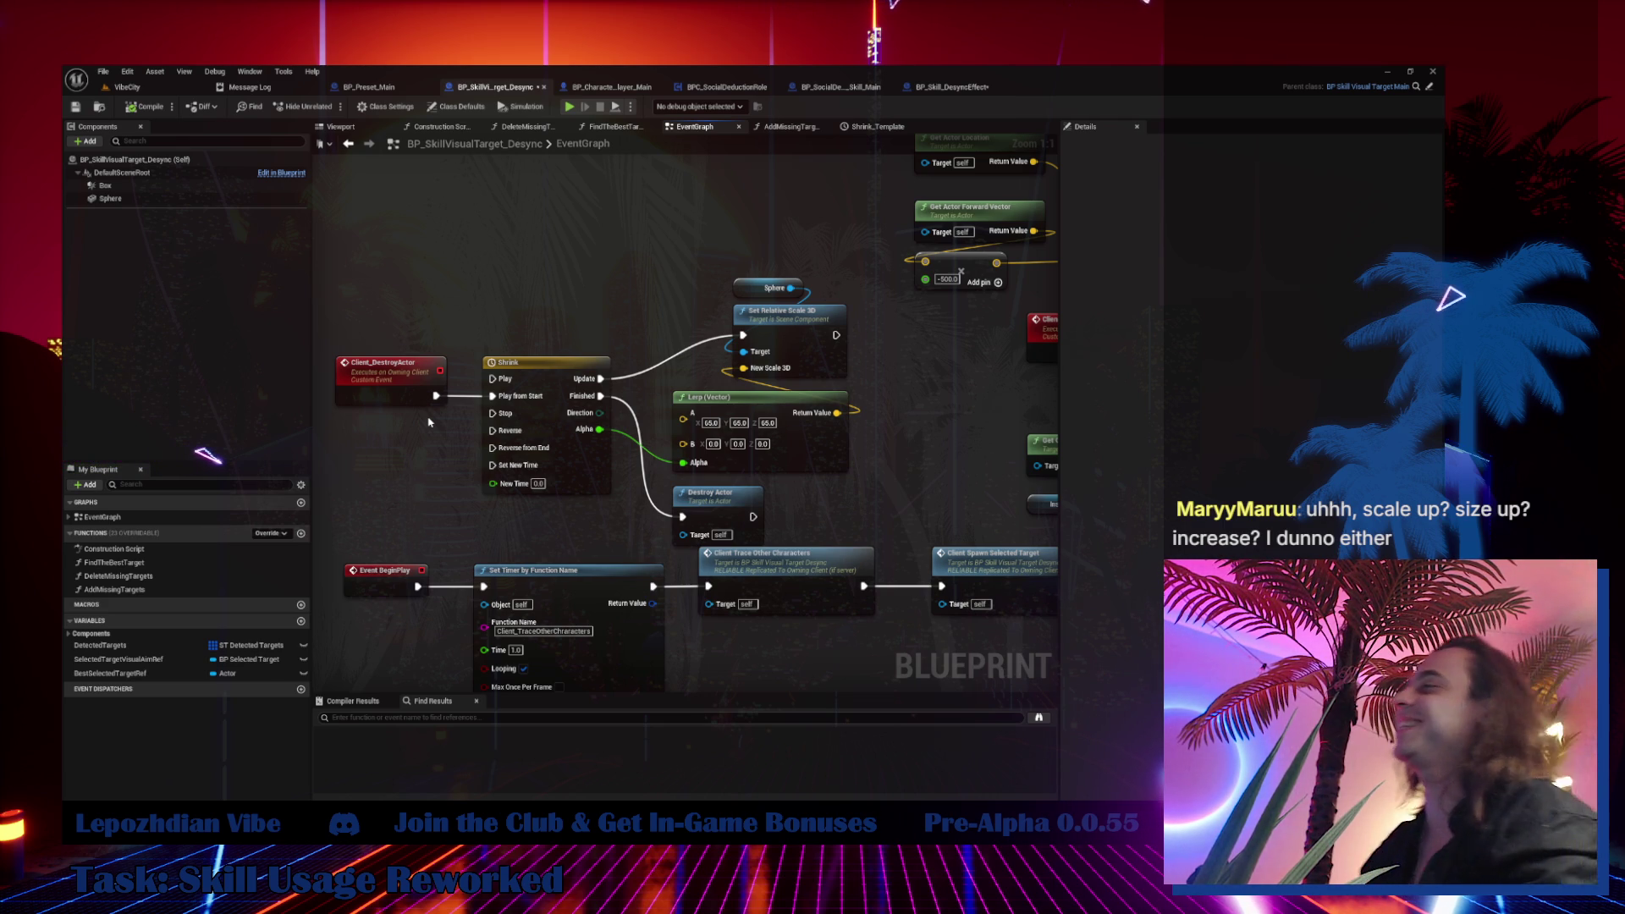
# Regroup the Sphere, scale, Lerp, Client_DestroyActor, Shrink and Destroy Actor nodes into a tidier layout
pyautogui.moveTo(716, 240)
pyautogui.mouseDown()
pyautogui.moveTo(808, 302)
pyautogui.moveTo(735, 347)
pyautogui.mouseUp()
pyautogui.click(419, 387)
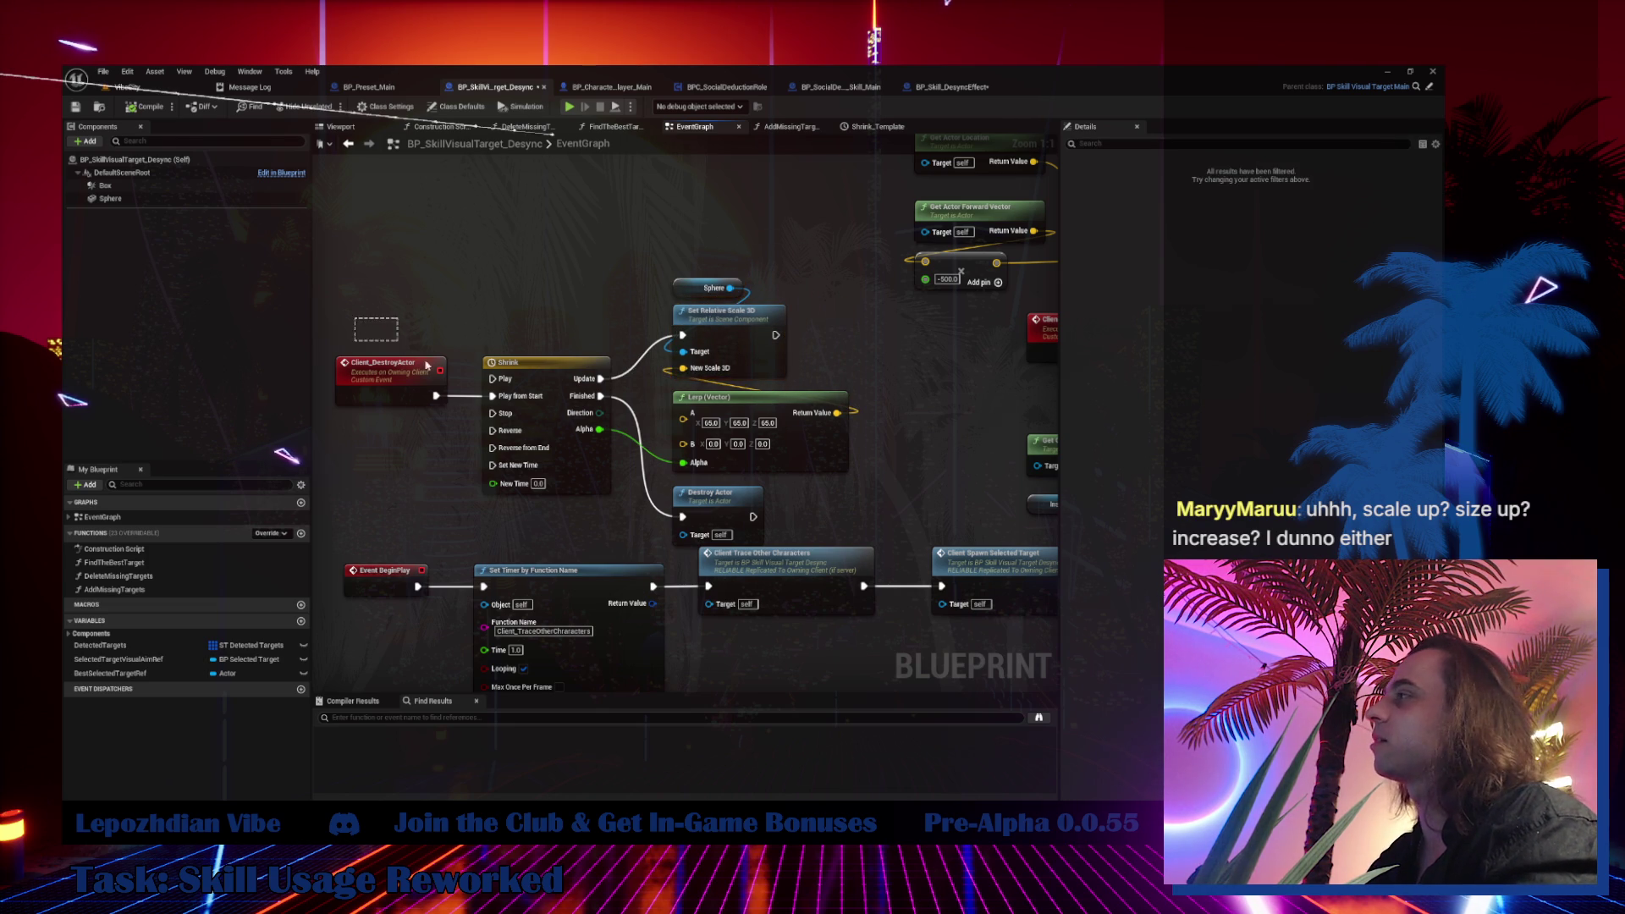
pyautogui.keyDown('ctrl'); pyautogui.click(552, 458); pyautogui.keyUp('ctrl')
pyautogui.moveTo(552, 458); pyautogui.dragTo(542, 415)
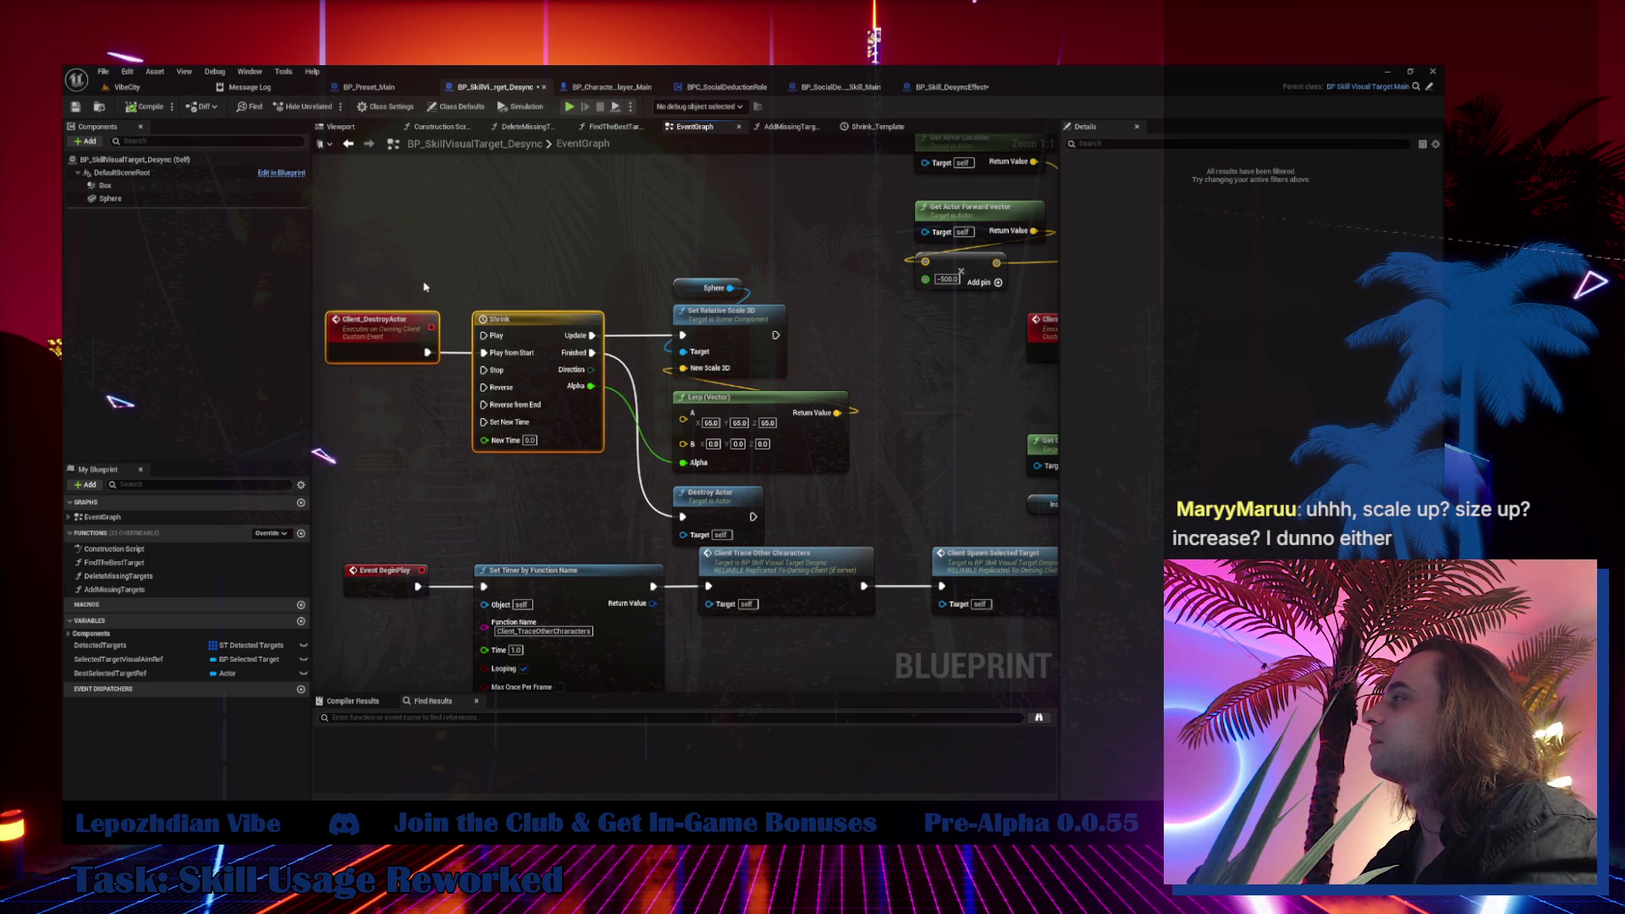
pyautogui.moveTo(425, 287)
pyautogui.mouseDown()
pyautogui.moveTo(837, 474)
pyautogui.moveTo(787, 546)
pyautogui.mouseUp()
pyautogui.moveTo(609, 414); pyautogui.dragTo(725, 491)
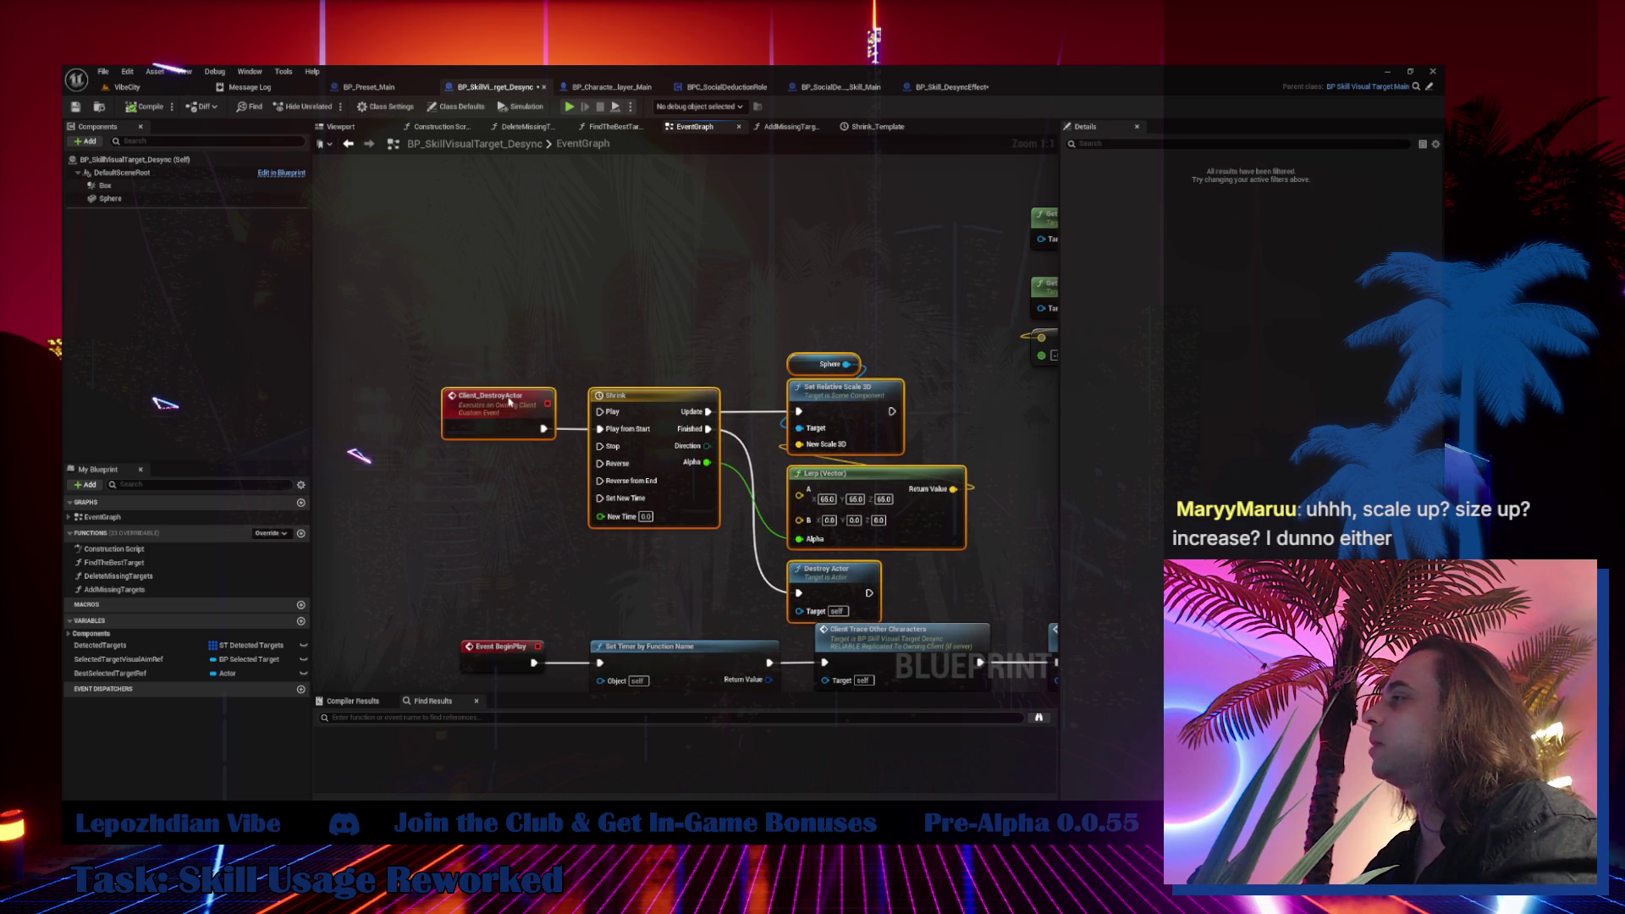
pyautogui.moveTo(509, 402); pyautogui.dragTo(517, 341)
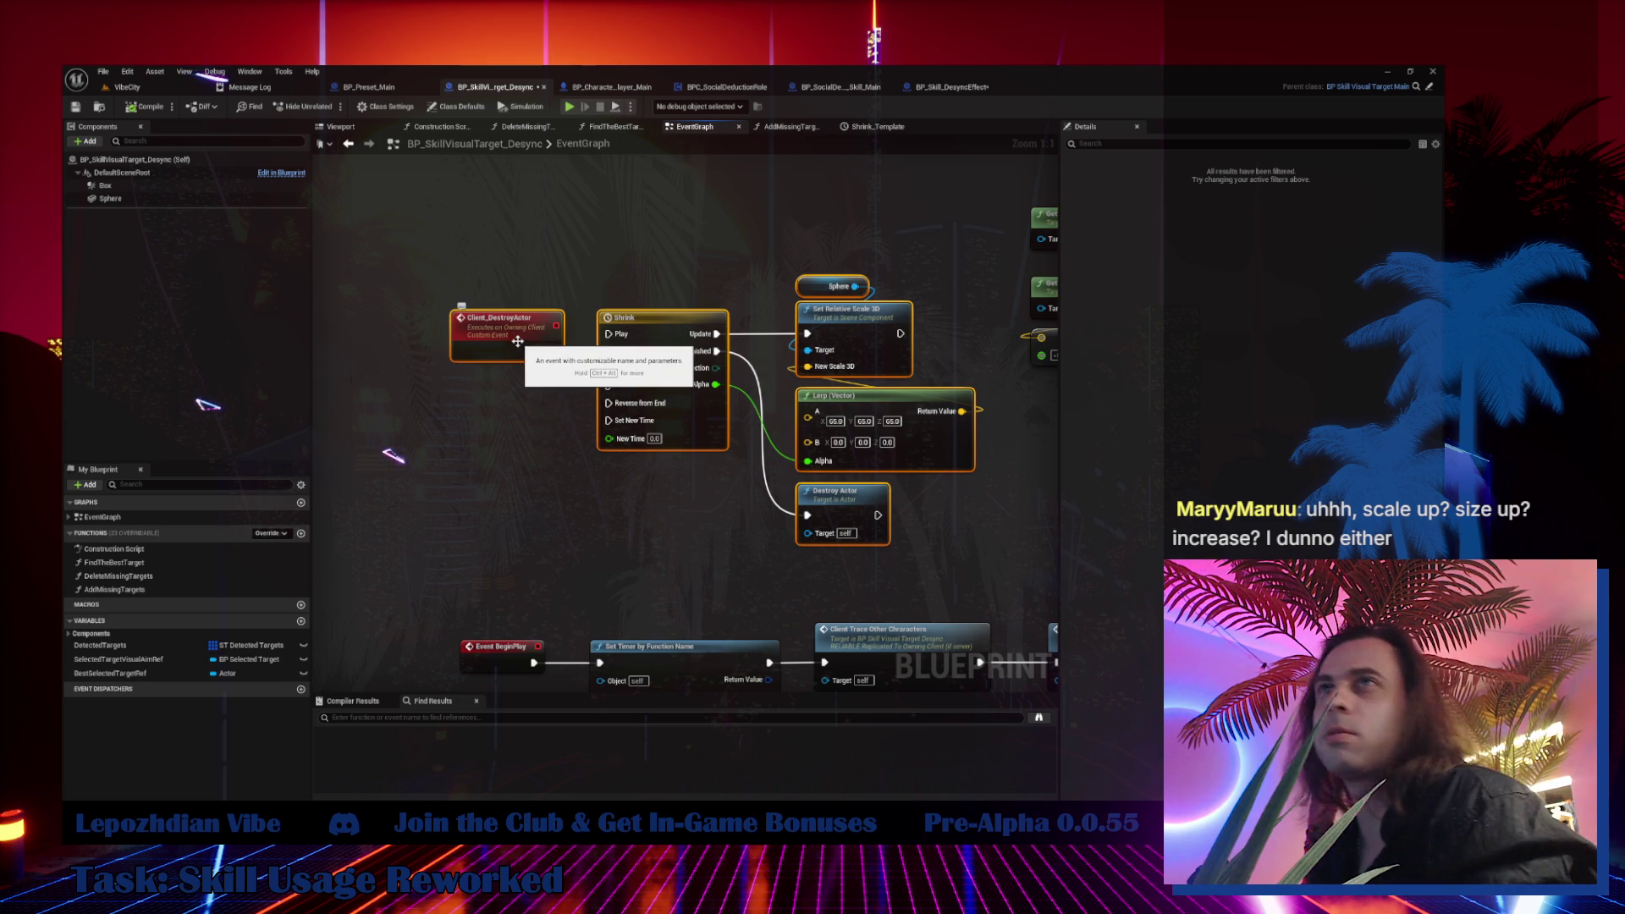
pyautogui.click(570, 504)
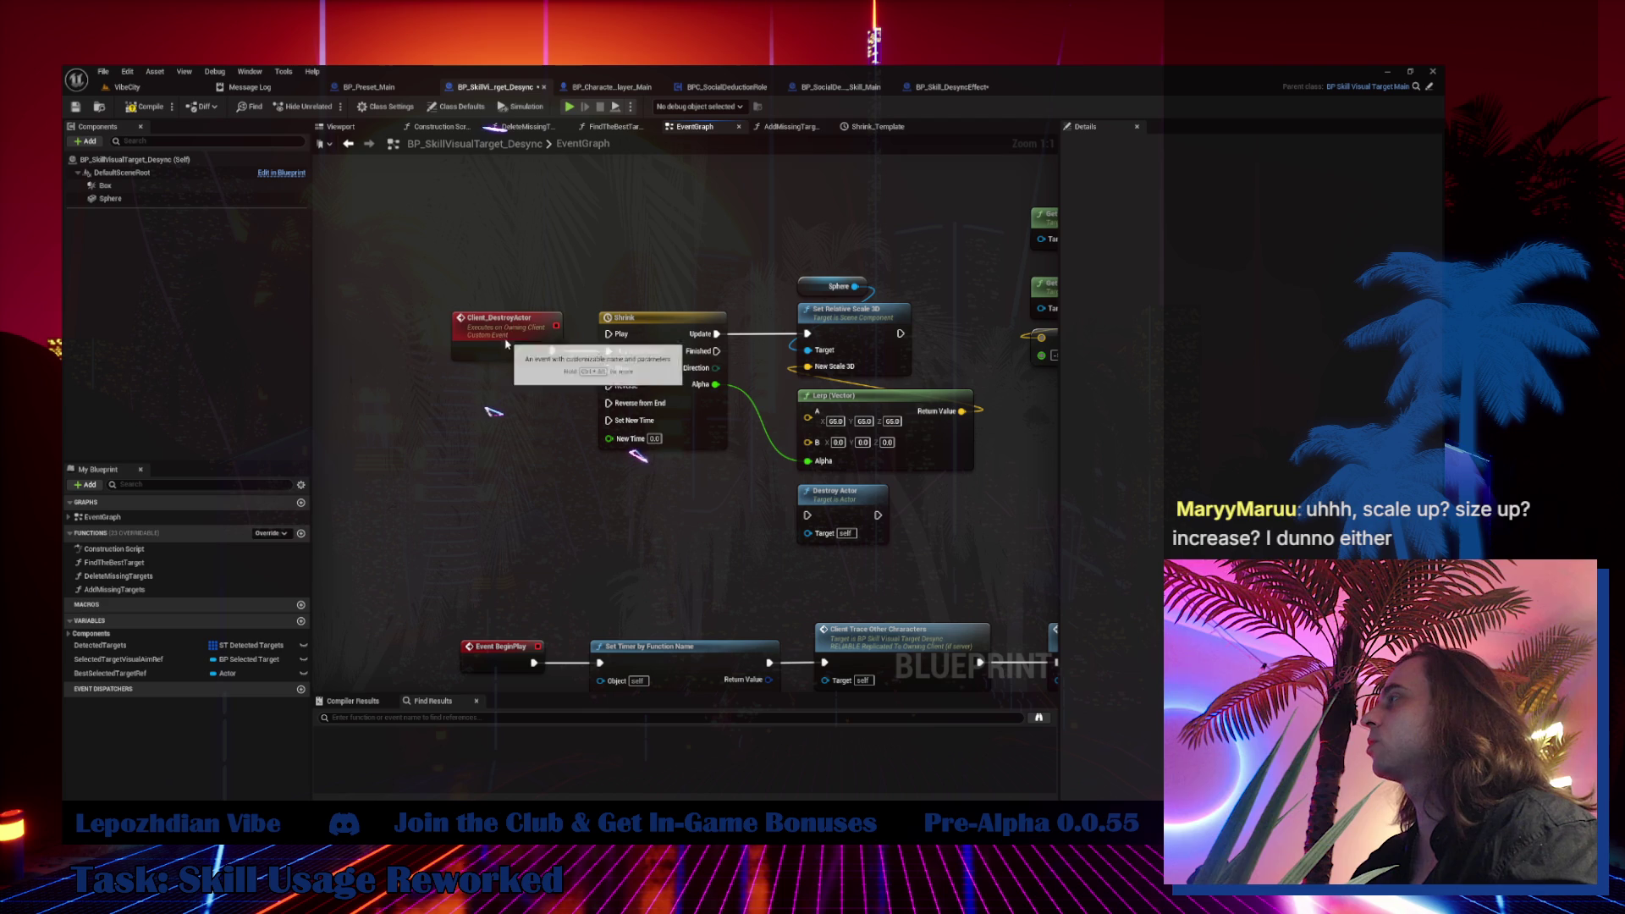
# Insert a Sequence node right after Client_DestroyActor
pyautogui.moveTo(551, 358)
pyautogui.mouseDown()
pyautogui.moveTo(439, 358)
pyautogui.moveTo(502, 386)
pyautogui.mouseUp()
pyautogui.write('seq')
pyautogui.click(542, 425)
# Create a custom event named Client_ShowActor set to Run on owning Client
pyautogui.rightClick(437, 449)
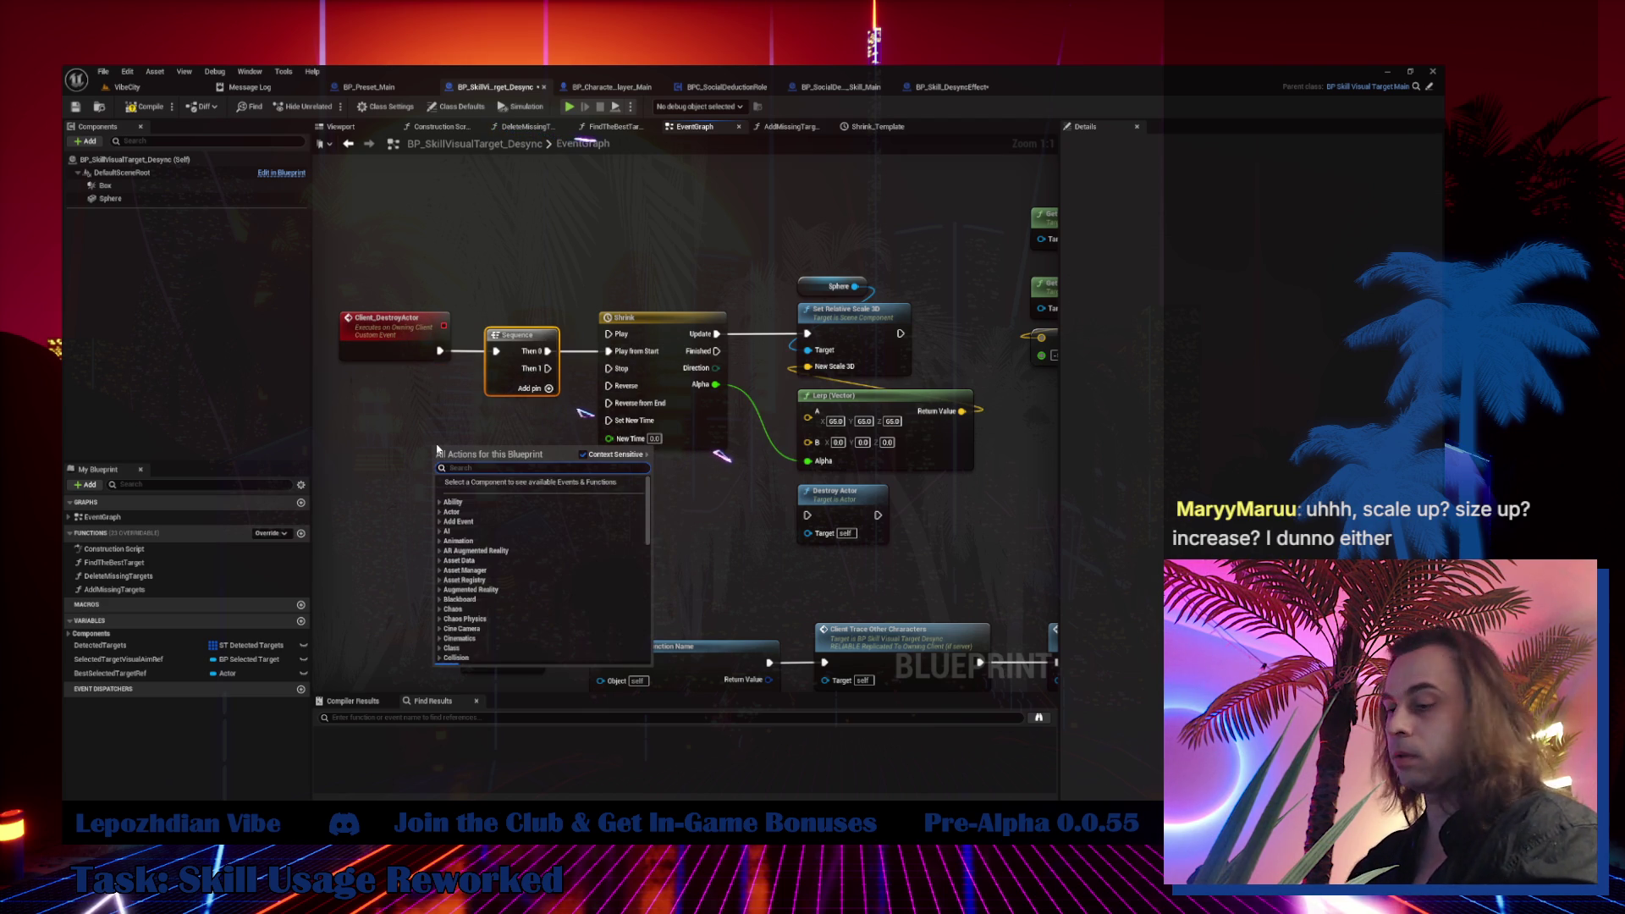
pyautogui.write('scale')
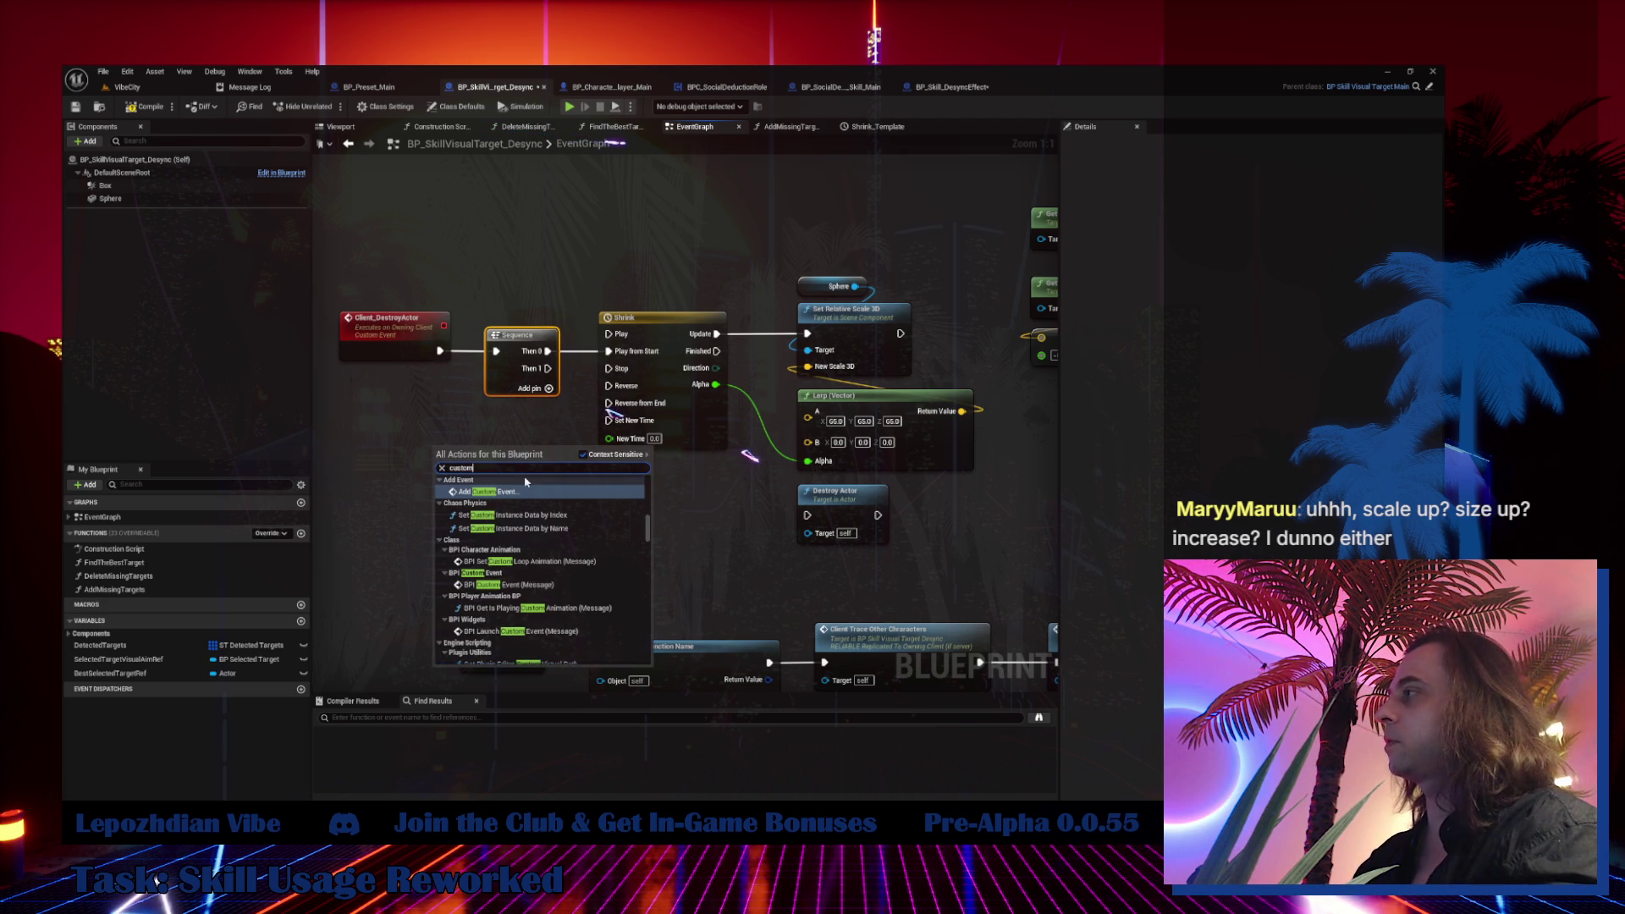
pyautogui.press('Escape')
pyautogui.write('Client_')
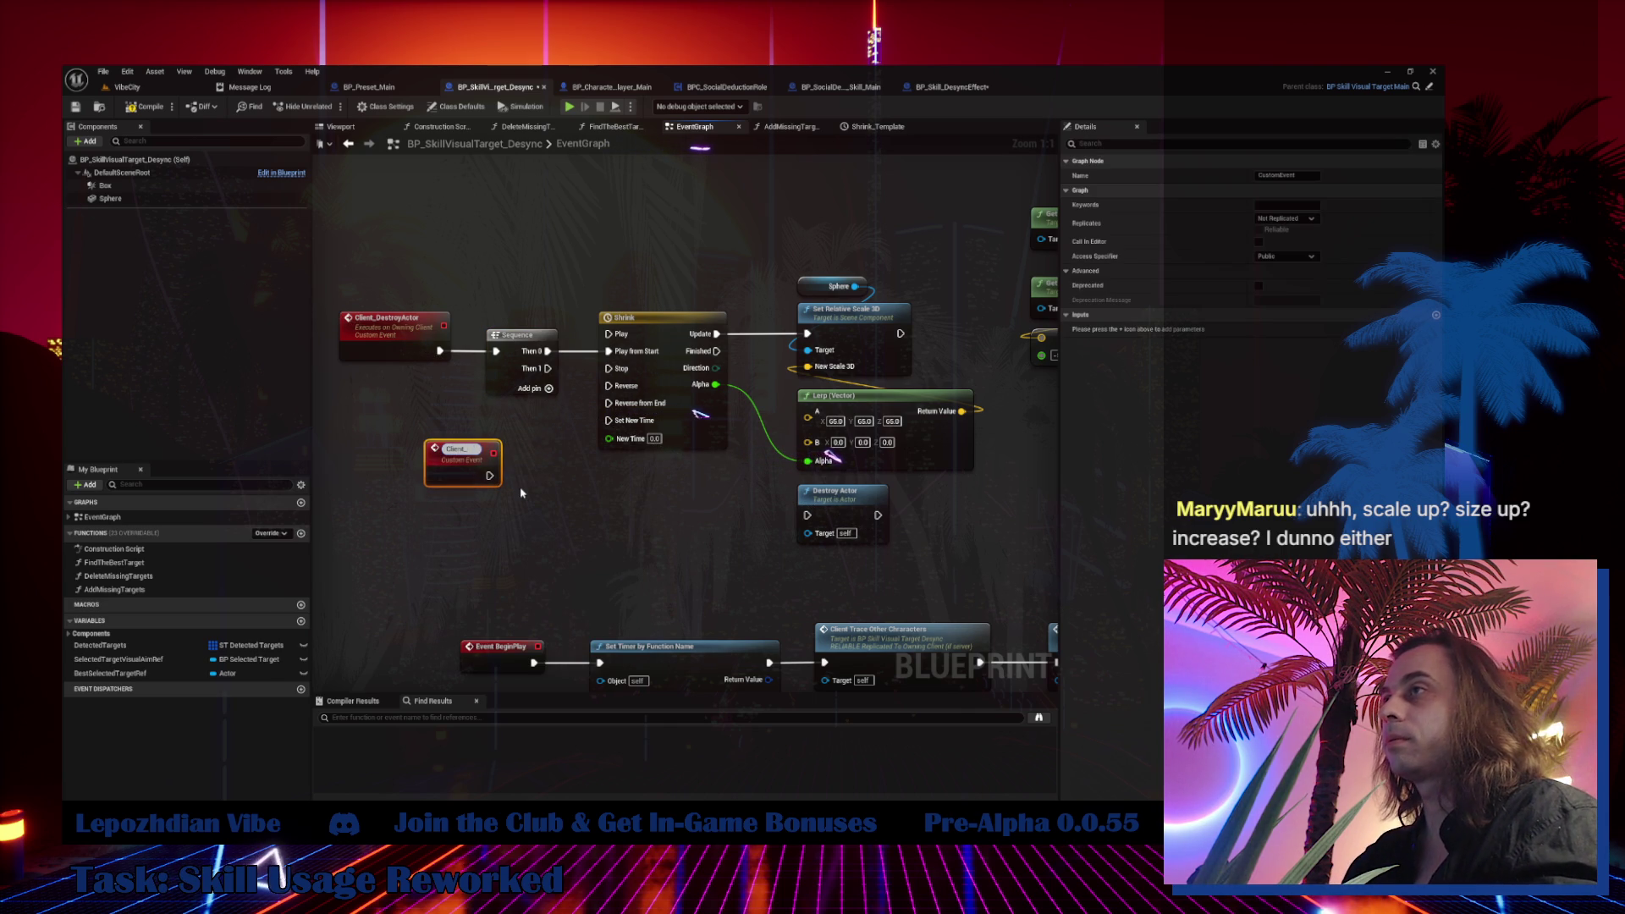
pyautogui.write('ShowUp')
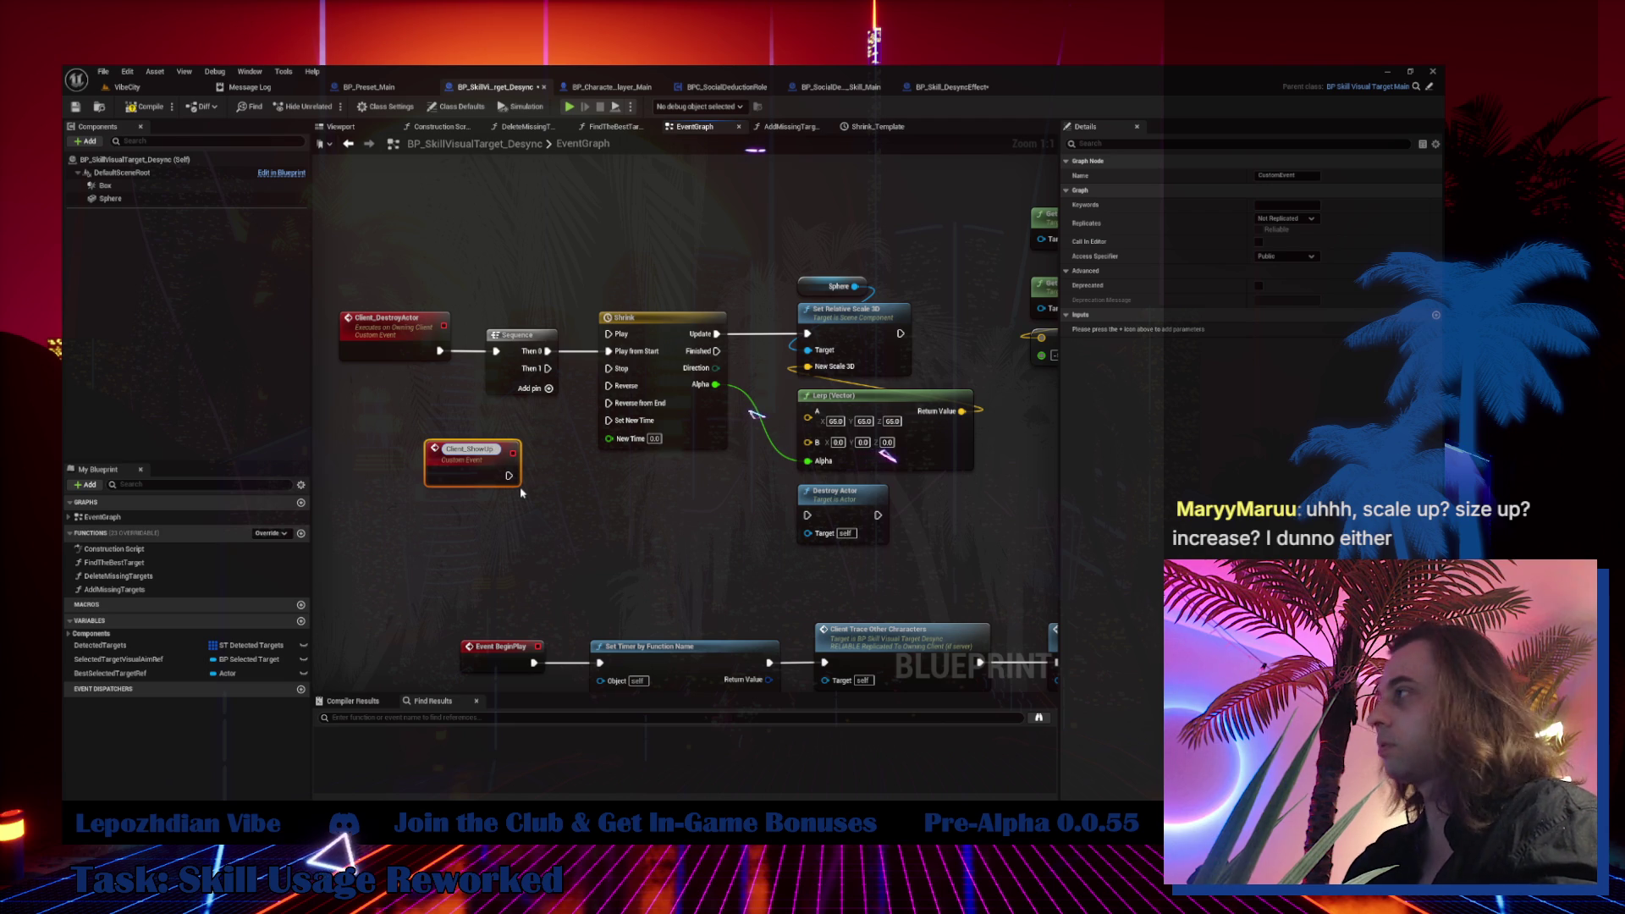
pyautogui.press('Return')
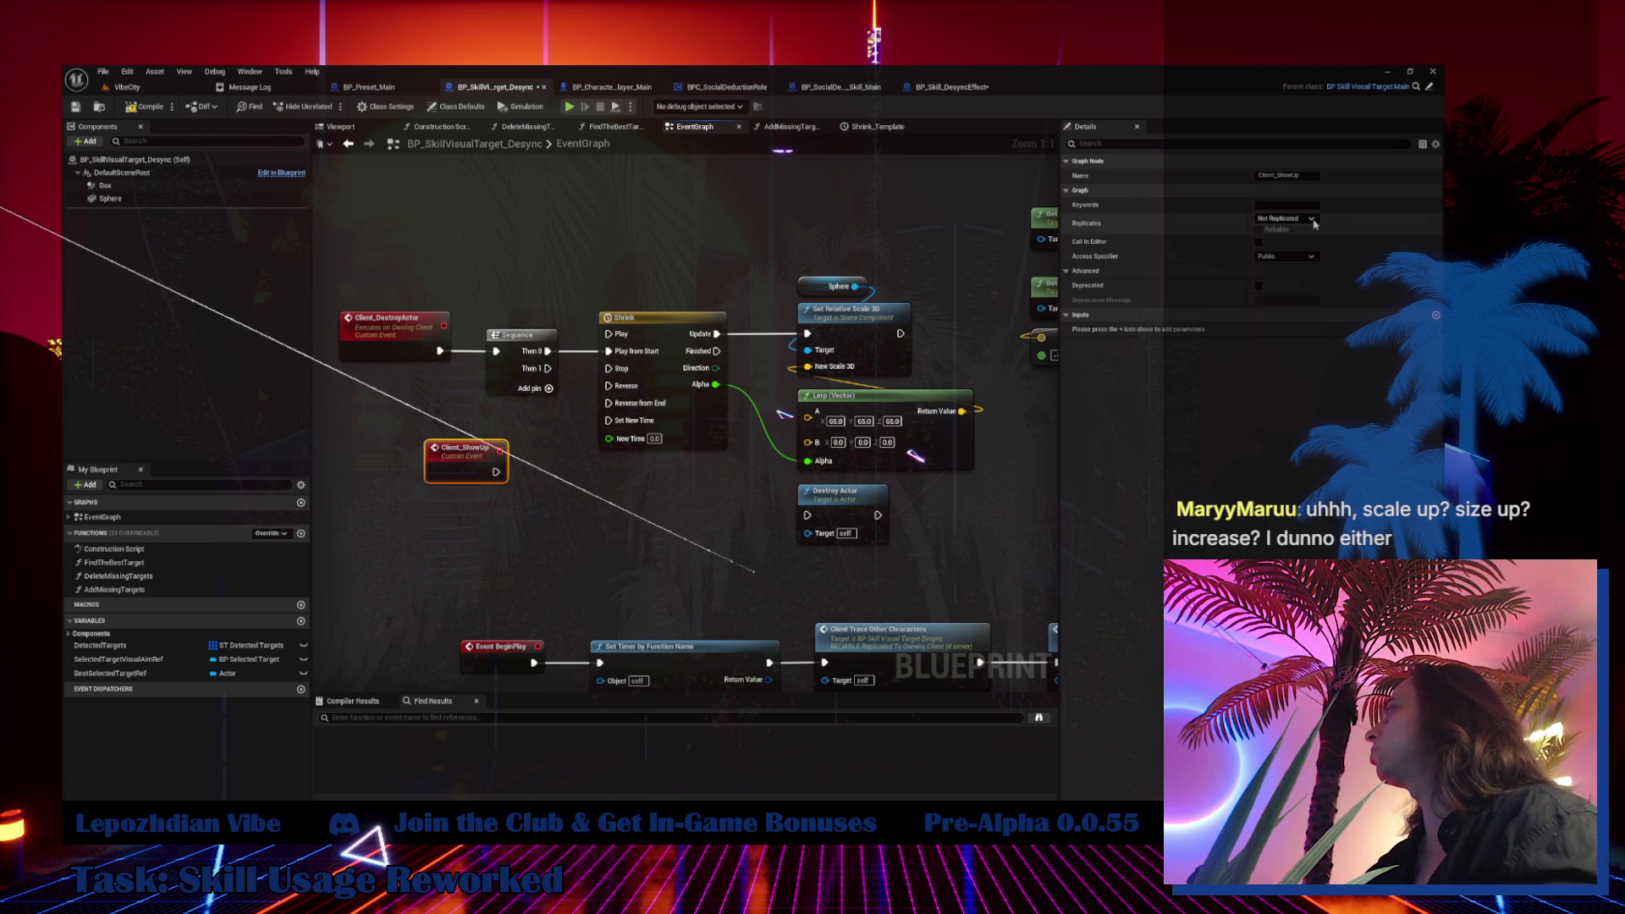
pyautogui.click(1284, 218)
pyautogui.click(1300, 269)
pyautogui.write('Actor')
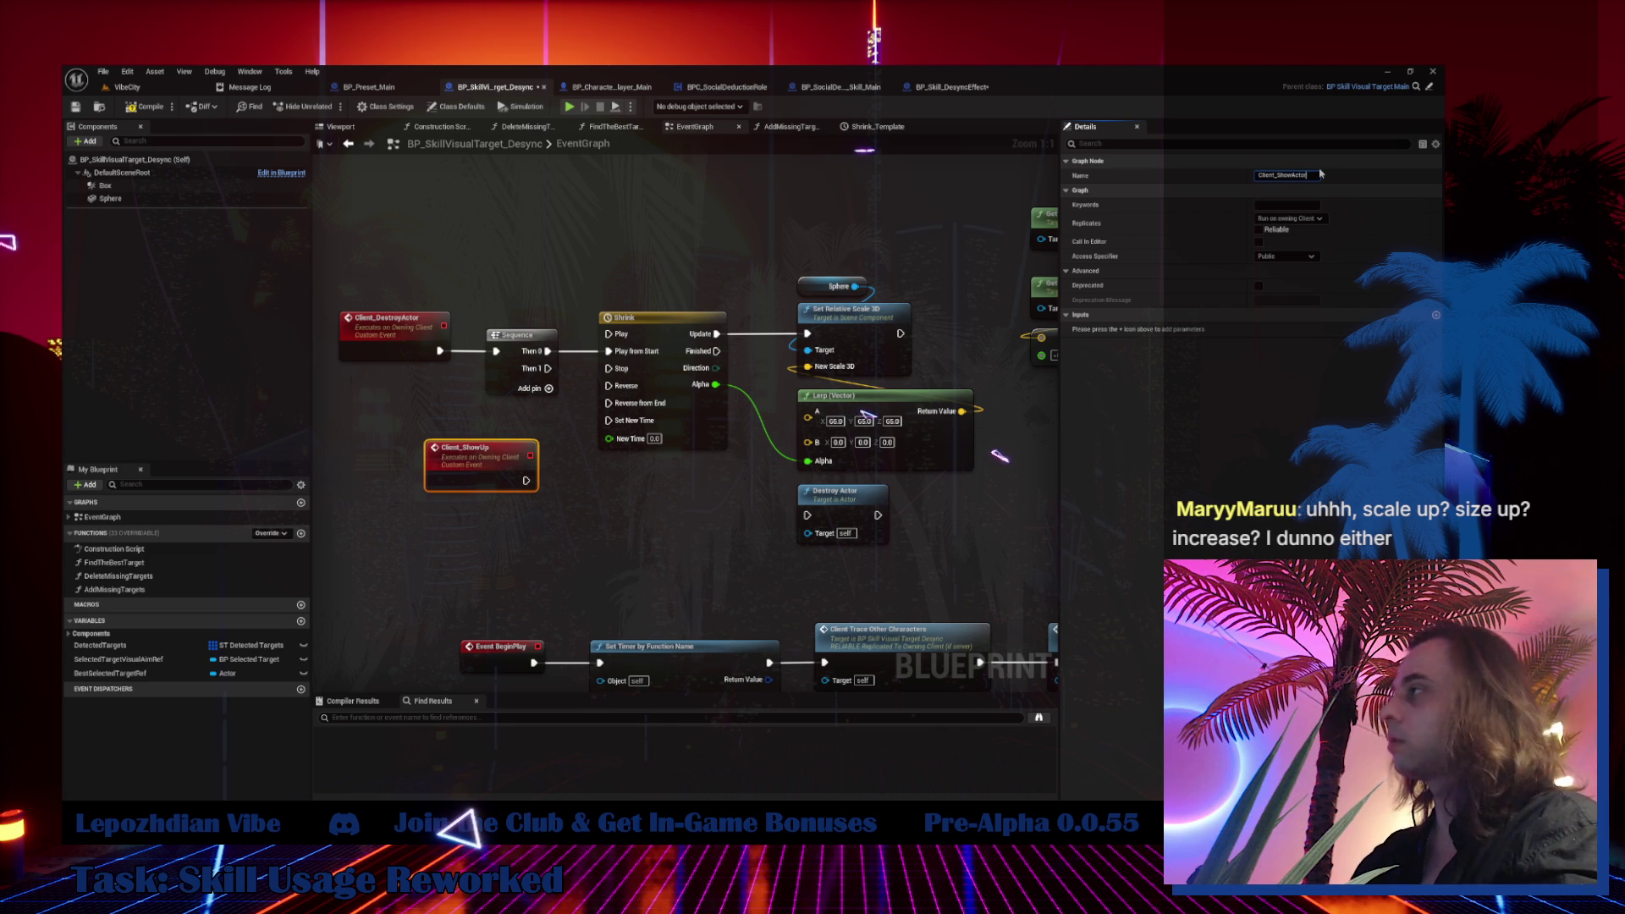
pyautogui.press('Return')
# Wire Client_ShowActor to the Shrink timeline's Reverse from End input
pyautogui.moveTo(527, 479); pyautogui.dragTo(596, 502)
pyautogui.moveTo(498, 467)
pyautogui.mouseDown()
pyautogui.moveTo(393, 458)
pyautogui.moveTo(562, 472)
pyautogui.moveTo(608, 402)
pyautogui.mouseUp()
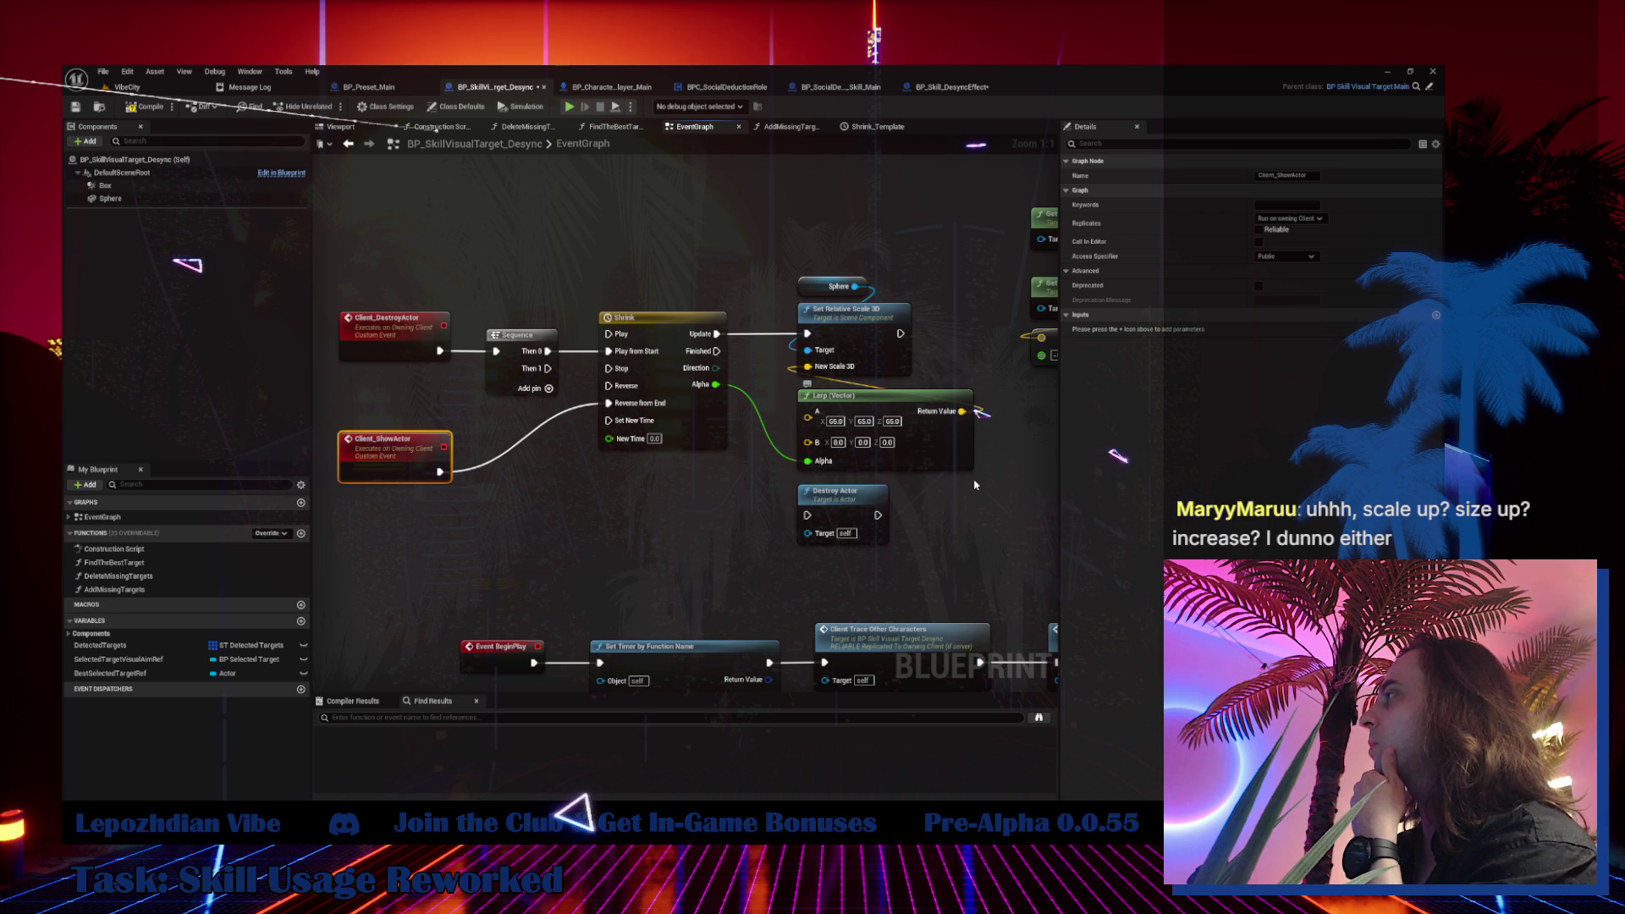
pyautogui.moveTo(973, 479)
pyautogui.mouseDown()
pyautogui.moveTo(828, 391)
pyautogui.moveTo(829, 226)
pyautogui.mouseUp()
# Add a 0.15-second Delay node off the Sequence's second output
pyautogui.click(568, 410)
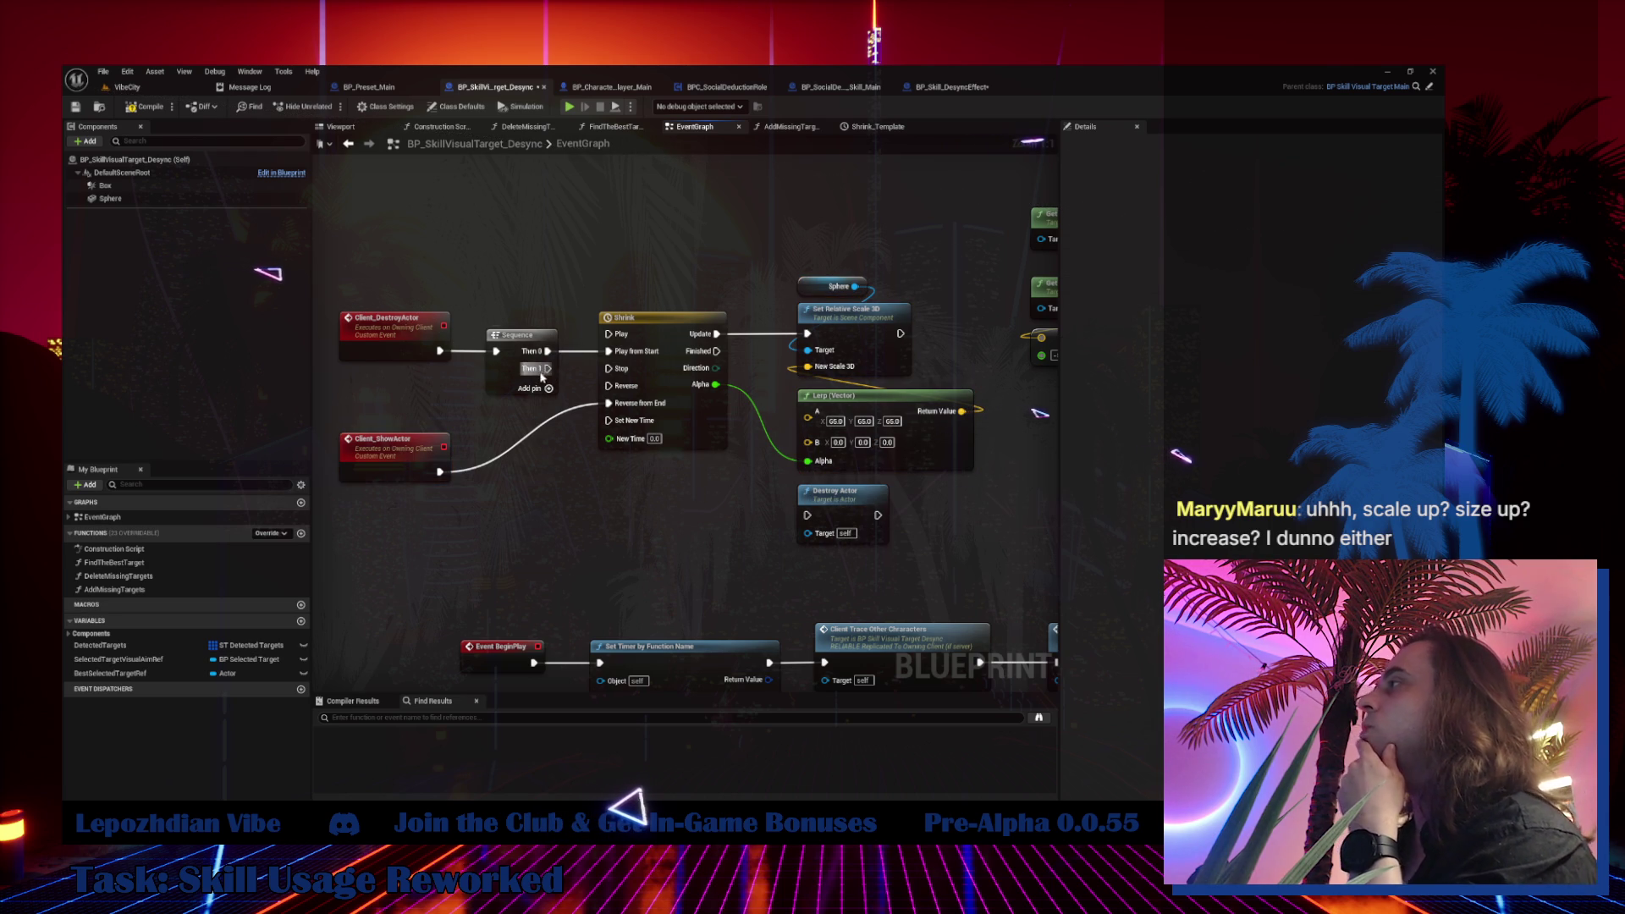
pyautogui.moveTo(838, 491)
pyautogui.mouseDown()
pyautogui.moveTo(846, 569)
pyautogui.moveTo(852, 500)
pyautogui.mouseUp()
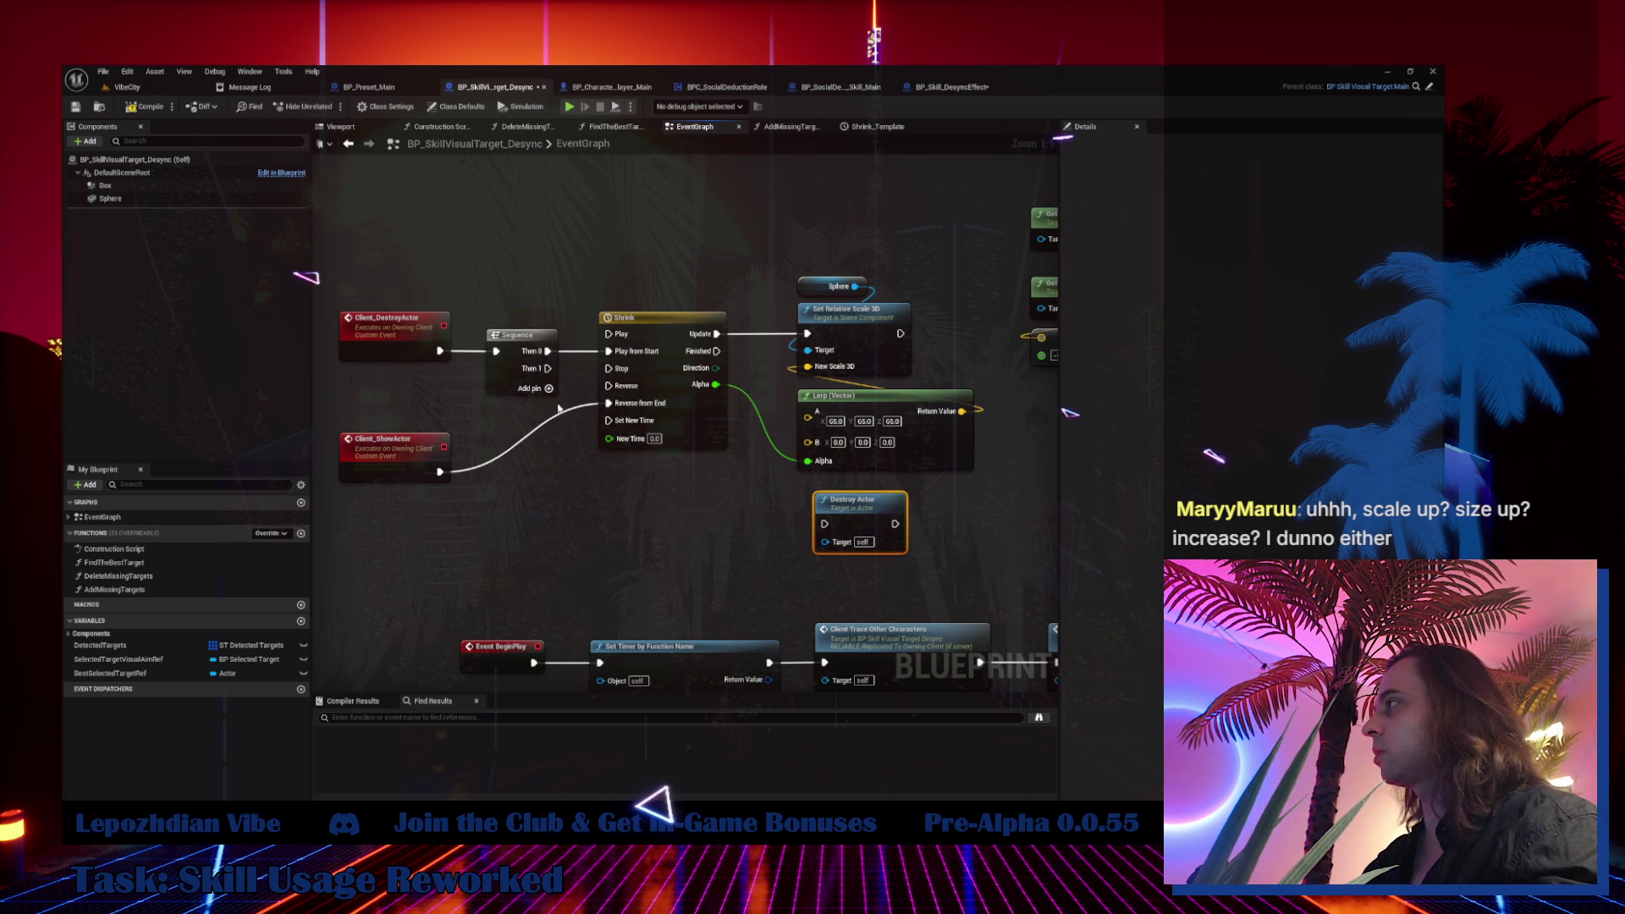
pyautogui.moveTo(548, 368); pyautogui.dragTo(586, 484)
pyautogui.write('delay')
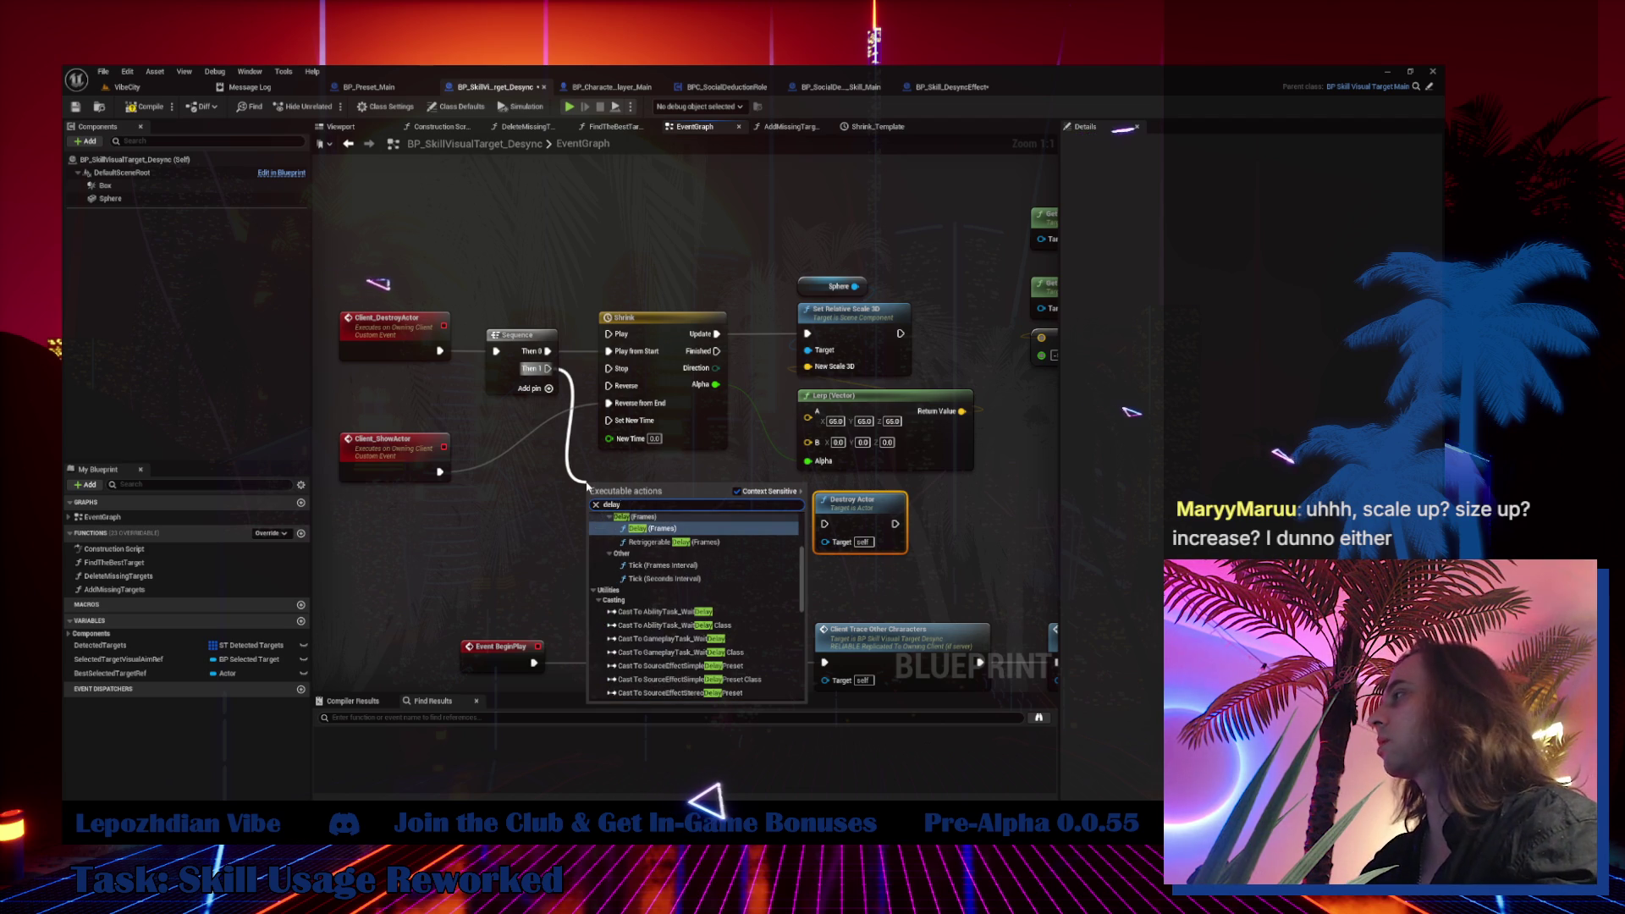
pyautogui.scroll(-3, 685, 593)
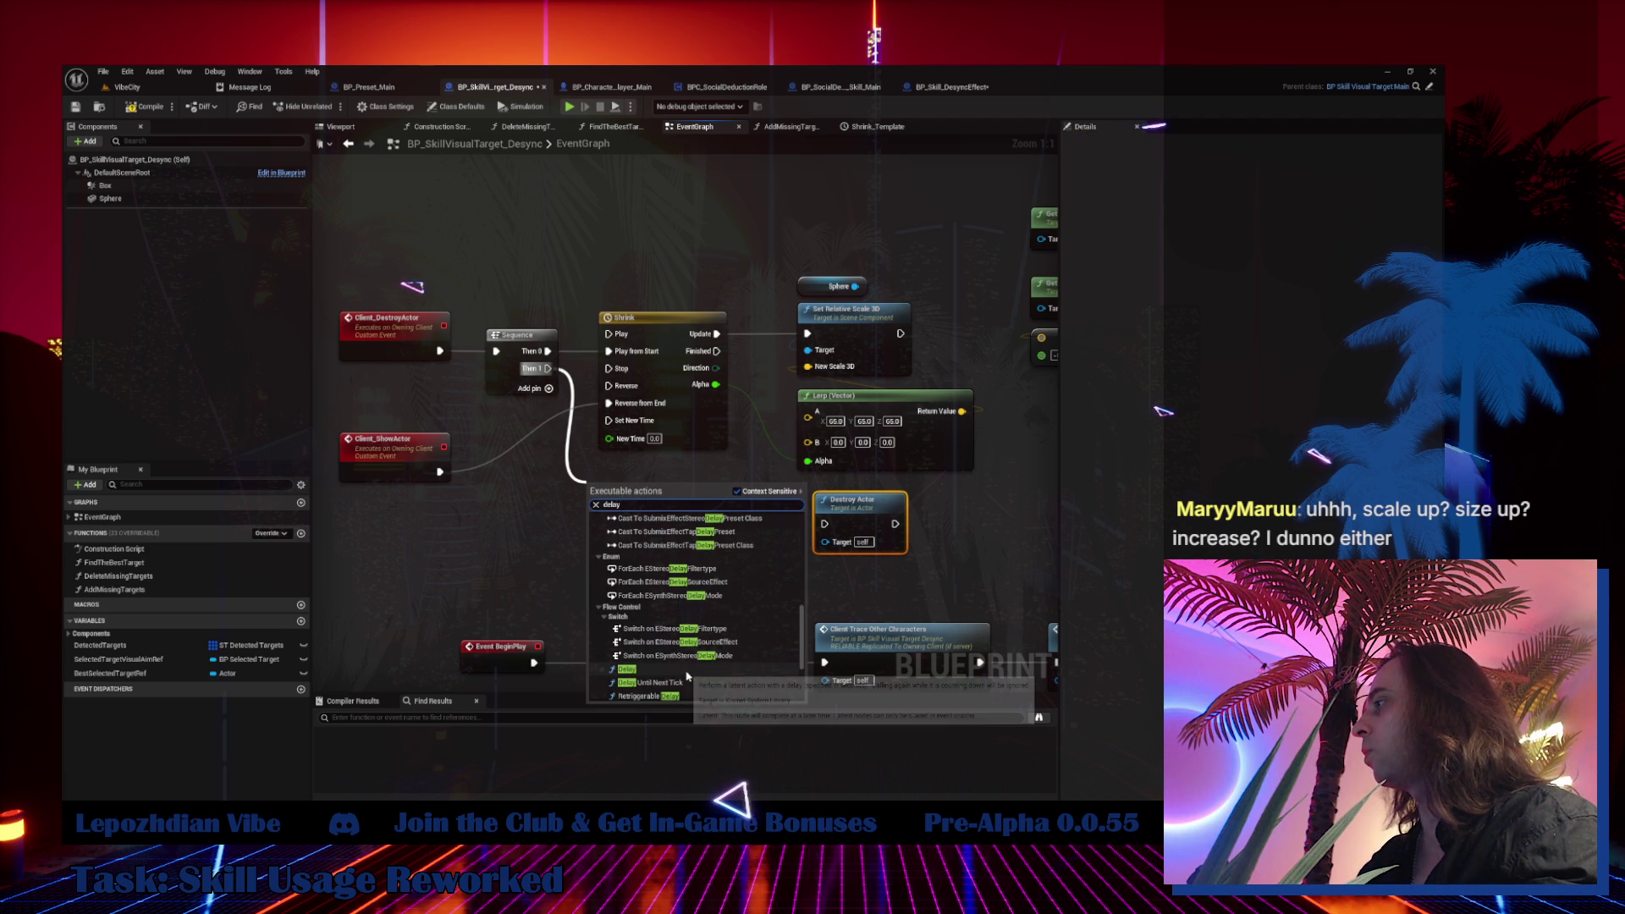
pyautogui.click(651, 664)
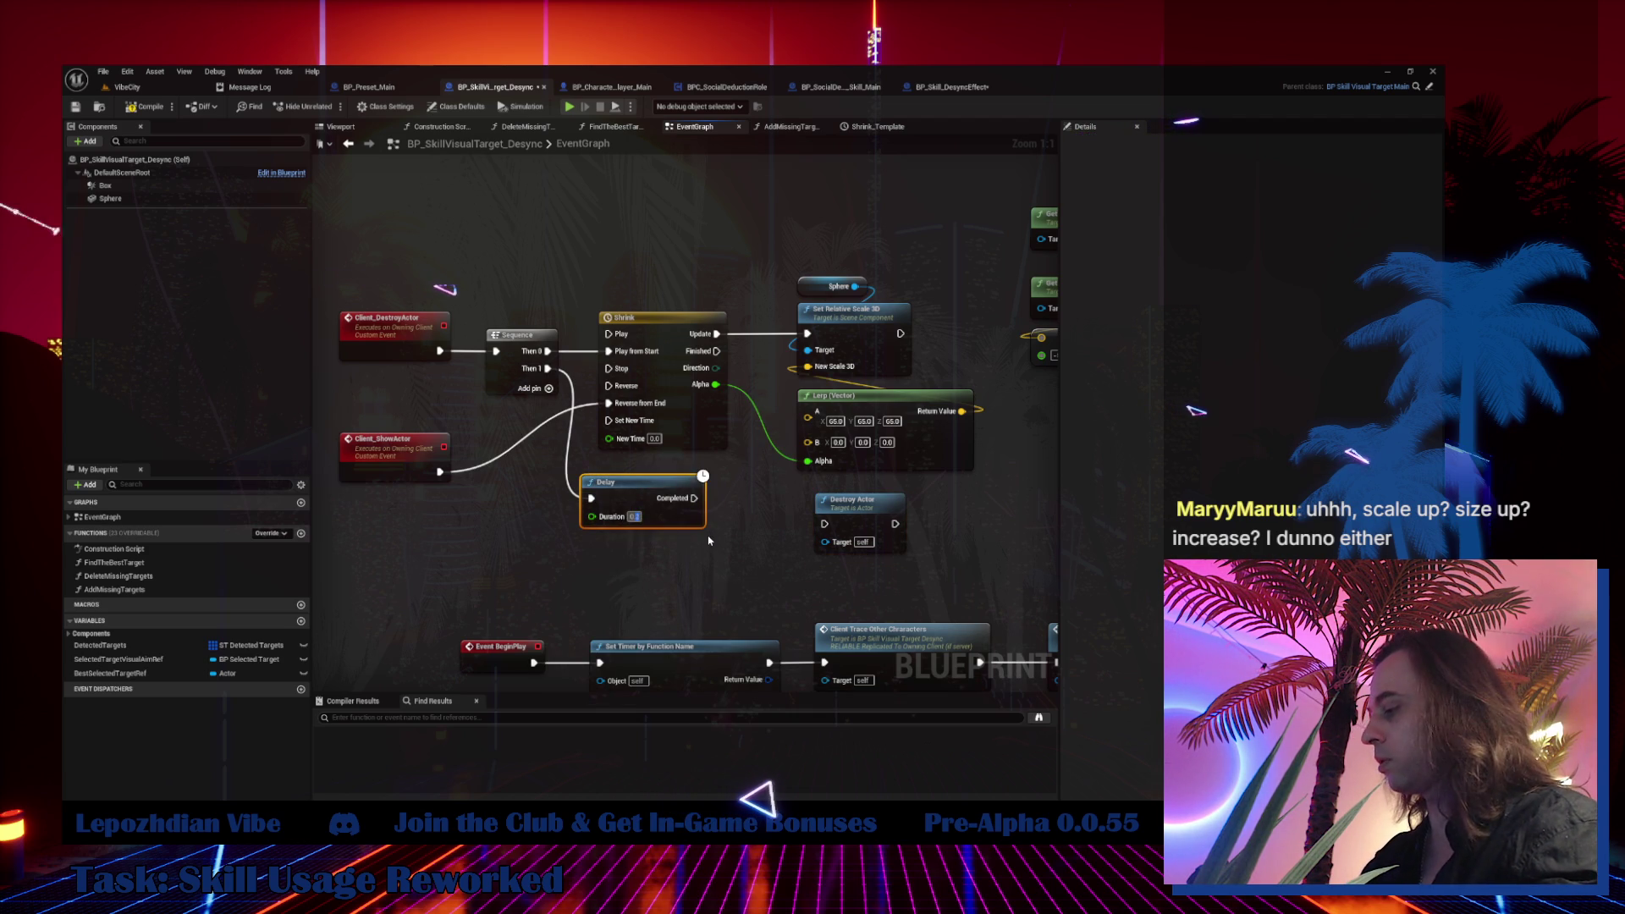
pyautogui.write('0.15')
pyautogui.press('Return')
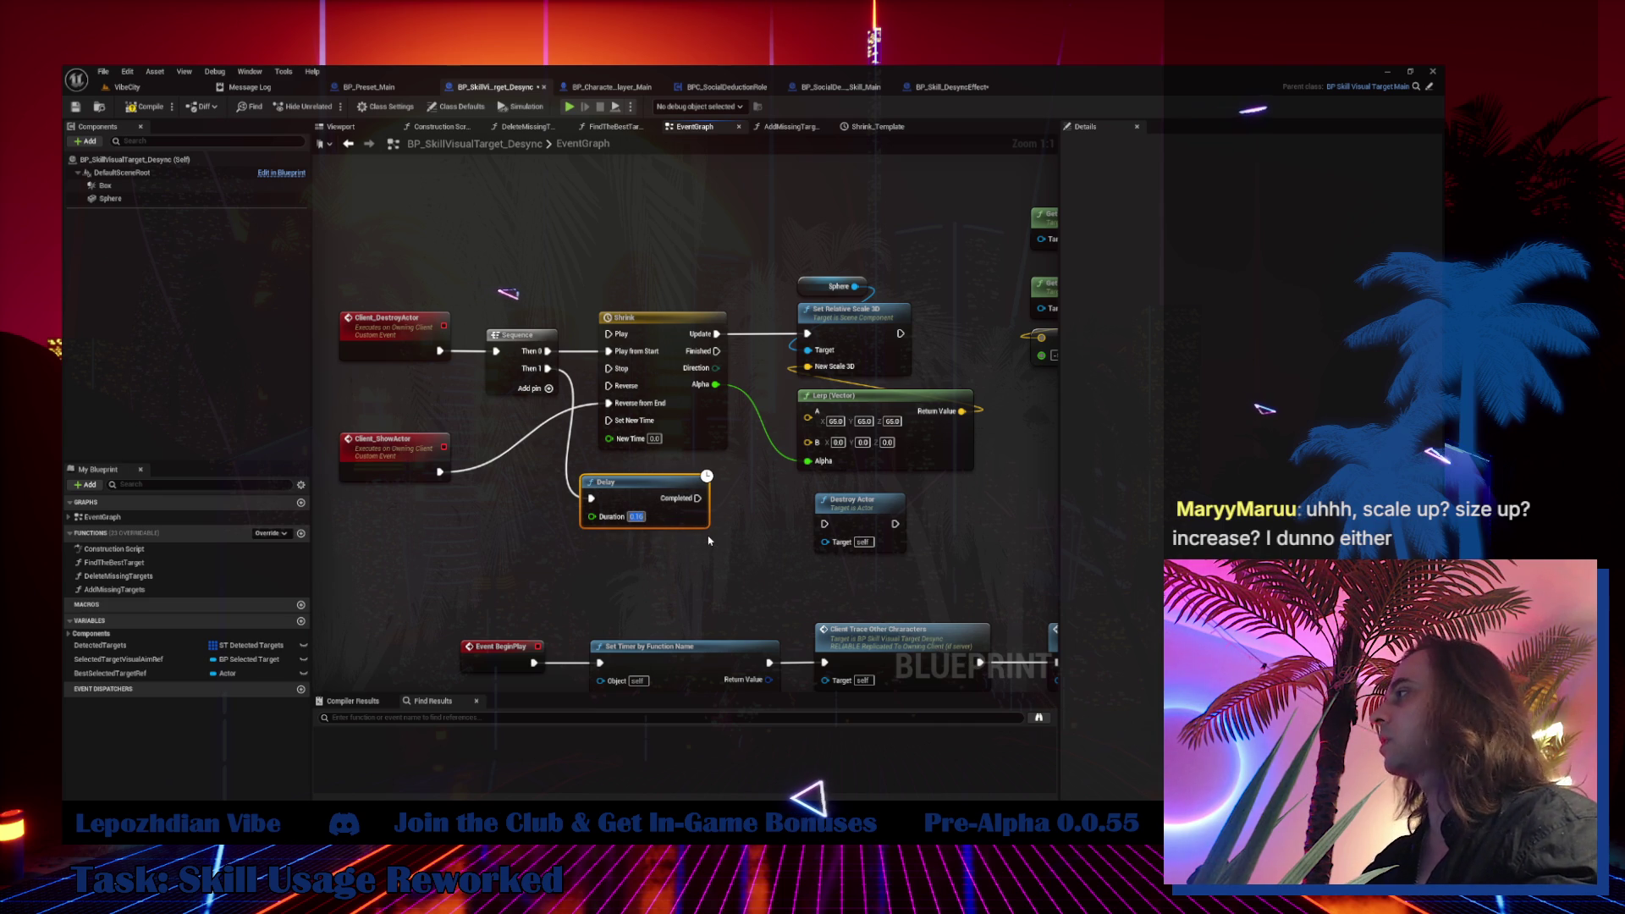
# Connect the Delay's Completed pin to Destroy Actor and compile the blueprint
pyautogui.moveTo(697, 498); pyautogui.dragTo(823, 524)
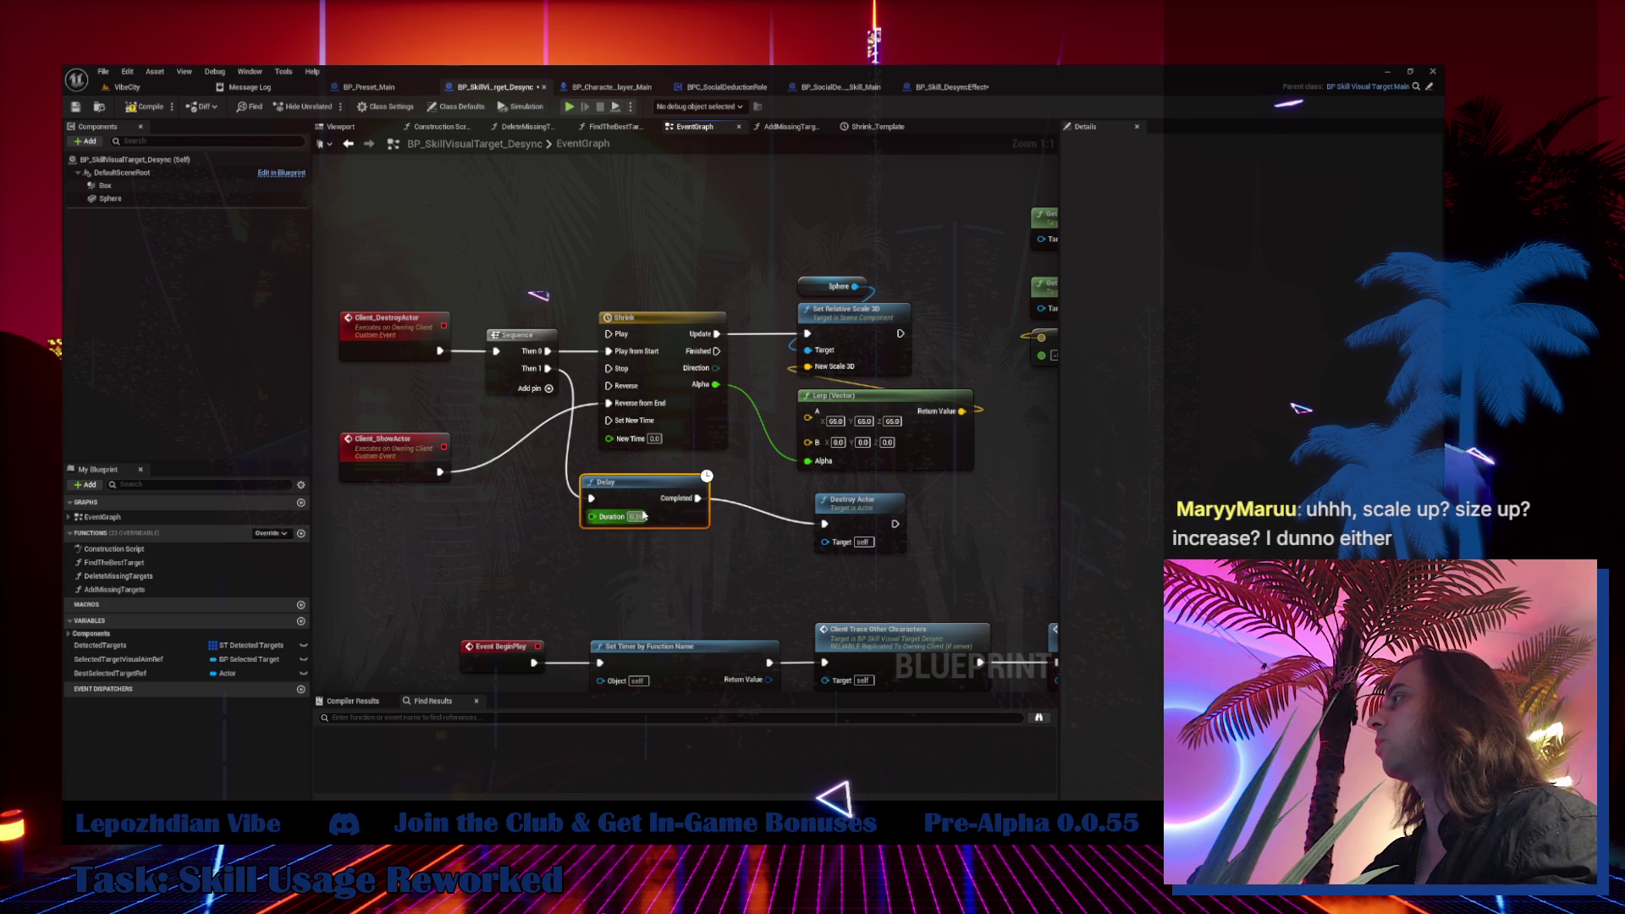
pyautogui.moveTo(665, 500); pyautogui.dragTo(681, 522)
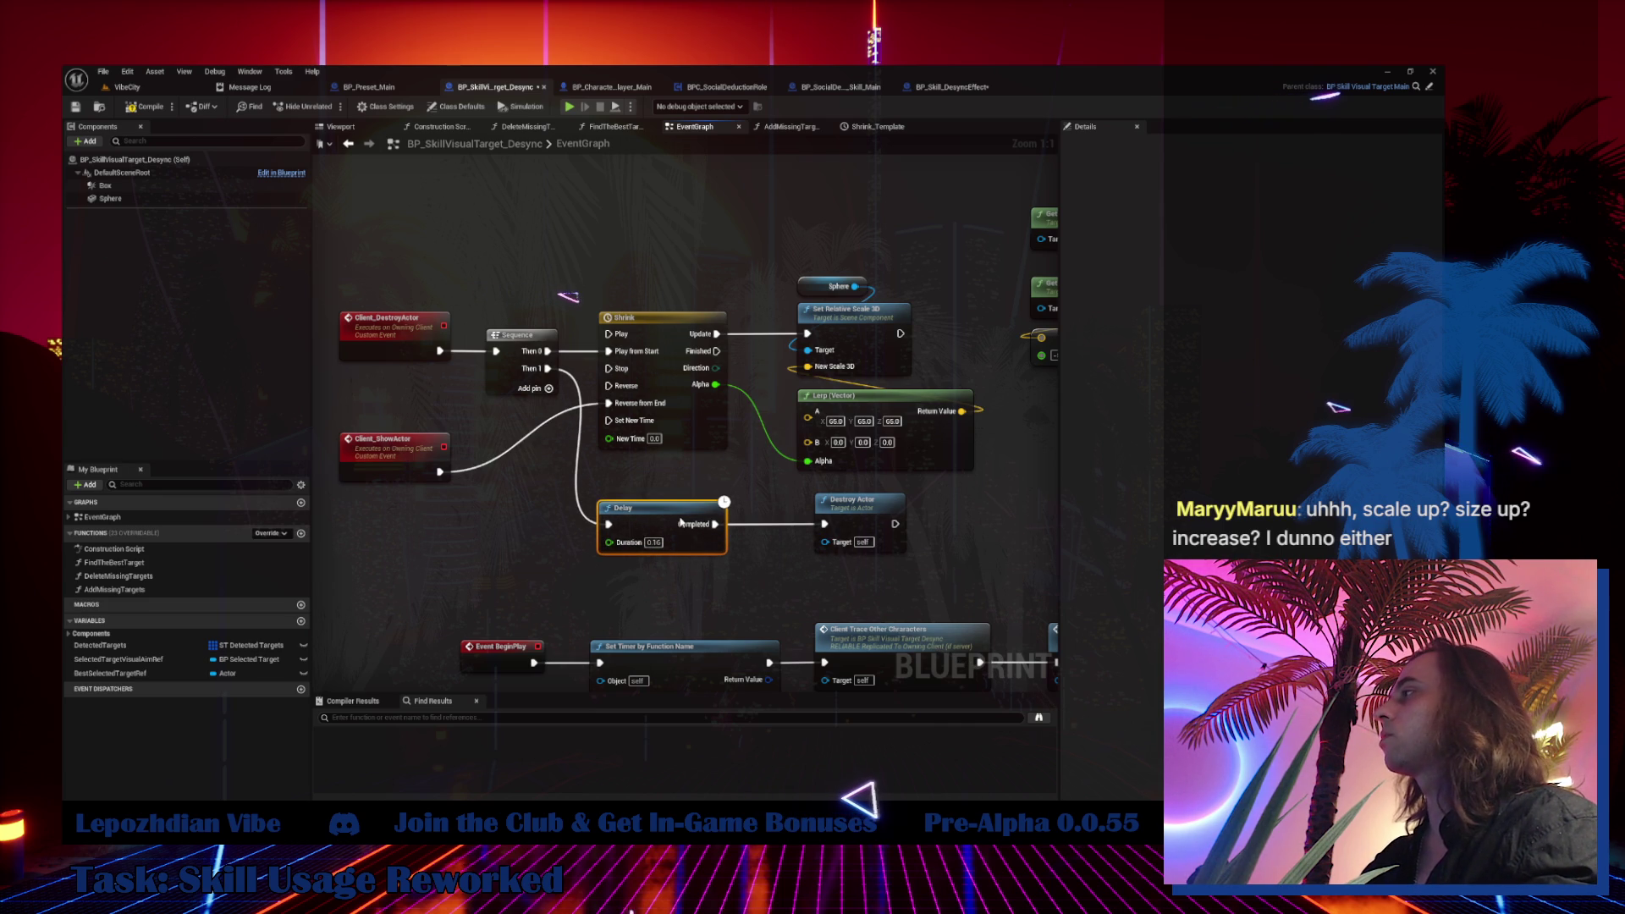
pyautogui.click(385, 440)
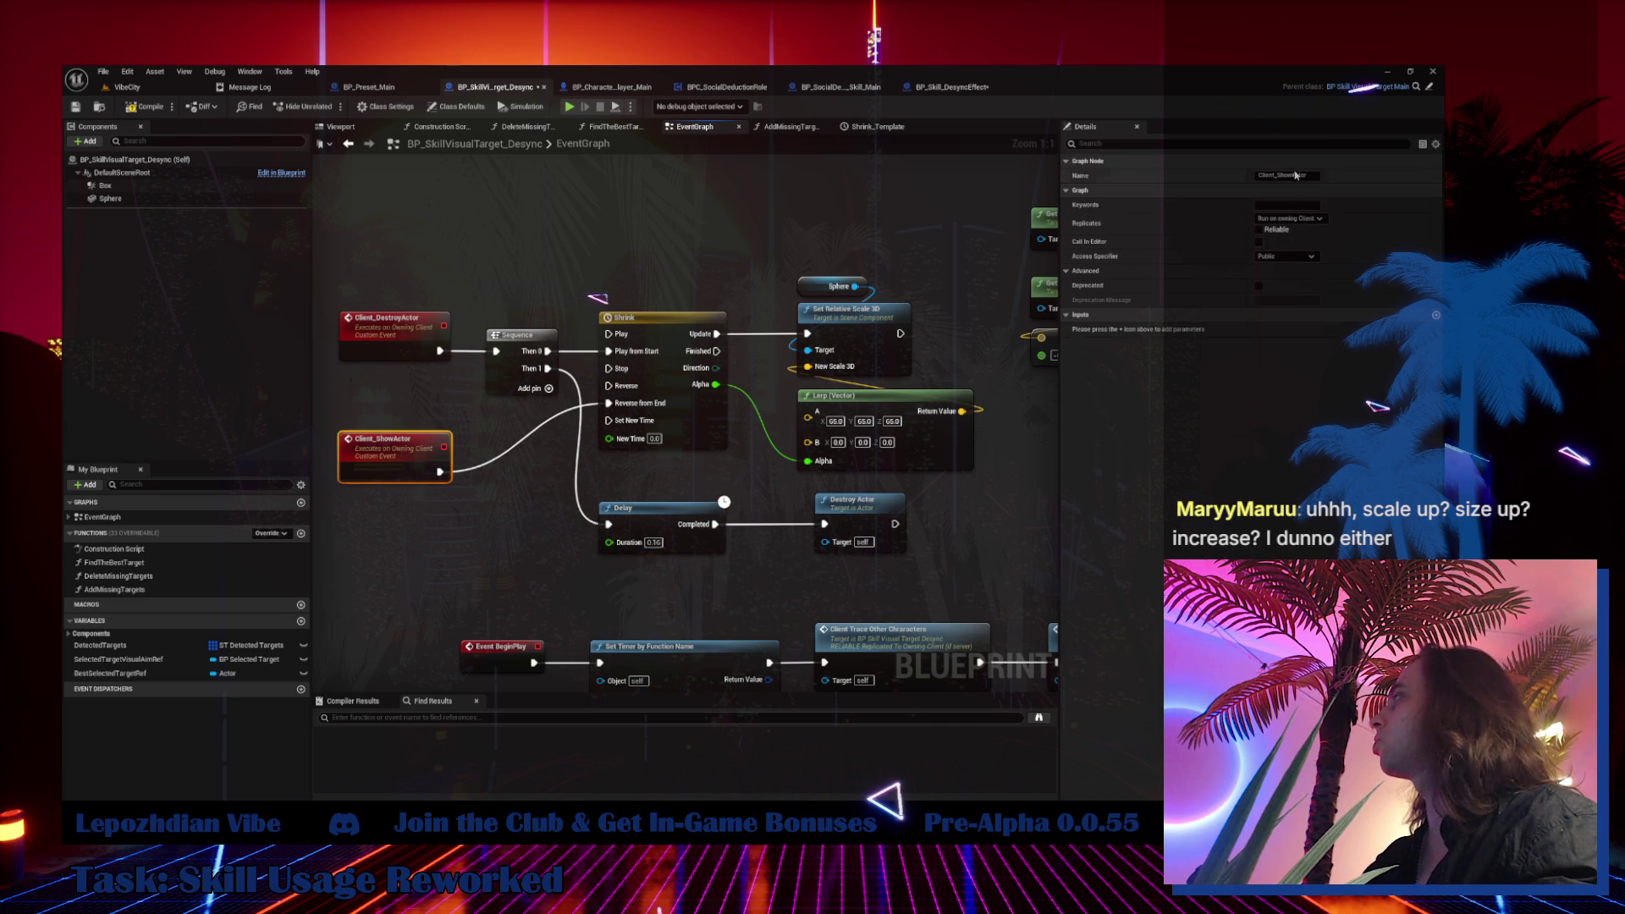
pyautogui.click(155, 109)
# In BP_Skill_DesyncEffect, add a Client Show Actor call on the Track Post Process target
pyautogui.click(951, 88)
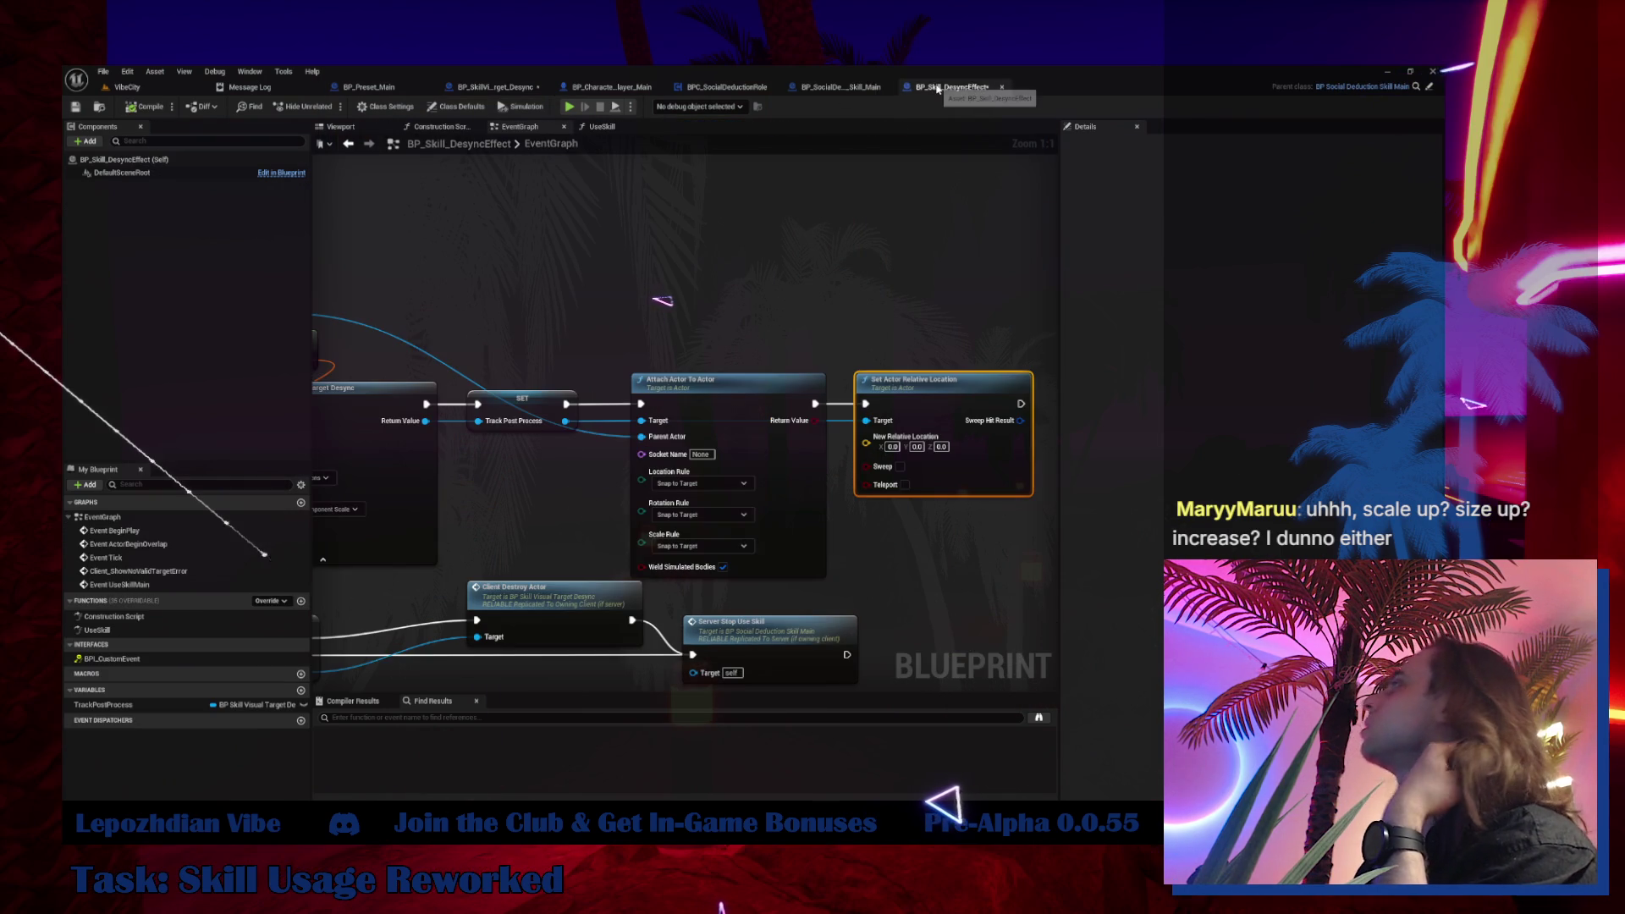
pyautogui.moveTo(911, 195); pyautogui.dragTo(563, 214)
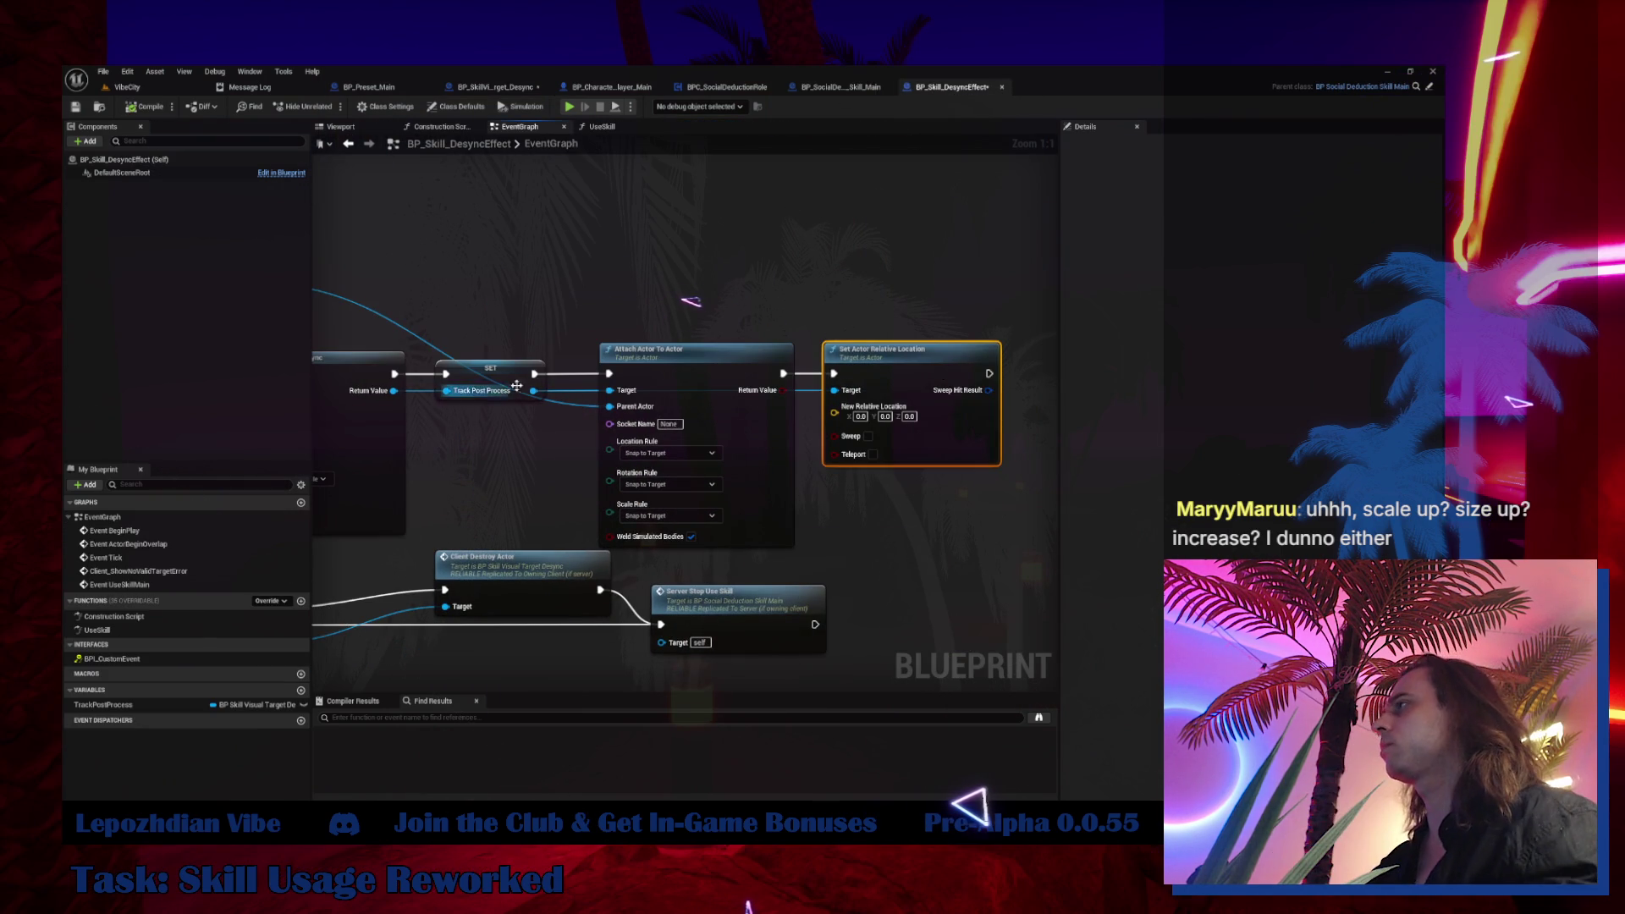
pyautogui.moveTo(533, 391)
pyautogui.mouseDown()
pyautogui.moveTo(617, 251)
pyautogui.moveTo(916, 389)
pyautogui.mouseUp()
pyautogui.write('Client_ShowActor')
pyautogui.click(685, 317)
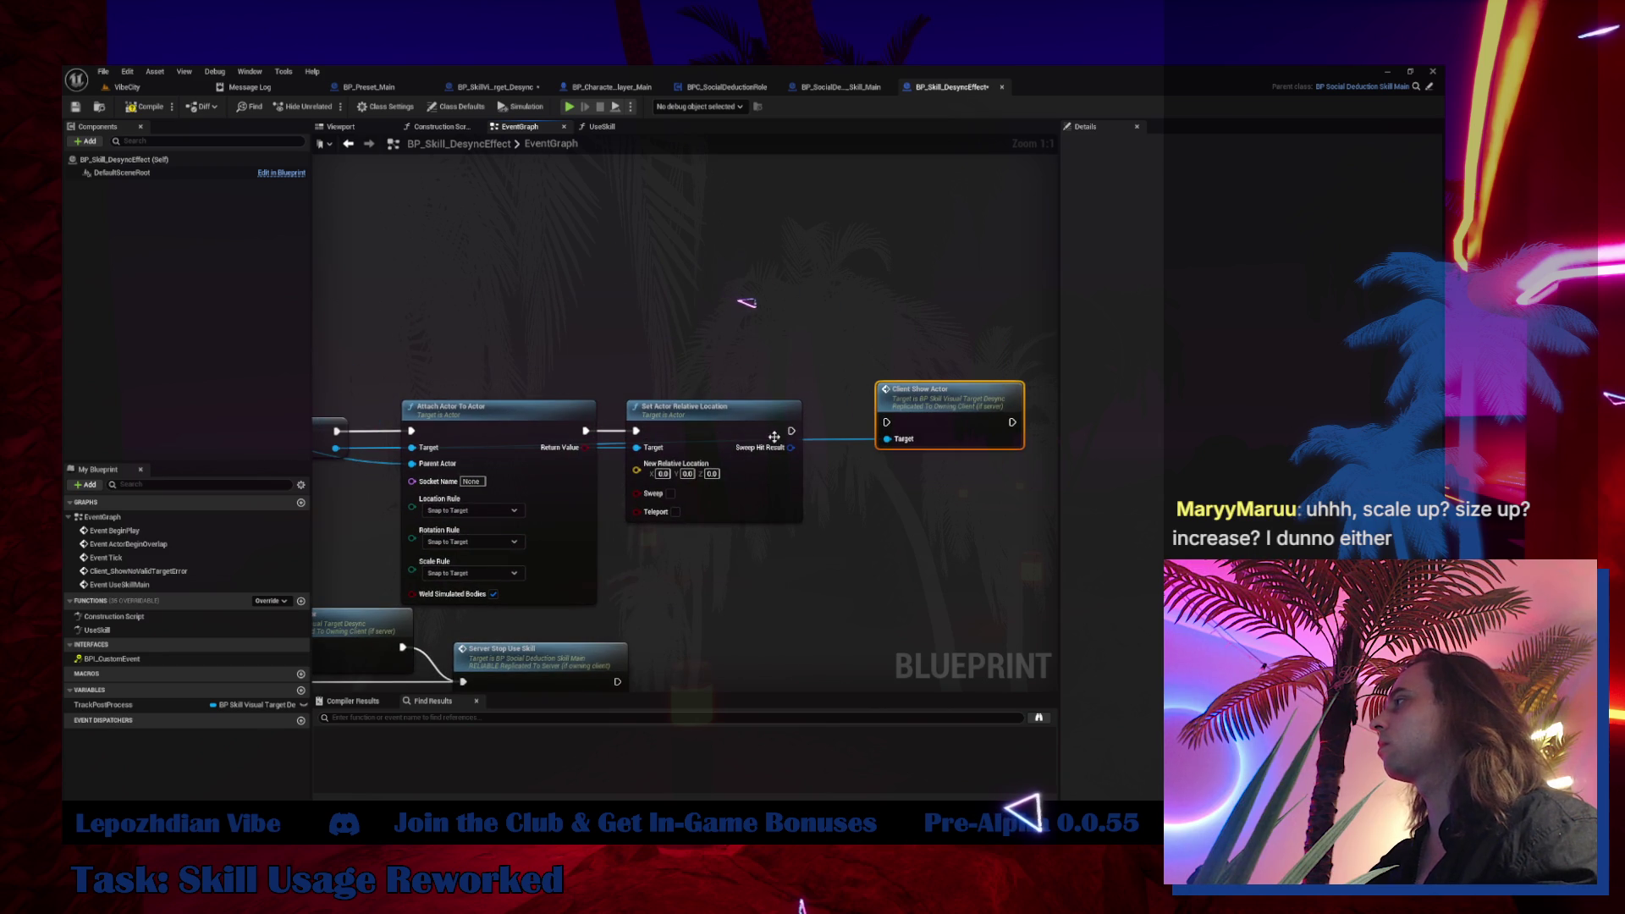
pyautogui.moveTo(792, 431); pyautogui.dragTo(886, 422)
# Run Client Show Actor after Set Actor Relative Location, then return to the VibeCity level
pyautogui.moveTo(931, 389); pyautogui.dragTo(887, 398)
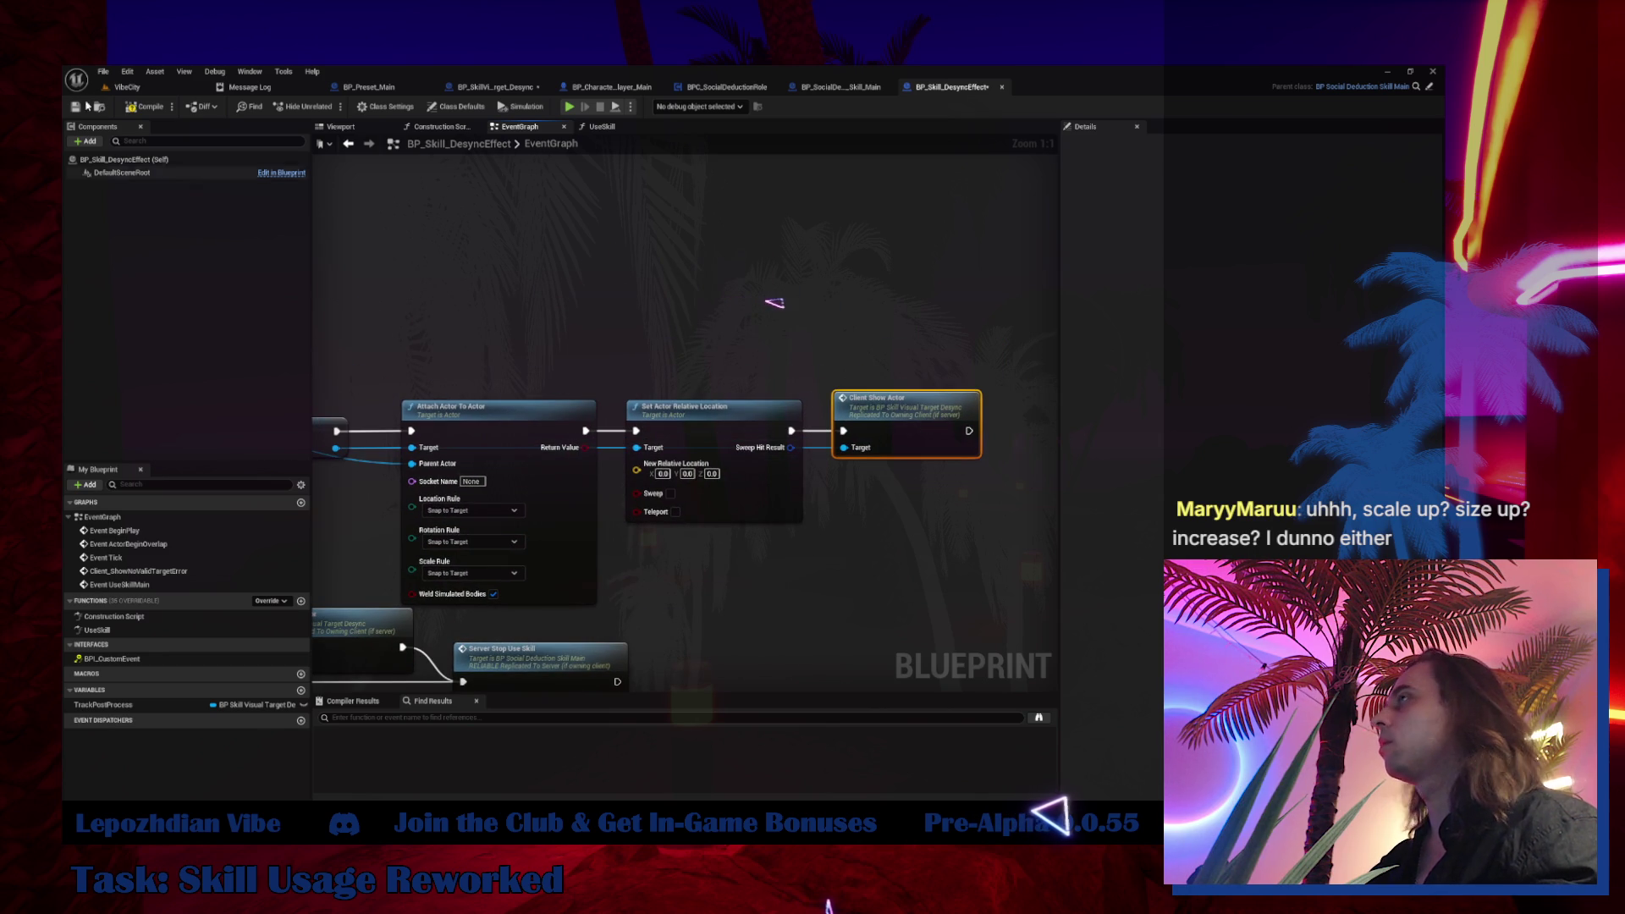
pyautogui.click(152, 92)
pyautogui.press('f')
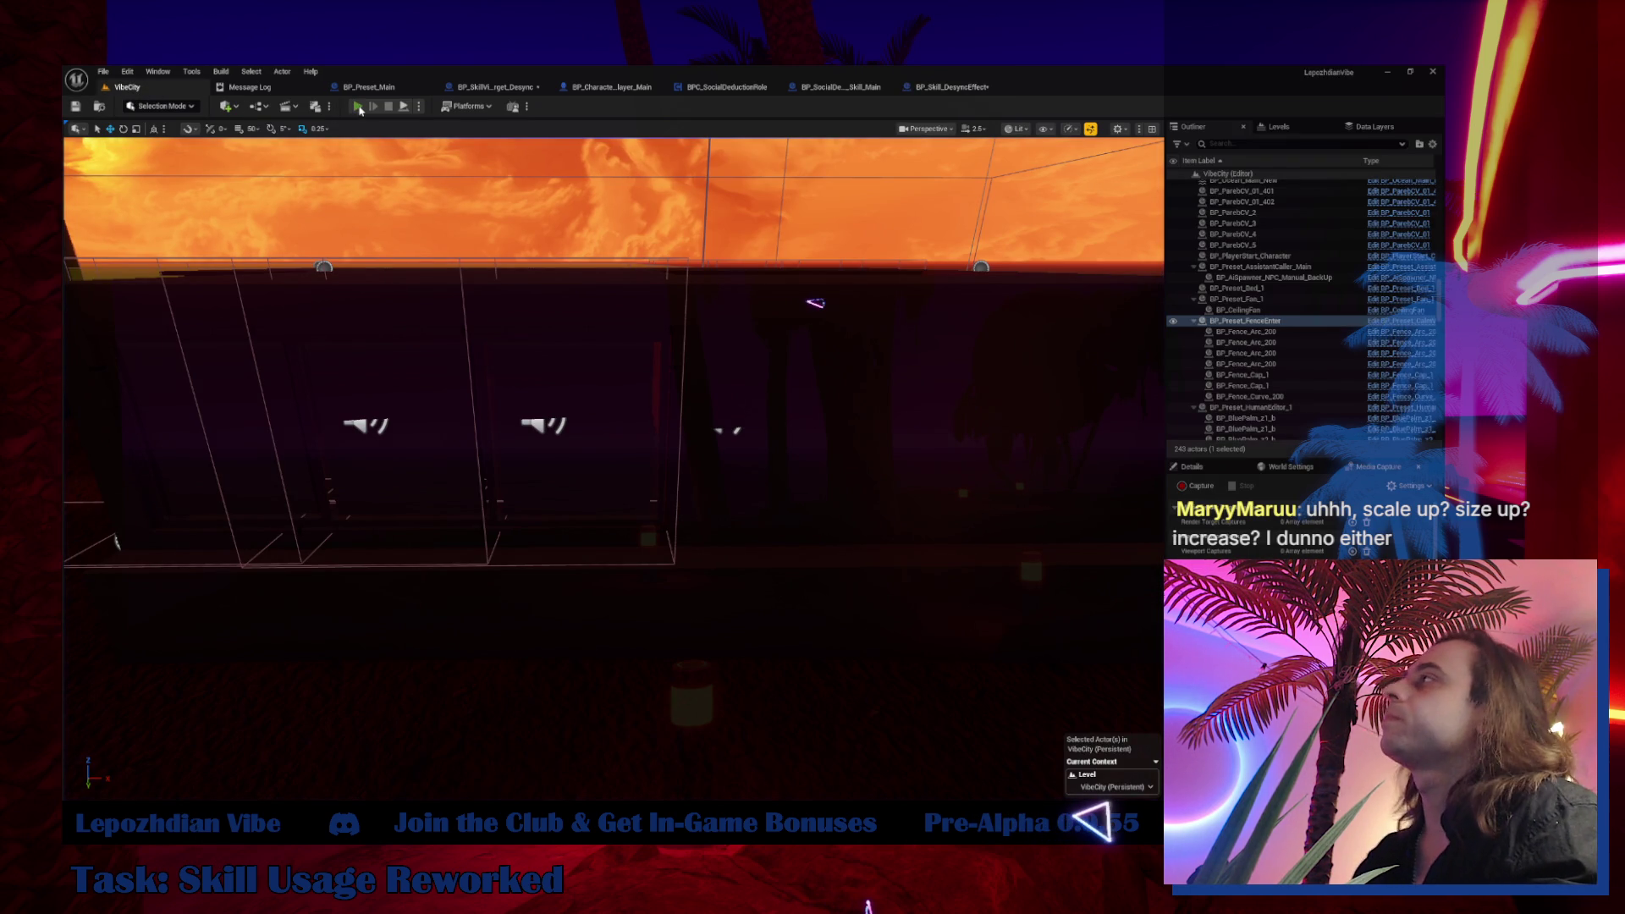
# Play VibeCity in the editor and enable the infinite Energy cheat under Cheat Codes
pyautogui.hotkey('alt', 'p')
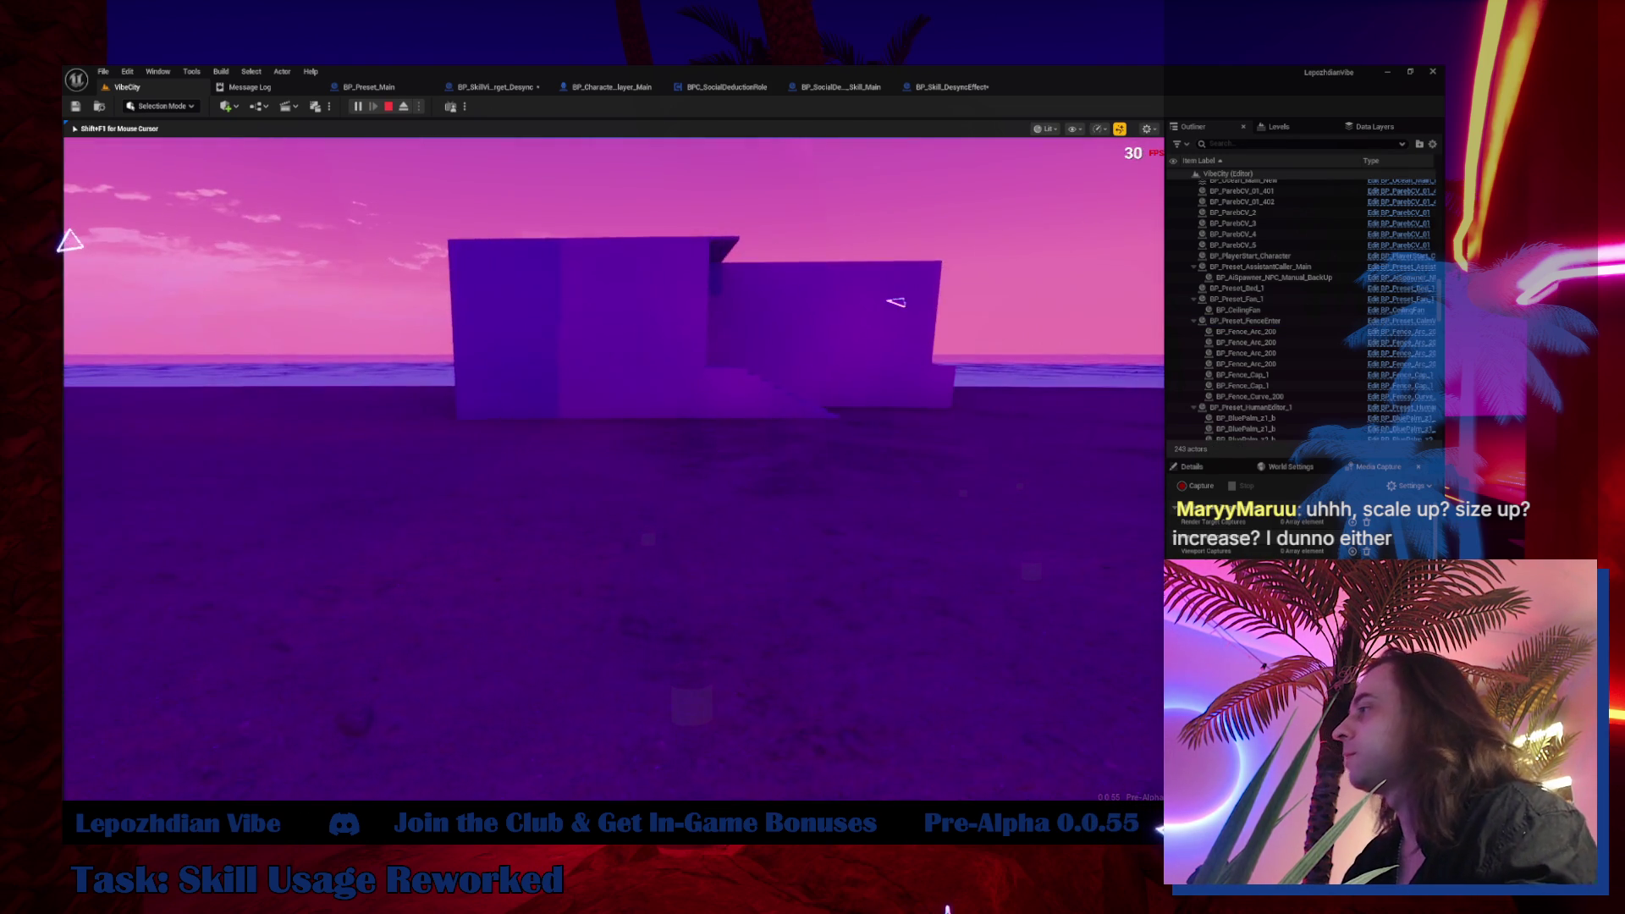
pyautogui.press('Tab')
pyautogui.click(486, 524)
pyautogui.click(447, 428)
pyautogui.press('Escape')
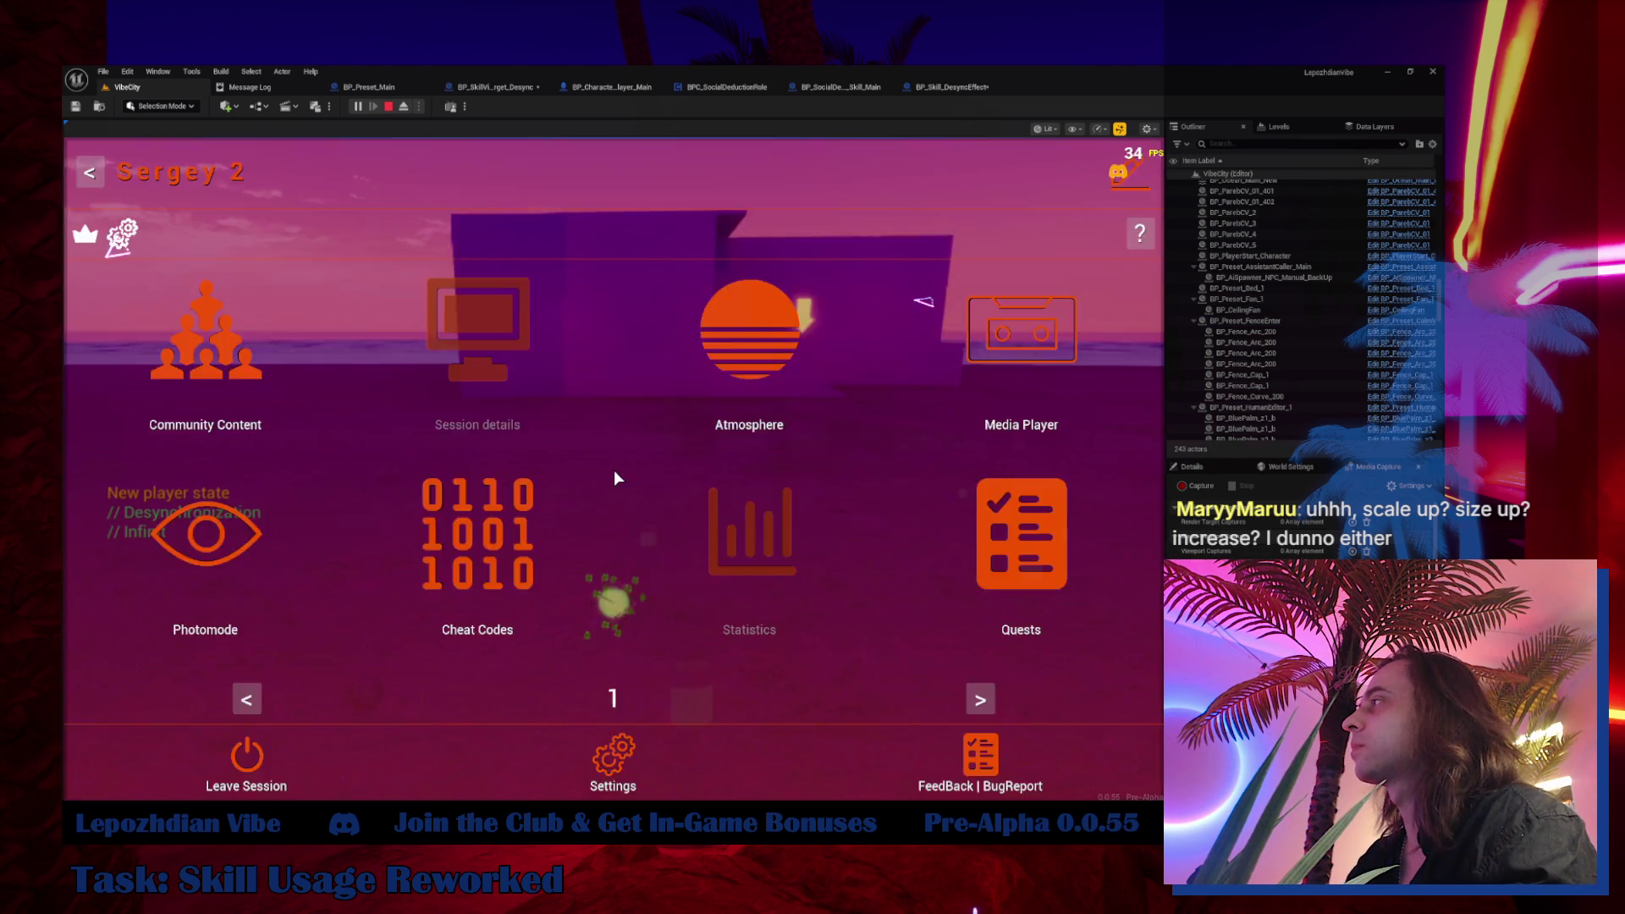
pyautogui.press('Tab')
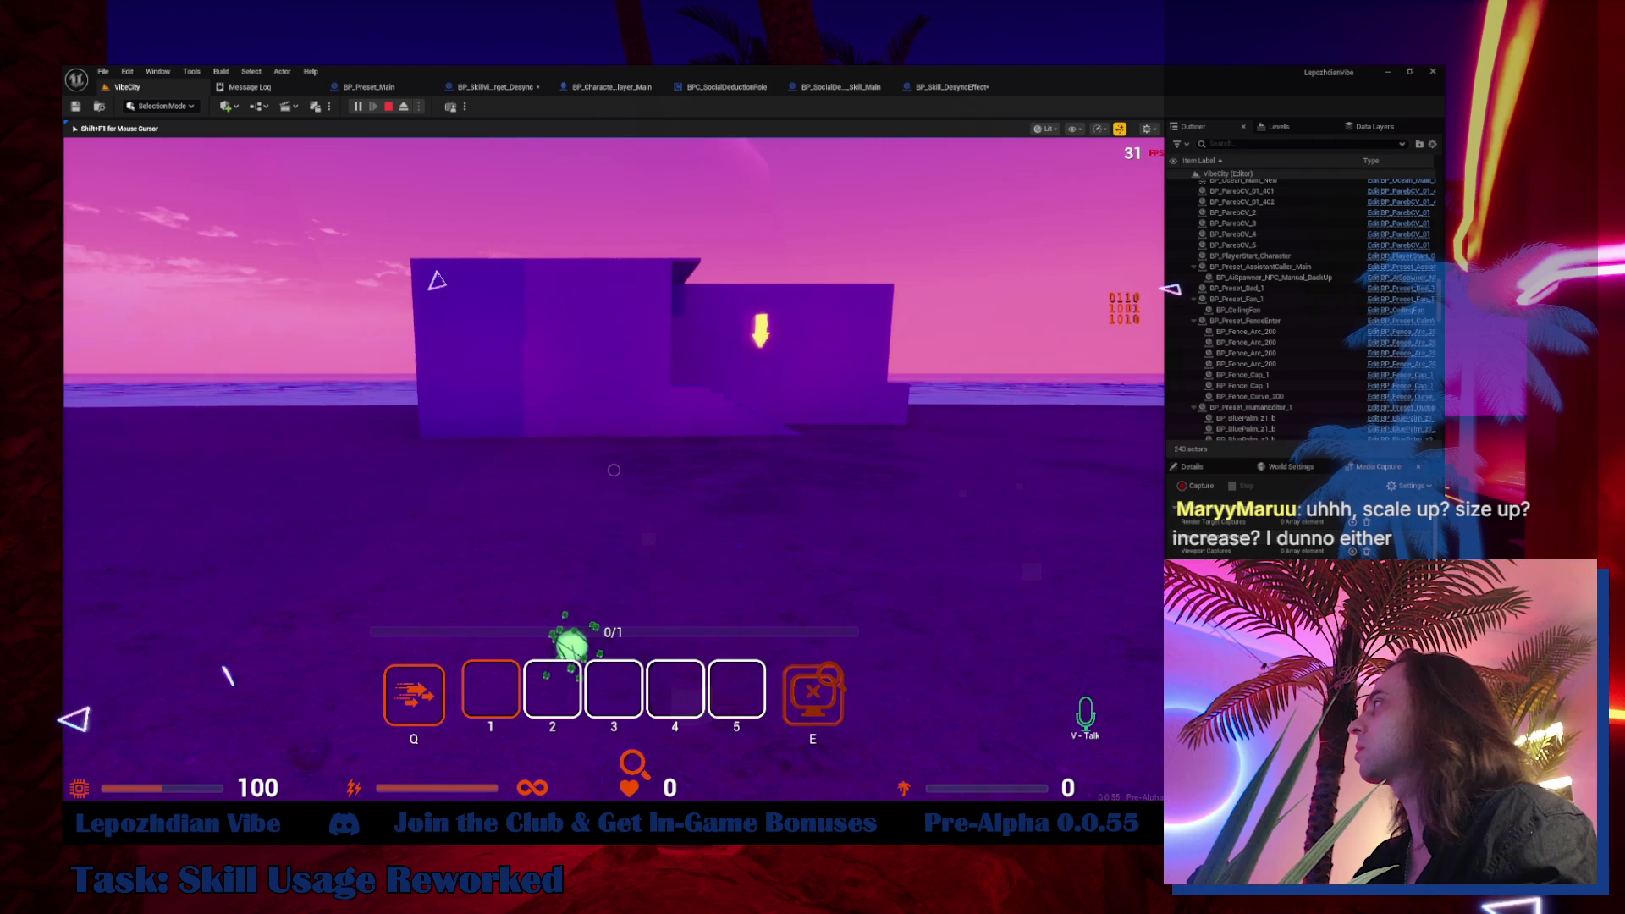
# Walk through VibeCity collecting the green orb and approach the character under the yellow arrow
pyautogui.press('w')
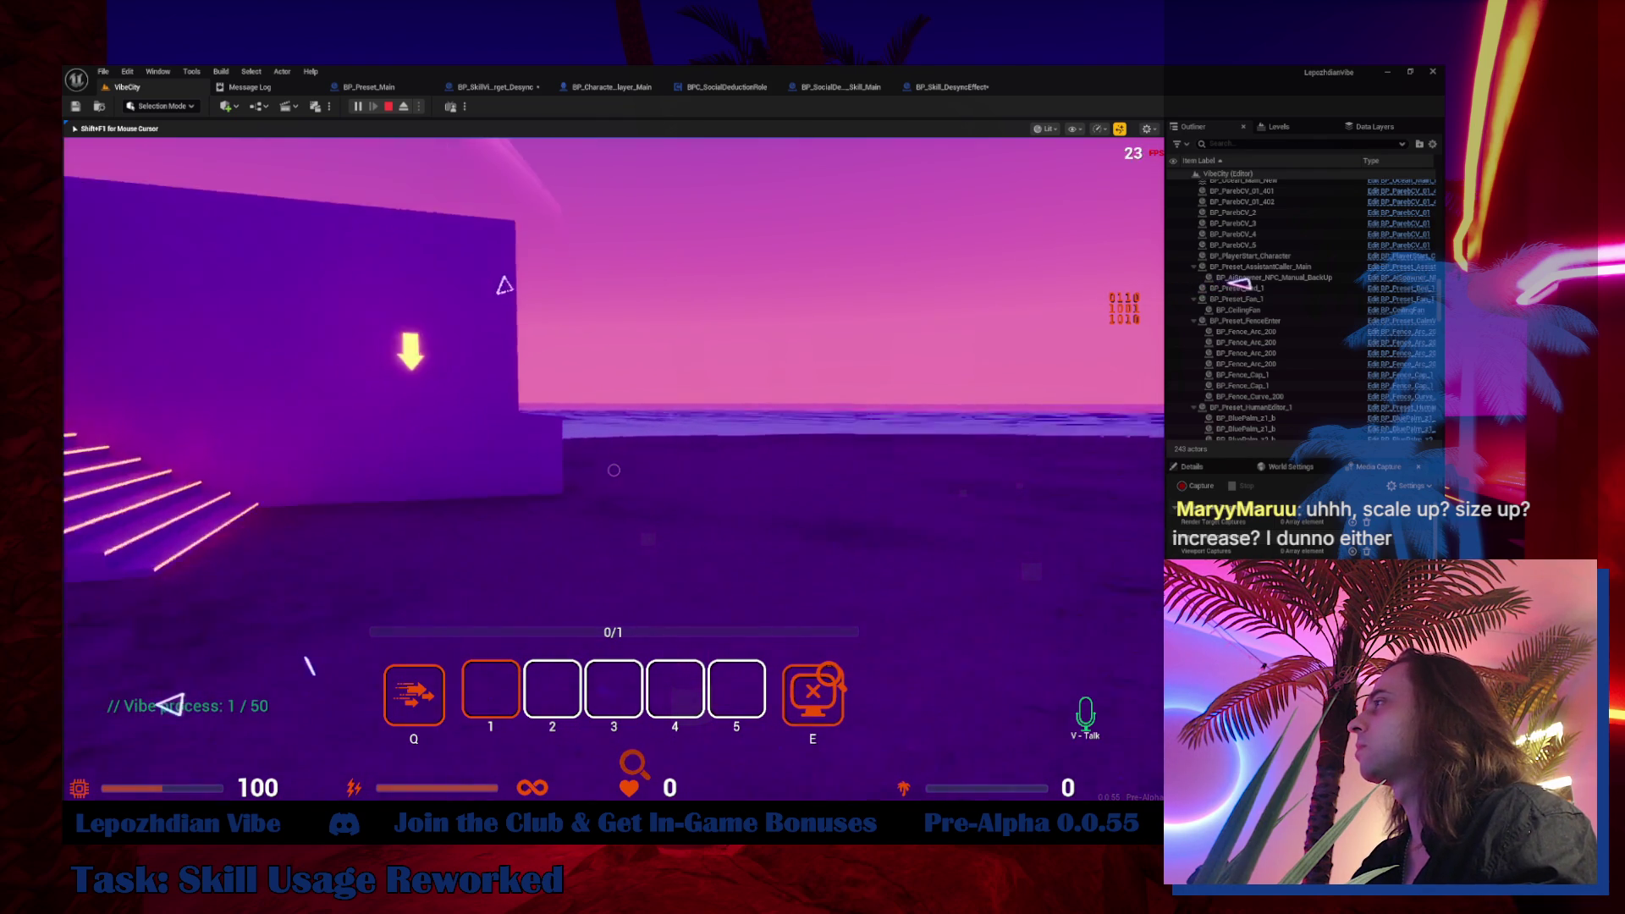
pyautogui.press('w')
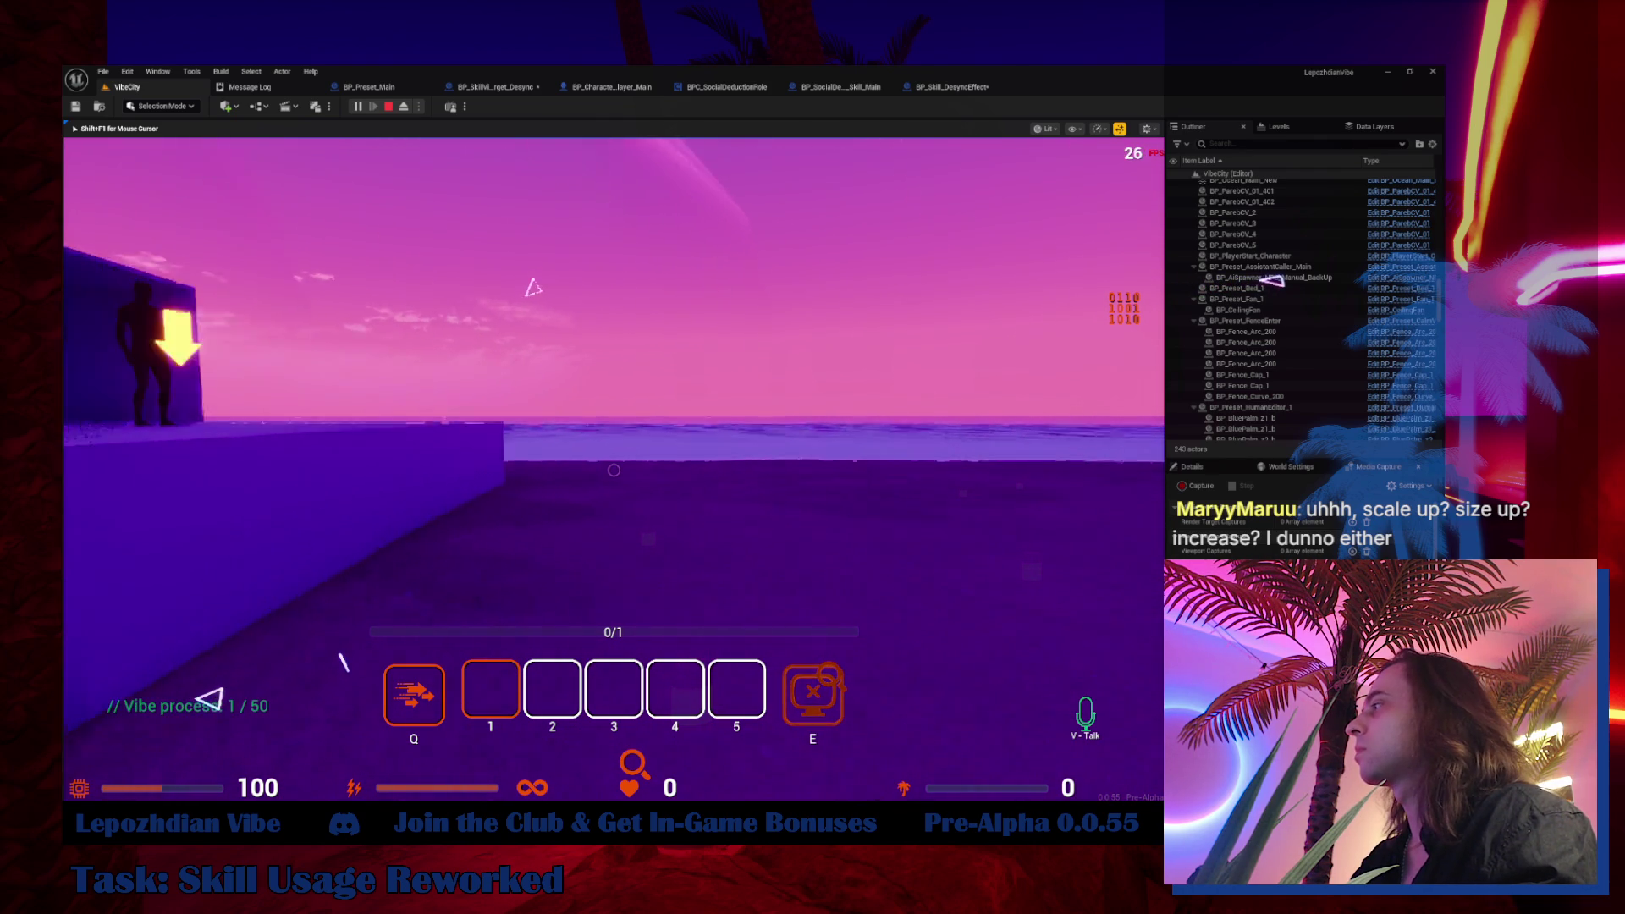
pyautogui.press('w')
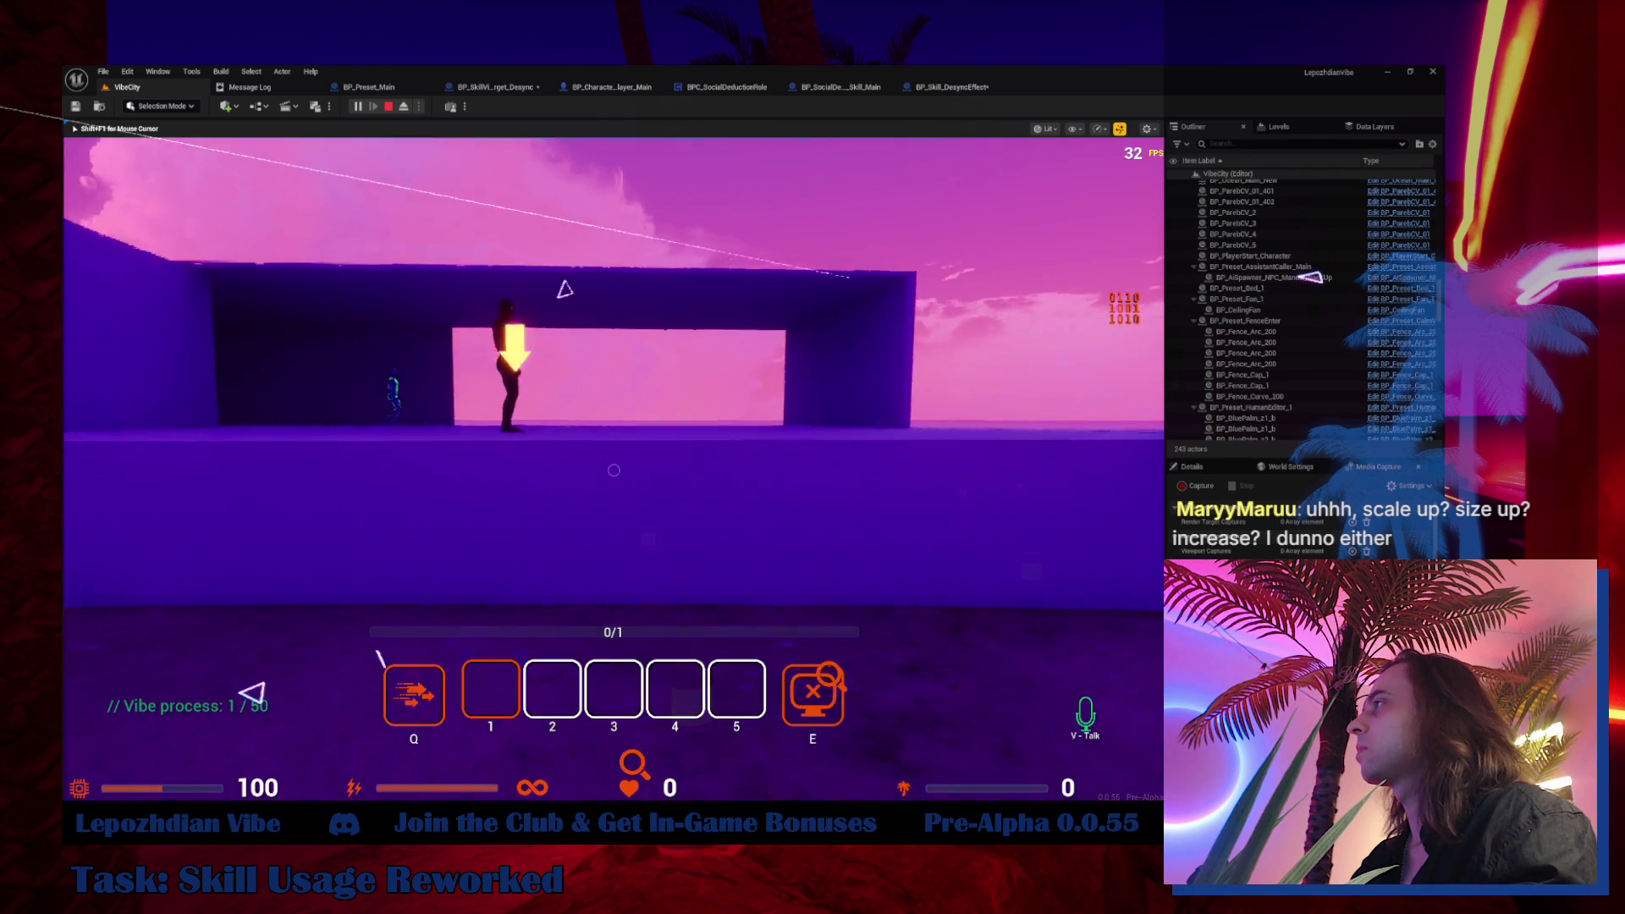
pyautogui.press('w')
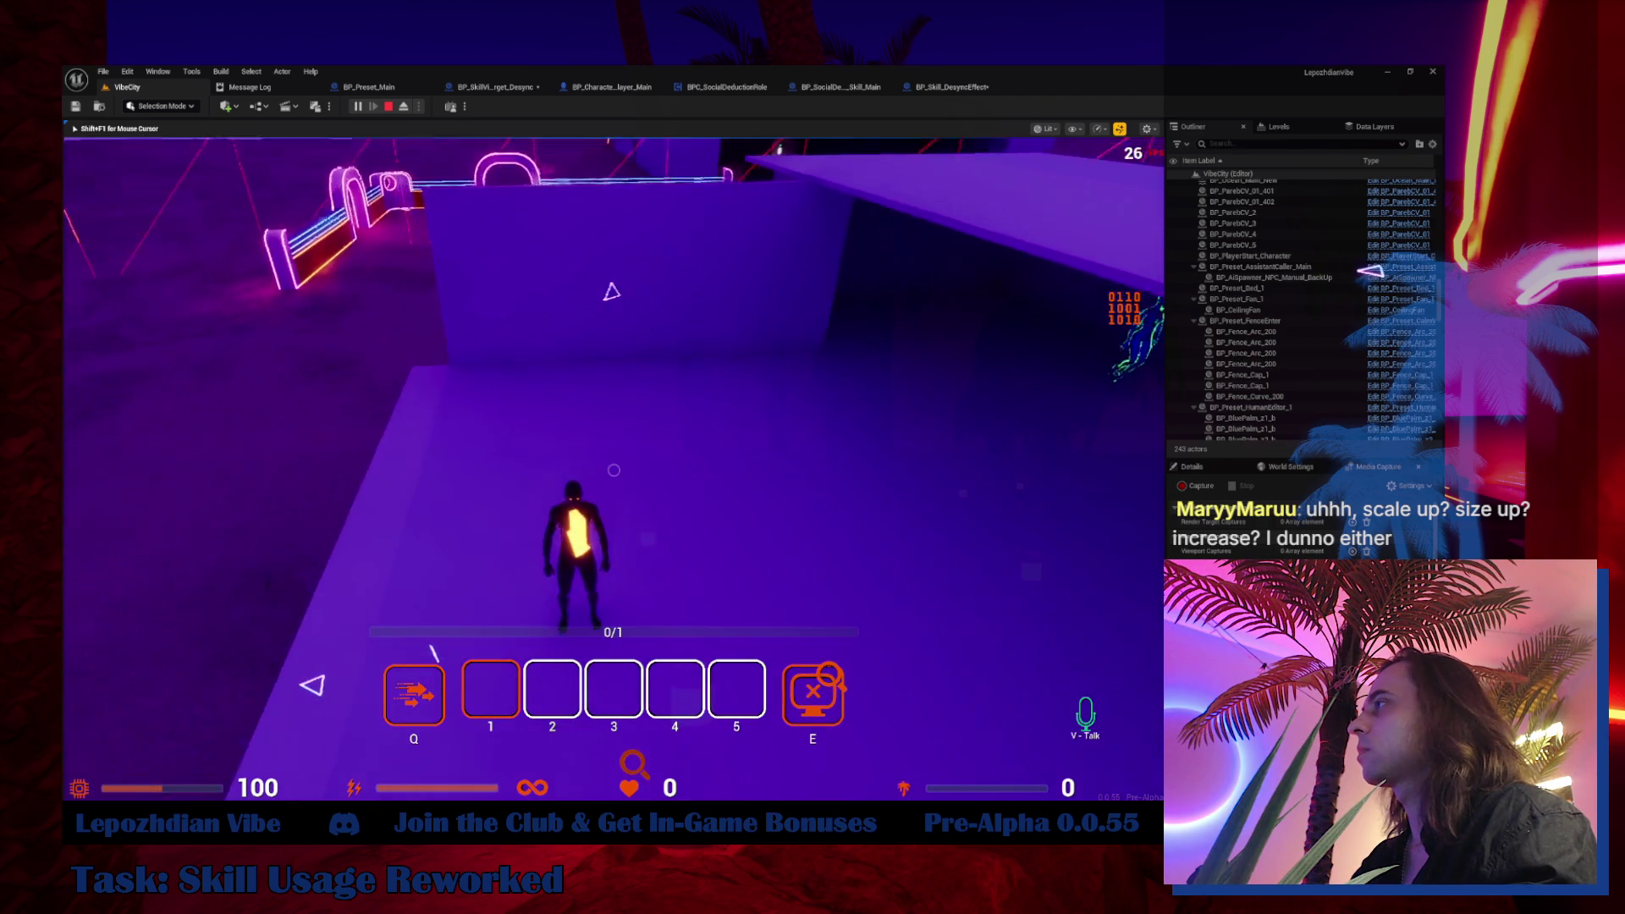
pyautogui.press('w')
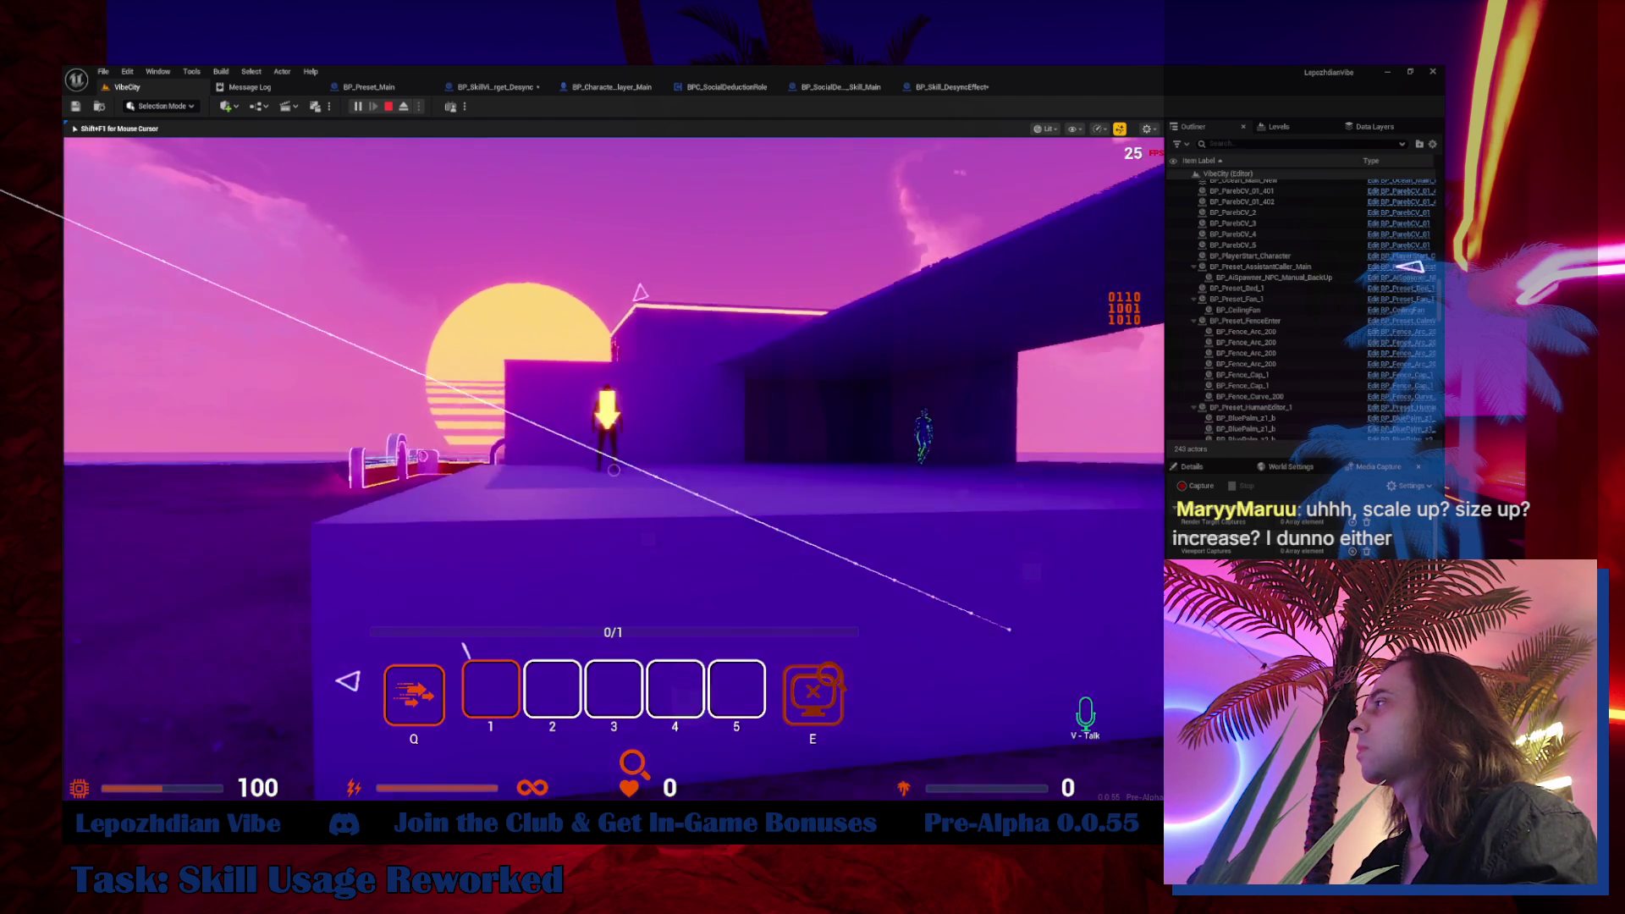
pyautogui.press('w')
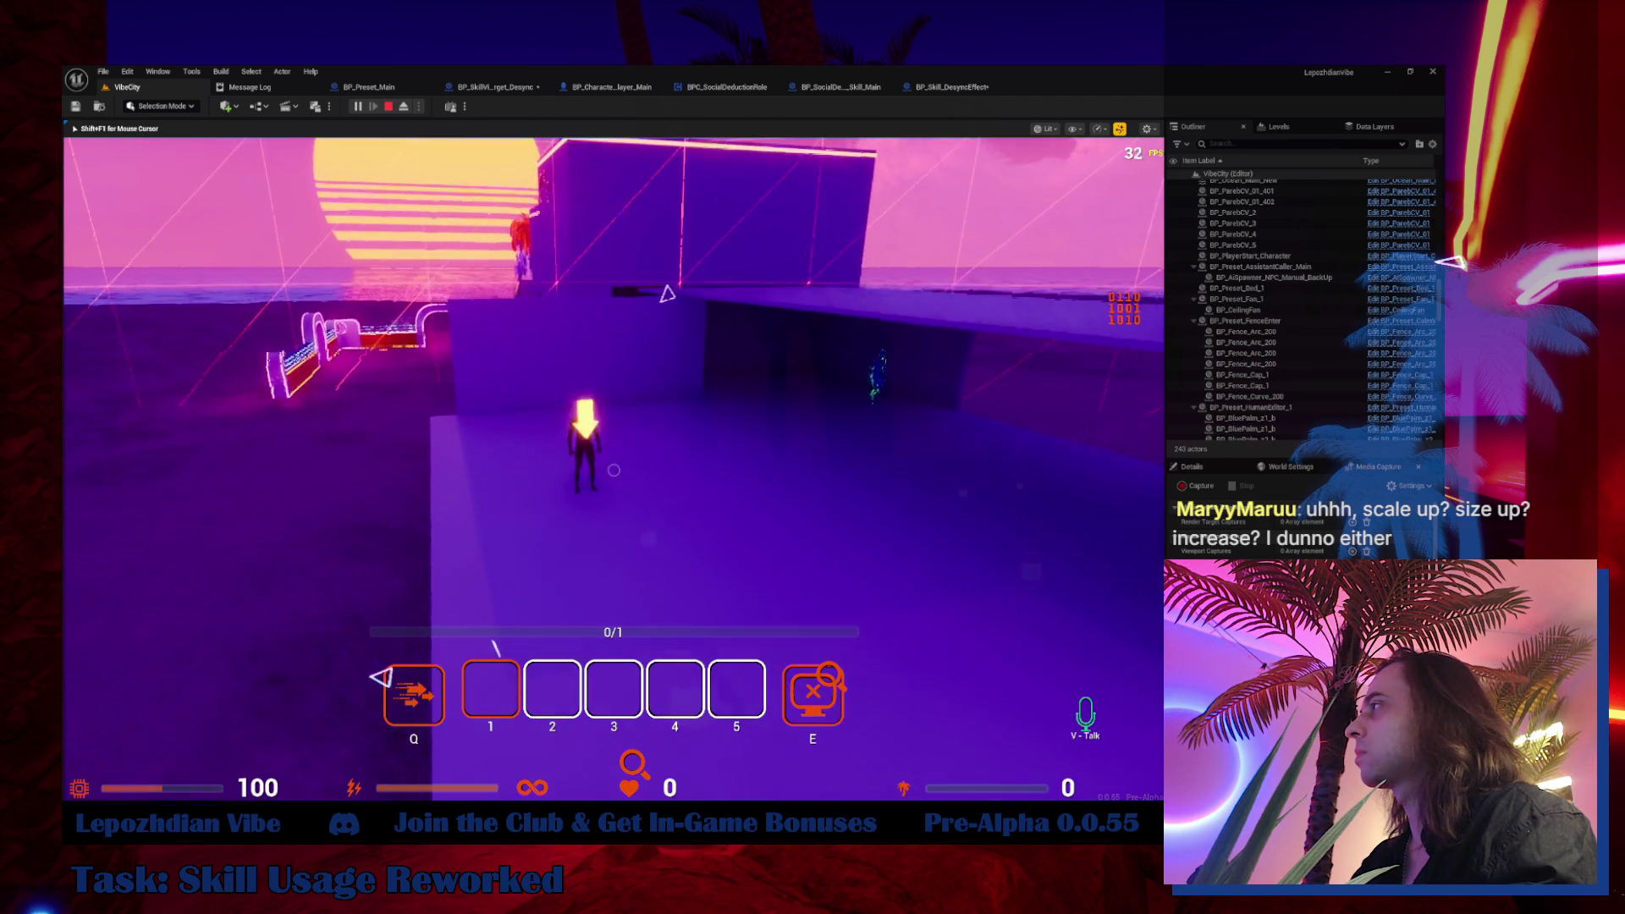
pyautogui.press('w')
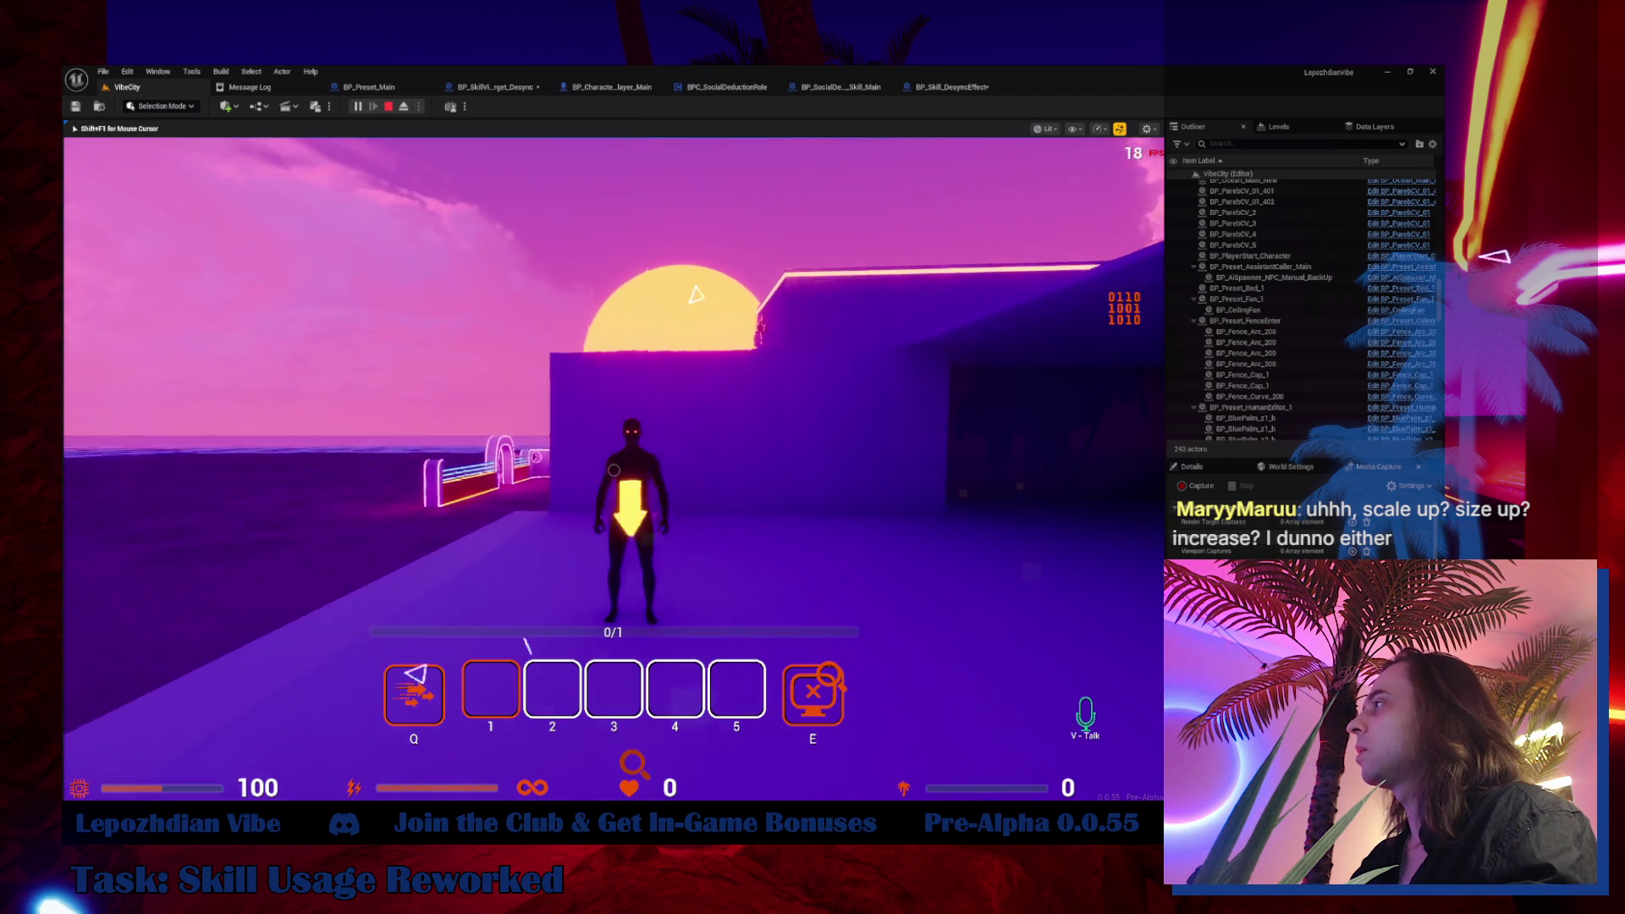
pyautogui.press('w')
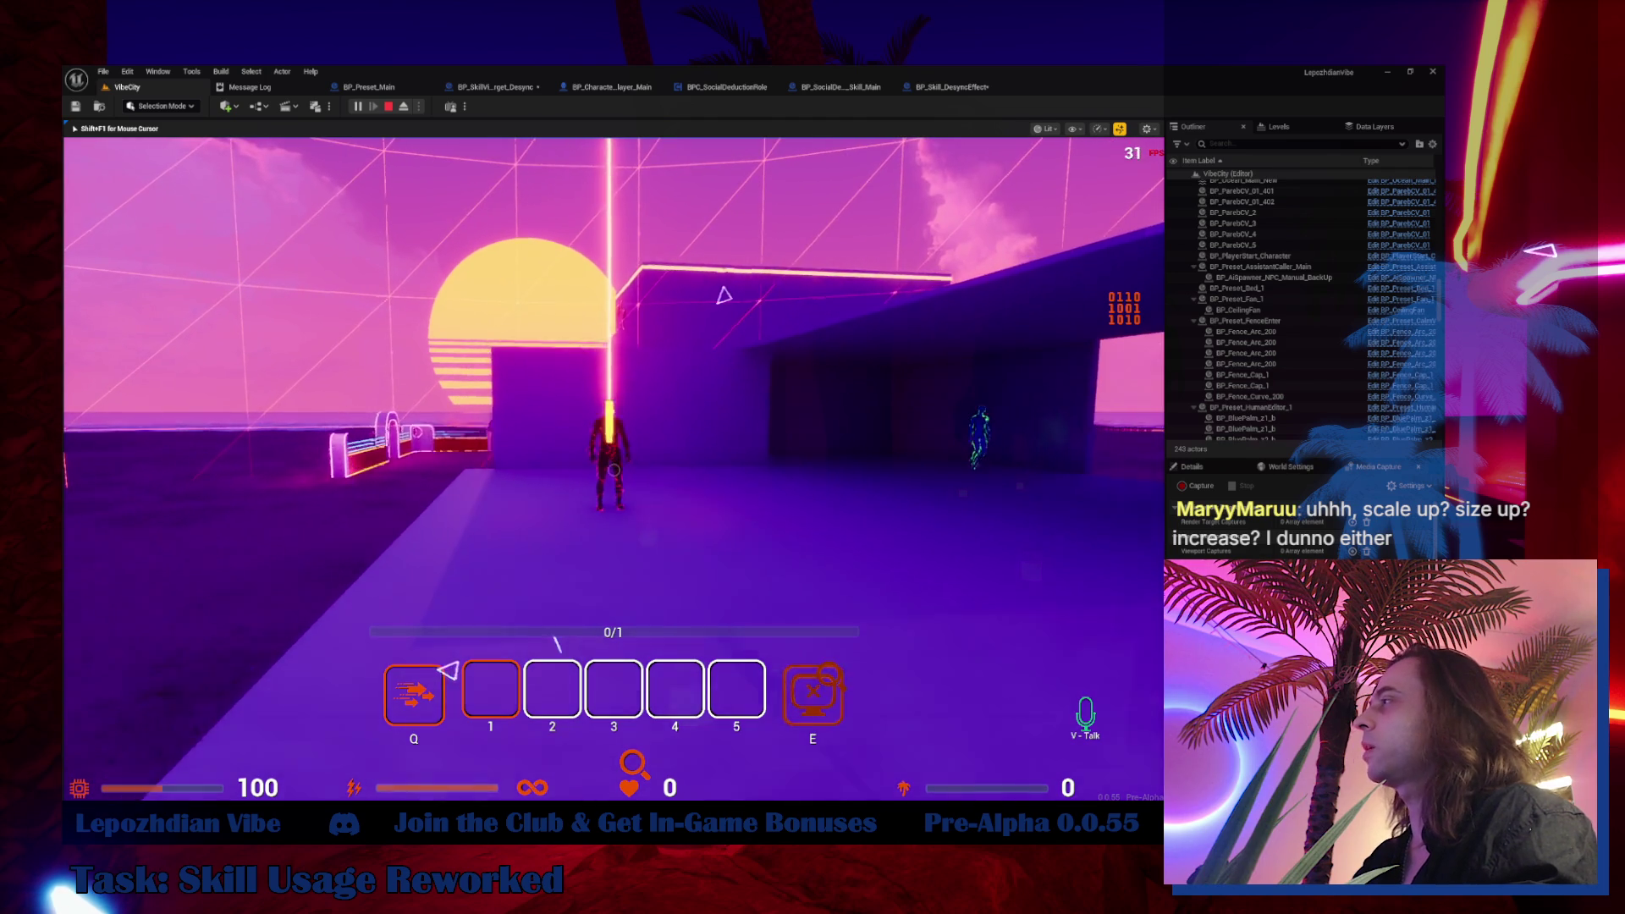
pyautogui.press('w')
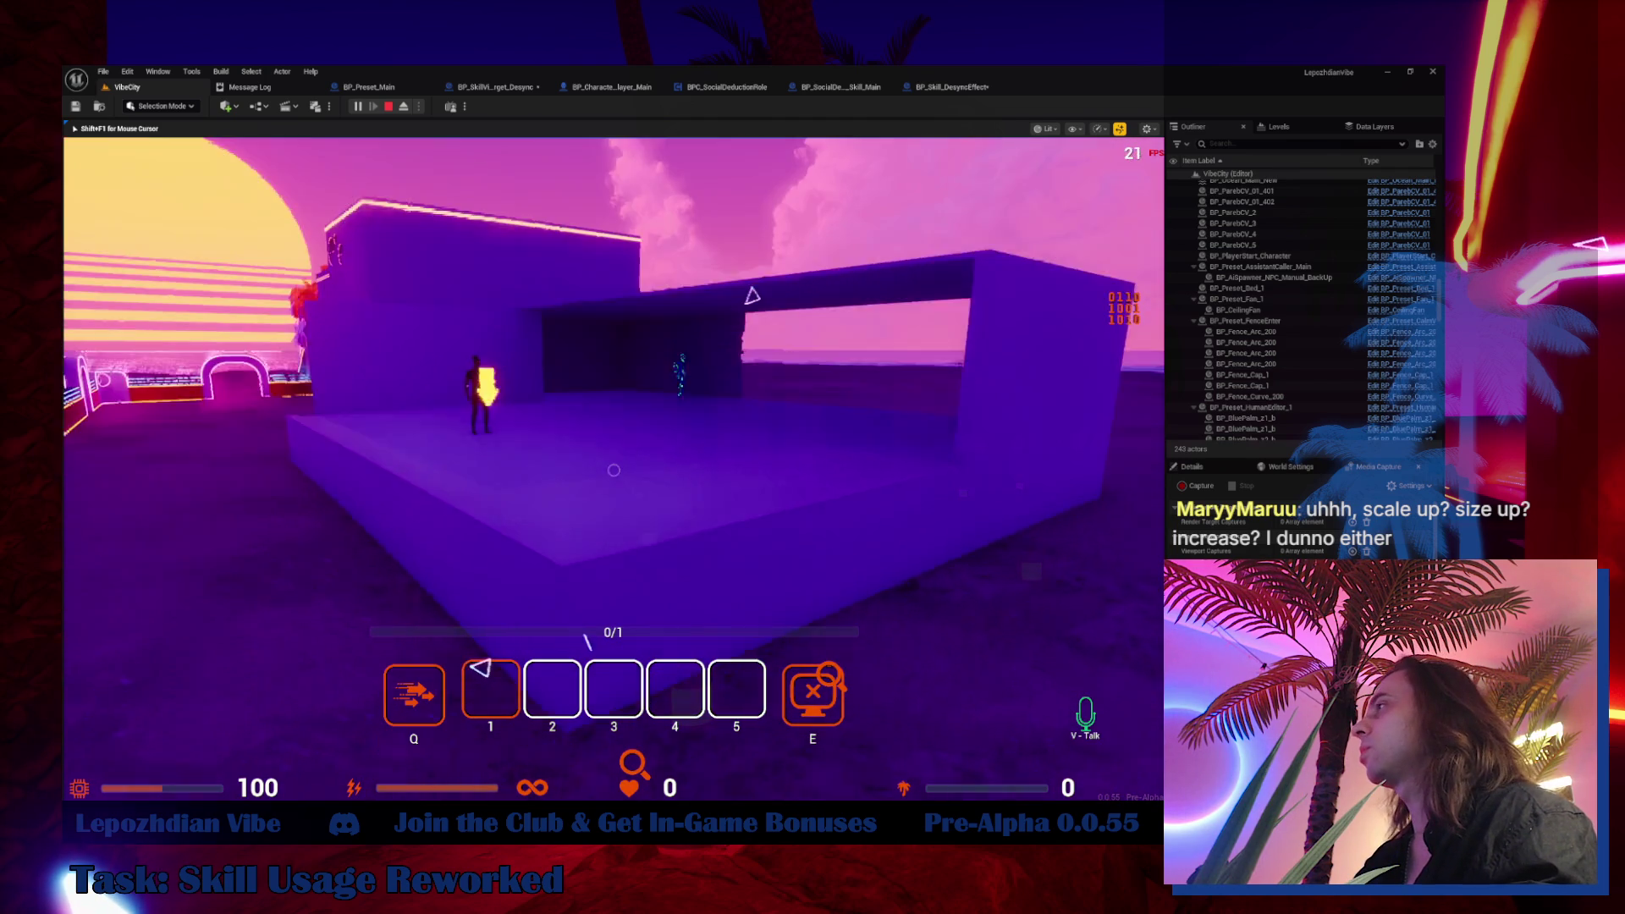
pyautogui.press('s')
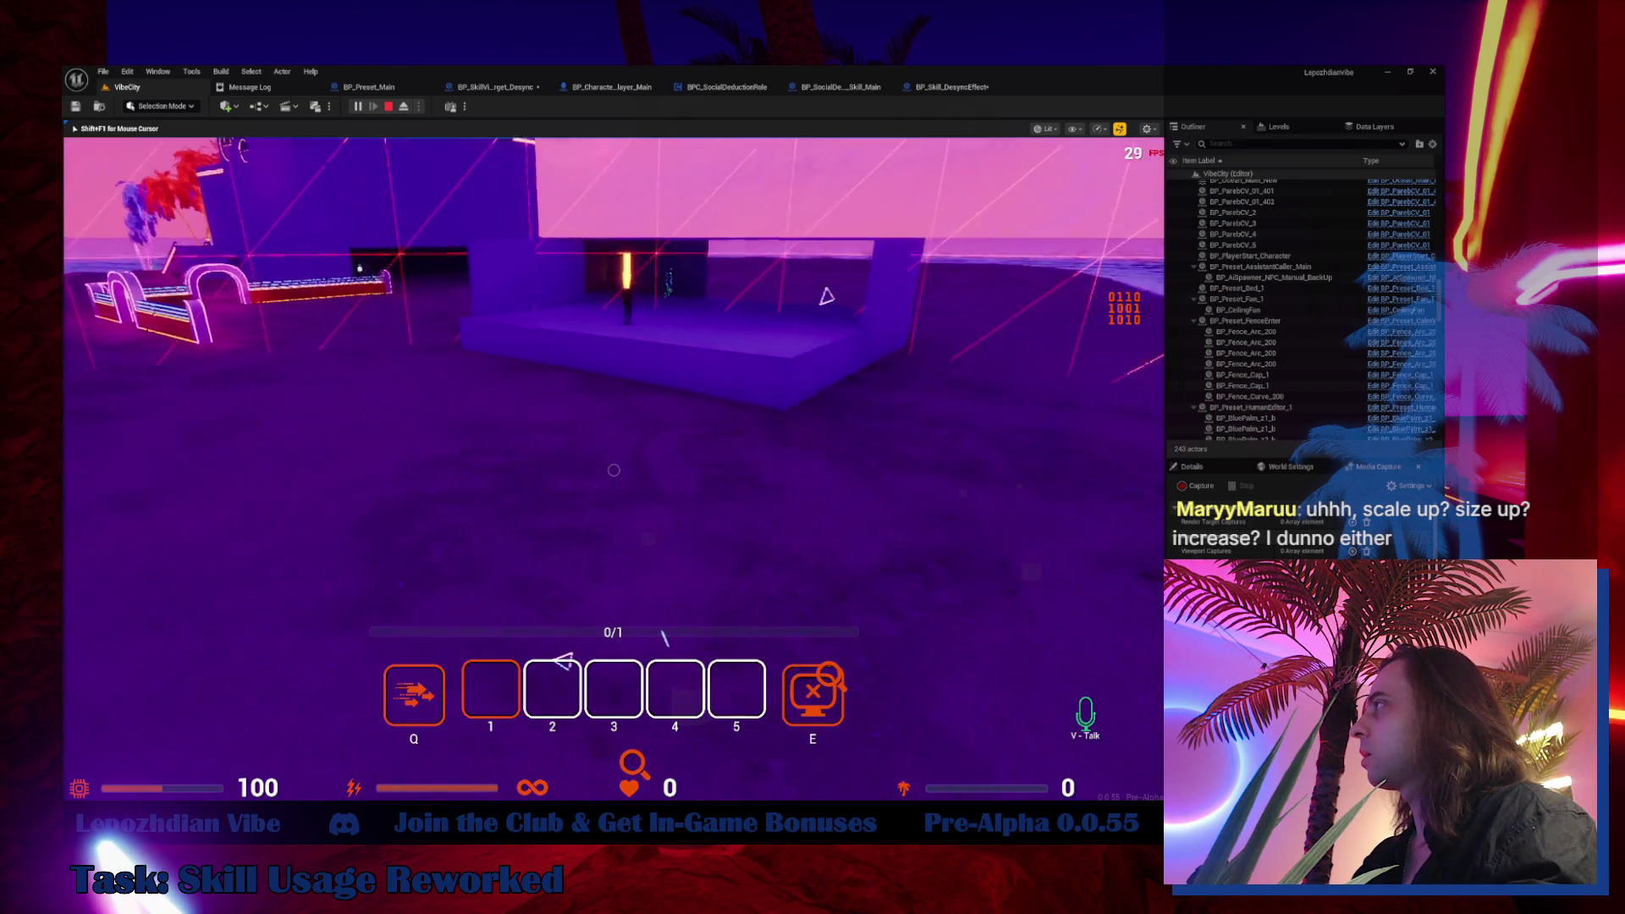
pyautogui.press('w')
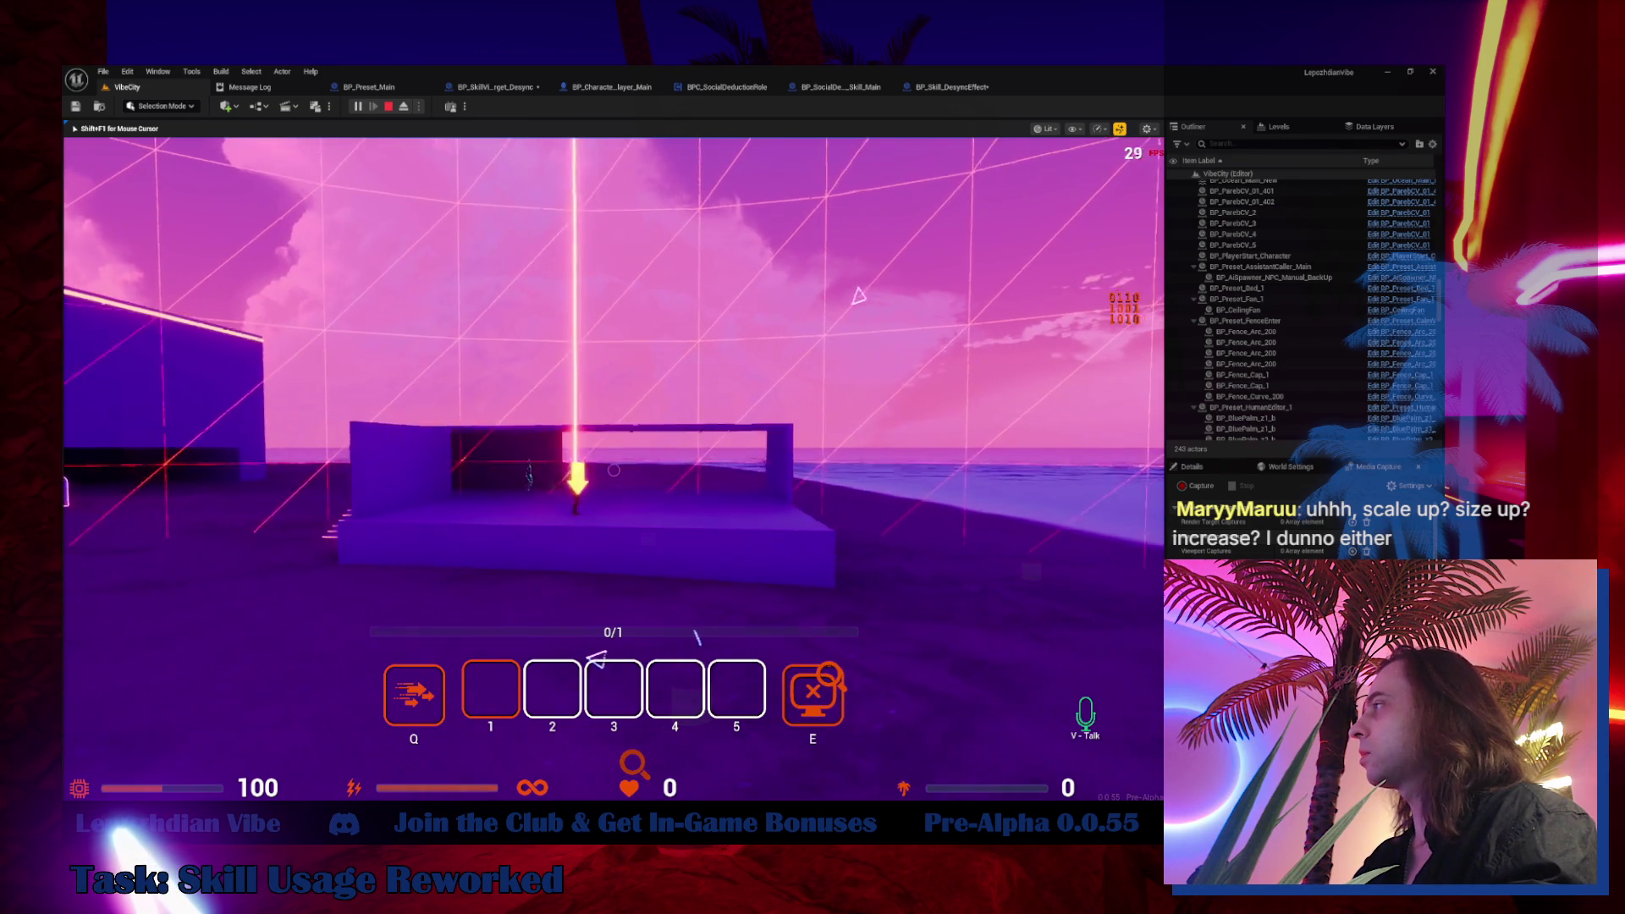
pyautogui.press('w')
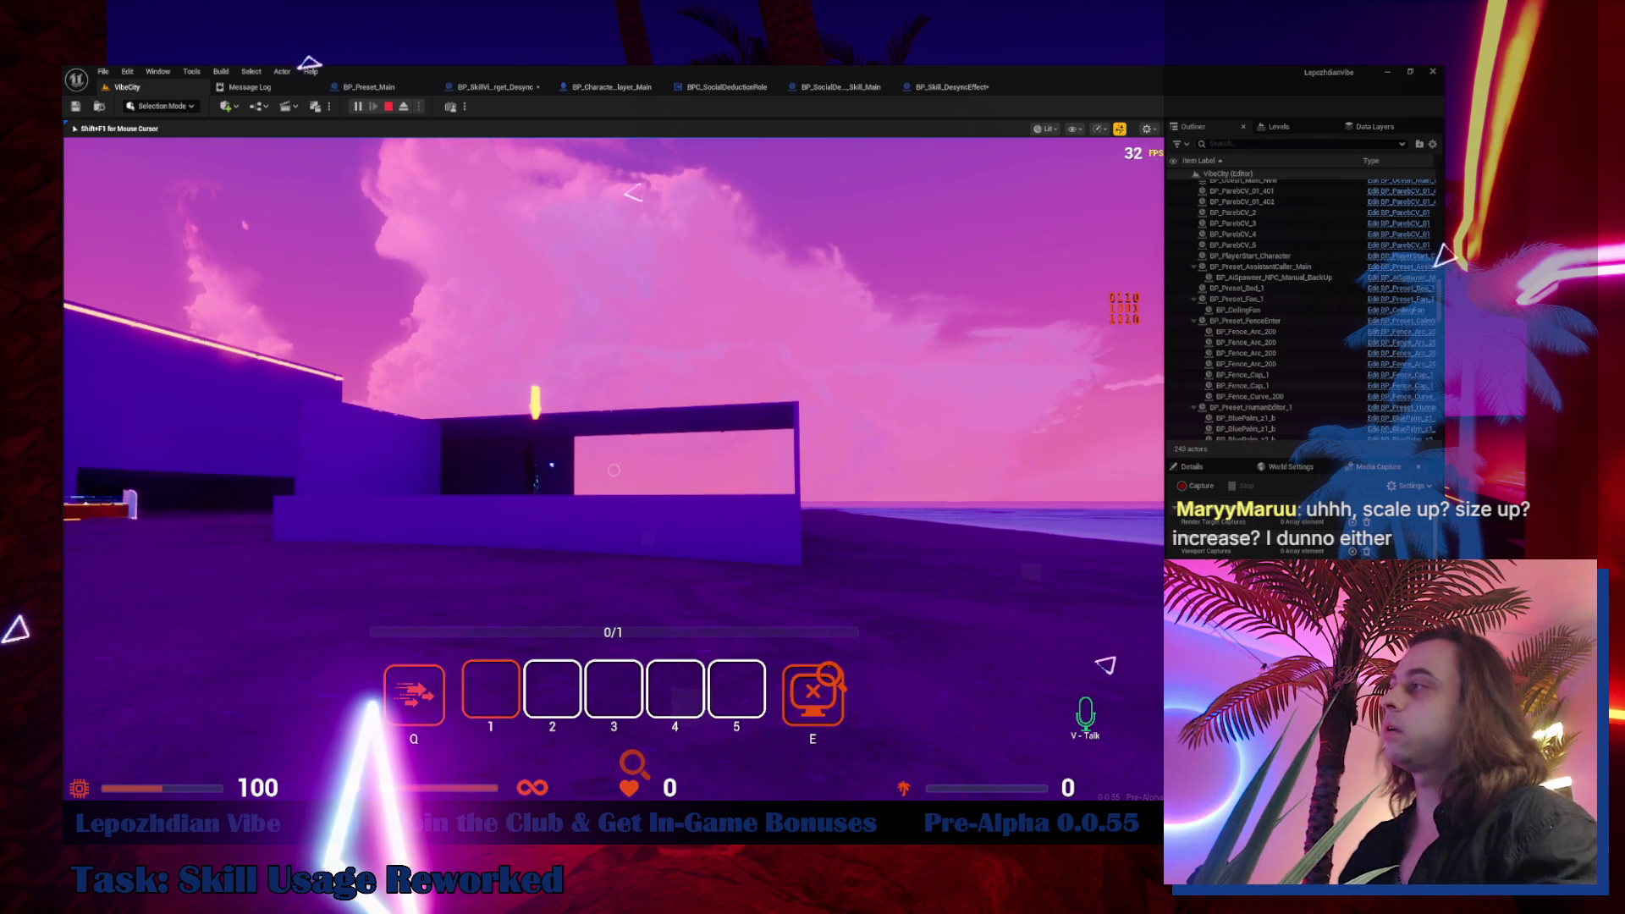
# Walk the character around the platform, along the upper ledge and into the archway
pyautogui.press('w')
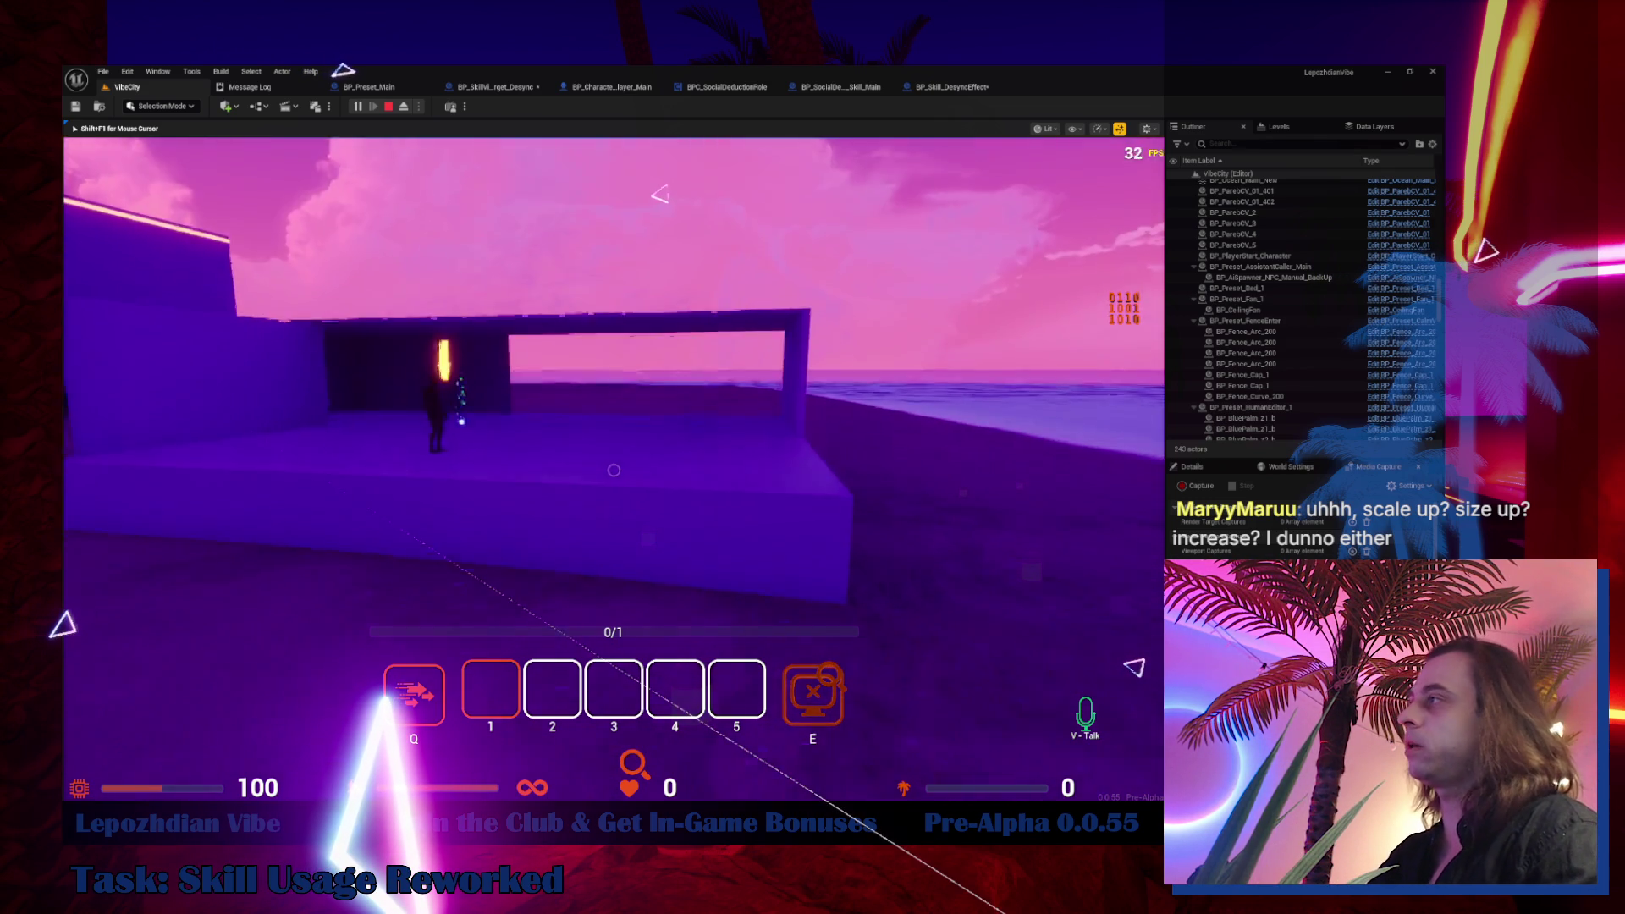
pyautogui.press('w')
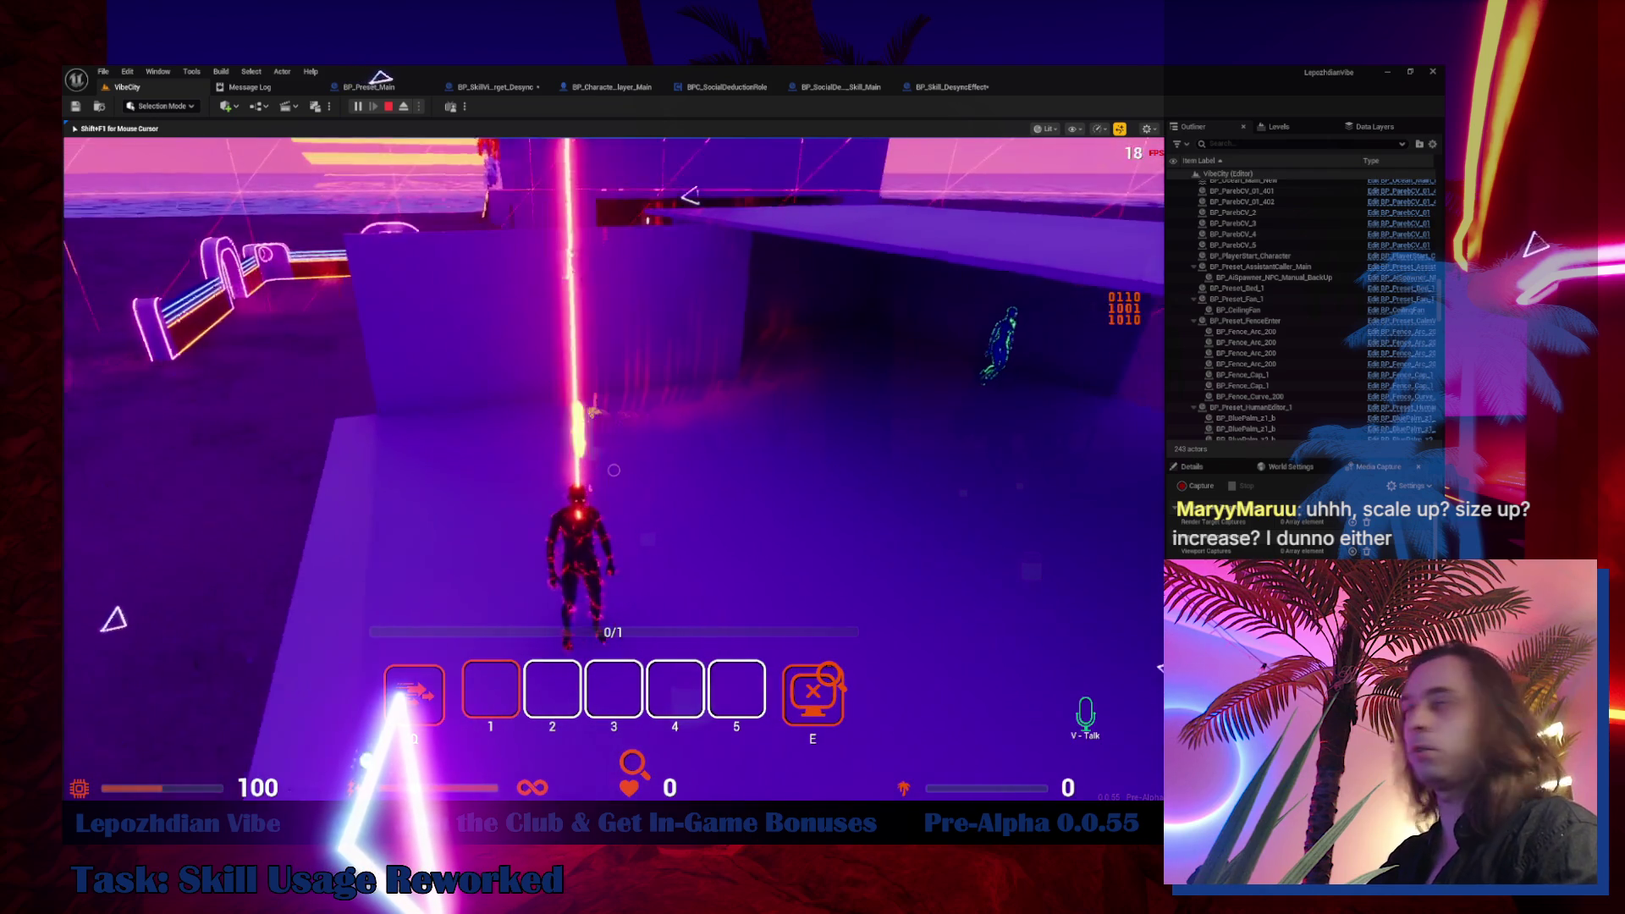
pyautogui.press('w')
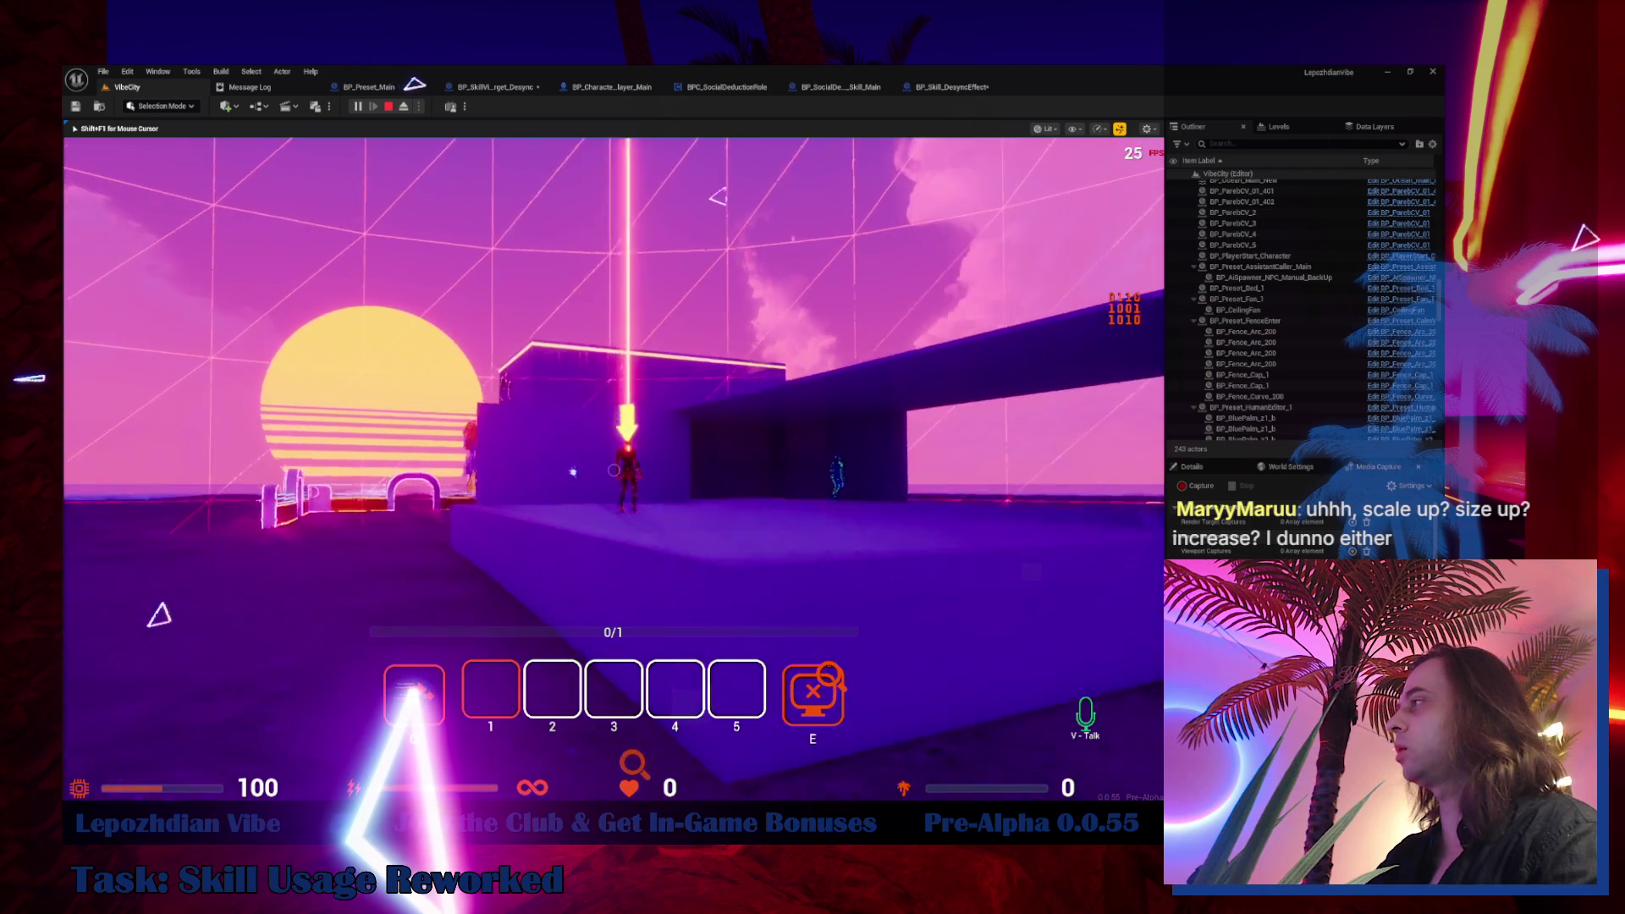
pyautogui.press('w')
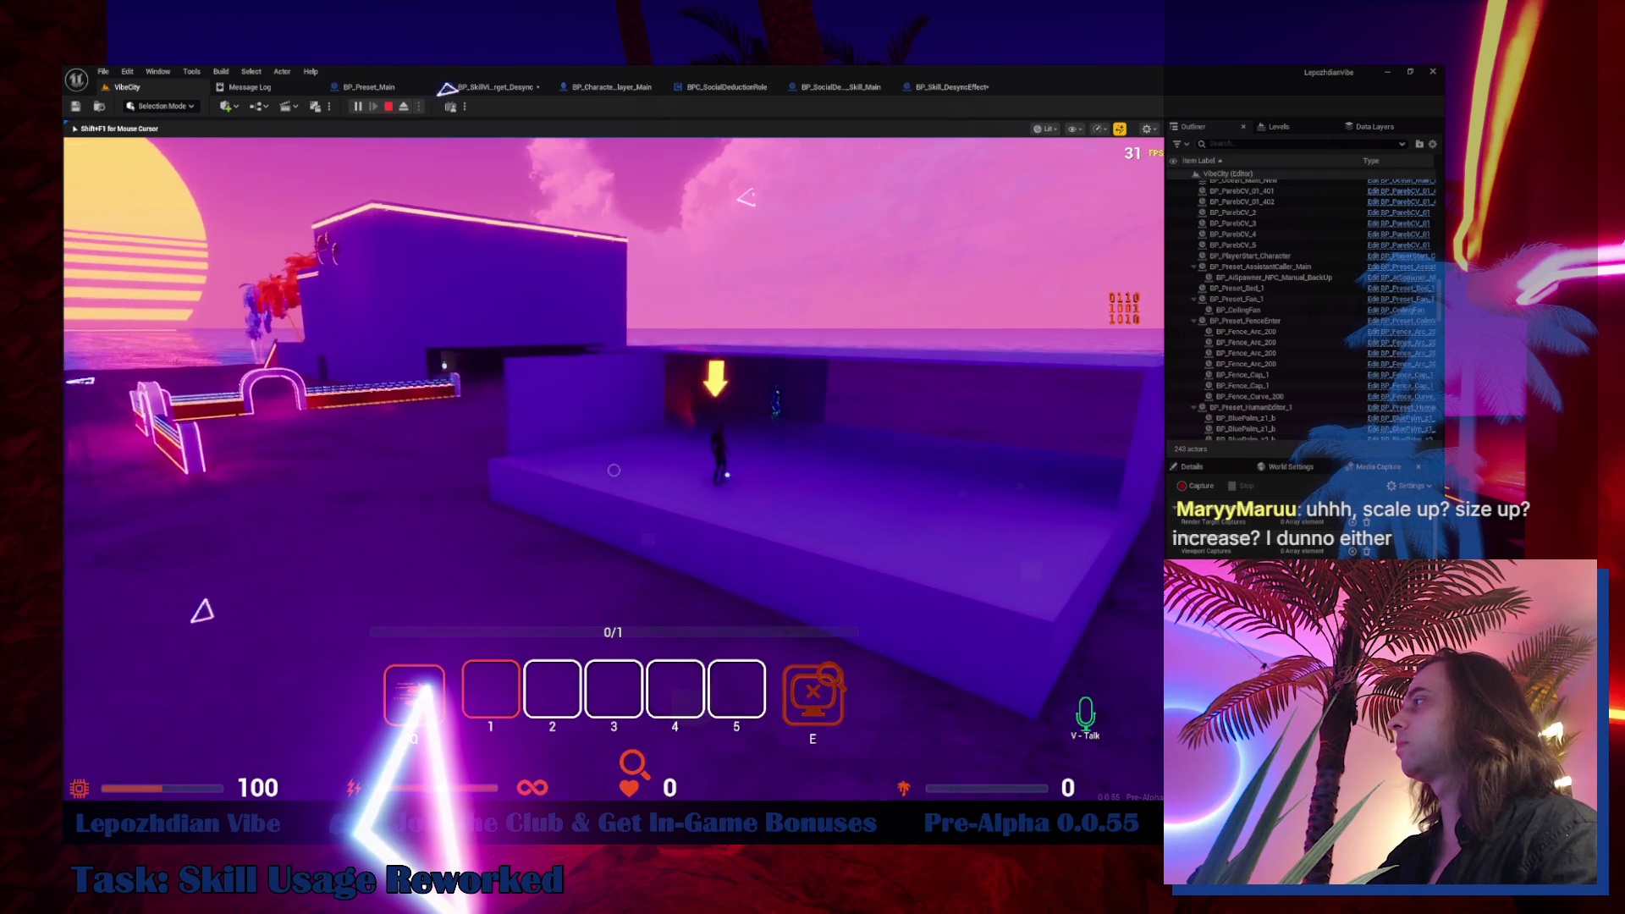
pyautogui.press('w')
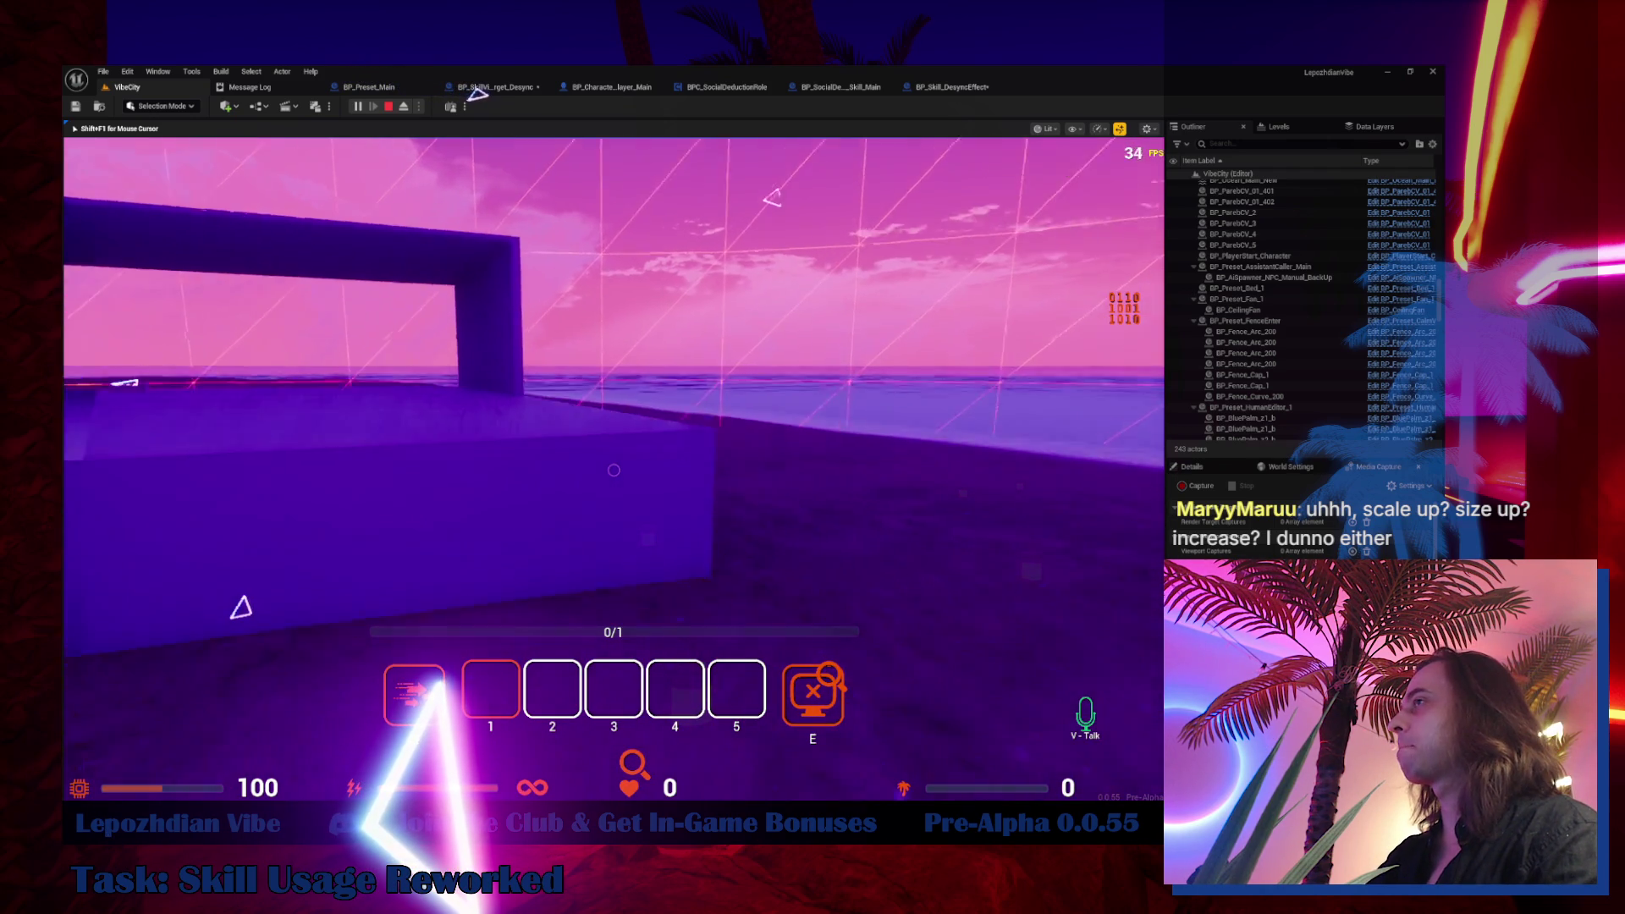
pyautogui.press('w')
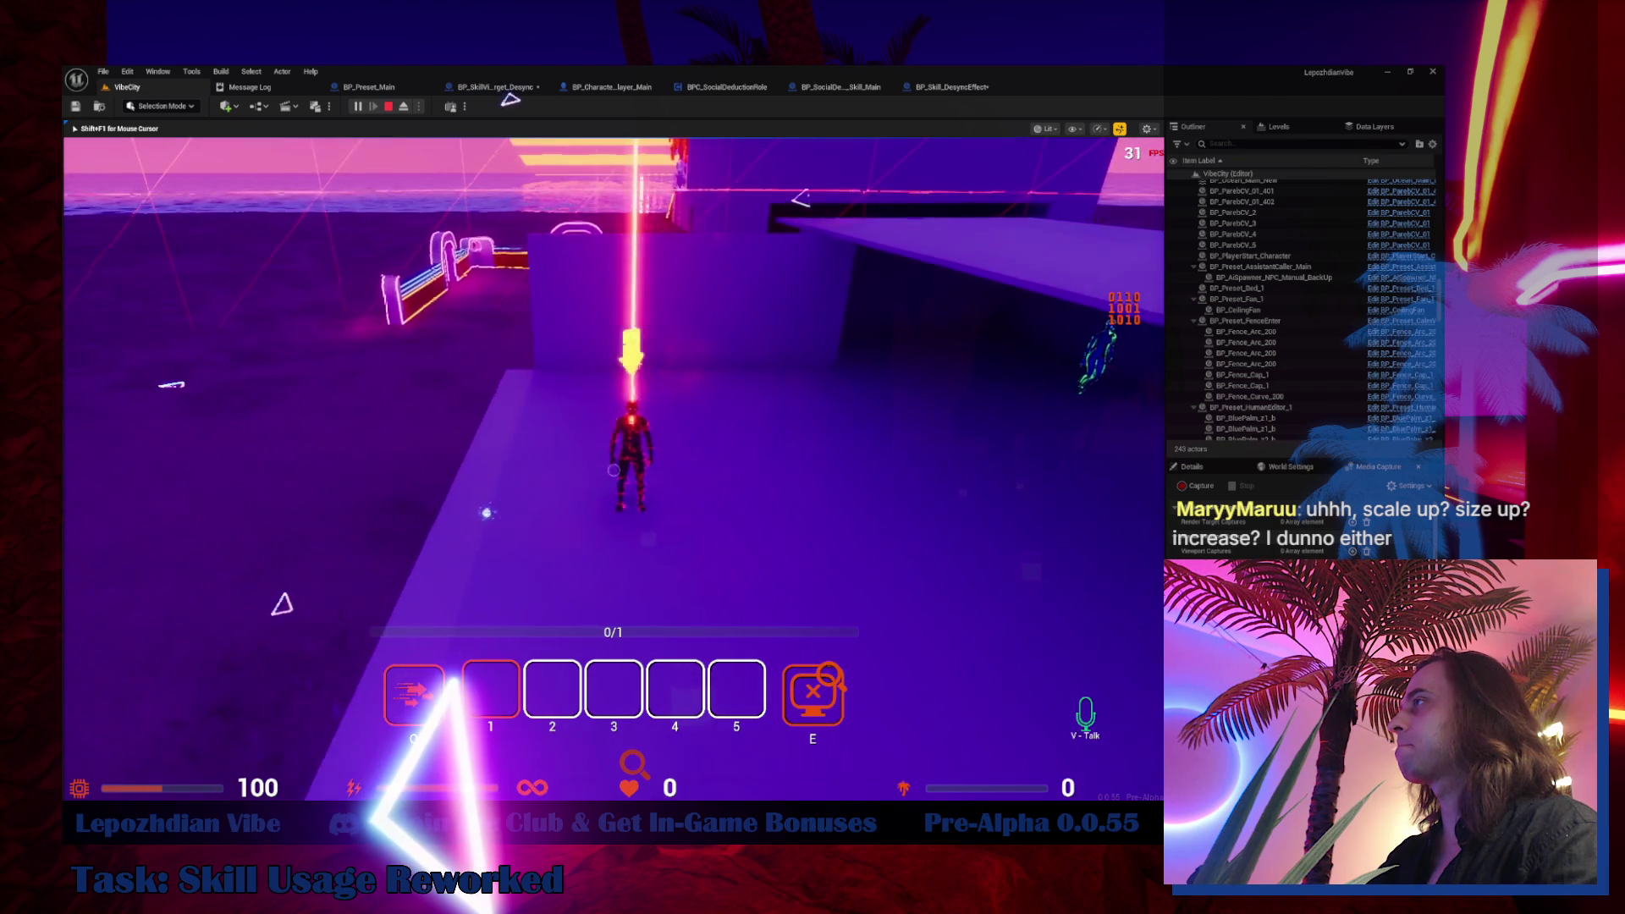
pyautogui.press('w')
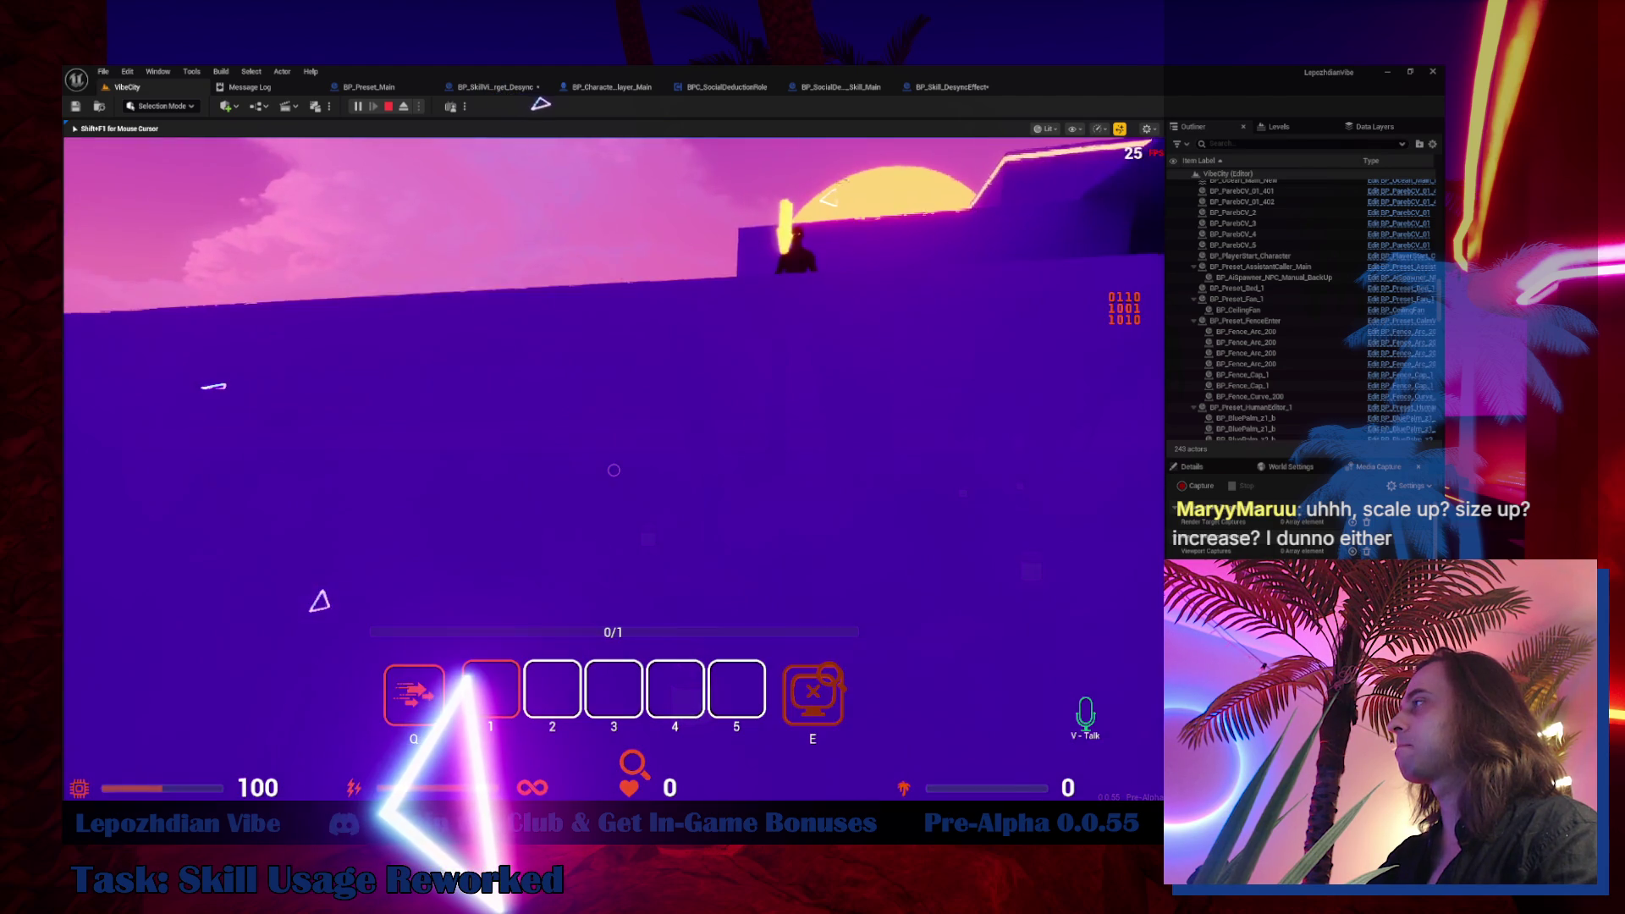
pyautogui.press('w')
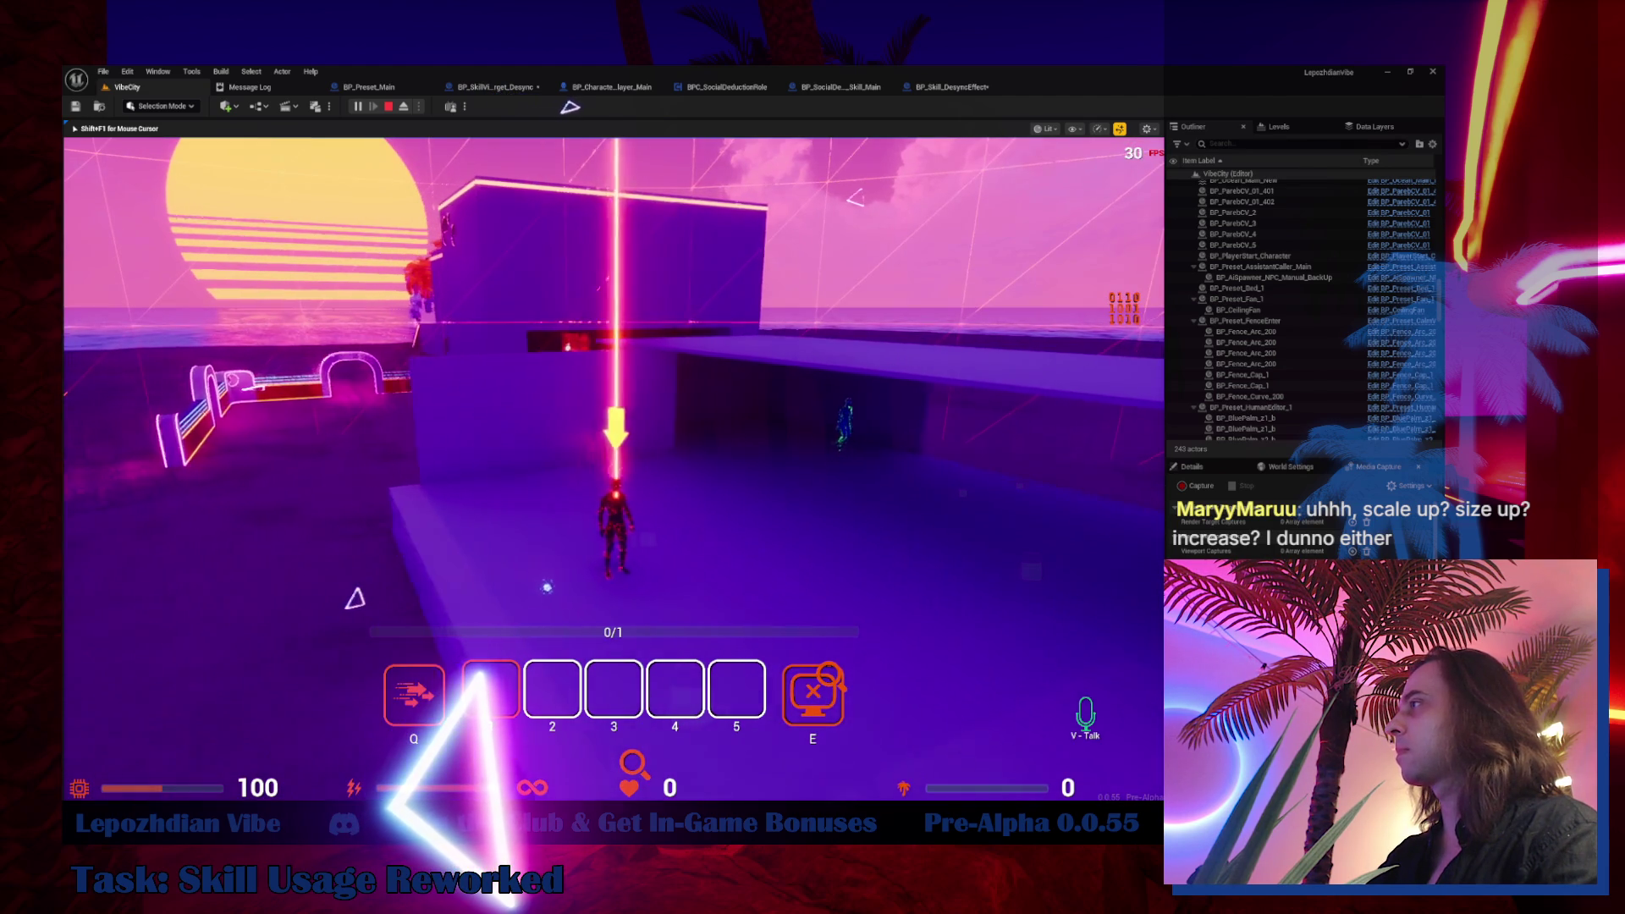
pyautogui.press('w')
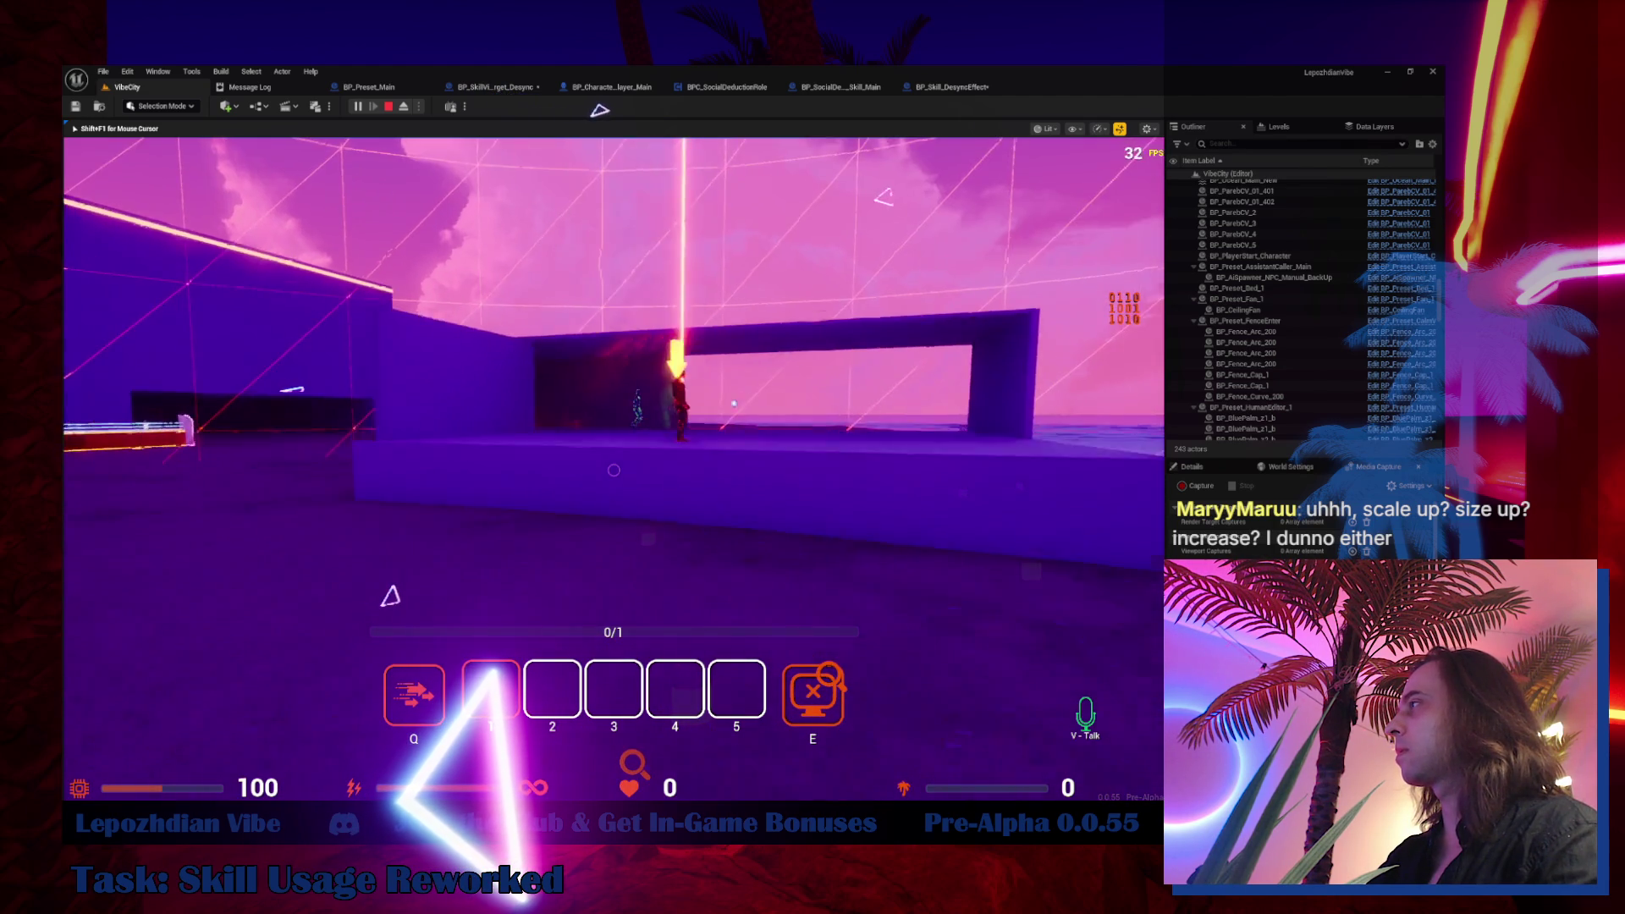
pyautogui.press('w')
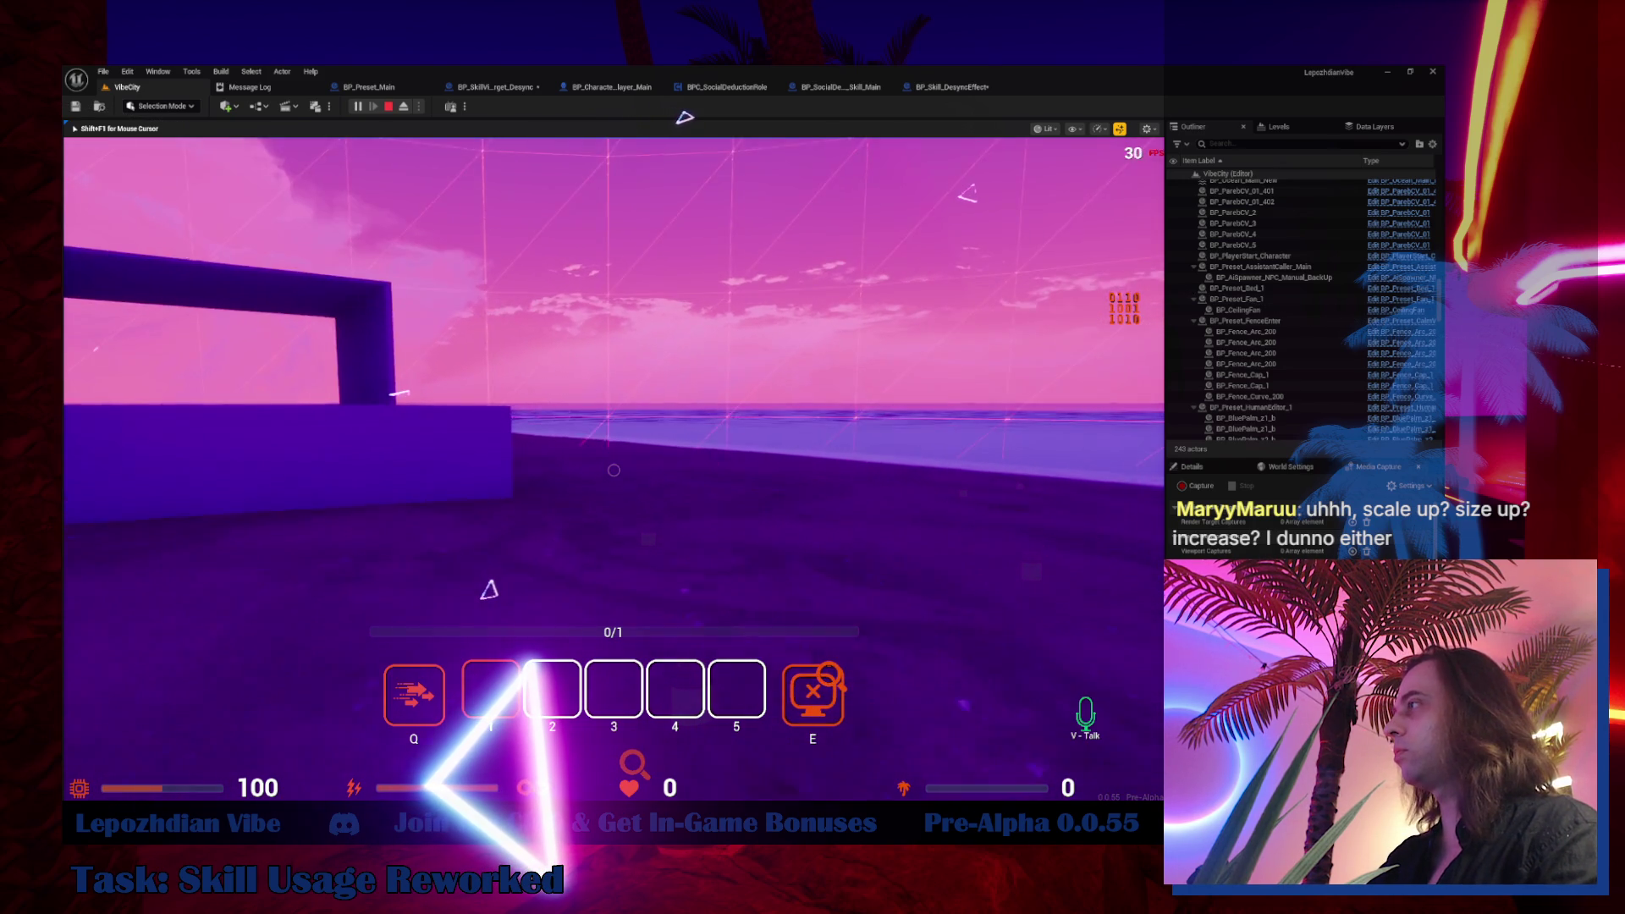
# Move along the platform wall until the Desync objective counter shows 0/1
pyautogui.press('w')
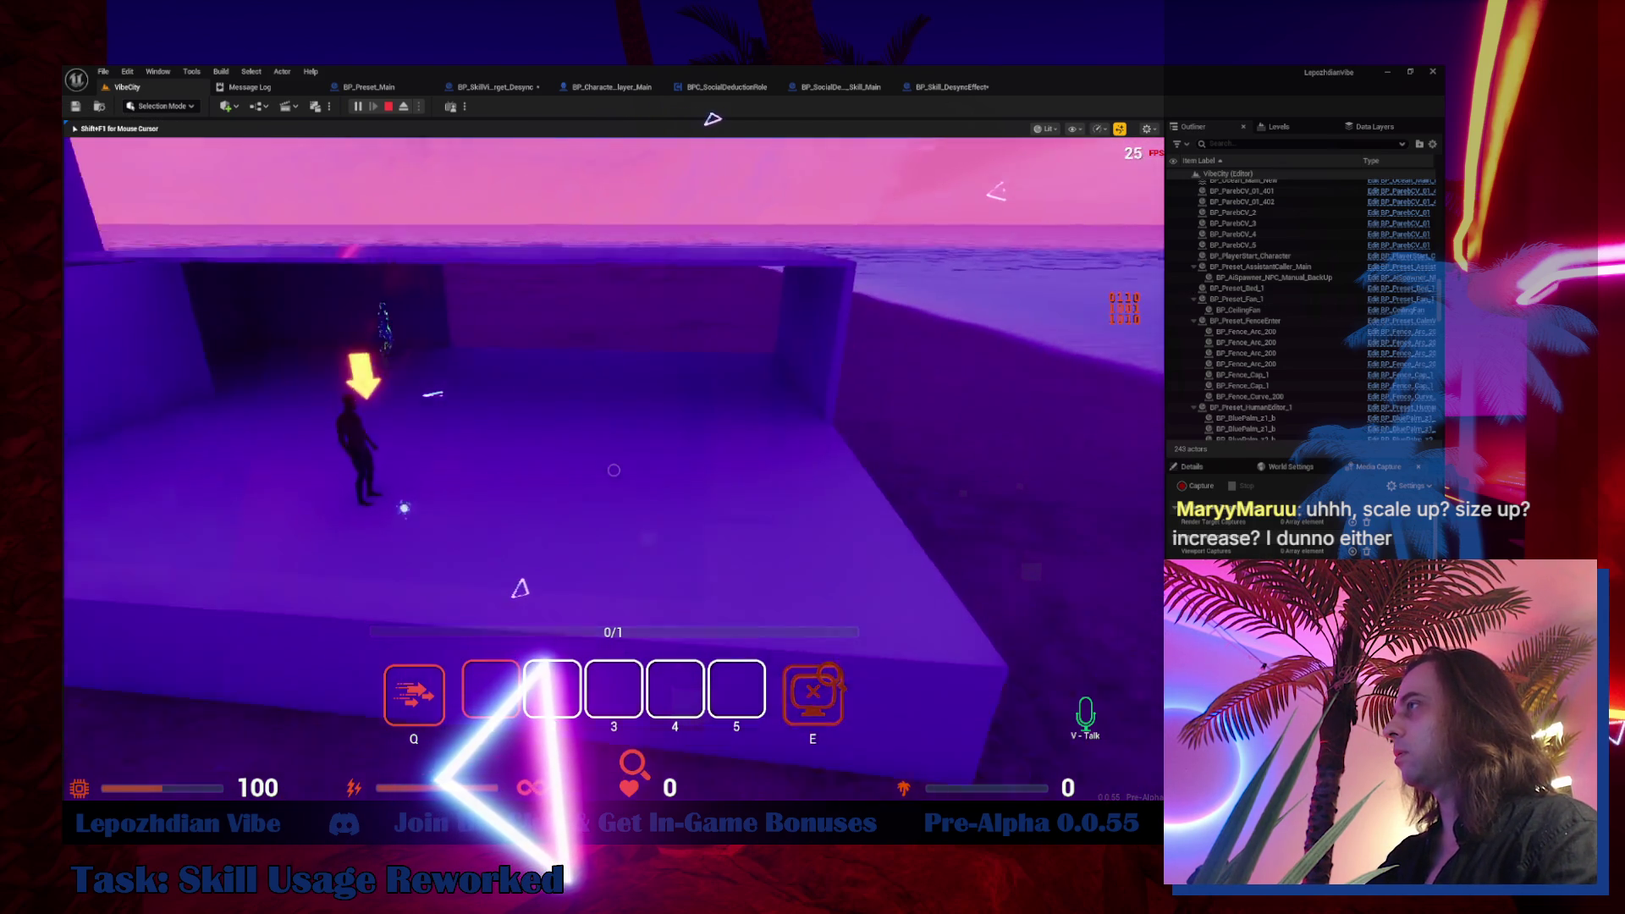
pyautogui.press('w')
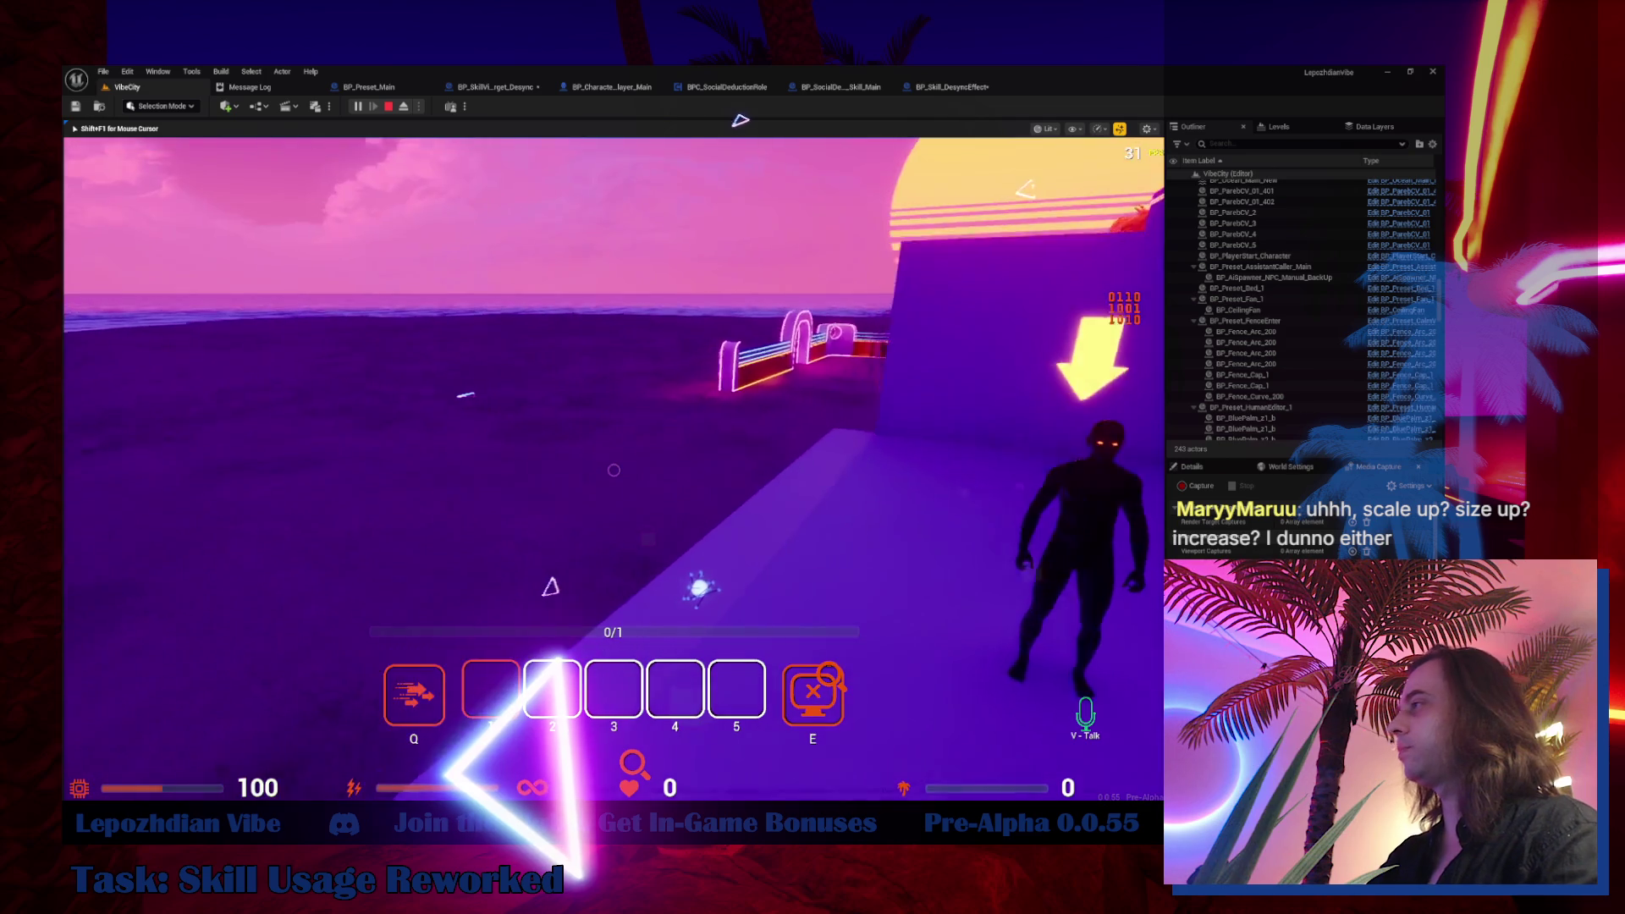
pyautogui.press('w')
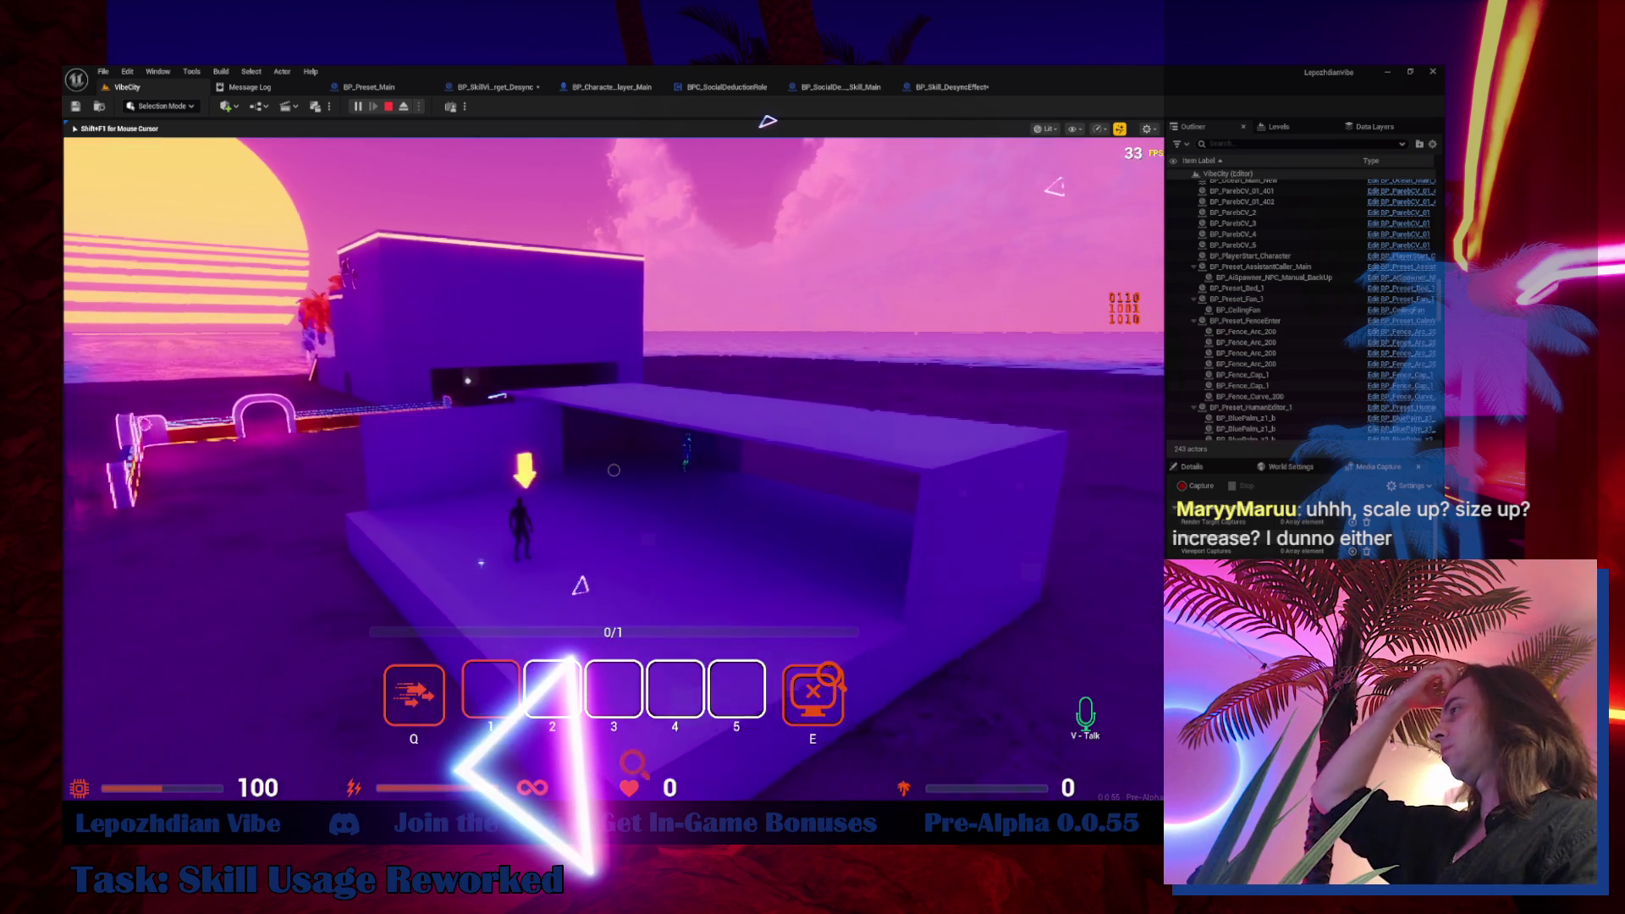
pyautogui.press('w')
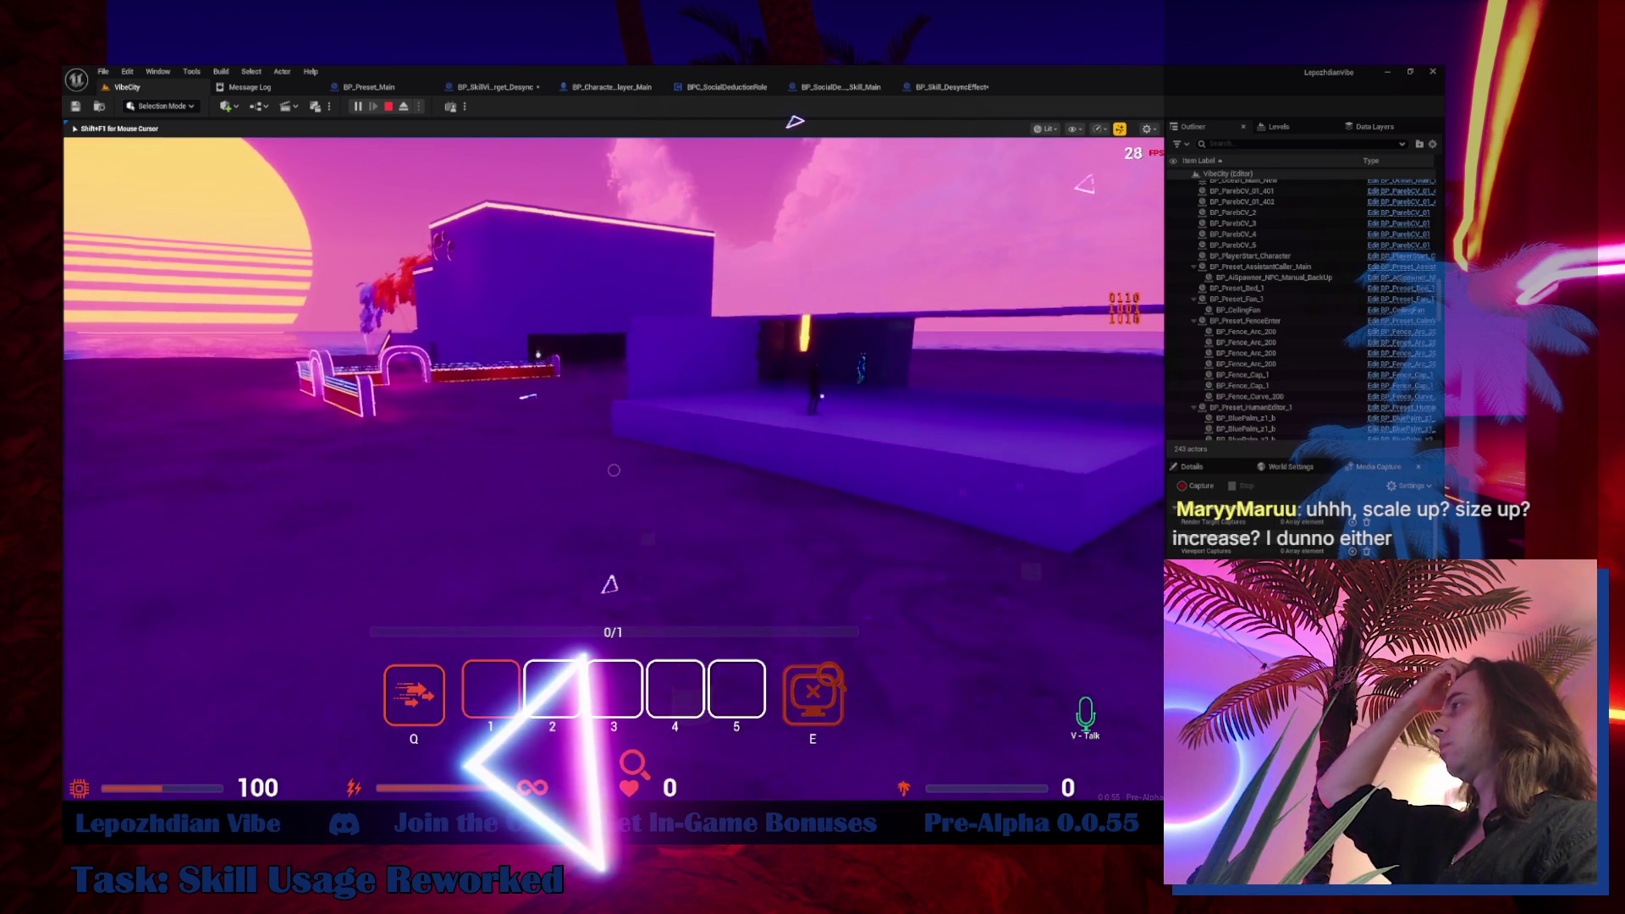
pyautogui.press('w')
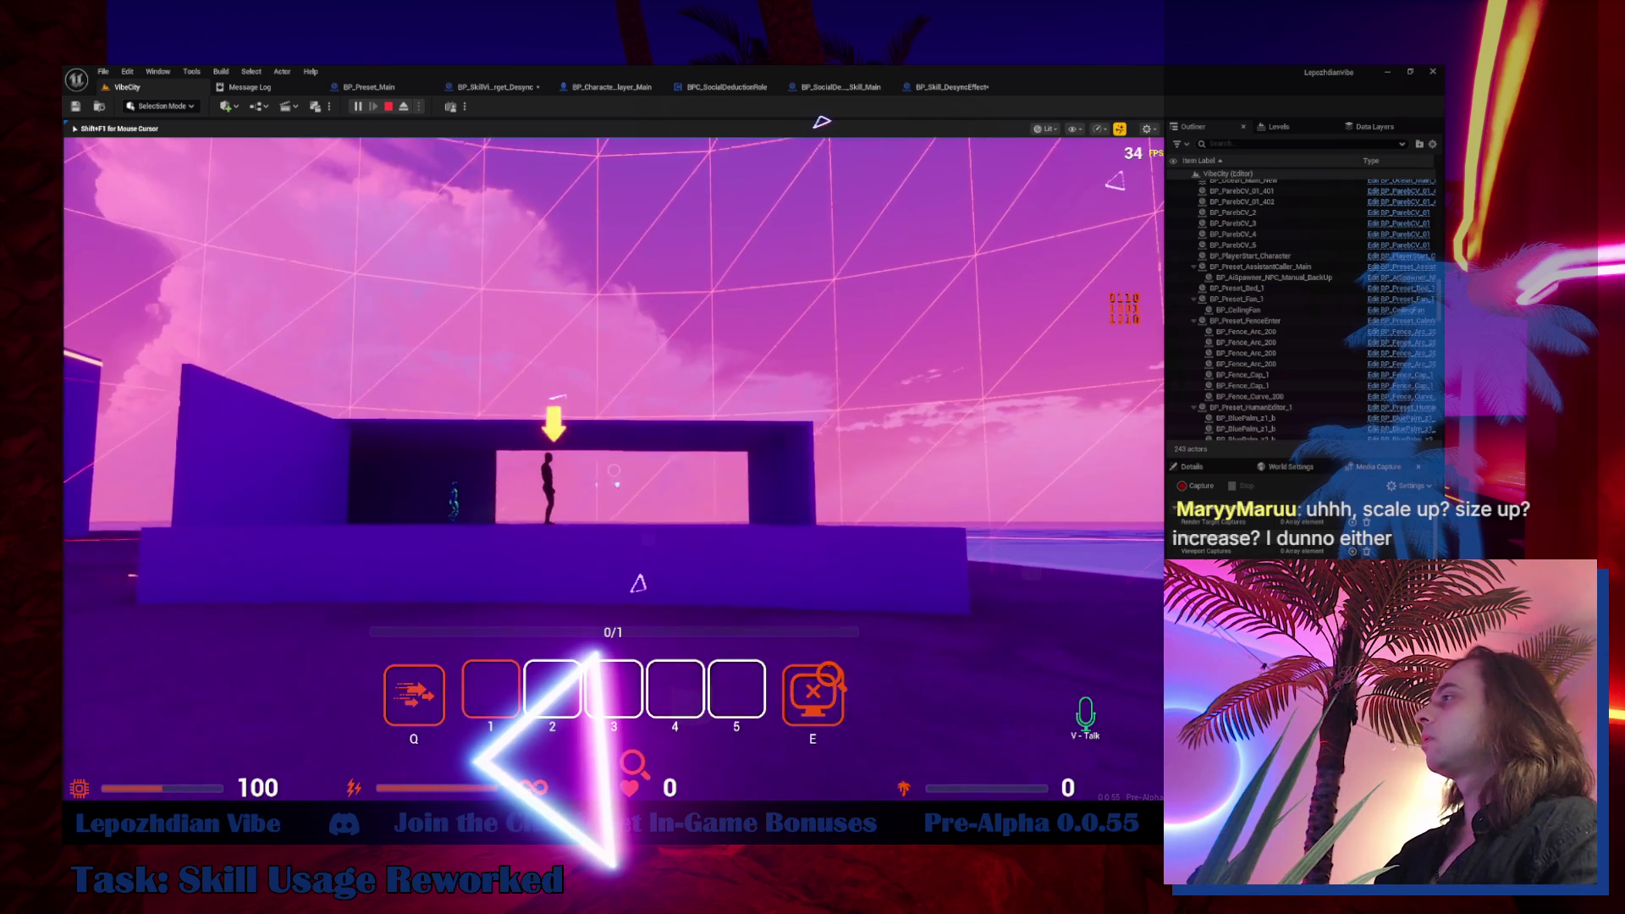
pyautogui.press('s')
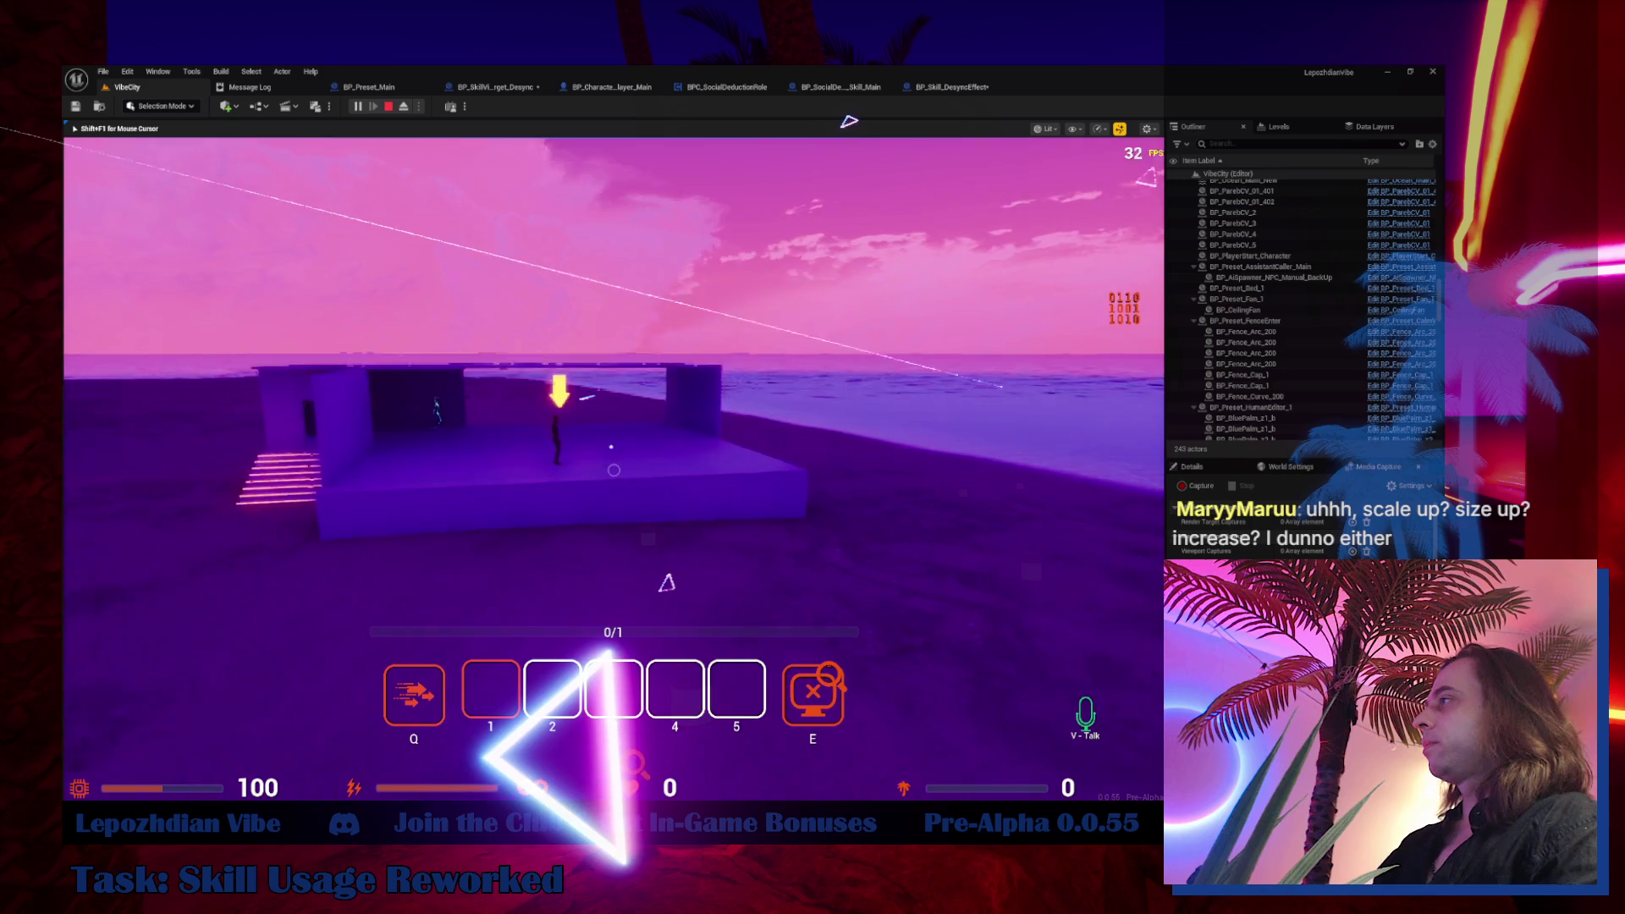
pyautogui.press('w')
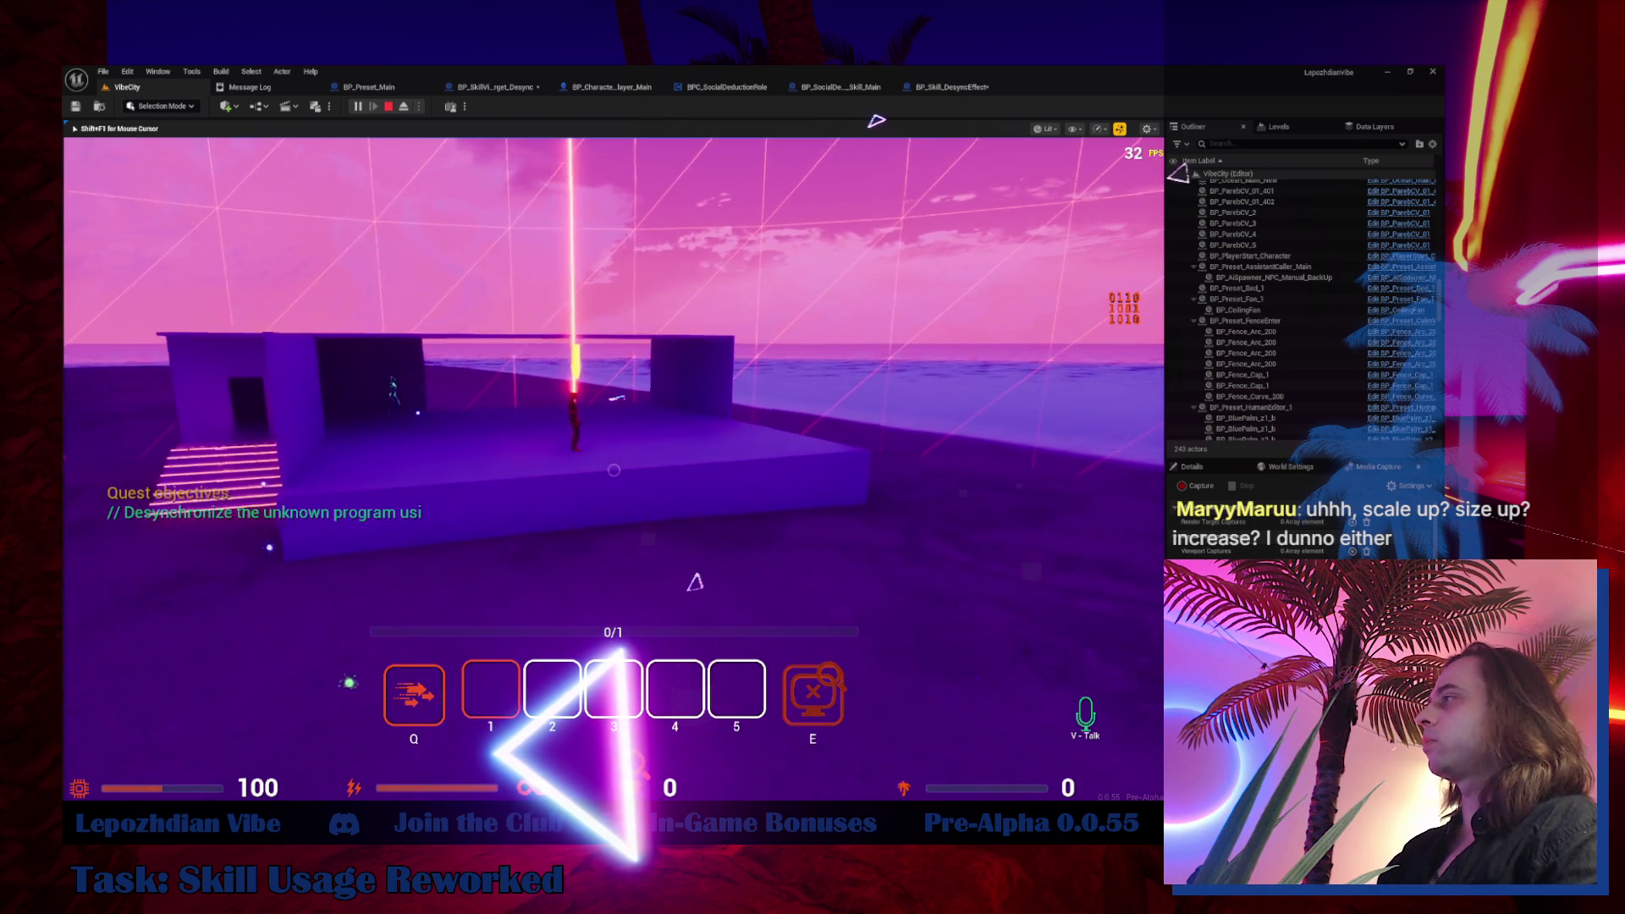
pyautogui.press('w')
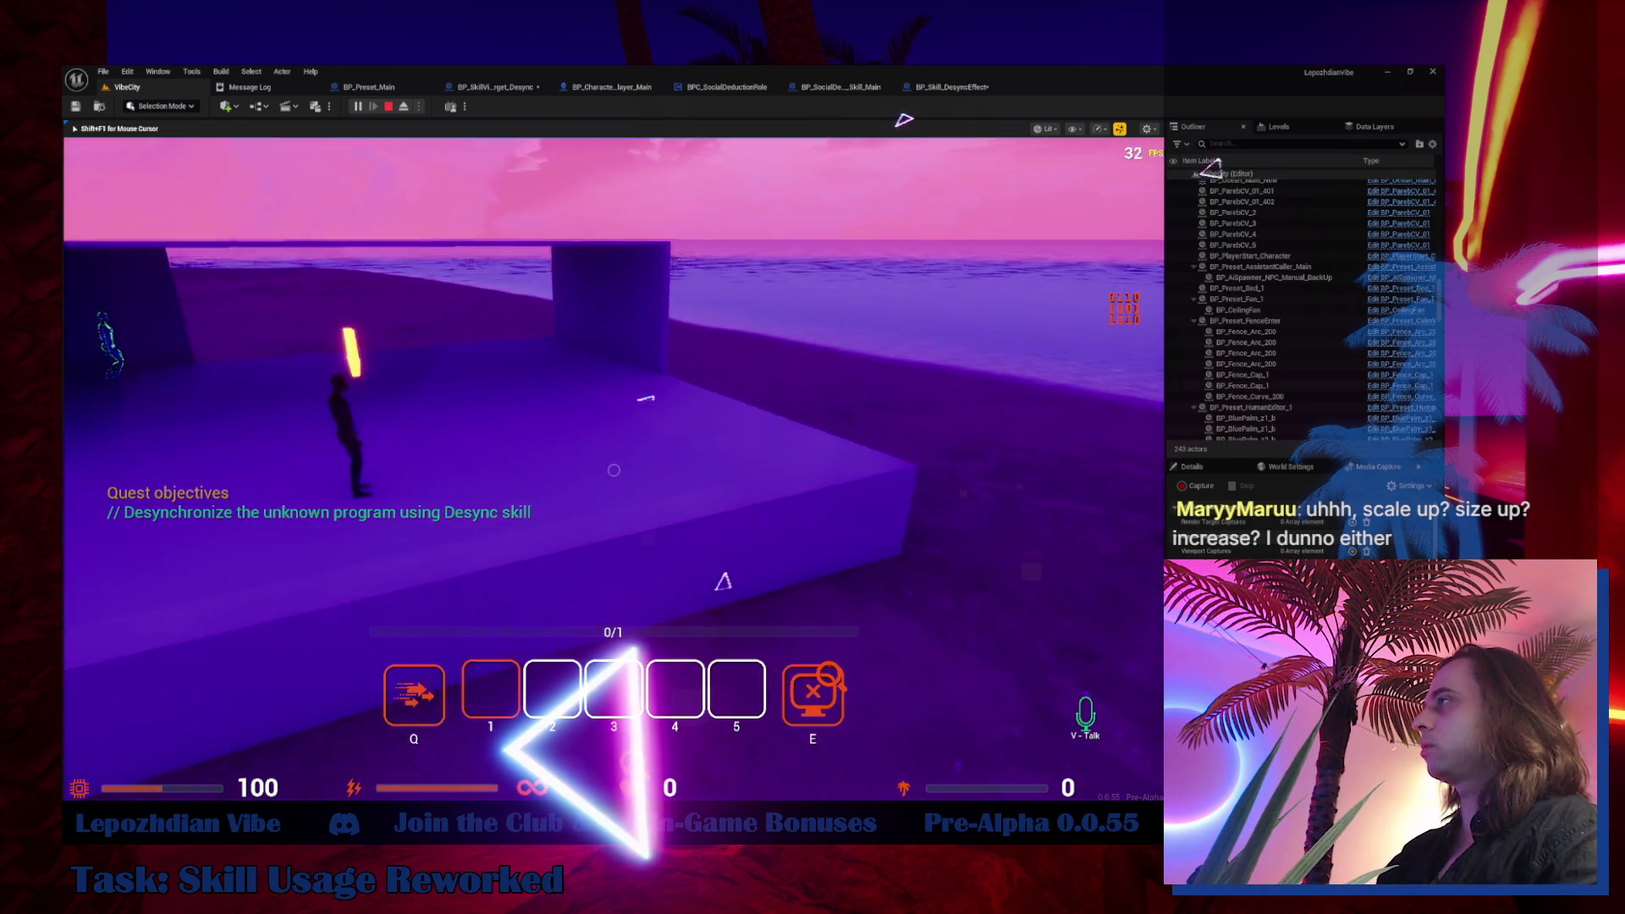
pyautogui.press('w')
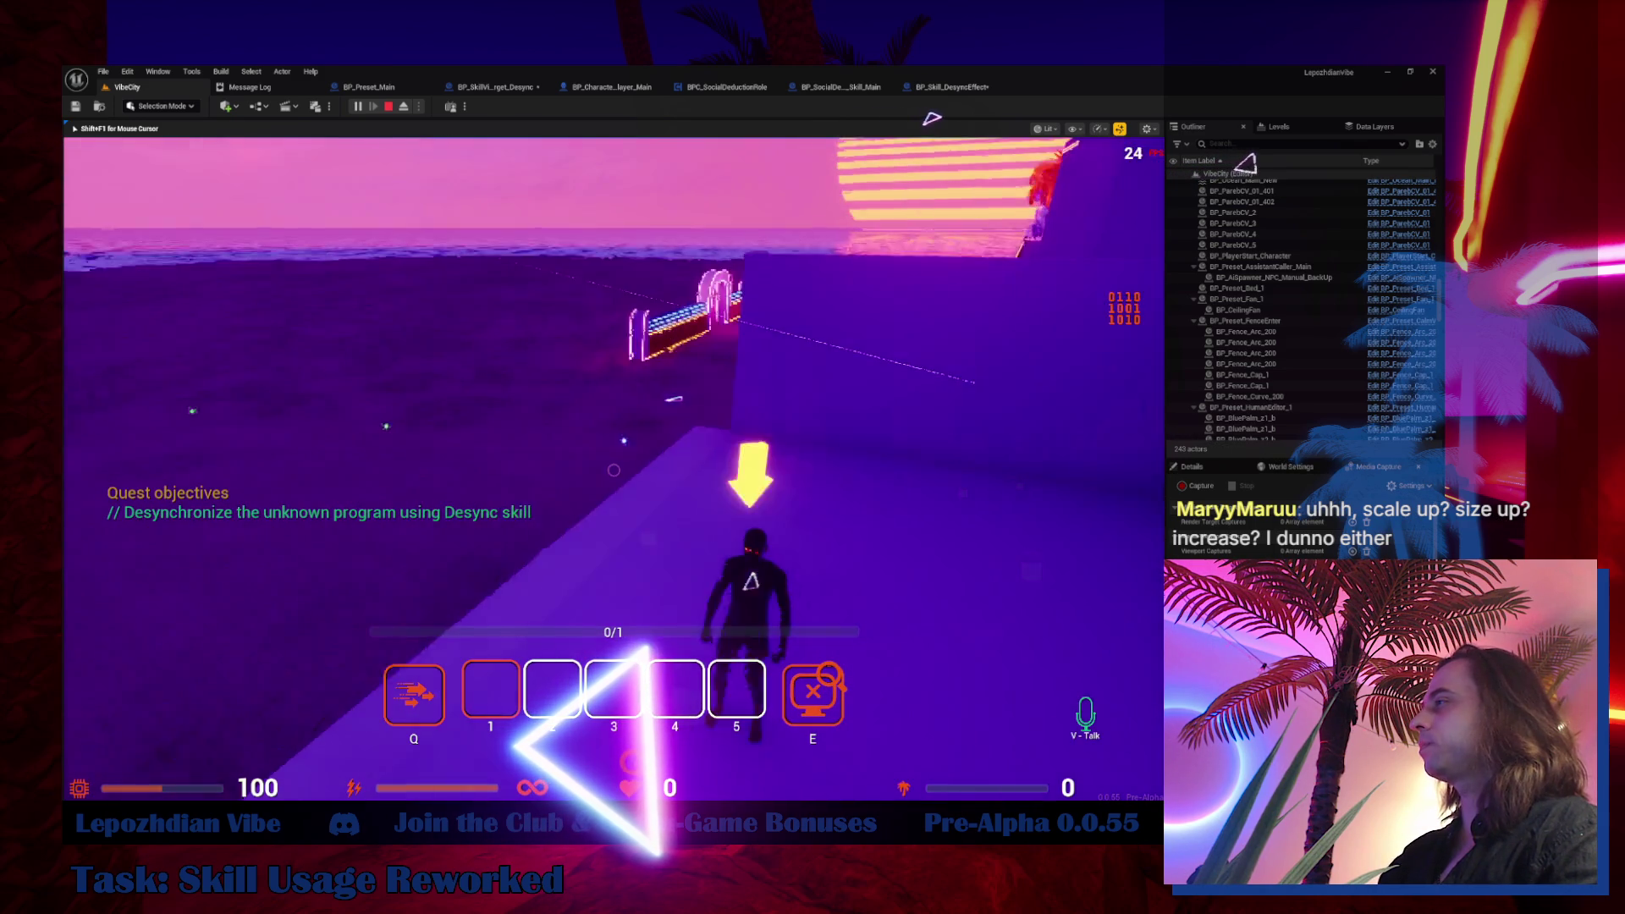
pyautogui.press('w')
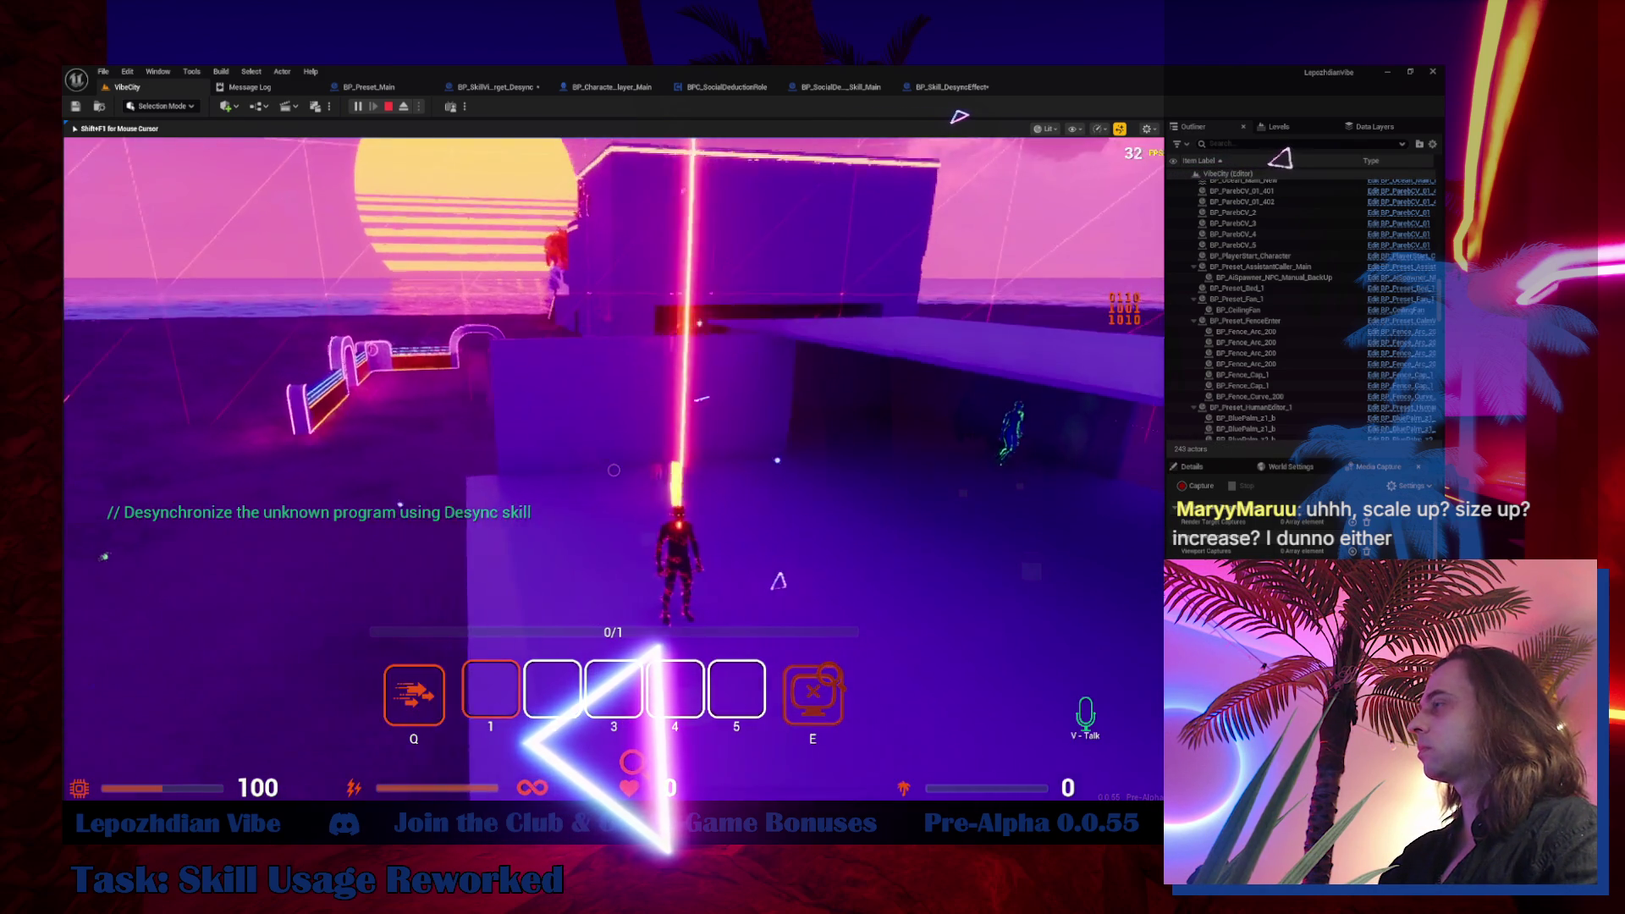
pyautogui.press('w')
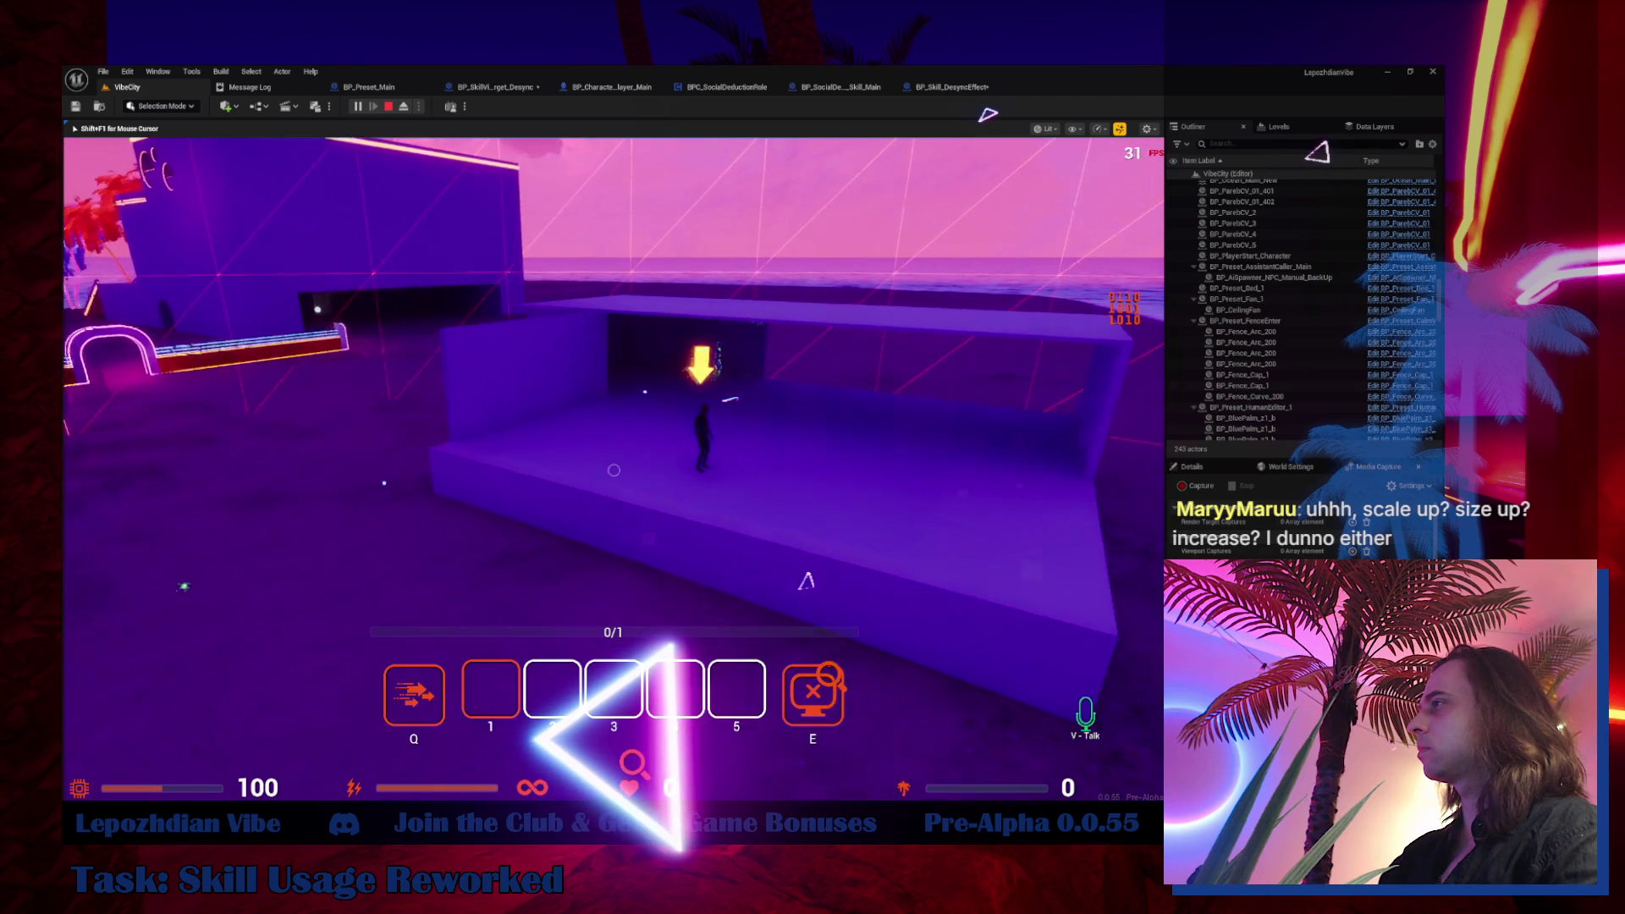
pyautogui.press('w')
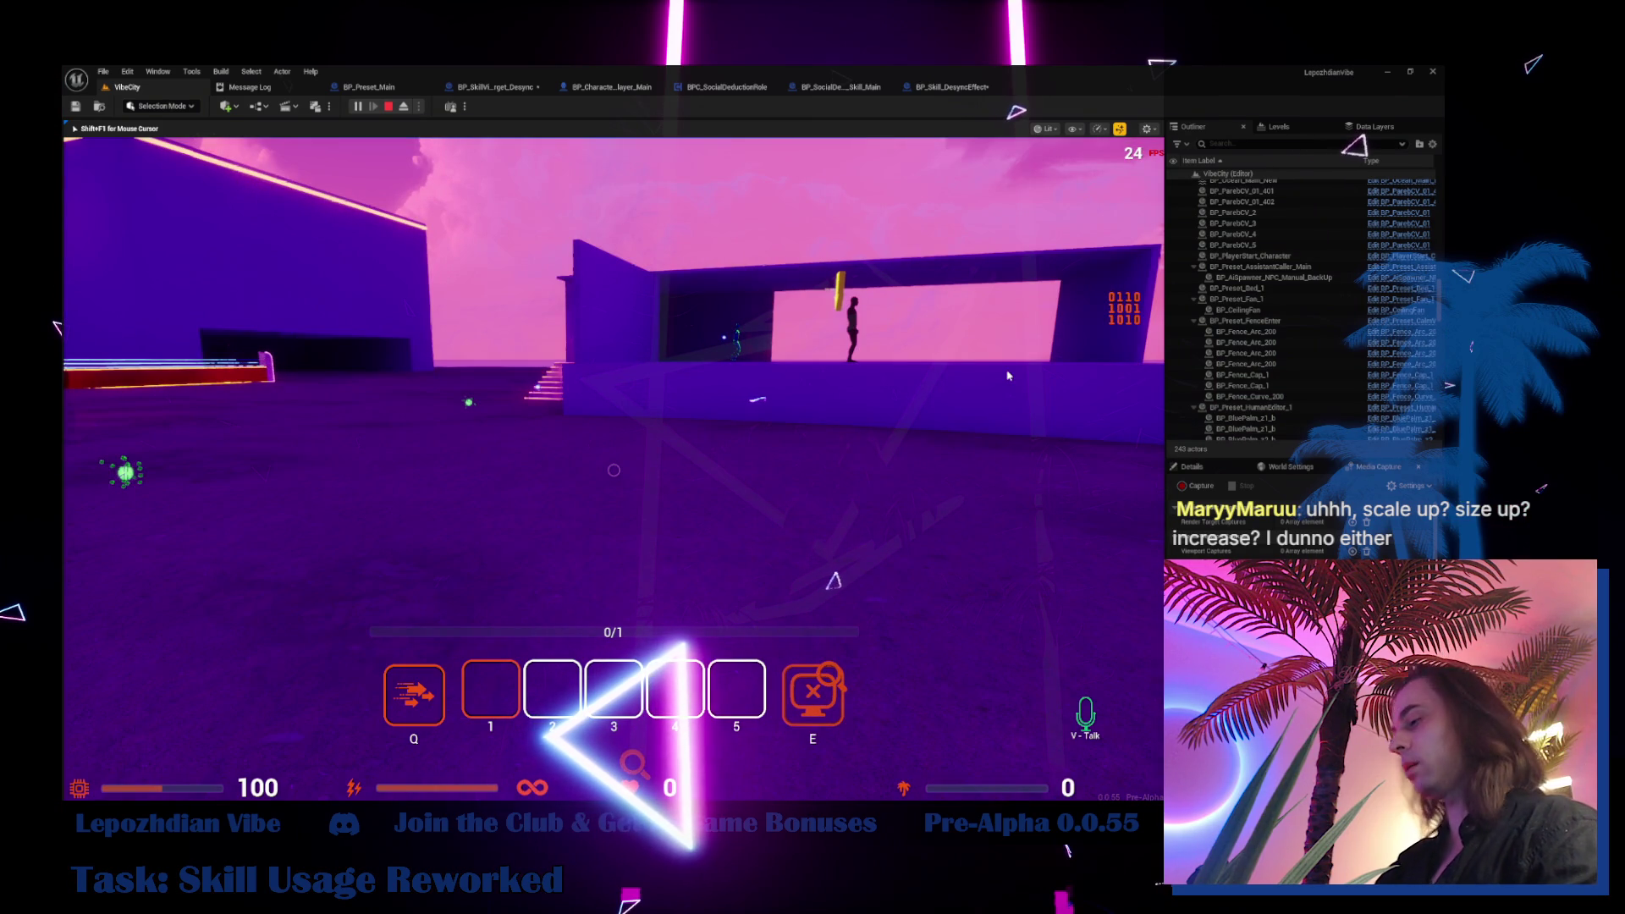
# Review the PIE errors in the Message Log, then orbit VibeCity's editor viewport toward the building
pyautogui.click(247, 86)
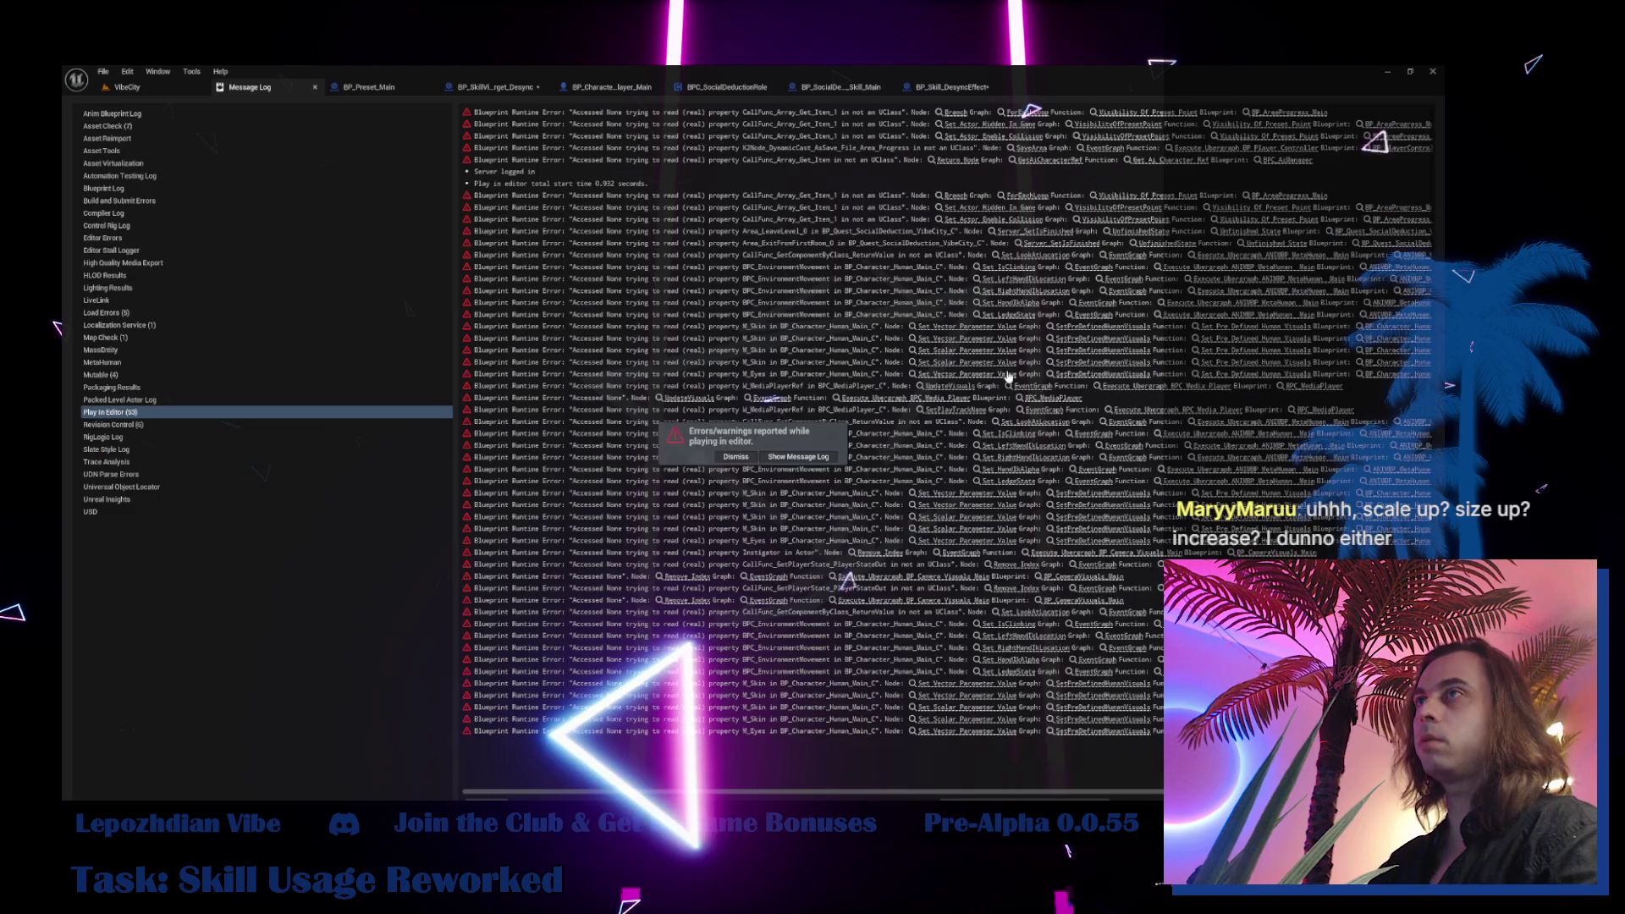
pyautogui.click(127, 87)
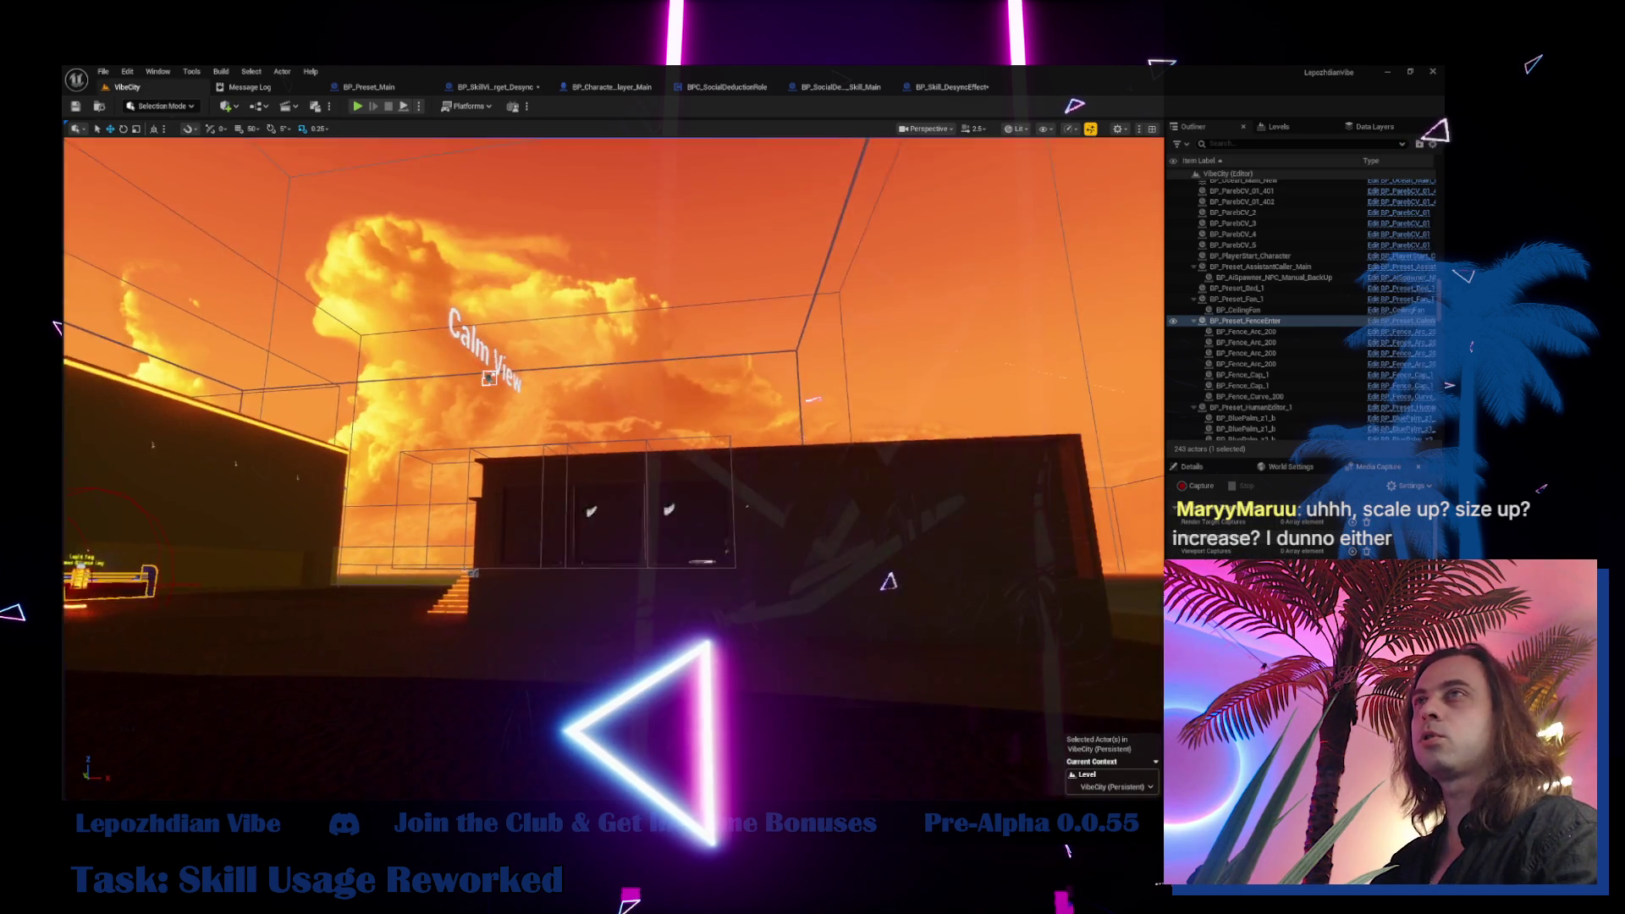
pyautogui.moveTo(614, 465); pyautogui.dragTo(380, 466)
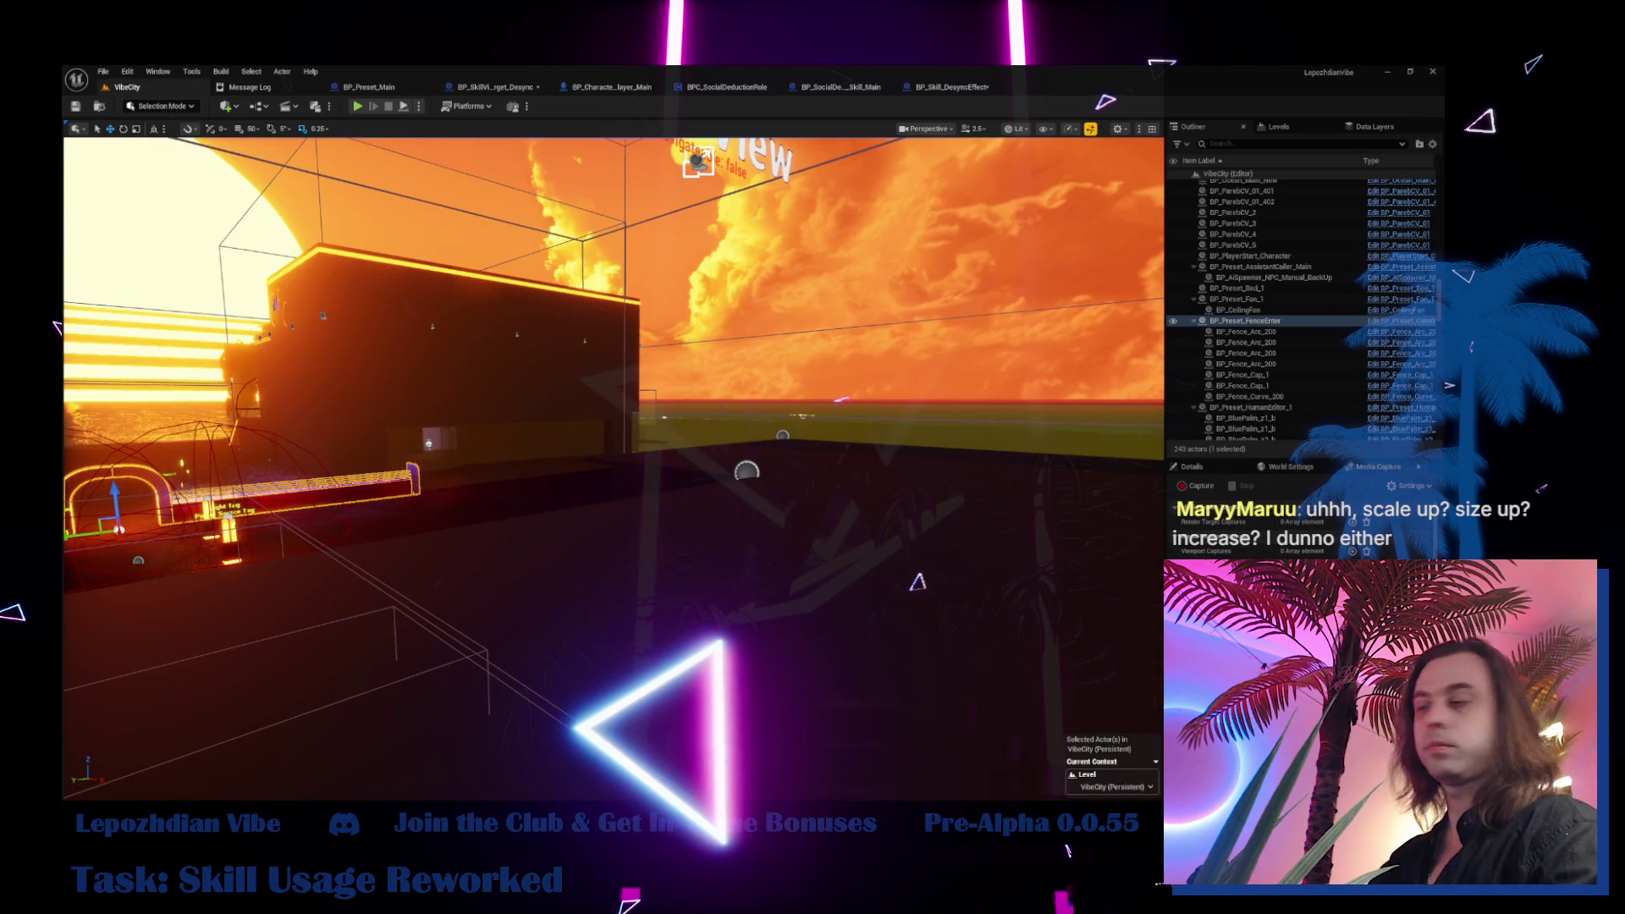
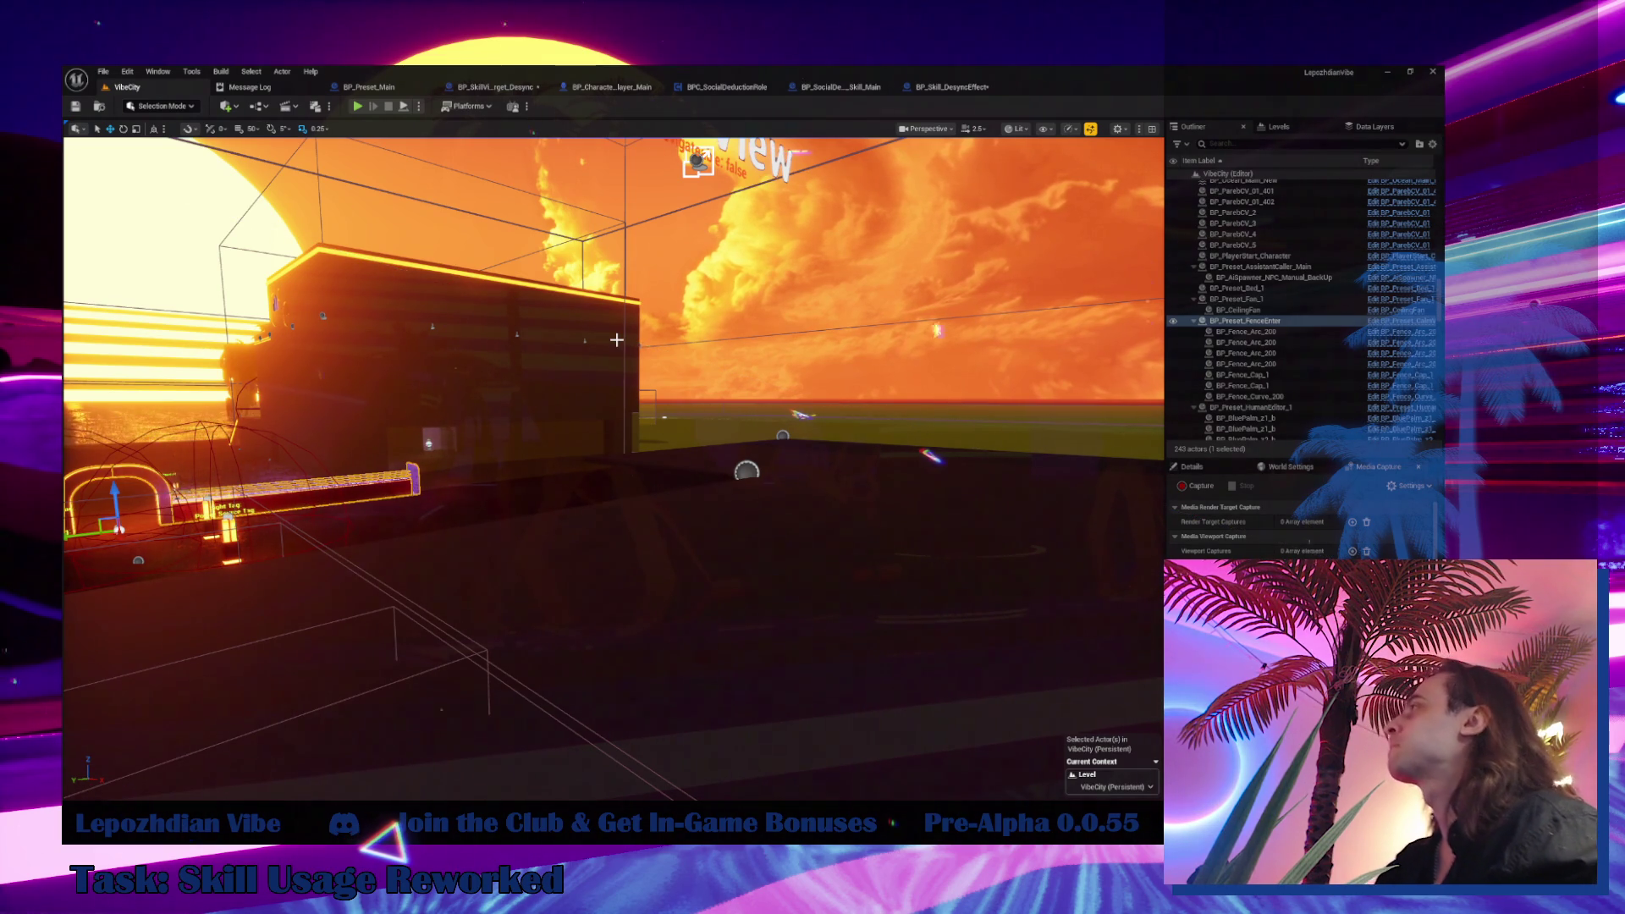
# Review the BP_Skill_DesyncEffect graph up to the Attach Actor To Actor chain, then locate its asset
pyautogui.click(950, 86)
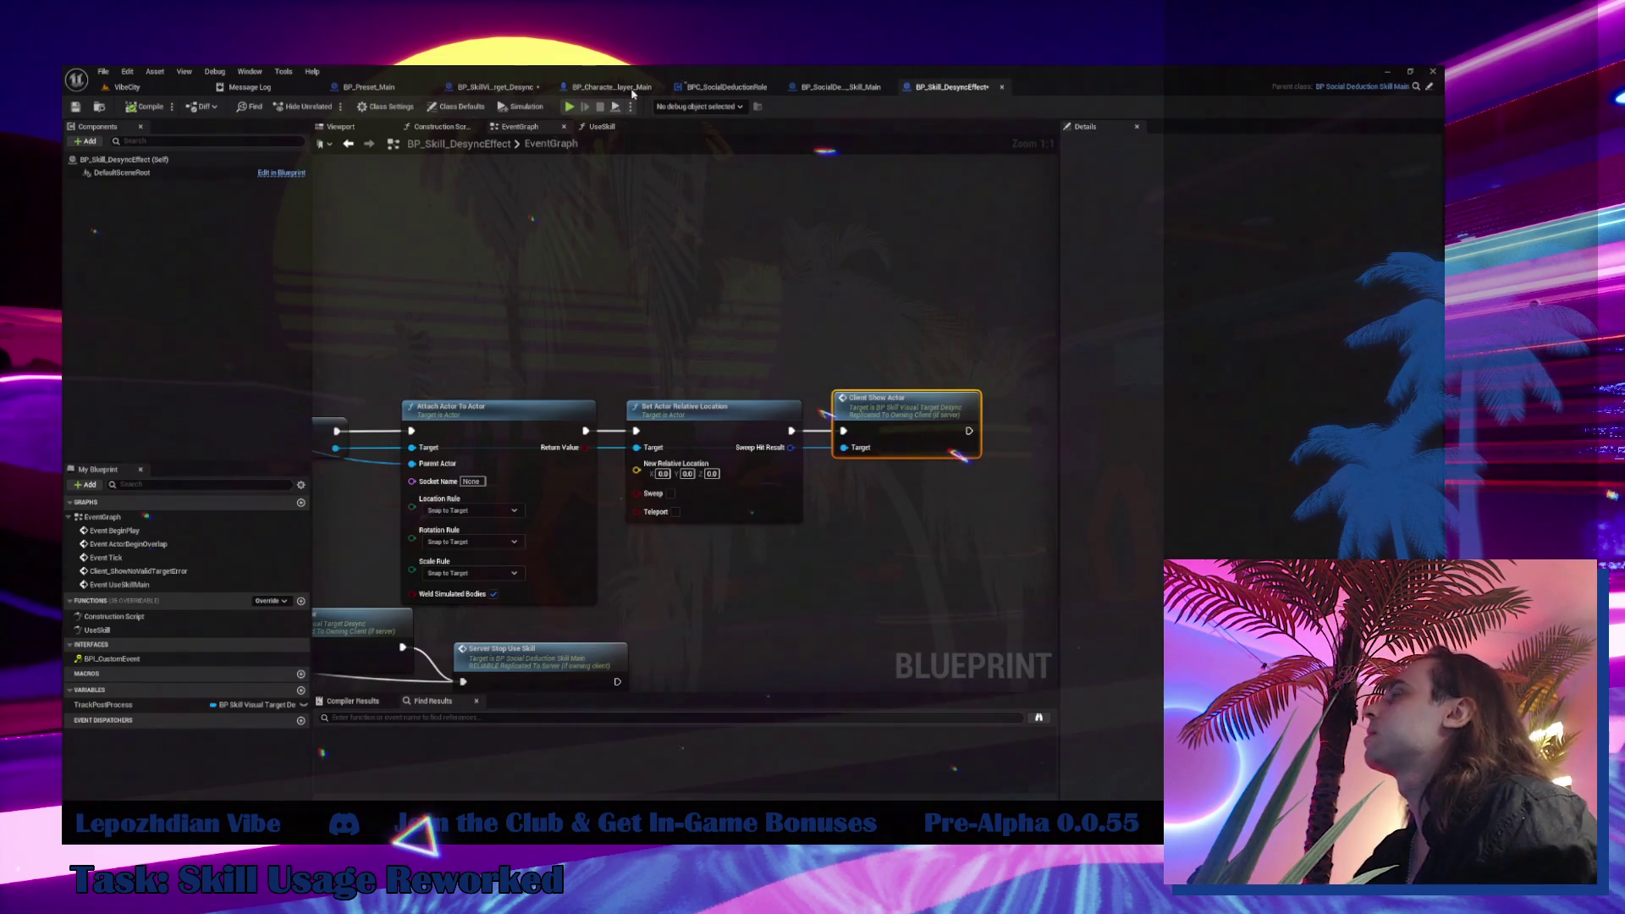
pyautogui.moveTo(355, 355); pyautogui.dragTo(1050, 305)
pyautogui.moveTo(955, 234); pyautogui.dragTo(1050, 261)
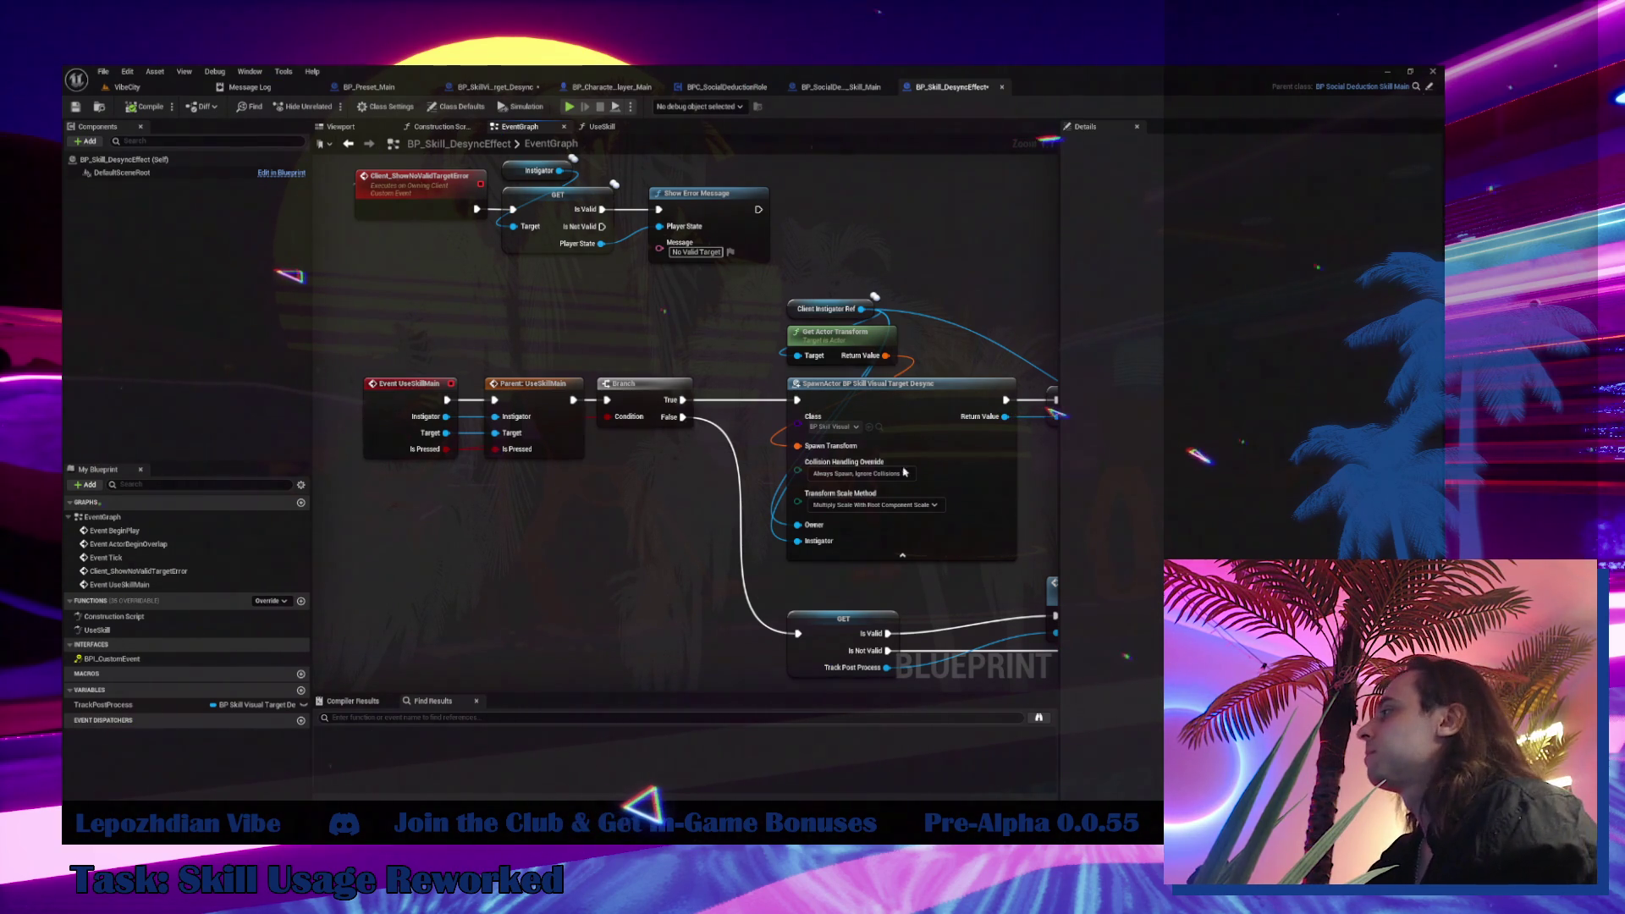
pyautogui.moveTo(906, 472)
pyautogui.mouseDown()
pyautogui.moveTo(702, 461)
pyautogui.moveTo(525, 419)
pyautogui.moveTo(485, 447)
pyautogui.mouseUp()
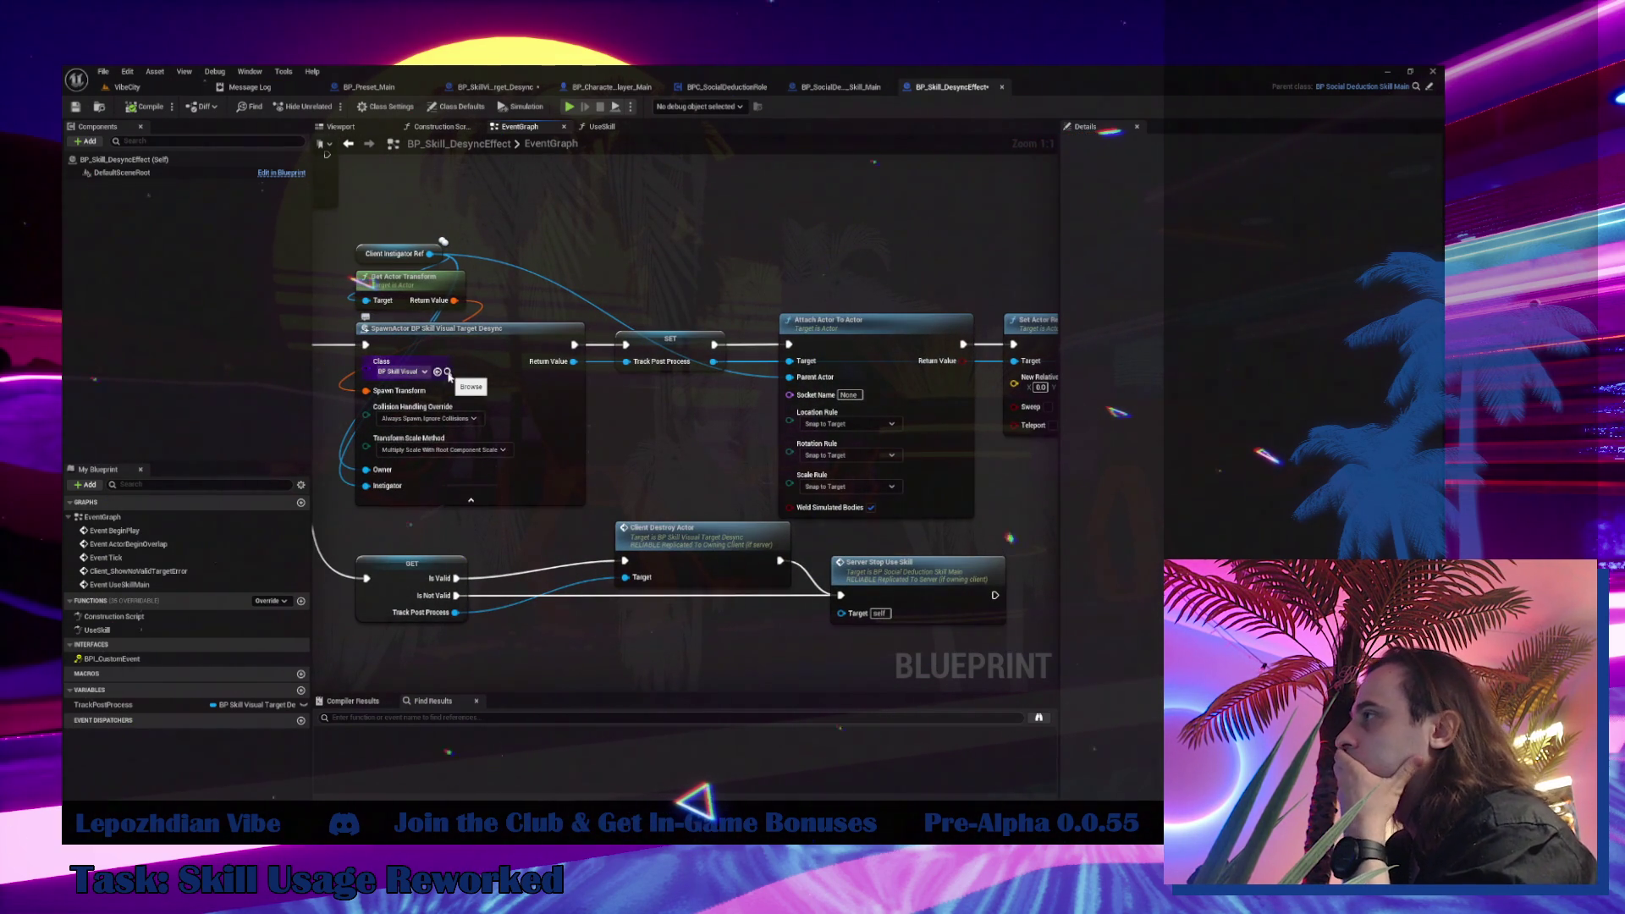
pyautogui.click(98, 108)
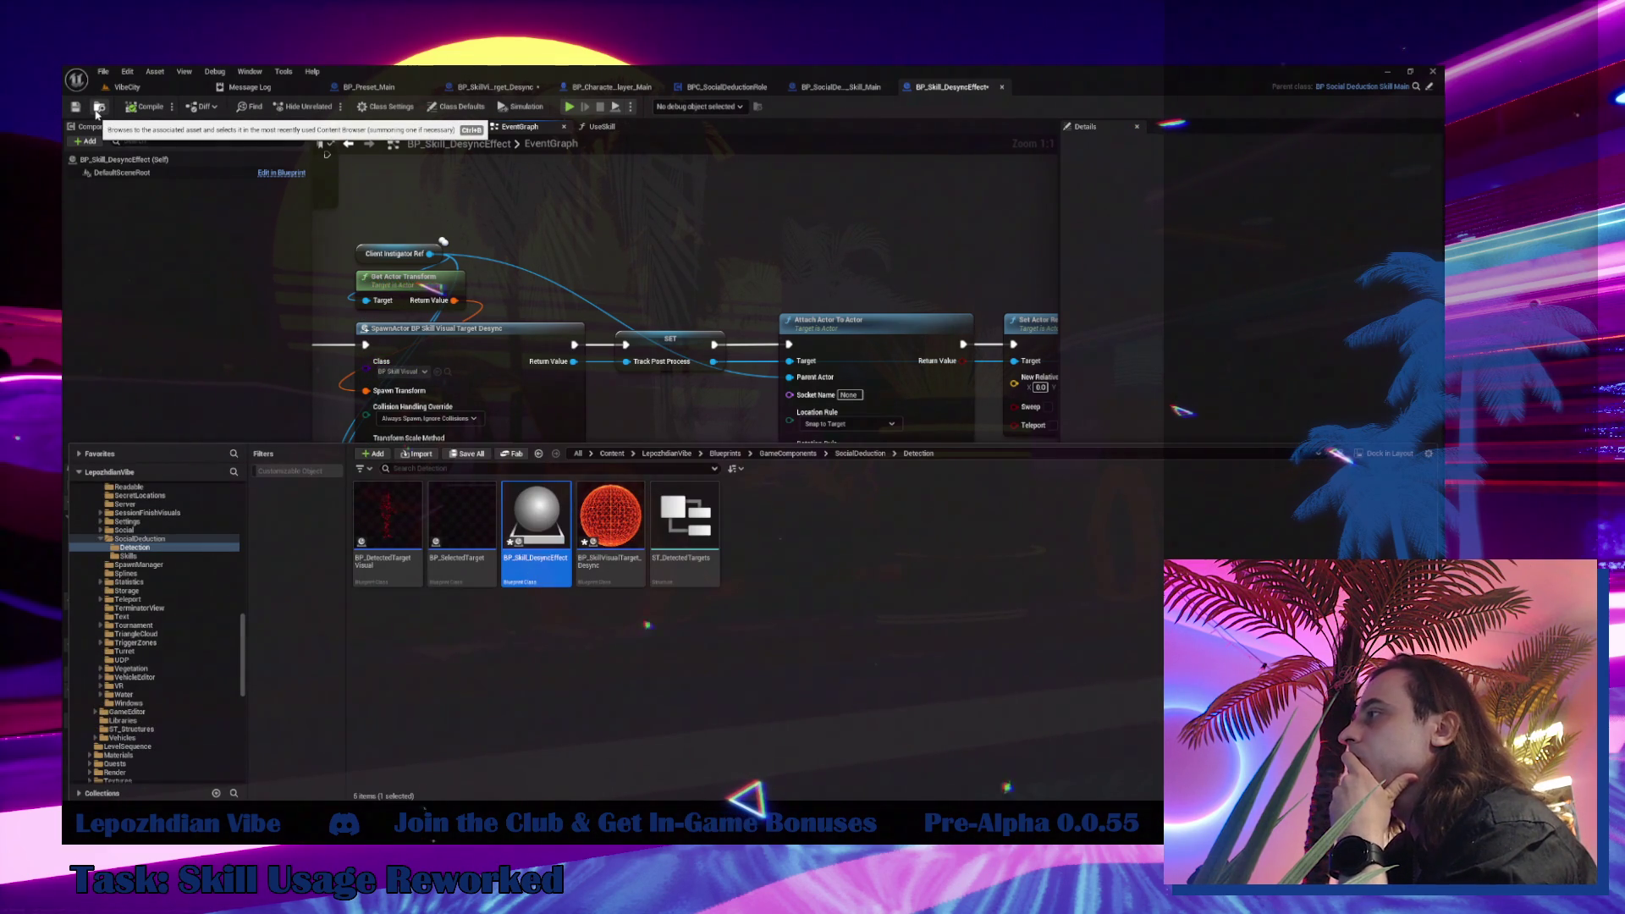
# Open BP_SkillVisualTarget_GlitchLocation from the Skills folder and check its EventGraph and TraceVisualResult graphs
pyautogui.click(153, 557)
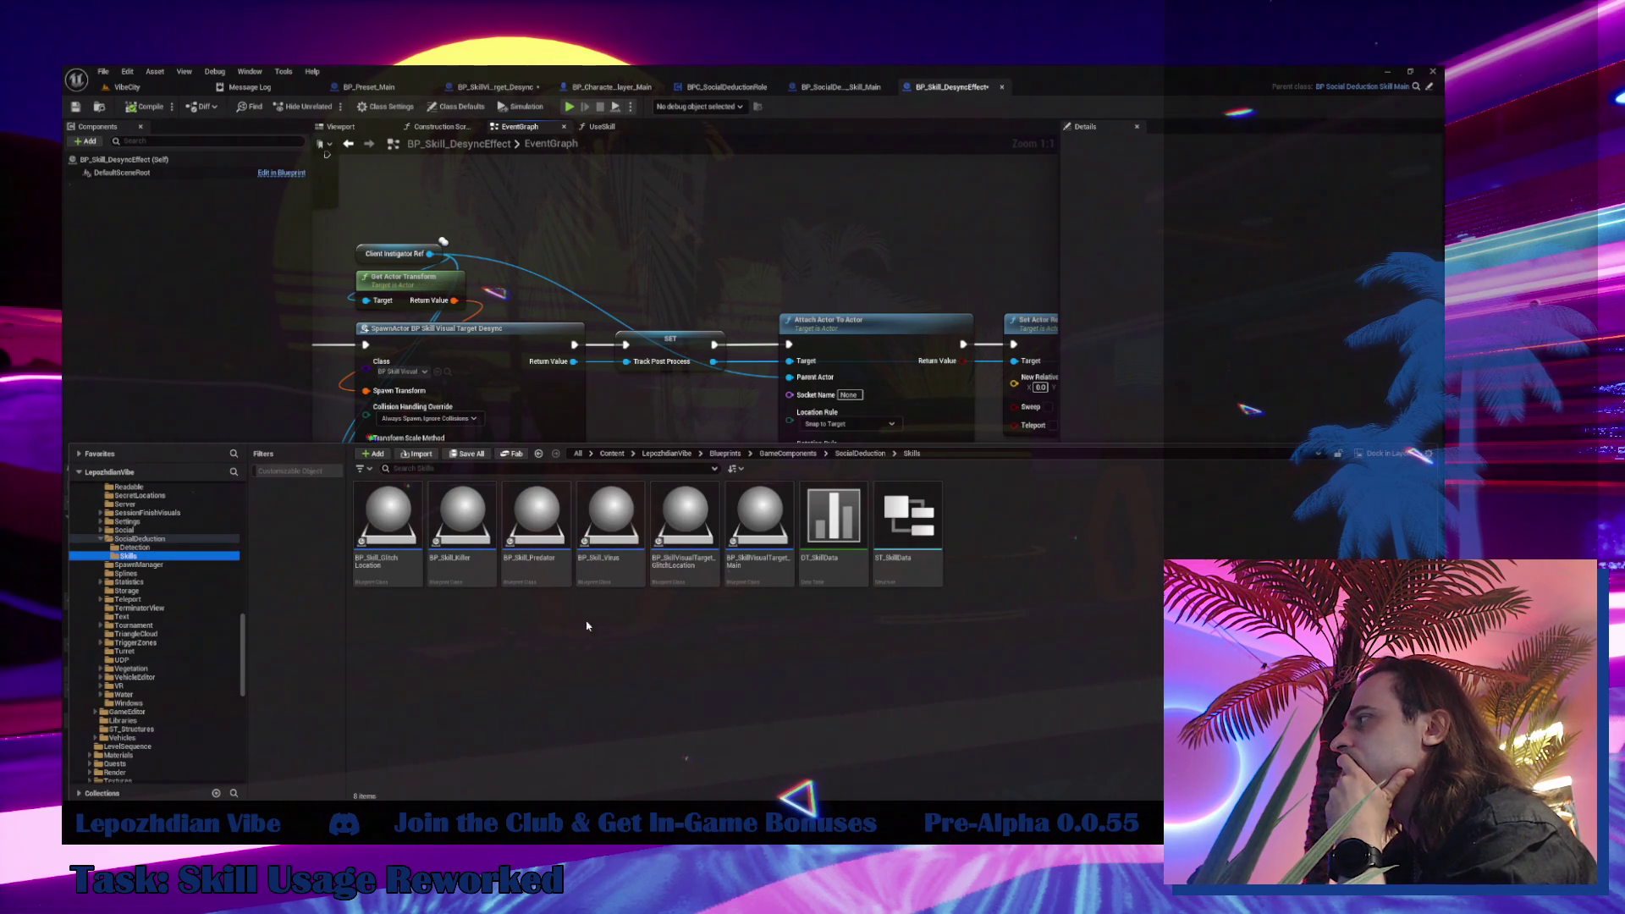
pyautogui.click(661, 554)
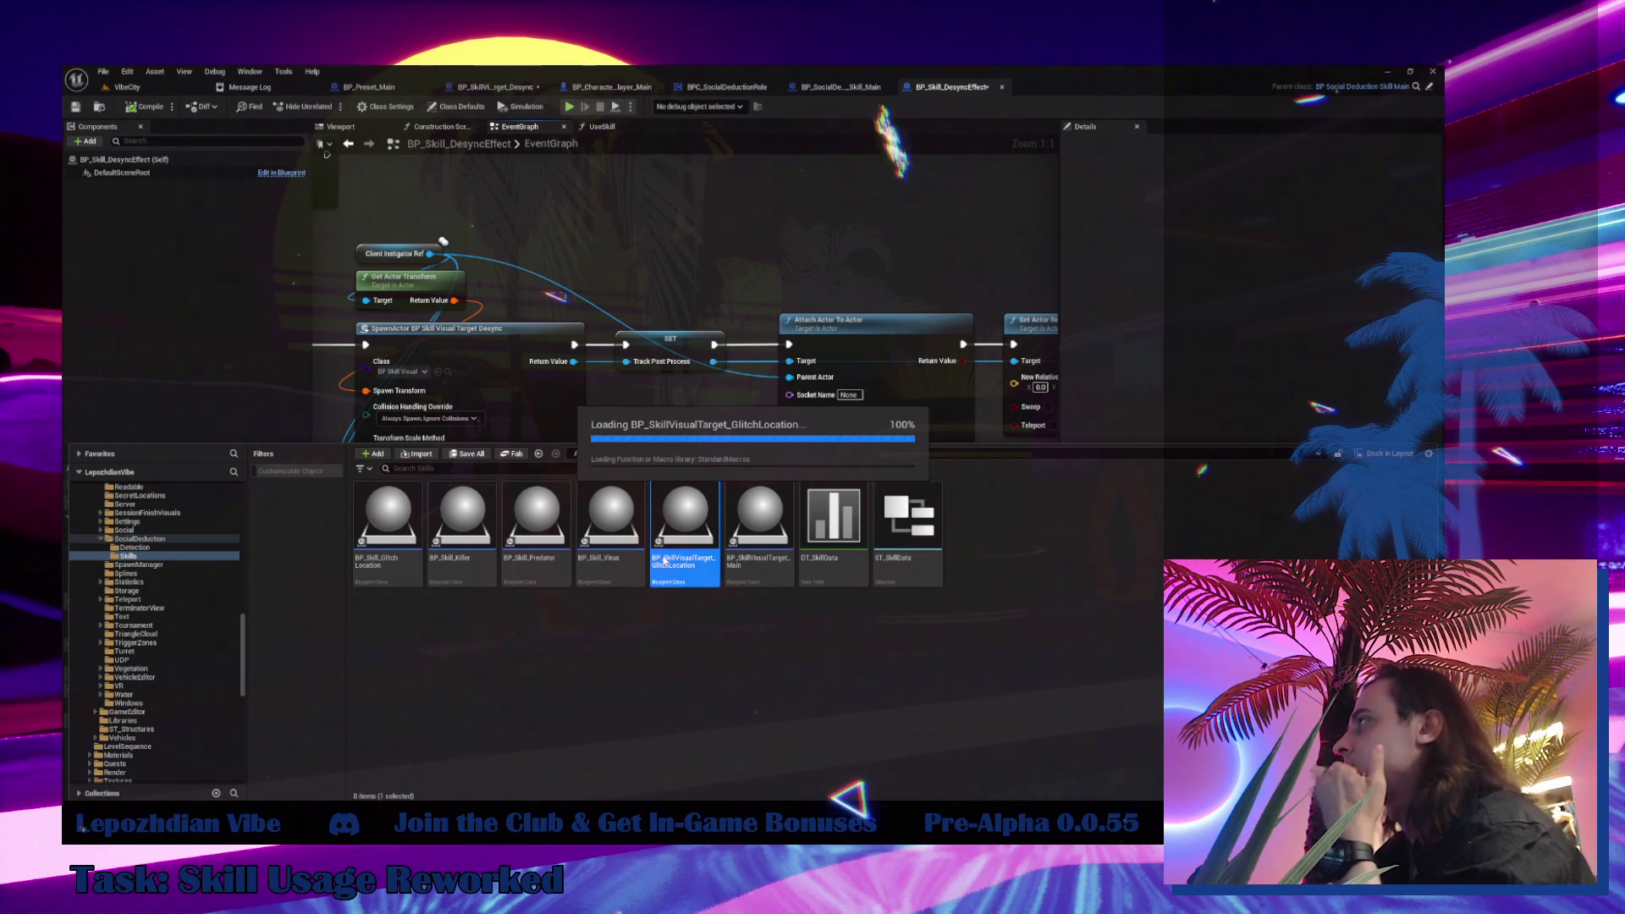
pyautogui.doubleClick(664, 558)
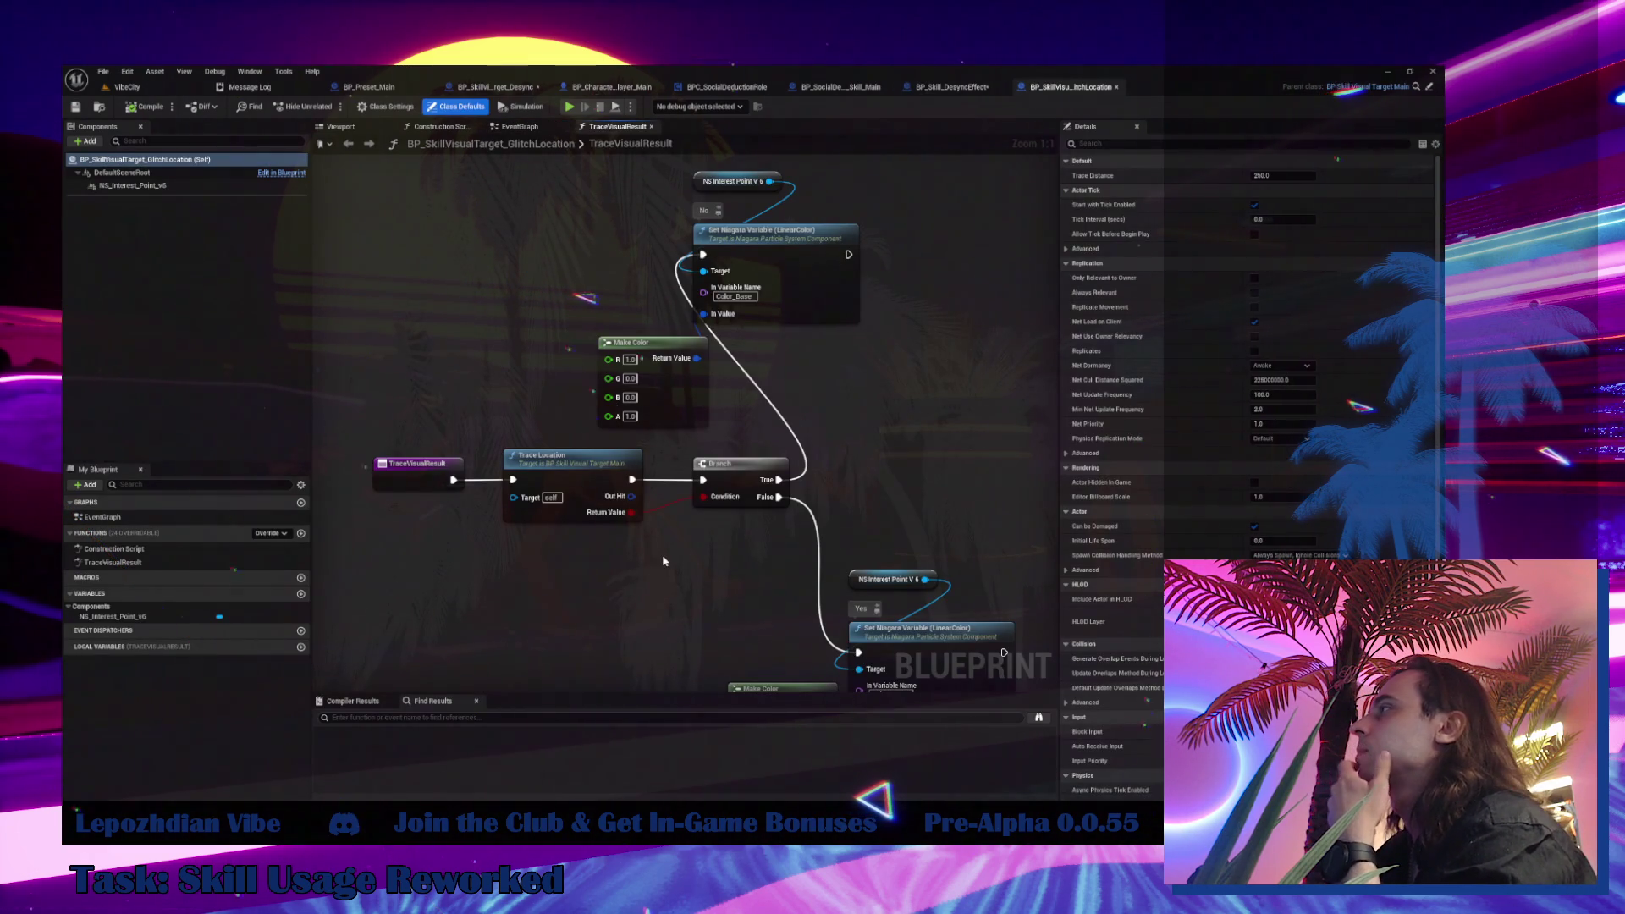
pyautogui.click(519, 127)
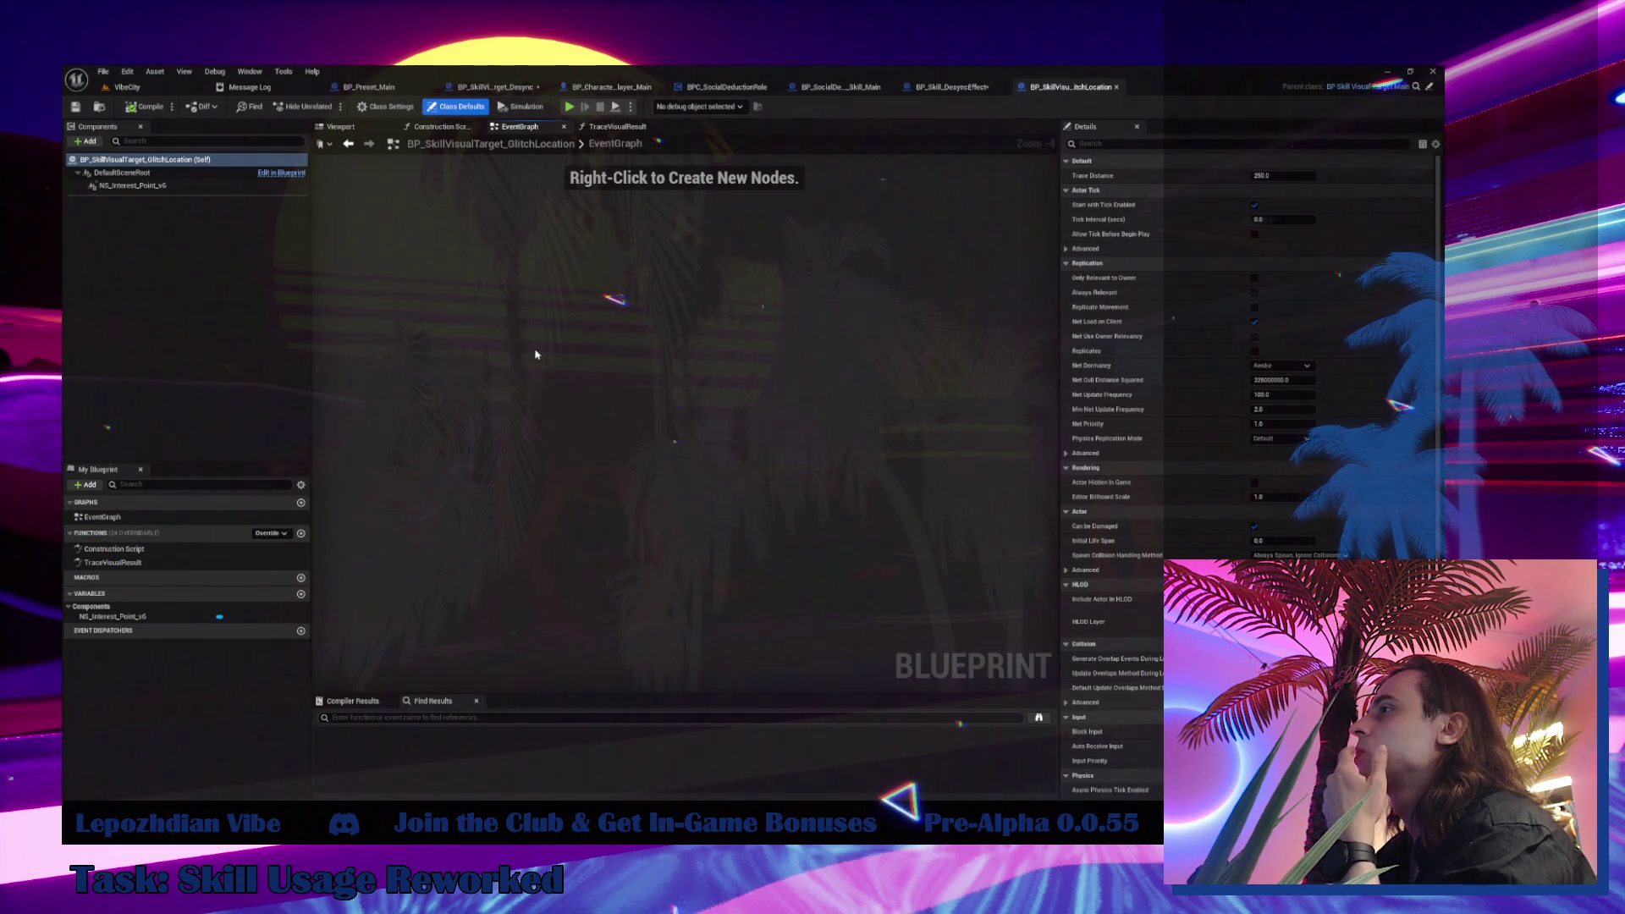
pyautogui.click(617, 127)
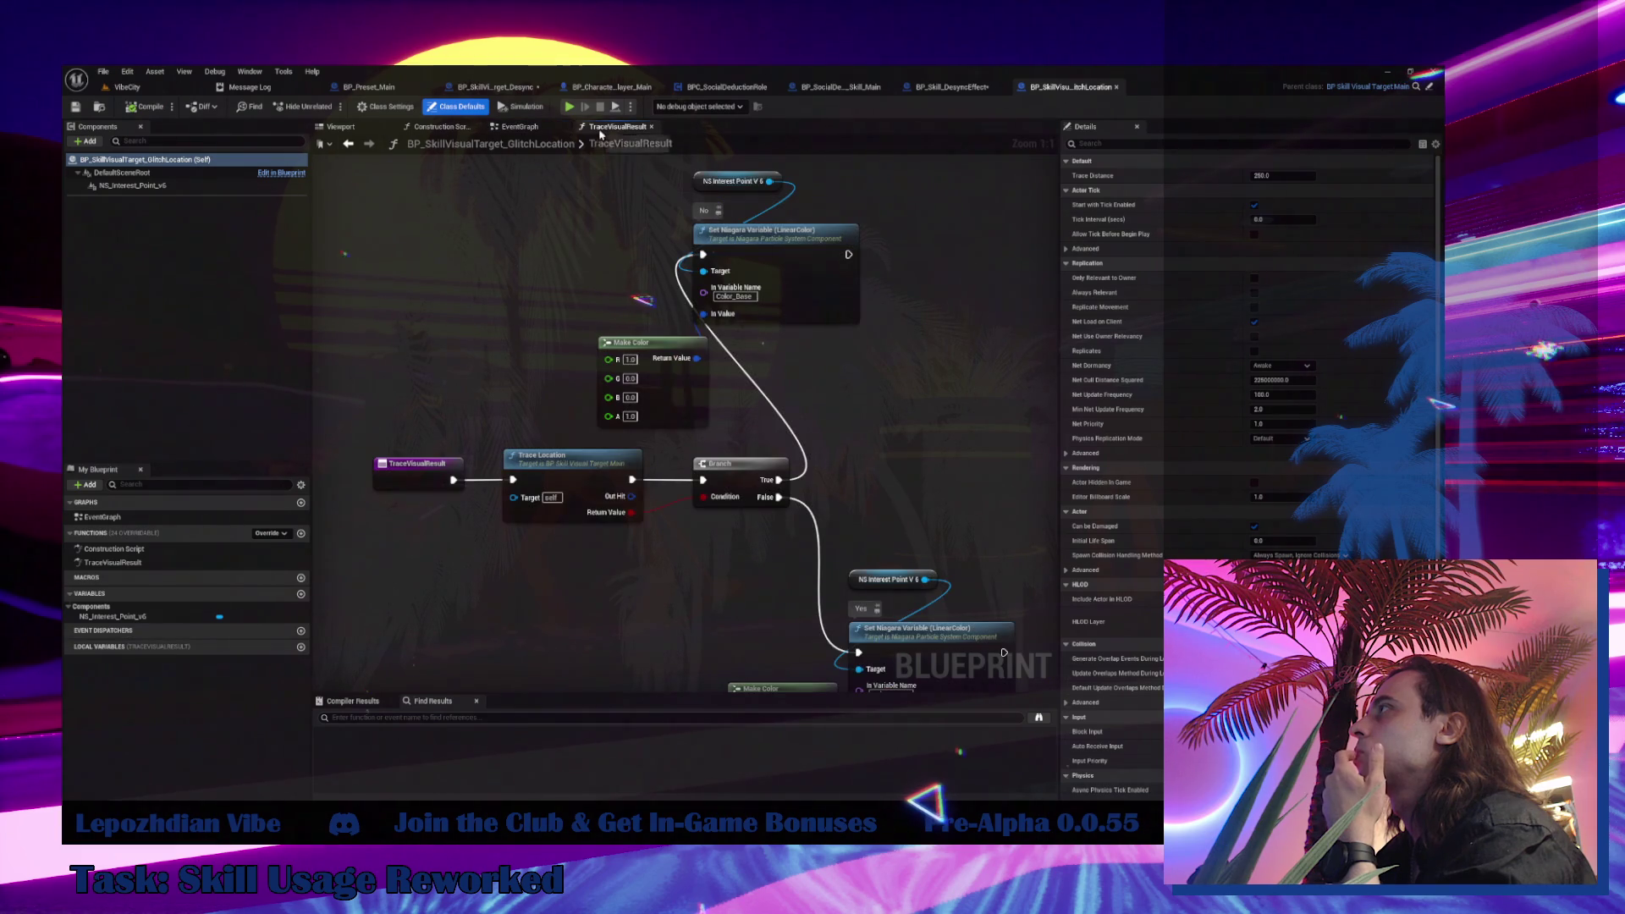
pyautogui.moveTo(516, 365)
pyautogui.mouseDown()
pyautogui.moveTo(453, 265)
pyautogui.moveTo(424, 254)
pyautogui.moveTo(401, 421)
pyautogui.mouseUp()
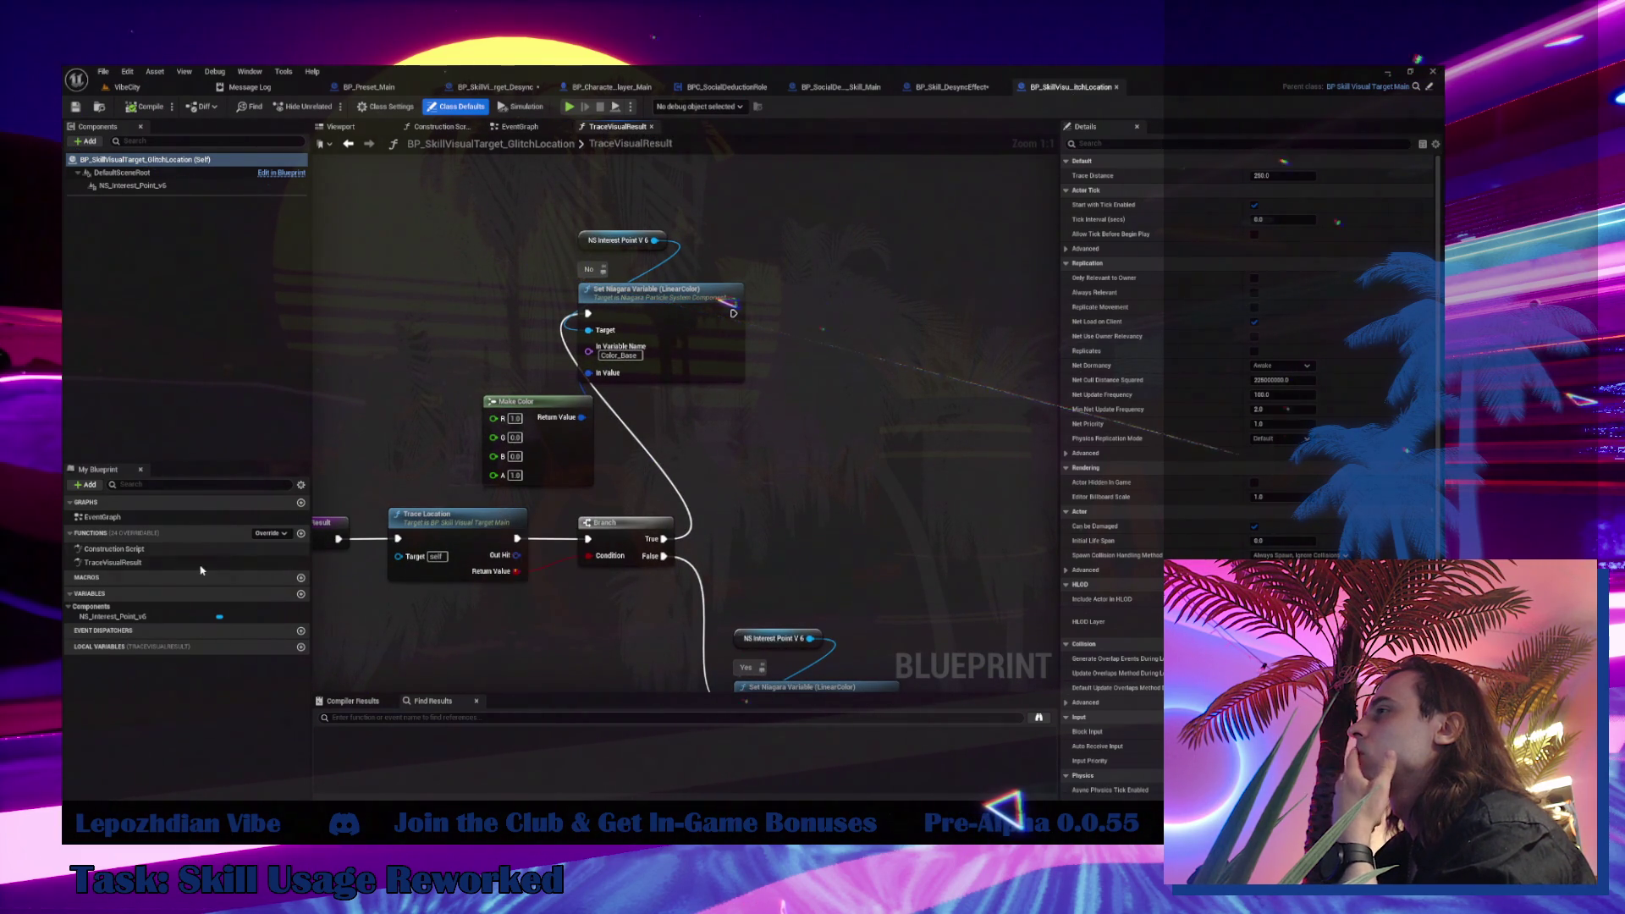
# Inspect the NS_Interest_Point_v6 component in the blueprint's viewport and locate the asset
pyautogui.click(100, 111)
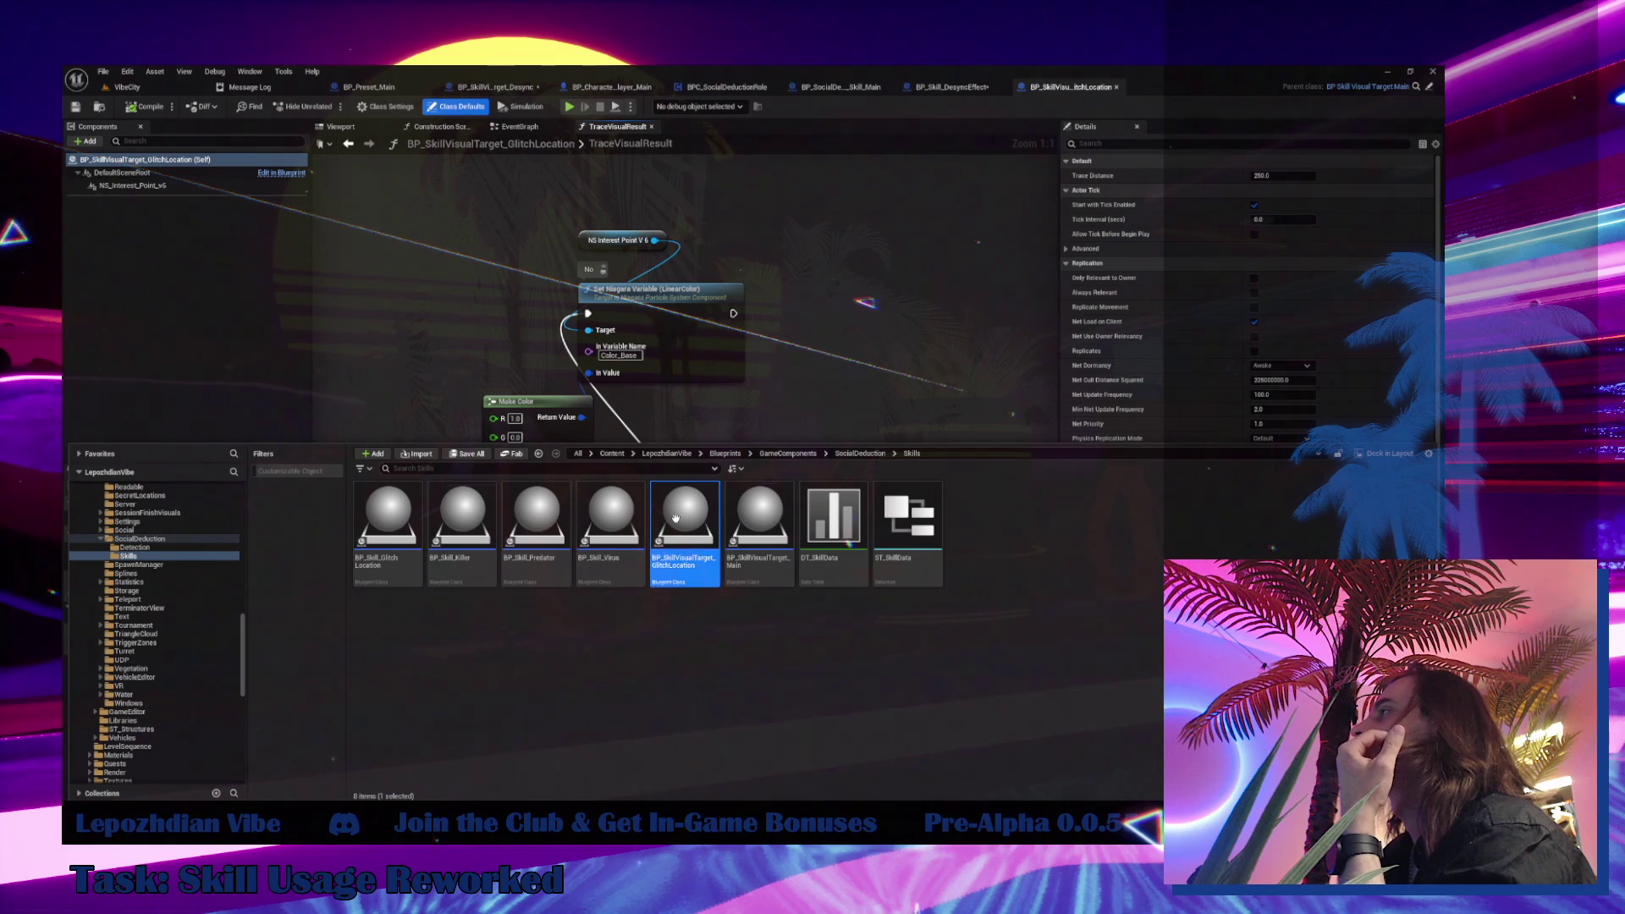
pyautogui.click(492, 372)
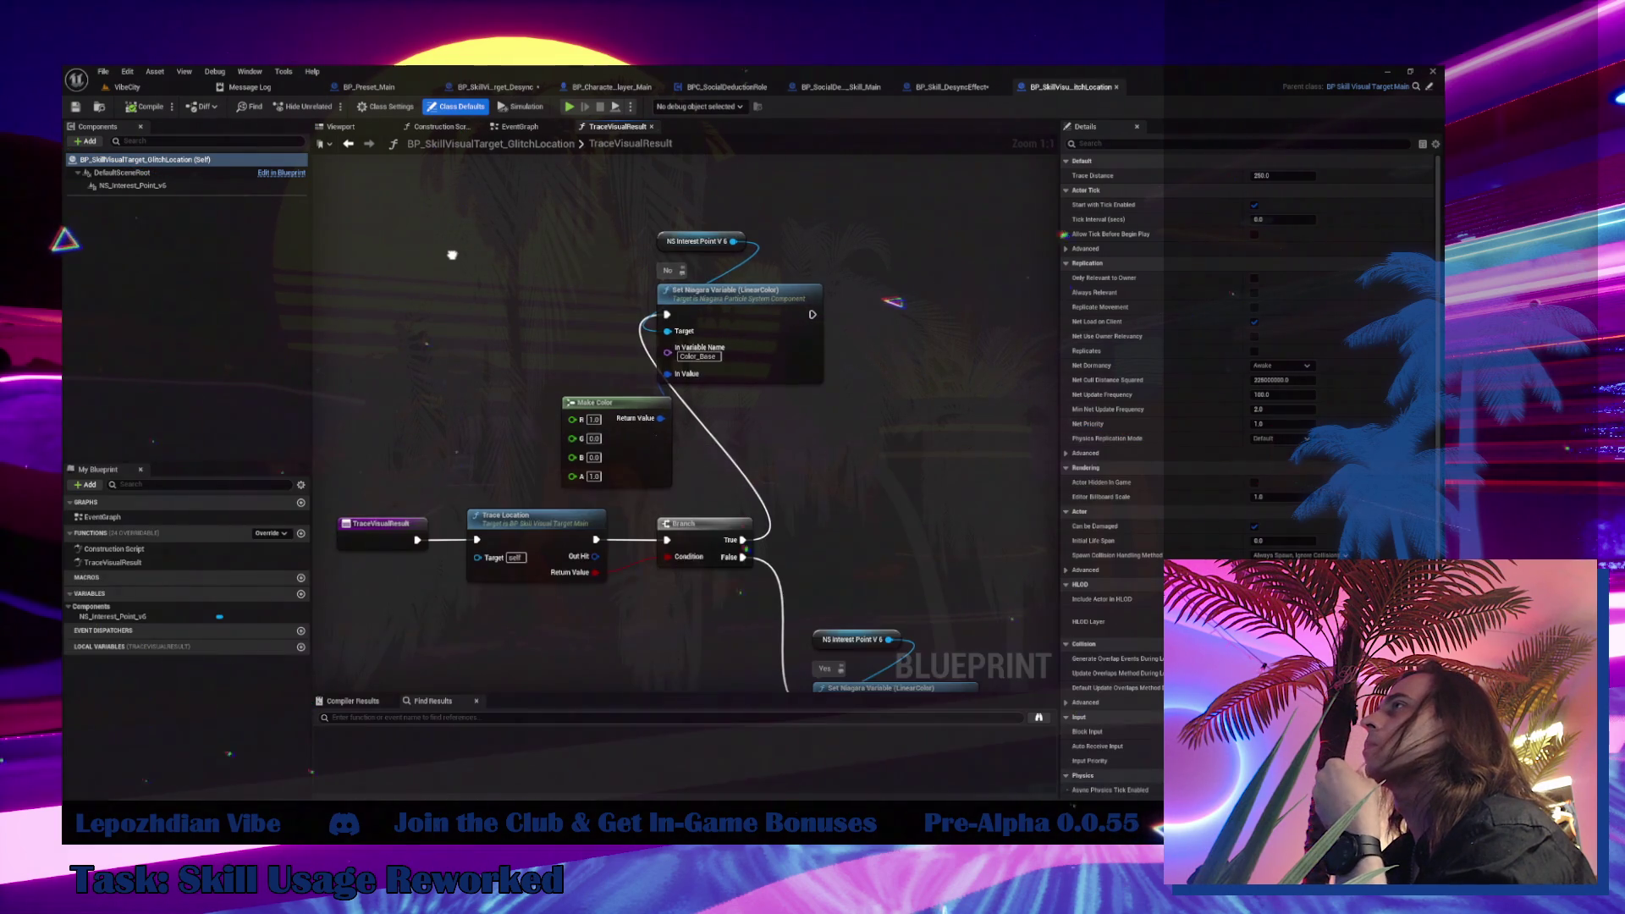
pyautogui.click(331, 127)
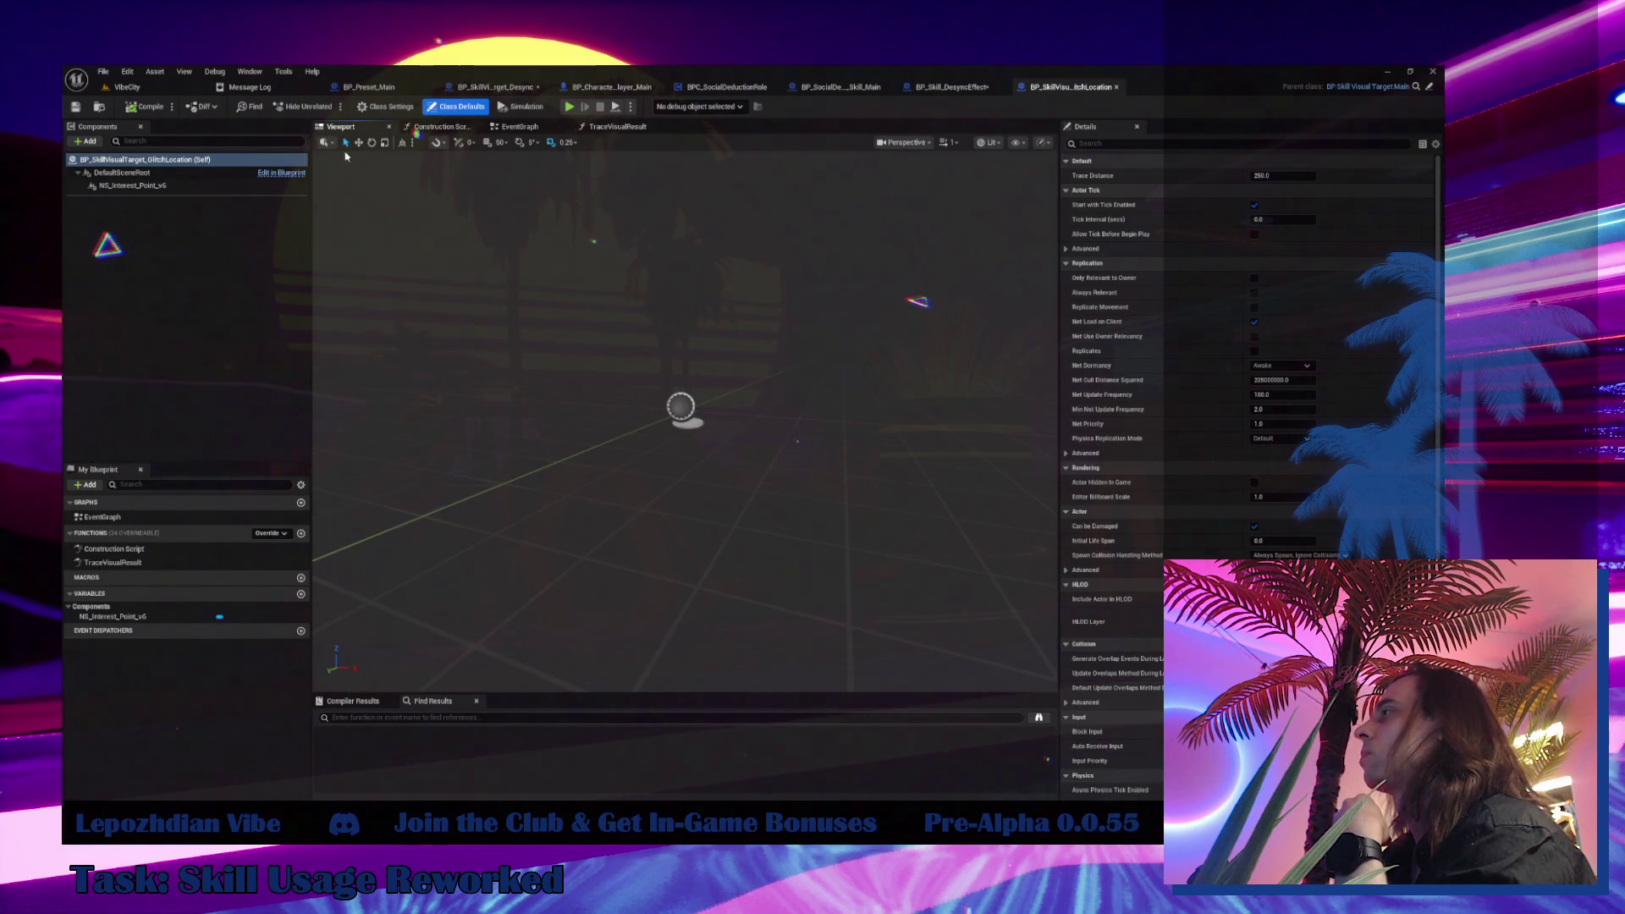
pyautogui.click(149, 189)
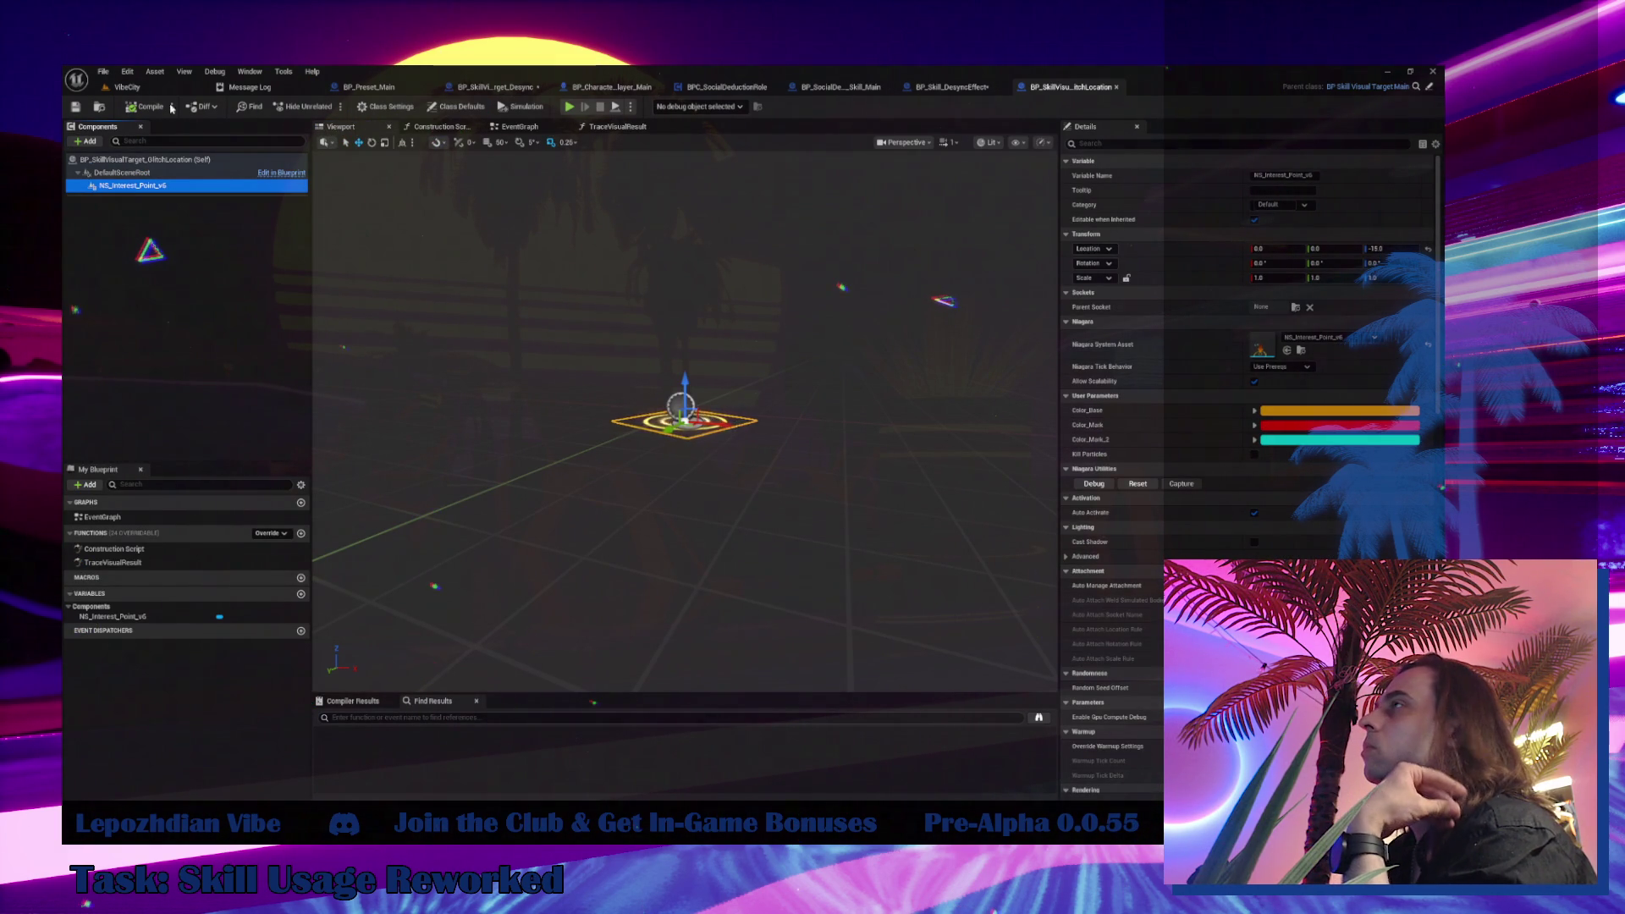
pyautogui.click(102, 110)
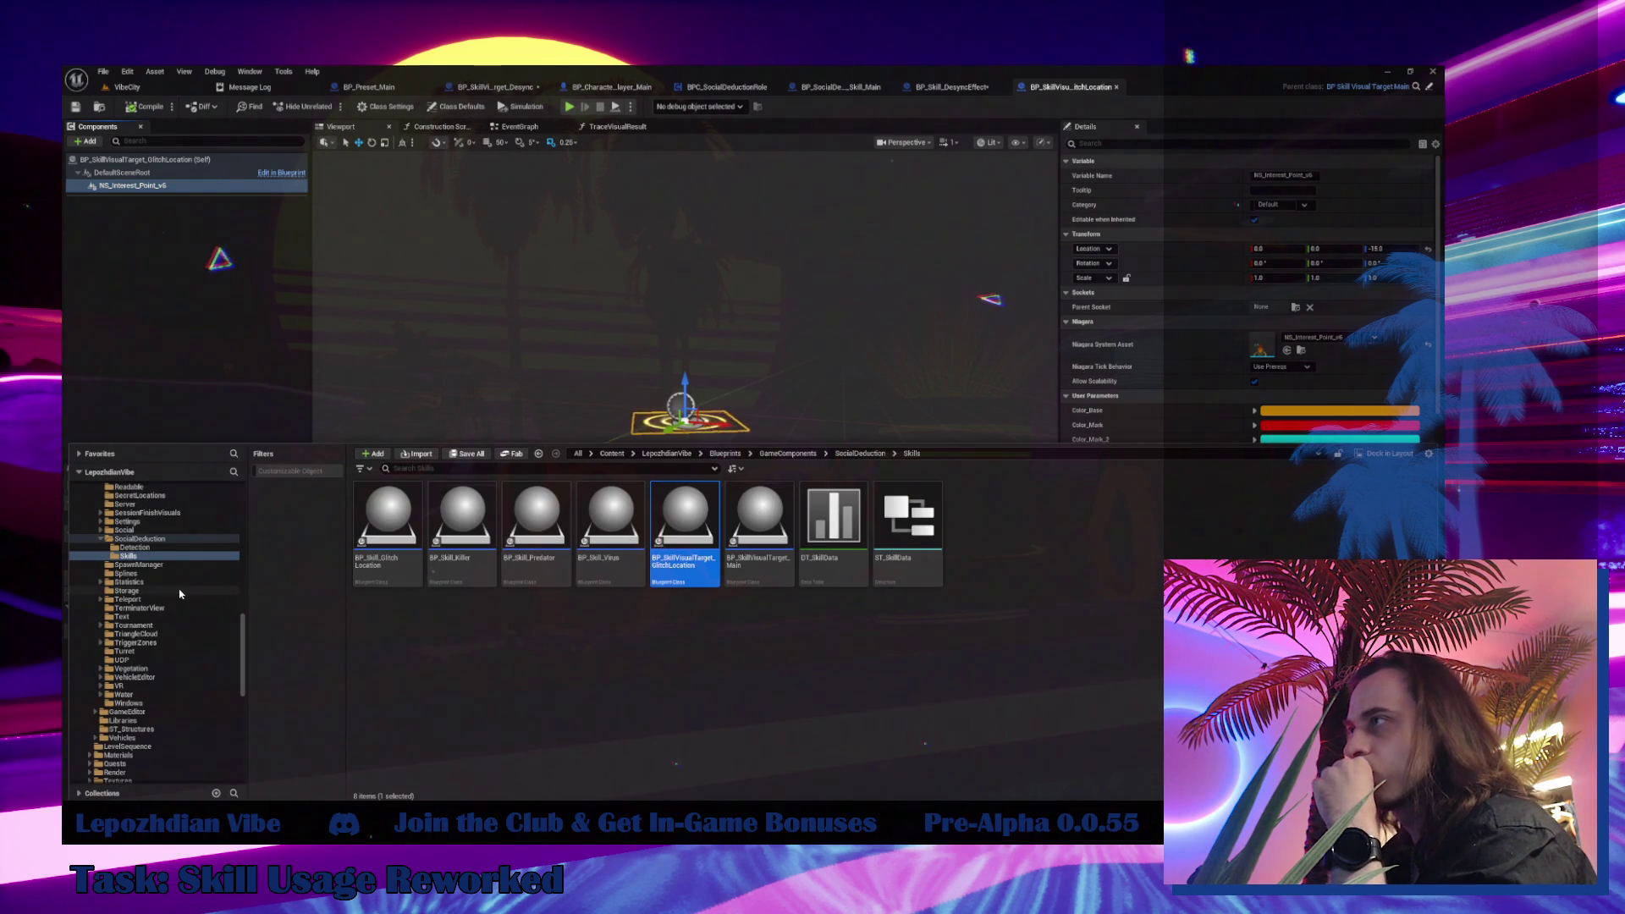
# Navigate the content browser up from Detection to the Content root folder
pyautogui.click(153, 547)
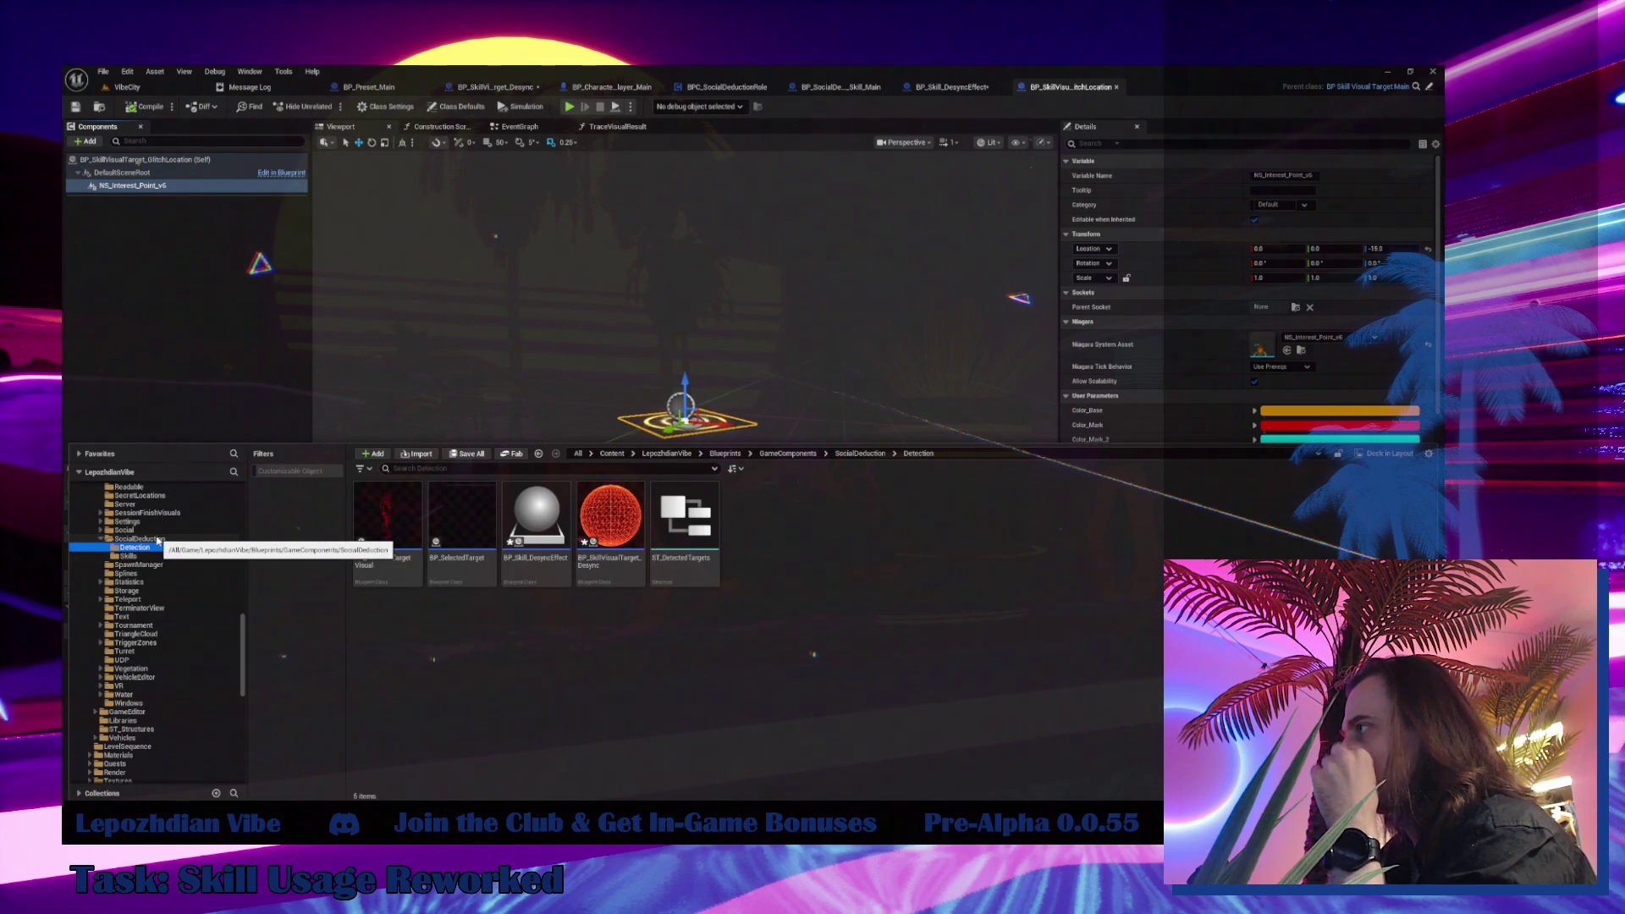
pyautogui.click(158, 539)
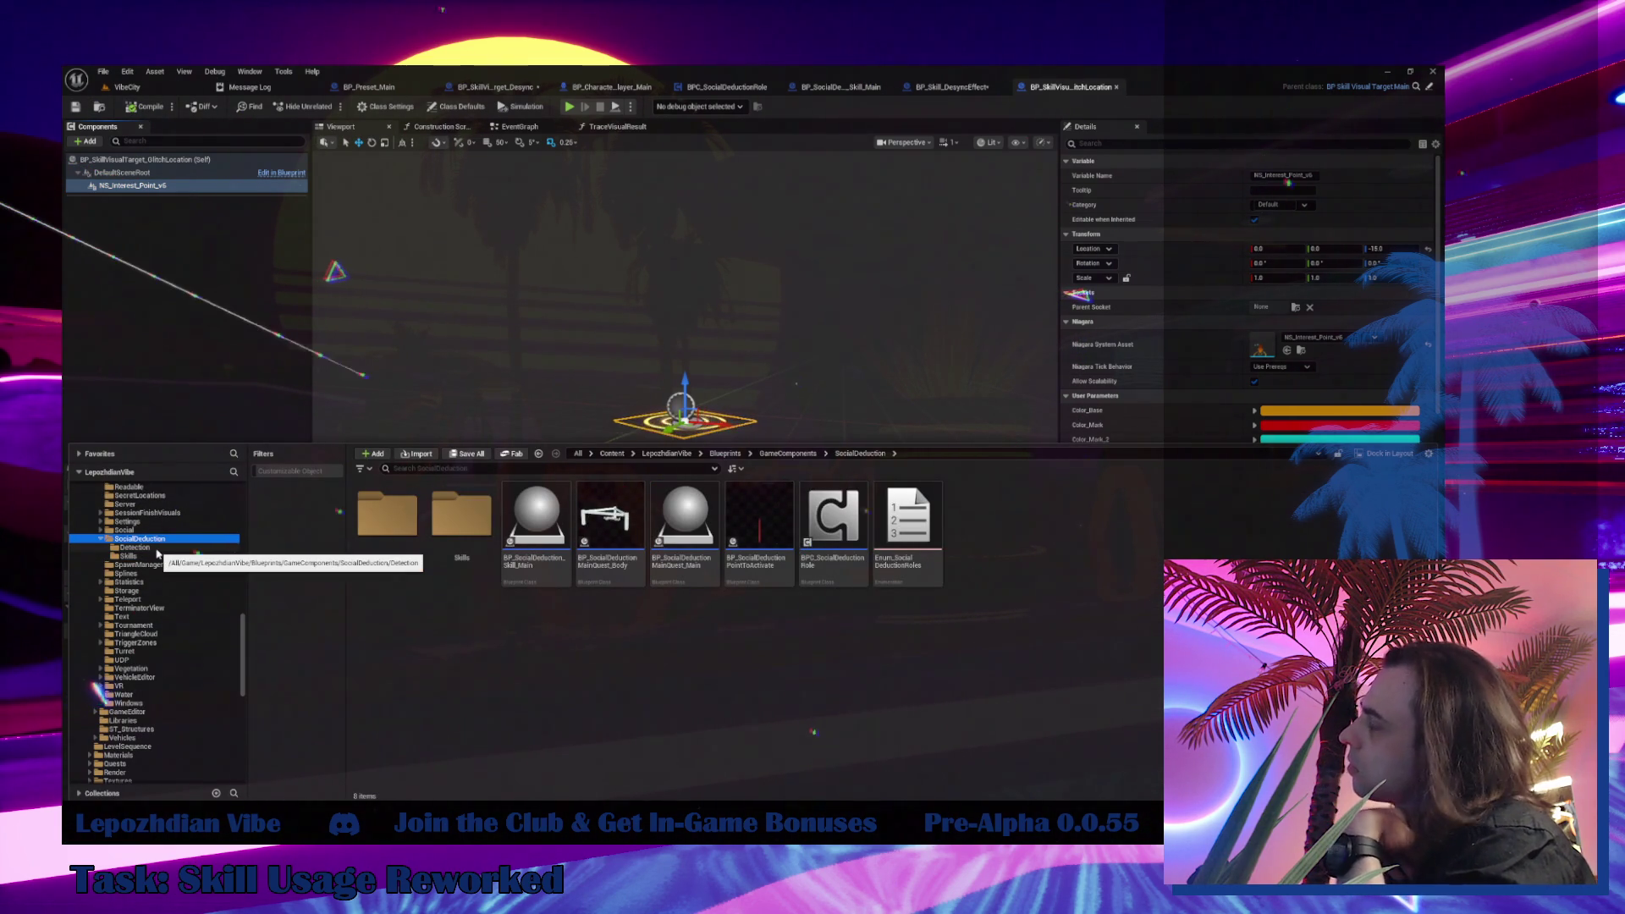
pyautogui.scroll(3, 157, 560)
pyautogui.scroll(20, 158, 559)
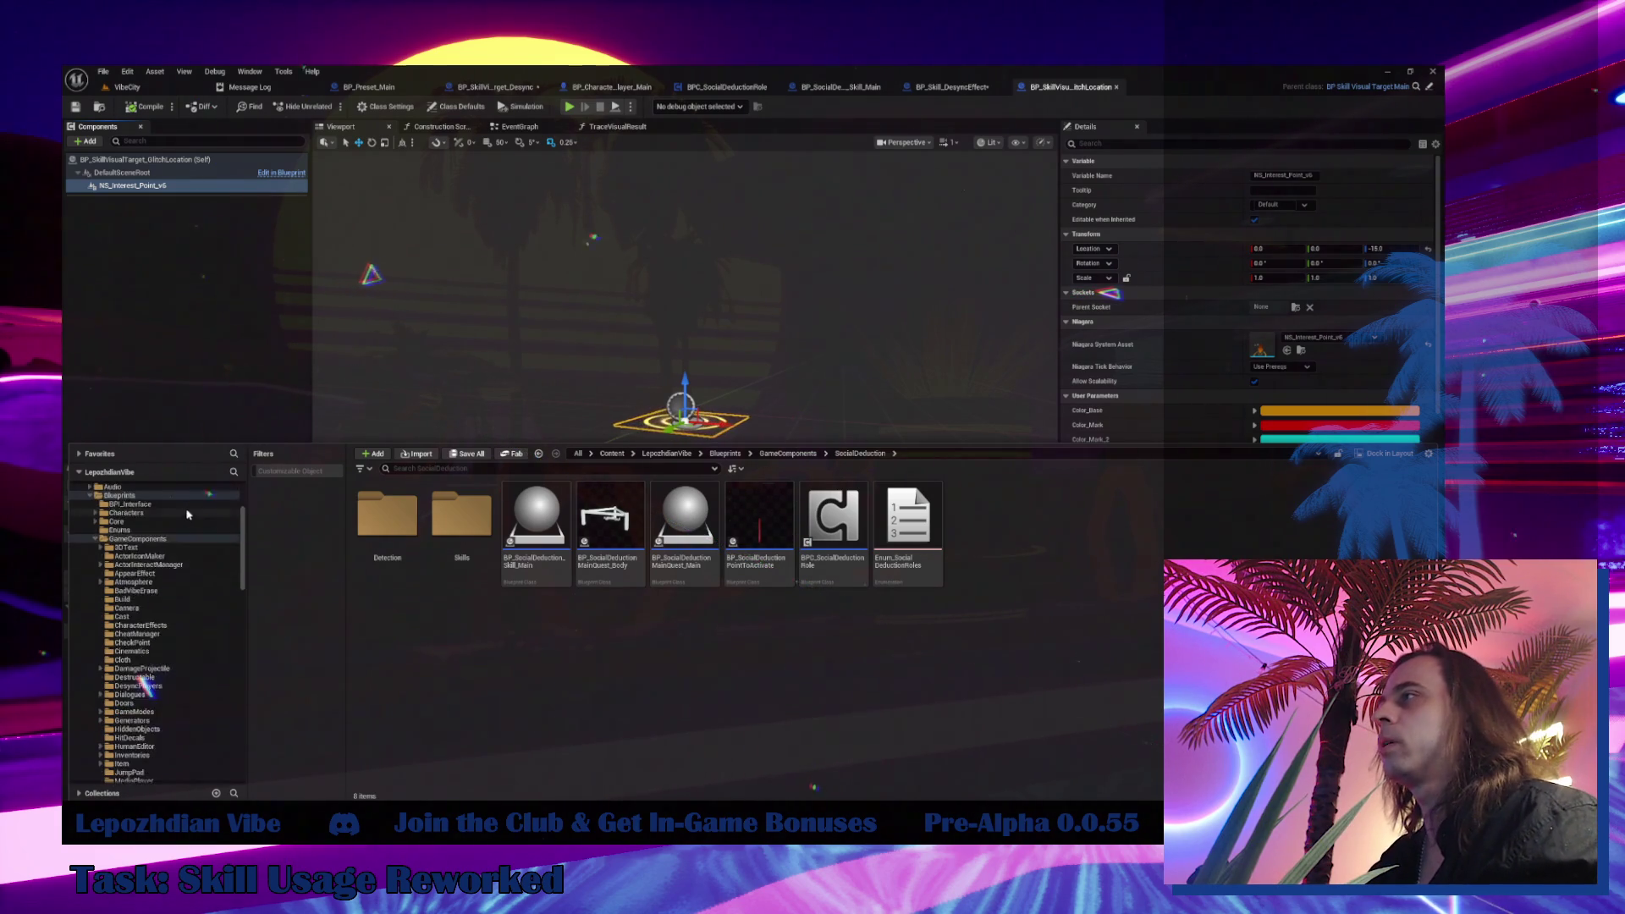
pyautogui.click(115, 498)
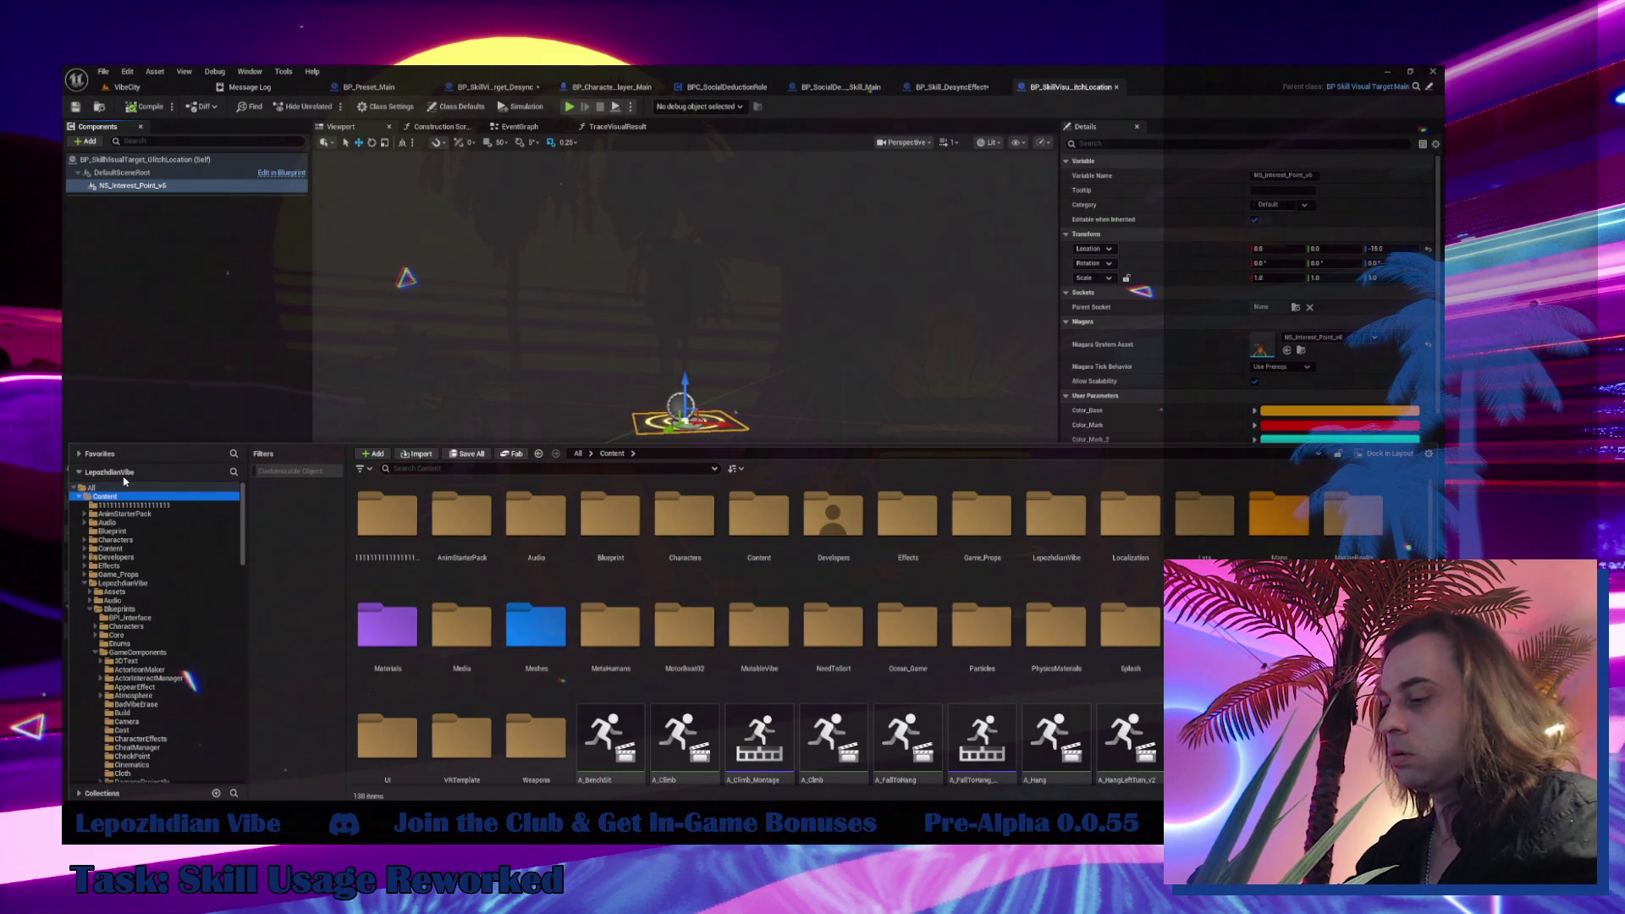
# Search the content for 'glitch loca' and open BP_Skill_GlitchLocation
pyautogui.click(409, 468)
pyautogui.write('tch loca')
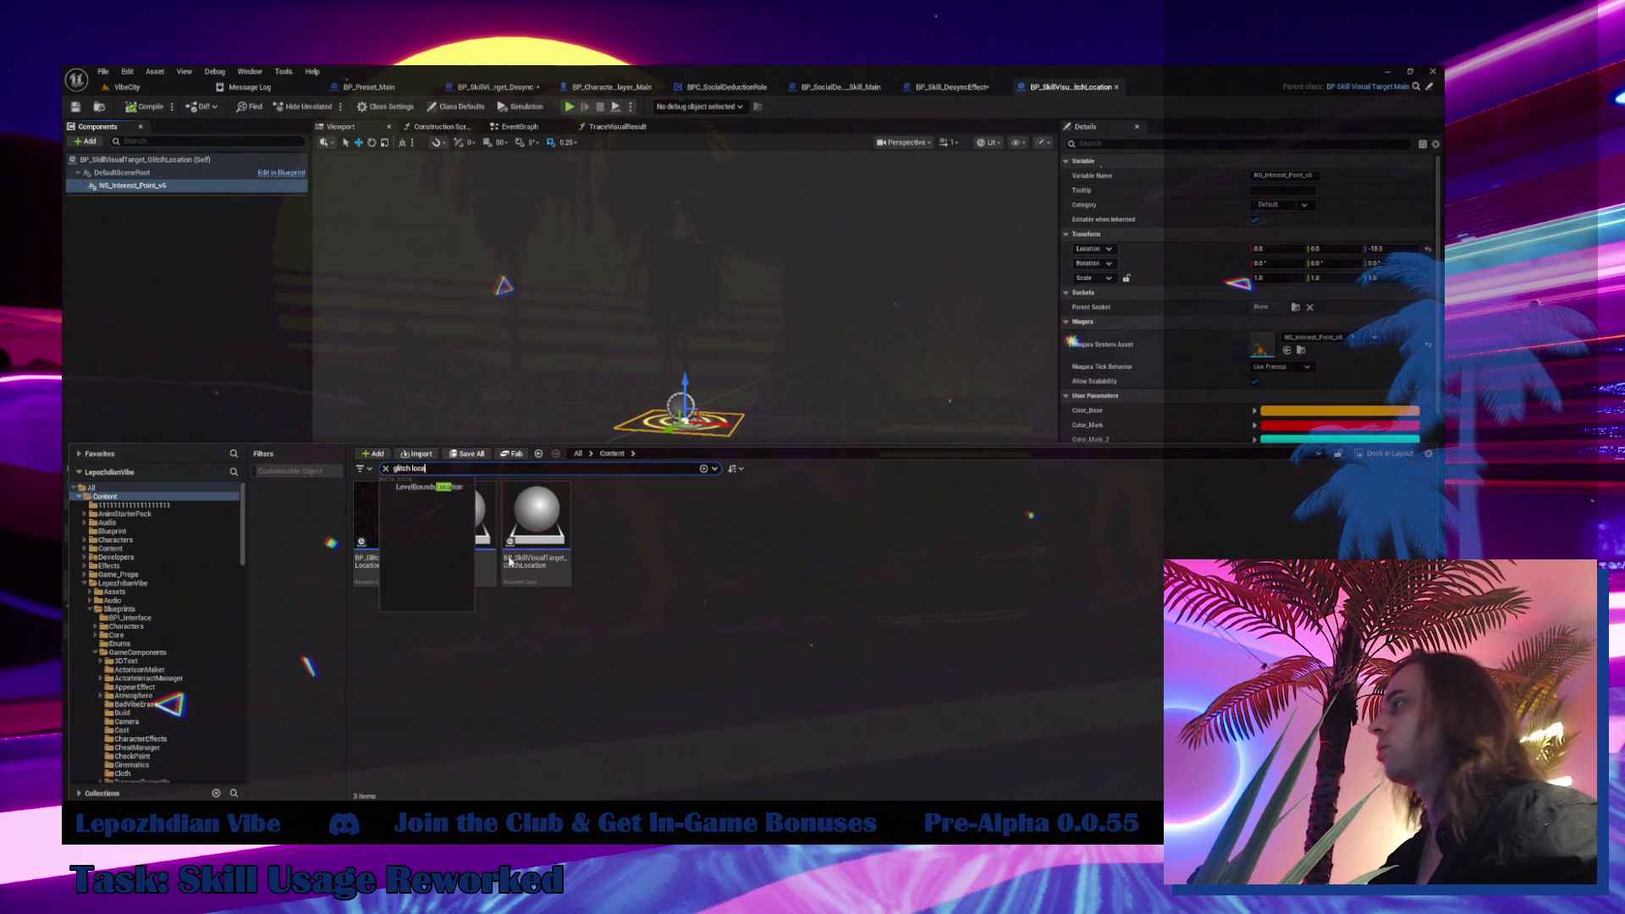
pyautogui.click(757, 732)
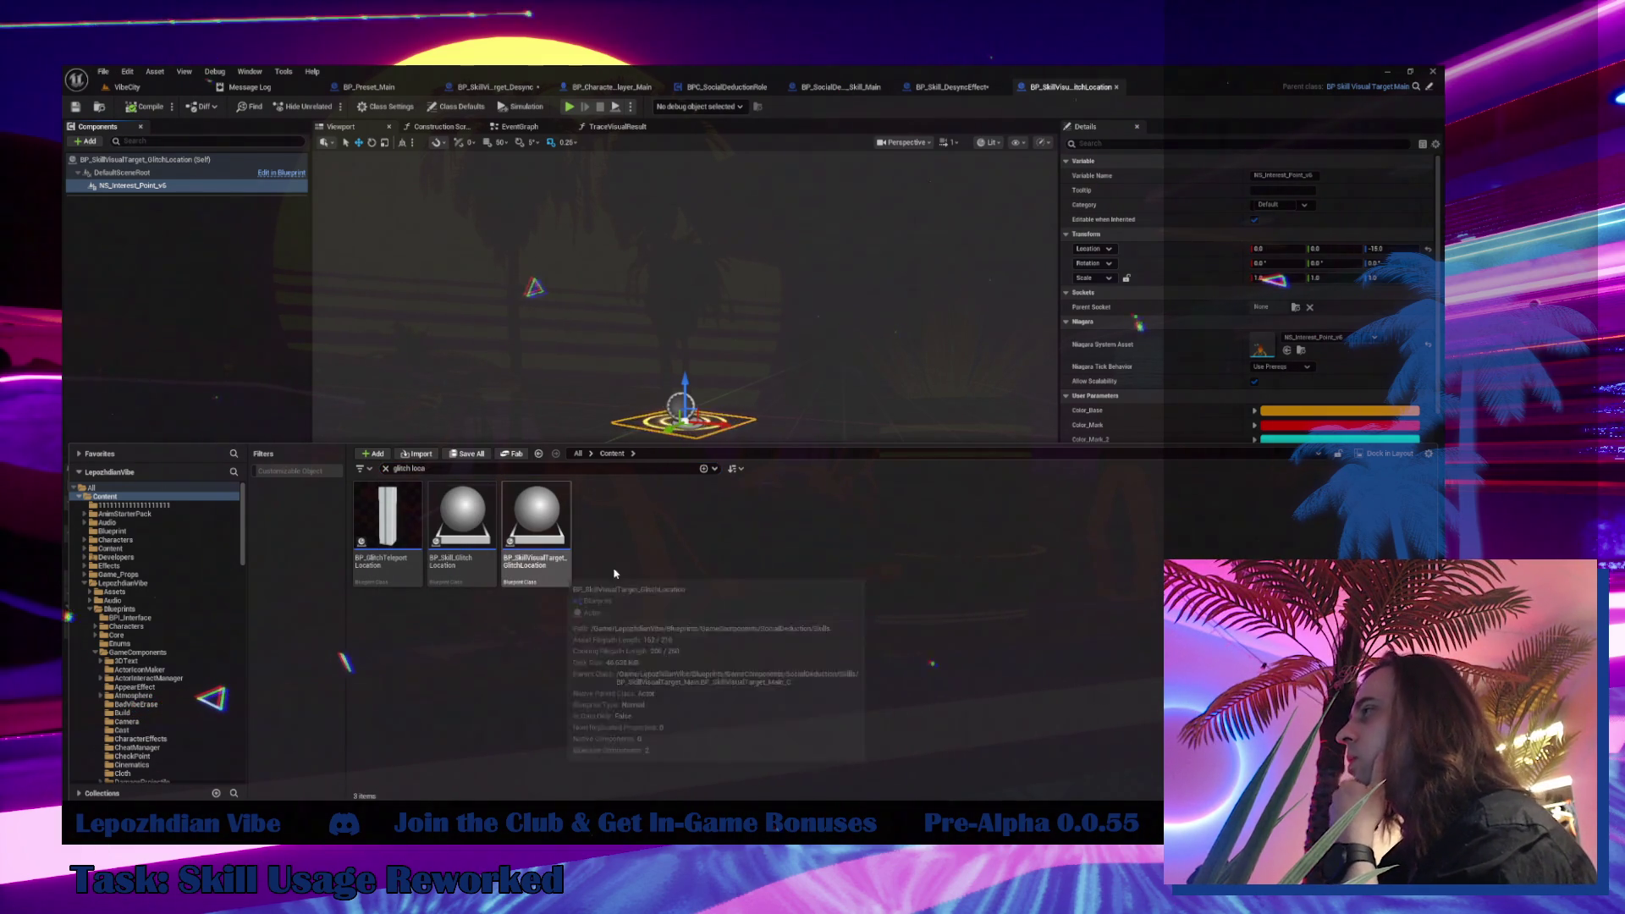
pyautogui.moveTo(460, 544)
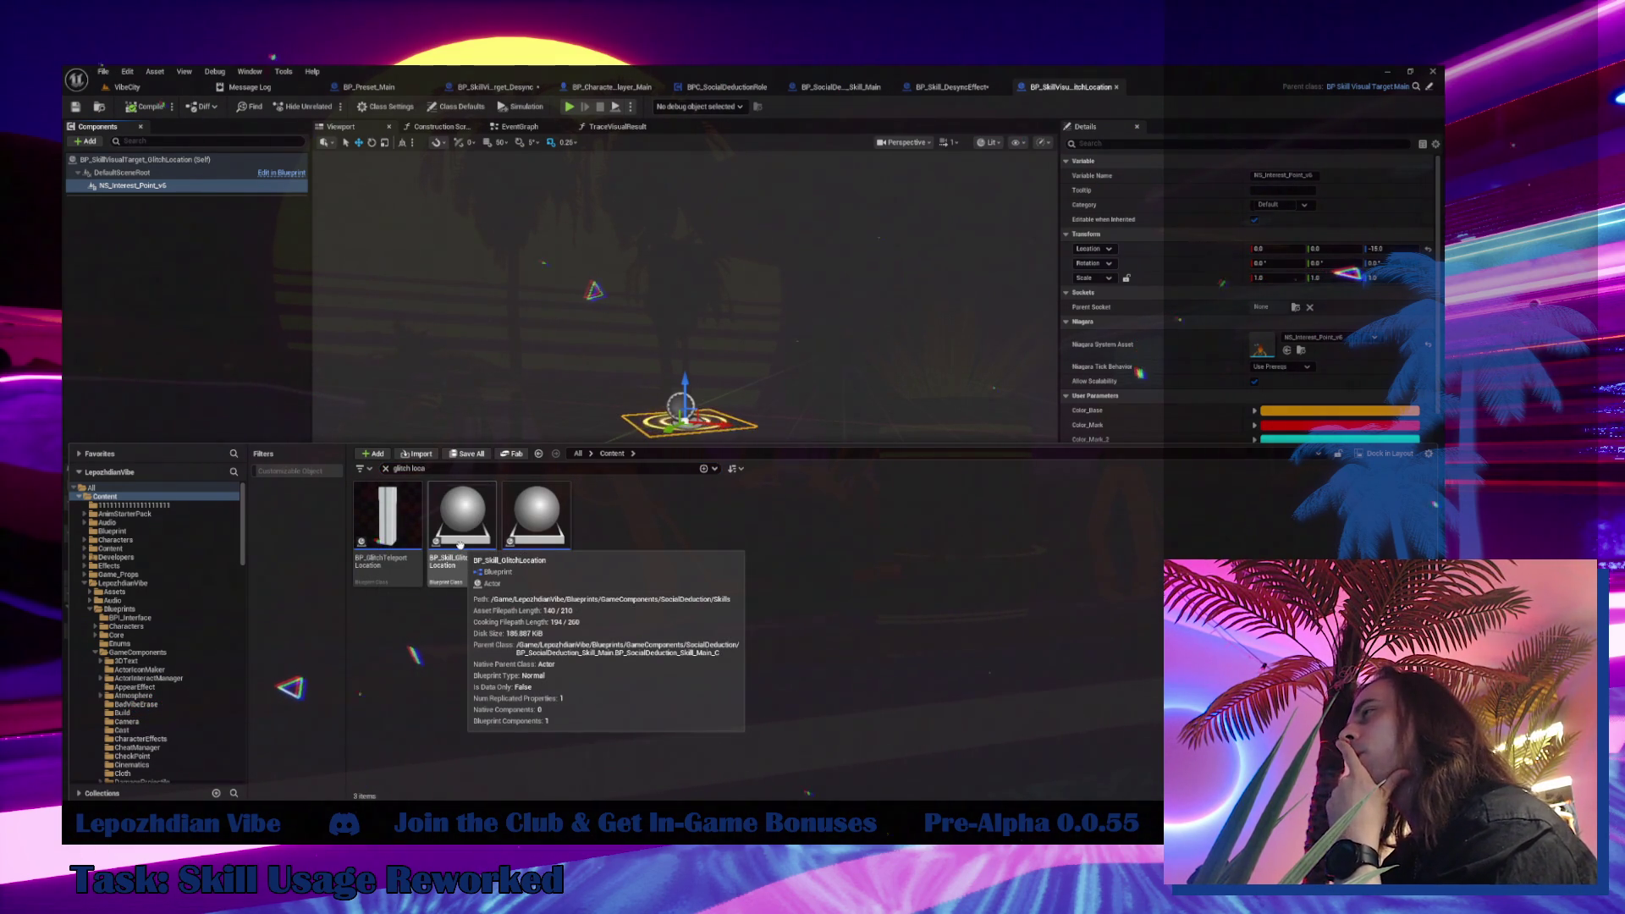
pyautogui.click(459, 544)
pyautogui.doubleClick(460, 544)
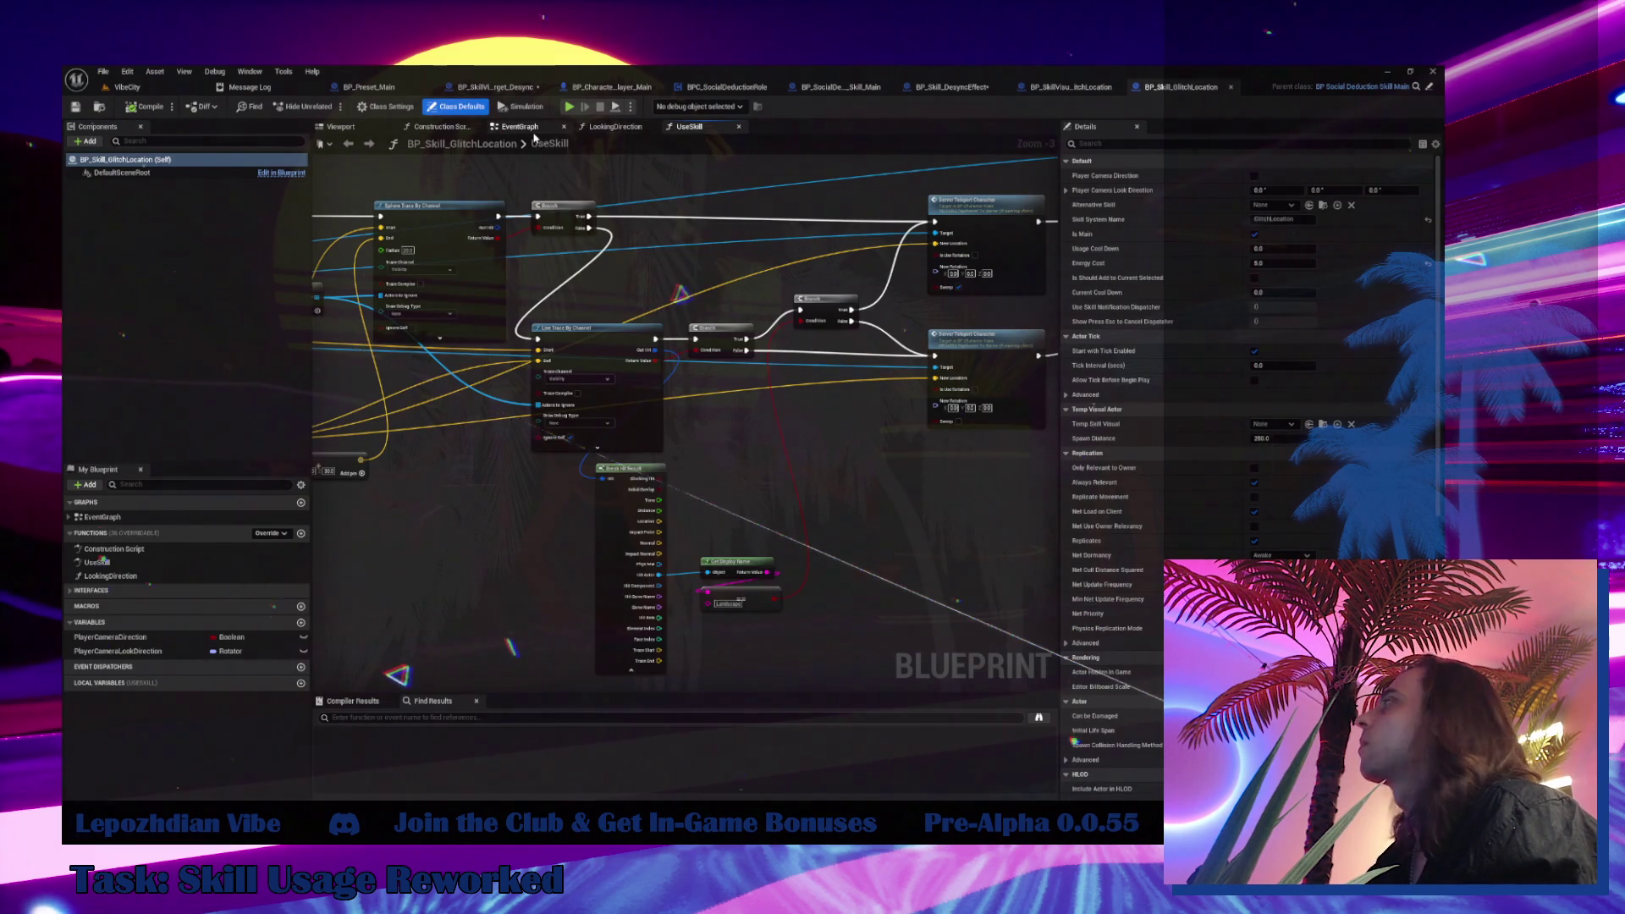
# Review the UseSkill function graph, nudging the Usage Cool Down and camera-direction nodes lower
pyautogui.click(531, 127)
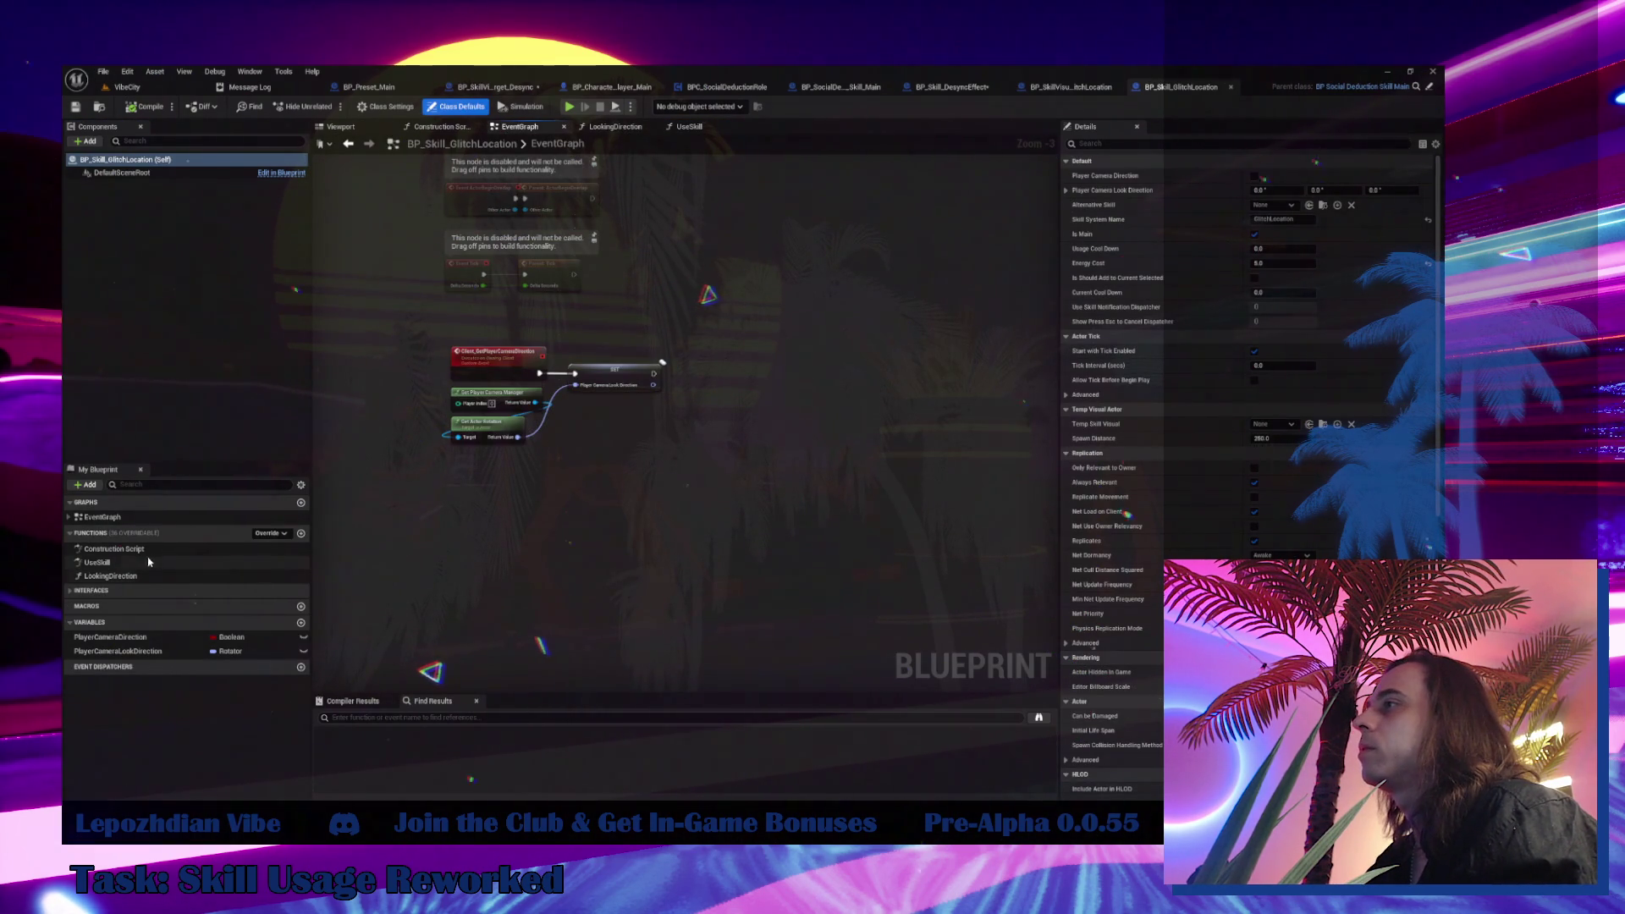
pyautogui.doubleClick(187, 561)
pyautogui.moveTo(505, 518); pyautogui.dragTo(719, 567)
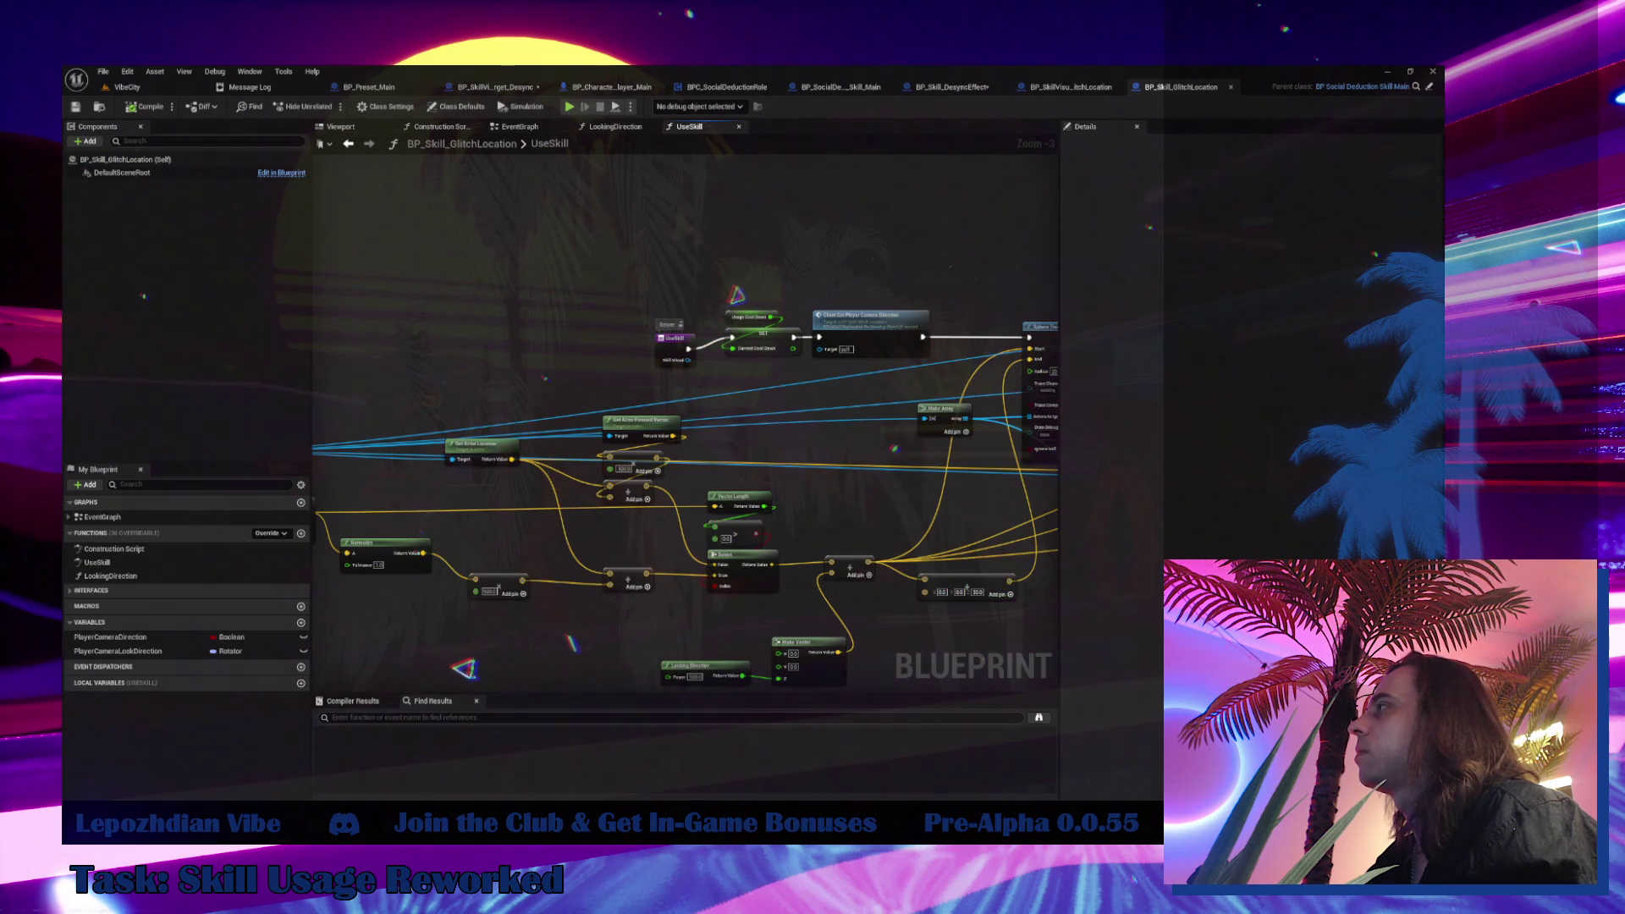
pyautogui.moveTo(364, 211); pyautogui.dragTo(574, 262)
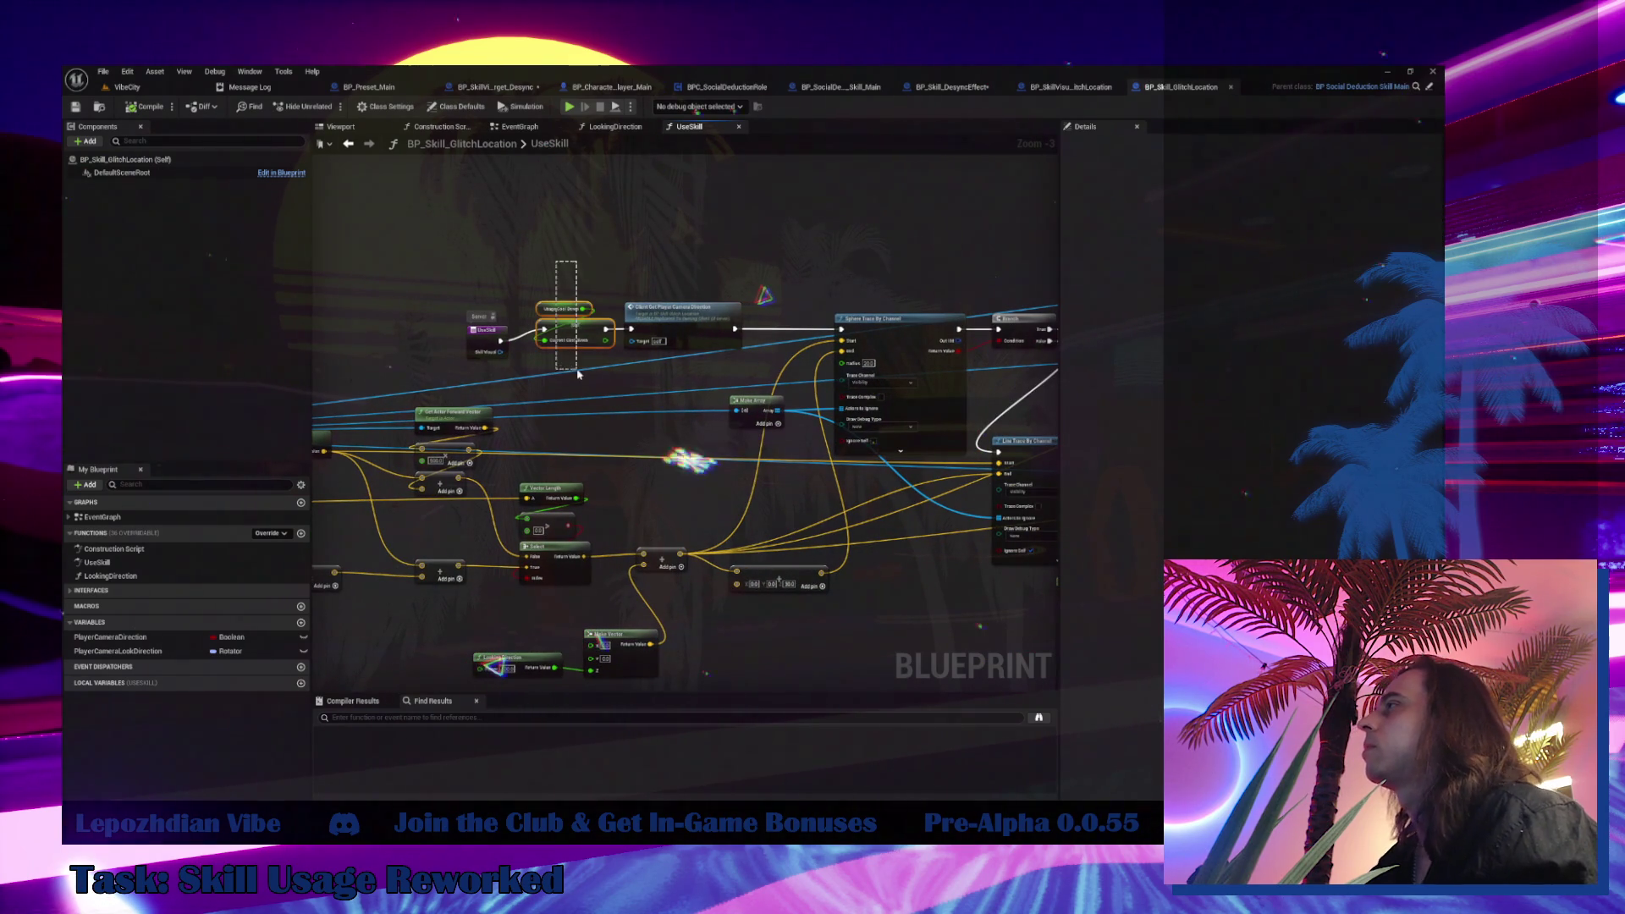
pyautogui.moveTo(569, 333); pyautogui.dragTo(571, 347)
pyautogui.moveTo(673, 320); pyautogui.dragTo(675, 333)
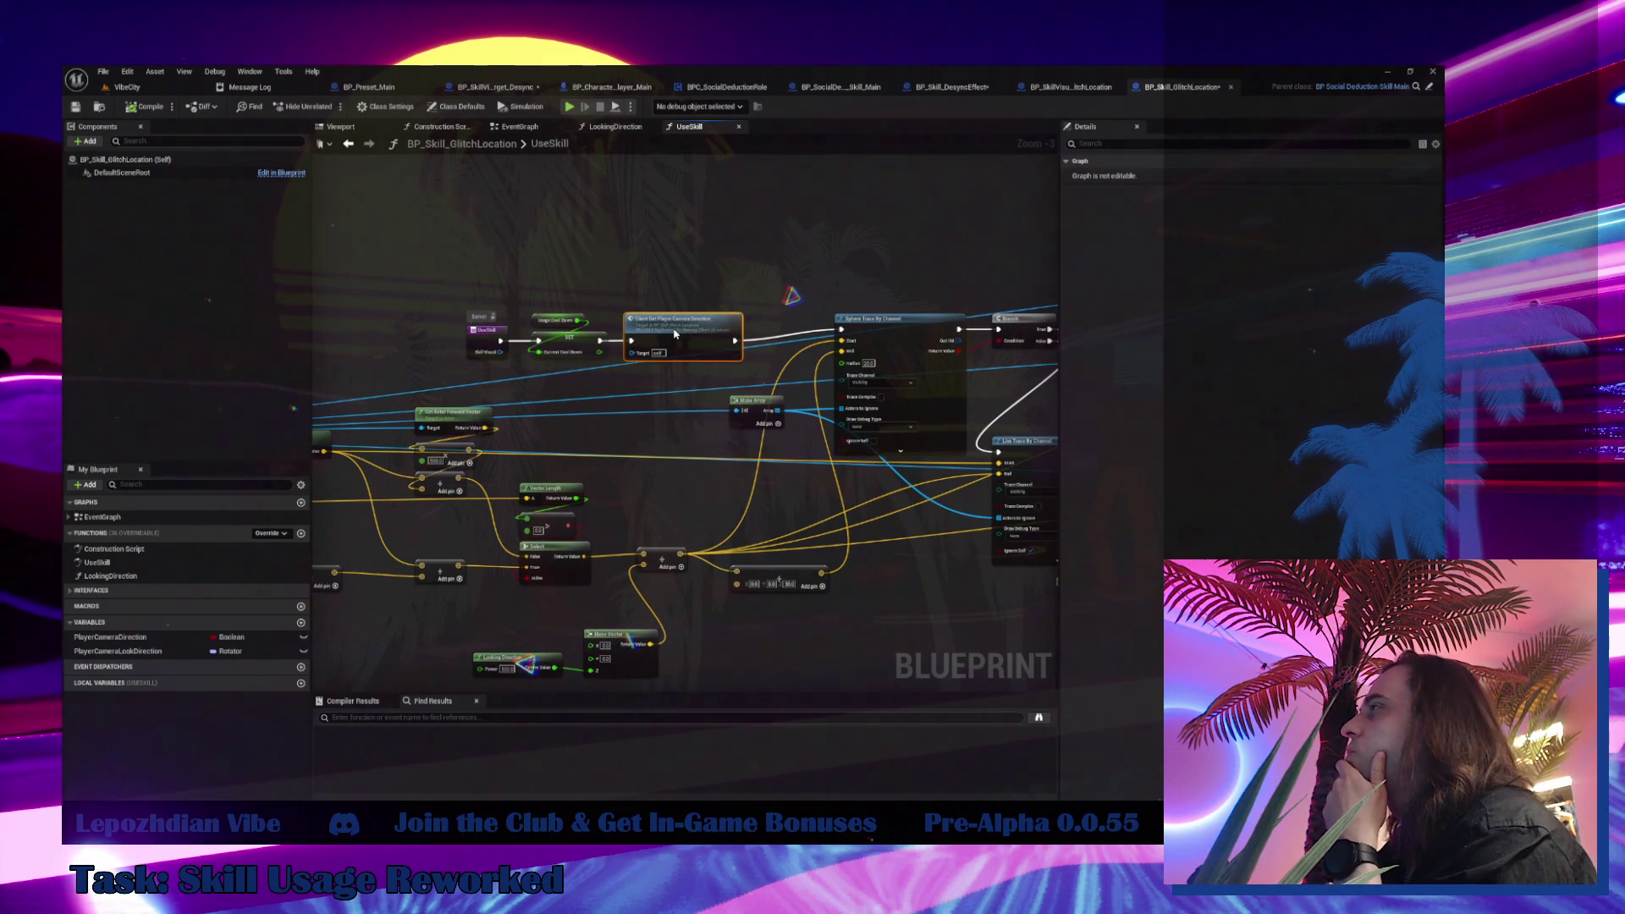
pyautogui.moveTo(648, 249)
pyautogui.mouseDown()
pyautogui.moveTo(626, 375)
pyautogui.moveTo(738, 324)
pyautogui.mouseUp()
pyautogui.click(507, 129)
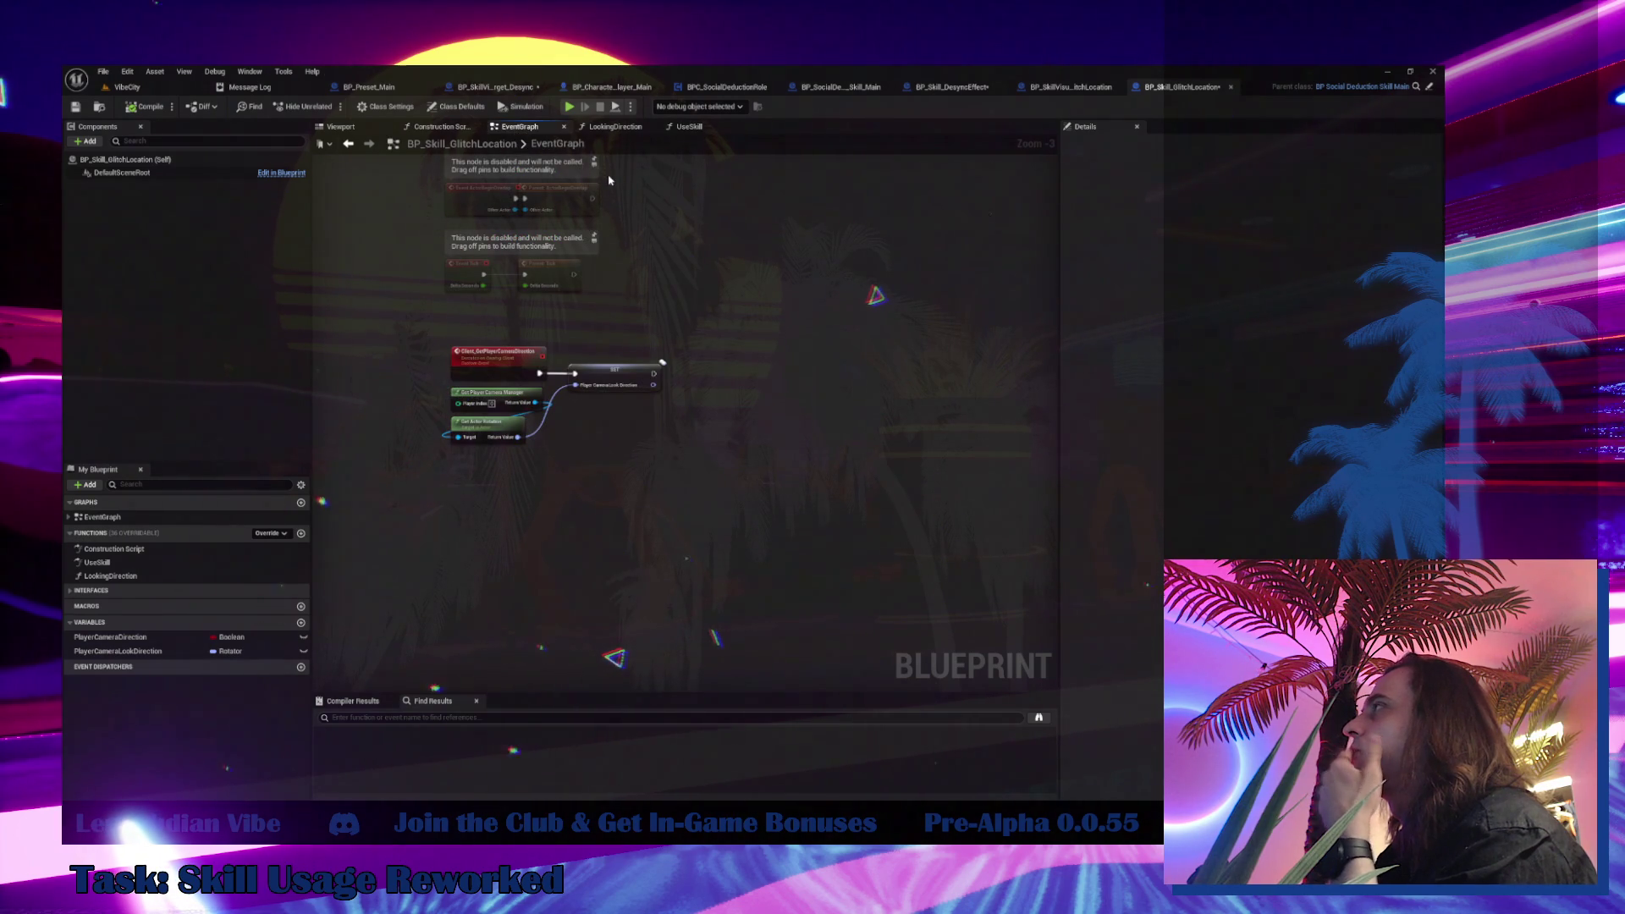
# Add an Event UseSkillMain node to the EventGraph and move it up-left
pyautogui.rightClick(506, 529)
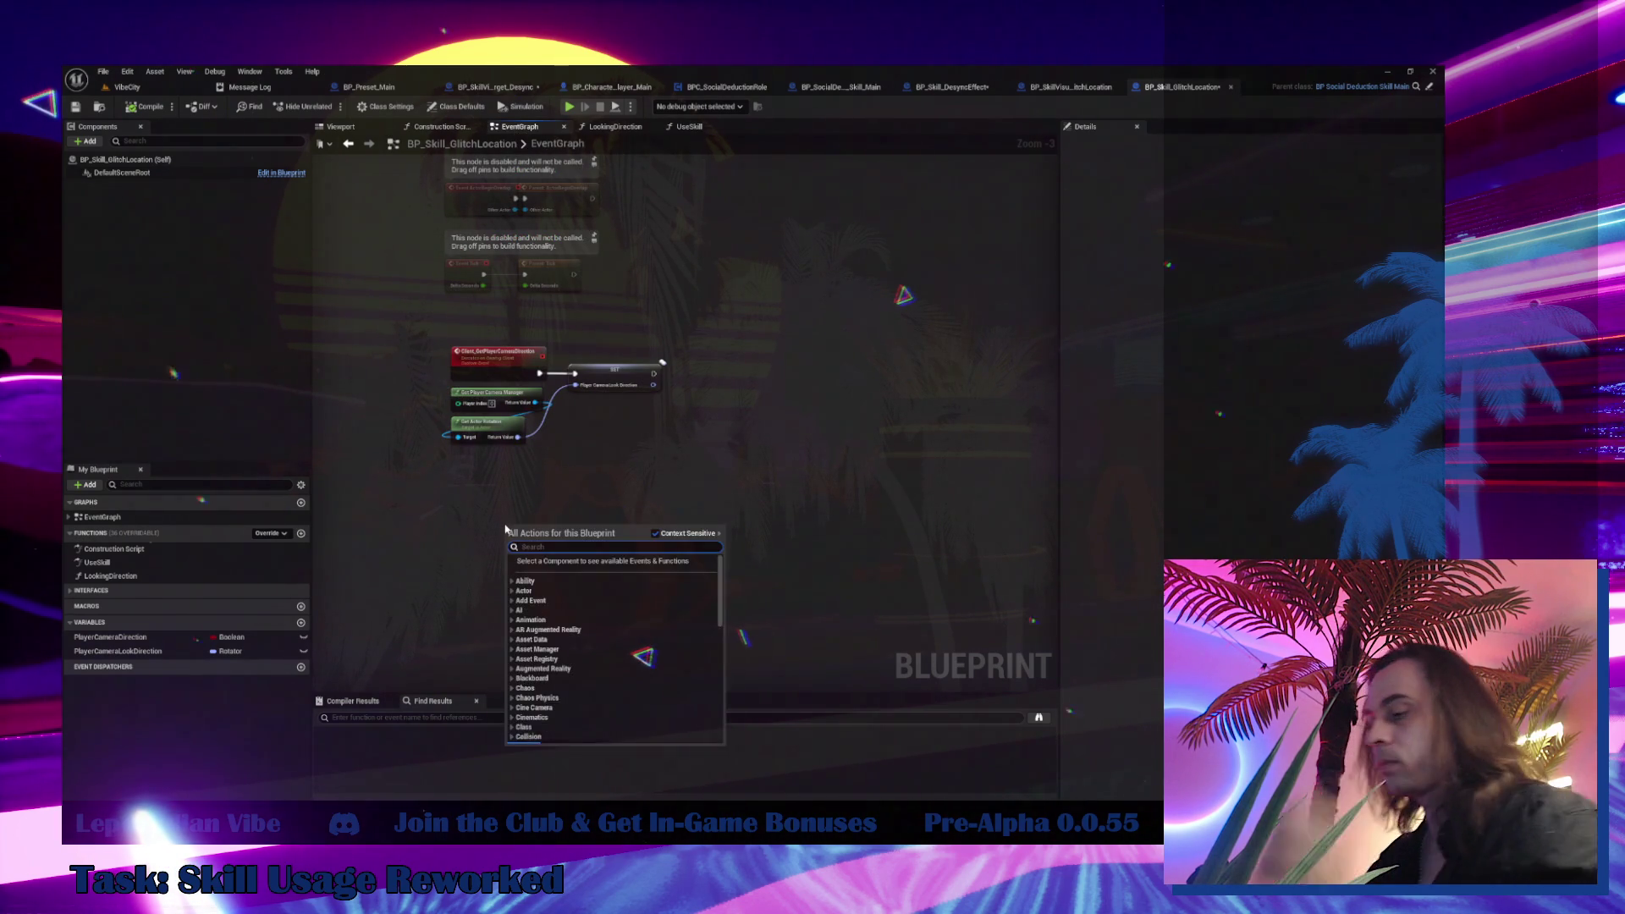
pyautogui.write('use skil')
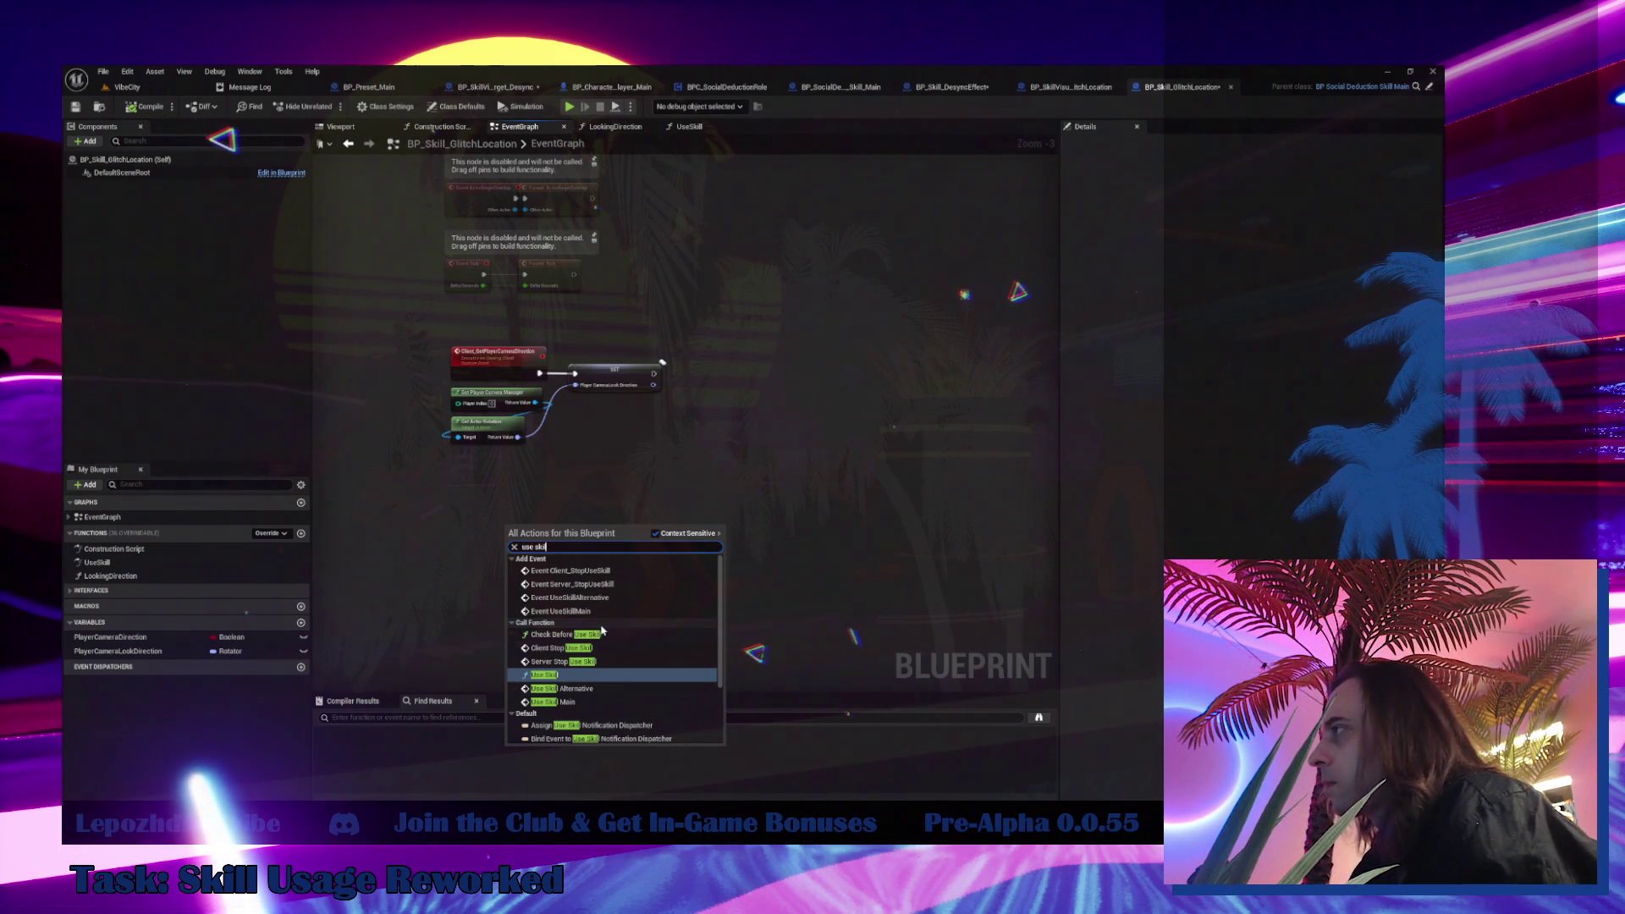
pyautogui.click(604, 611)
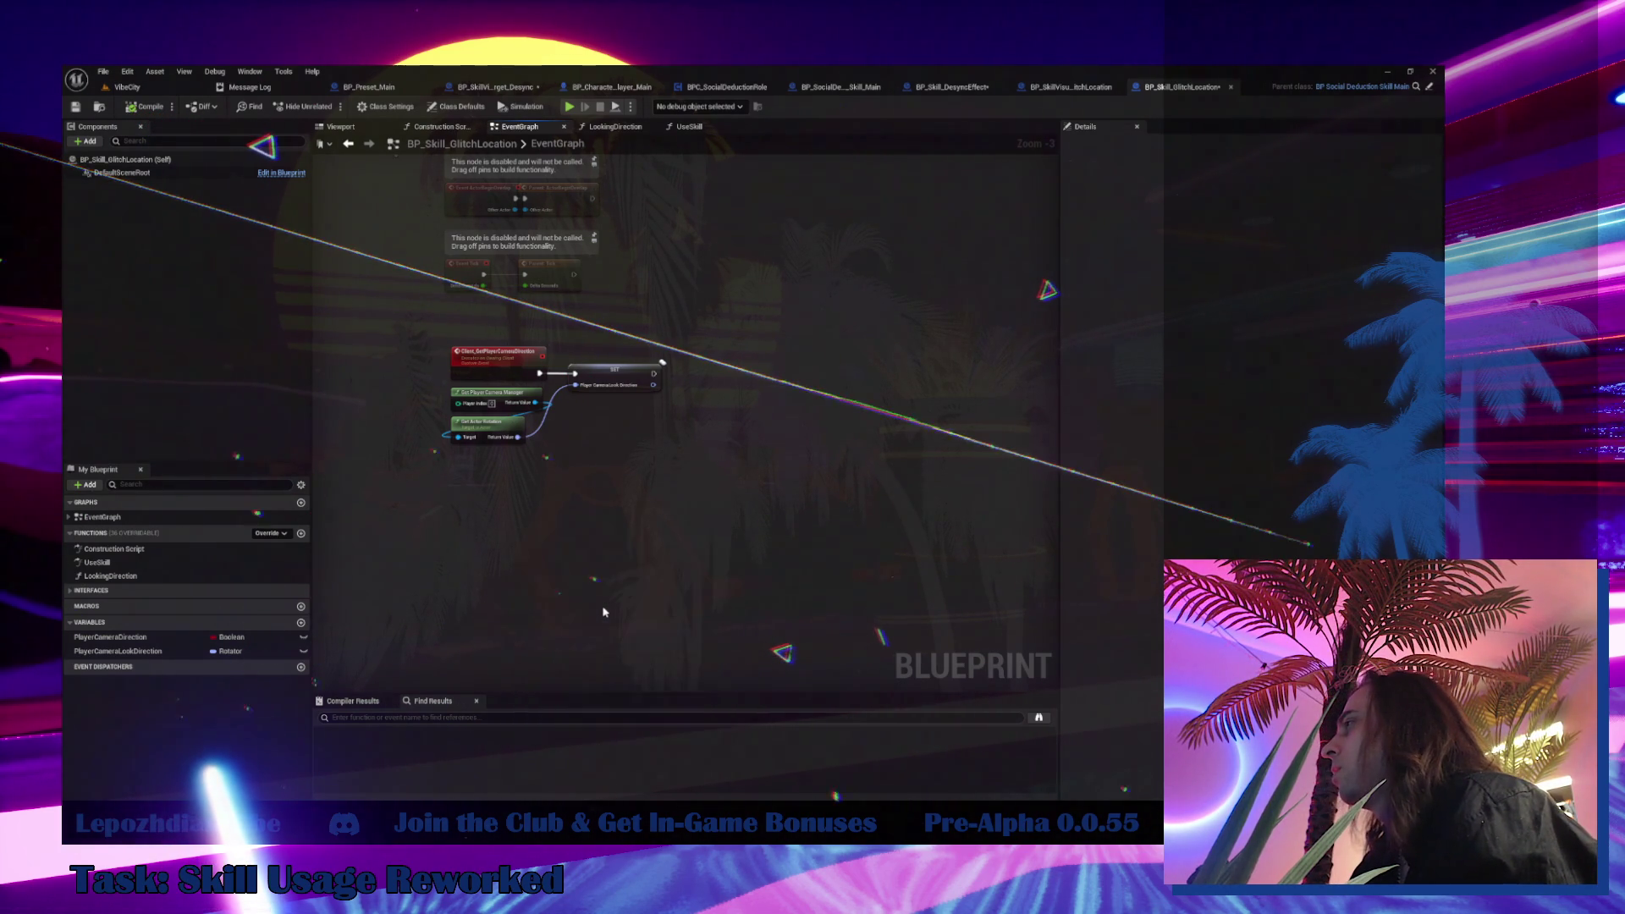
pyautogui.scroll(3, 586, 580)
pyautogui.moveTo(509, 509); pyautogui.dragTo(434, 471)
# Have Event UseSkillMain call Parent: UseSkillMain with Is Pressed wired, followed by a Use Skill call
pyautogui.rightClick(434, 470)
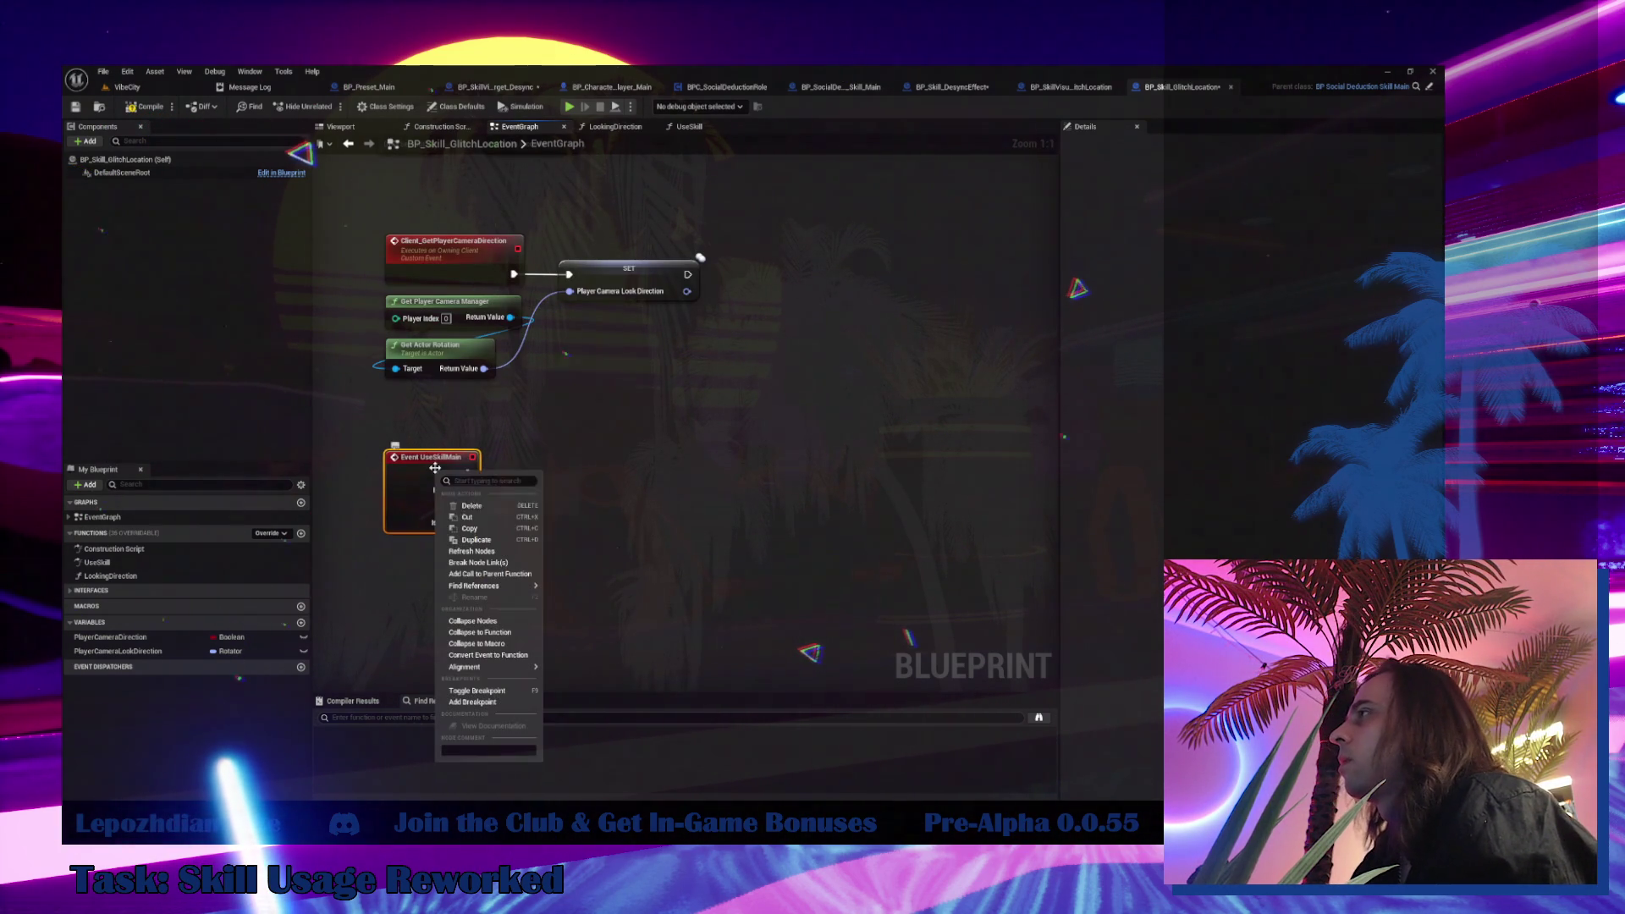
pyautogui.click(515, 573)
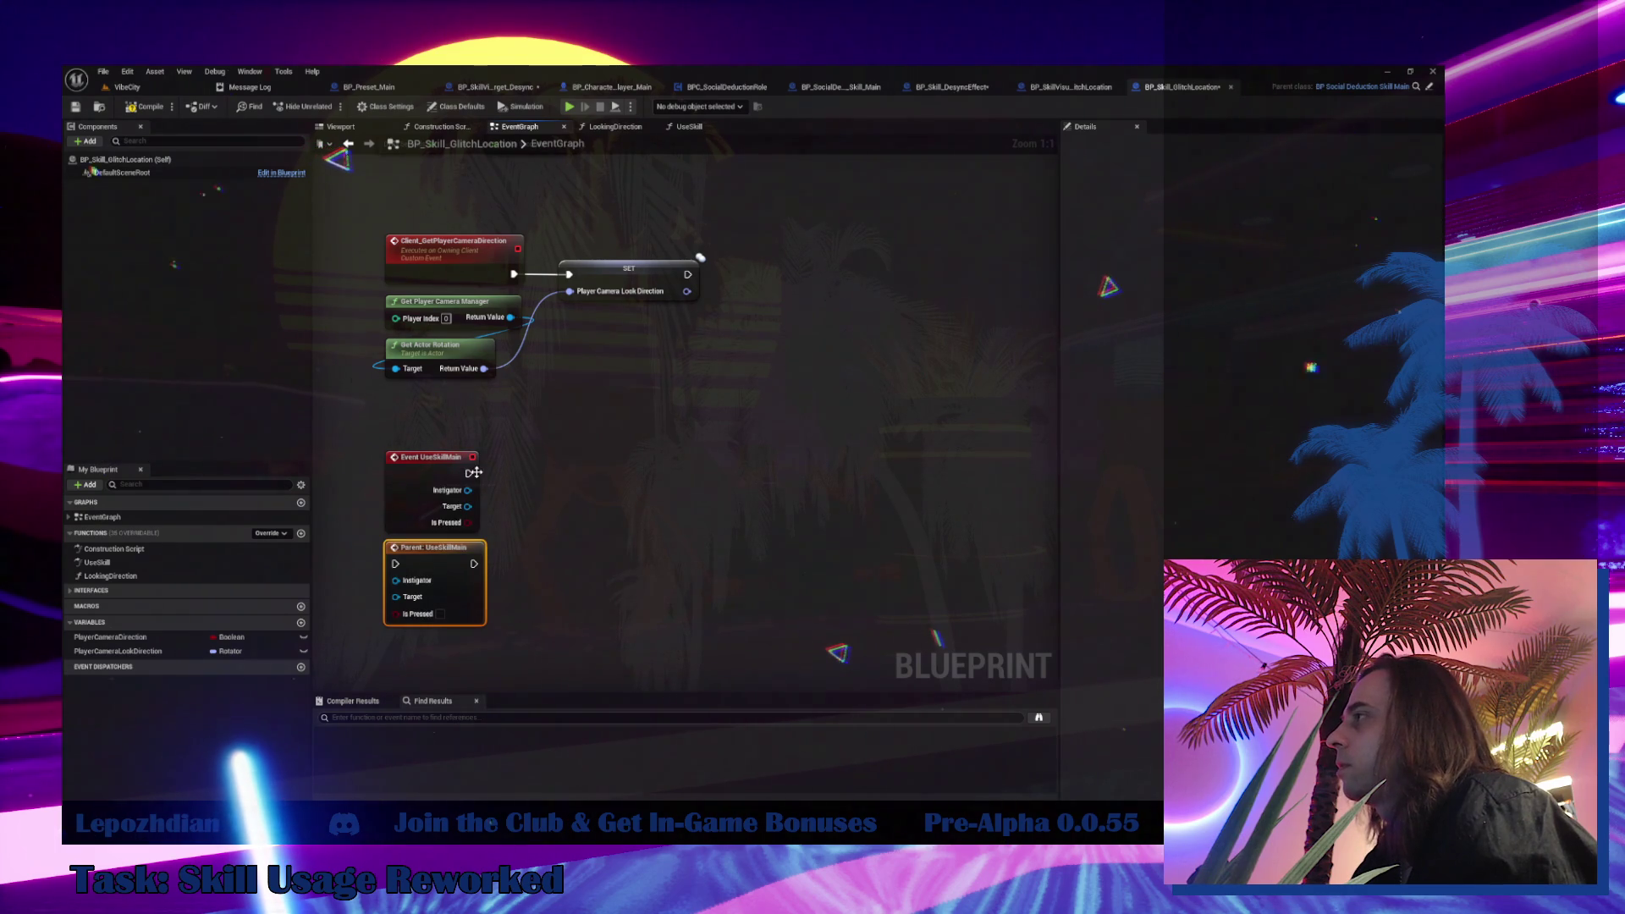
pyautogui.moveTo(468, 473)
pyautogui.mouseDown()
pyautogui.moveTo(541, 490)
pyautogui.moveTo(396, 563)
pyautogui.moveTo(579, 467)
pyautogui.moveTo(499, 525)
pyautogui.moveTo(464, 526)
pyautogui.mouseUp()
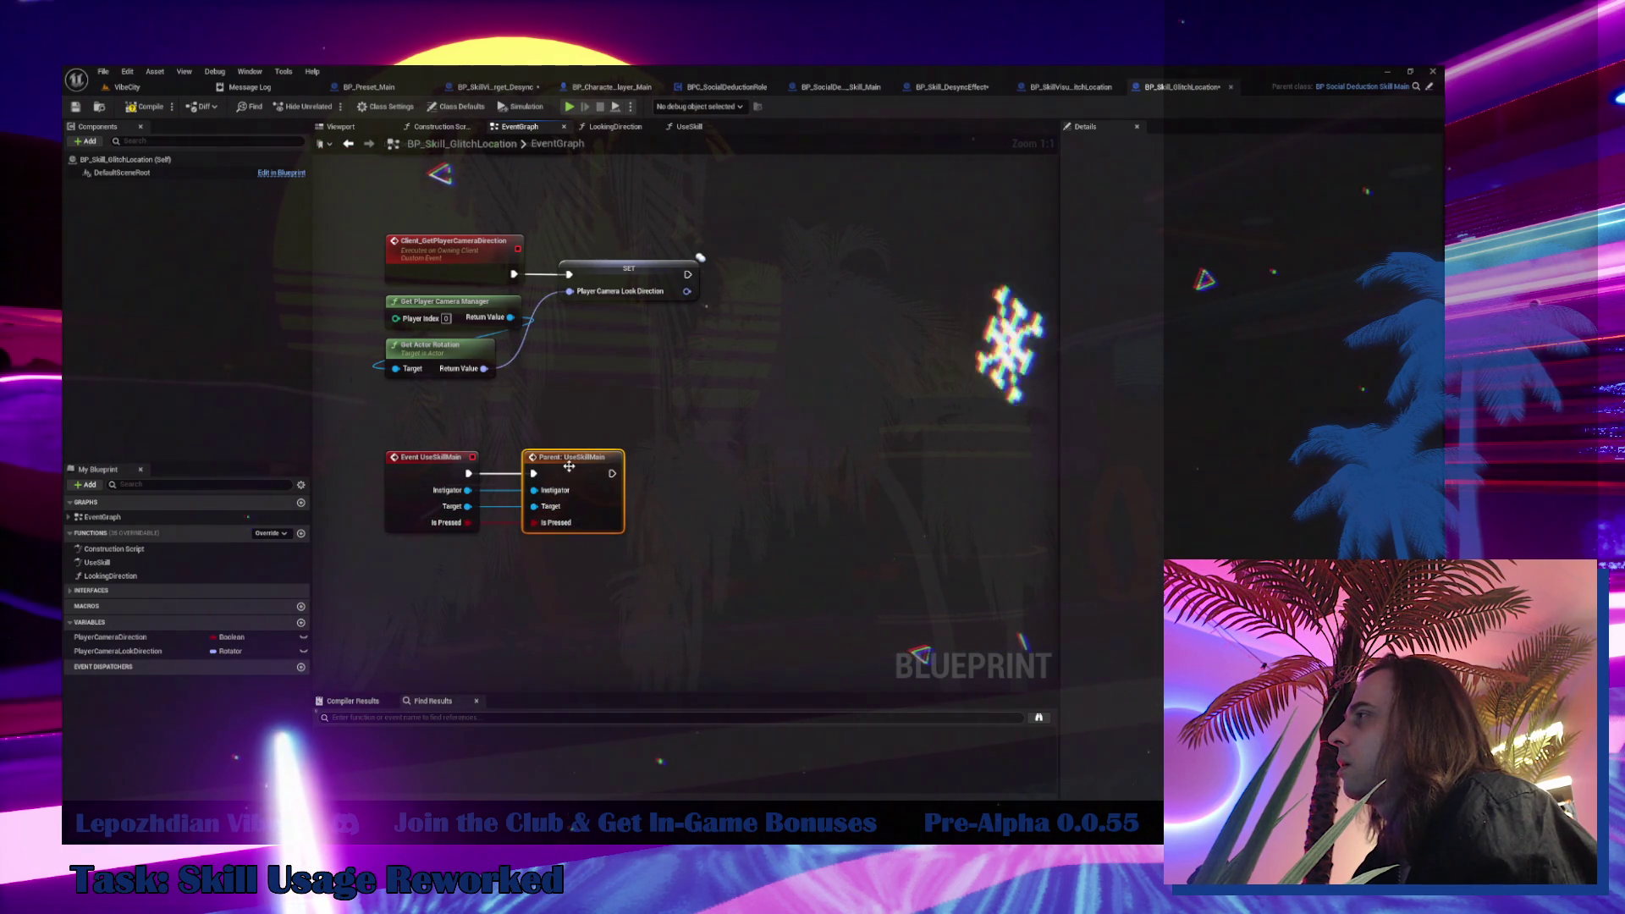
pyautogui.moveTo(565, 471); pyautogui.dragTo(548, 470)
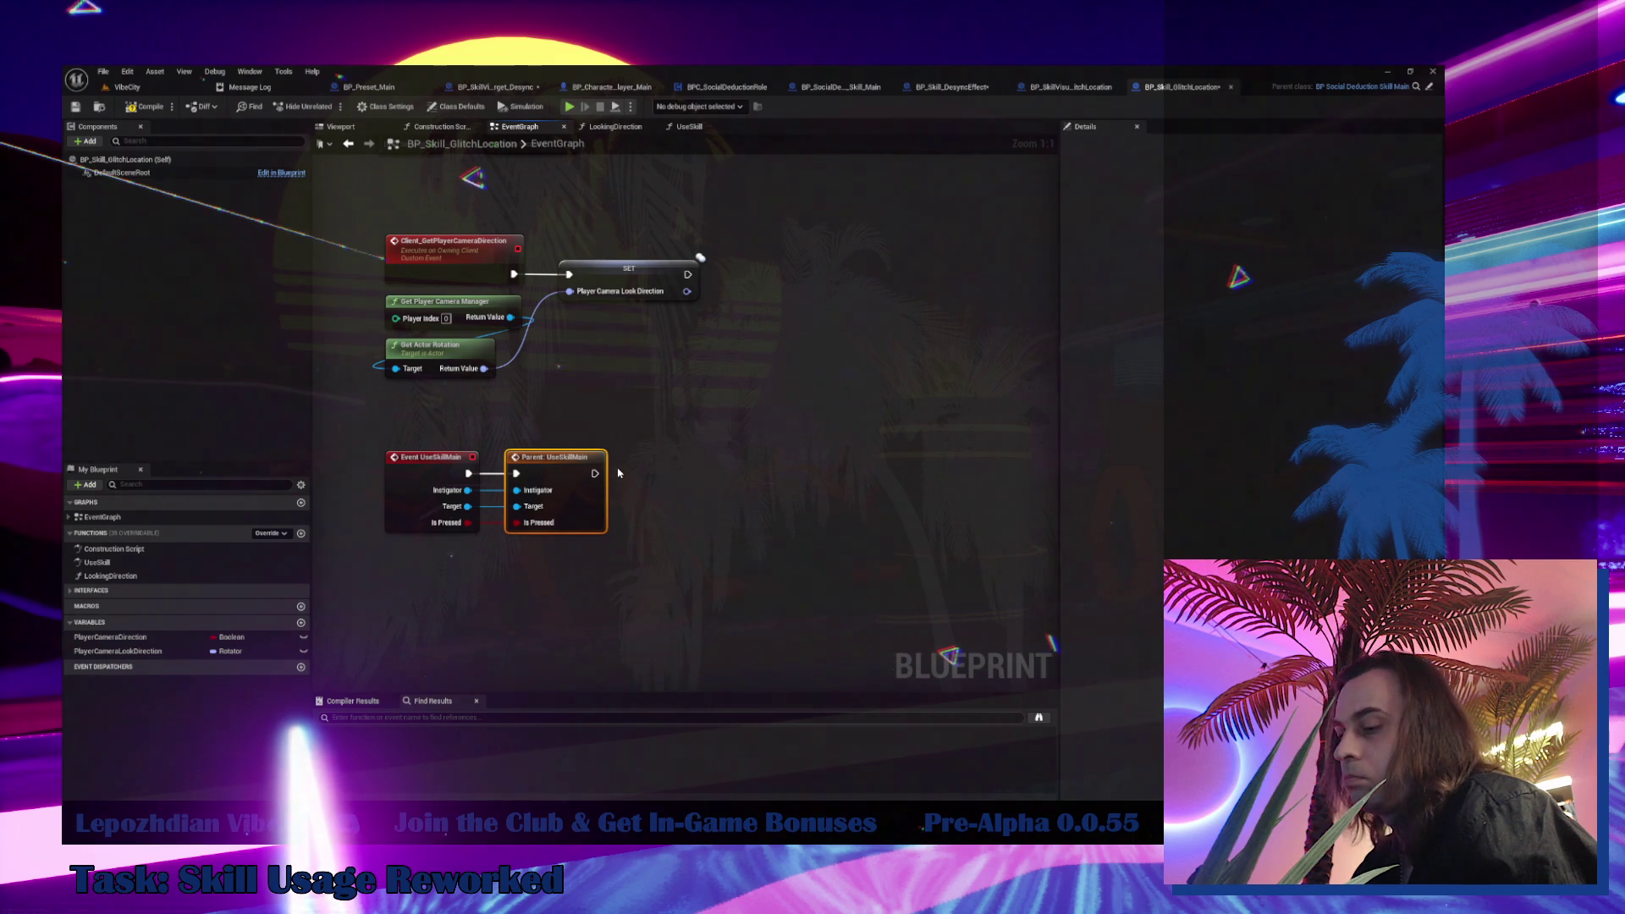
pyautogui.moveTo(96, 562)
pyautogui.mouseDown()
pyautogui.moveTo(643, 430)
pyautogui.moveTo(656, 457)
pyautogui.moveTo(713, 461)
pyautogui.mouseUp()
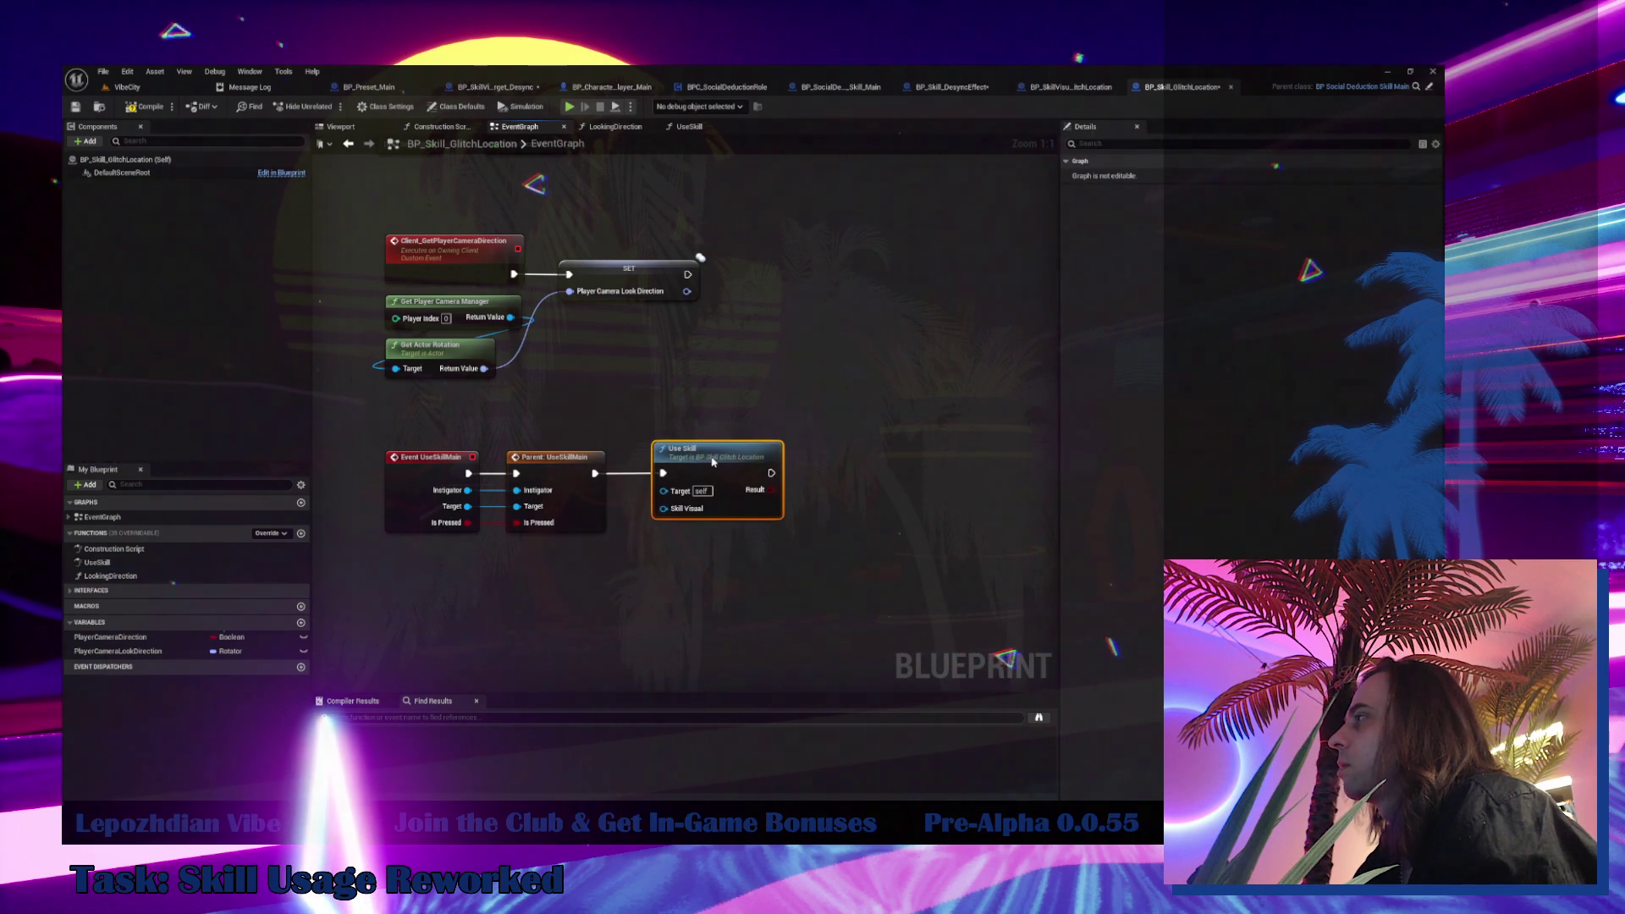
pyautogui.doubleClick(711, 456)
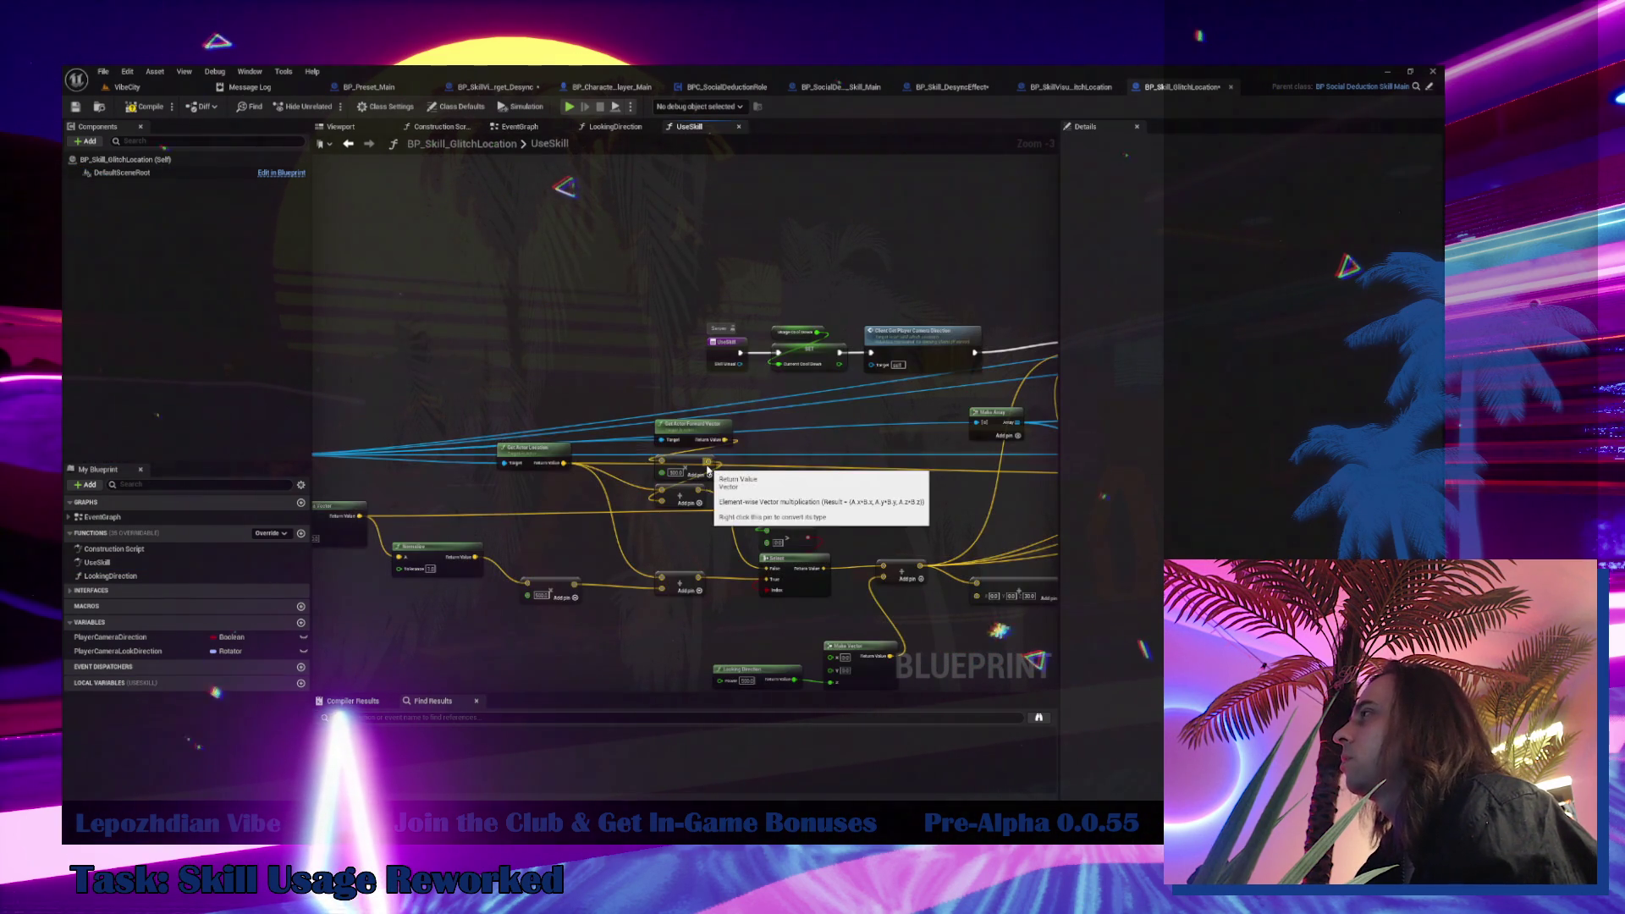
pyautogui.click(518, 126)
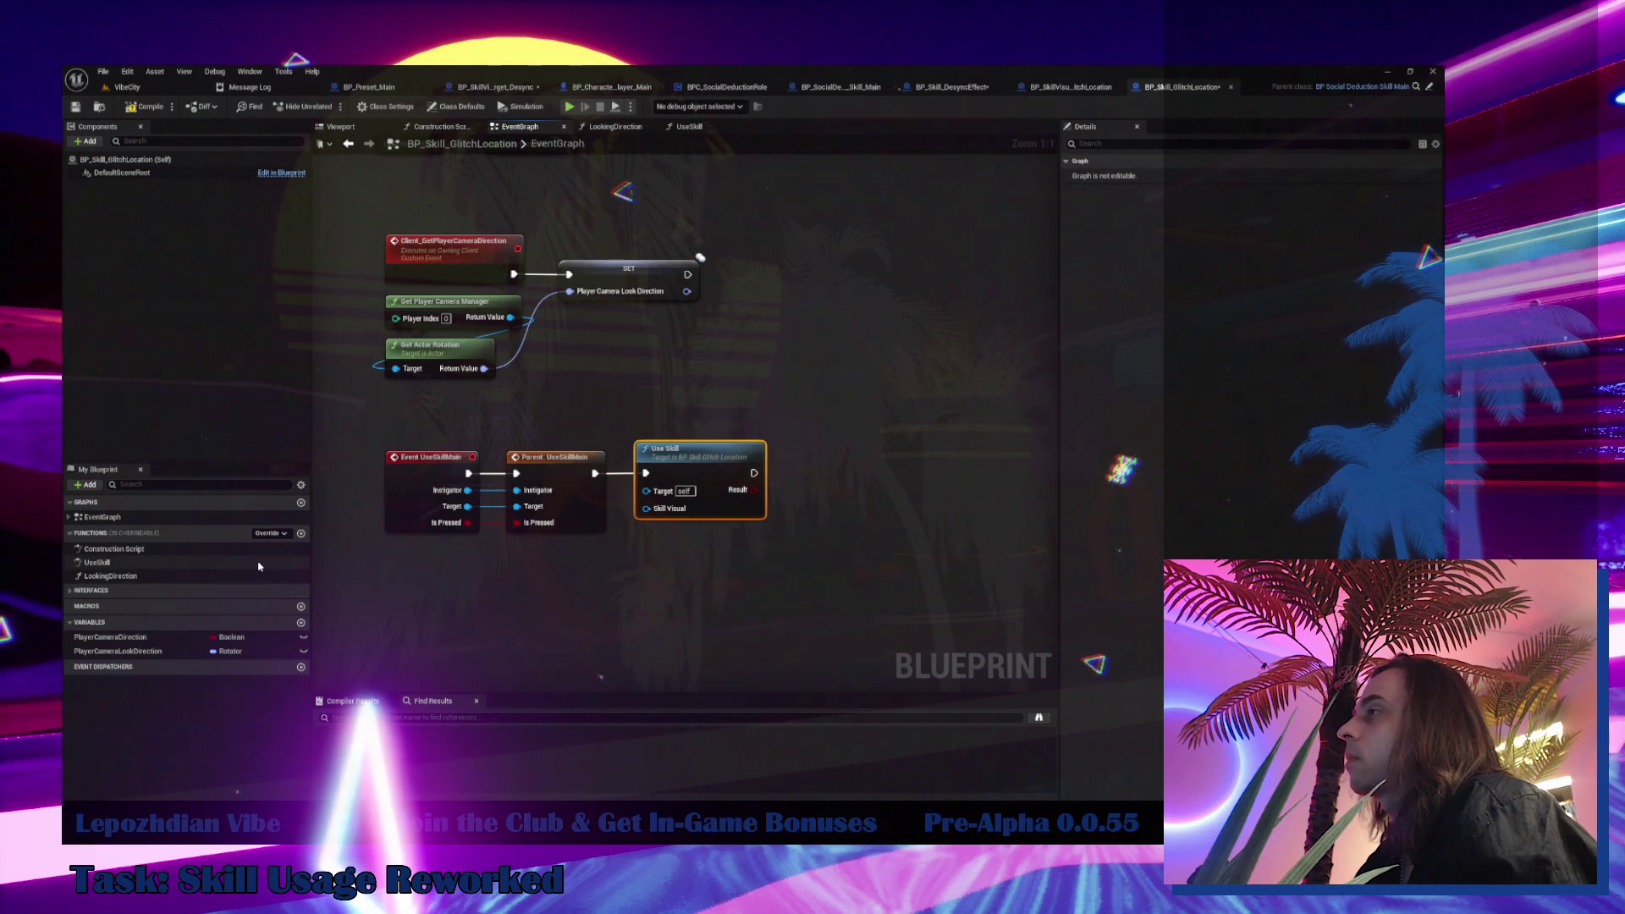
# Add a new blueprint function named GlitchTeleportation
pyautogui.click(302, 535)
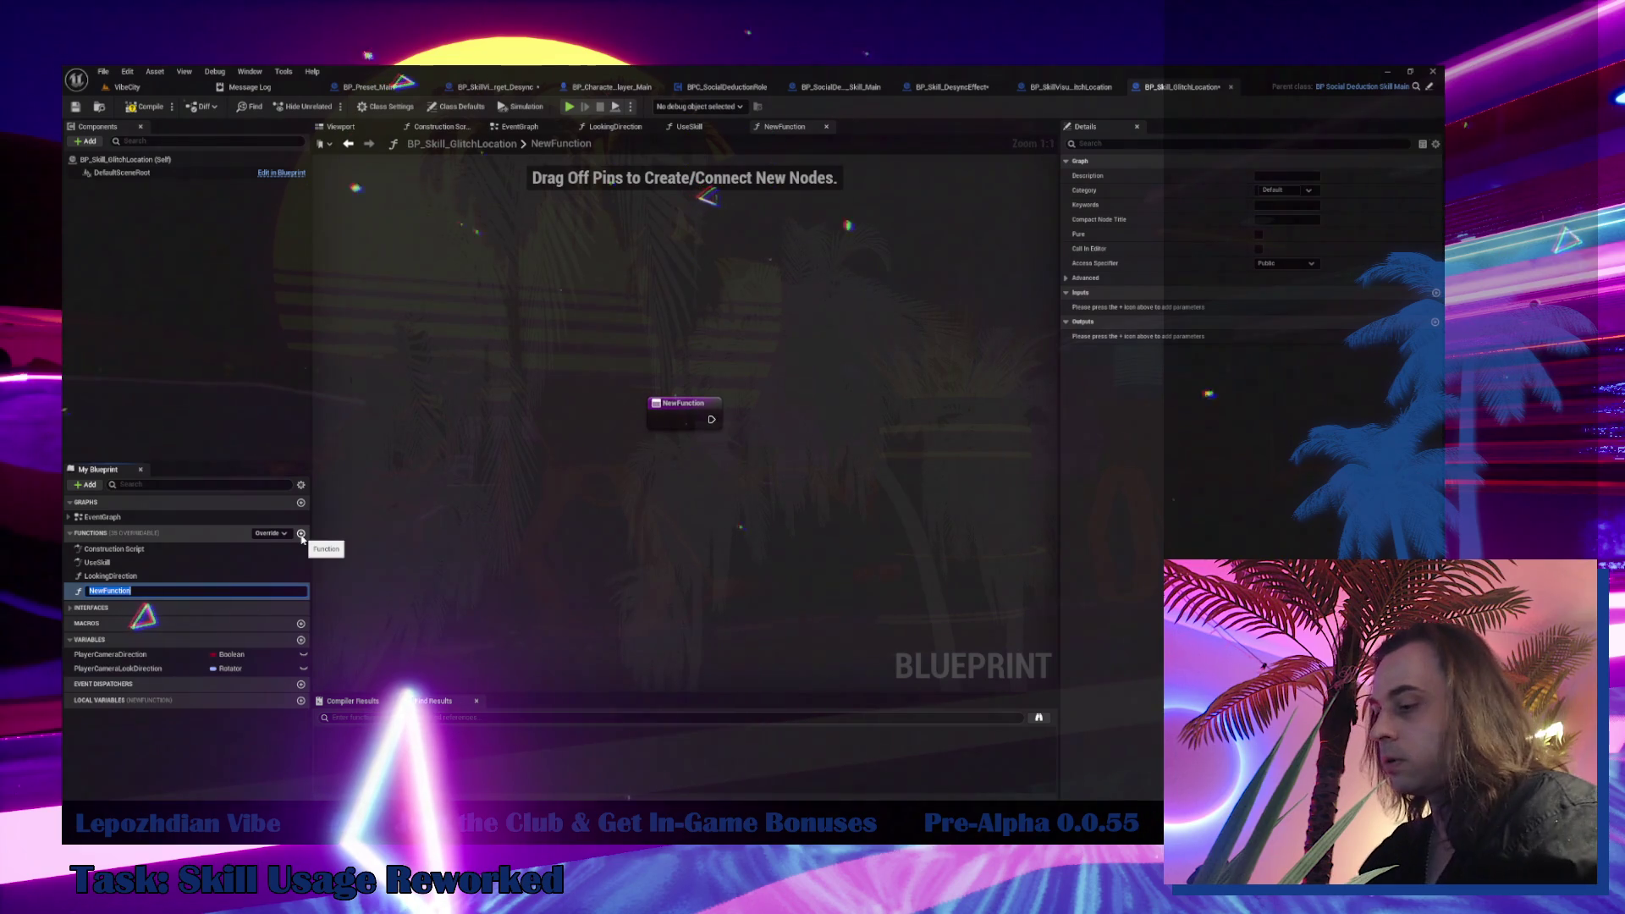
pyautogui.write('Te')
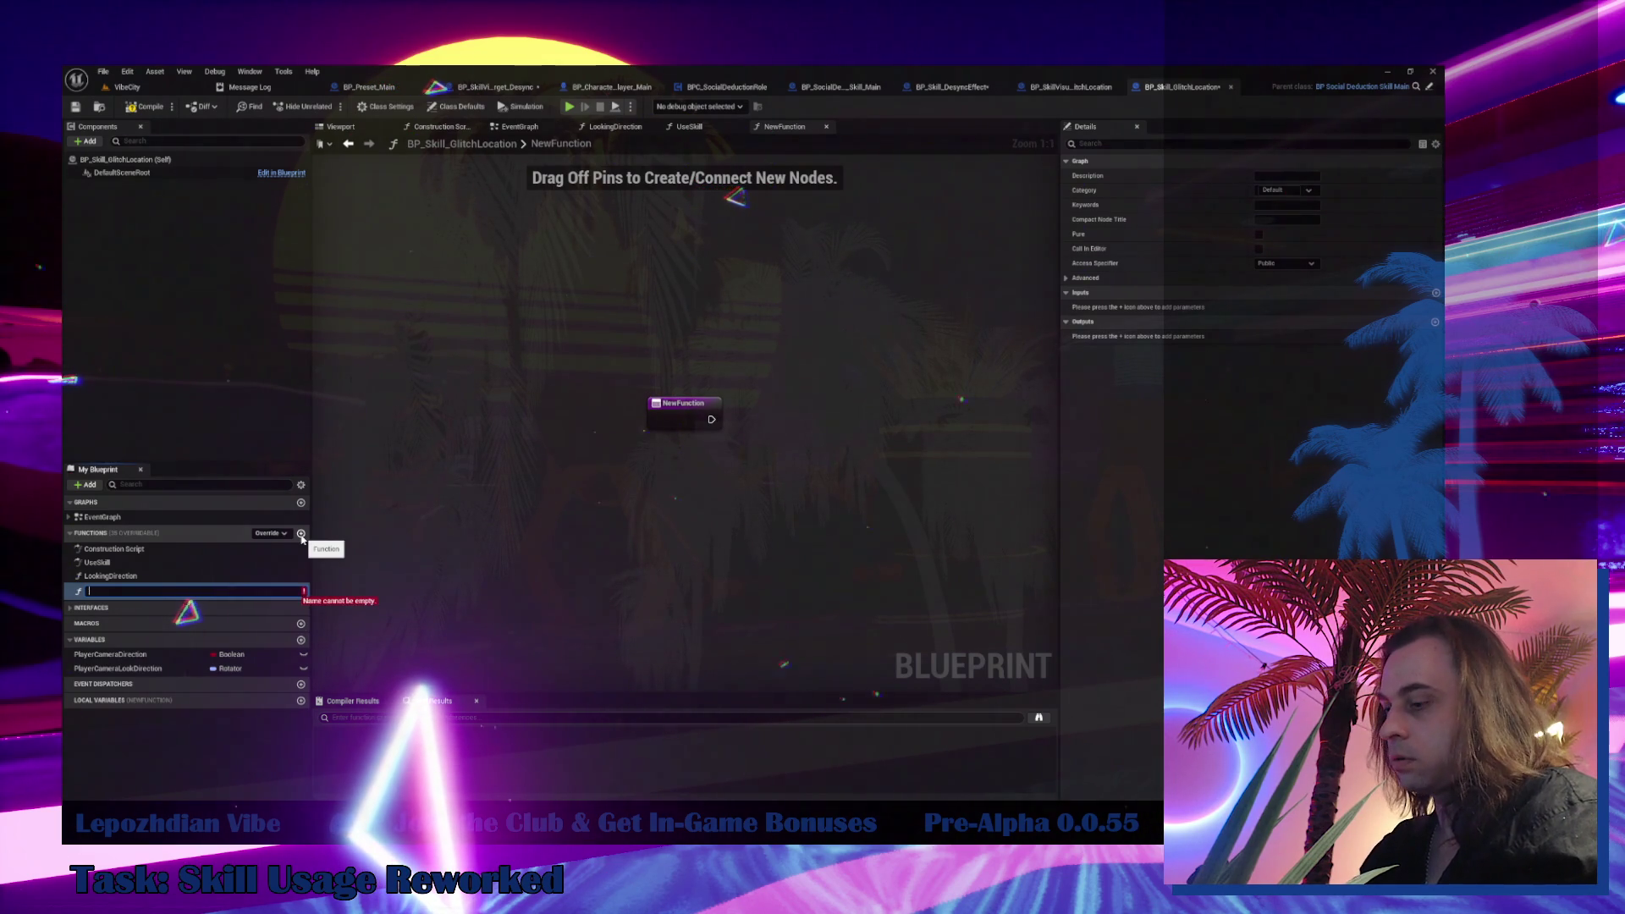
pyautogui.write('chTeleportation')
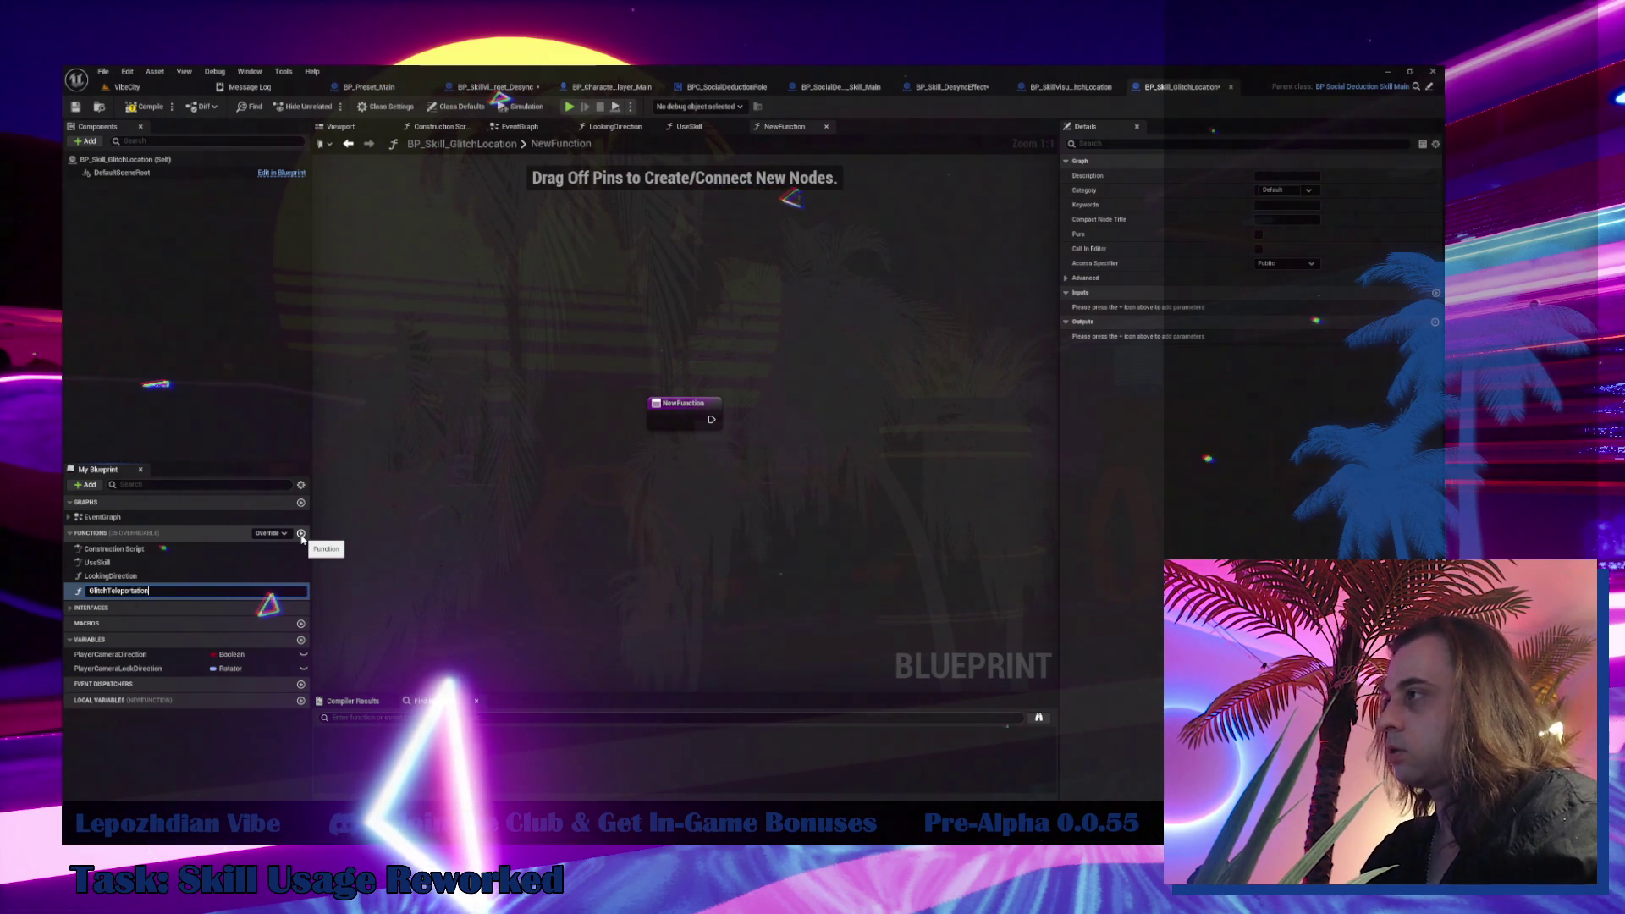
pyautogui.press('Return')
# Copy the teleport nodes from UseSkill into GlitchTeleportation and wire its entry to the SET node
pyautogui.doubleClick(97, 561)
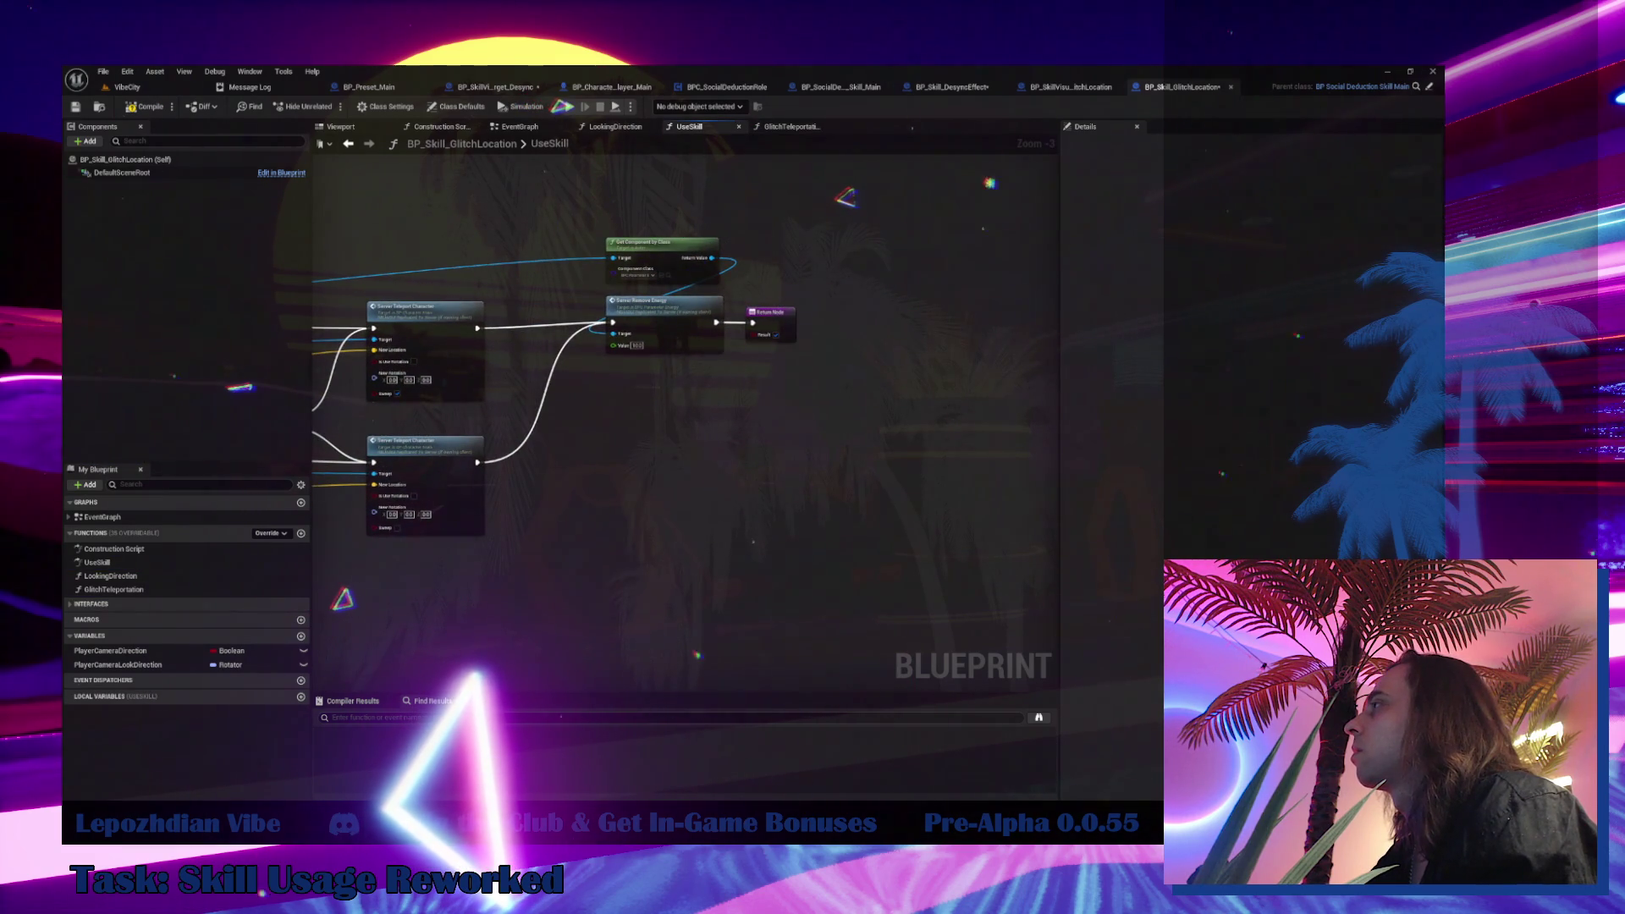
pyautogui.scroll(-4, 857, 278)
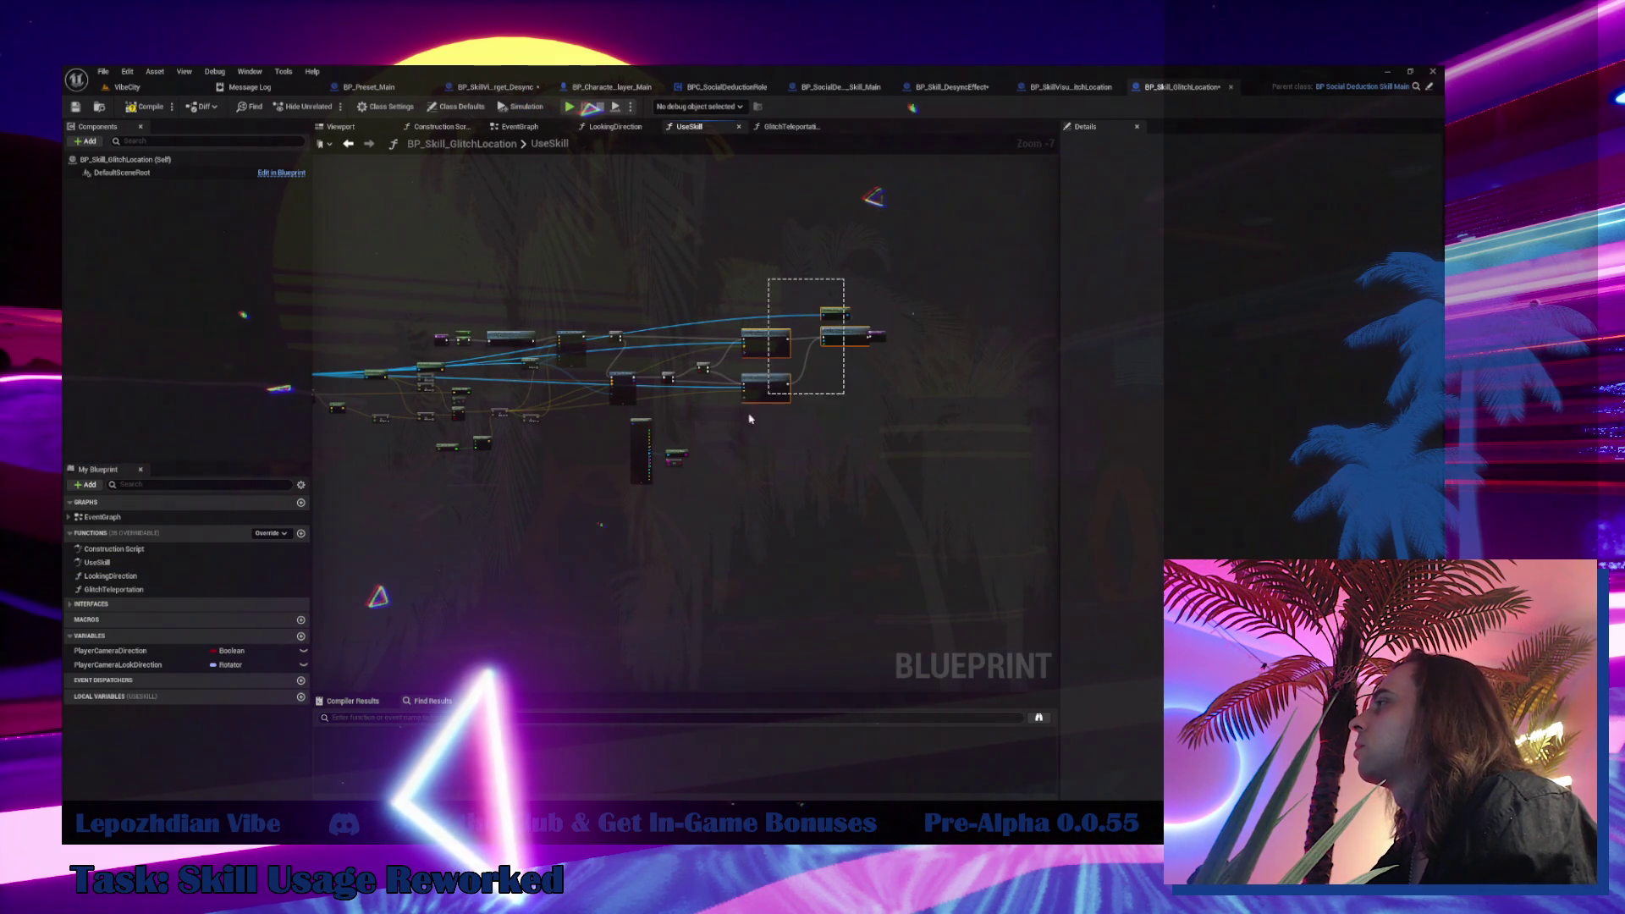
pyautogui.moveTo(683, 466)
pyautogui.mouseDown()
pyautogui.moveTo(465, 474)
pyautogui.moveTo(359, 393)
pyautogui.moveTo(596, 463)
pyautogui.moveTo(580, 479)
pyautogui.mouseUp()
pyautogui.click(791, 126)
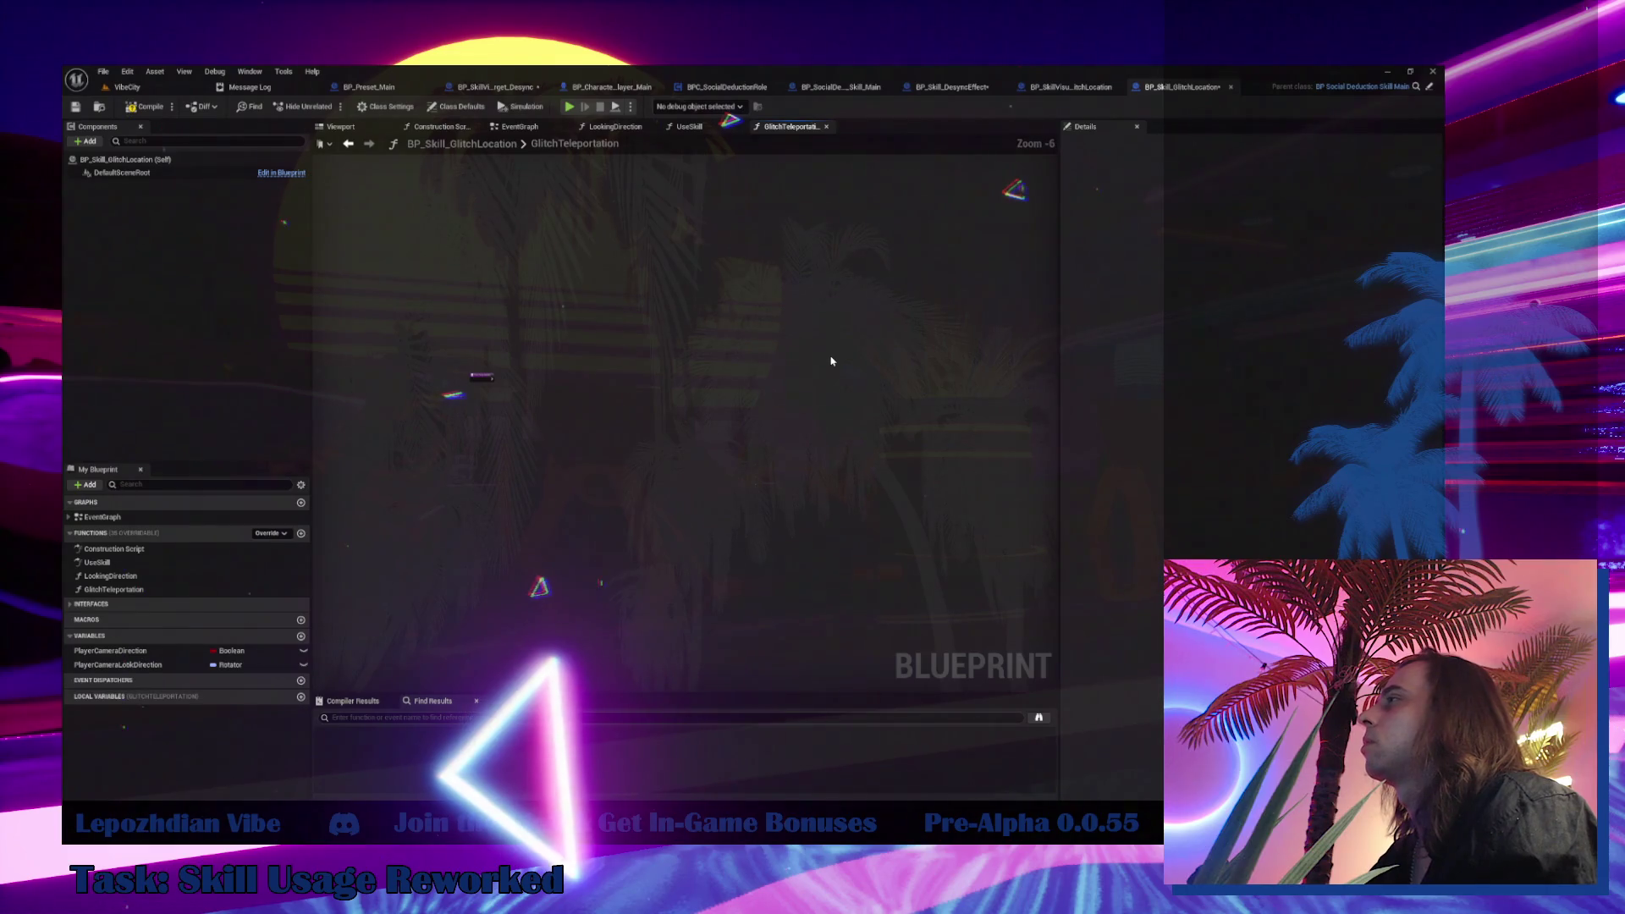
pyautogui.scroll(4, 563, 442)
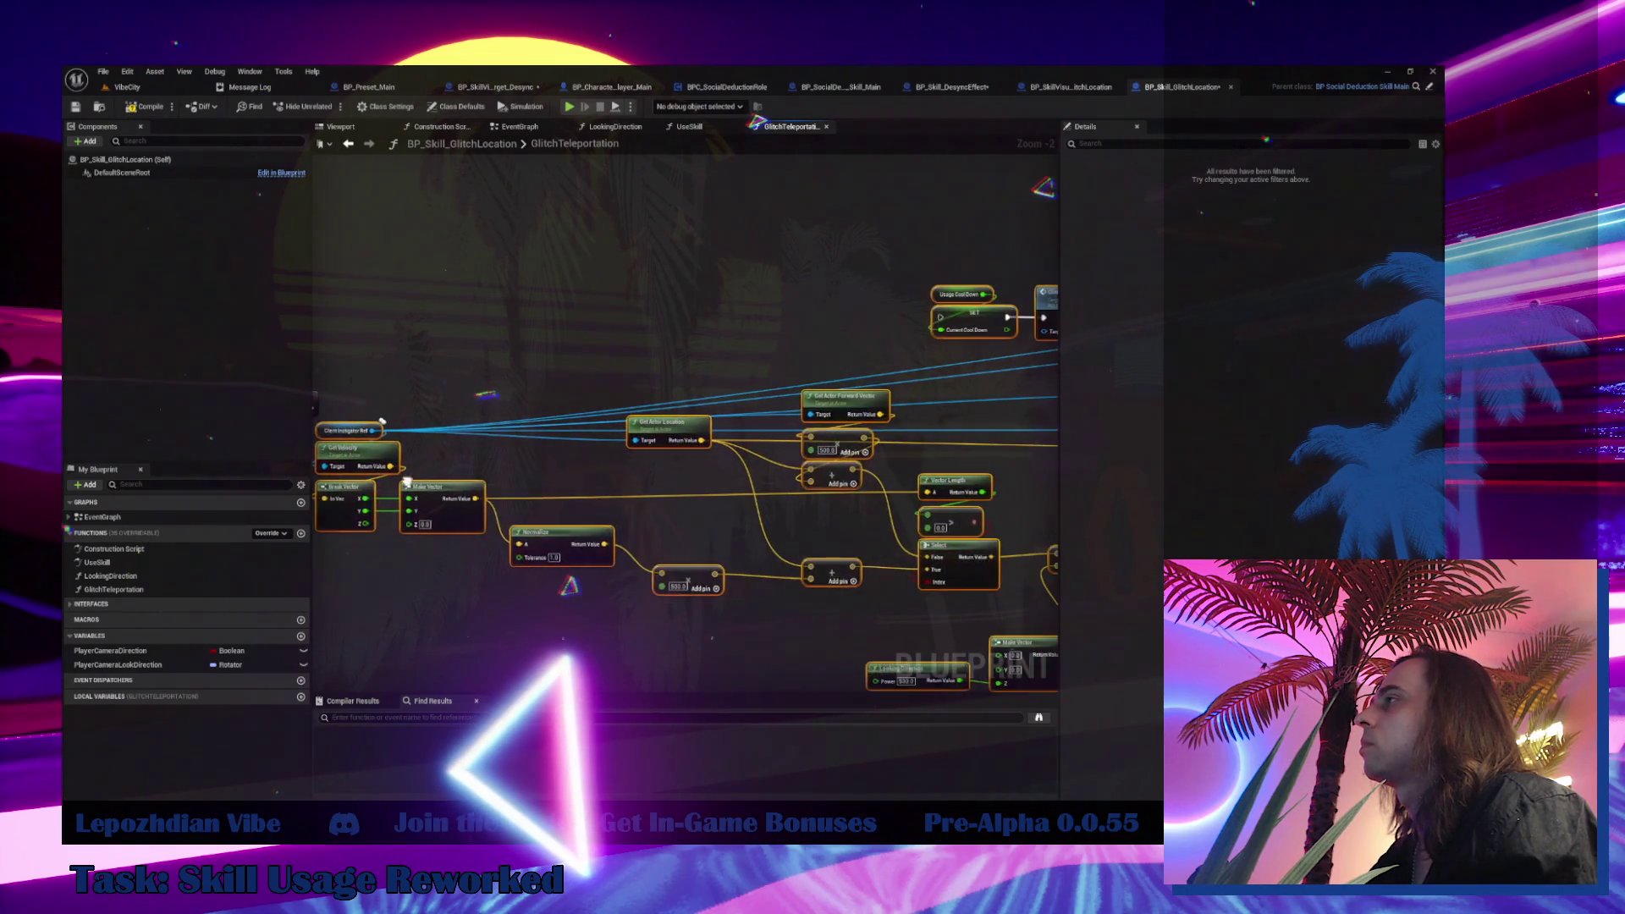
pyautogui.scroll(-4, 562, 443)
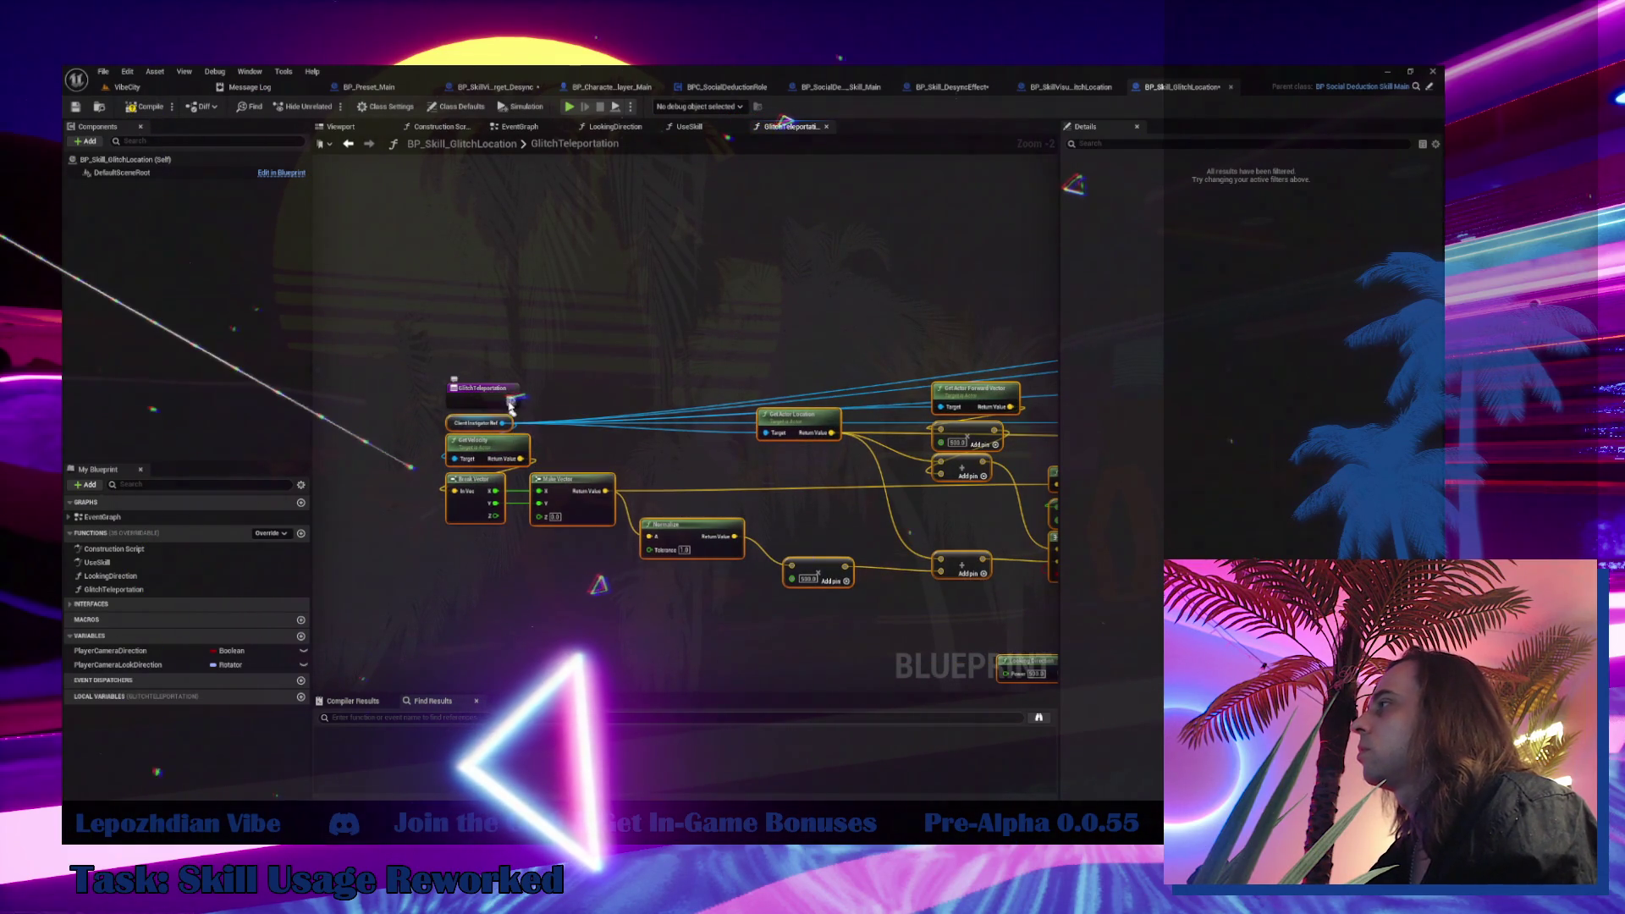
pyautogui.scroll(3, 1063, 401)
pyautogui.moveTo(1063, 401)
pyautogui.mouseDown()
pyautogui.moveTo(617, 363)
pyautogui.moveTo(631, 329)
pyautogui.mouseUp()
# Rearrange the Normalize, Add, Vector Length, Select and Looking Direction nodes into a compact layout
pyautogui.scroll(-3, 630, 330)
pyautogui.scroll(4, 449, 438)
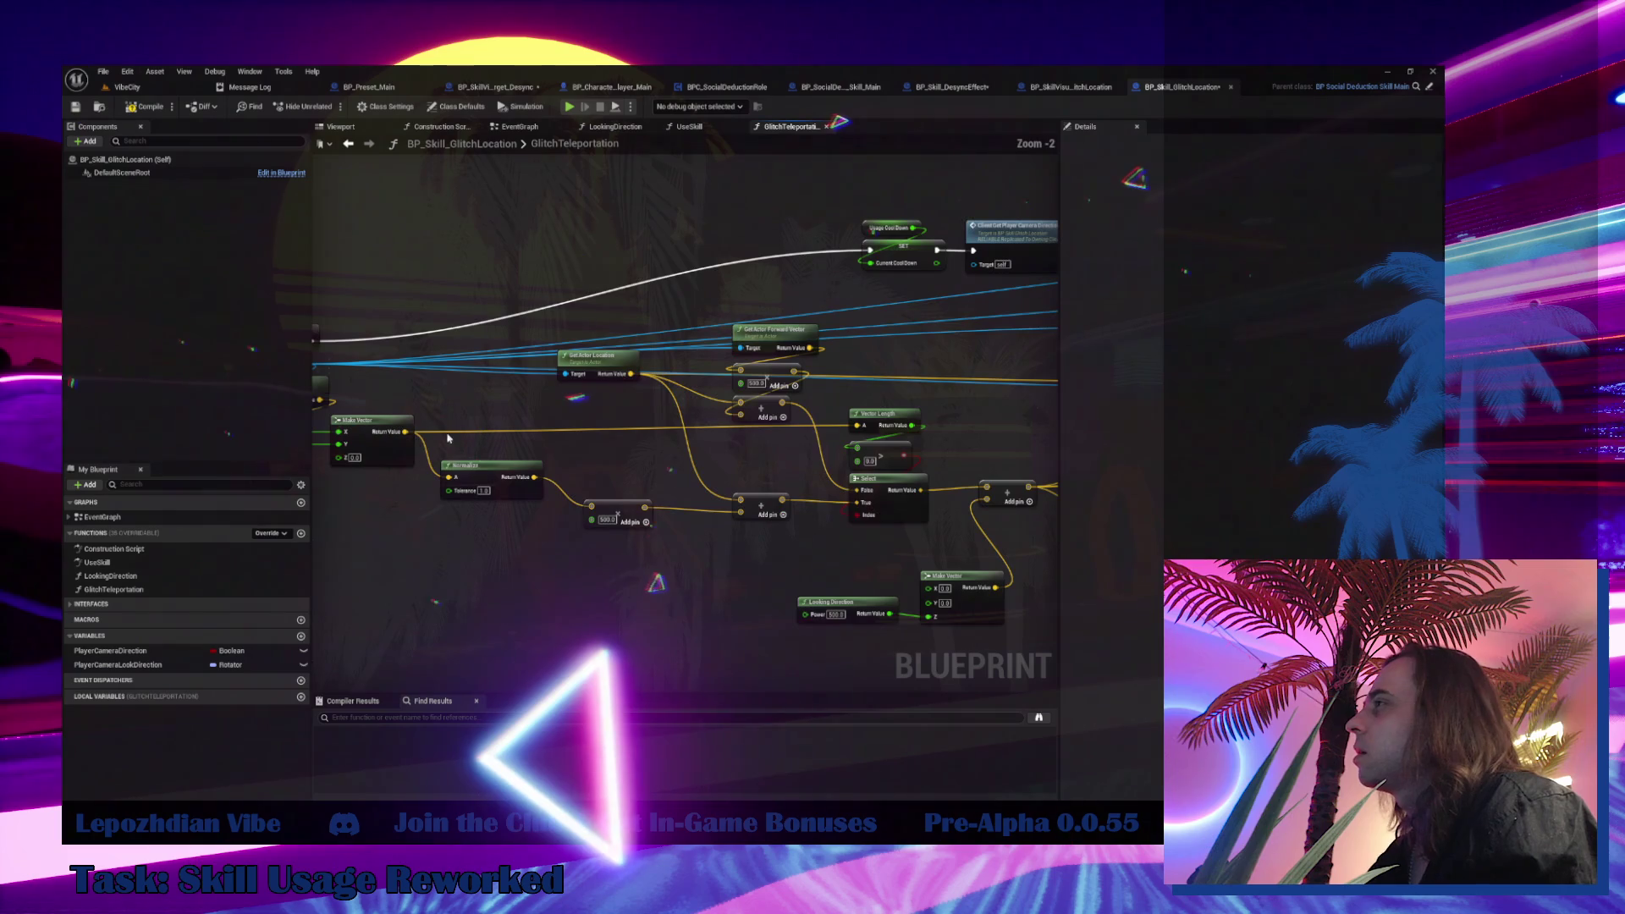
pyautogui.moveTo(474, 468); pyautogui.dragTo(365, 493)
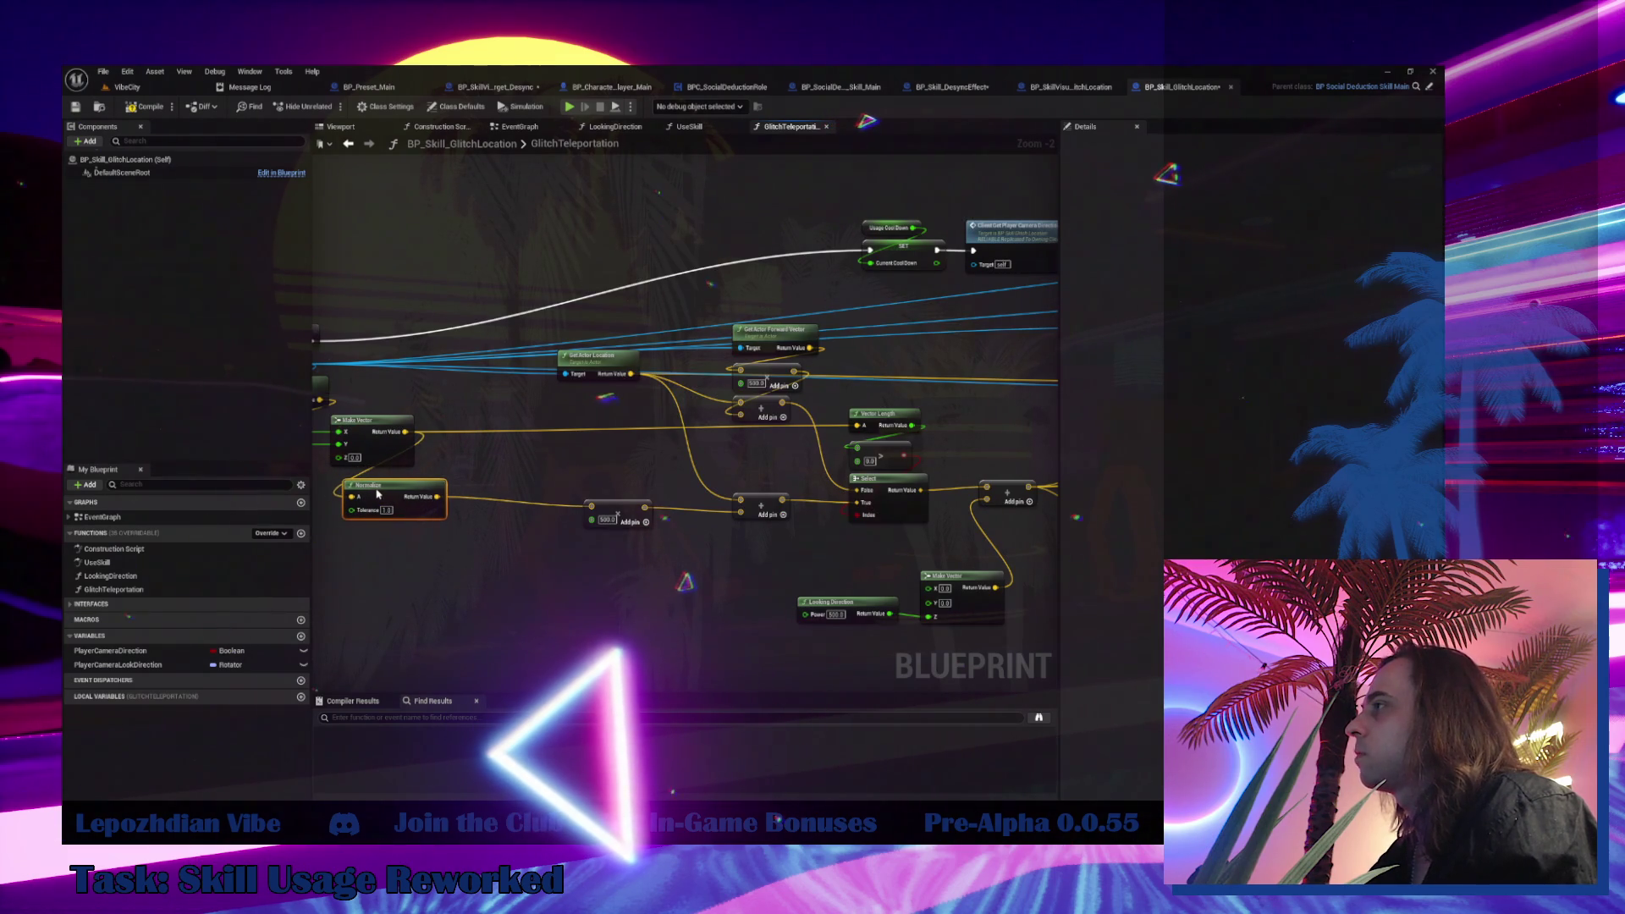
pyautogui.moveTo(648, 516); pyautogui.dragTo(492, 507)
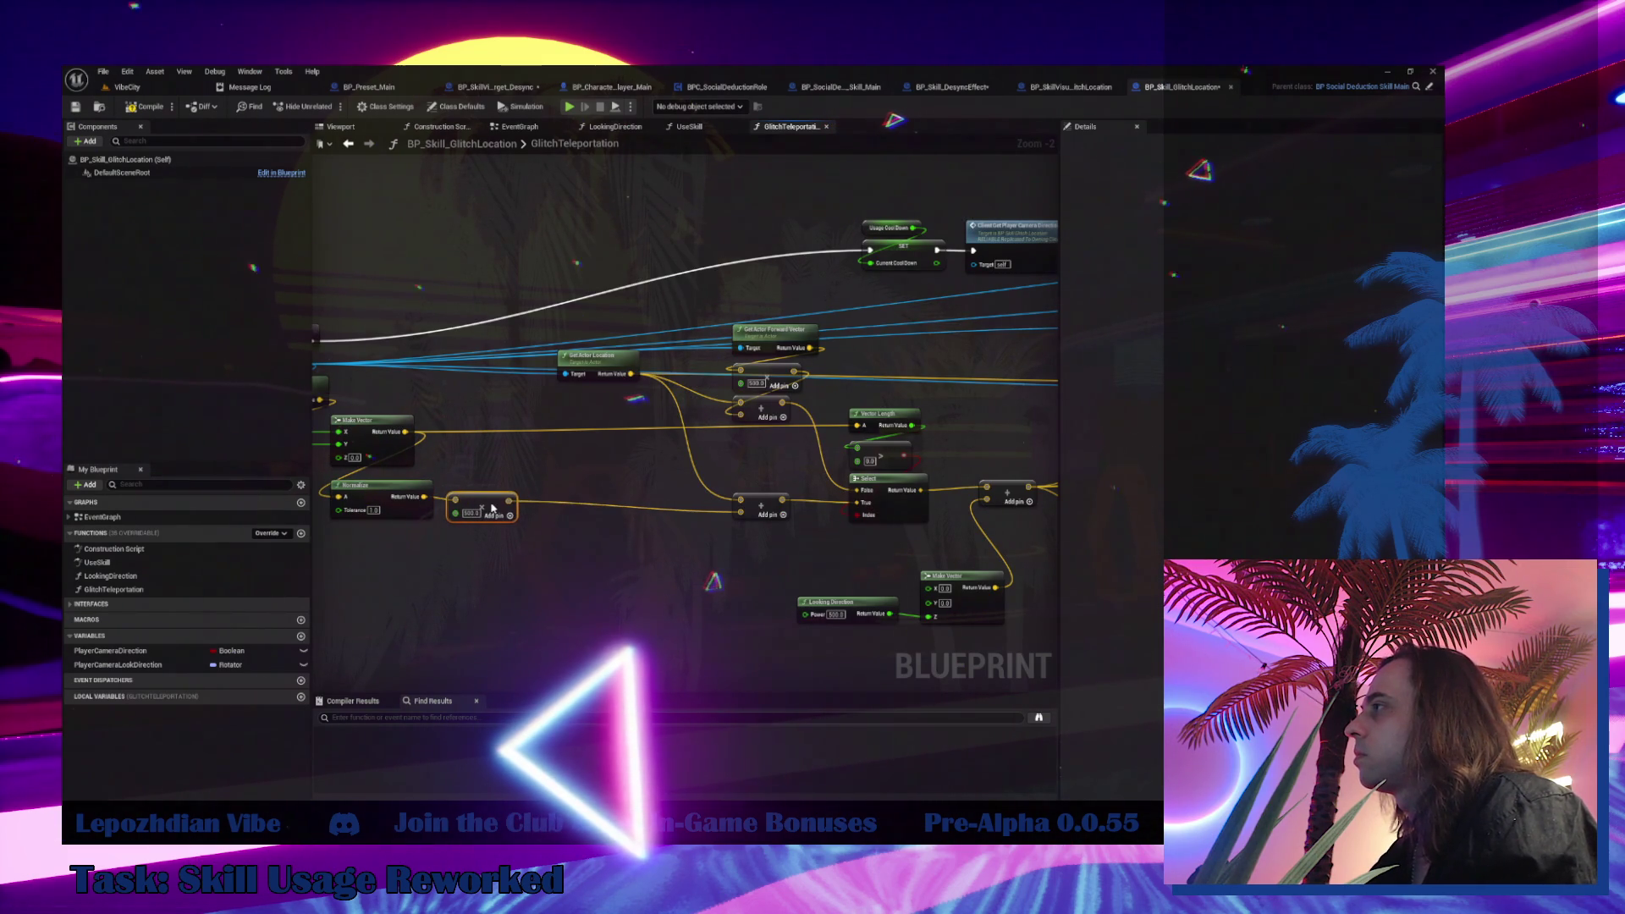
pyautogui.moveTo(734, 403); pyautogui.dragTo(513, 395)
pyautogui.moveTo(875, 321)
pyautogui.mouseDown()
pyautogui.moveTo(964, 478)
pyautogui.moveTo(618, 462)
pyautogui.mouseUp()
pyautogui.moveTo(913, 542); pyautogui.dragTo(721, 533)
pyautogui.moveTo(827, 536); pyautogui.dragTo(670, 506)
pyautogui.moveTo(759, 373)
pyautogui.mouseDown()
pyautogui.moveTo(918, 525)
pyautogui.moveTo(650, 447)
pyautogui.moveTo(543, 387)
pyautogui.mouseUp()
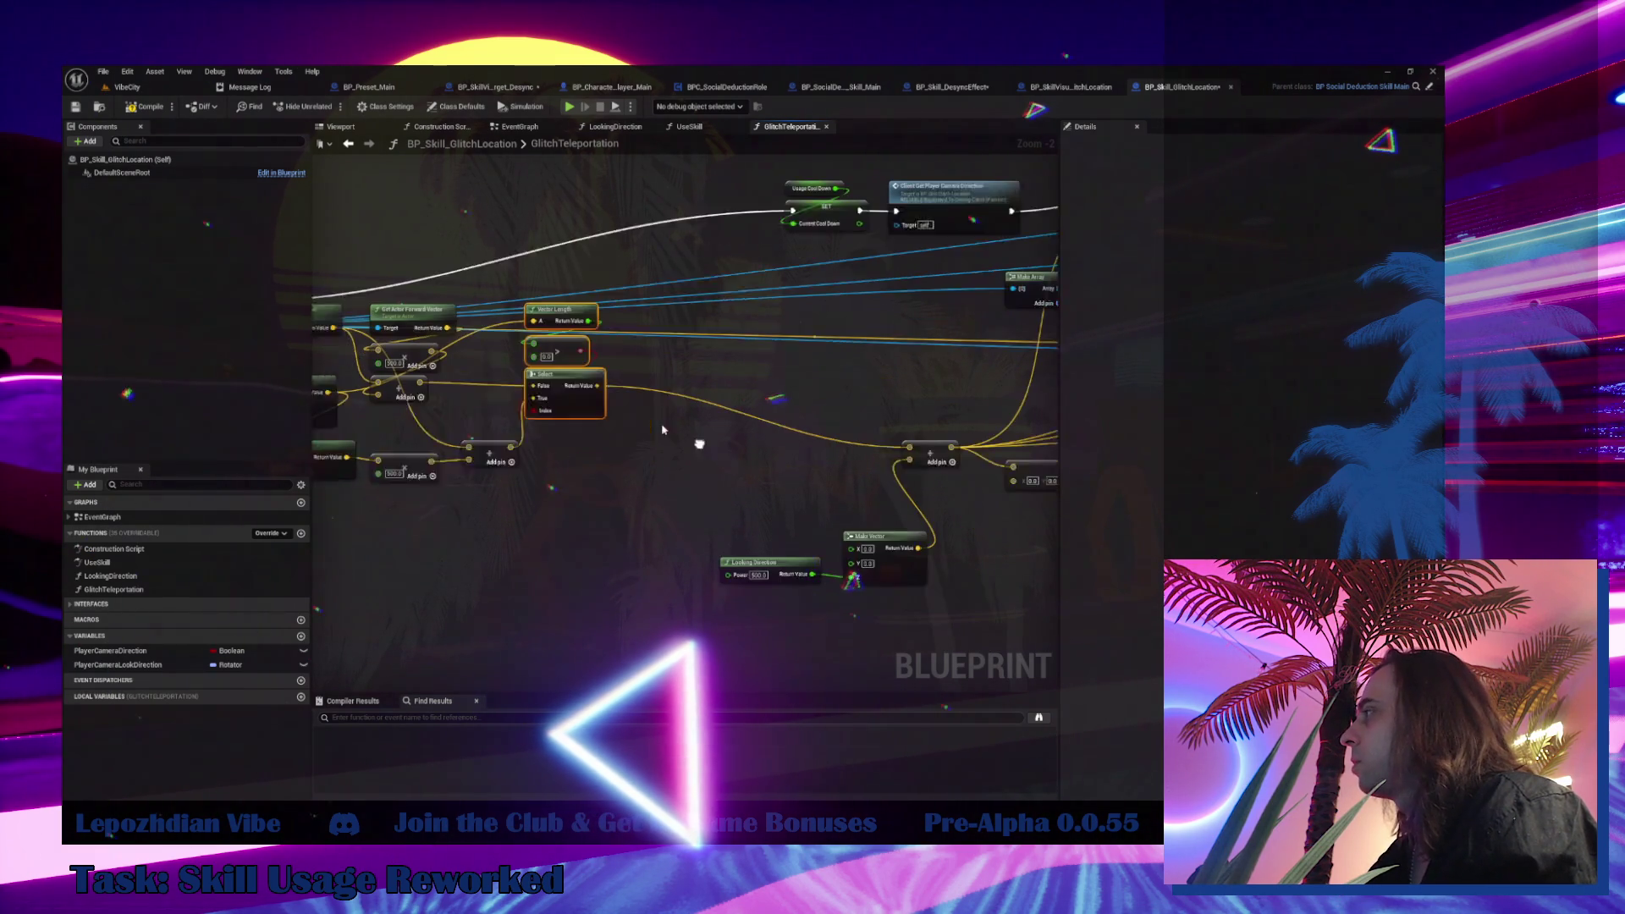
pyautogui.moveTo(725, 573); pyautogui.dragTo(950, 381)
pyautogui.moveTo(889, 435); pyautogui.dragTo(652, 382)
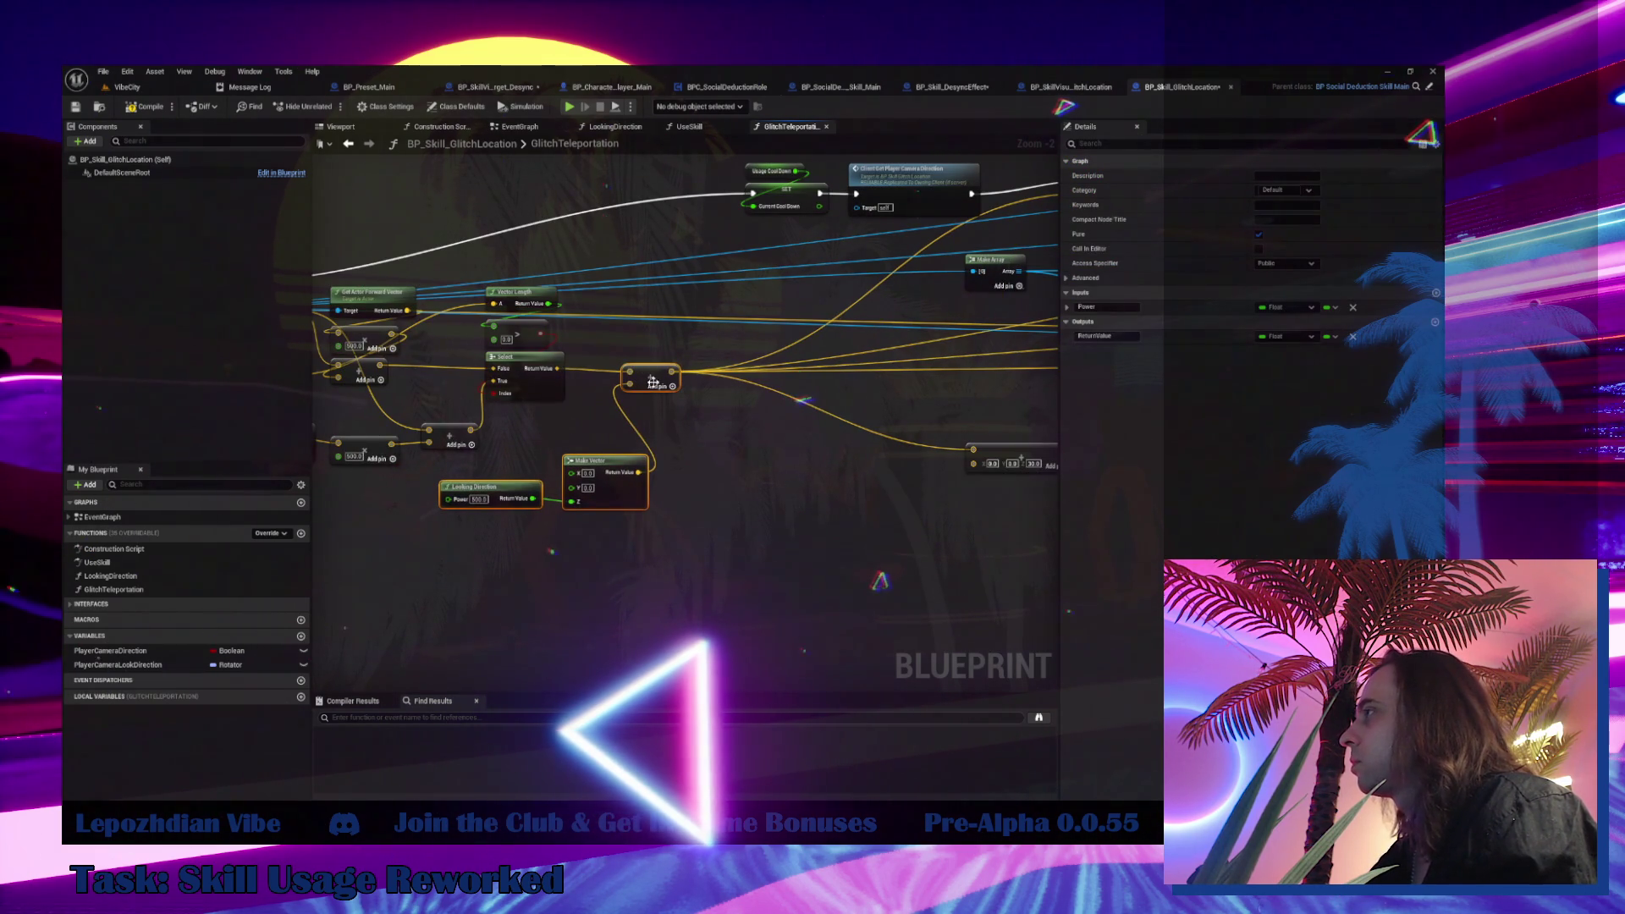
pyautogui.click(518, 126)
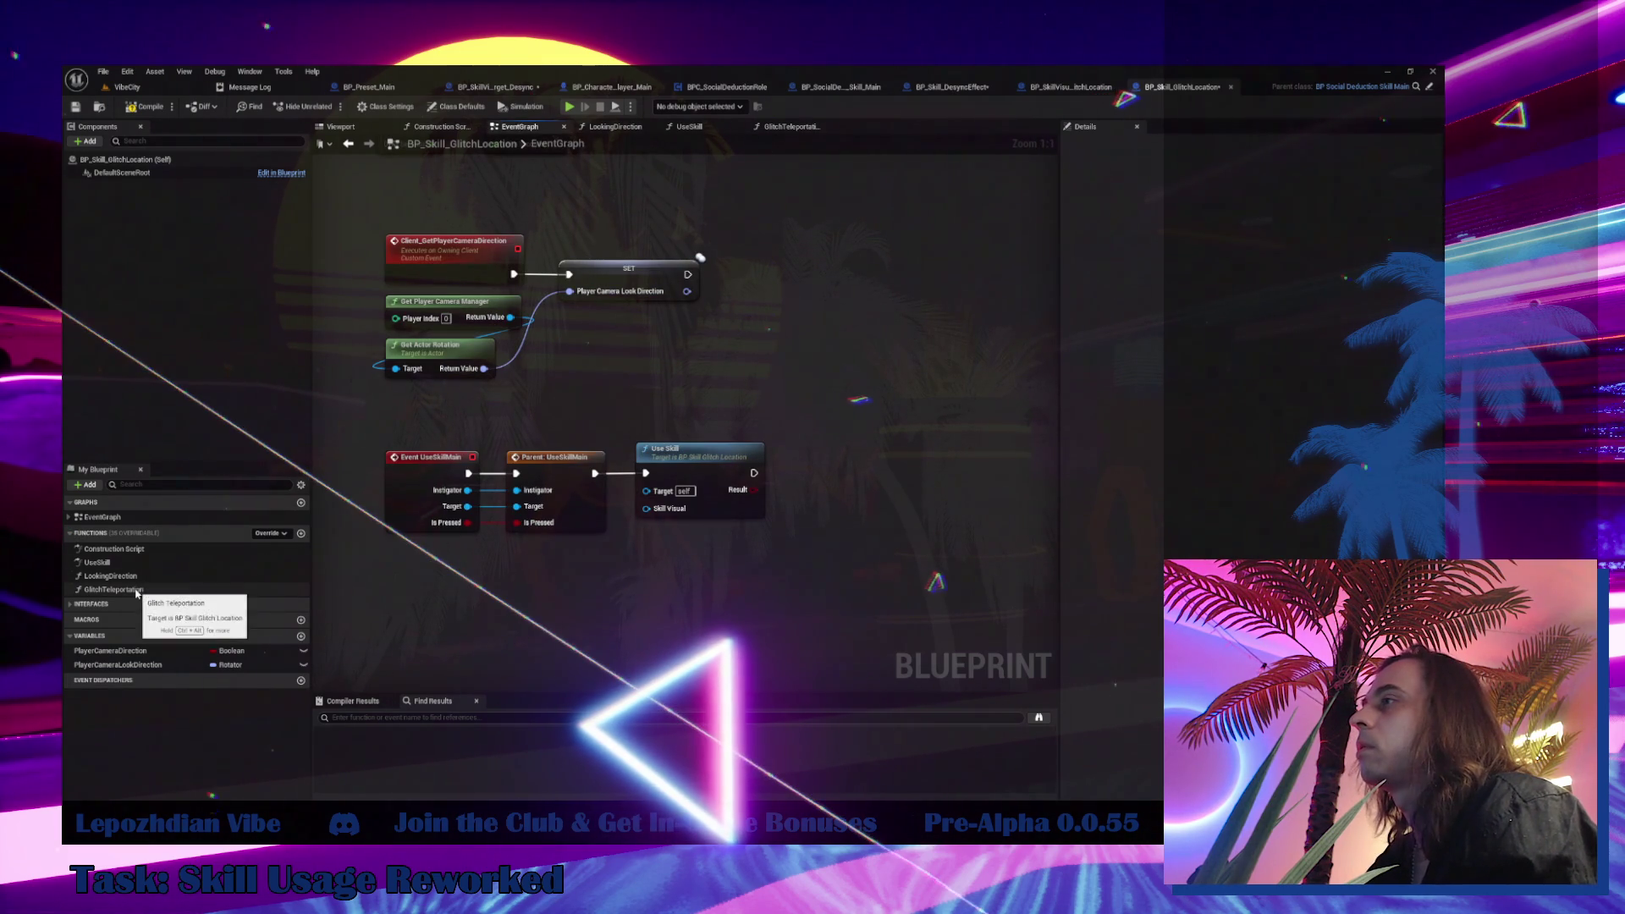
# Call Glitch Teleportation after Parent: UseSkillMain in place of the deleted Use Skill node
pyautogui.moveTo(113, 589)
pyautogui.mouseDown()
pyautogui.moveTo(779, 352)
pyautogui.moveTo(734, 344)
pyautogui.mouseUp()
pyautogui.moveTo(593, 473); pyautogui.dragTo(741, 369)
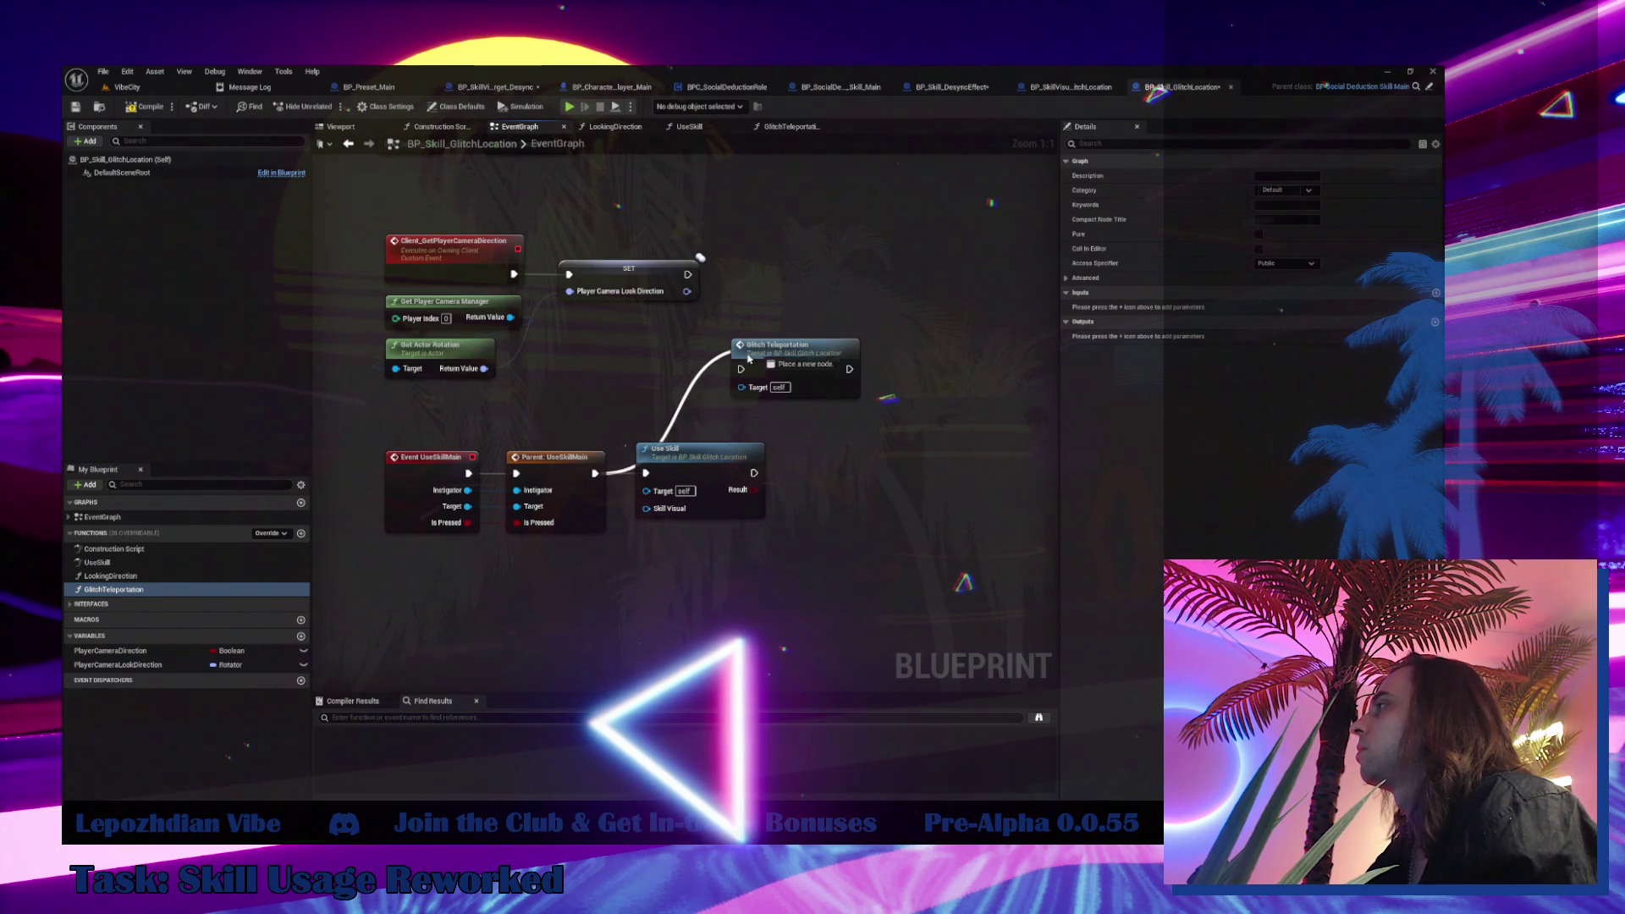
pyautogui.click(745, 508)
pyautogui.press('Delete')
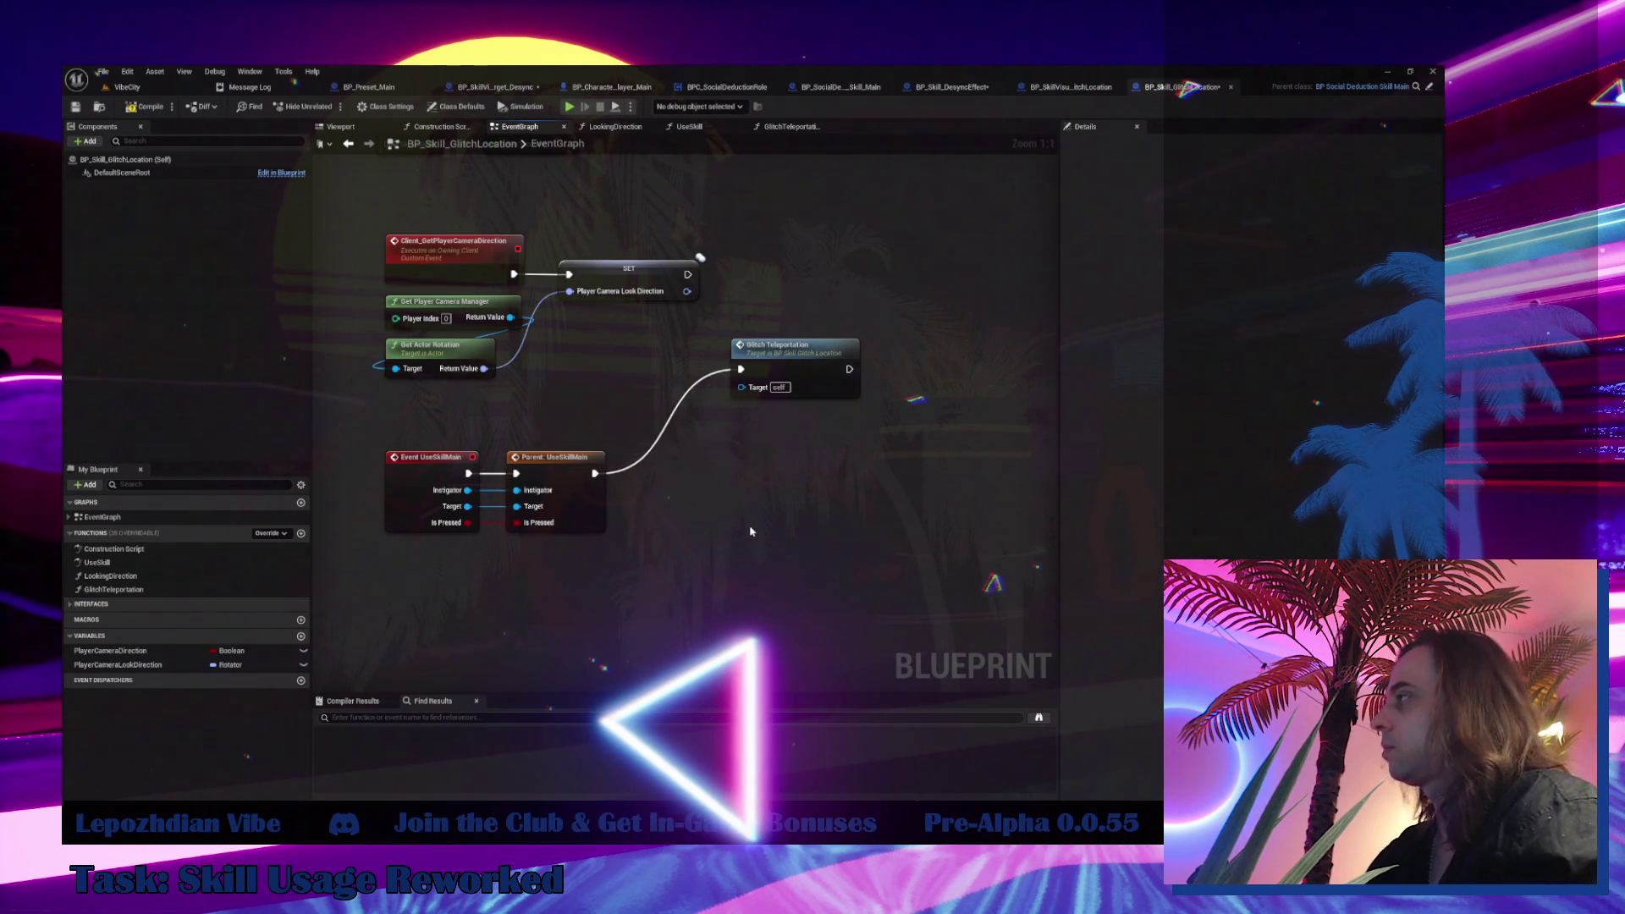
pyautogui.moveTo(776, 356)
pyautogui.mouseDown()
pyautogui.moveTo(703, 451)
pyautogui.moveTo(674, 461)
pyautogui.mouseUp()
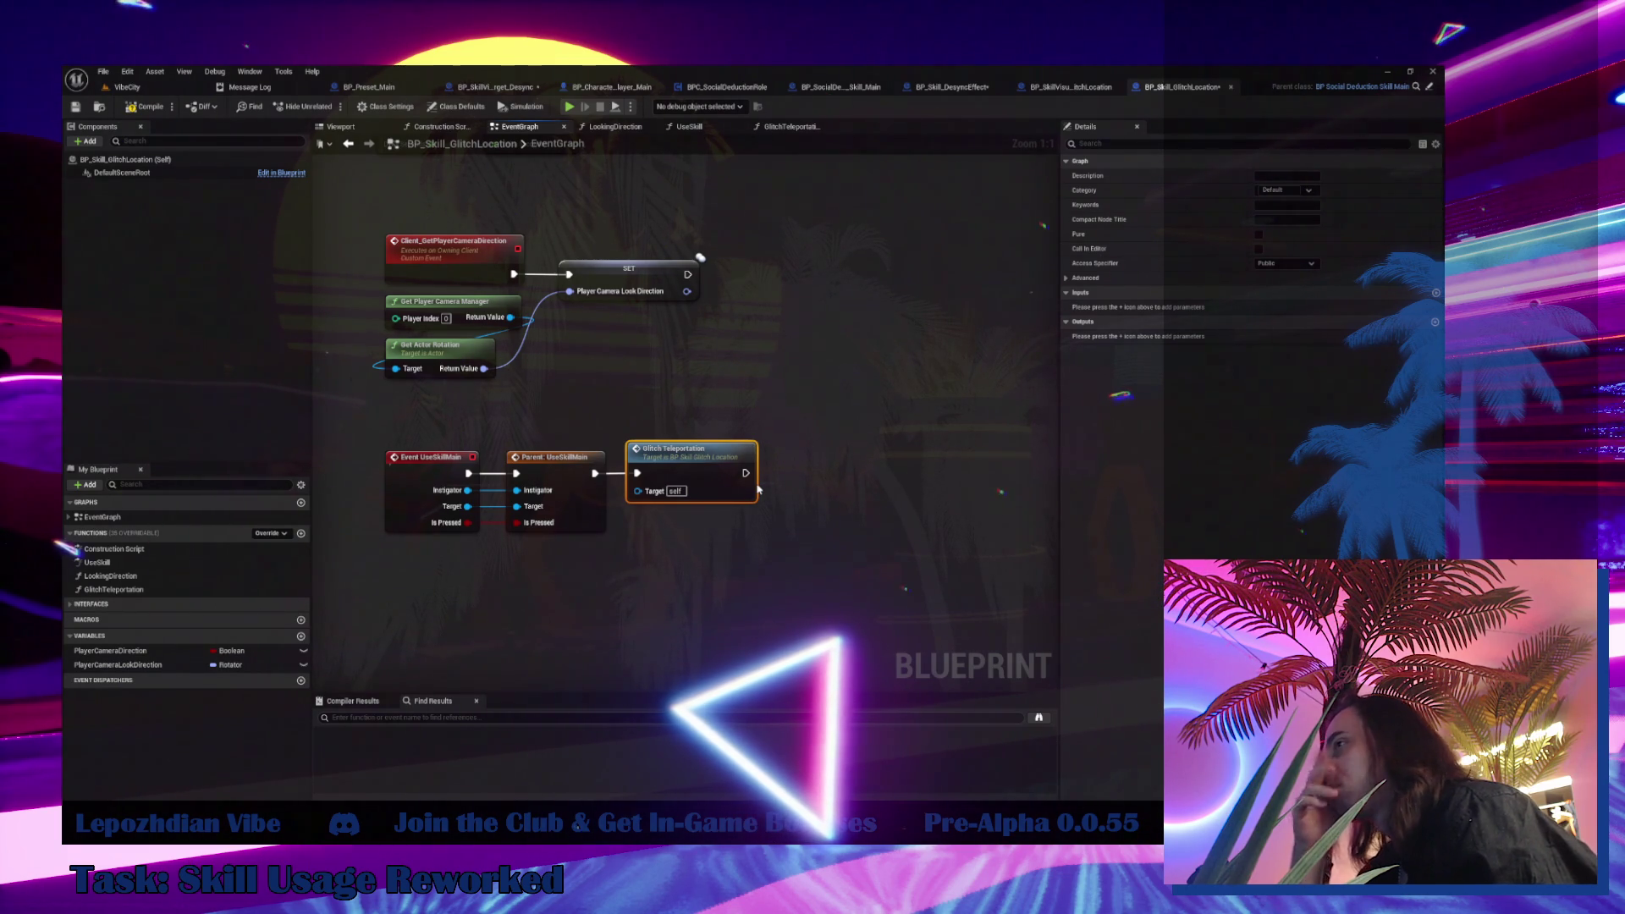
pyautogui.click(465, 106)
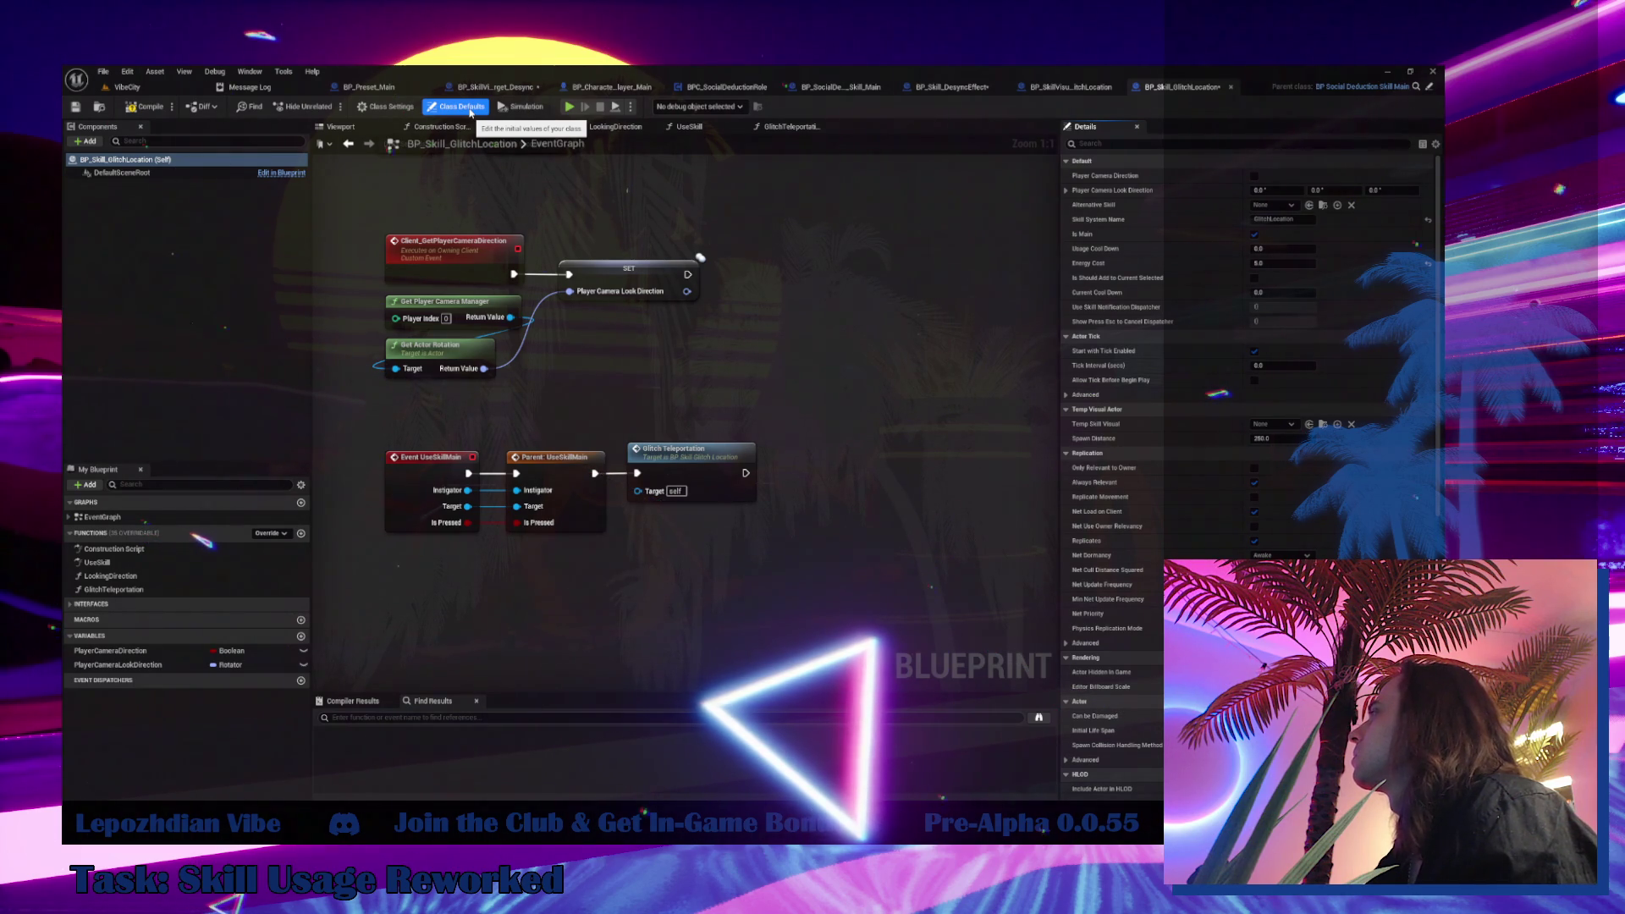
# Save all changed assets and start a play session in the VibeCity level
pyautogui.click(126, 87)
pyautogui.click(100, 73)
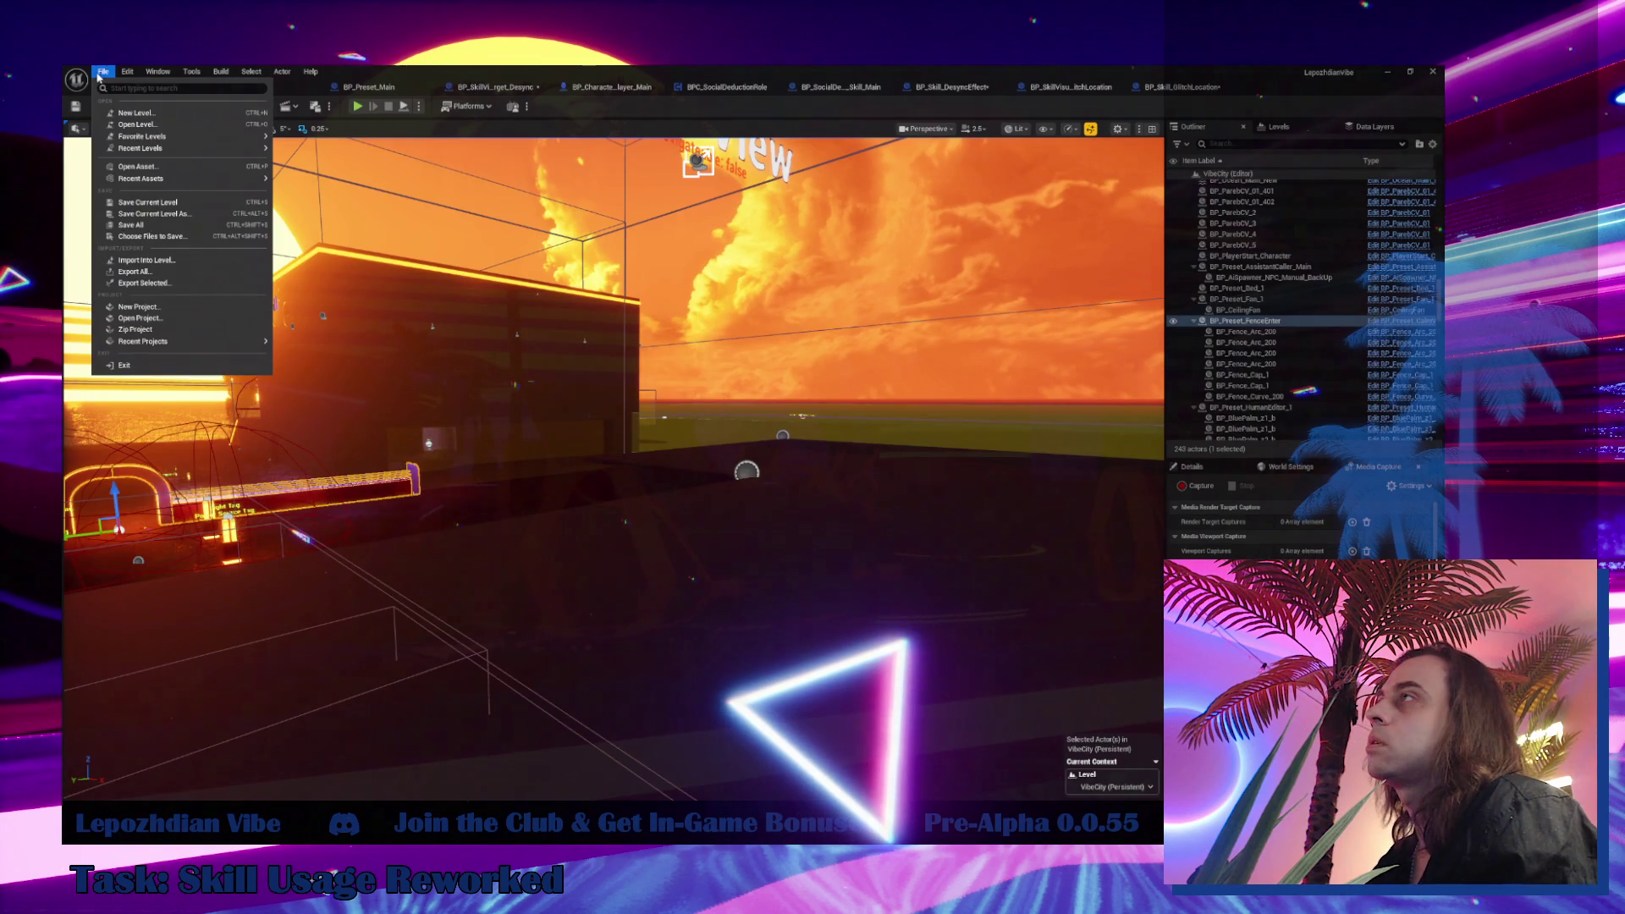
pyautogui.click(135, 225)
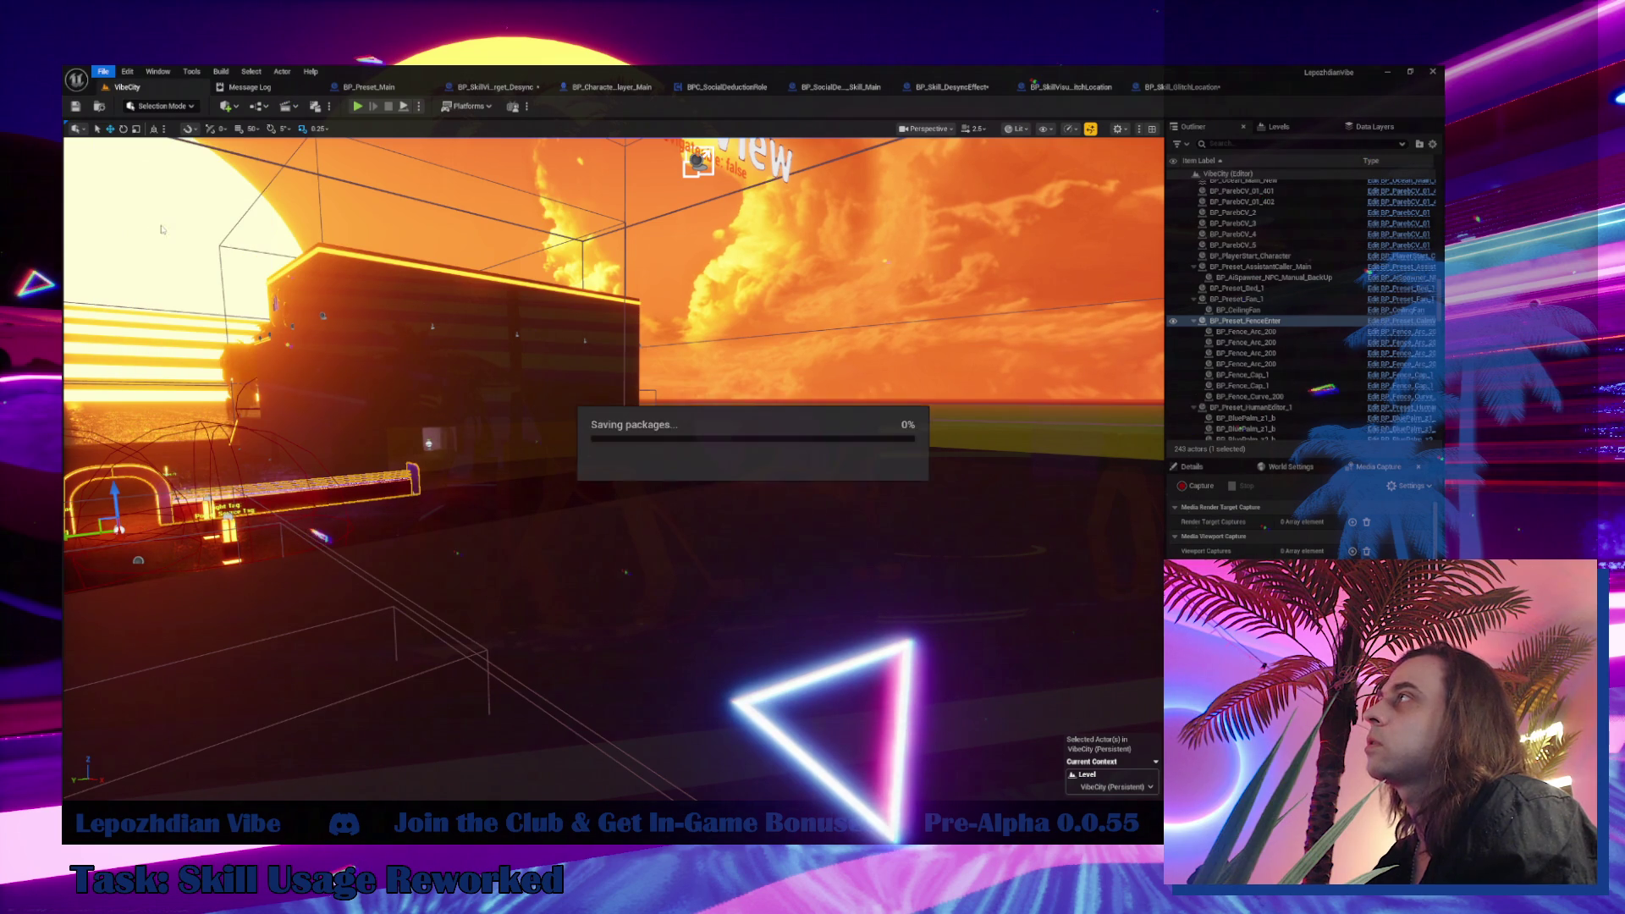
pyautogui.click(357, 106)
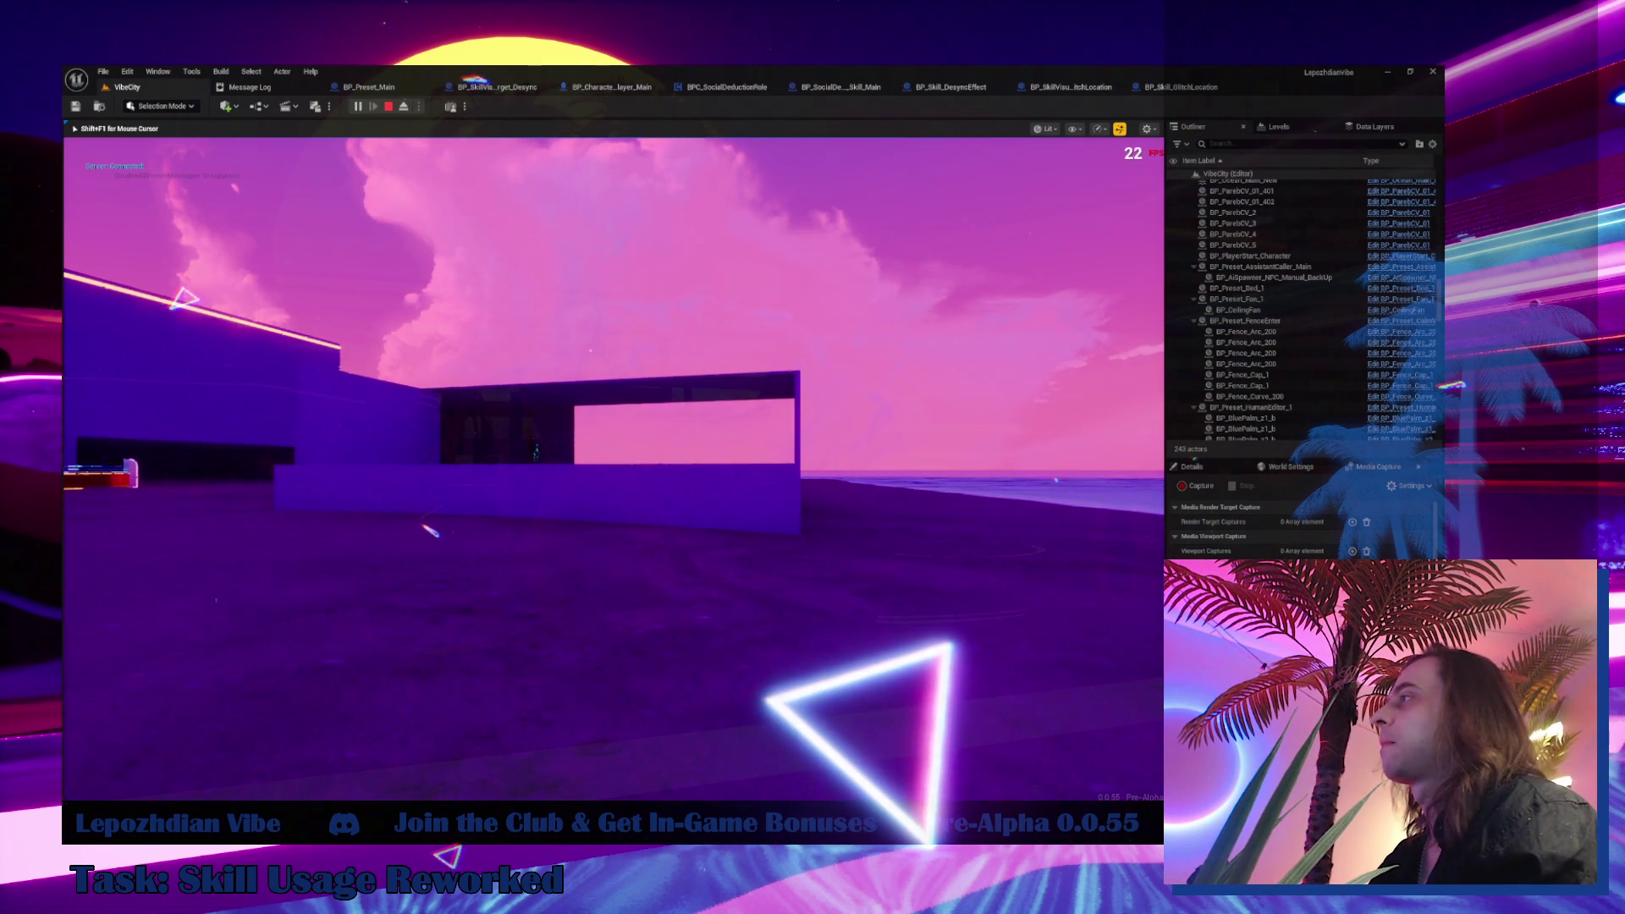
# Enable the Vibe Points, Energy and RAM cheats in the Cheat Codes panel and resume play
pyautogui.press('Tab')
pyautogui.click(469, 545)
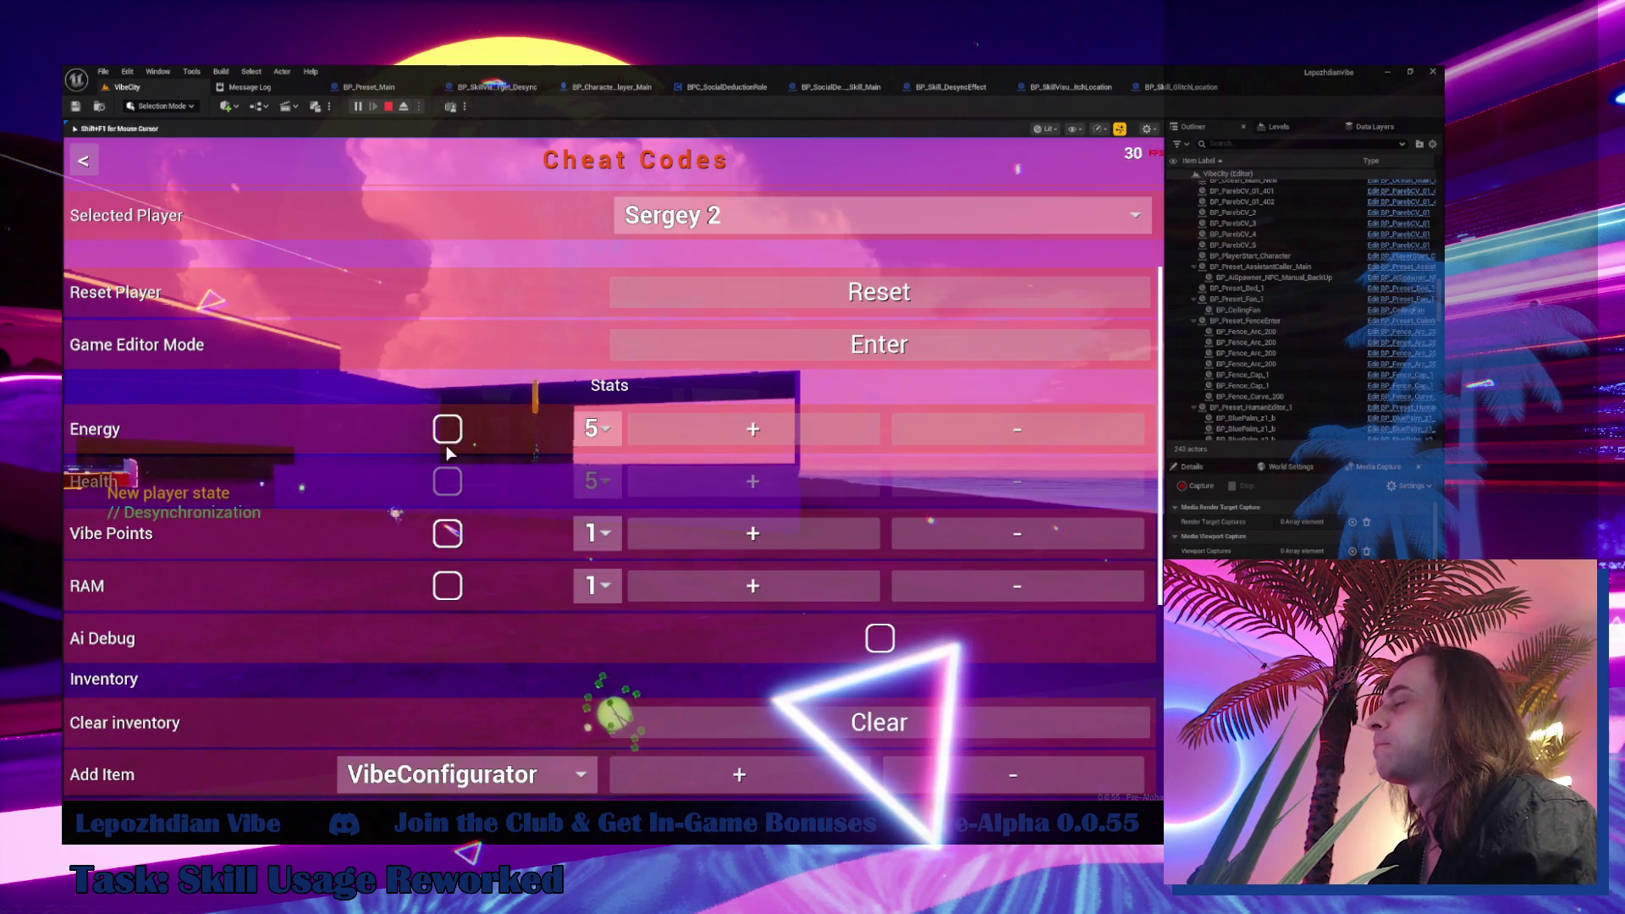
pyautogui.click(448, 533)
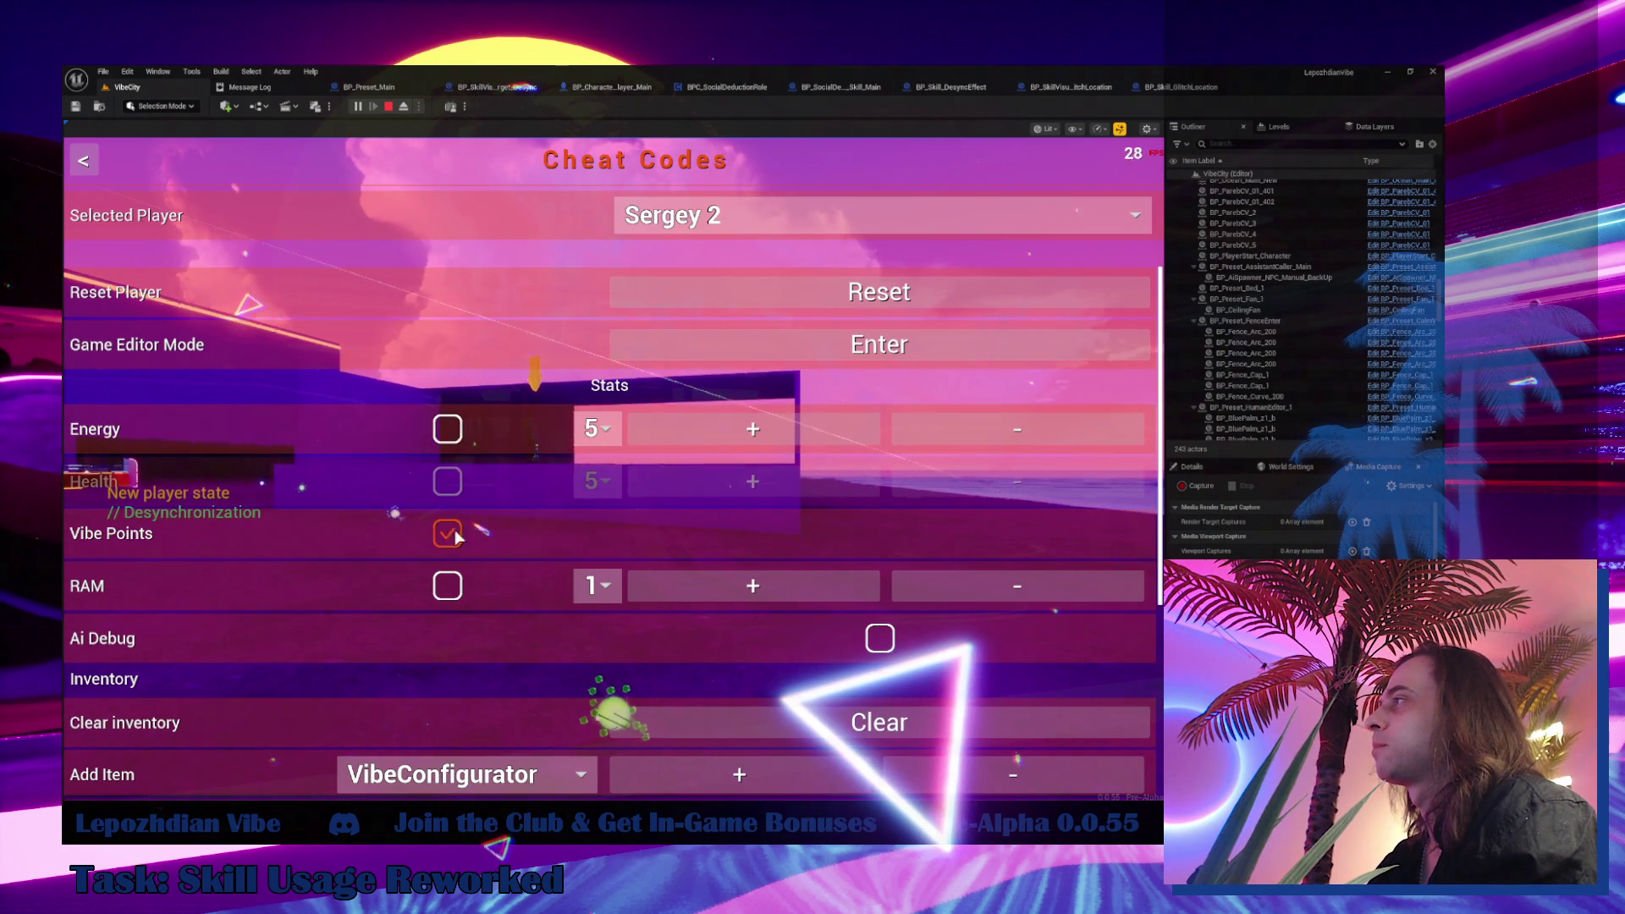
pyautogui.click(449, 430)
pyautogui.click(447, 588)
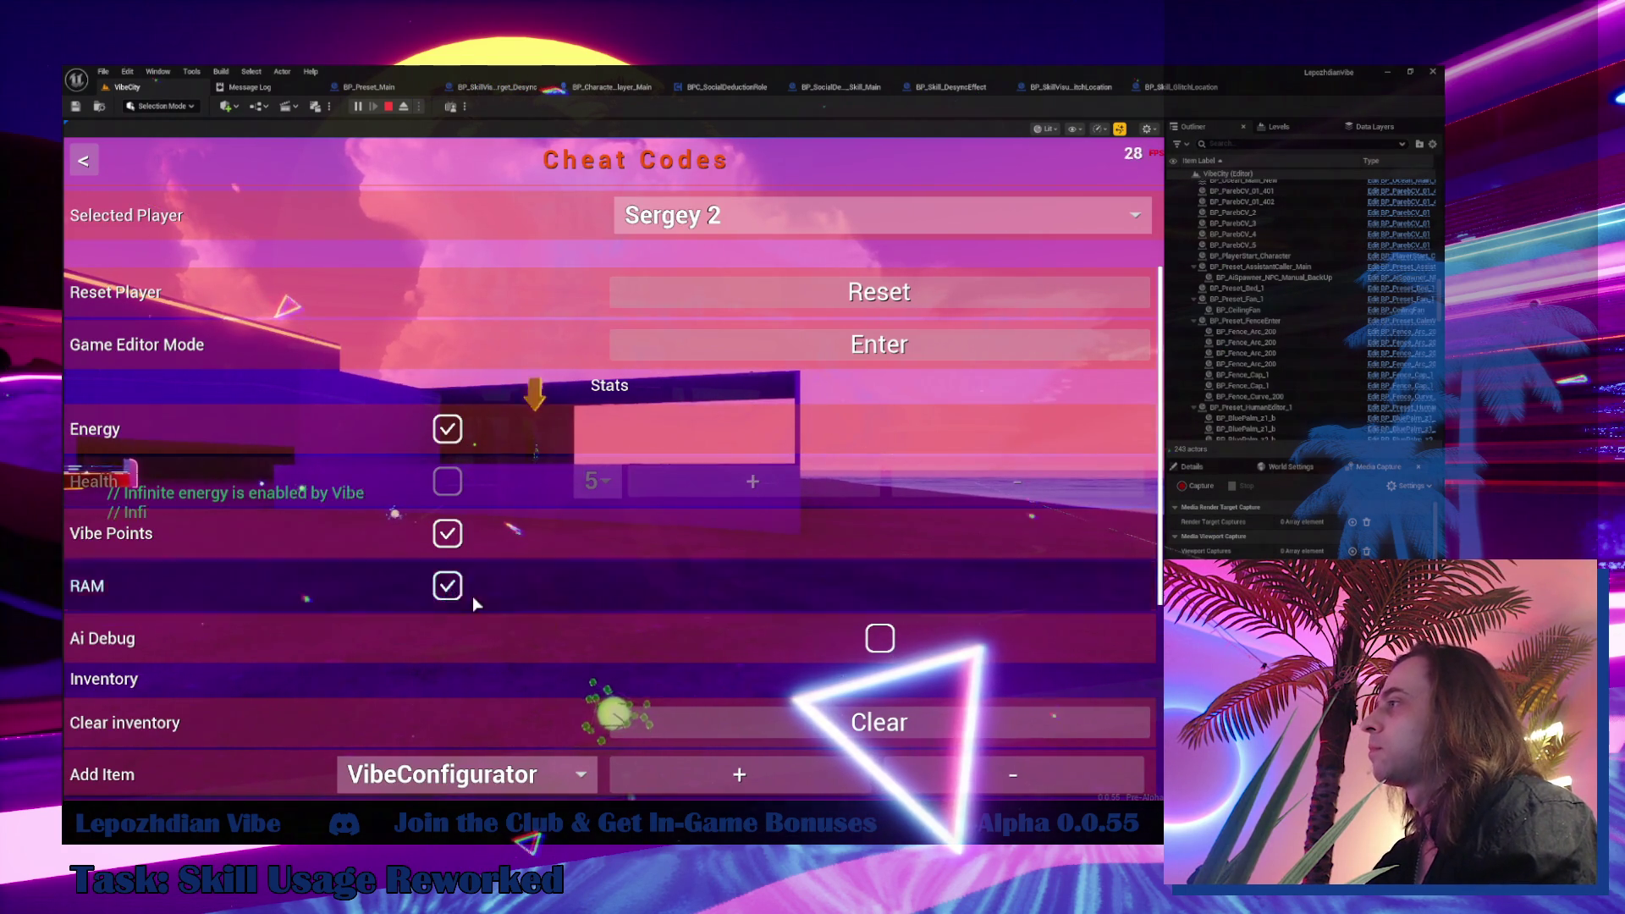
pyautogui.press('Escape')
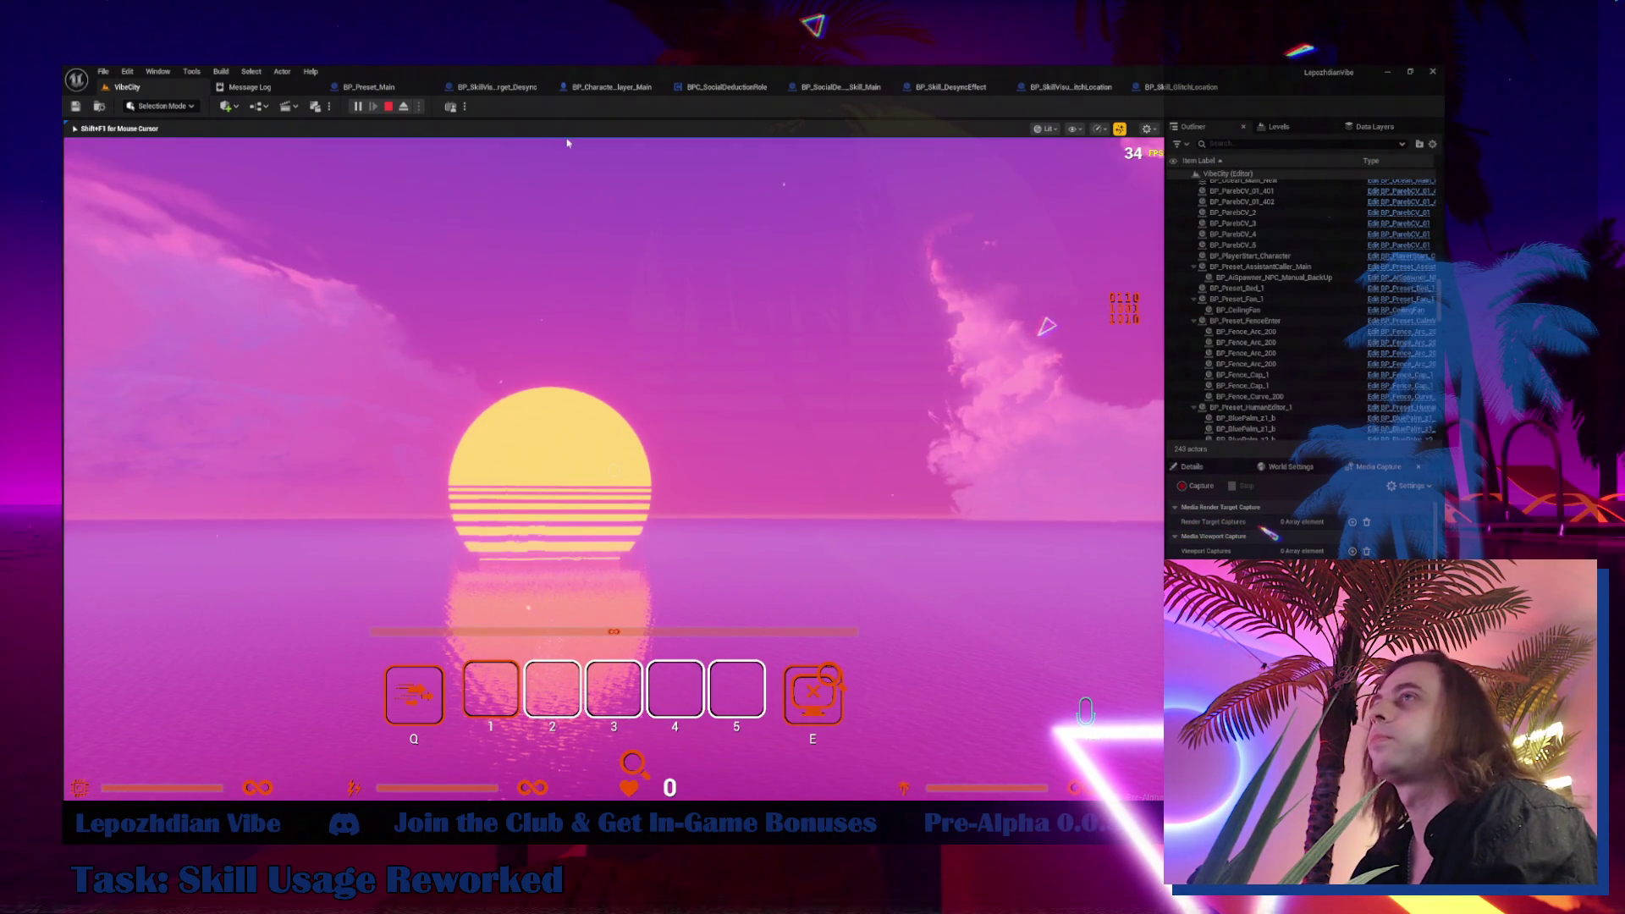
# After stopping play, add a Branch on Is Pressed between Parent: UseSkillMain and Glitch Teleportation
pyautogui.press('Escape')
pyautogui.click(1183, 86)
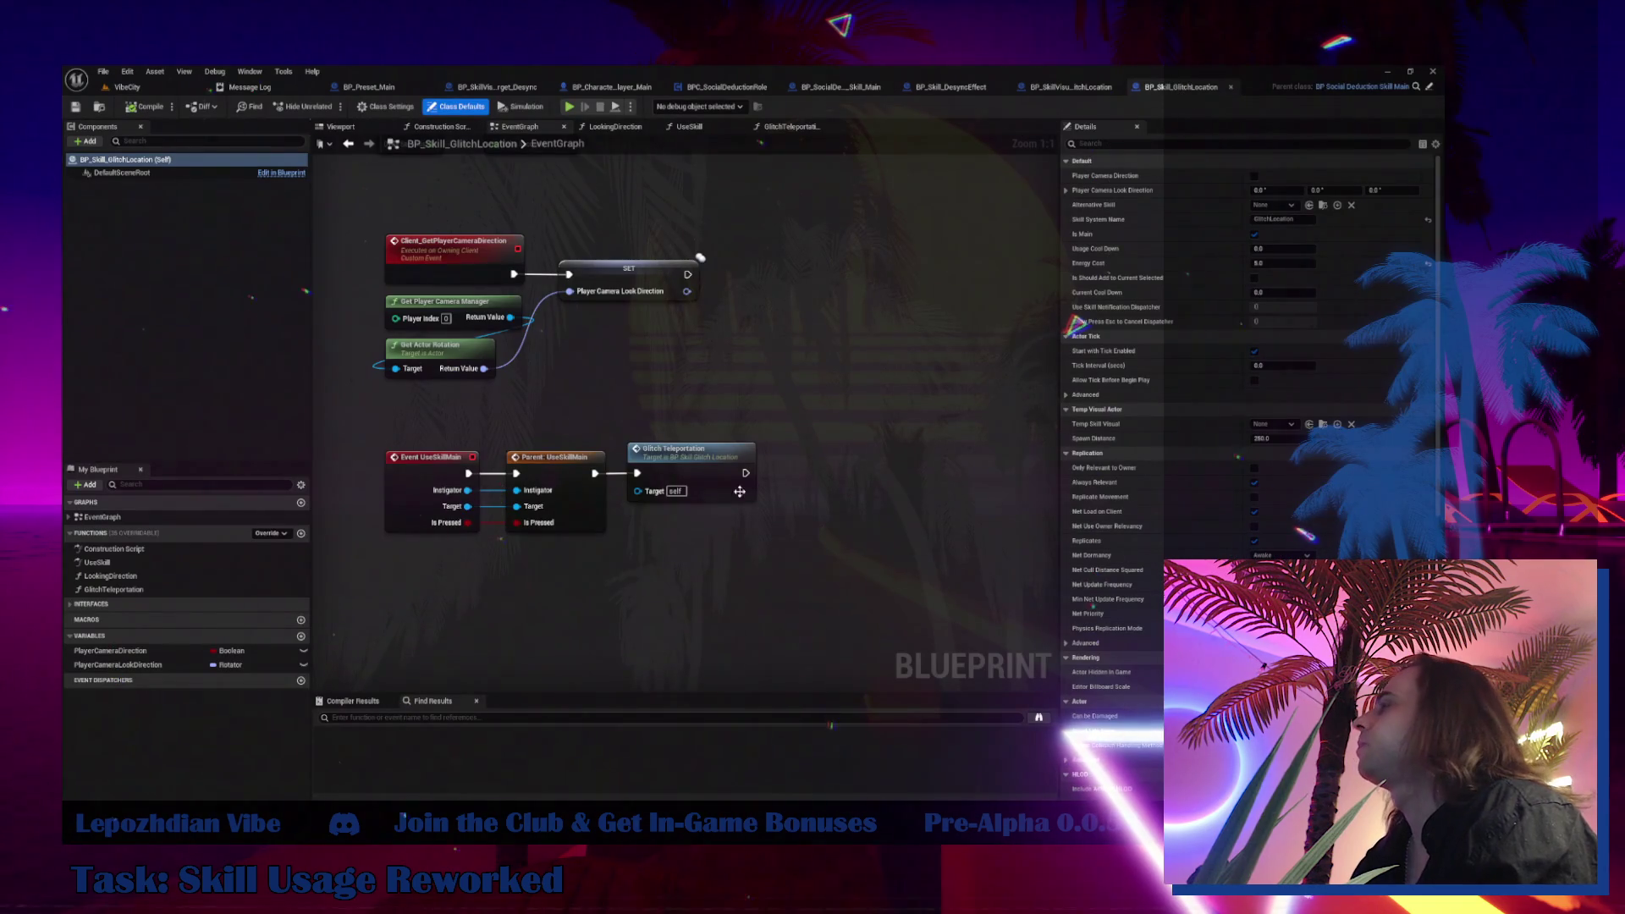
pyautogui.click(663, 528)
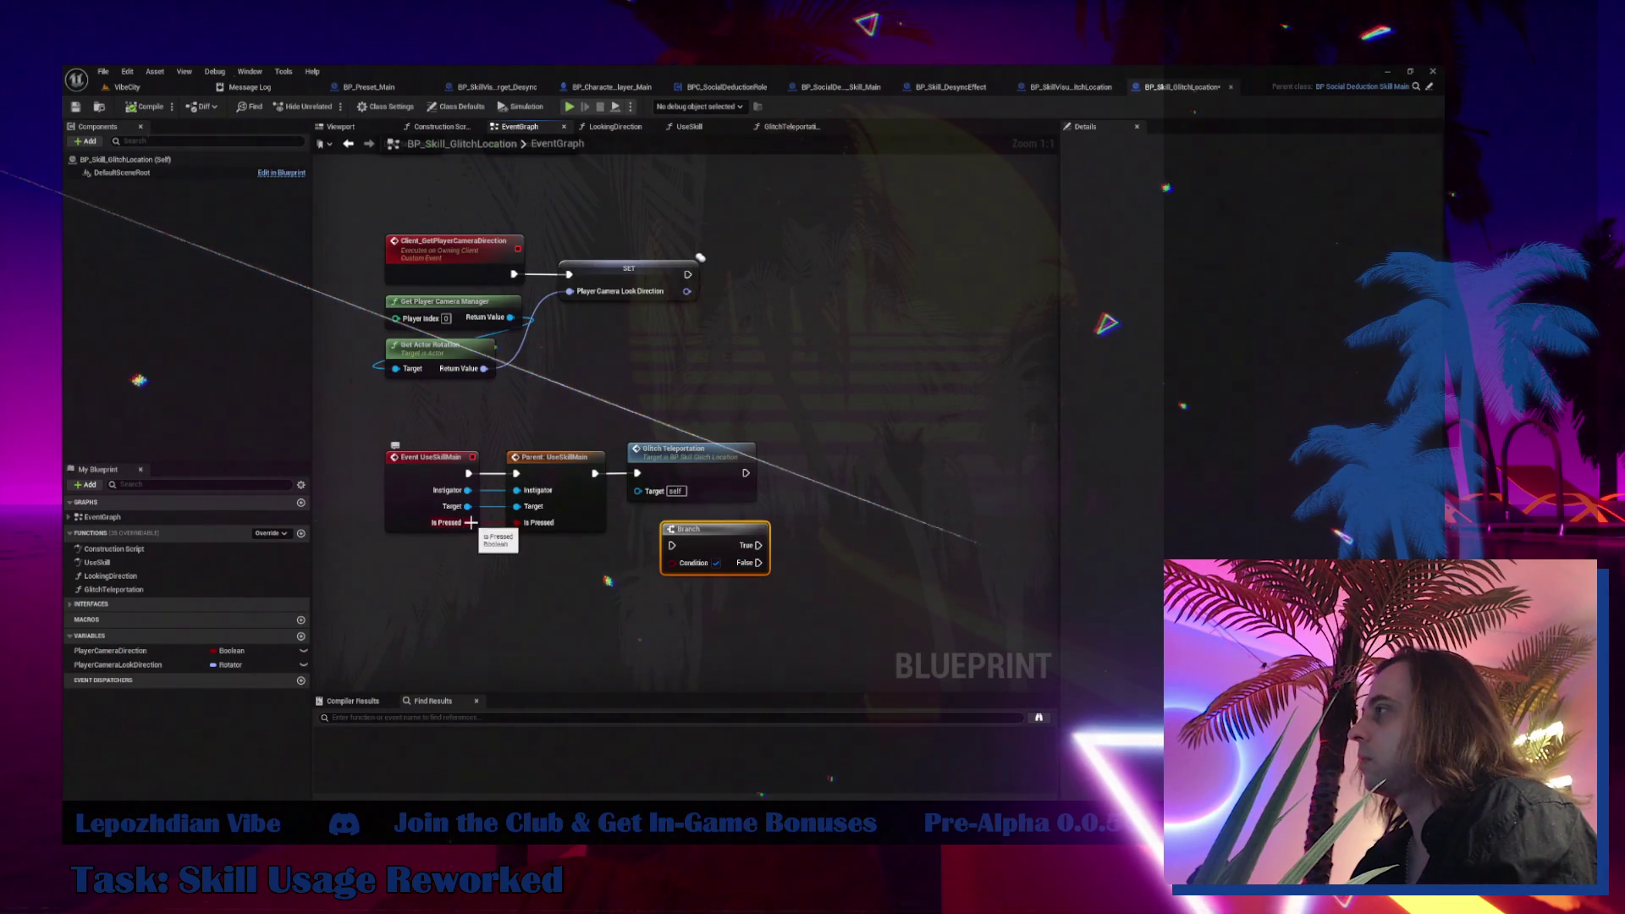
pyautogui.moveTo(467, 522); pyautogui.dragTo(684, 570)
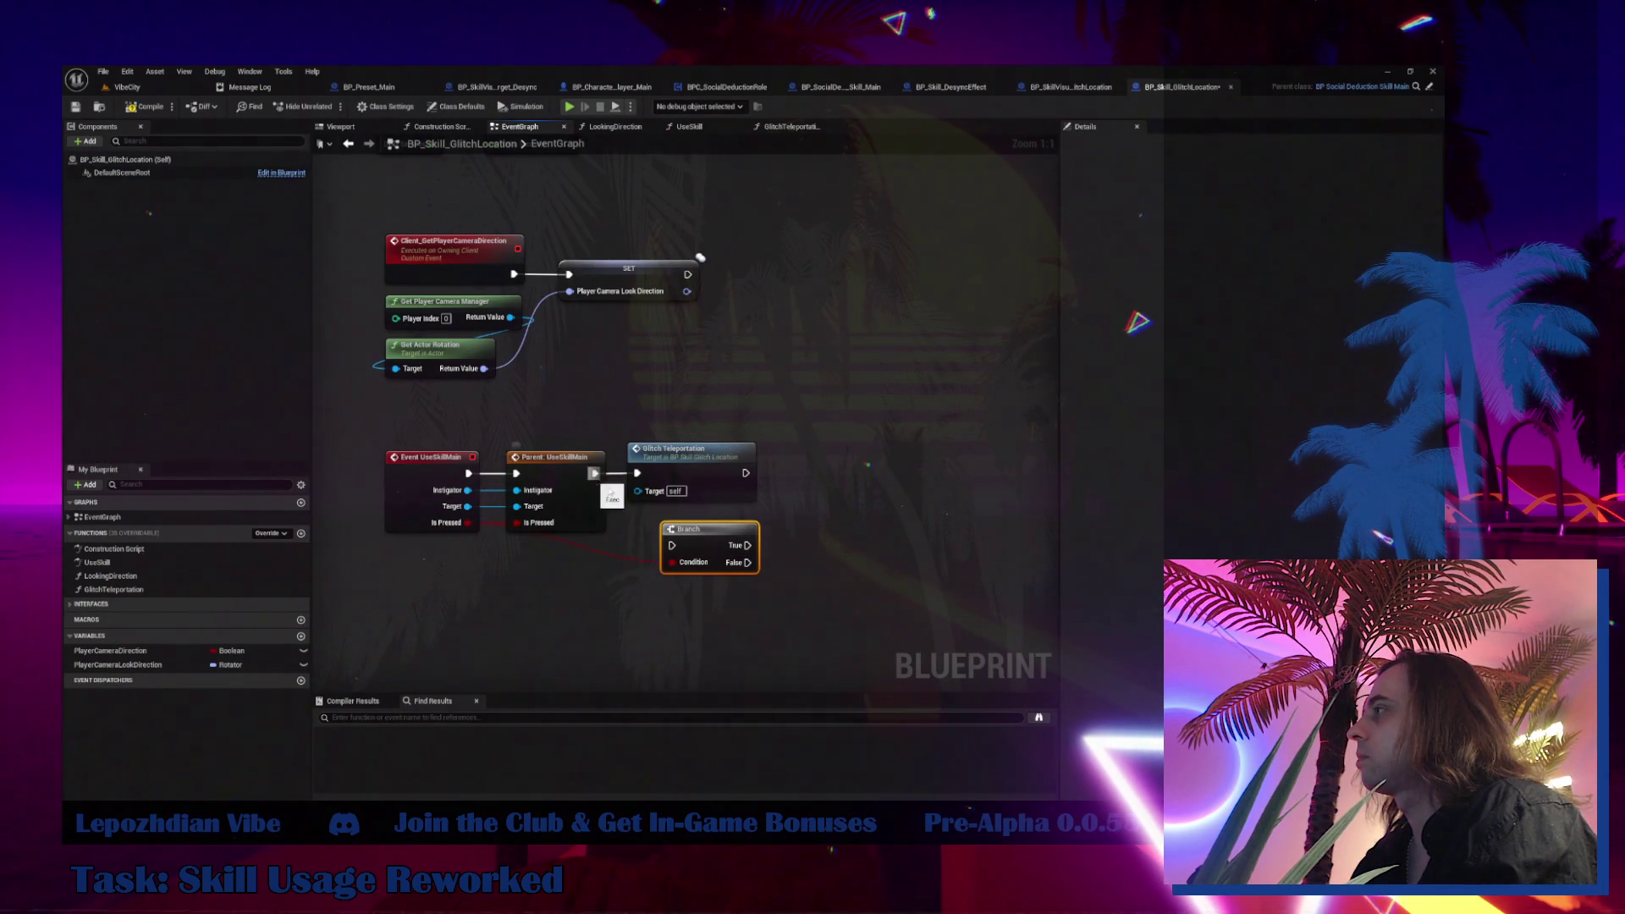
pyautogui.moveTo(594, 473); pyautogui.dragTo(672, 545)
pyautogui.moveTo(699, 473); pyautogui.dragTo(857, 472)
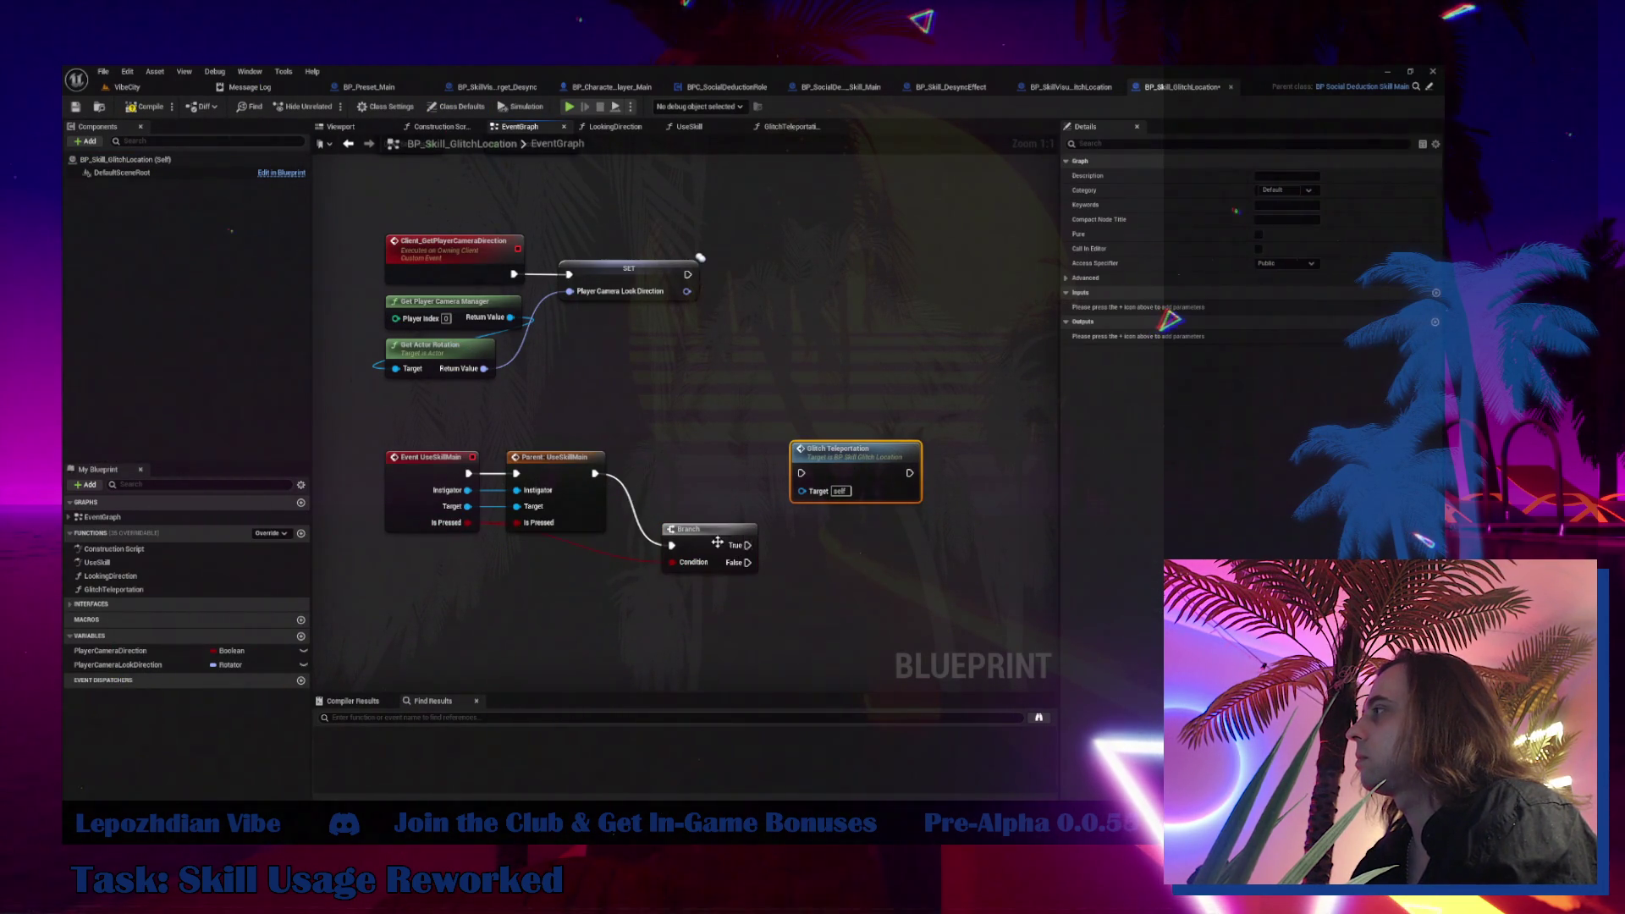
pyautogui.moveTo(716, 542); pyautogui.dragTo(697, 474)
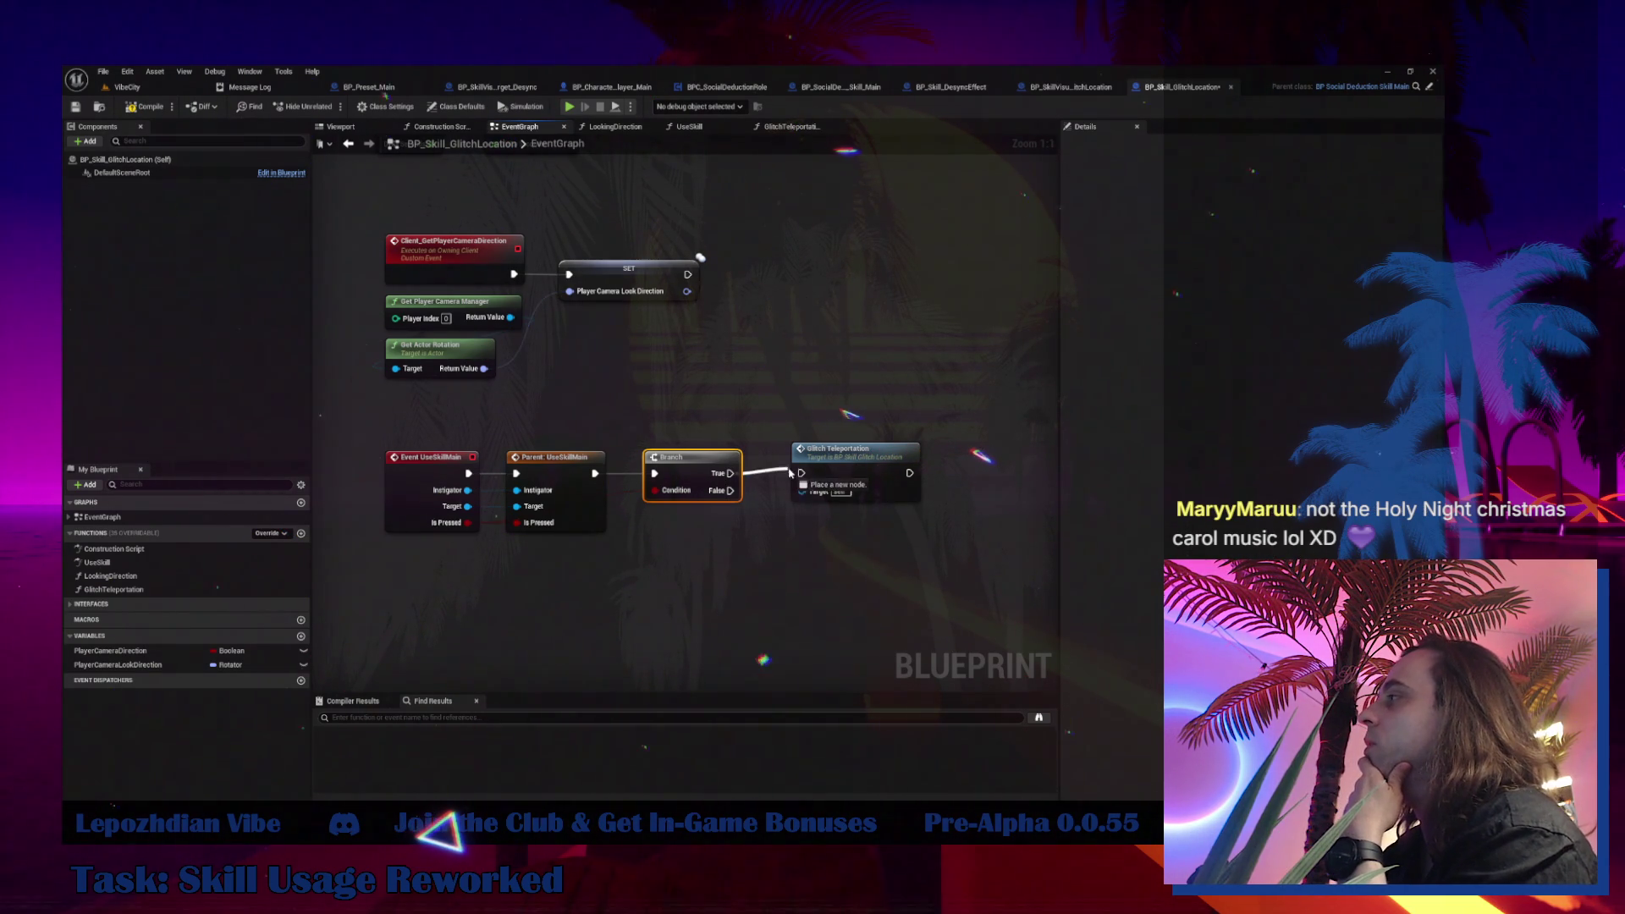
# Start a new Play-in-Editor session from the VibeCity level and move the character
pyautogui.click(138, 92)
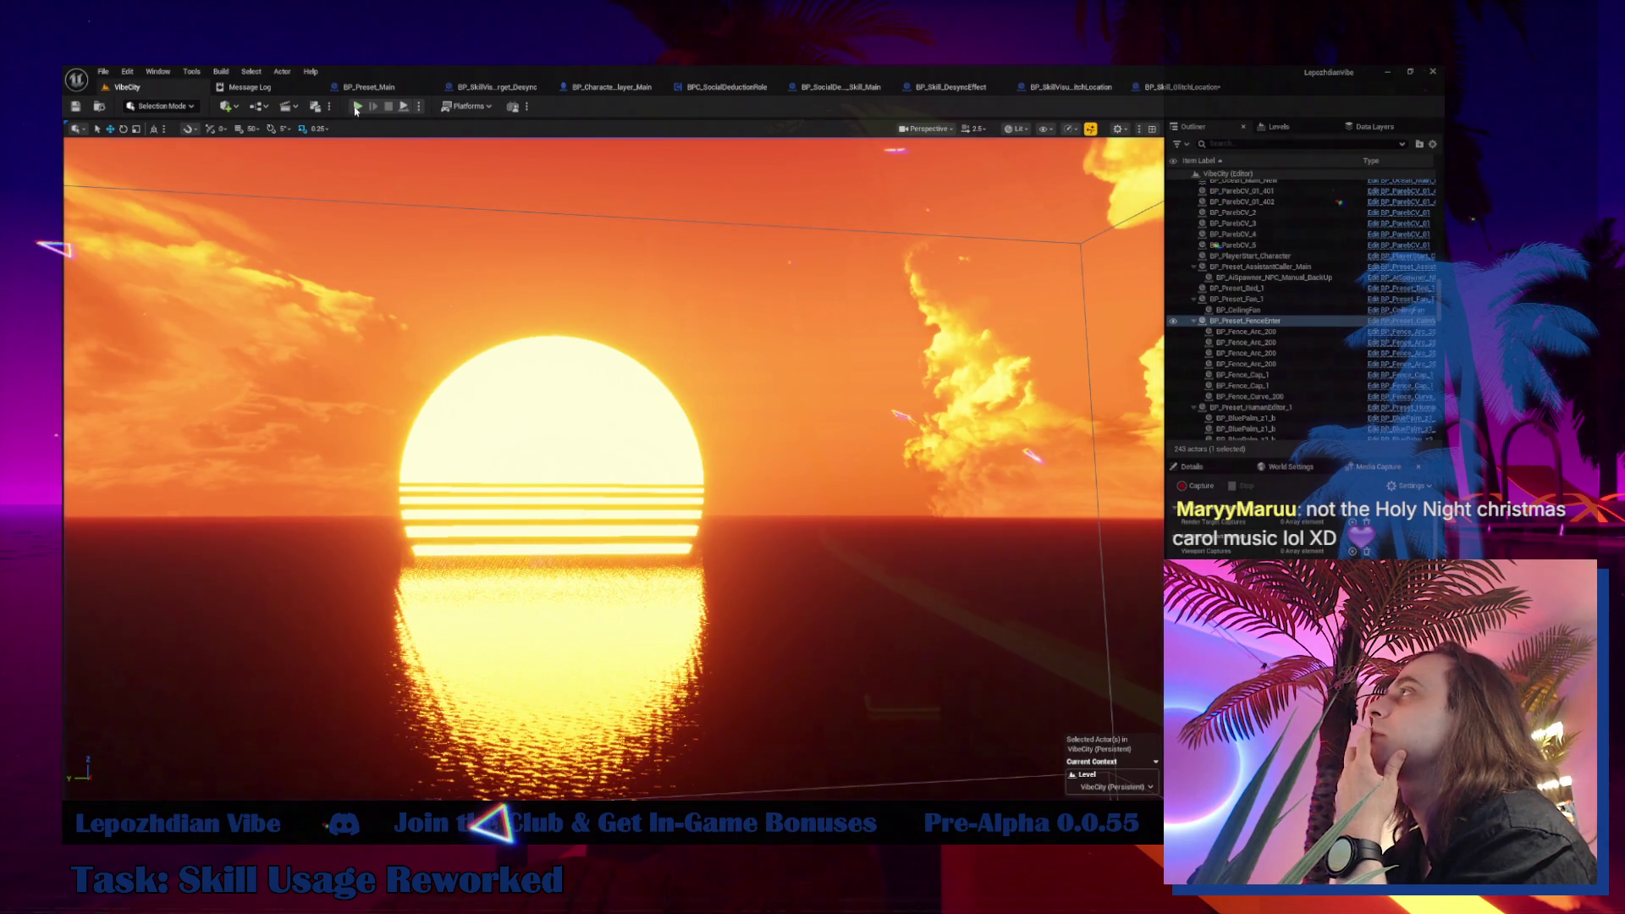
pyautogui.click(364, 108)
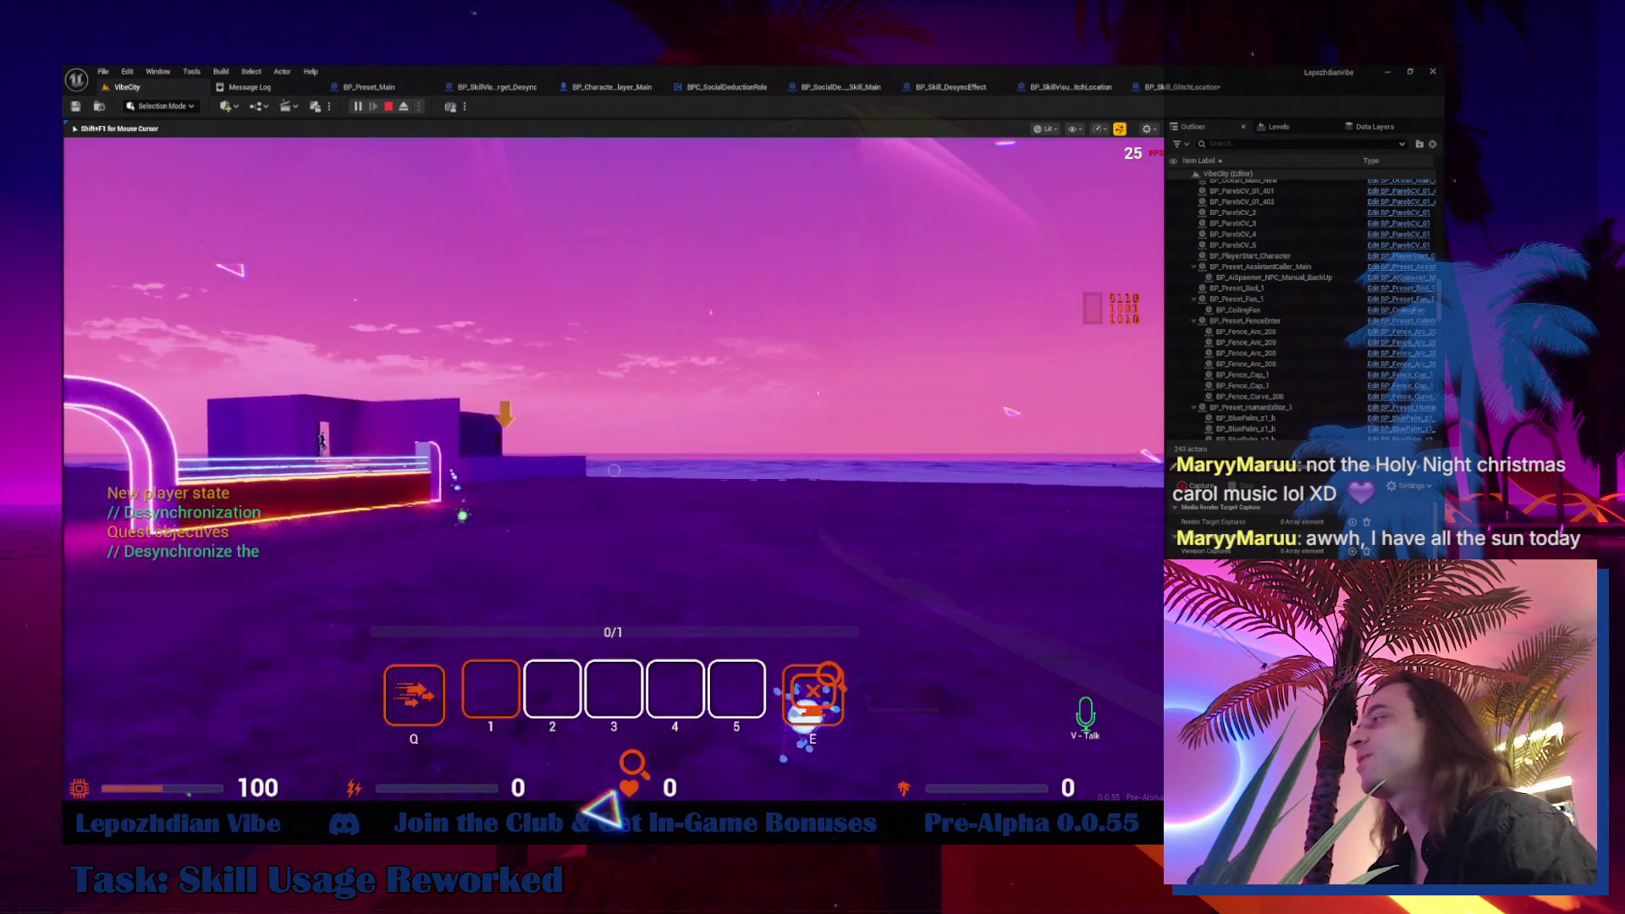
pyautogui.press('e')
pyautogui.press('e')
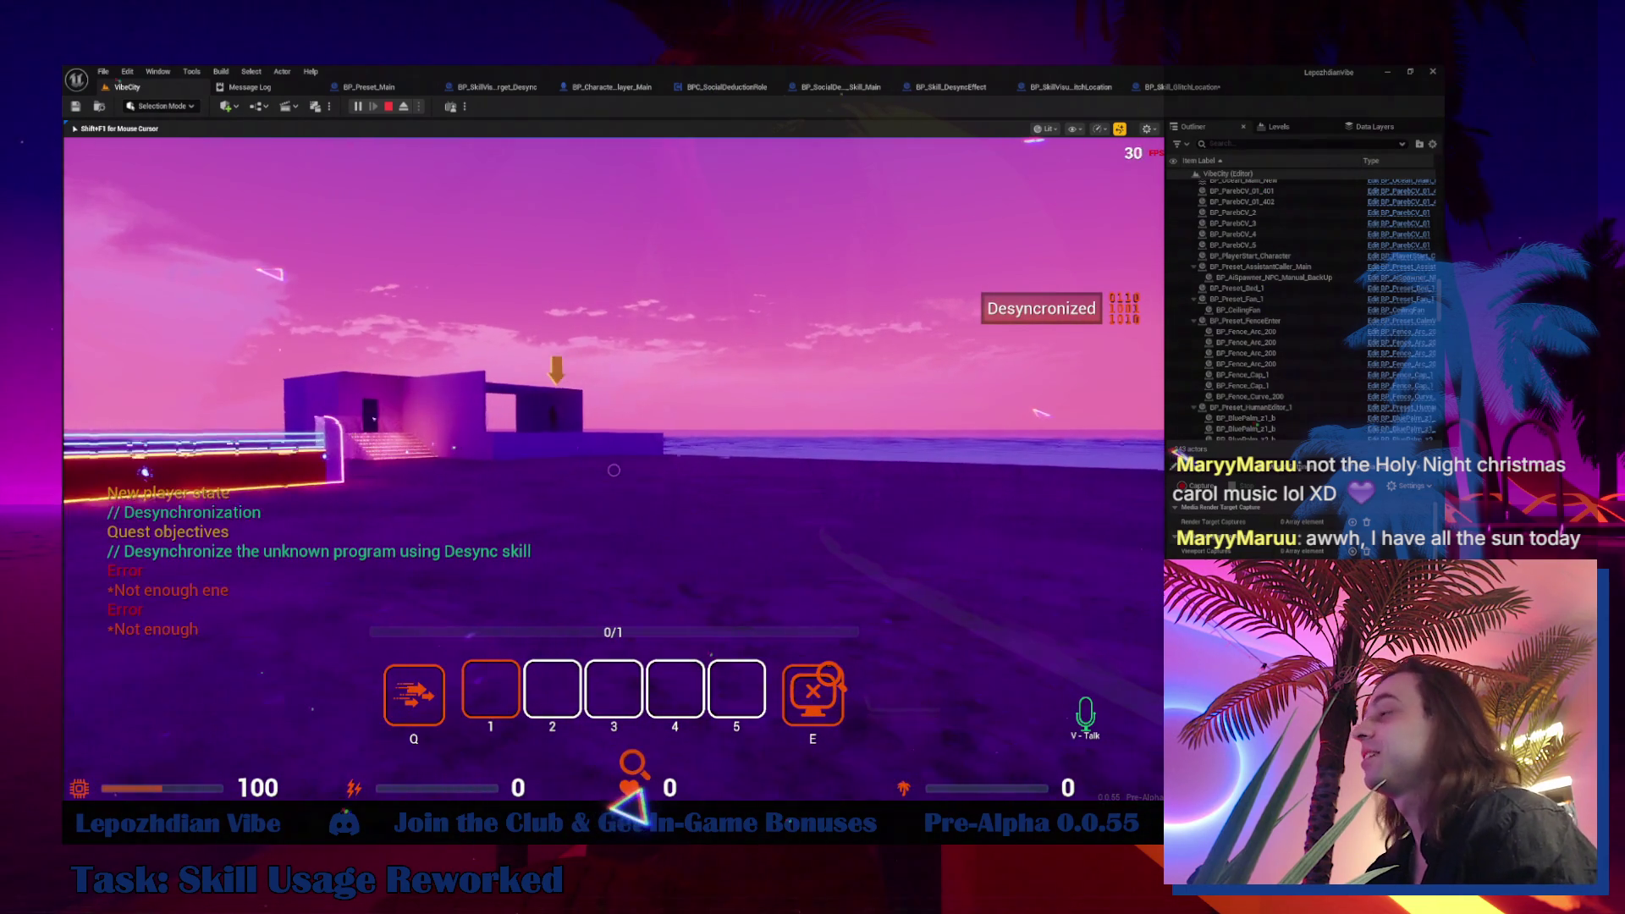
# Turn on the Energy, Vibe Points and RAM cheats in Cheat Codes, then resume gameplay
pyautogui.press('Tab')
pyautogui.click(494, 476)
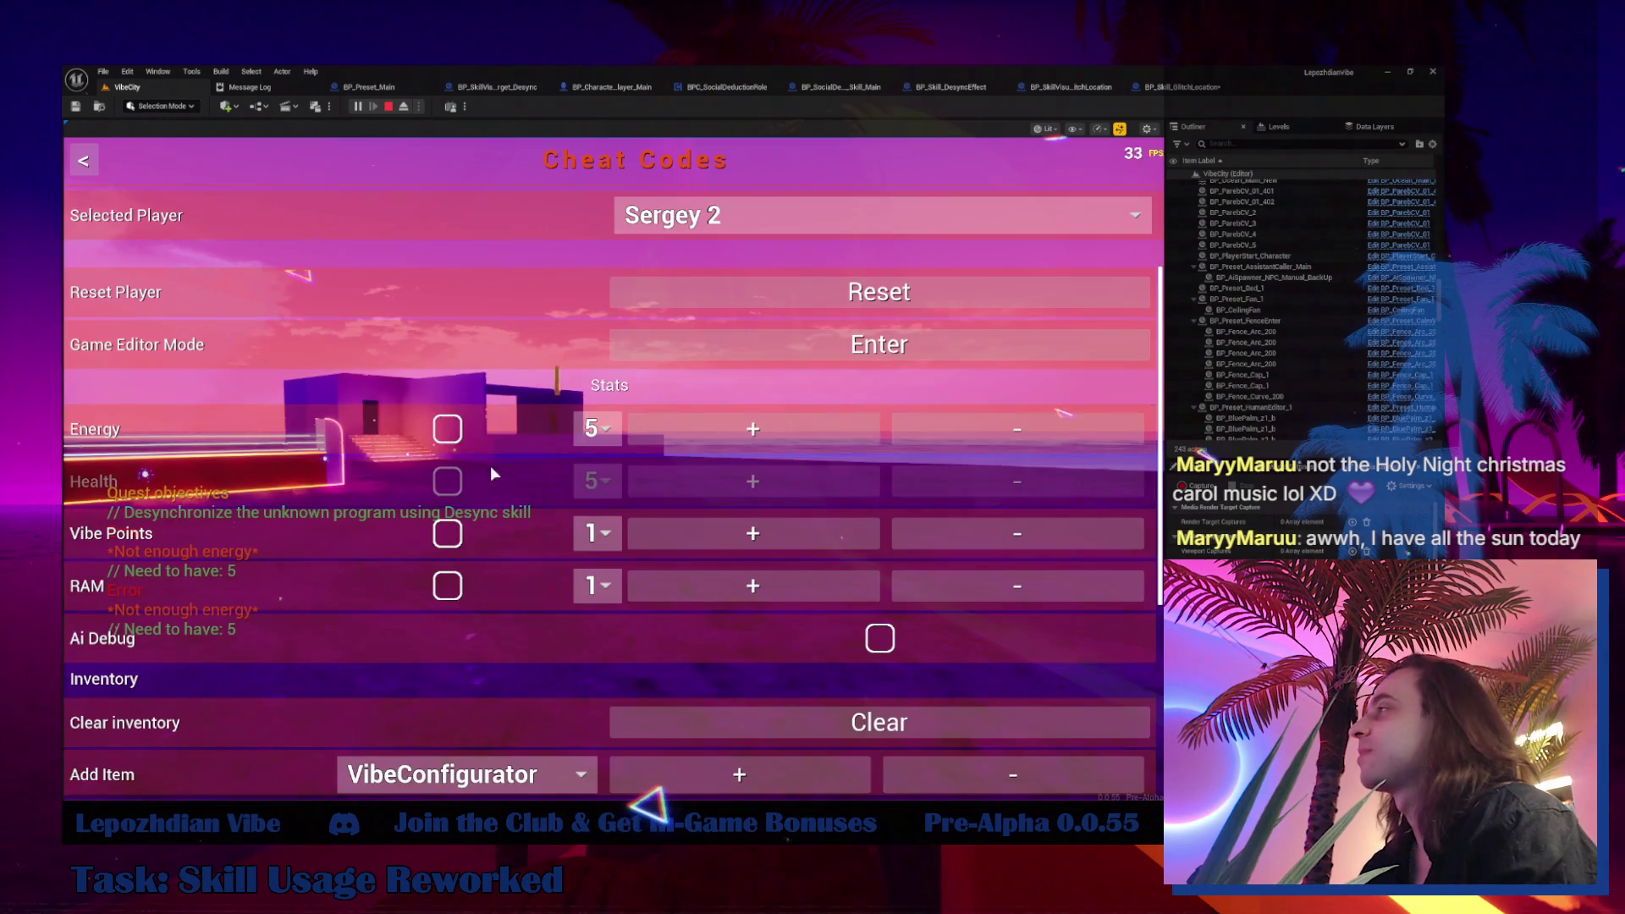
pyautogui.click(448, 427)
pyautogui.click(447, 533)
pyautogui.click(447, 585)
pyautogui.press('Escape')
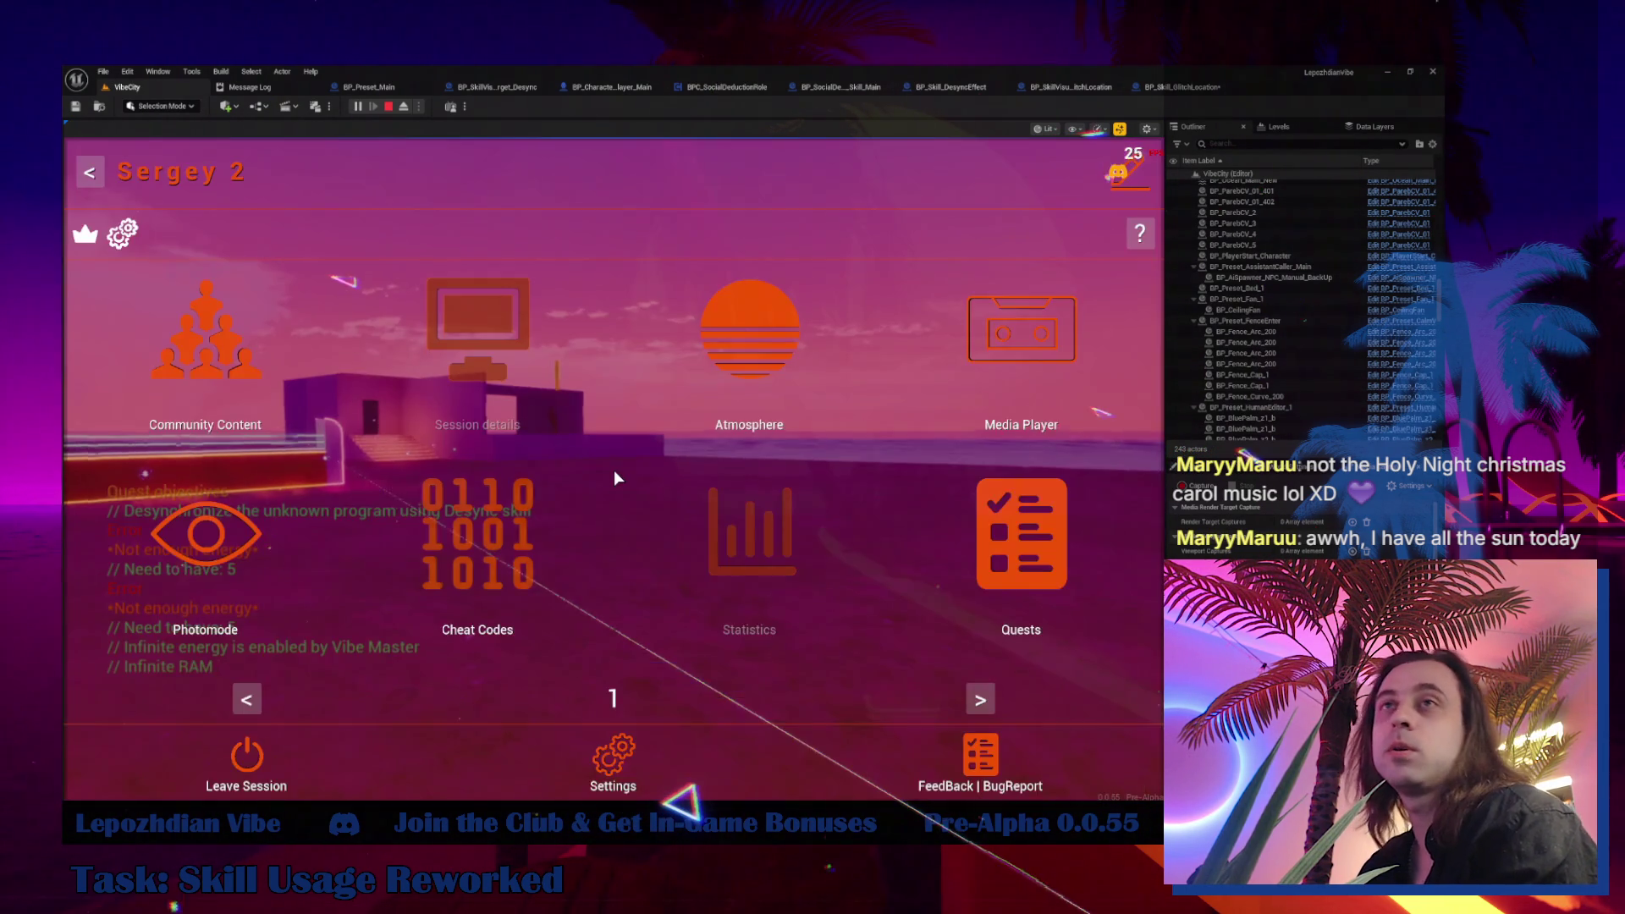
pyautogui.press('Tab')
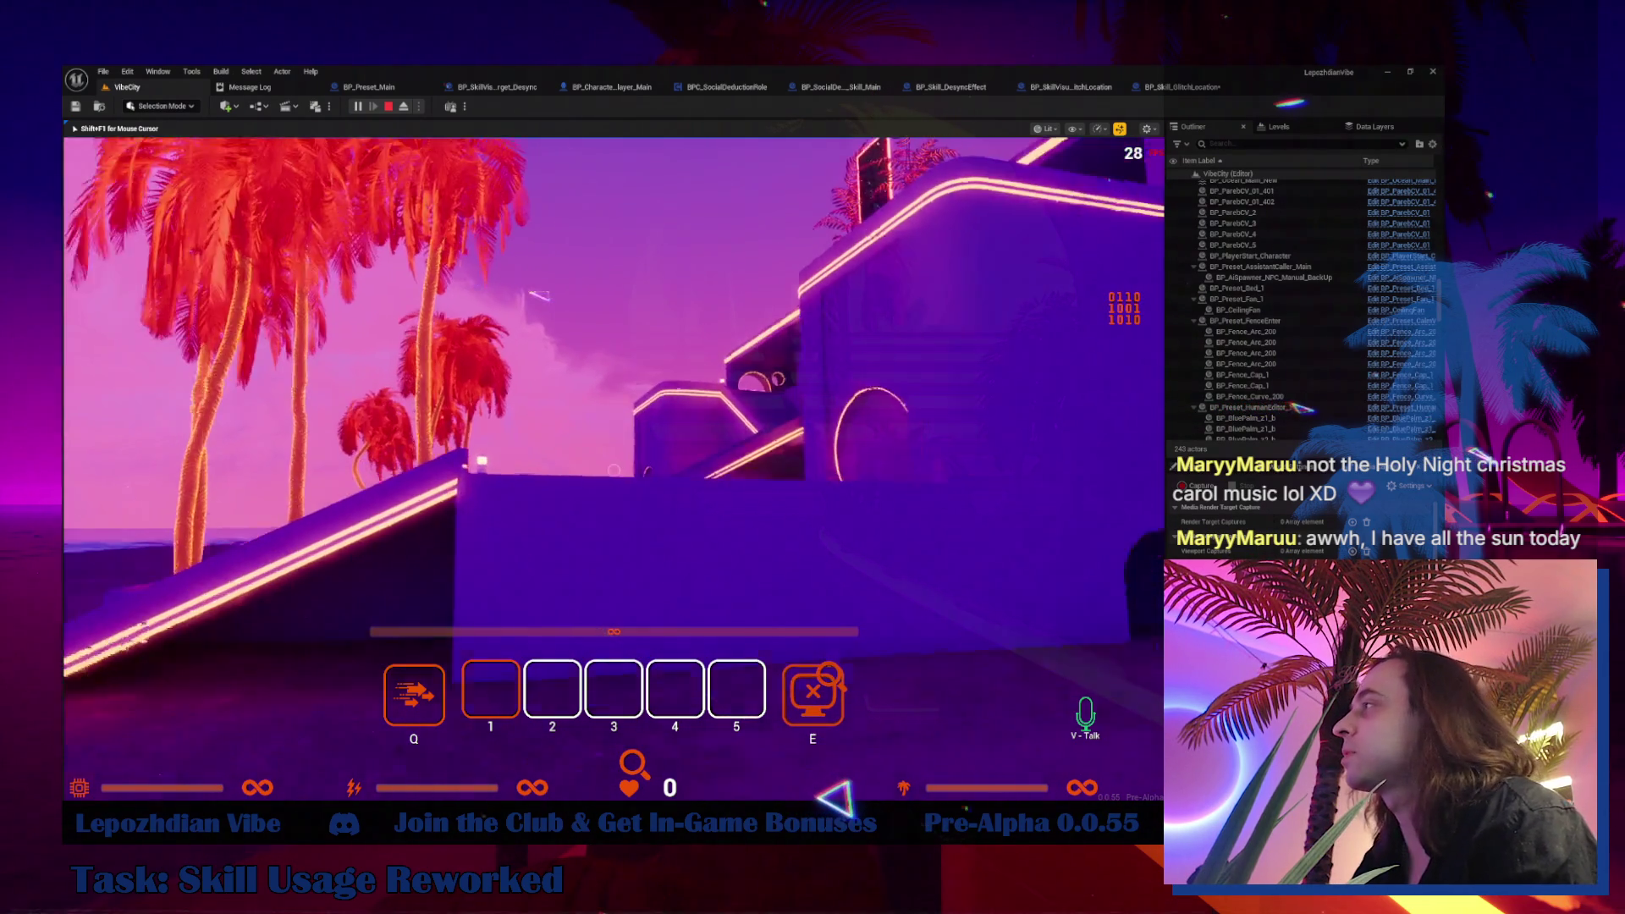
# Walk the character forward into Vibe Villa and hide the game HUD
pyautogui.press('w')
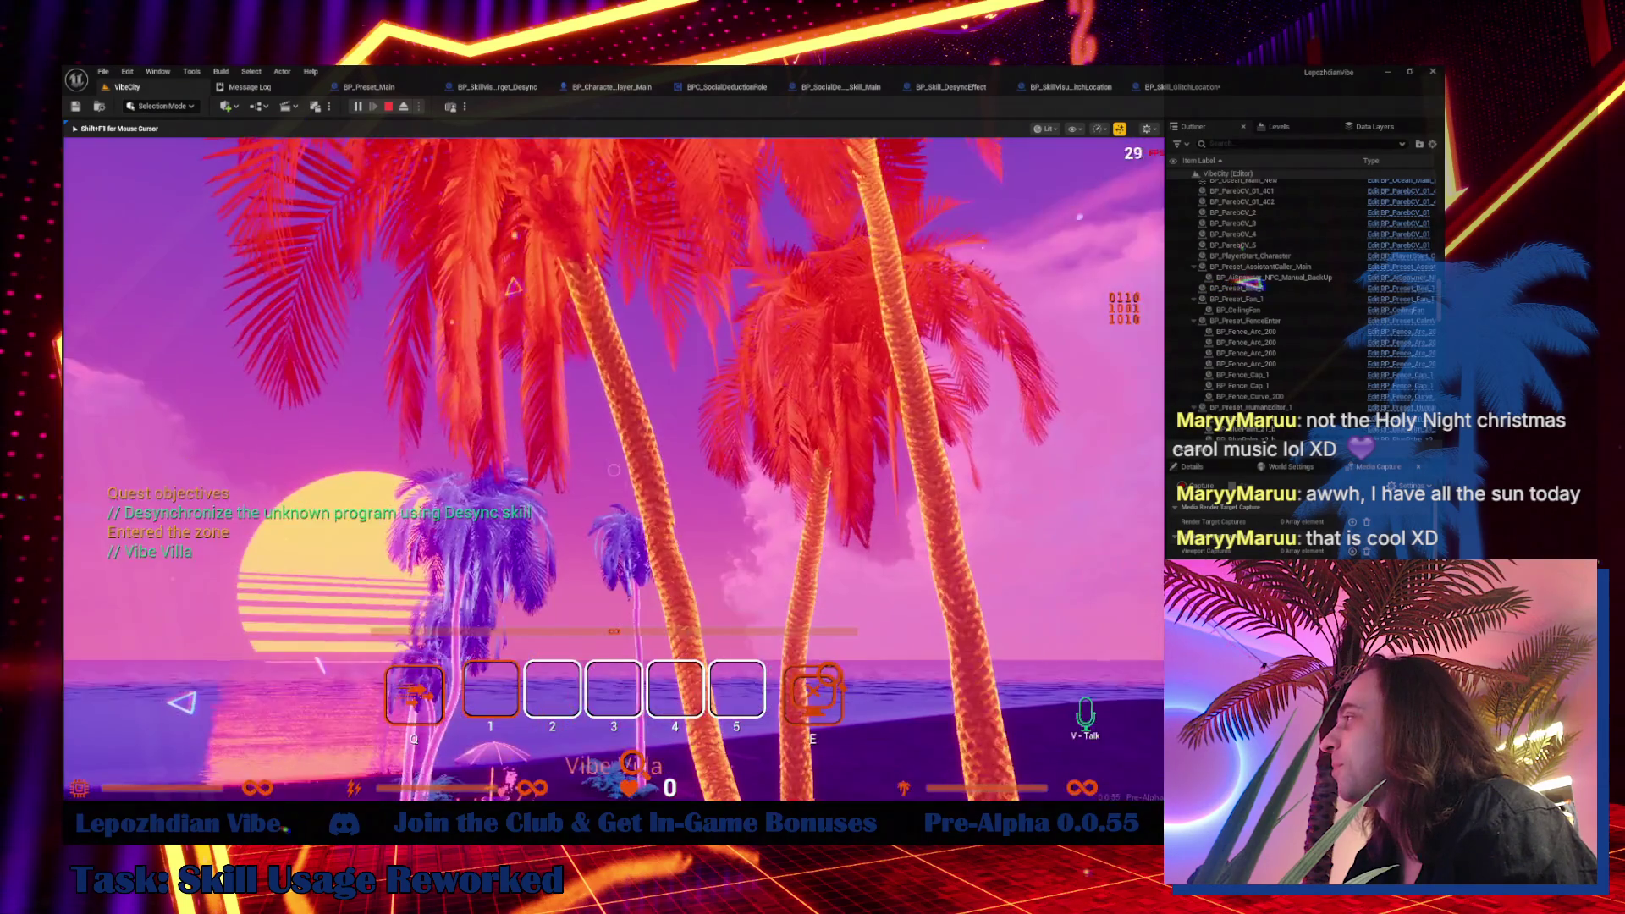
pyautogui.press('Tab')
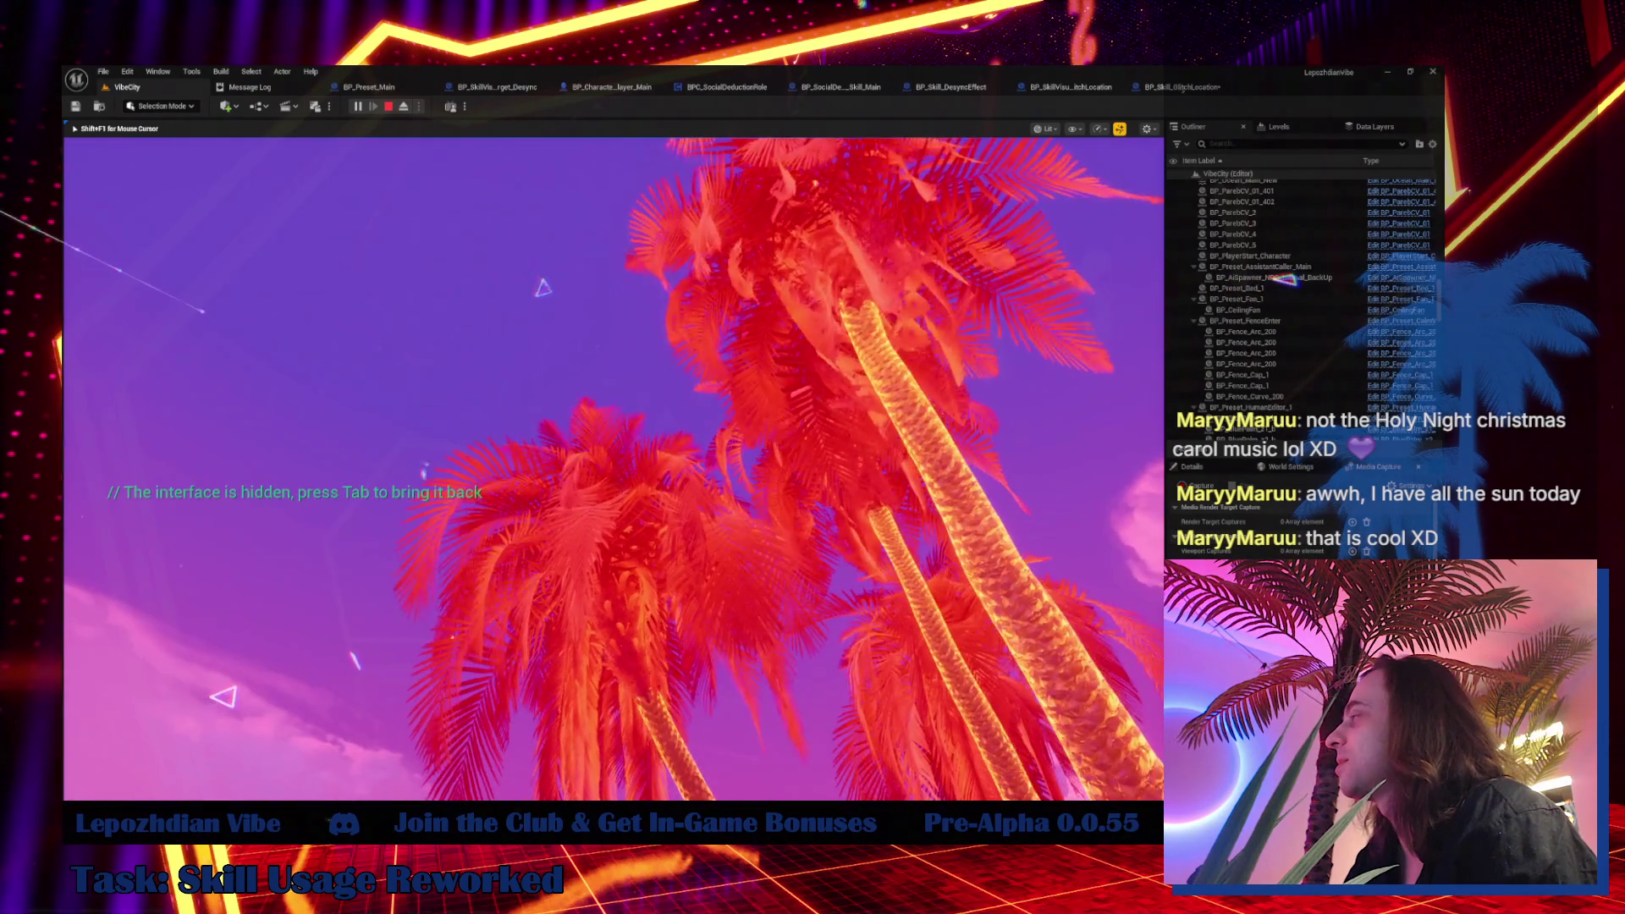
# Restore the HUD, then open and close the in-game Atmosphere settings
pyautogui.press('Tab')
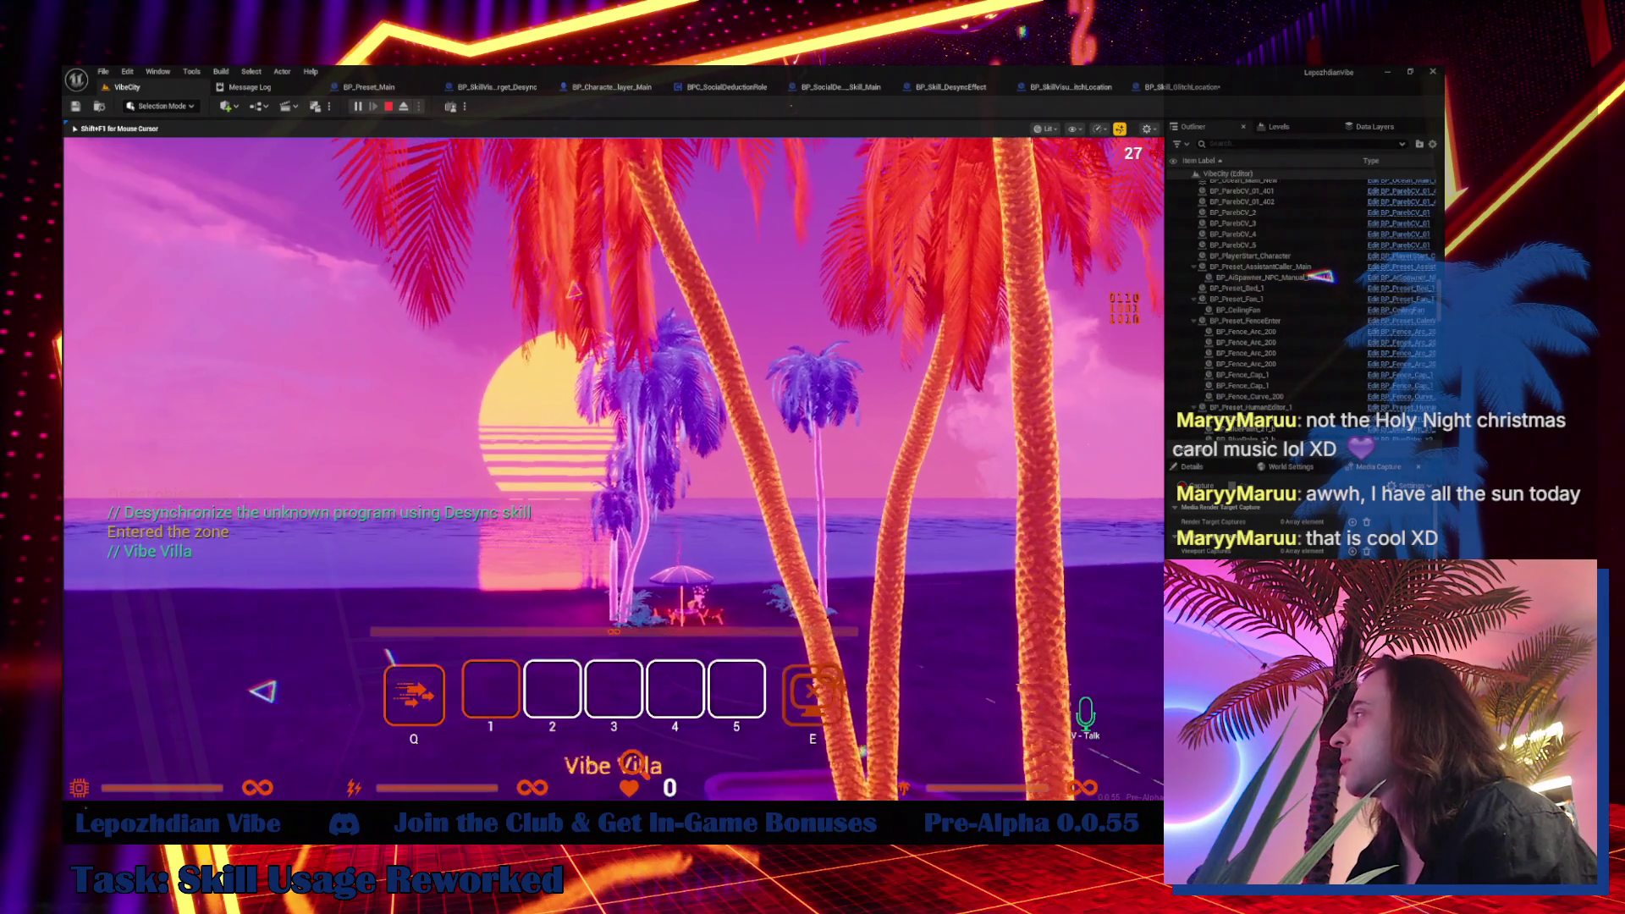
pyautogui.press('Escape')
pyautogui.click(777, 333)
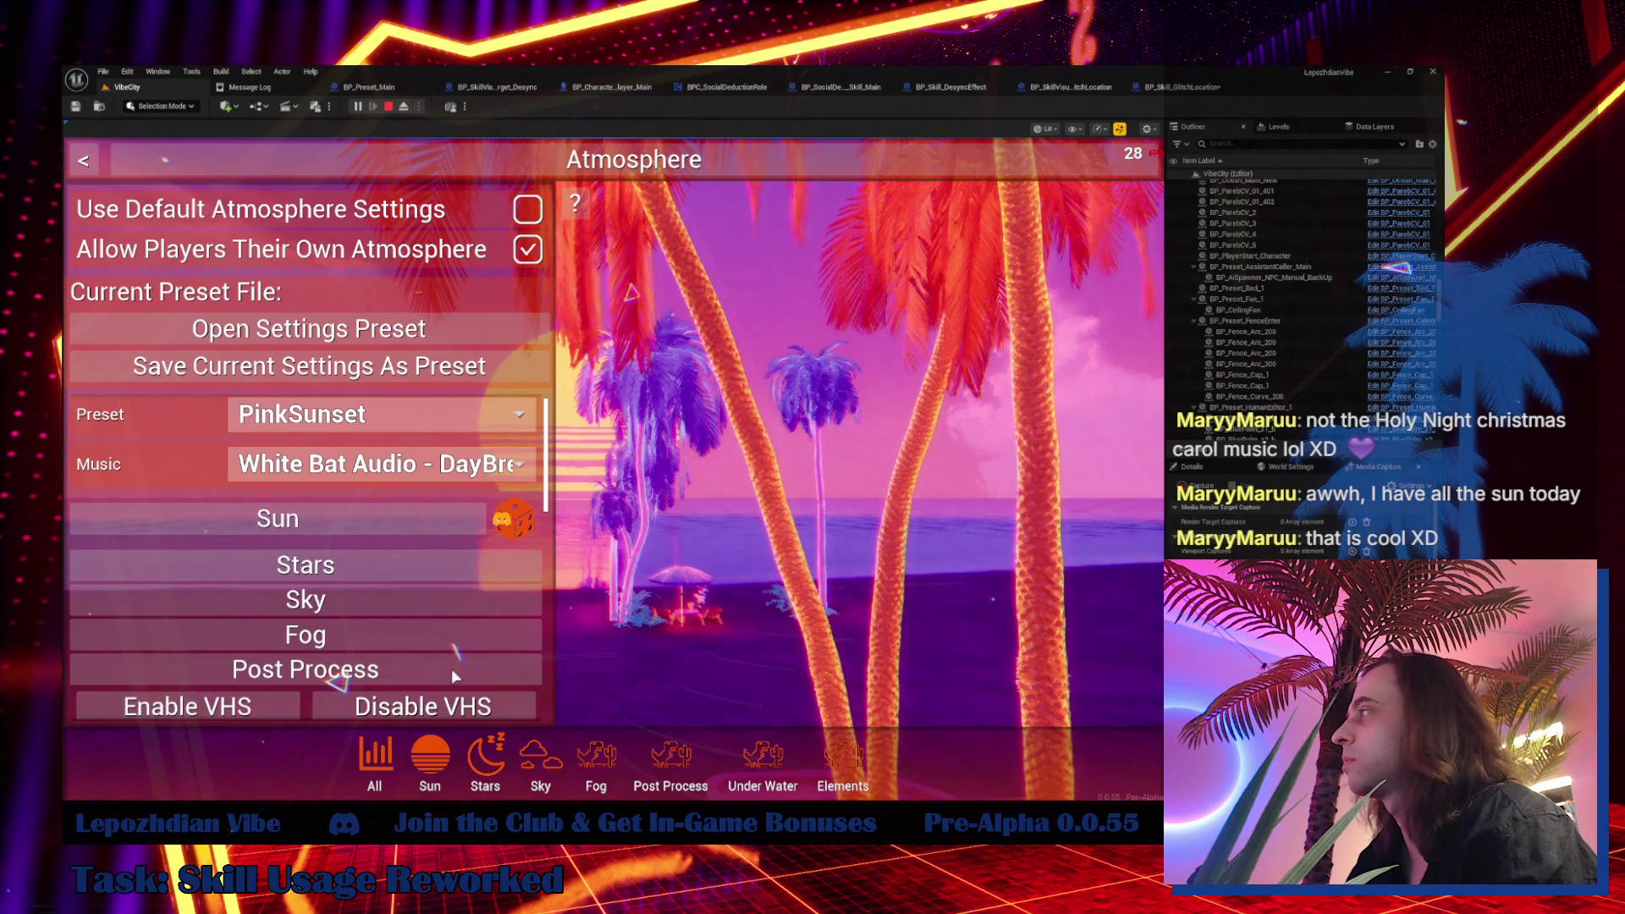
pyautogui.press('Escape')
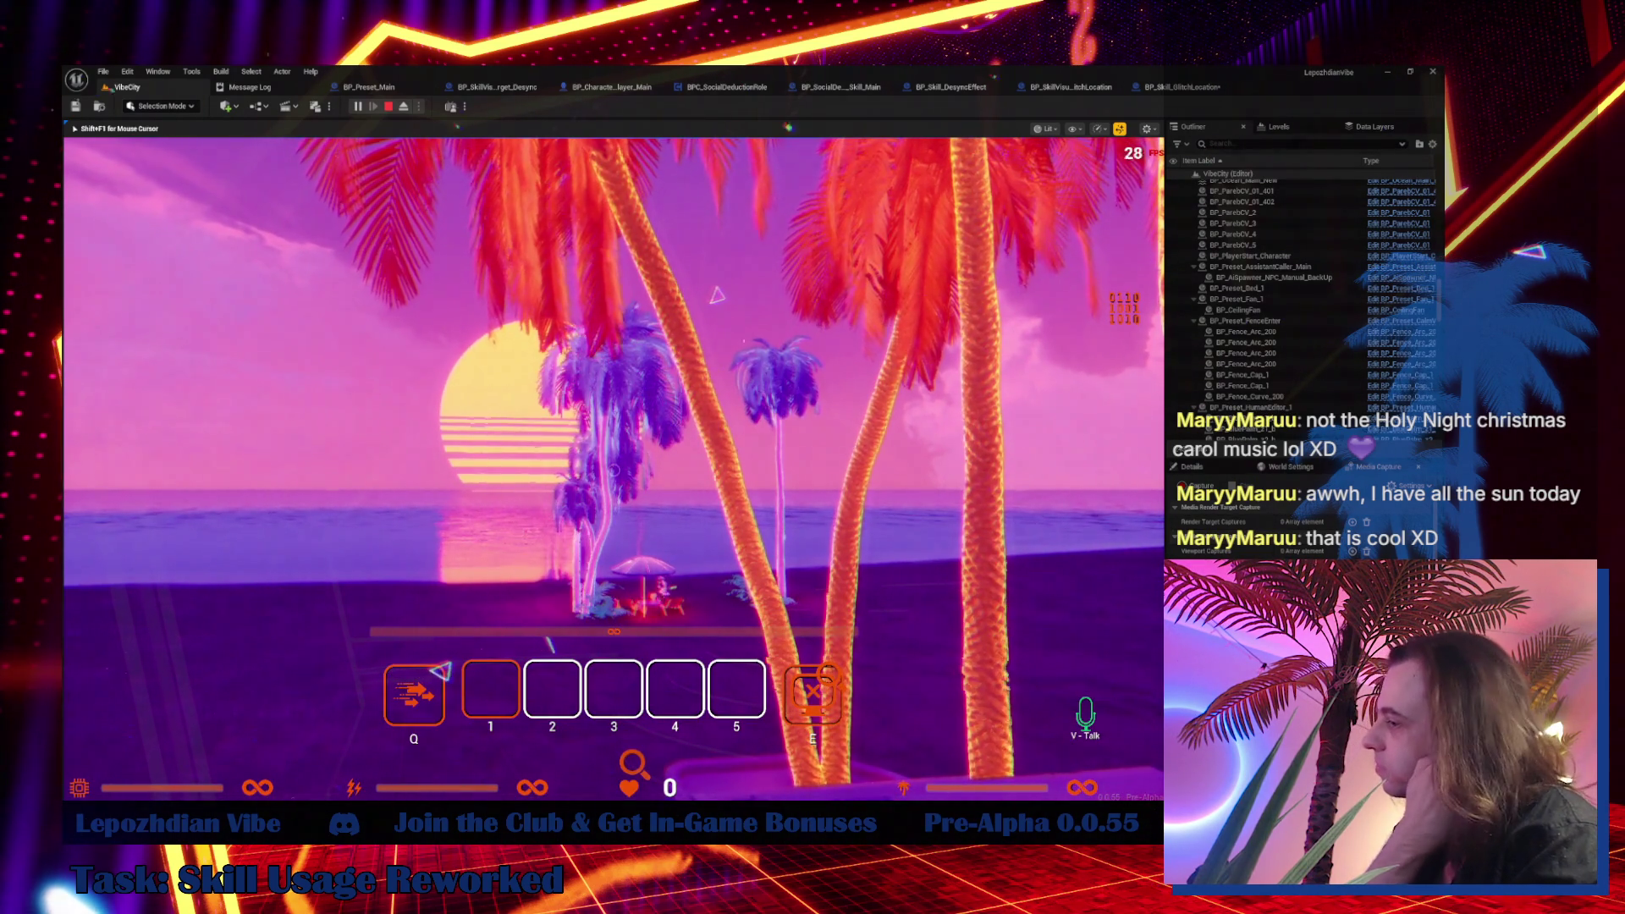
# Walk past the palm trees to the stepped building, then return to BP_Skill_GlitchLocation
pyautogui.press('w')
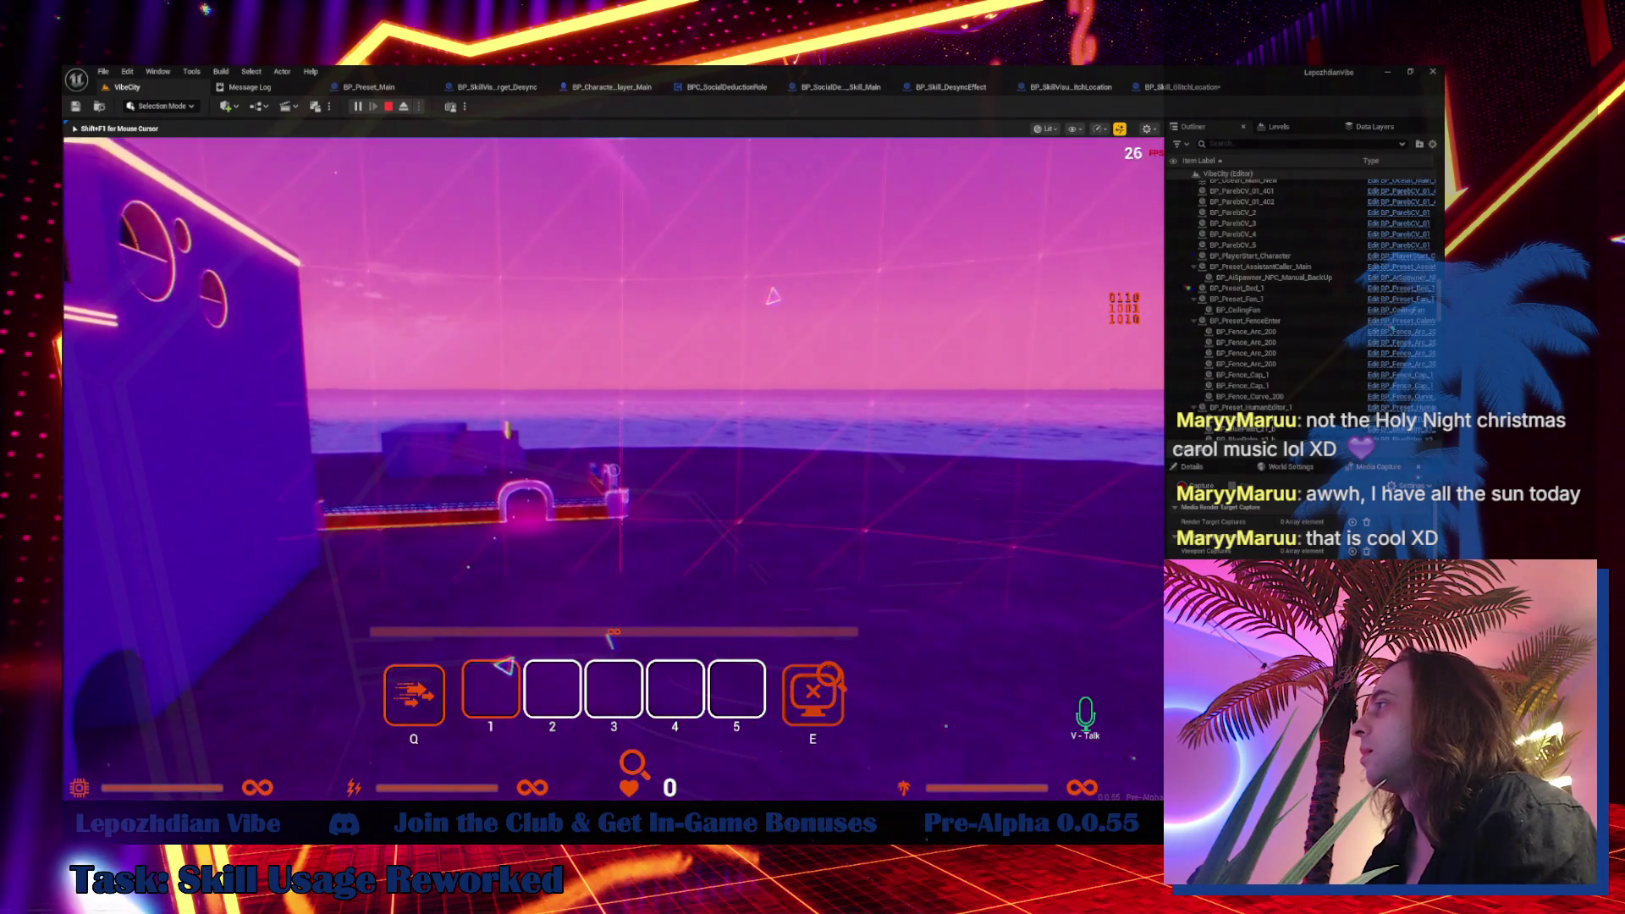
pyautogui.press('w')
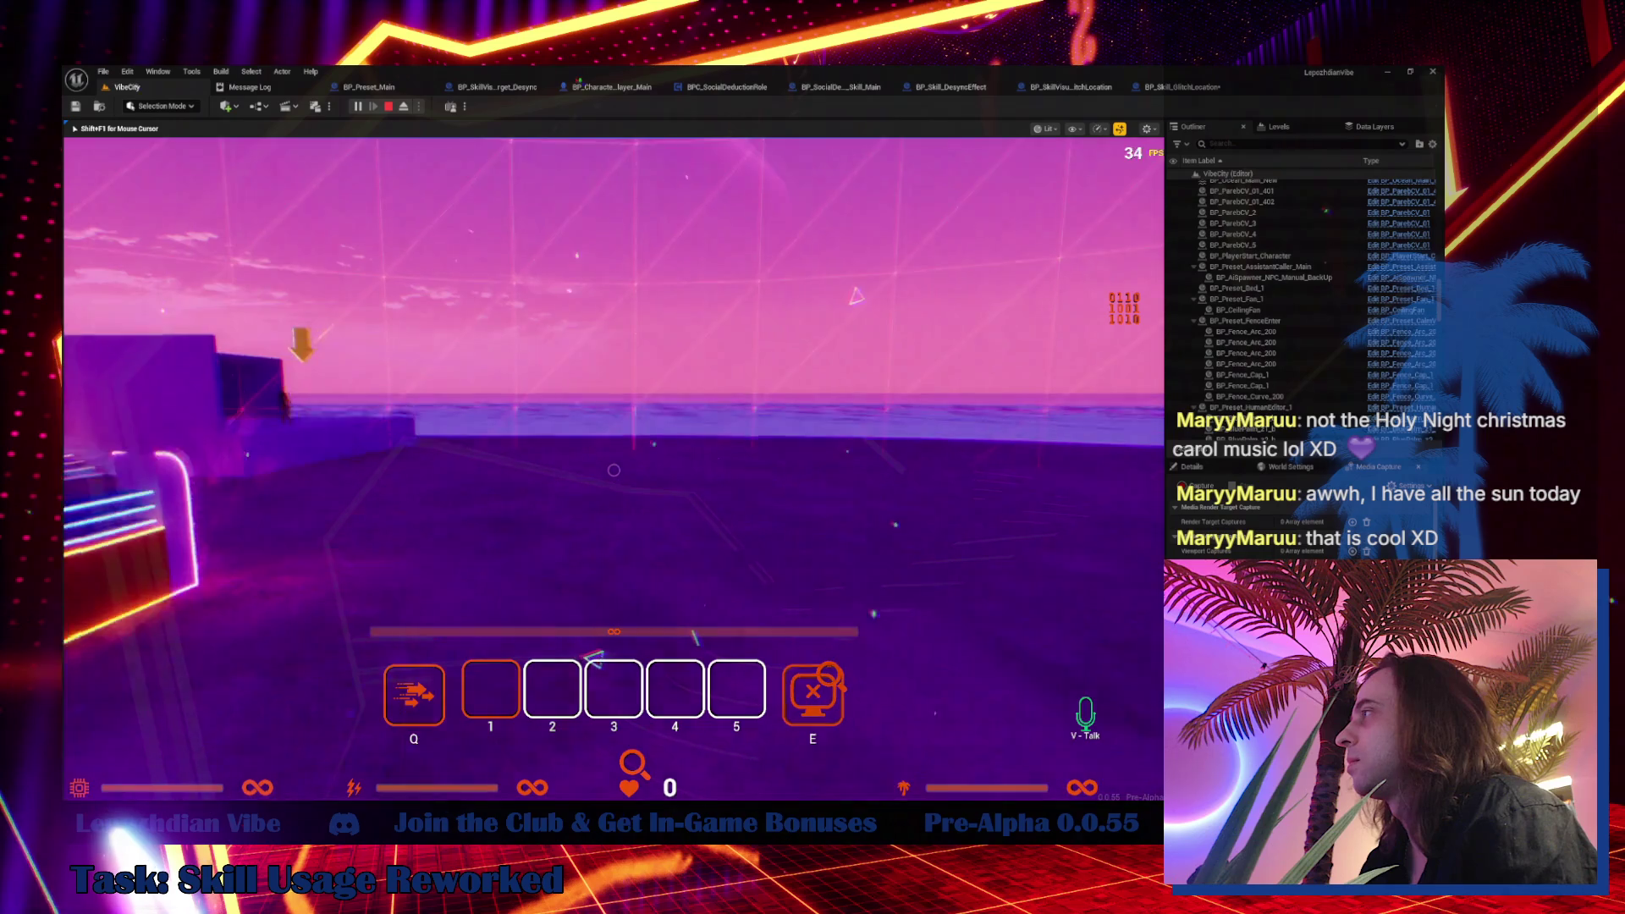
pyautogui.press('w')
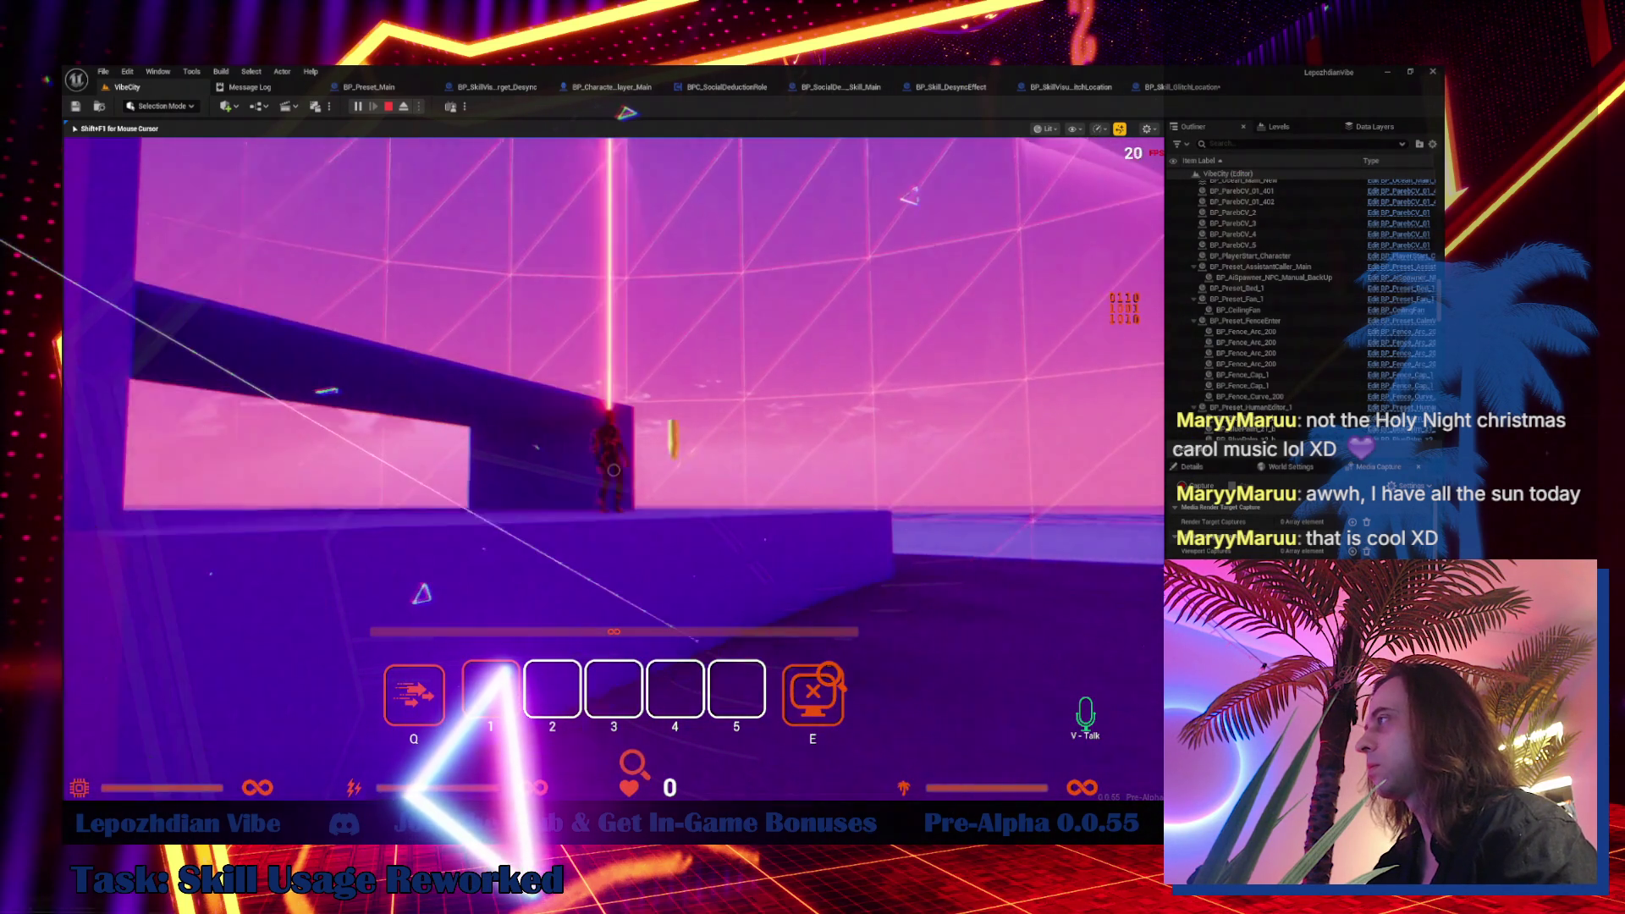
pyautogui.hotkey('shift', 'F1')
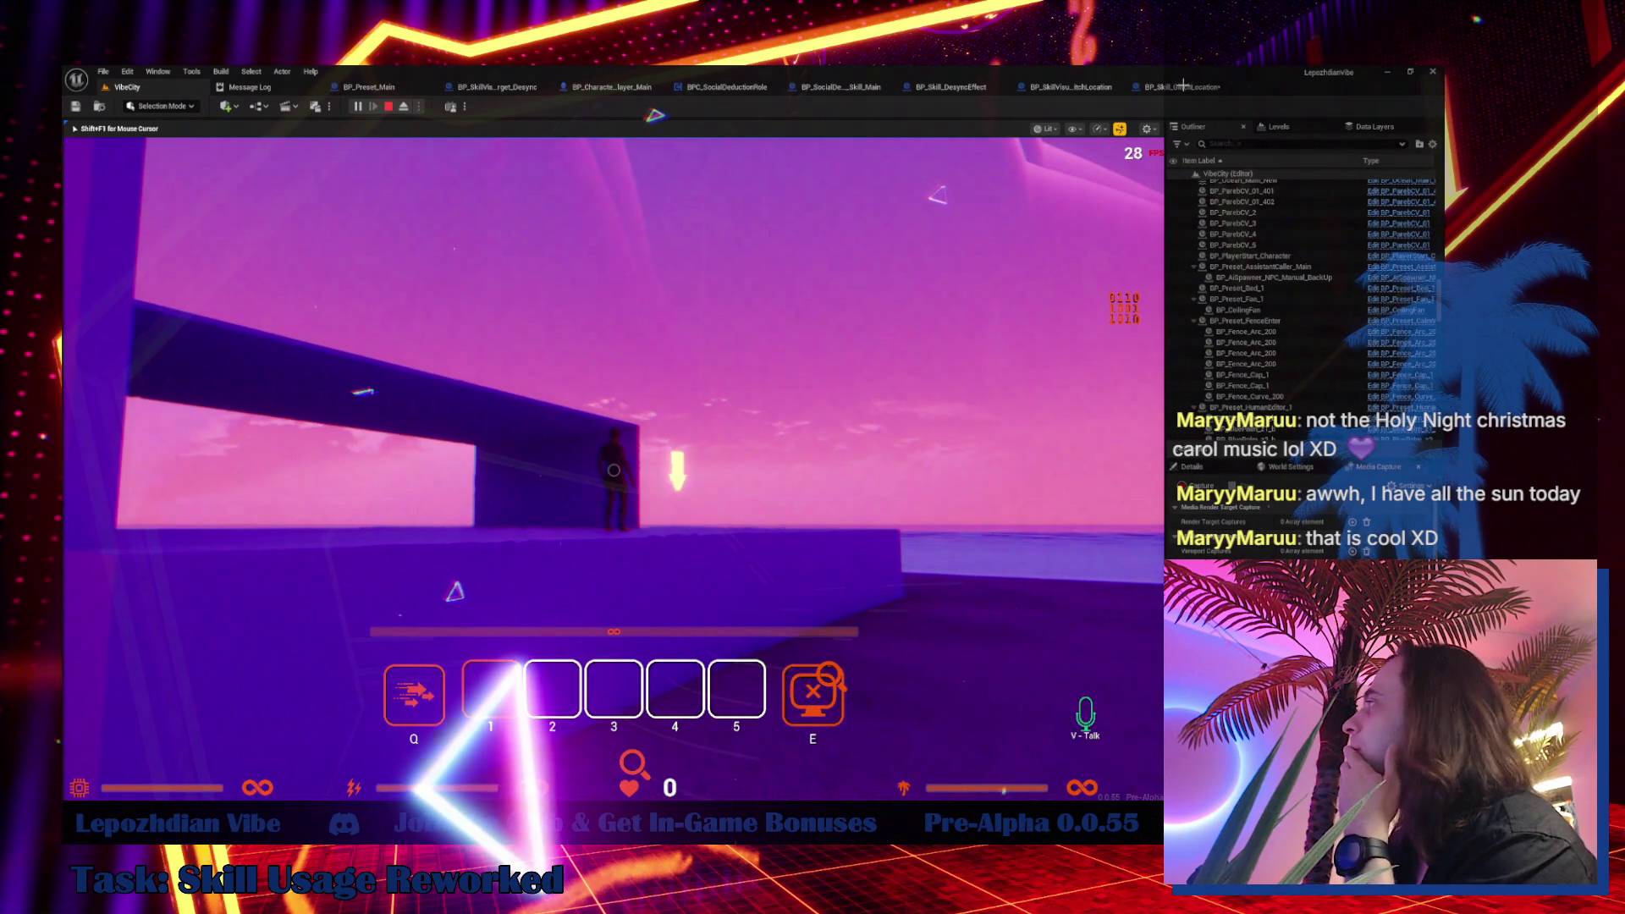
pyautogui.click(1182, 86)
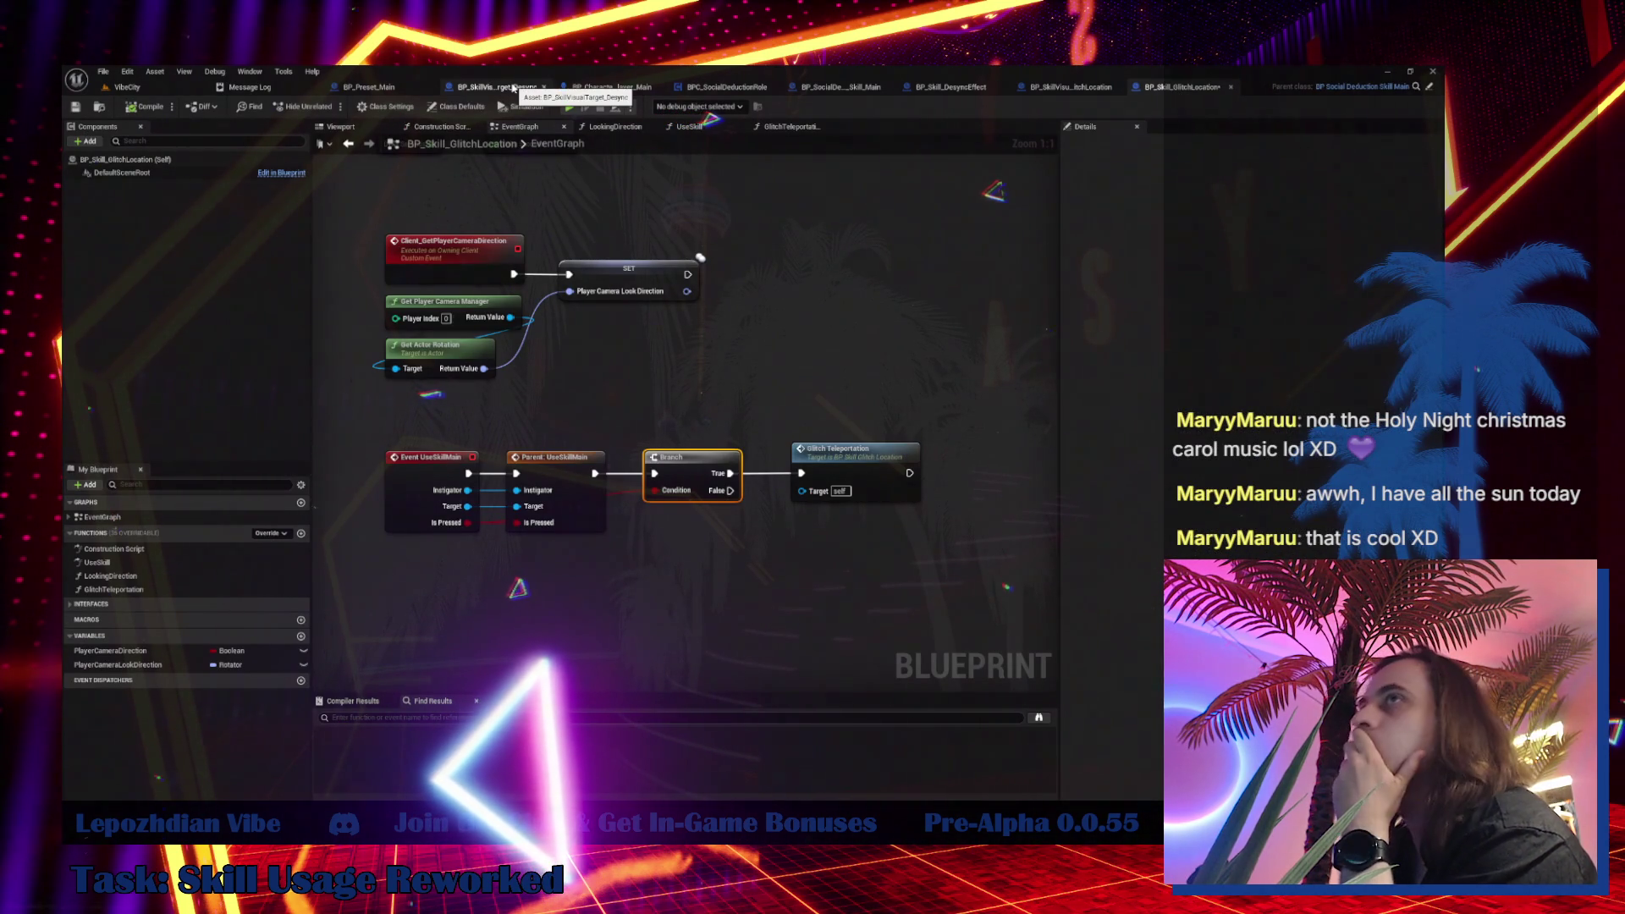
# Glance at BP_SkillVisualTarget_Desync and BP_Skill_GlitchLocation, ending on BP_SocialDeduction_Skill_Main's EventGraph
pyautogui.click(515, 89)
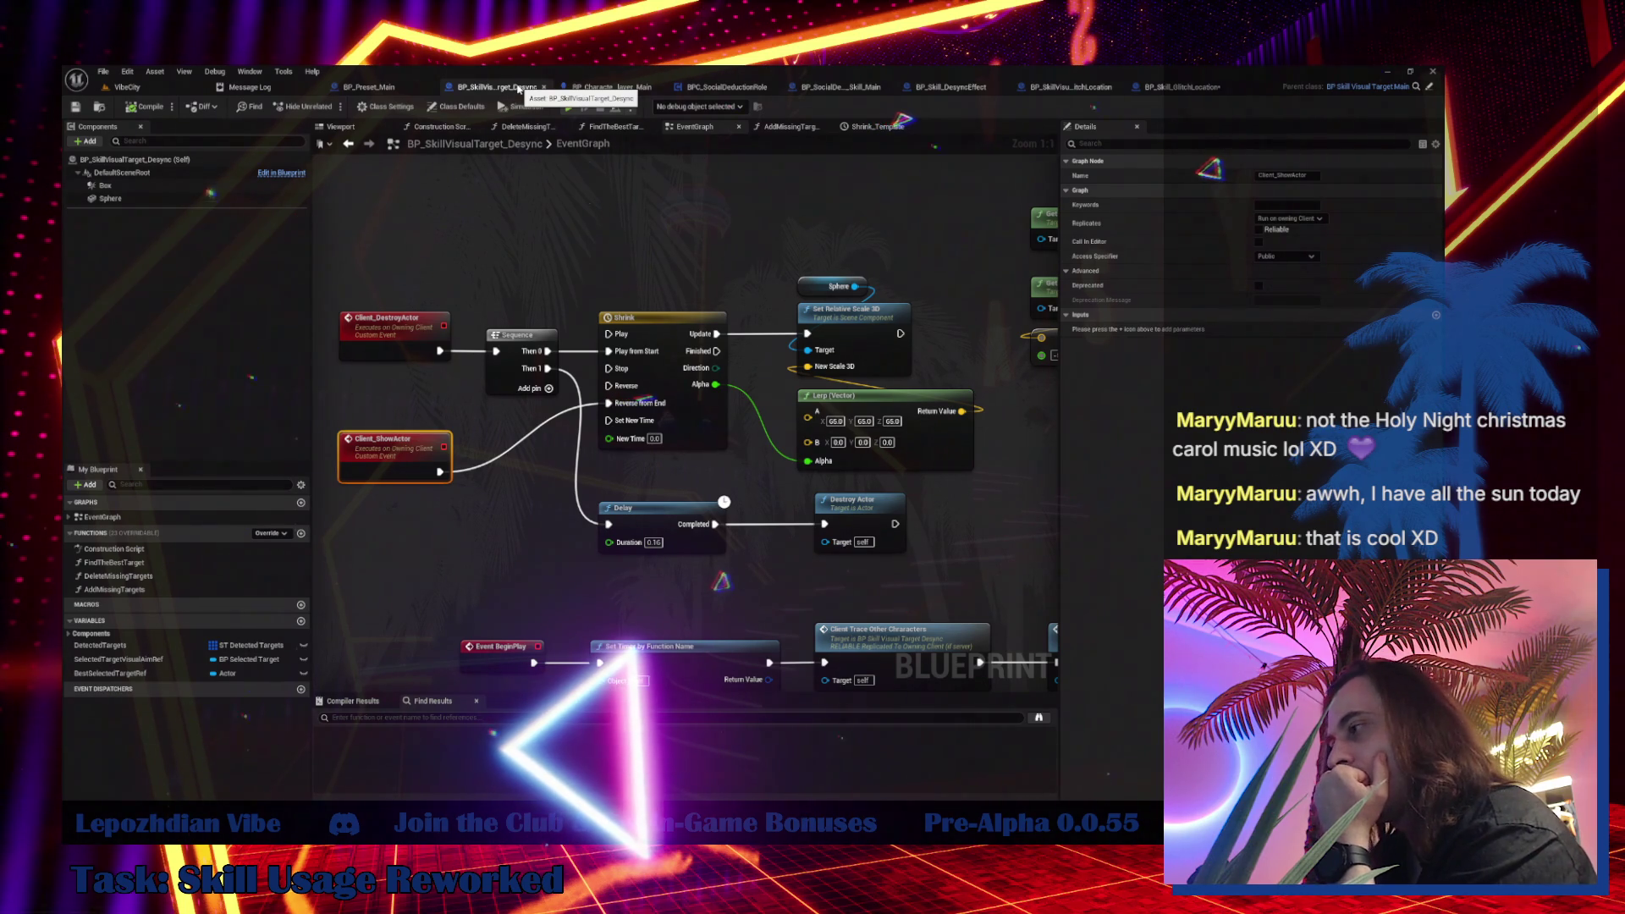
pyautogui.click(1182, 86)
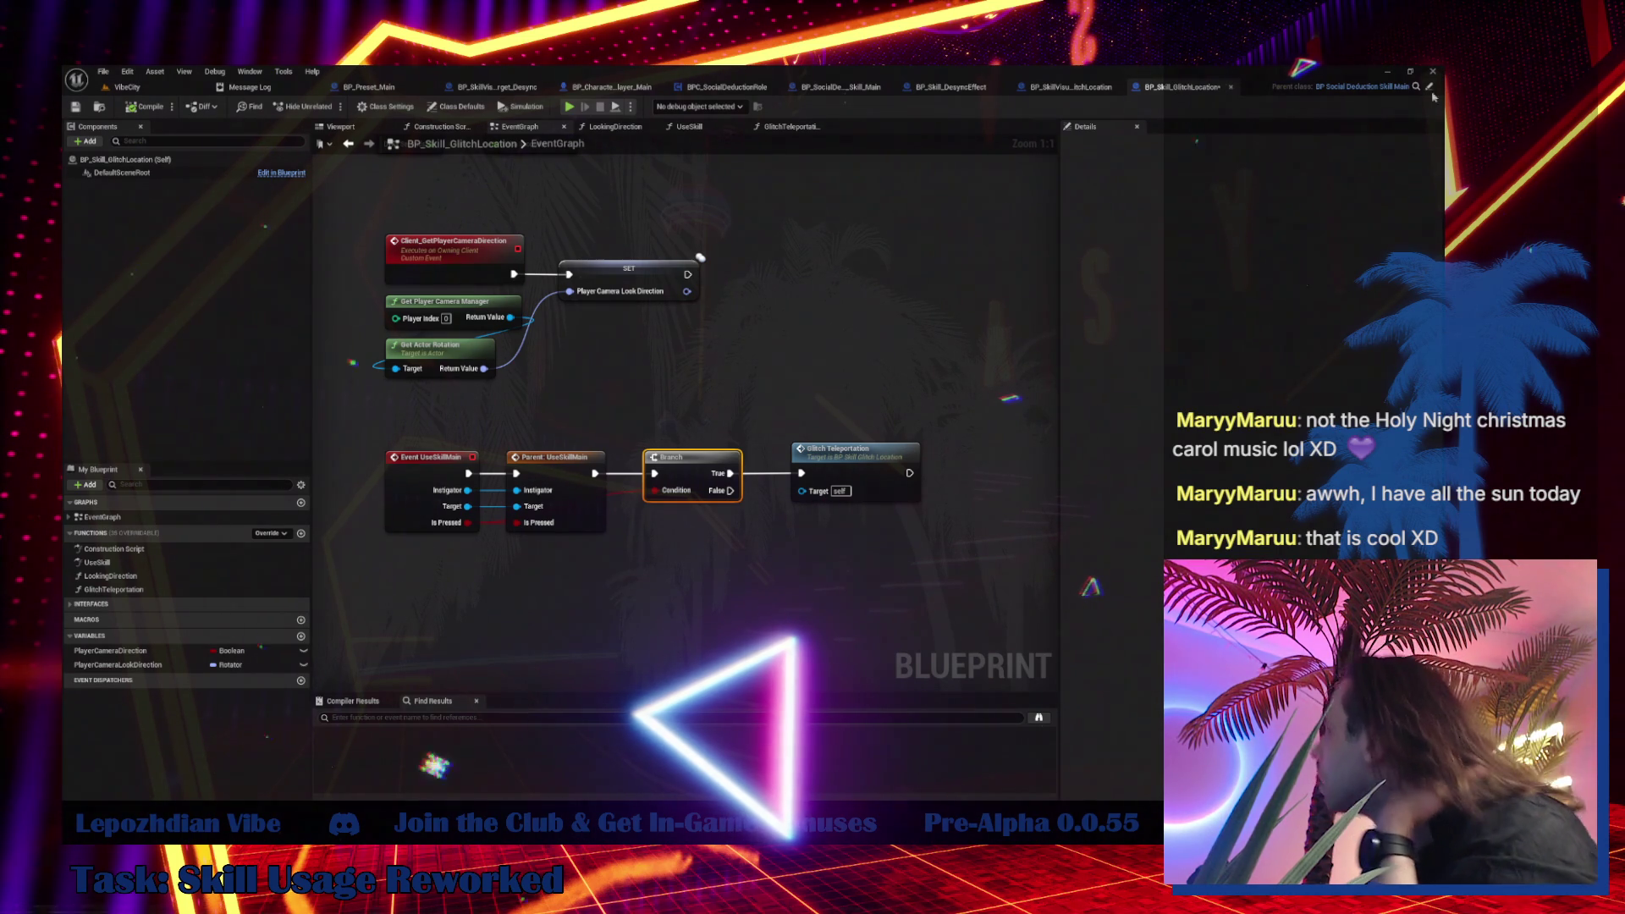
pyautogui.click(840, 86)
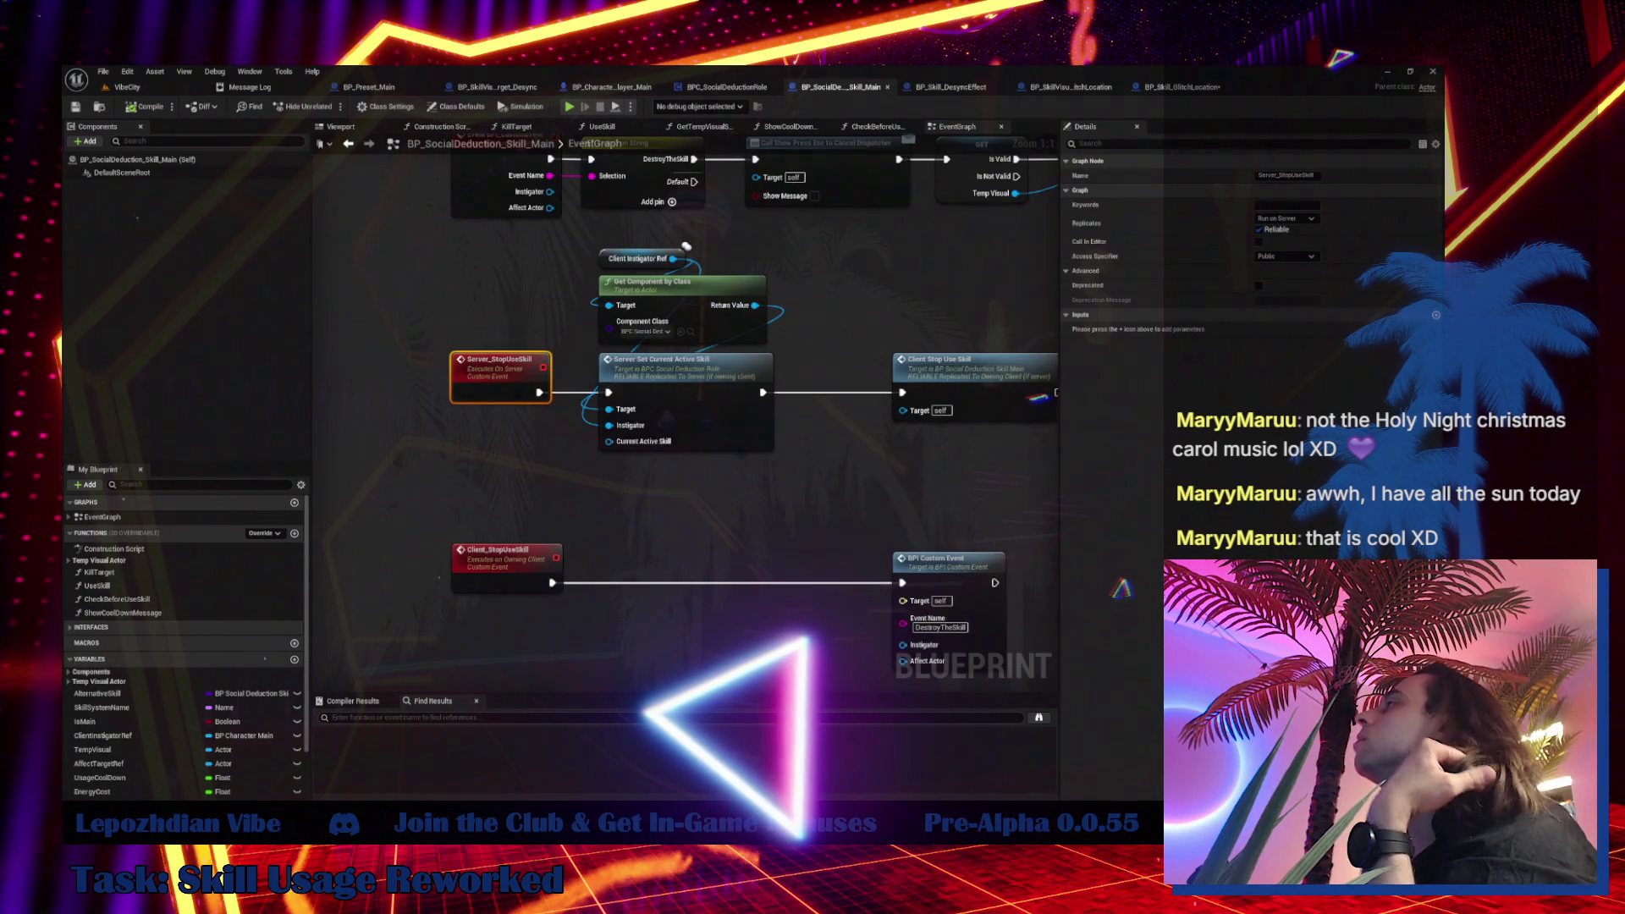
# Jump to Server_SetInstigator and view the UseSkillMain and Branch nodes, then switch to BP_Character_Player_Main
pyautogui.scroll(-2, 685, 246)
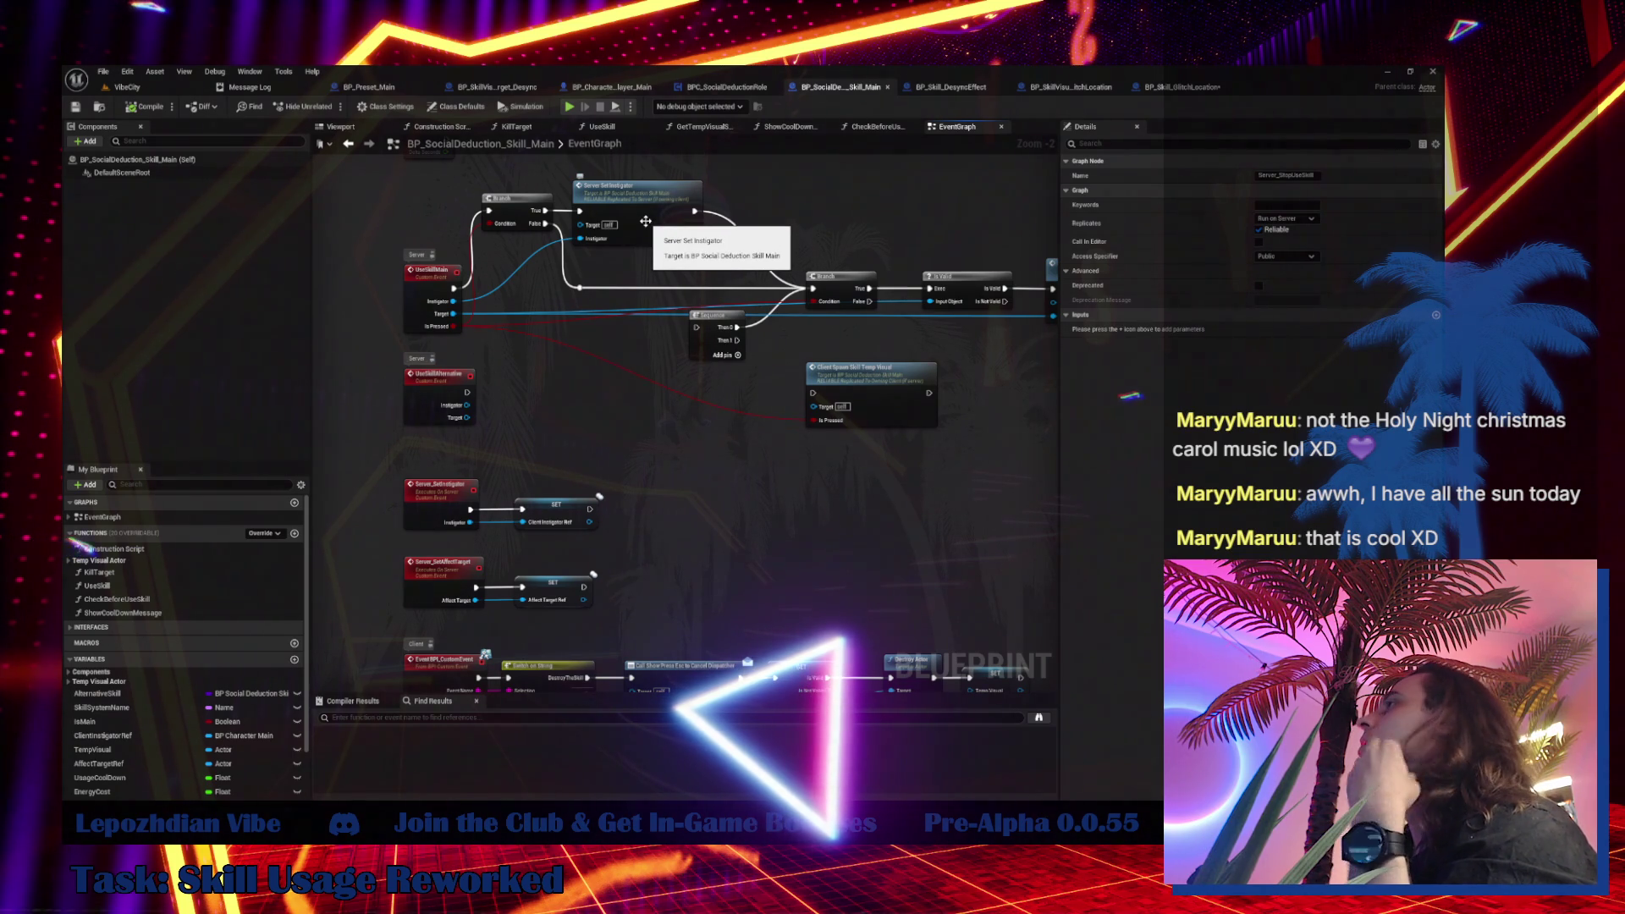
pyautogui.doubleClick(645, 220)
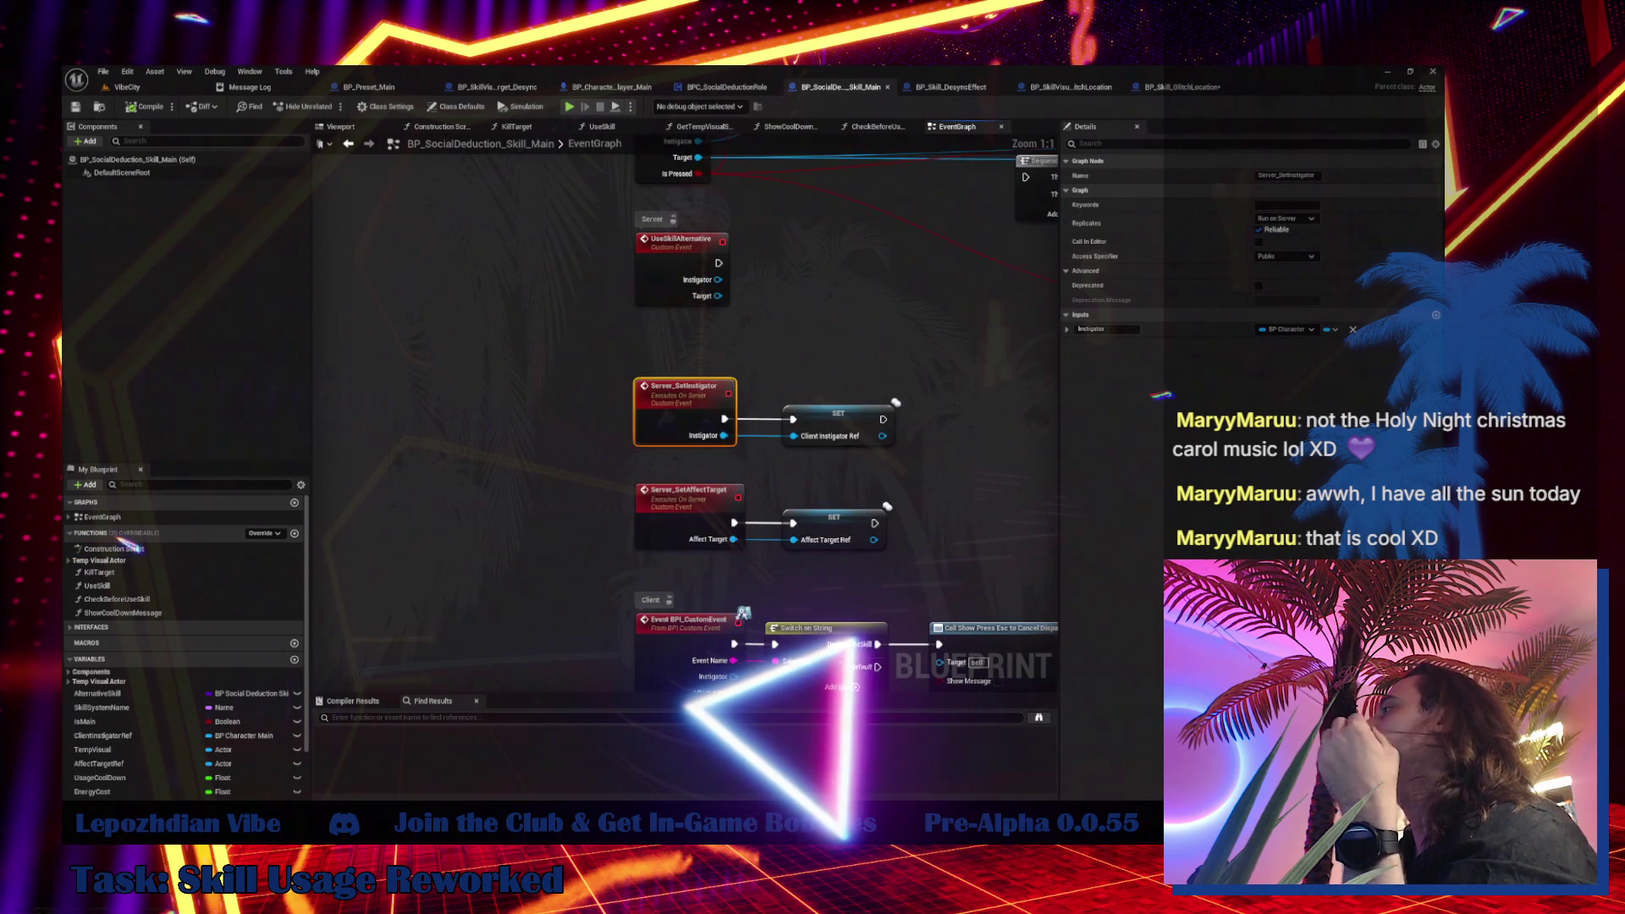
pyautogui.moveTo(744, 319)
pyautogui.mouseDown()
pyautogui.moveTo(484, 514)
pyautogui.moveTo(495, 543)
pyautogui.mouseUp()
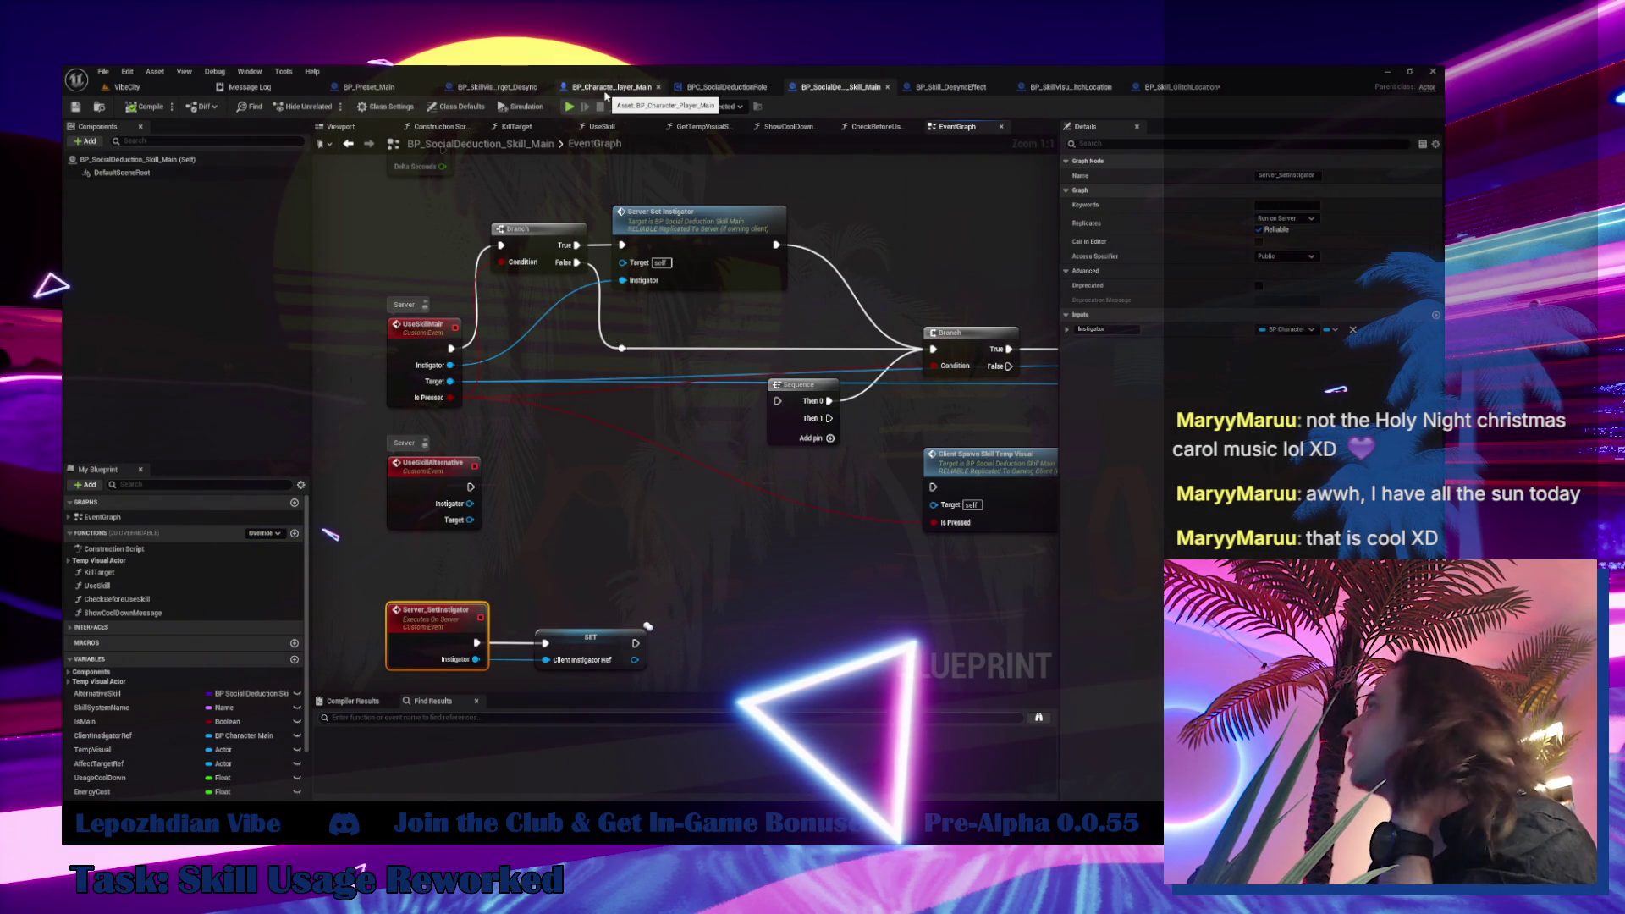
pyautogui.click(606, 88)
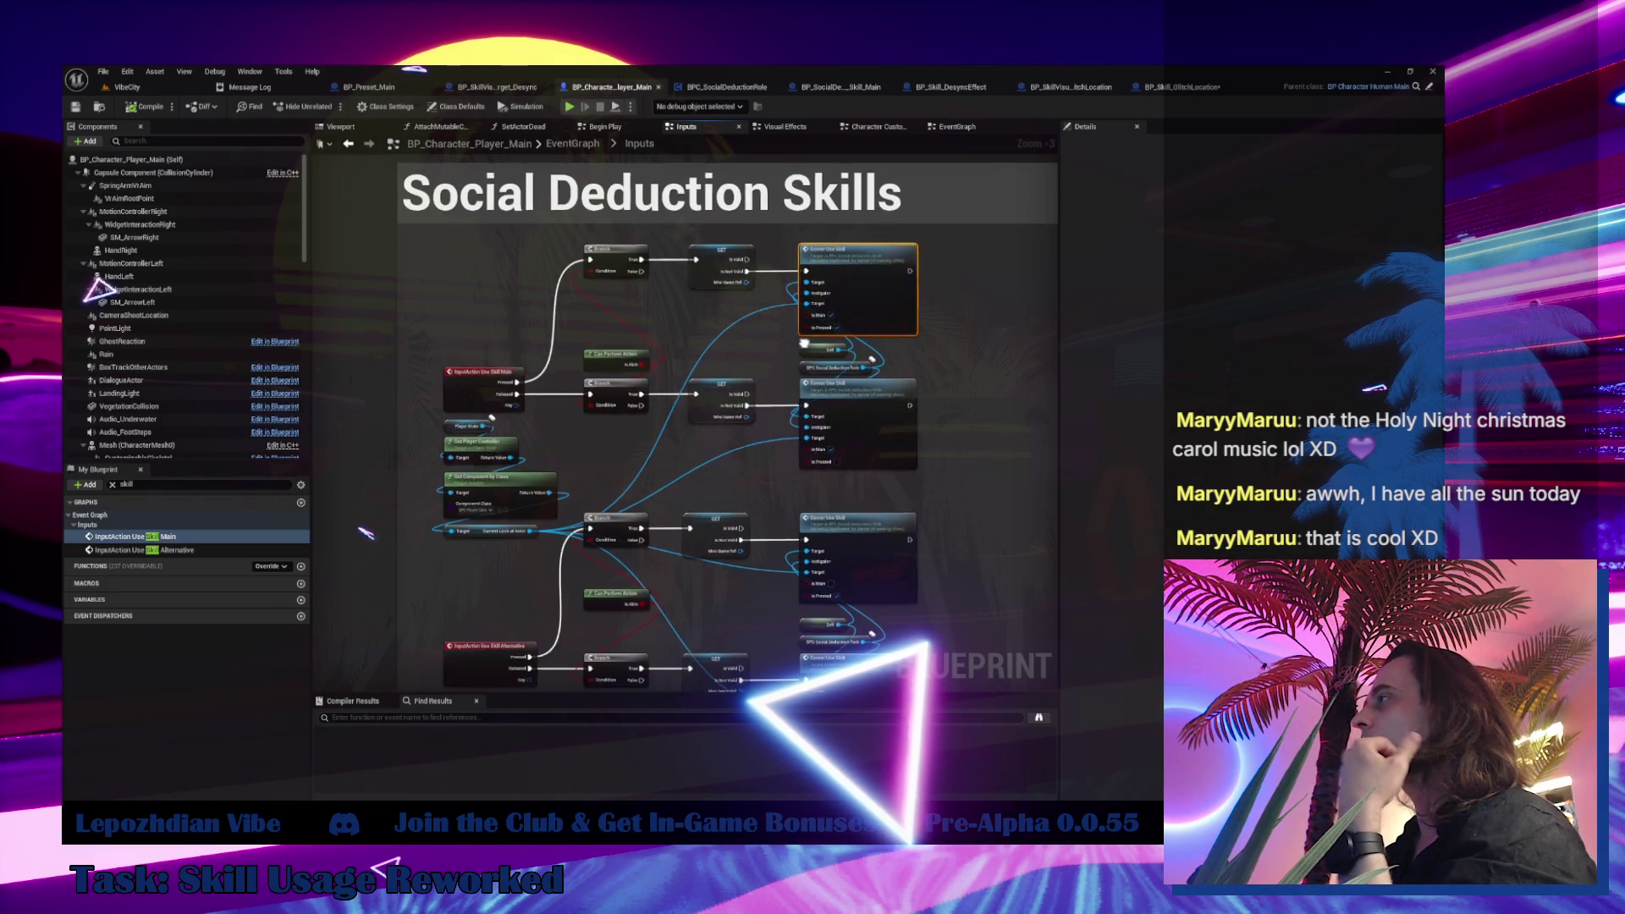
# Toggle the Content Drawer and pan over the Use Skill Main input nodes, then switch to BPC_SocialDeductionRole
pyautogui.scroll(3, 560, 572)
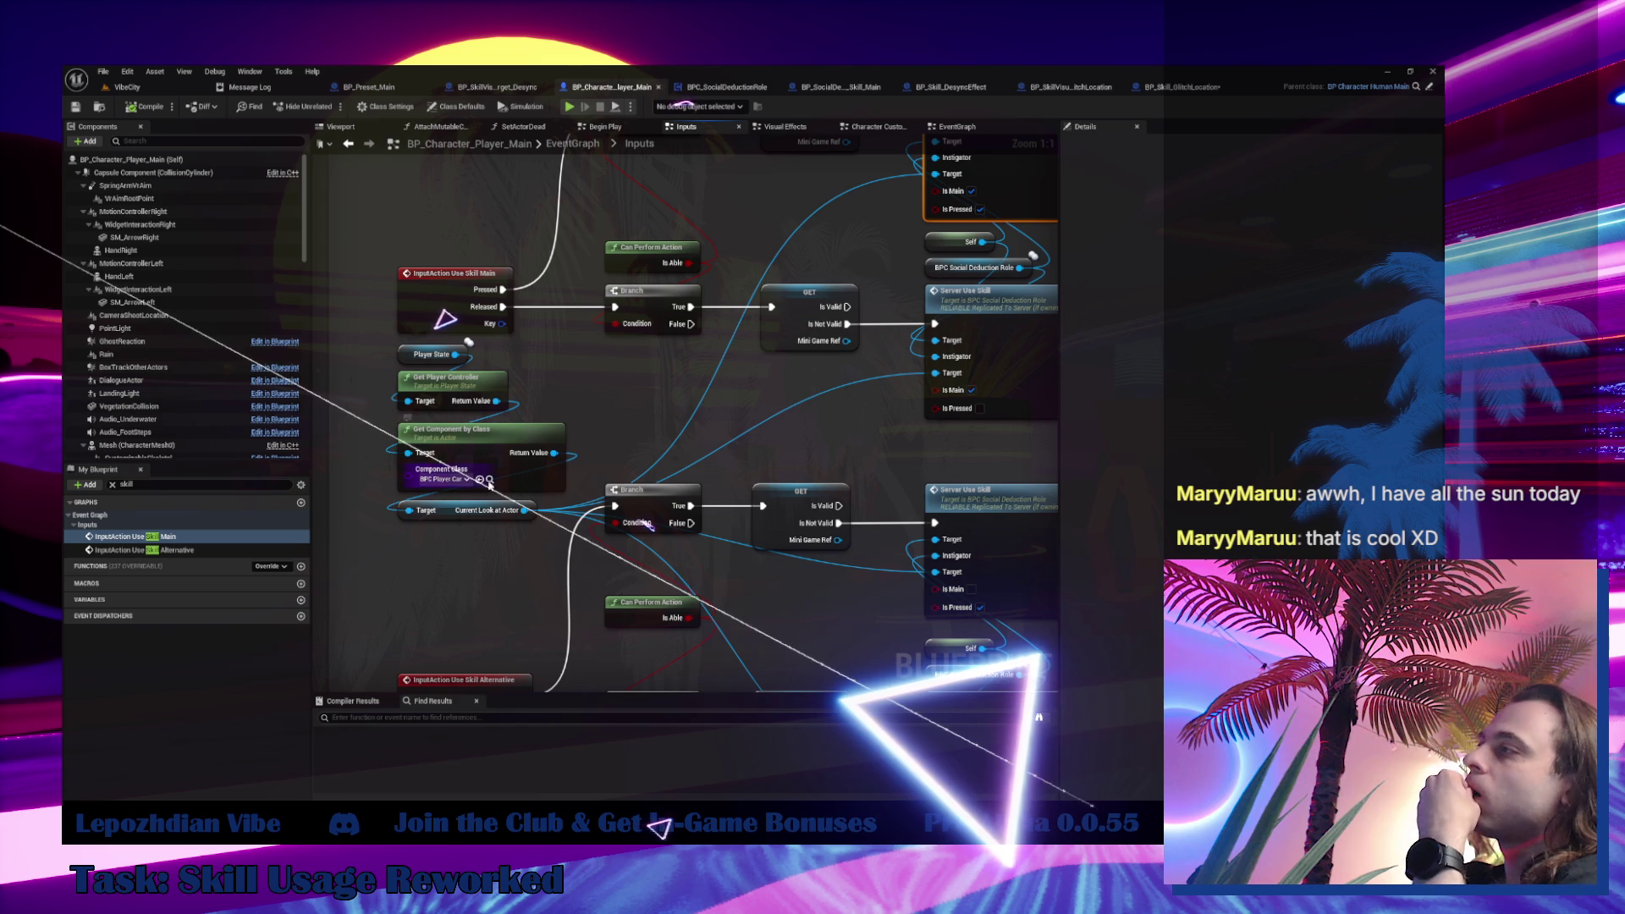
pyautogui.hotkey('ctrl', 'space')
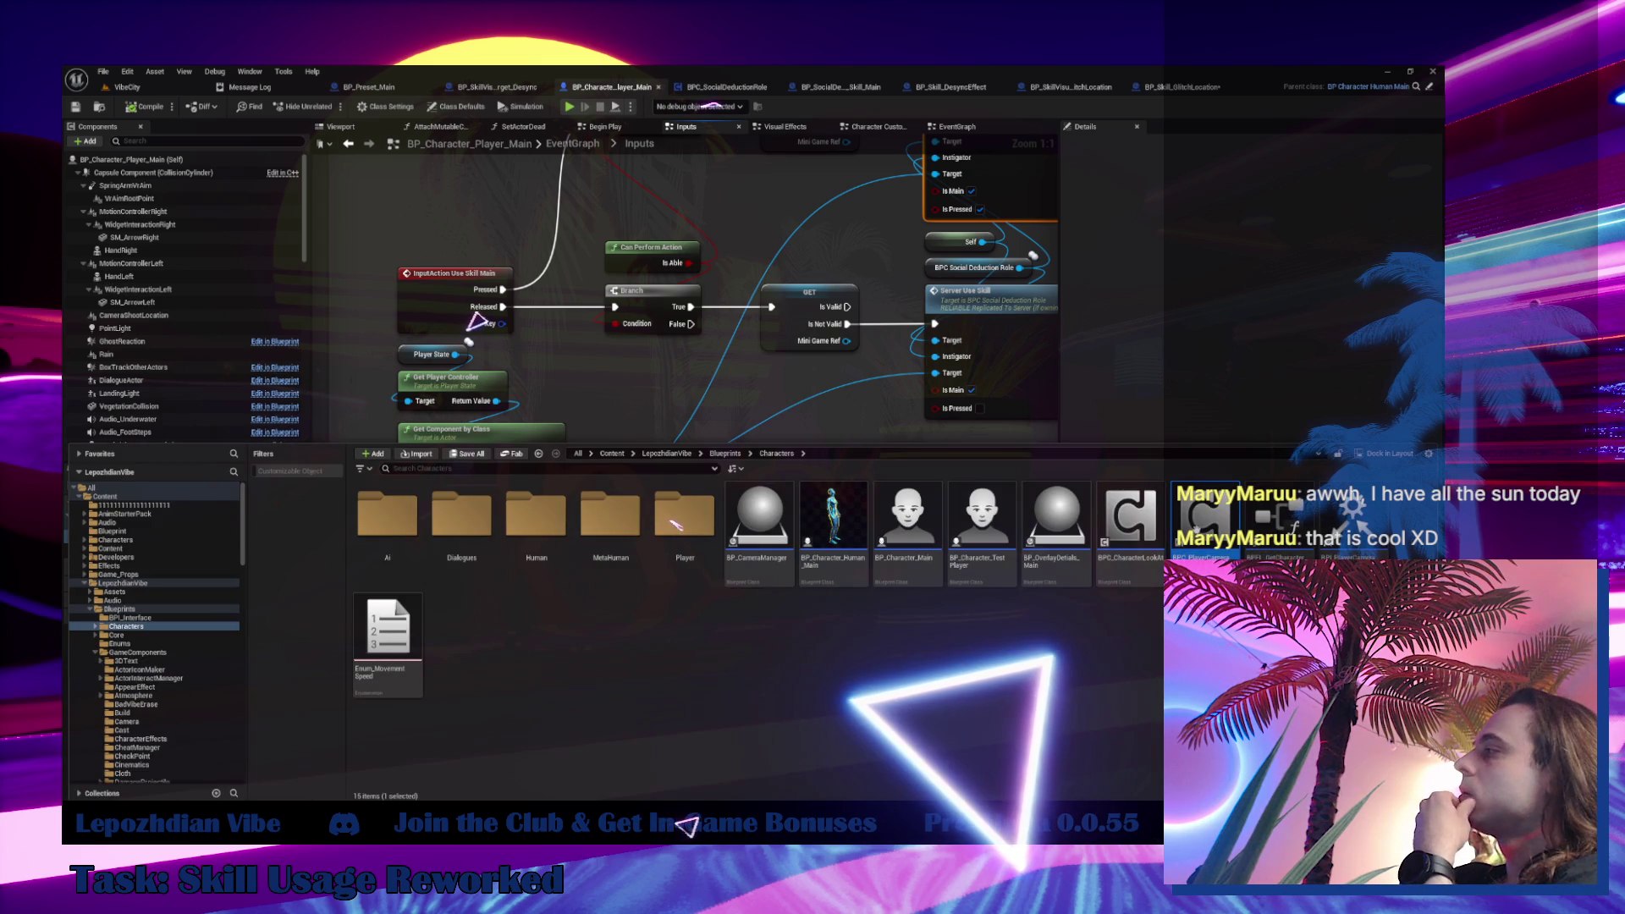
pyautogui.hotkey('ctrl', 'space')
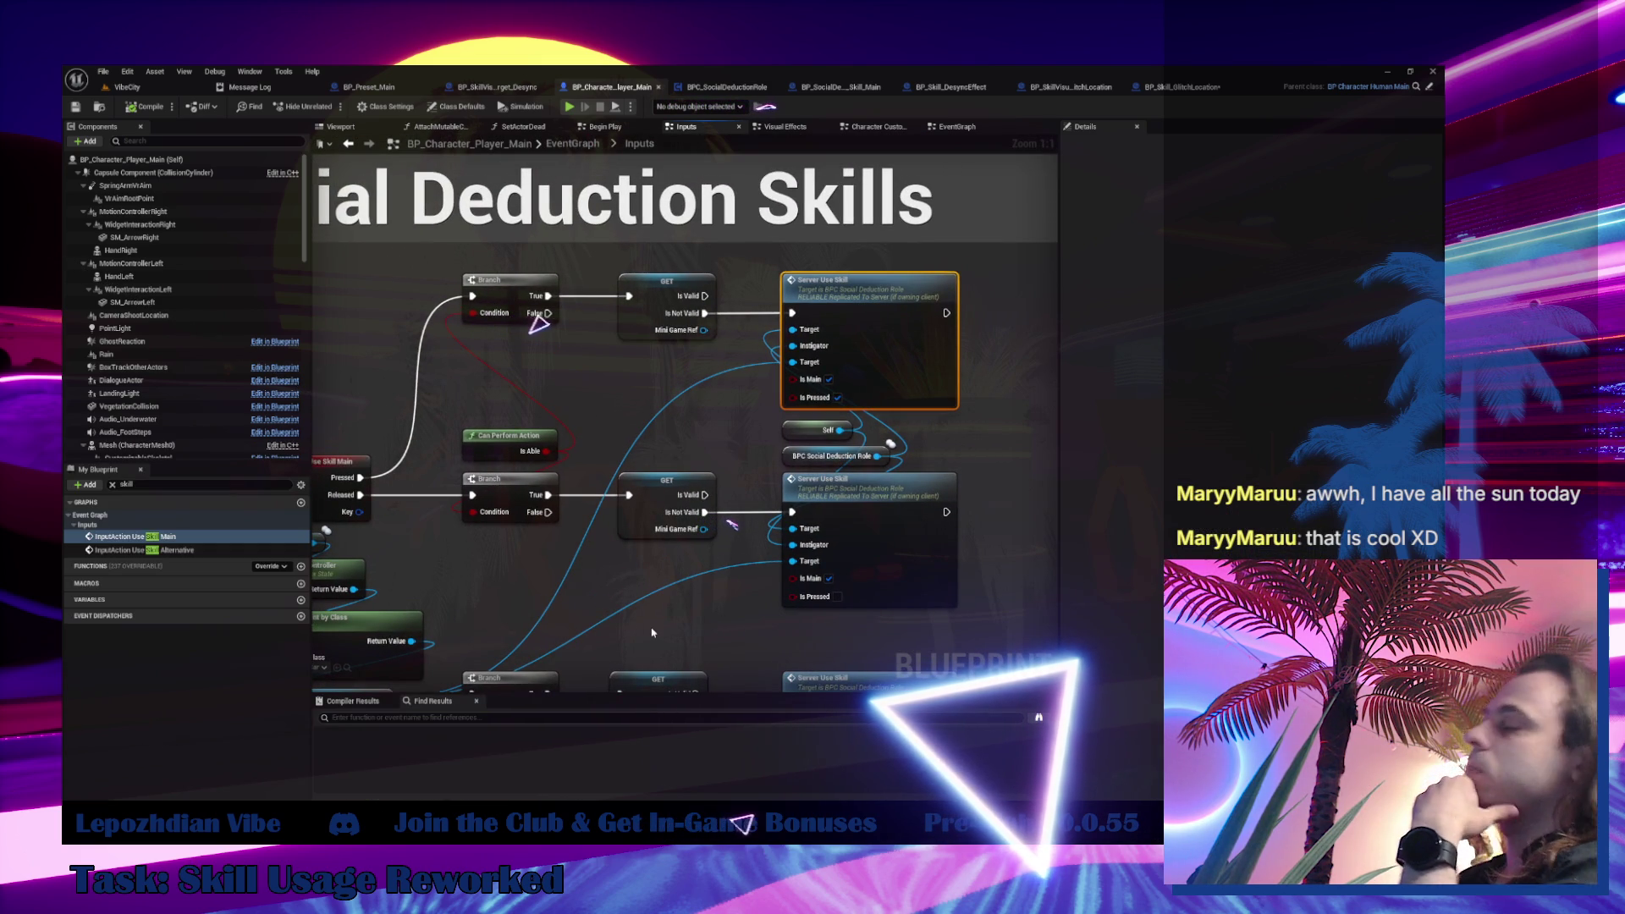
pyautogui.moveTo(641, 608); pyautogui.dragTo(765, 540)
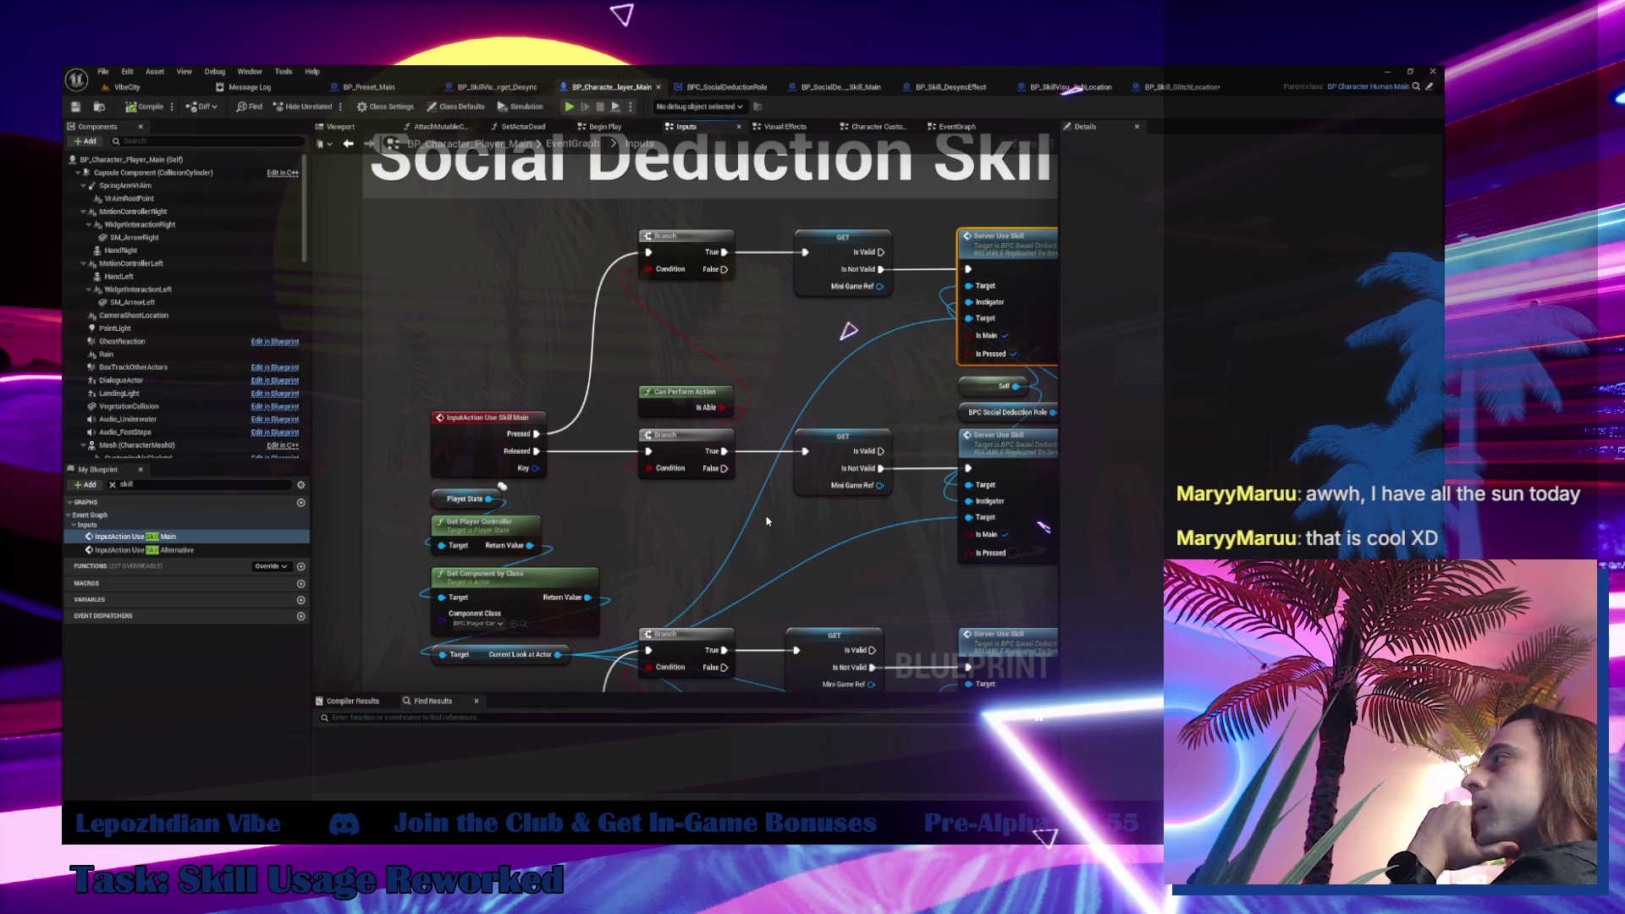
pyautogui.moveTo(767, 521)
pyautogui.mouseDown()
pyautogui.moveTo(647, 507)
pyautogui.moveTo(630, 470)
pyautogui.mouseUp()
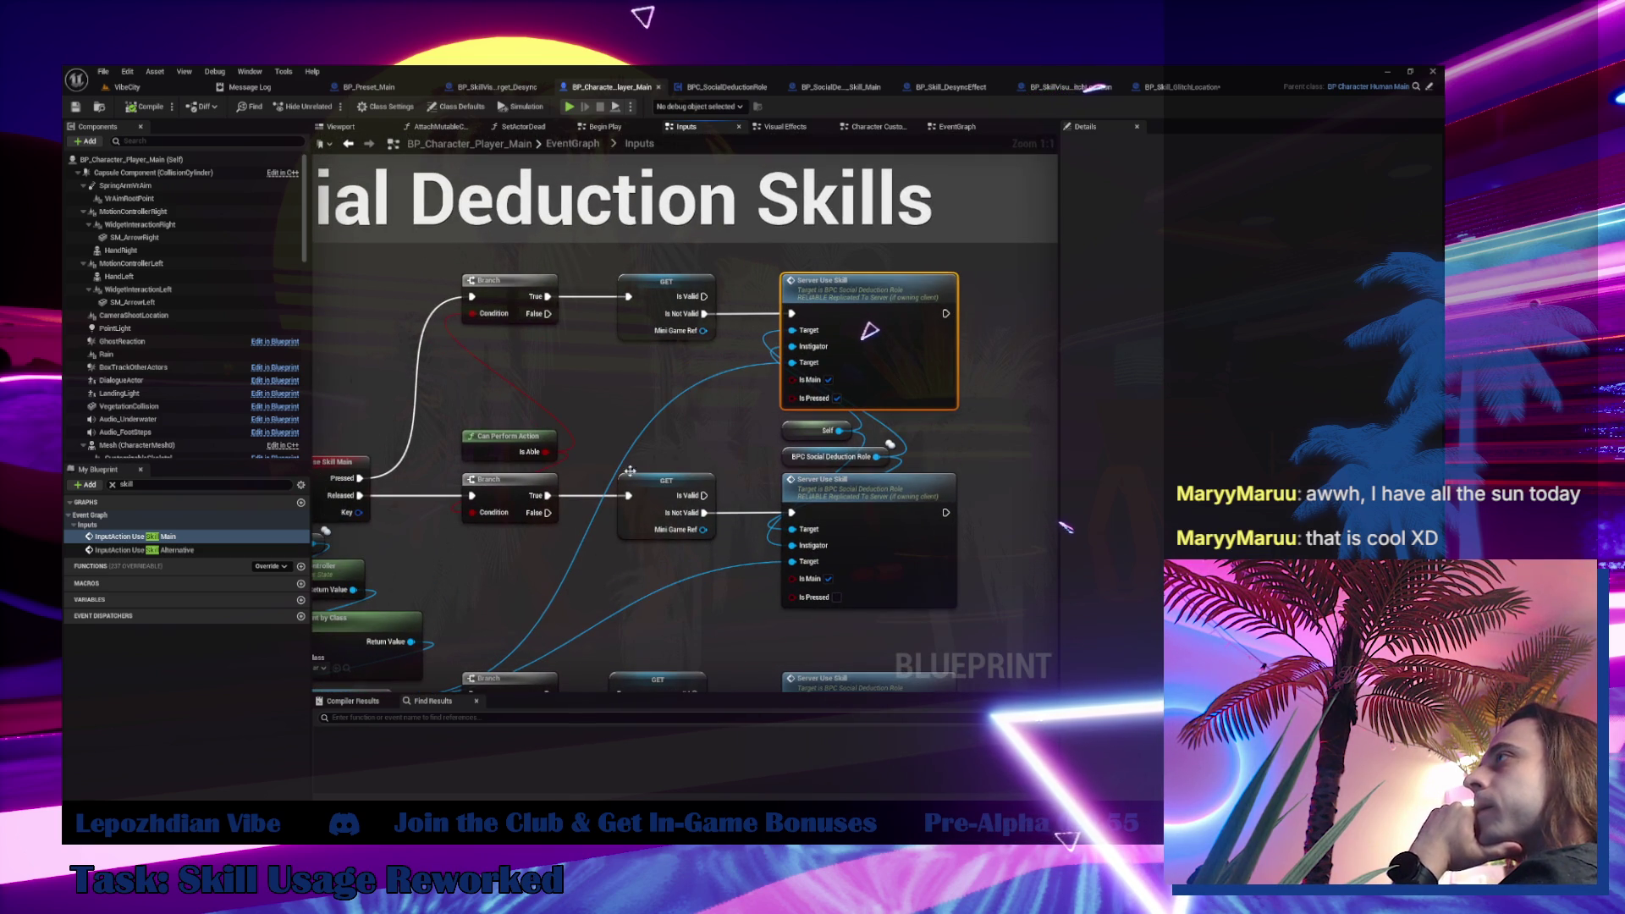
pyautogui.click(721, 88)
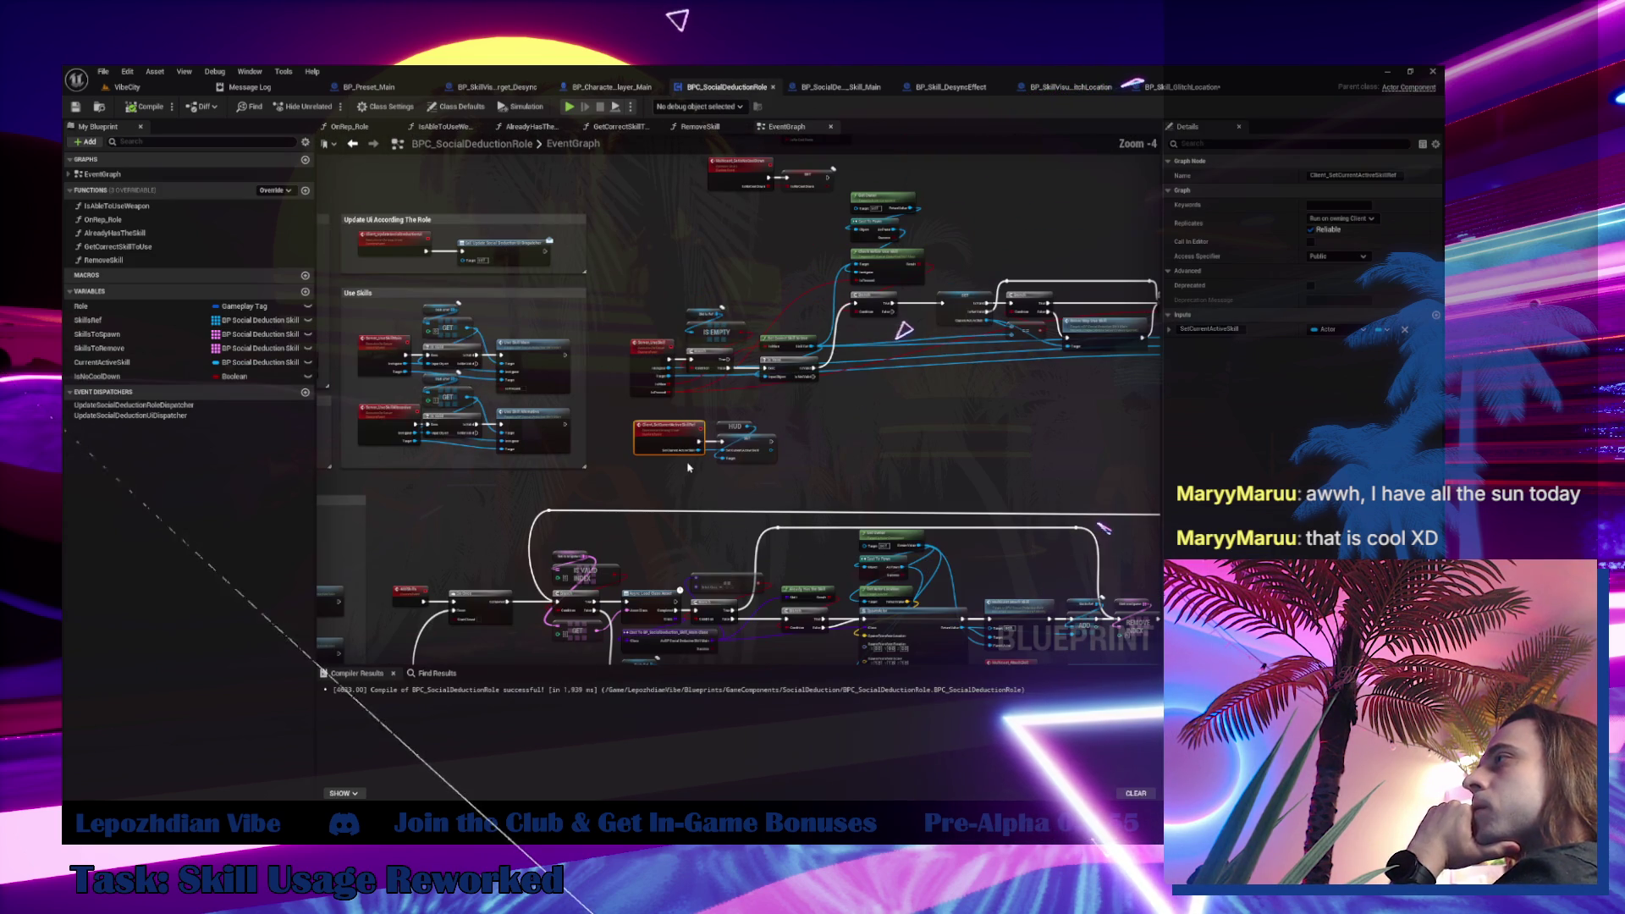
# Trace Init Role Skills through Server_InitSkill and AddSkills to the async load, SpawnActor and IS EMPTY branch
pyautogui.scroll(3, 925, 330)
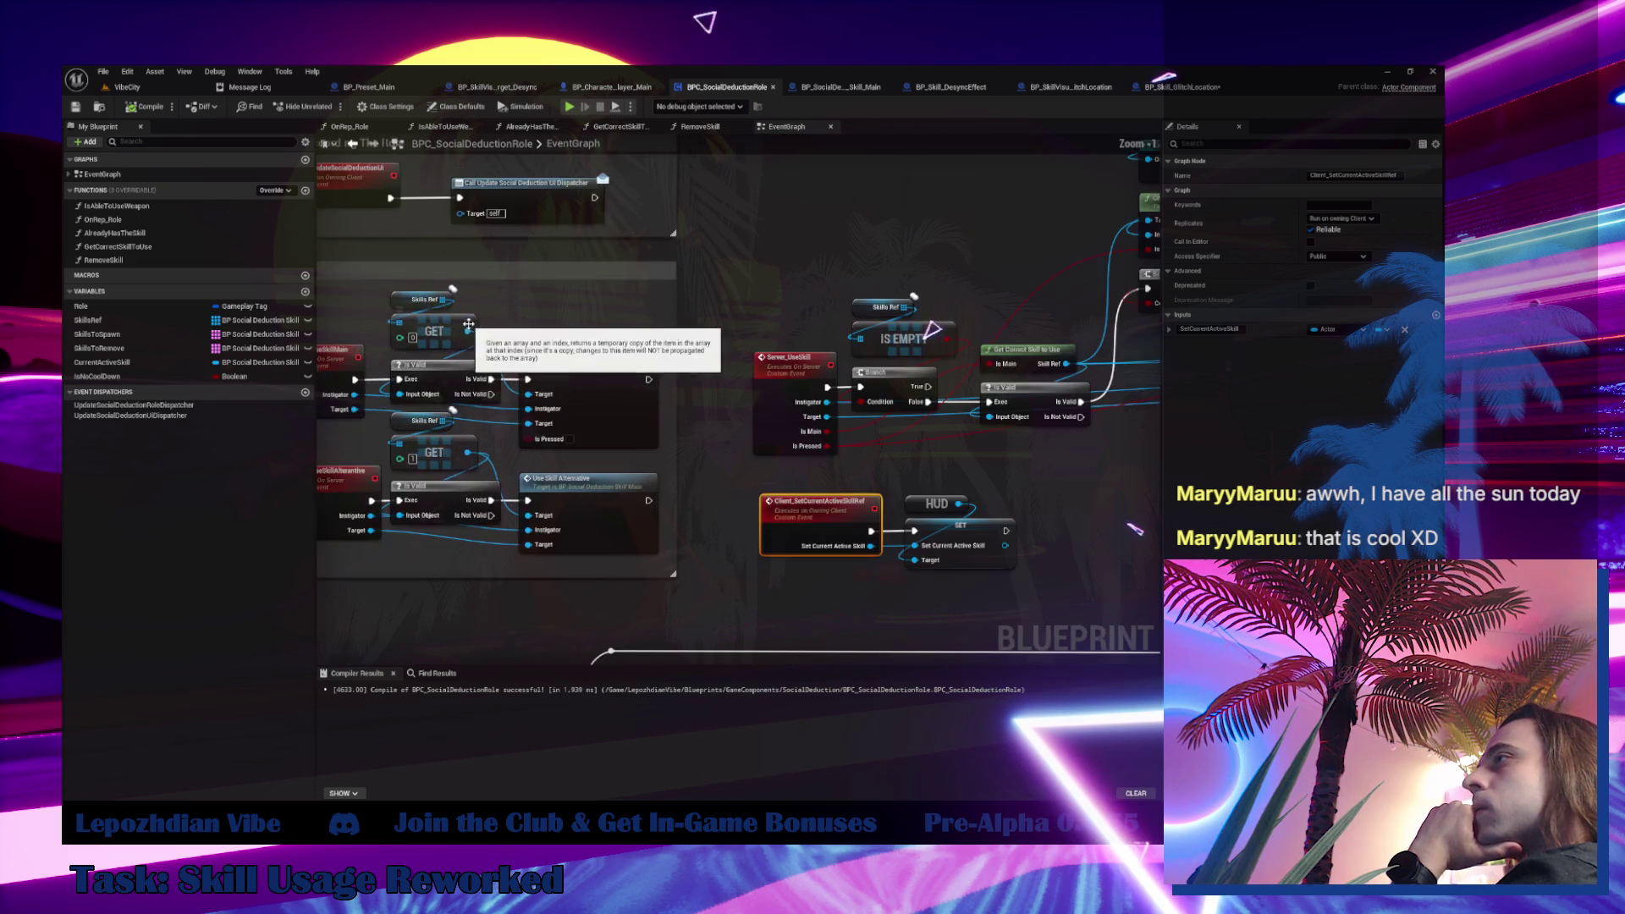
pyautogui.moveTo(953, 330); pyautogui.dragTo(1310, 343)
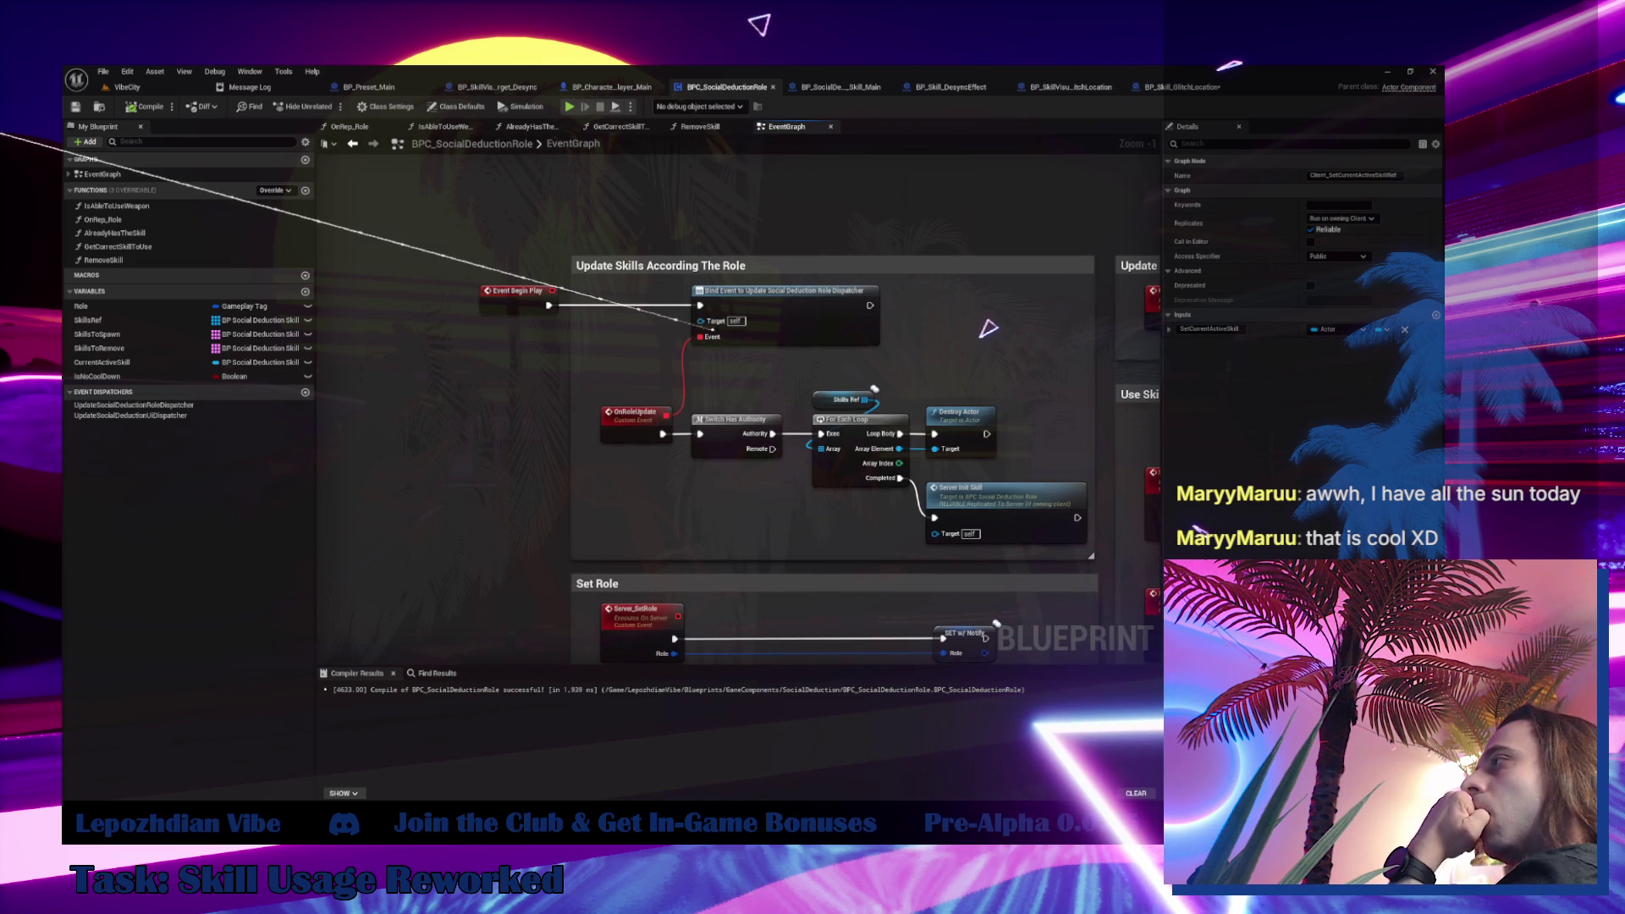
pyautogui.moveTo(977, 329); pyautogui.dragTo(863, 225)
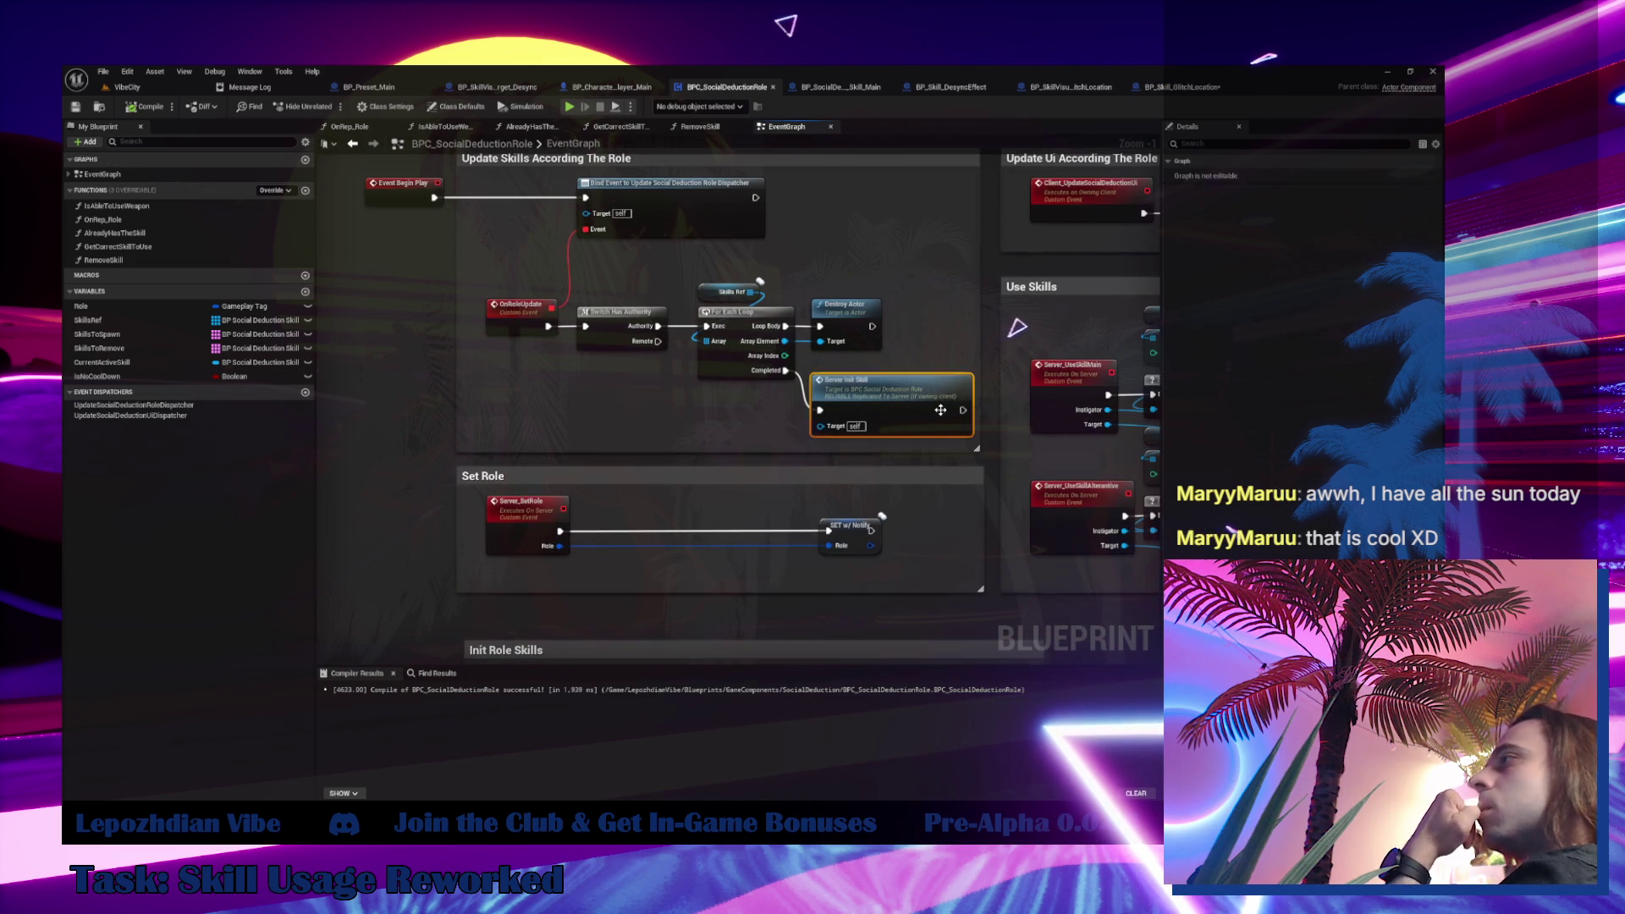
pyautogui.doubleClick(880, 382)
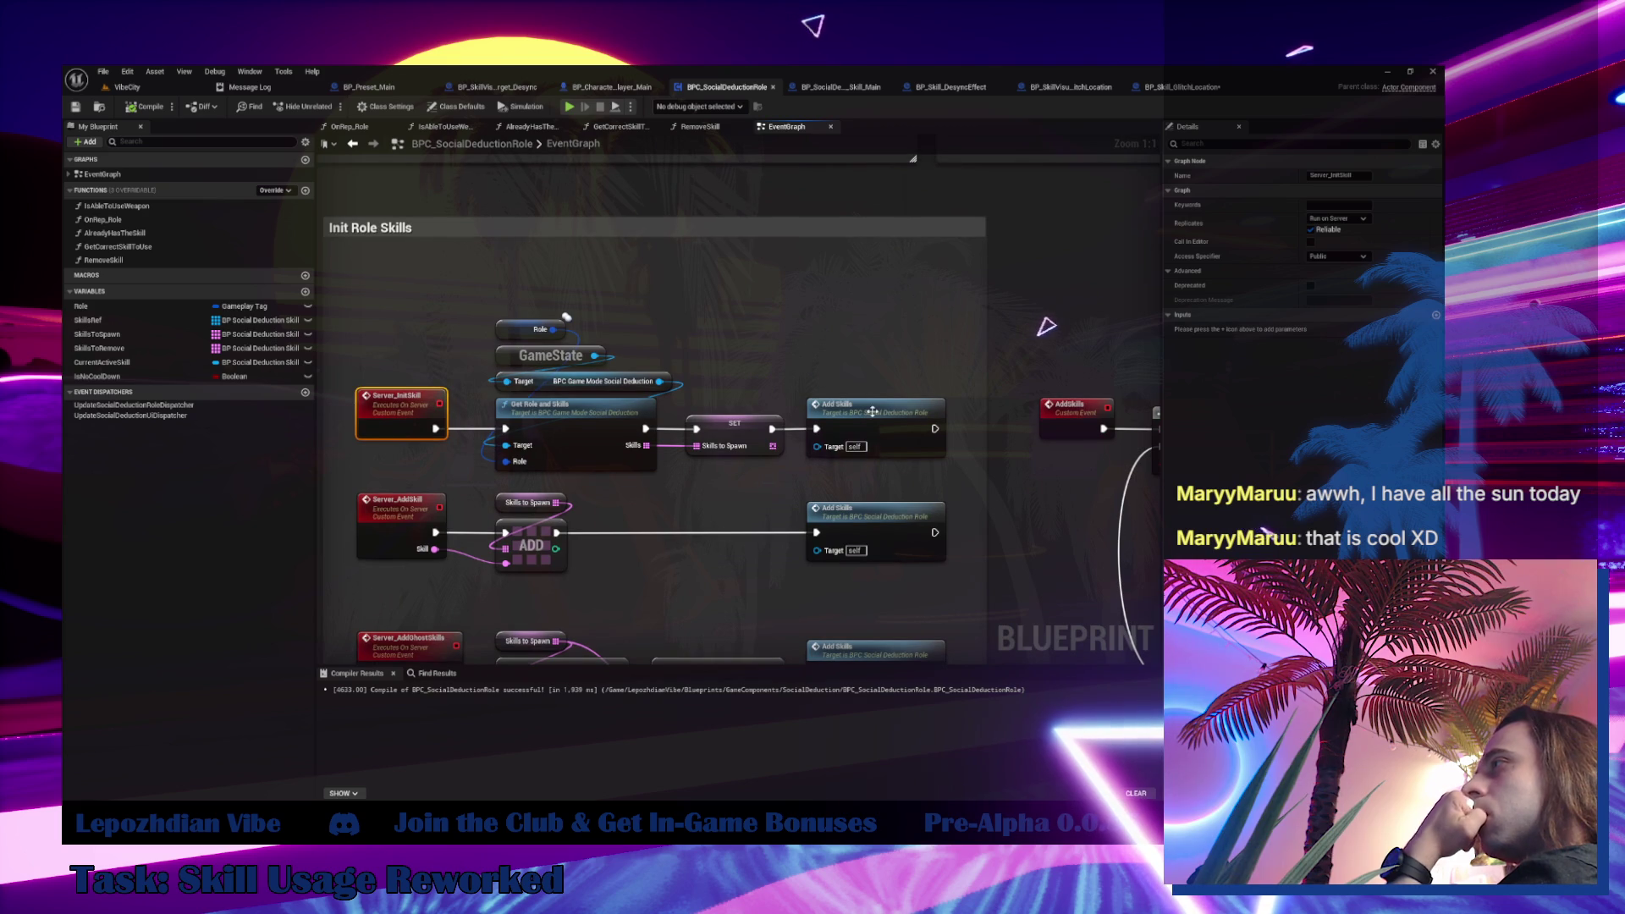
pyautogui.doubleClick(891, 509)
pyautogui.moveTo(892, 503); pyautogui.dragTo(120, 469)
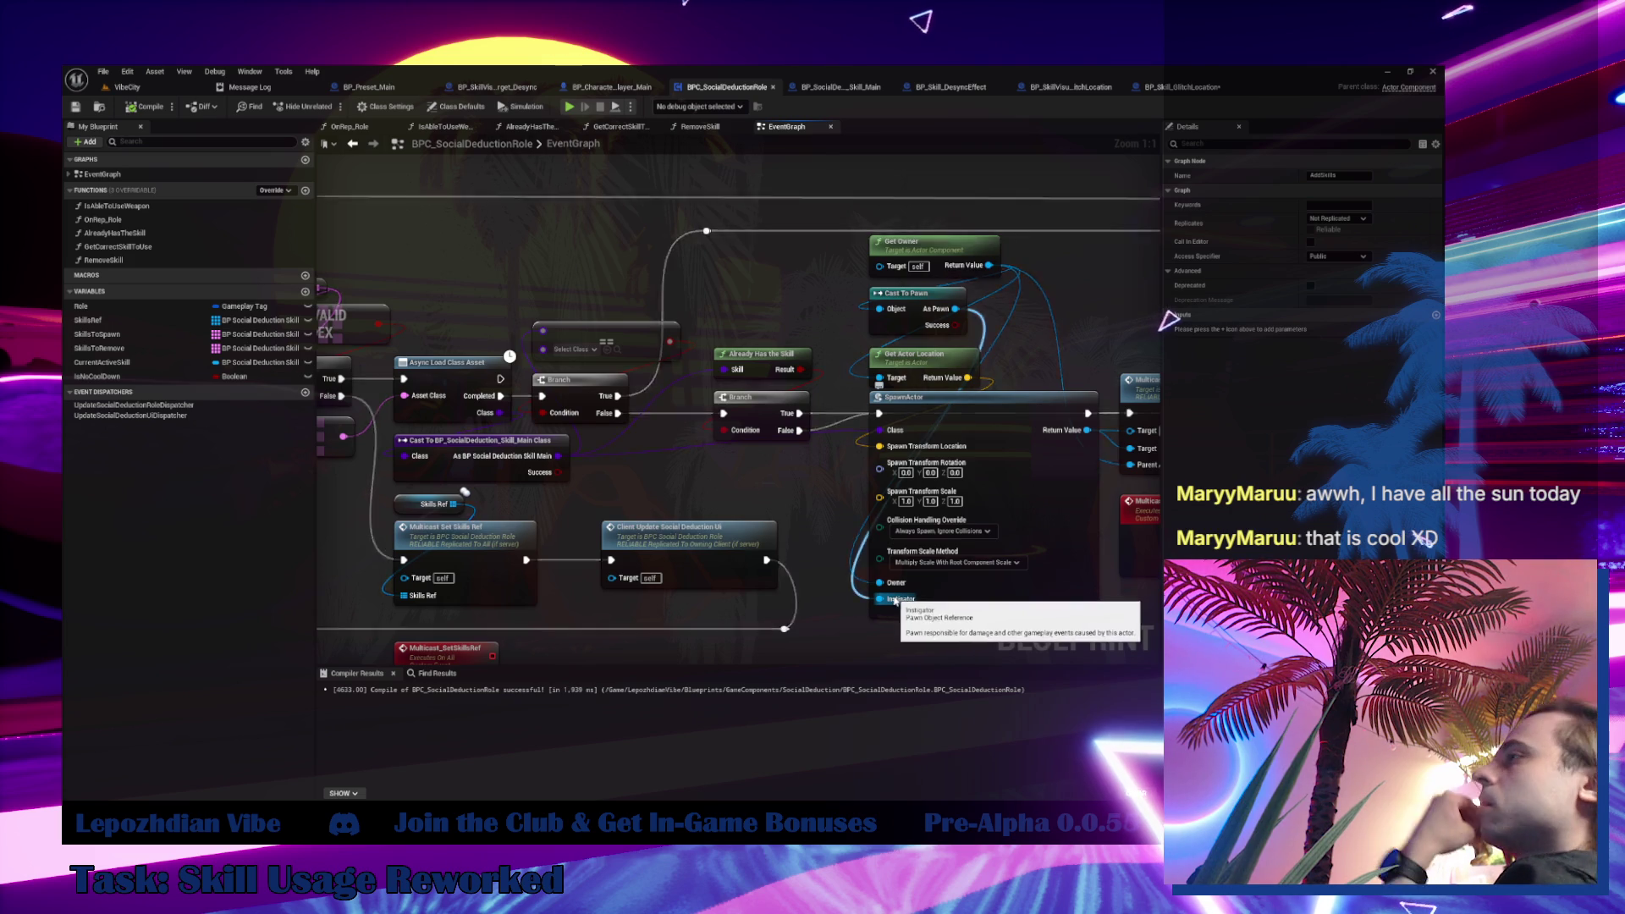
pyautogui.scroll(-3, 924, 495)
pyautogui.moveTo(924, 495); pyautogui.dragTo(474, 464)
pyautogui.moveTo(630, 551)
pyautogui.mouseDown()
pyautogui.moveTo(630, 430)
pyautogui.moveTo(673, 711)
pyautogui.mouseUp()
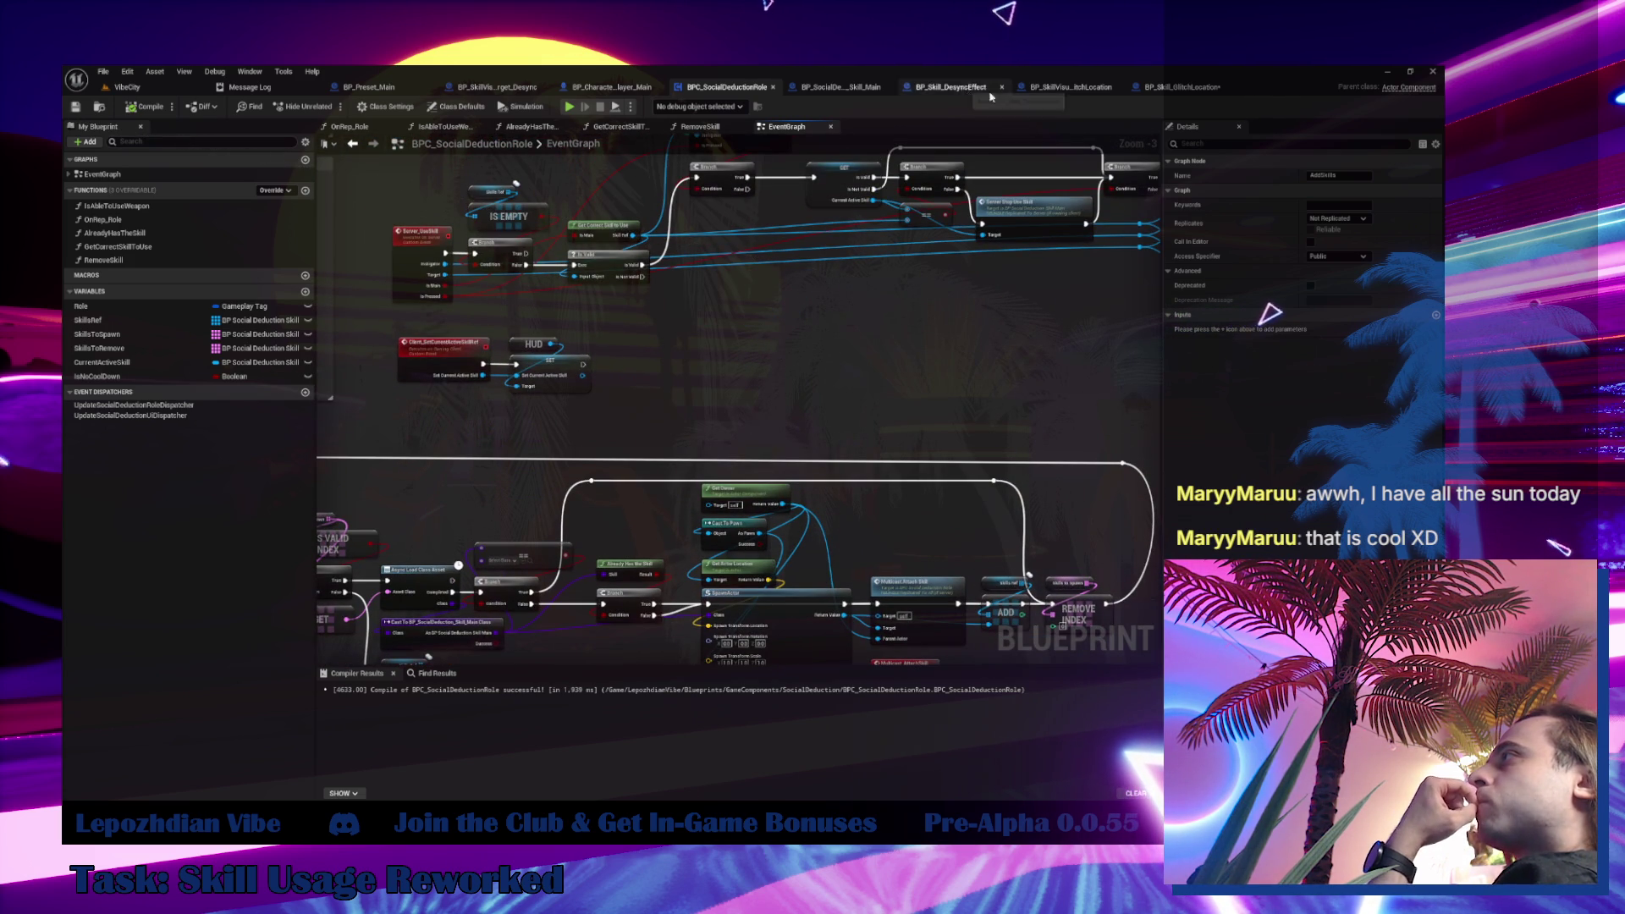
# From the player character, follow Server Use Skill to the UseSkillMain event in the skill blueprint
pyautogui.click(628, 97)
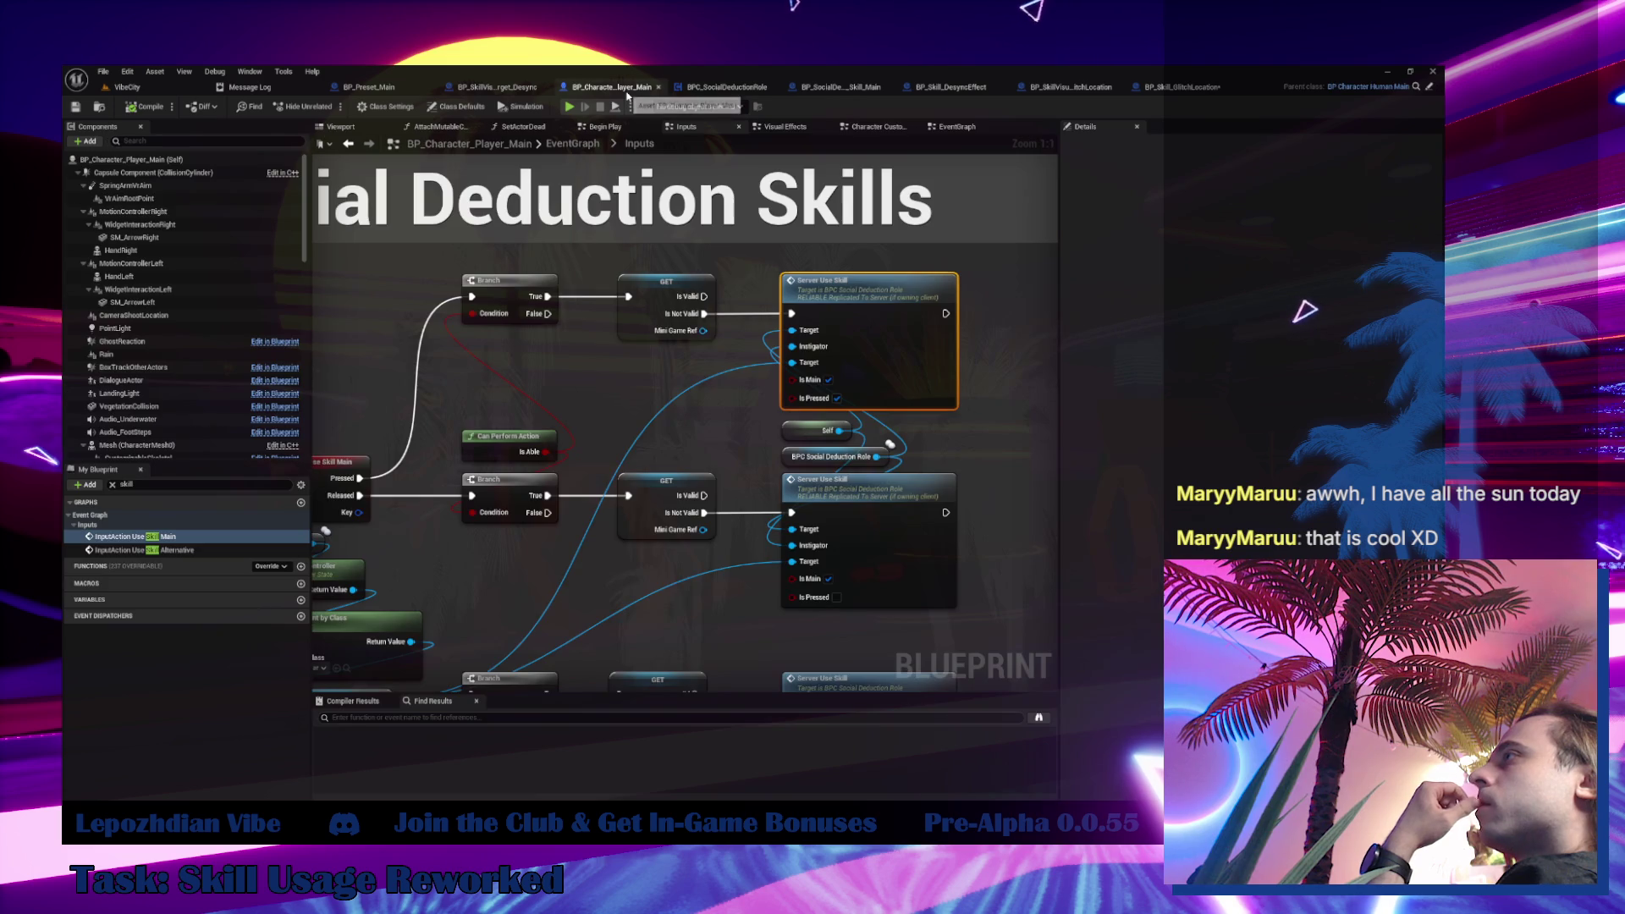
pyautogui.doubleClick(486, 418)
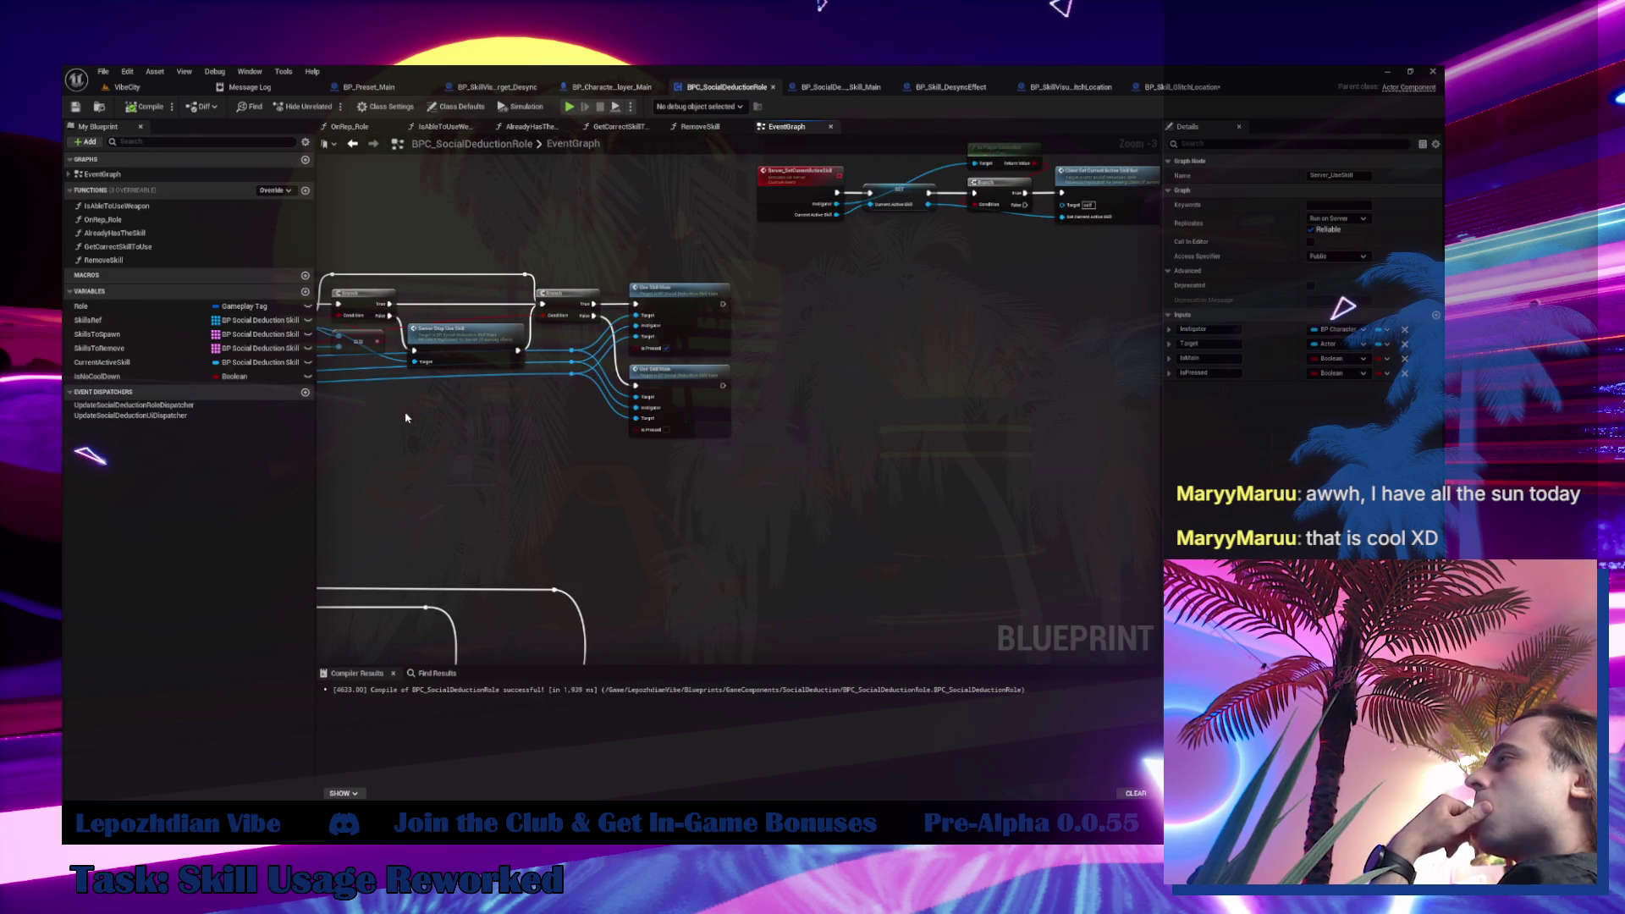
pyautogui.doubleClick(699, 303)
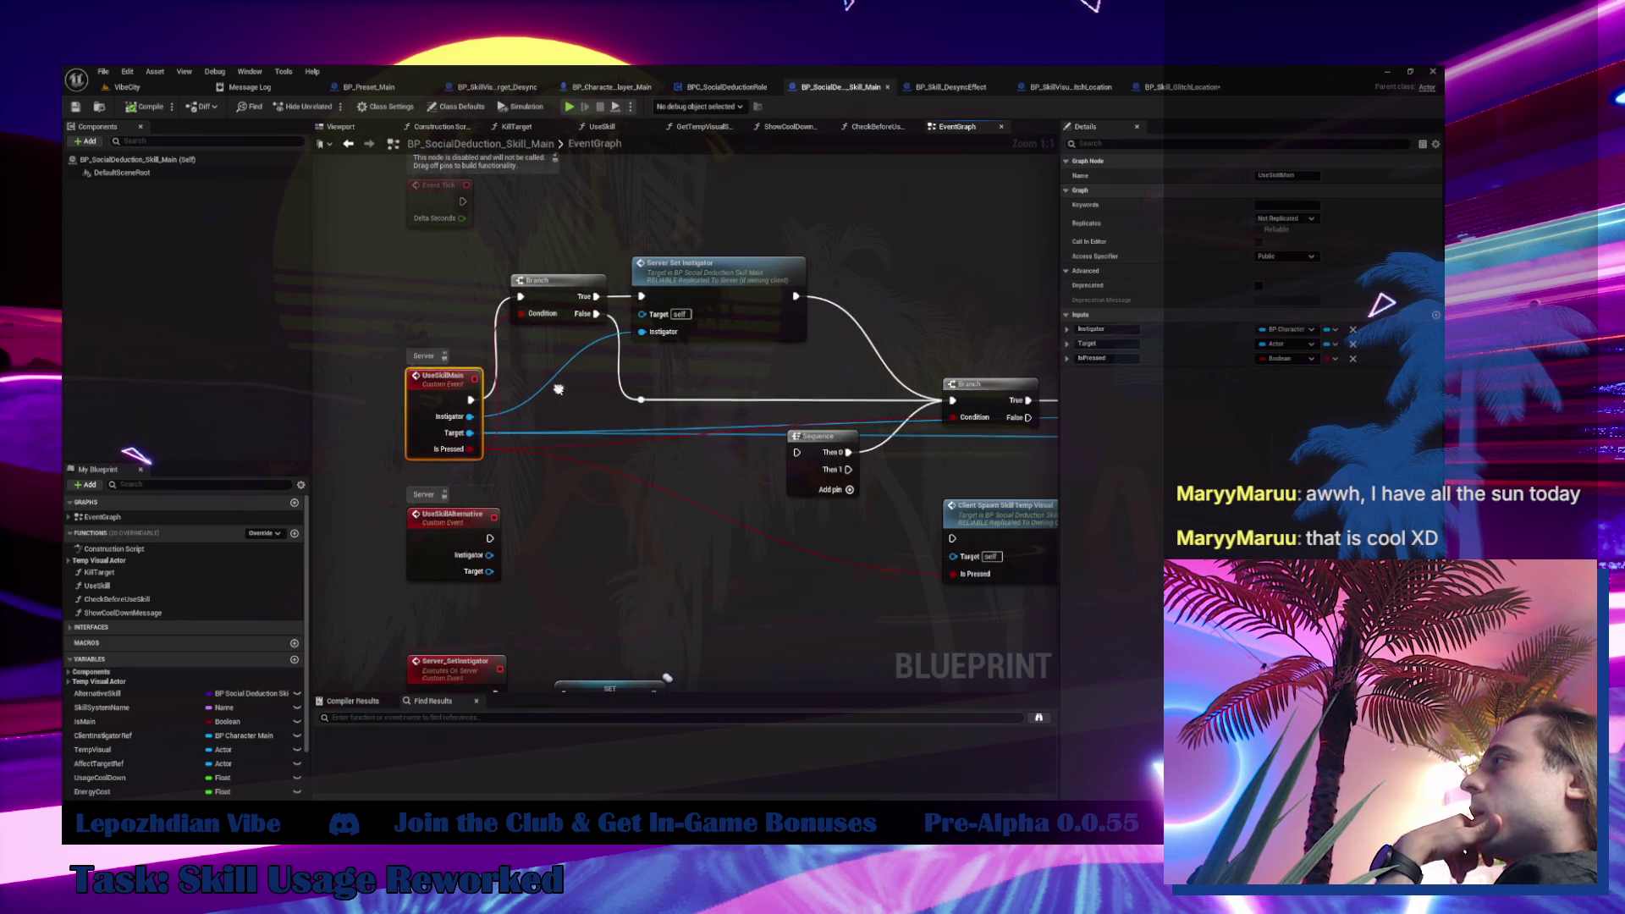
# Wire UseSkillMain's execution straight to the Branch and reposition Branch with Server Set Instigator
pyautogui.moveTo(716, 263)
pyautogui.mouseDown()
pyautogui.moveTo(775, 236)
pyautogui.moveTo(765, 197)
pyautogui.moveTo(747, 194)
pyautogui.mouseUp()
pyautogui.click(444, 389)
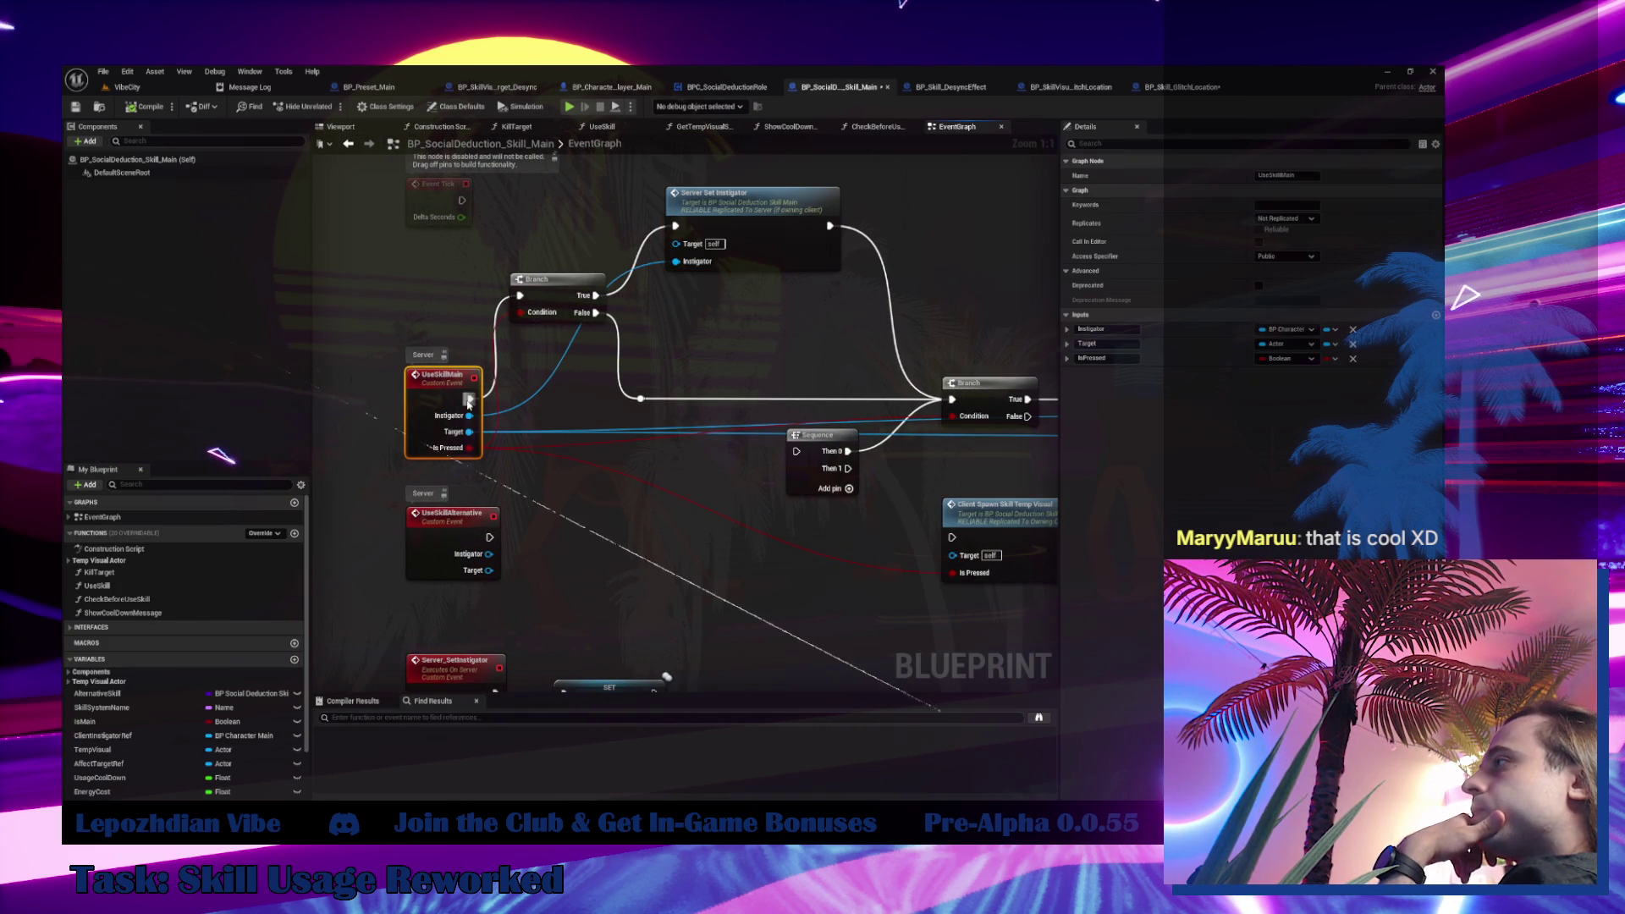
pyautogui.moveTo(470, 398); pyautogui.dragTo(954, 401)
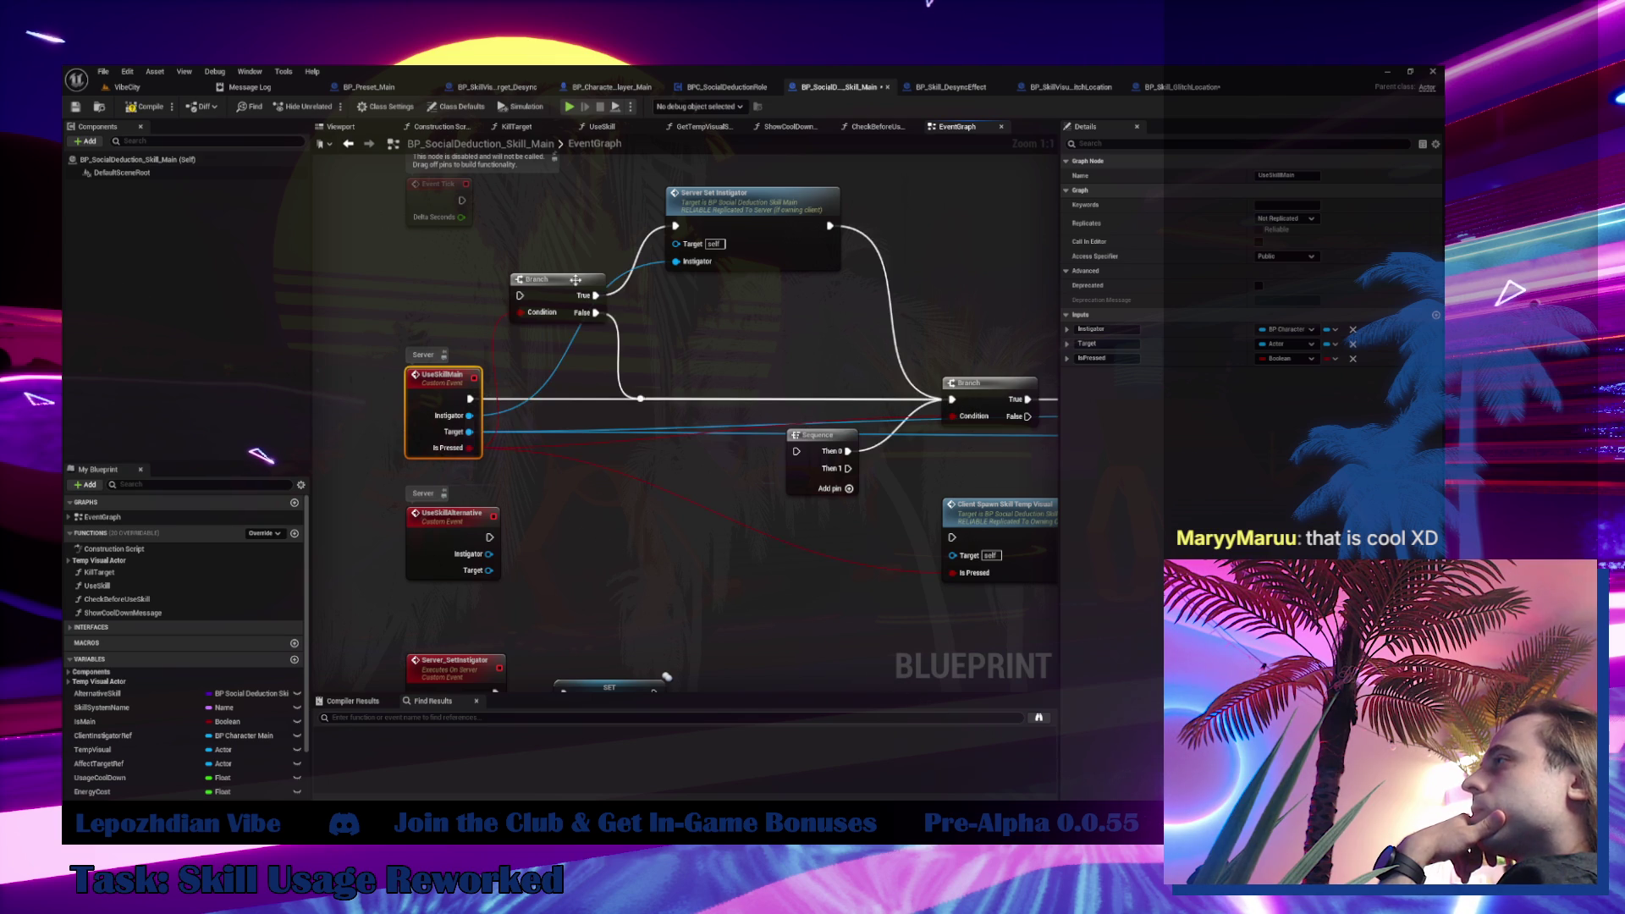
pyautogui.moveTo(580, 406)
pyautogui.mouseDown()
pyautogui.moveTo(838, 186)
pyautogui.moveTo(759, 259)
pyautogui.moveTo(836, 133)
pyautogui.mouseUp()
pyautogui.moveTo(813, 440)
pyautogui.mouseDown()
pyautogui.moveTo(770, 513)
pyautogui.moveTo(404, 564)
pyautogui.mouseUp()
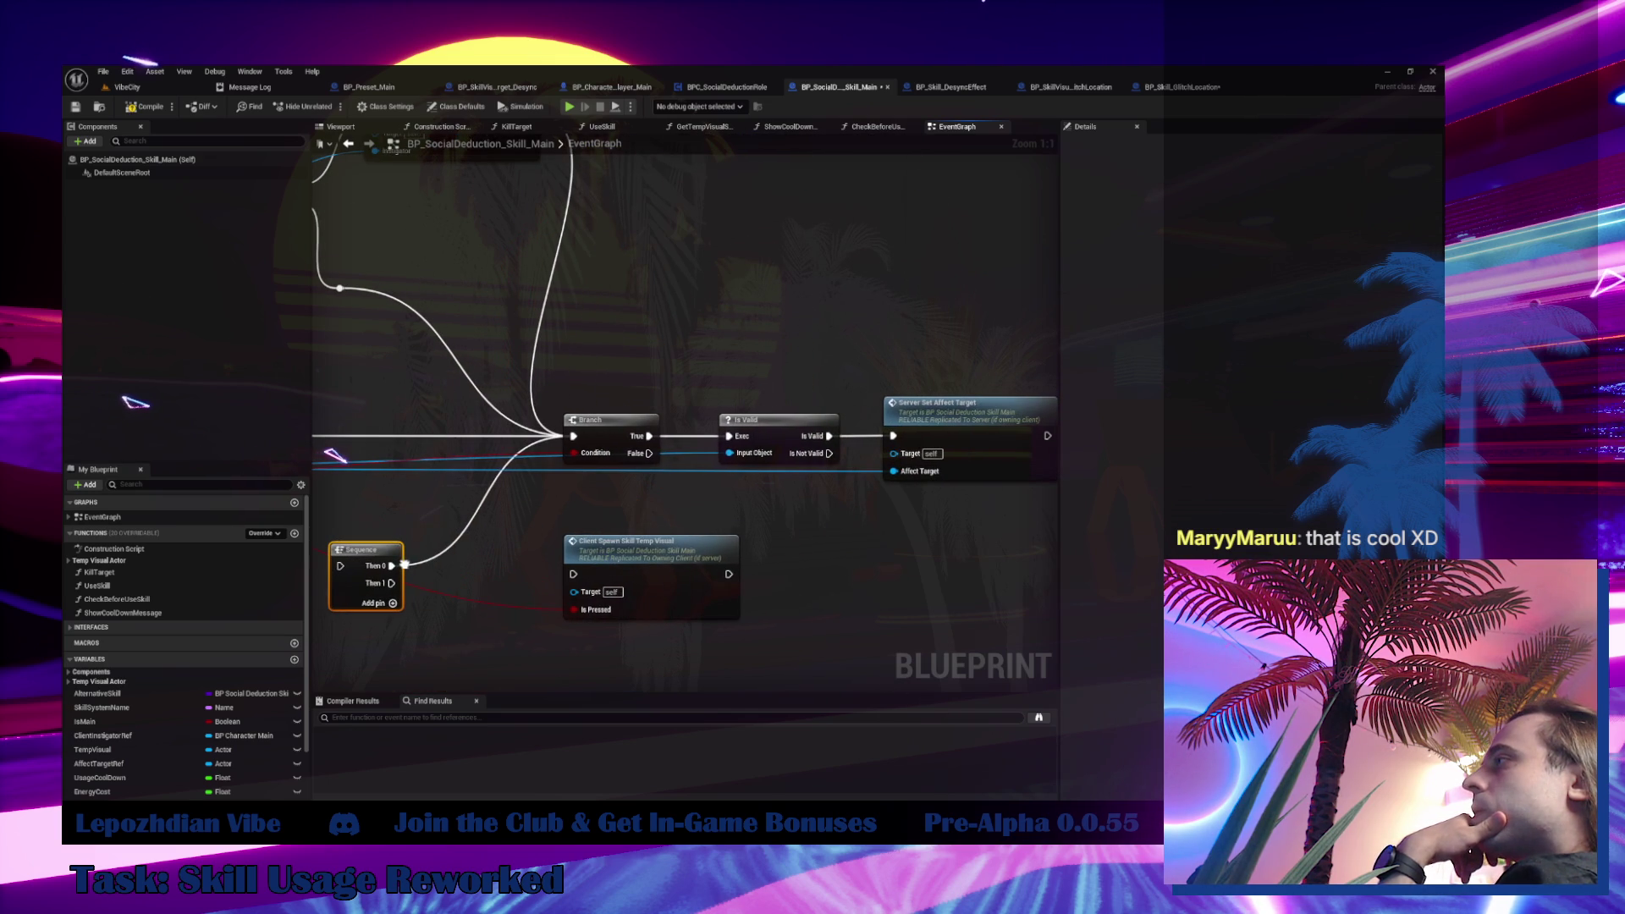
# Move Is Valid and Server Set Affect Target beside the Branch and tidy the wires
pyautogui.doubleClick(954, 429)
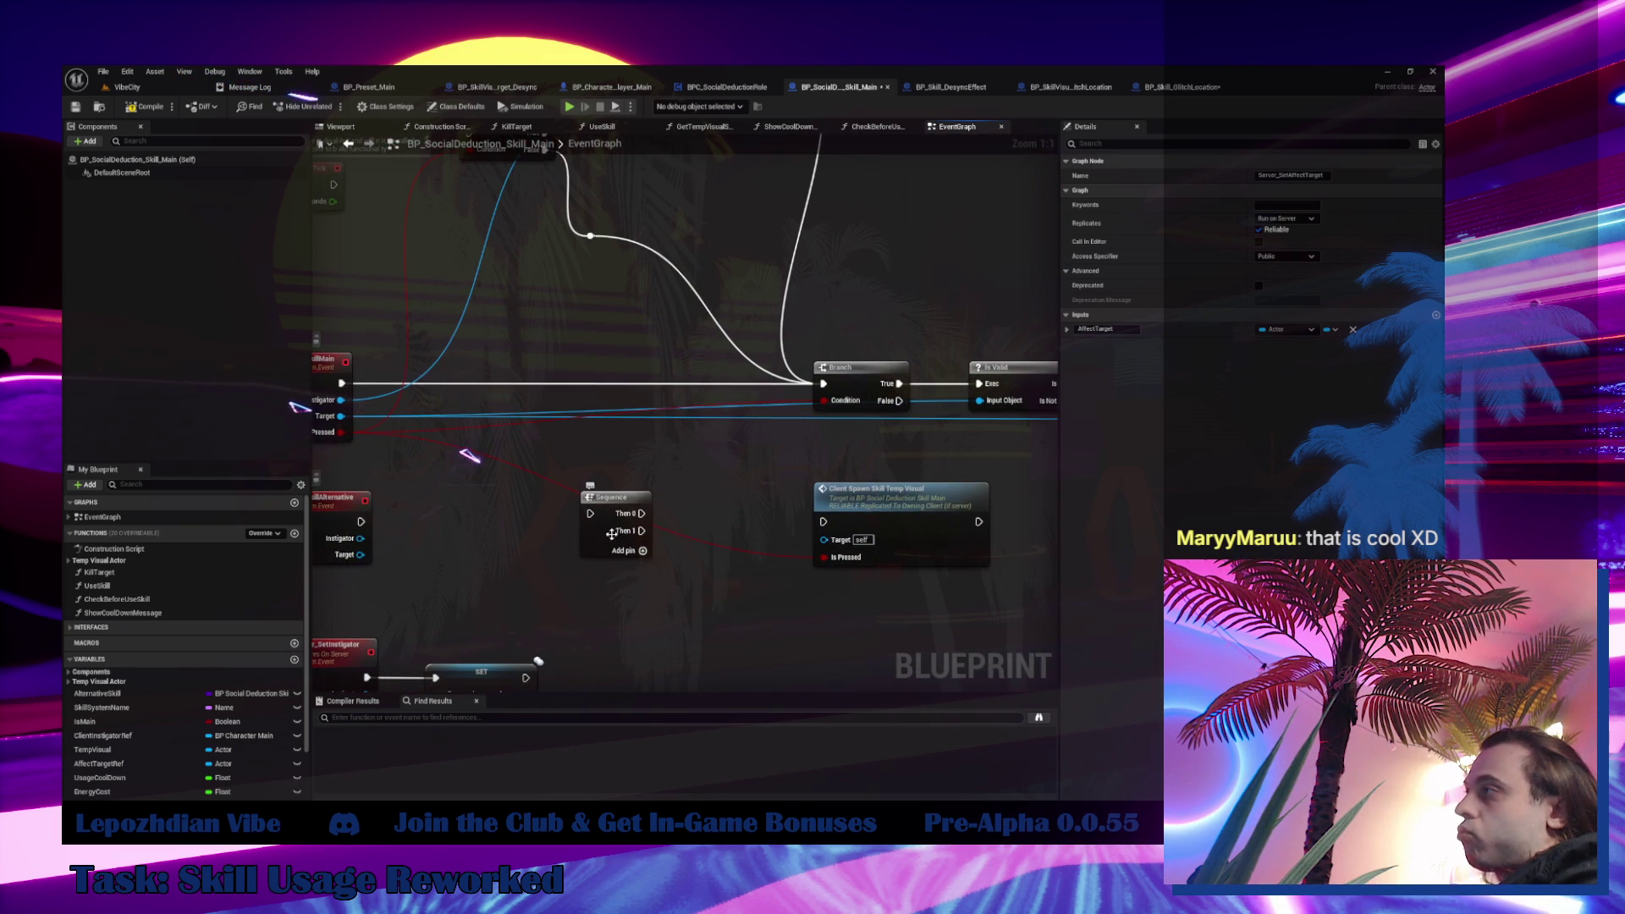
pyautogui.moveTo(922, 468)
pyautogui.mouseDown()
pyautogui.moveTo(759, 499)
pyautogui.moveTo(378, 480)
pyautogui.mouseUp()
pyautogui.moveTo(890, 416); pyautogui.dragTo(990, 474)
pyautogui.moveTo(821, 470)
pyautogui.mouseDown()
pyautogui.moveTo(468, 479)
pyautogui.moveTo(696, 441)
pyautogui.mouseUp()
pyautogui.moveTo(589, 438)
pyautogui.mouseDown()
pyautogui.moveTo(449, 430)
pyautogui.moveTo(496, 430)
pyautogui.mouseUp()
pyautogui.moveTo(729, 345)
pyautogui.mouseDown()
pyautogui.moveTo(914, 448)
pyautogui.moveTo(787, 448)
pyautogui.mouseUp()
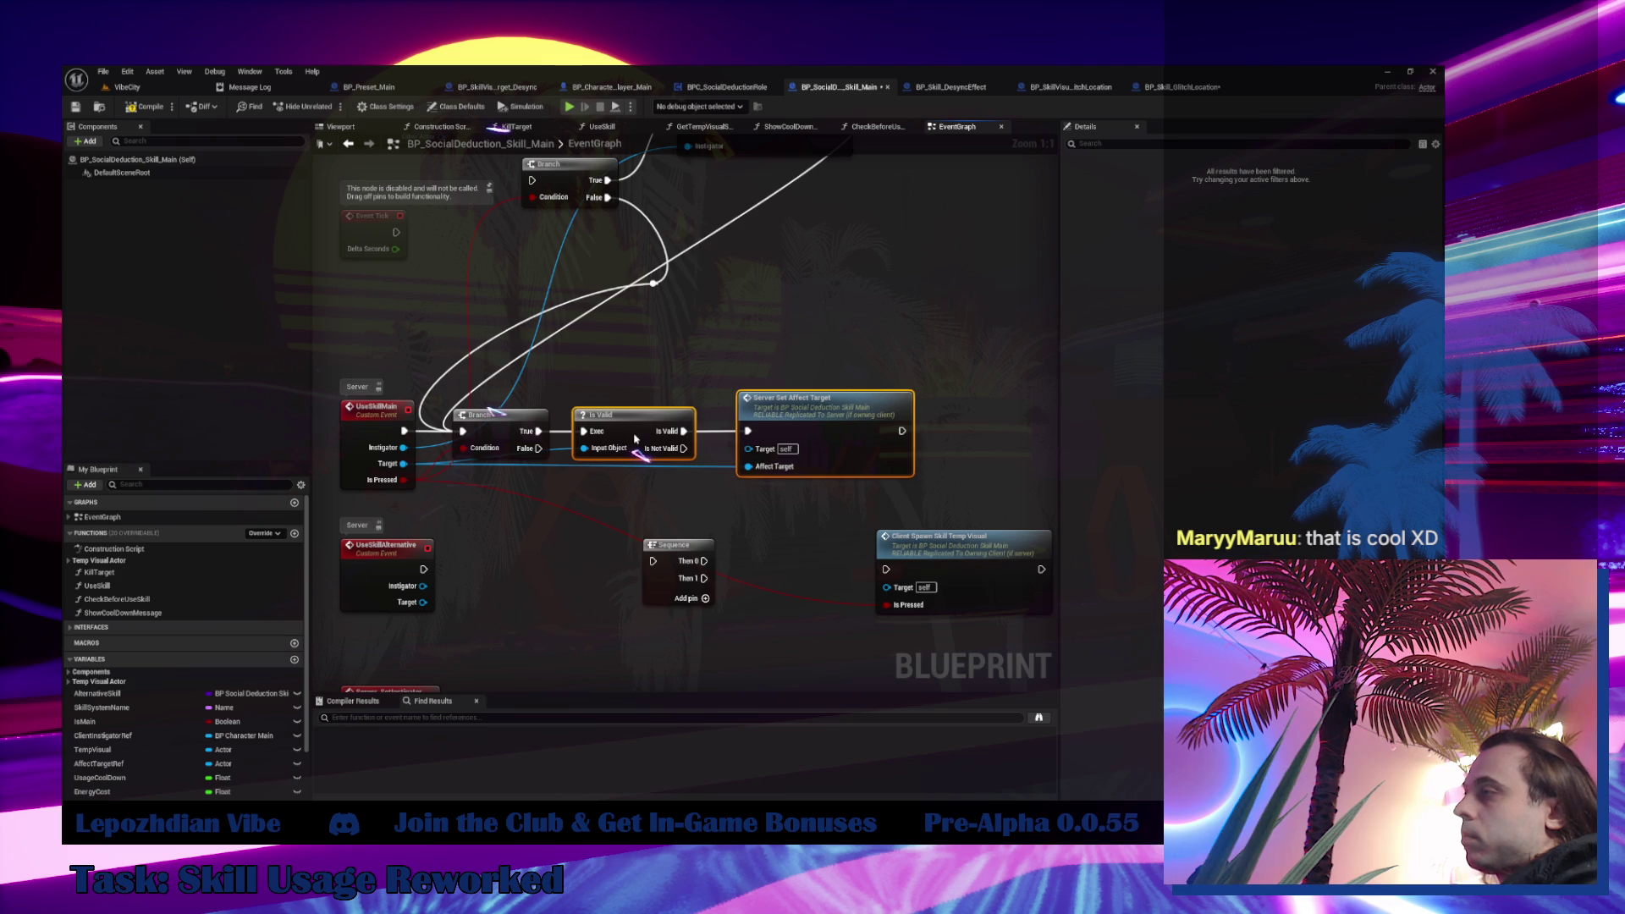
# Compile the skill blueprint and open BP_SkillVisualTarget_Desync
pyautogui.click(618, 495)
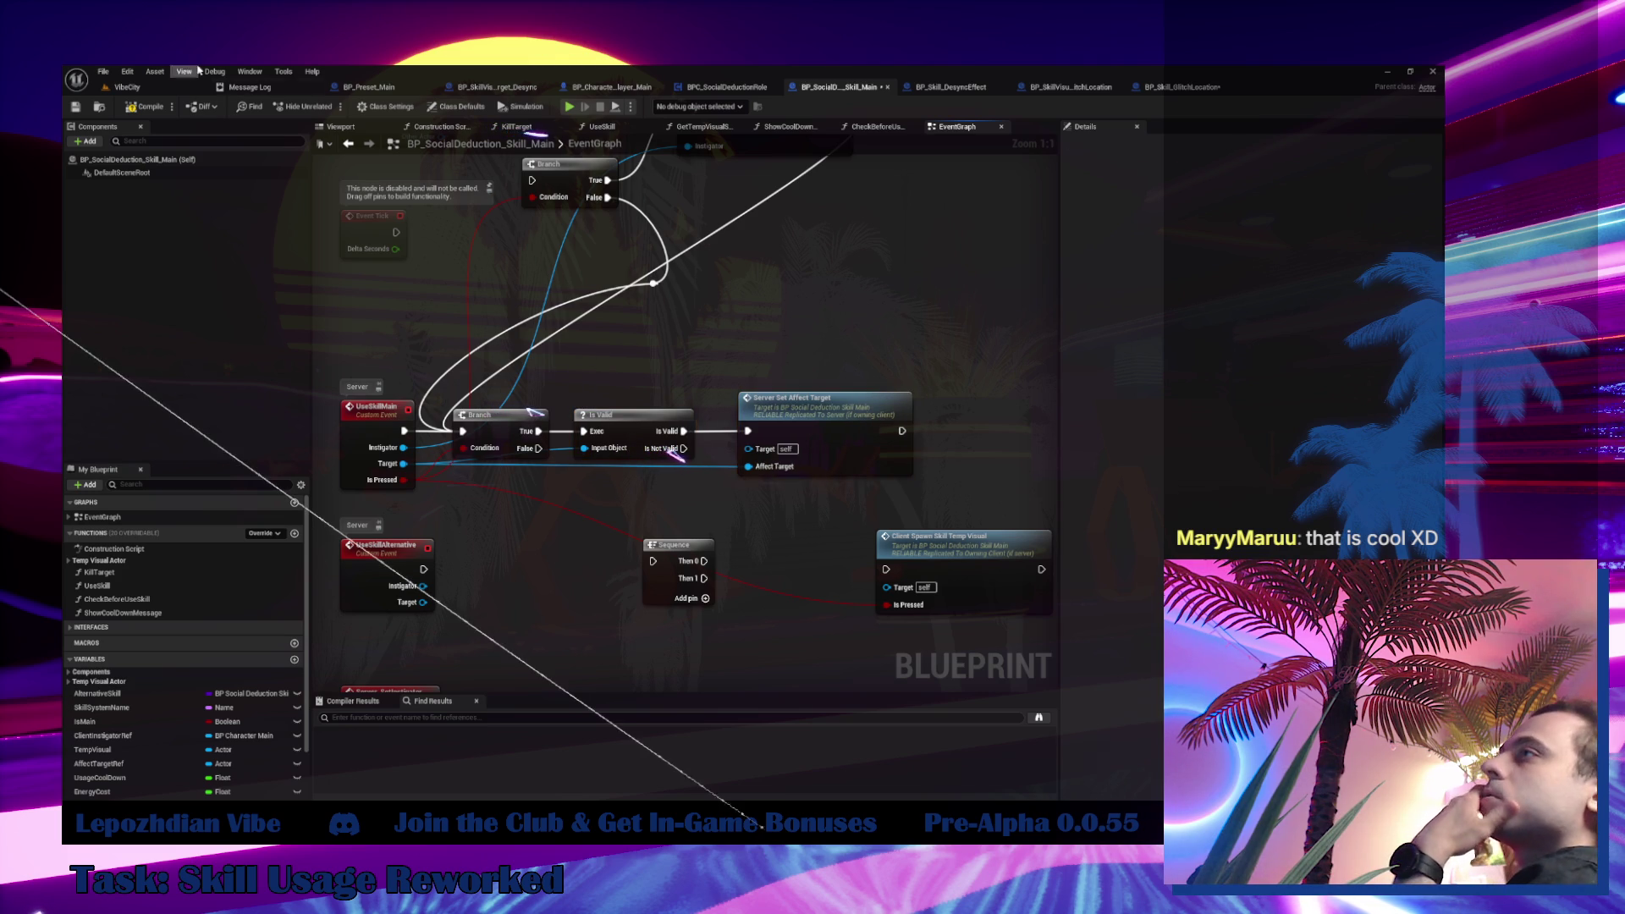
pyautogui.click(144, 107)
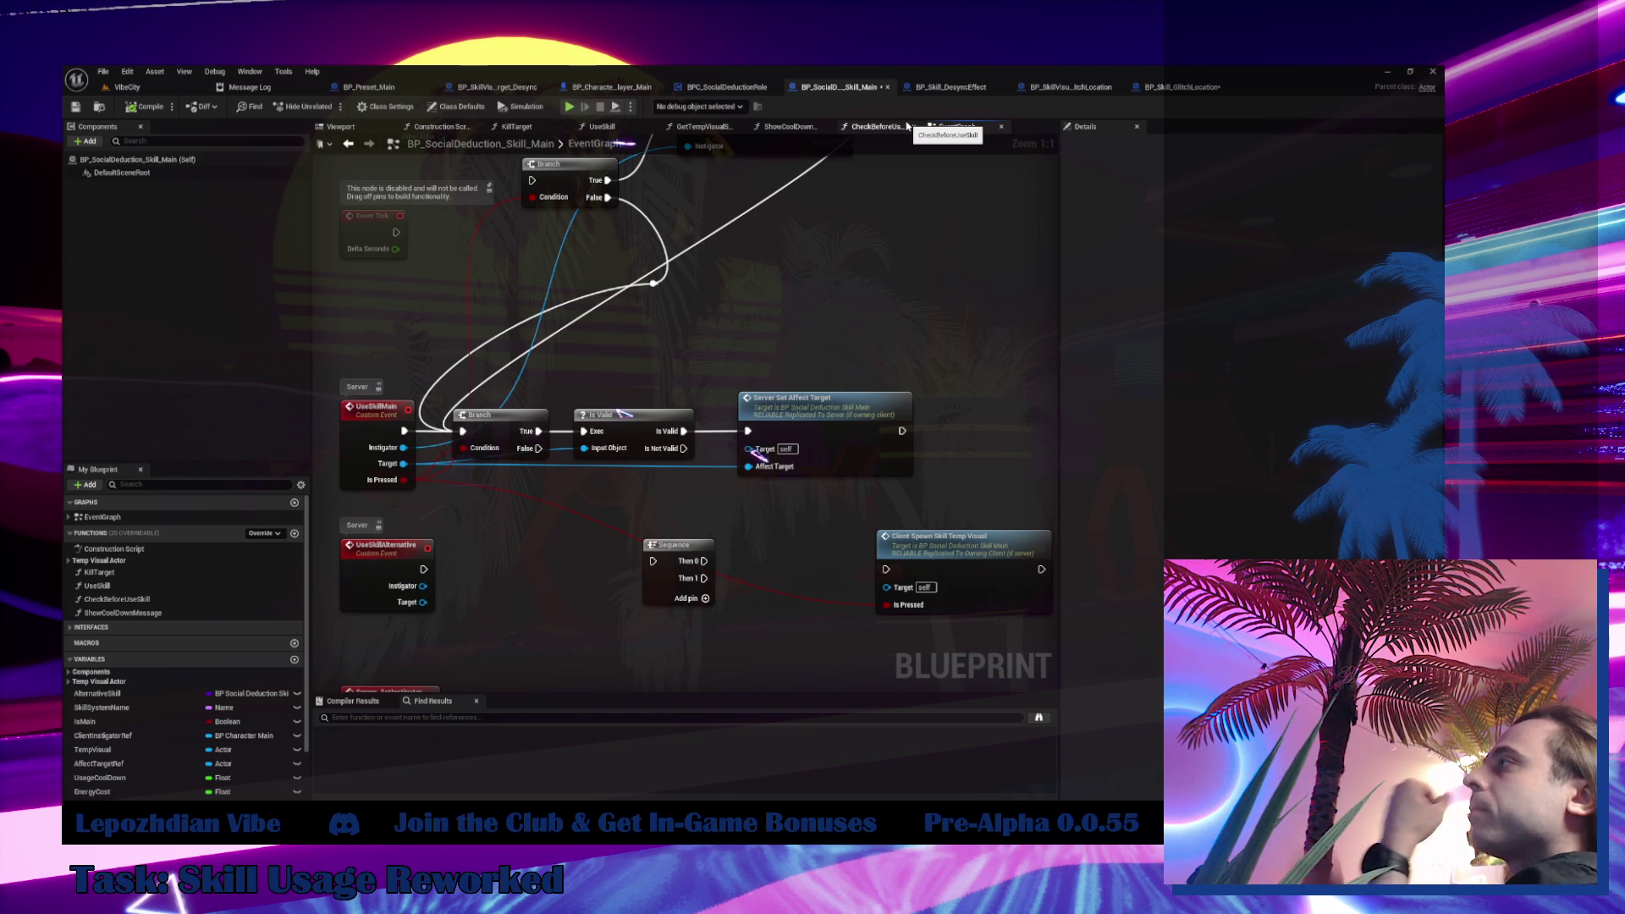
pyautogui.click(497, 87)
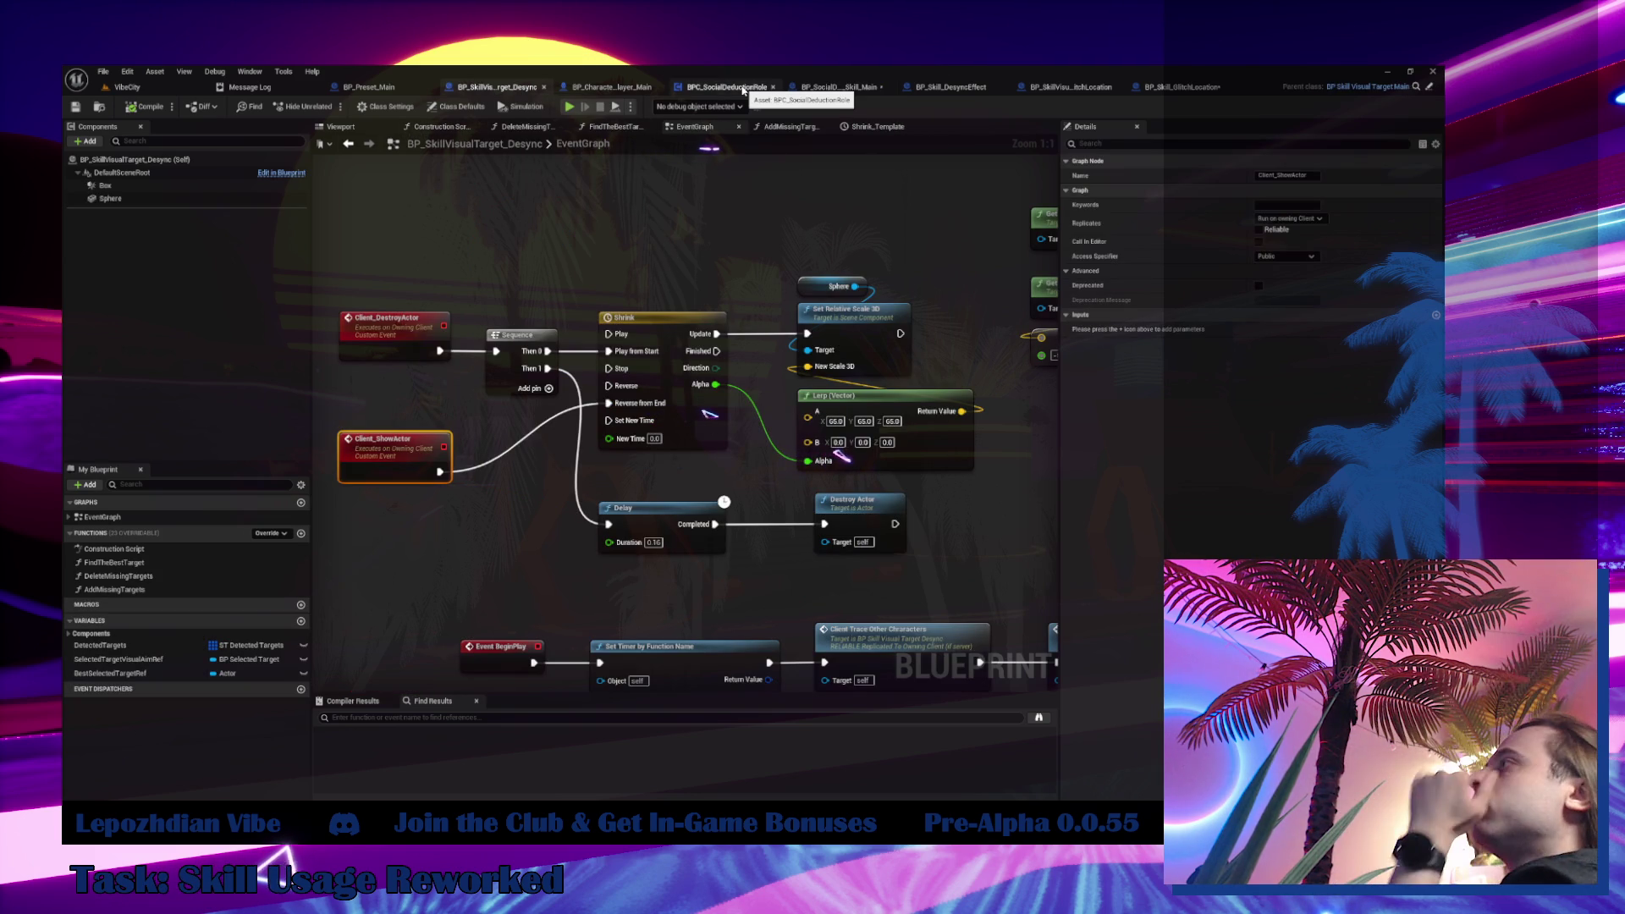
# Close the GlitchLocation visual target tab and move Client Instigator Ref below the Branch in BP_Skill_DesyncEffect
pyautogui.click(1083, 87)
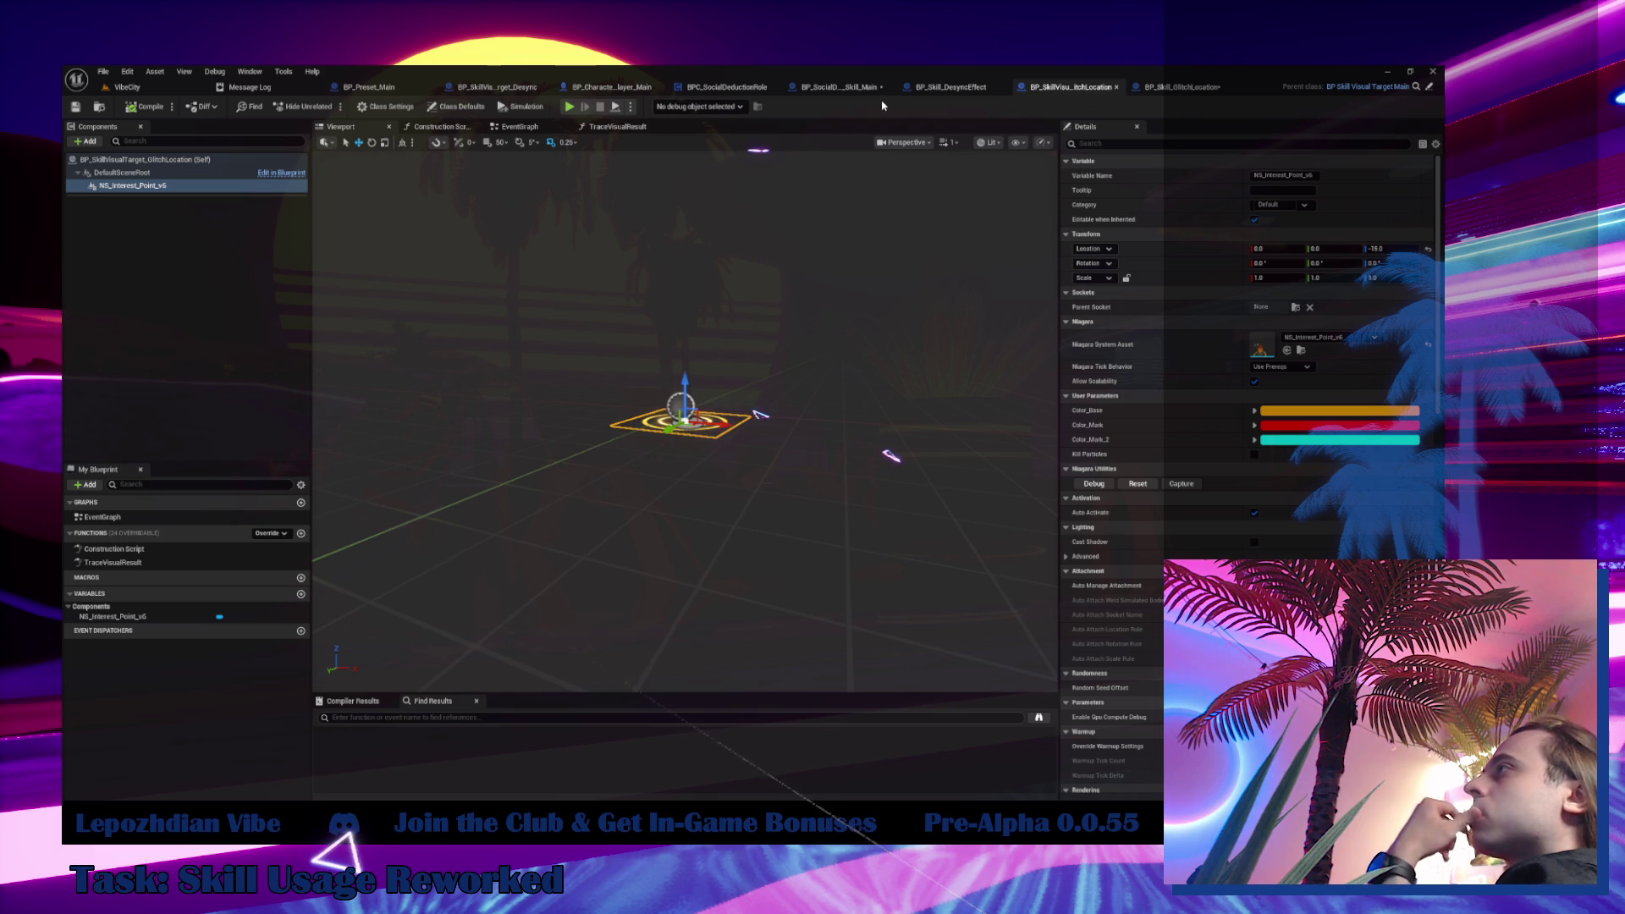
pyautogui.click(1116, 87)
pyautogui.moveTo(758, 153)
pyautogui.mouseDown()
pyautogui.moveTo(761, 217)
pyautogui.moveTo(1026, 281)
pyautogui.mouseUp()
pyautogui.click(706, 338)
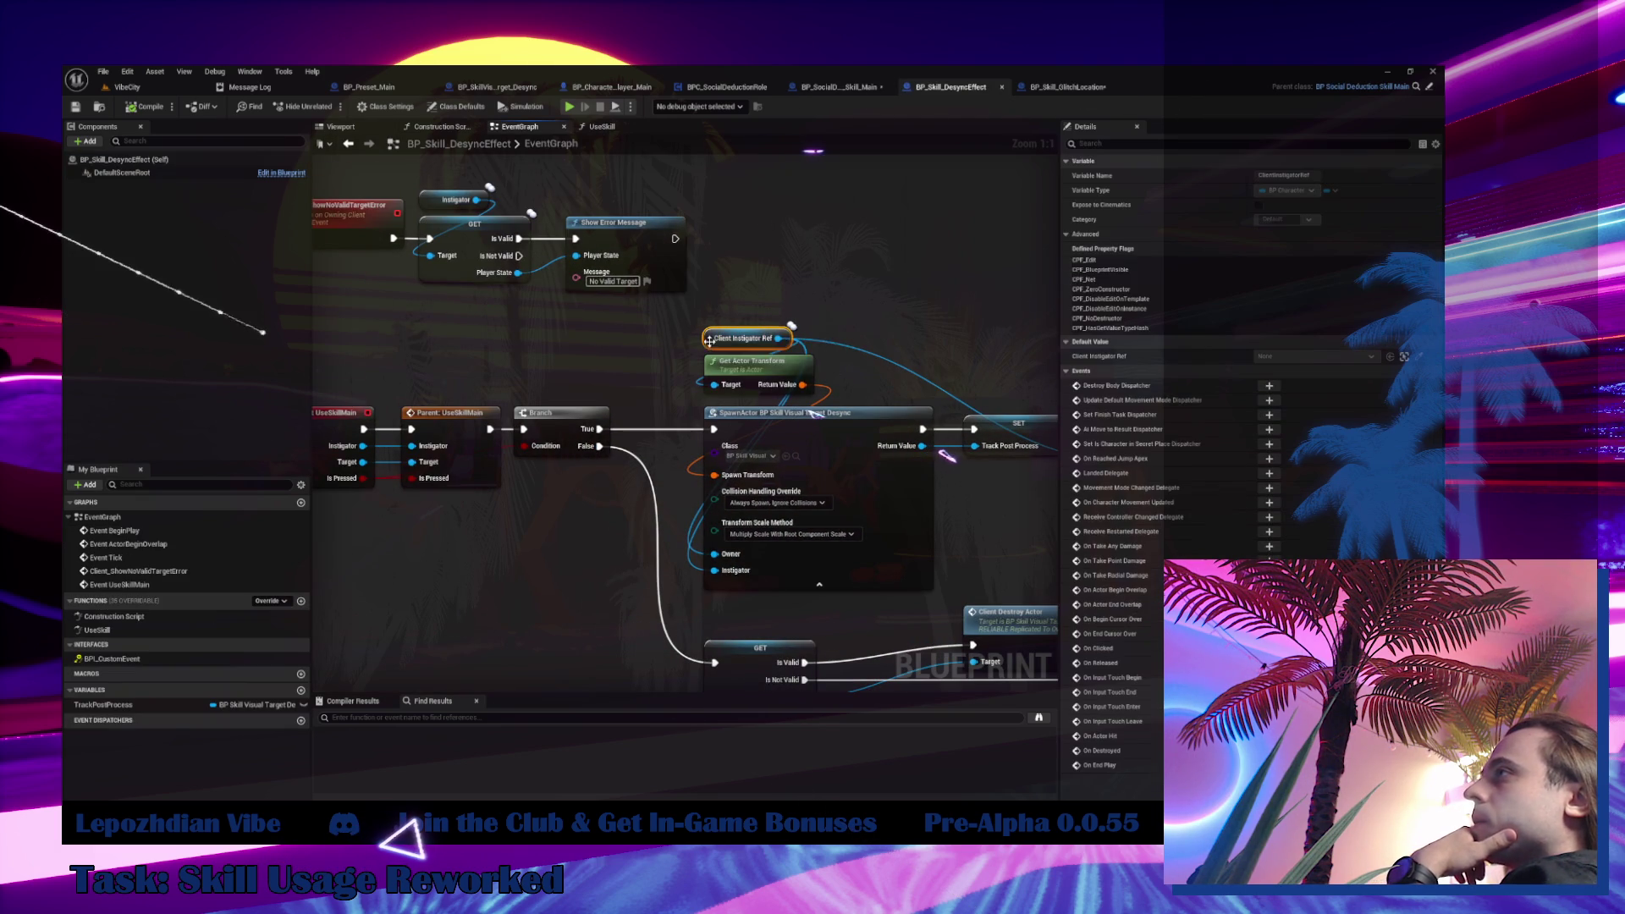
pyautogui.moveTo(705, 338)
pyautogui.mouseDown()
pyautogui.moveTo(483, 551)
pyautogui.moveTo(457, 616)
pyautogui.mouseUp()
pyautogui.moveTo(445, 452); pyautogui.dragTo(544, 491)
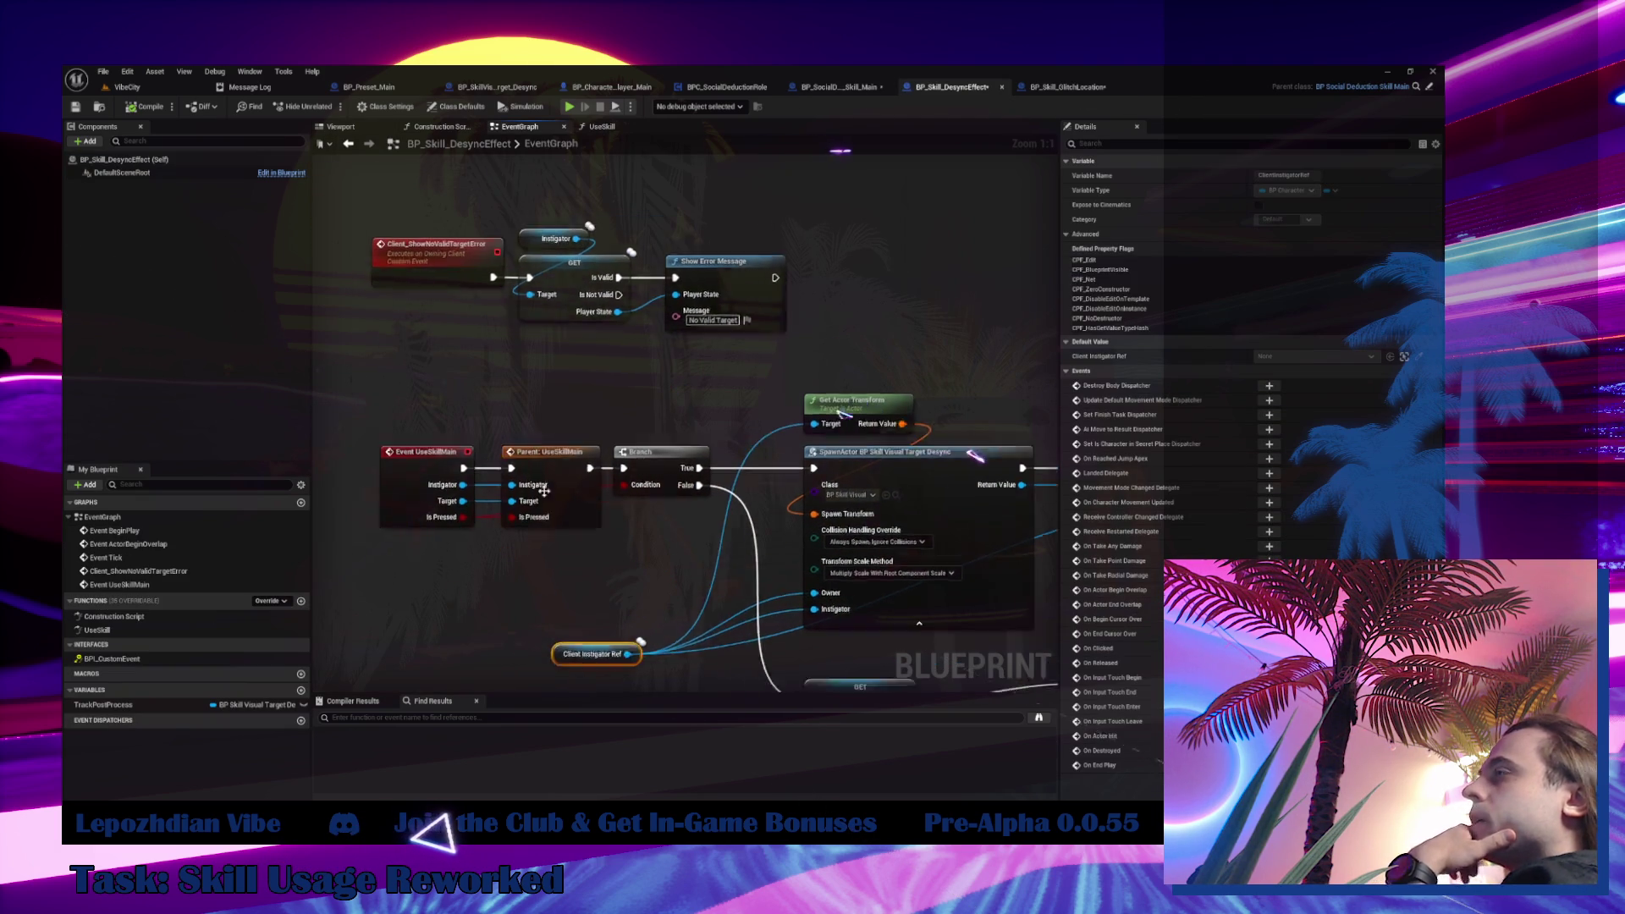
pyautogui.click(540, 263)
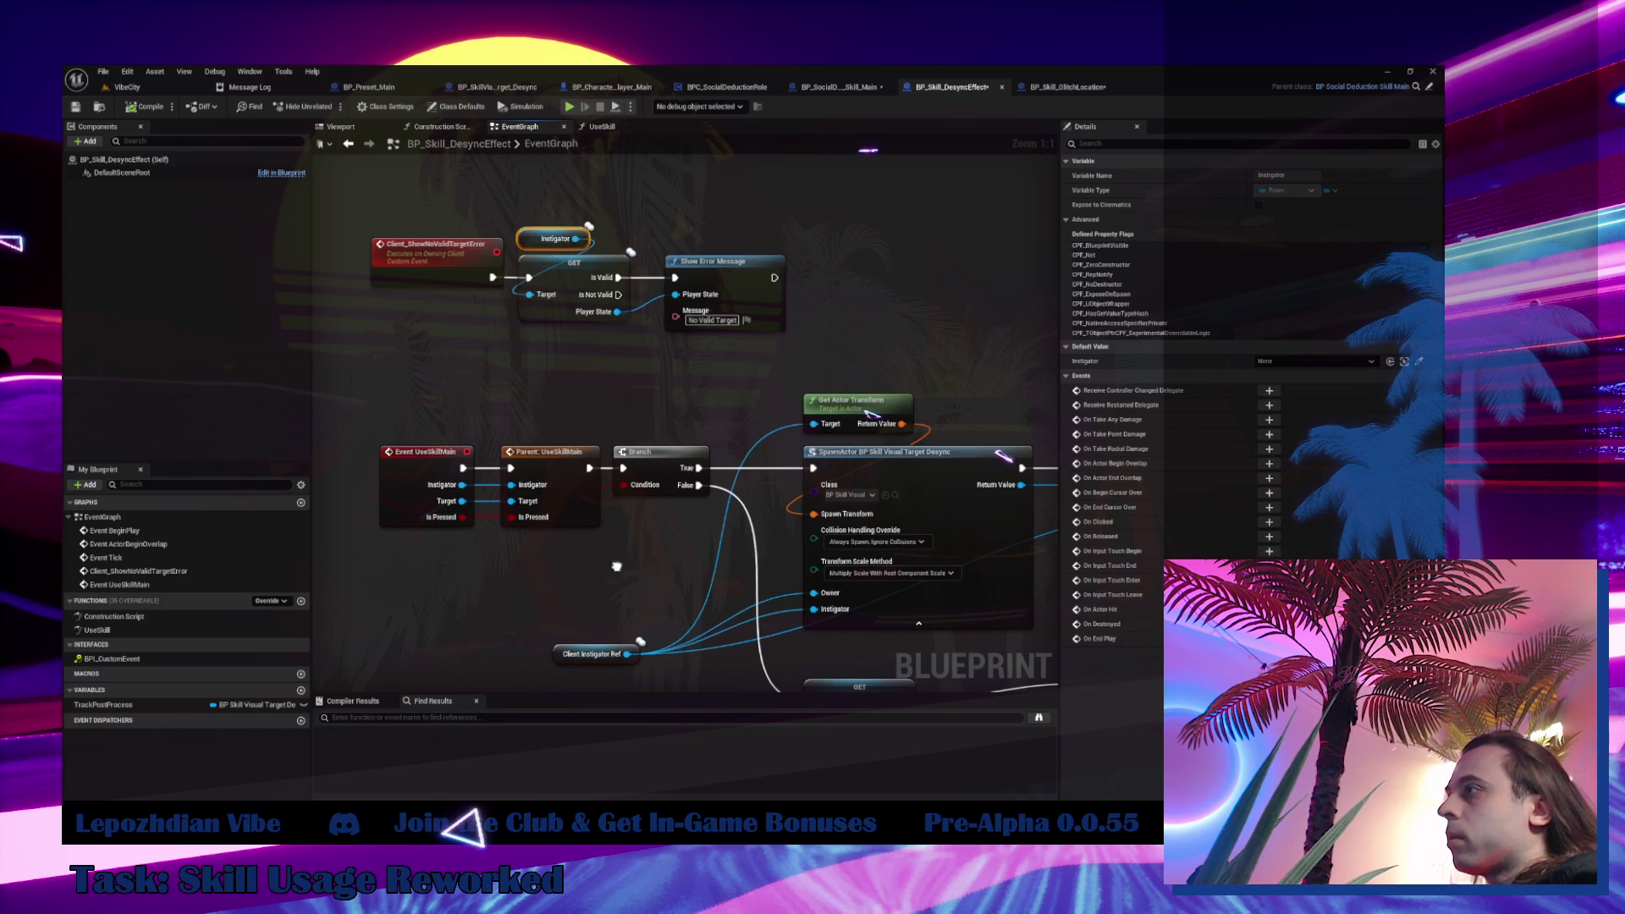
pyautogui.moveTo(576, 599); pyautogui.dragTo(505, 441)
# Replace Client Instigator Ref with a pasted Instigator getter wired to the spawn nodes, then return to VibeCity
pyautogui.hotkey('ctrl', 'v')
pyautogui.moveTo(556, 495); pyautogui.dragTo(556, 444)
pyautogui.click(524, 495)
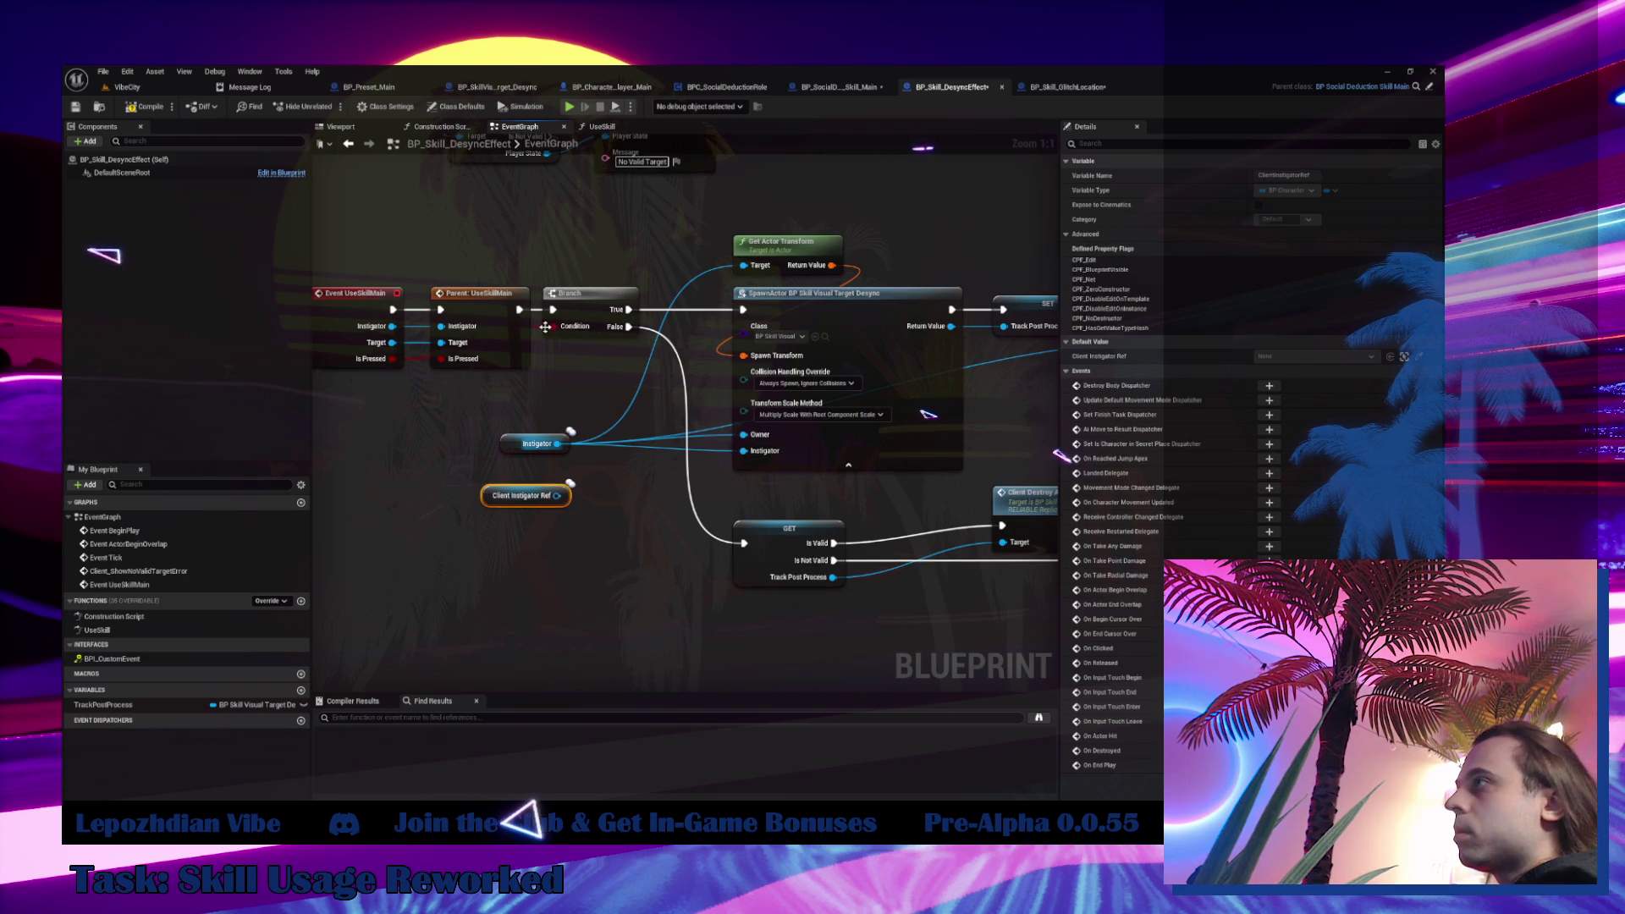
pyautogui.press('Delete')
pyautogui.click(597, 313)
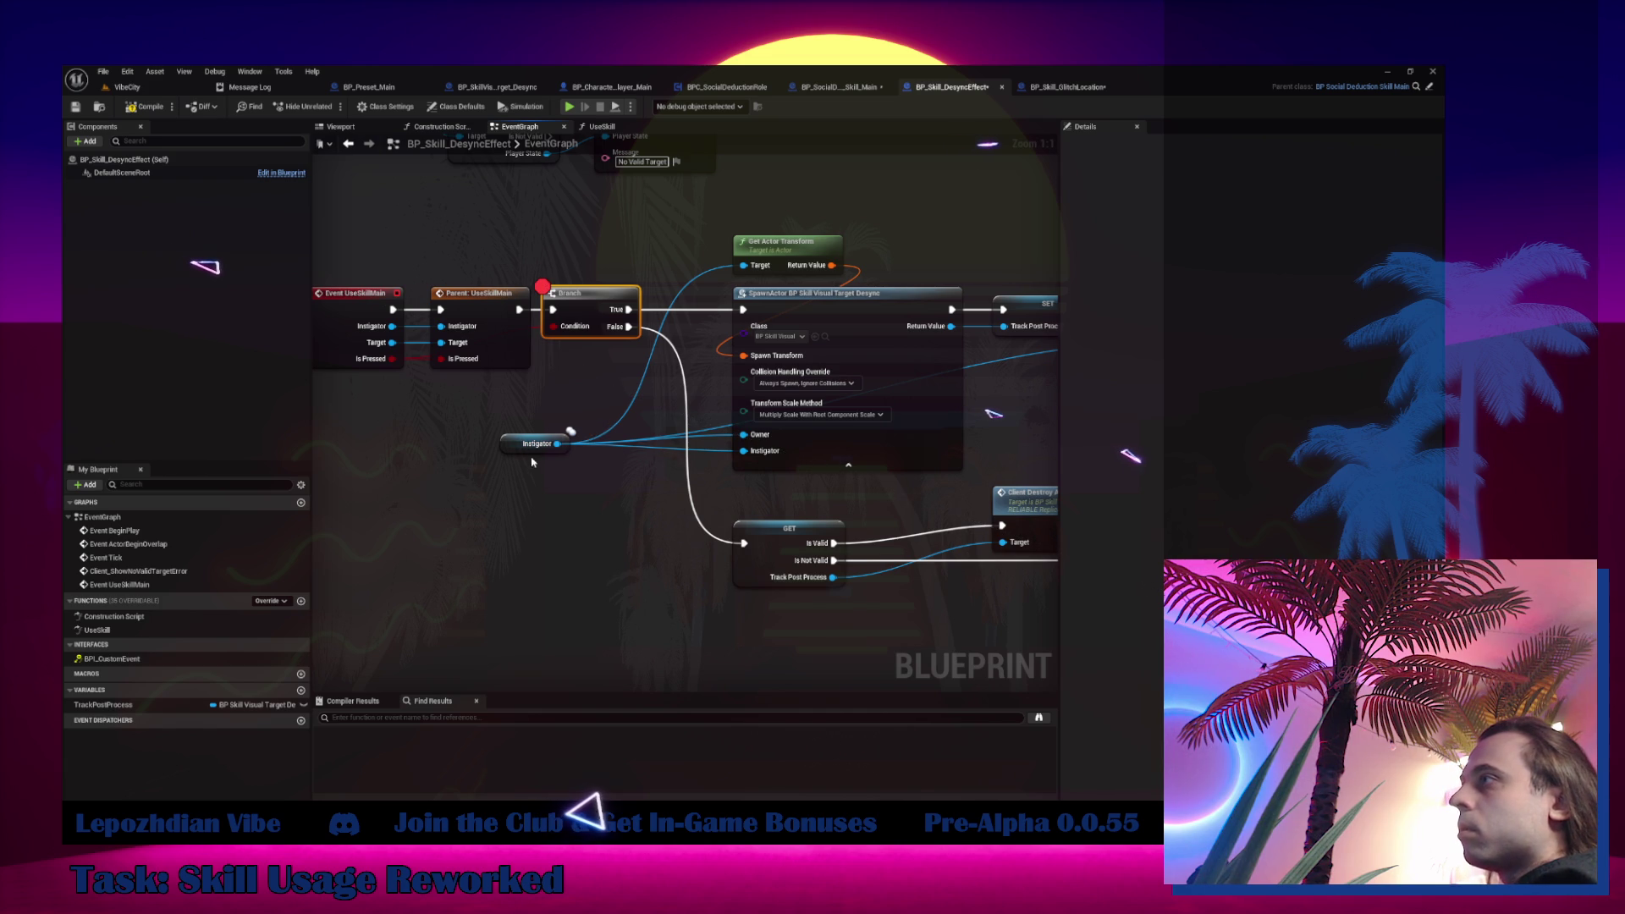
pyautogui.moveTo(526, 453)
pyautogui.mouseDown()
pyautogui.moveTo(732, 230)
pyautogui.moveTo(760, 229)
pyautogui.mouseUp()
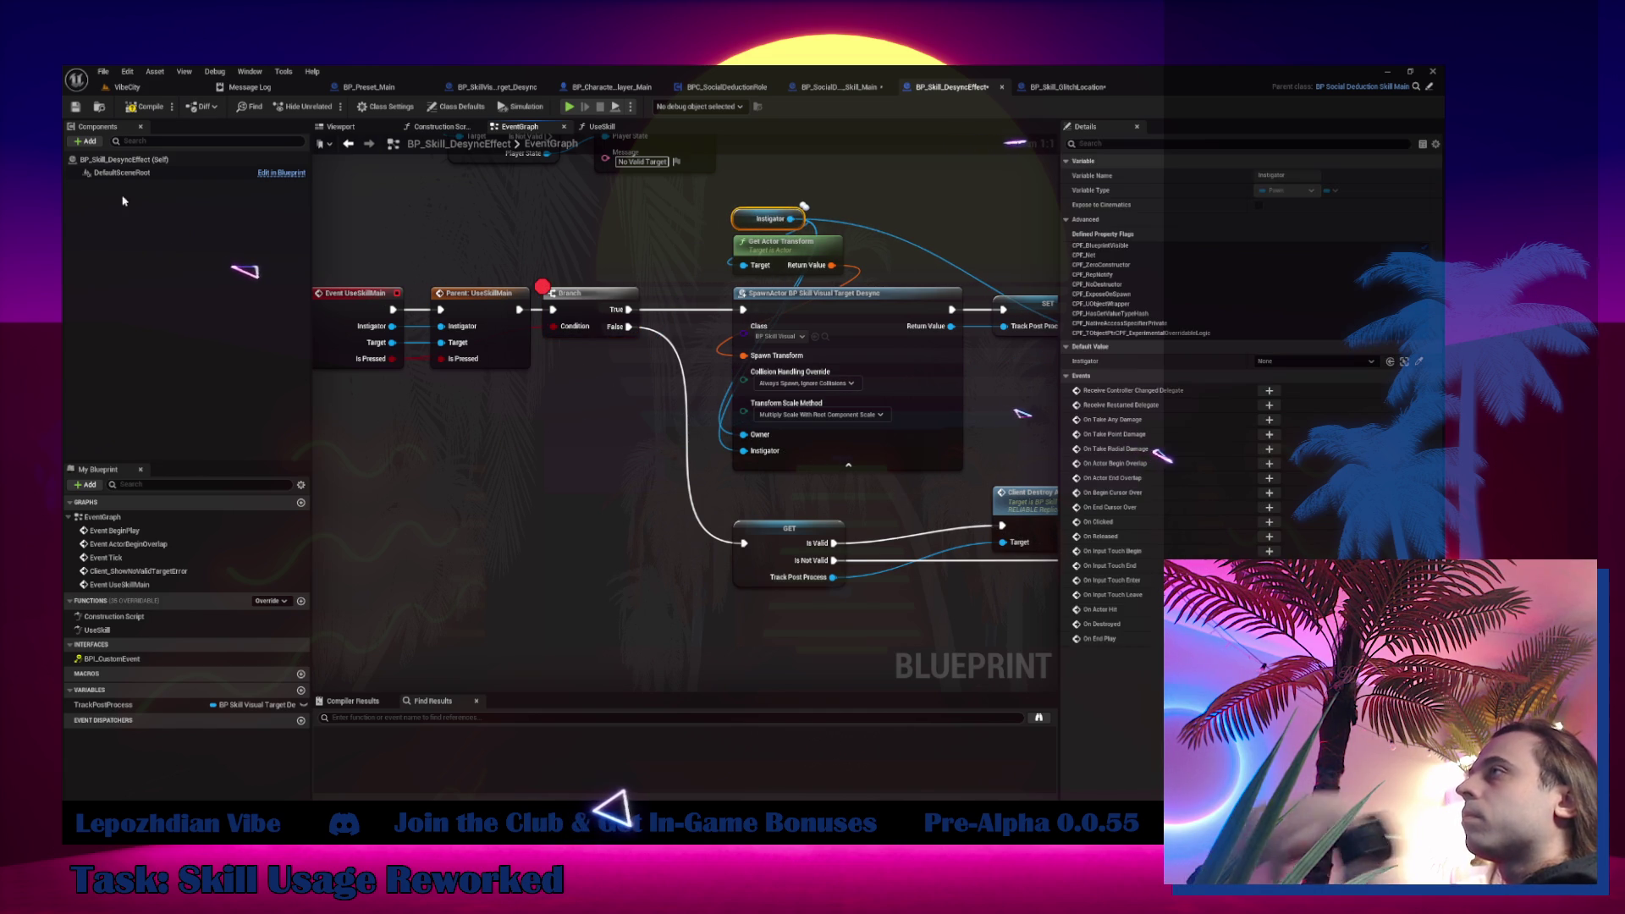
pyautogui.click(143, 91)
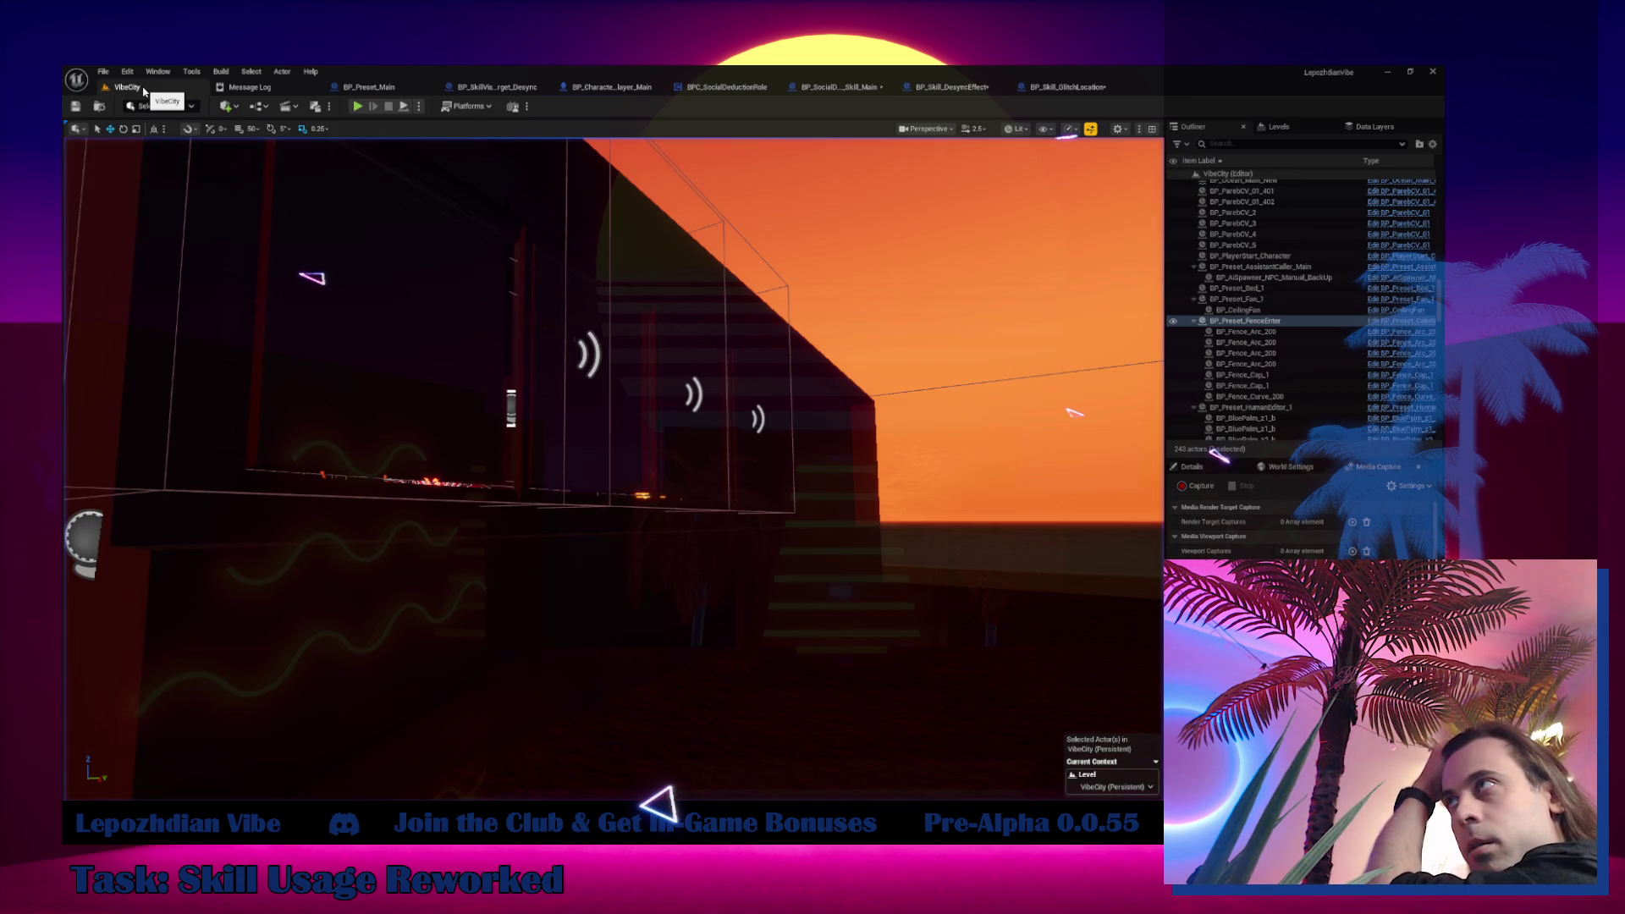
# Start play and enable the Energy, Vibe Points and RAM cheats
pyautogui.click(357, 106)
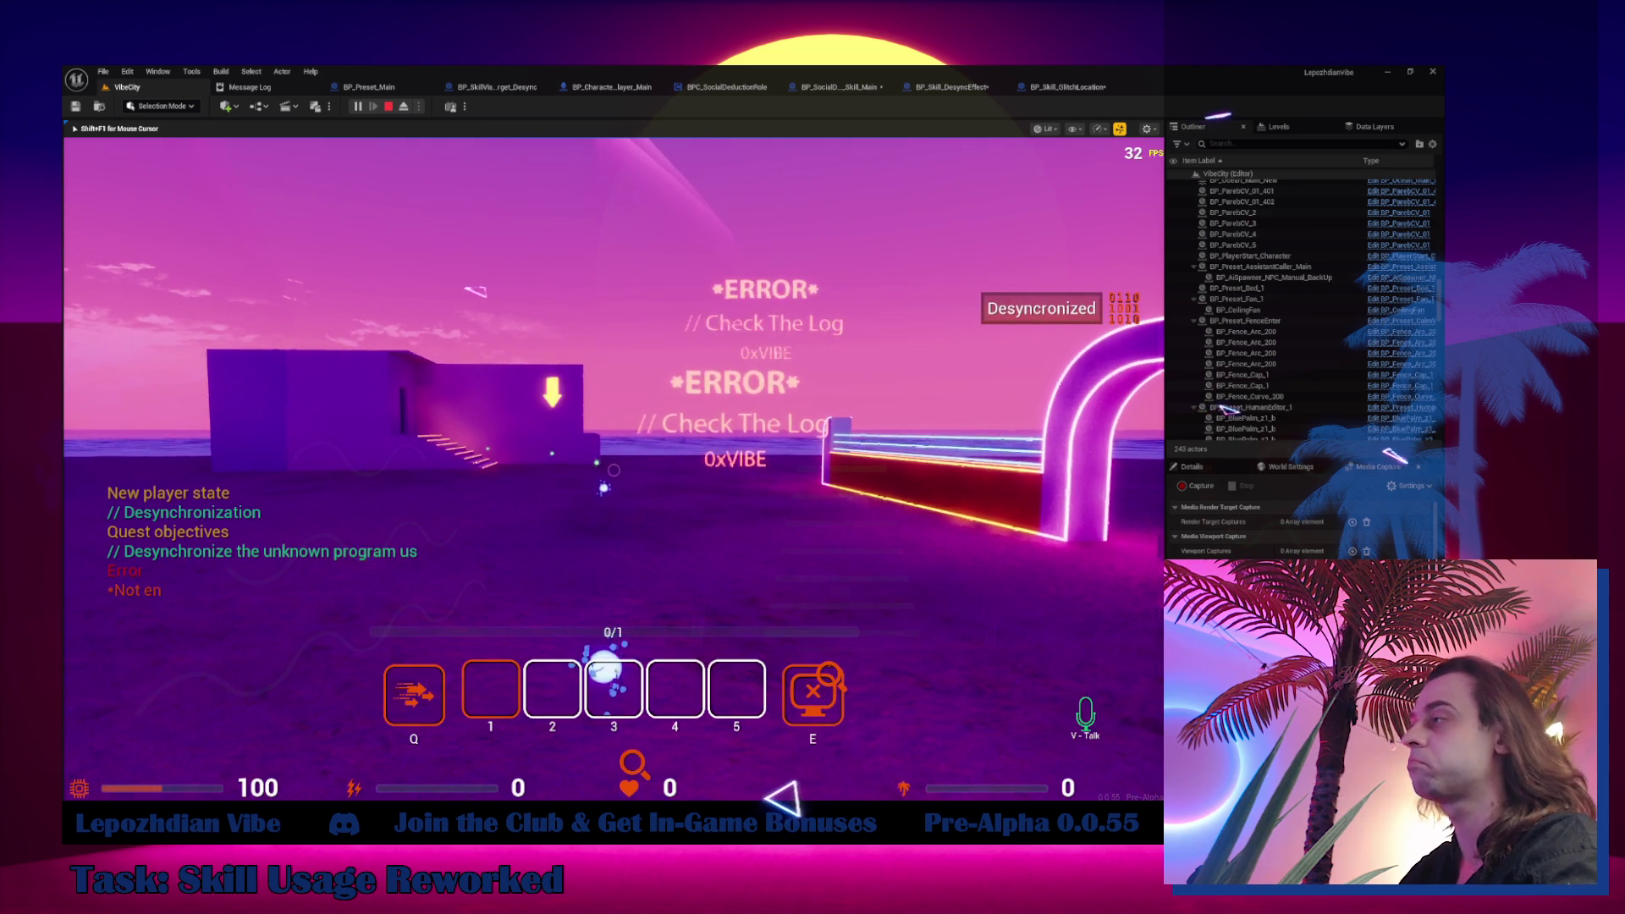
pyautogui.press('Tab')
pyautogui.click(484, 572)
pyautogui.click(446, 429)
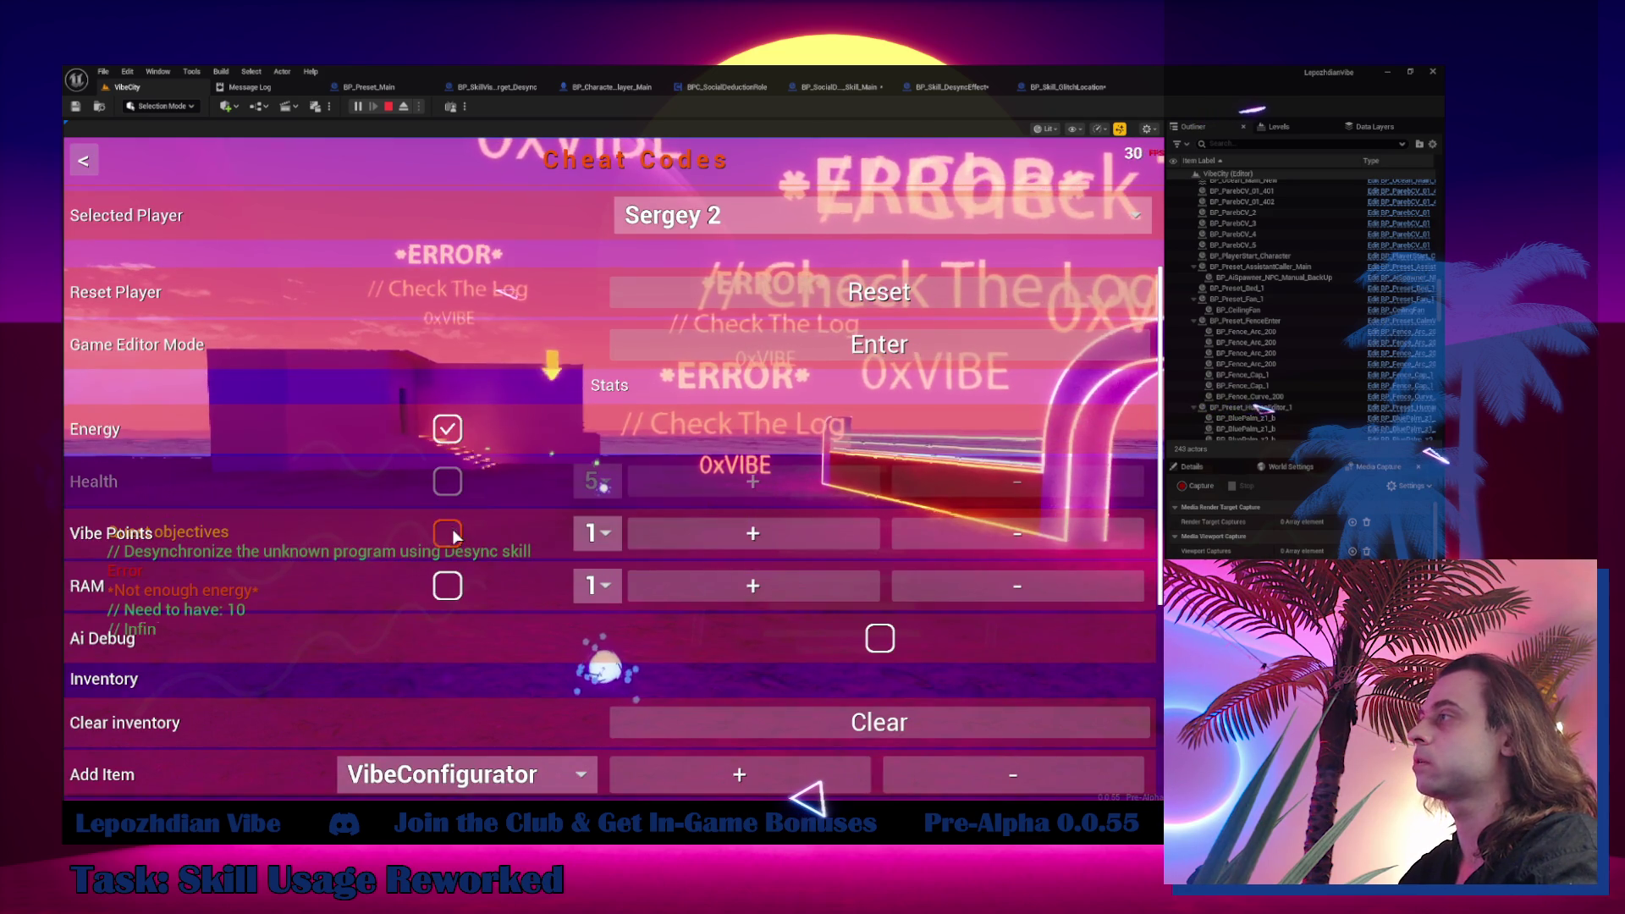
pyautogui.click(446, 533)
pyautogui.click(446, 585)
pyautogui.press('Escape')
pyautogui.press('Escape')
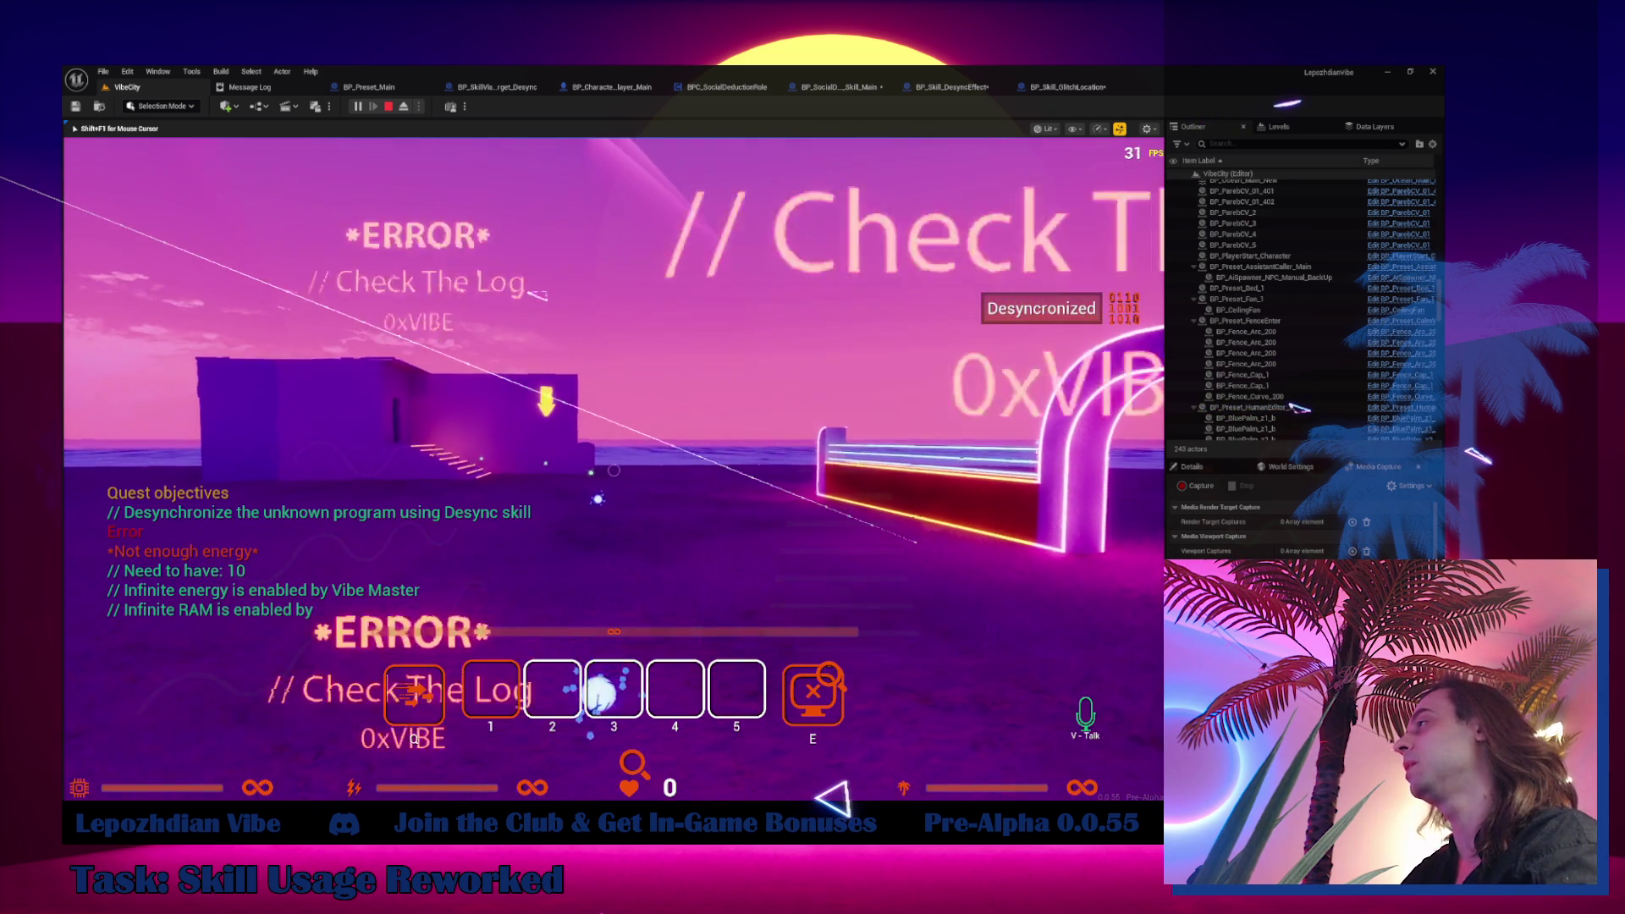
# Step the paused Desync blueprint from the Branch on to the spawn node, then resume and stop the session
pyautogui.moveTo(893, 319)
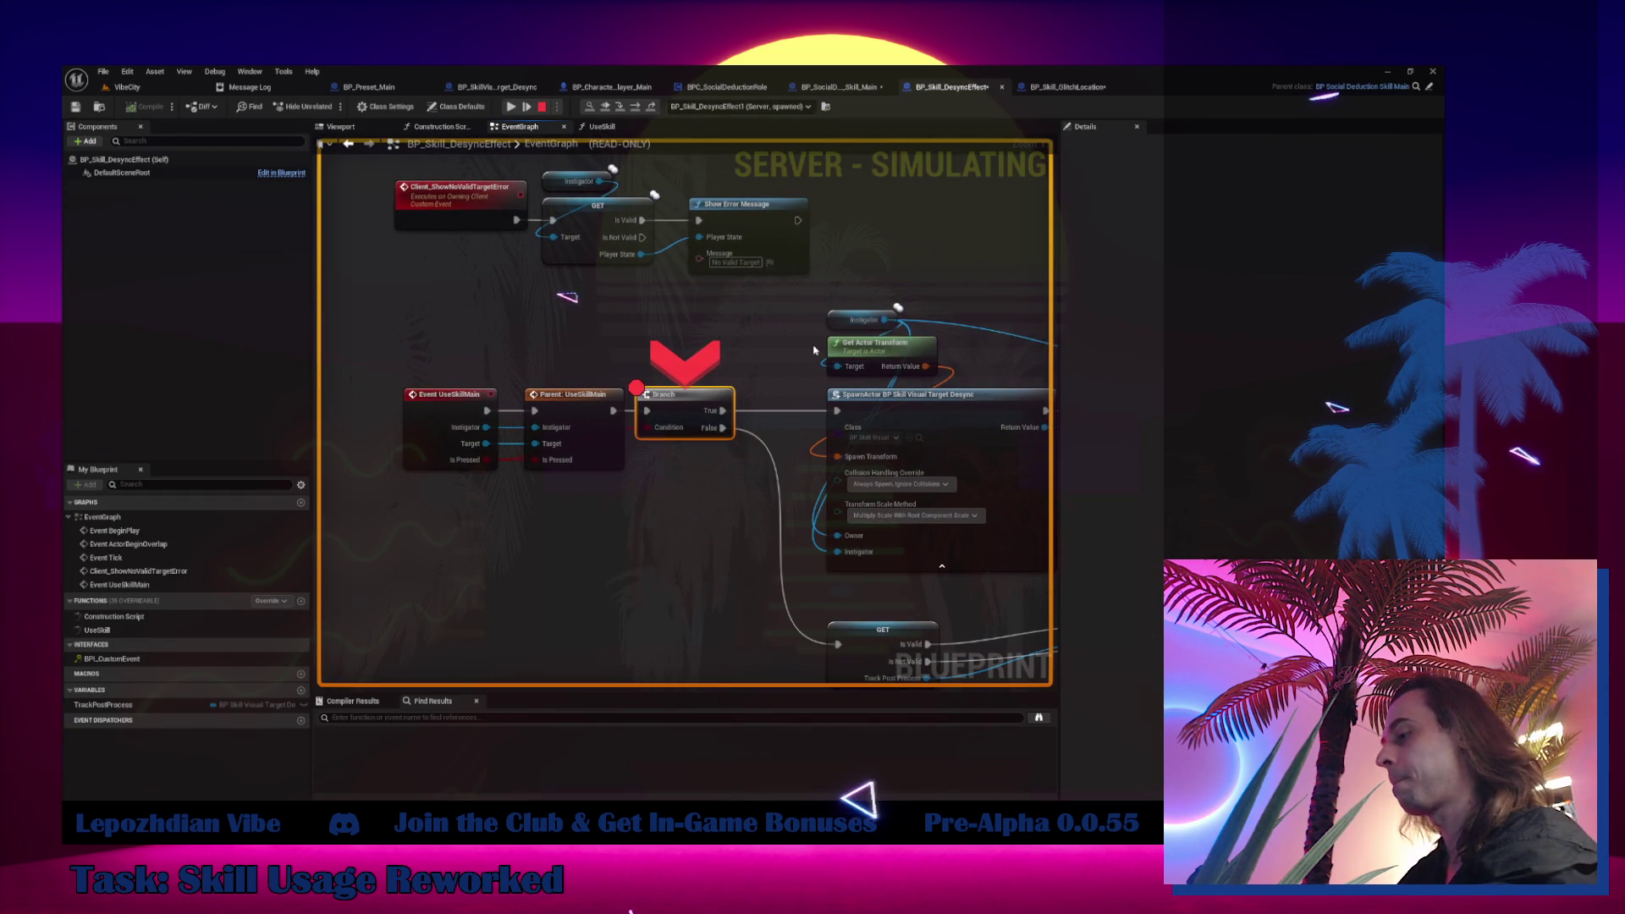
pyautogui.press('F10')
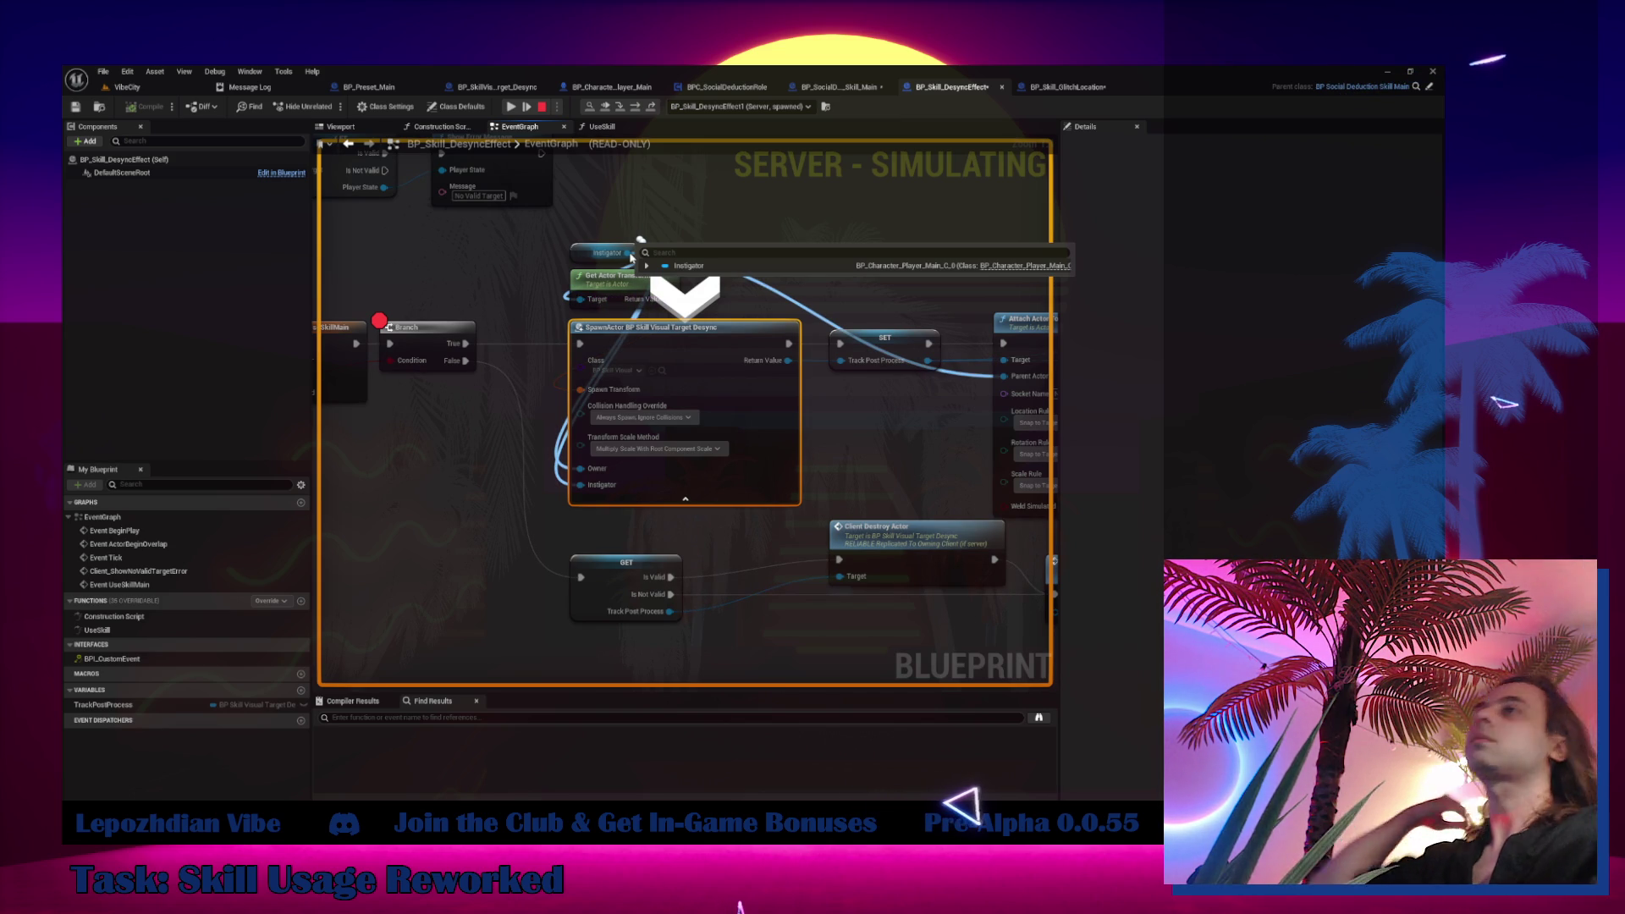
pyautogui.press('F5')
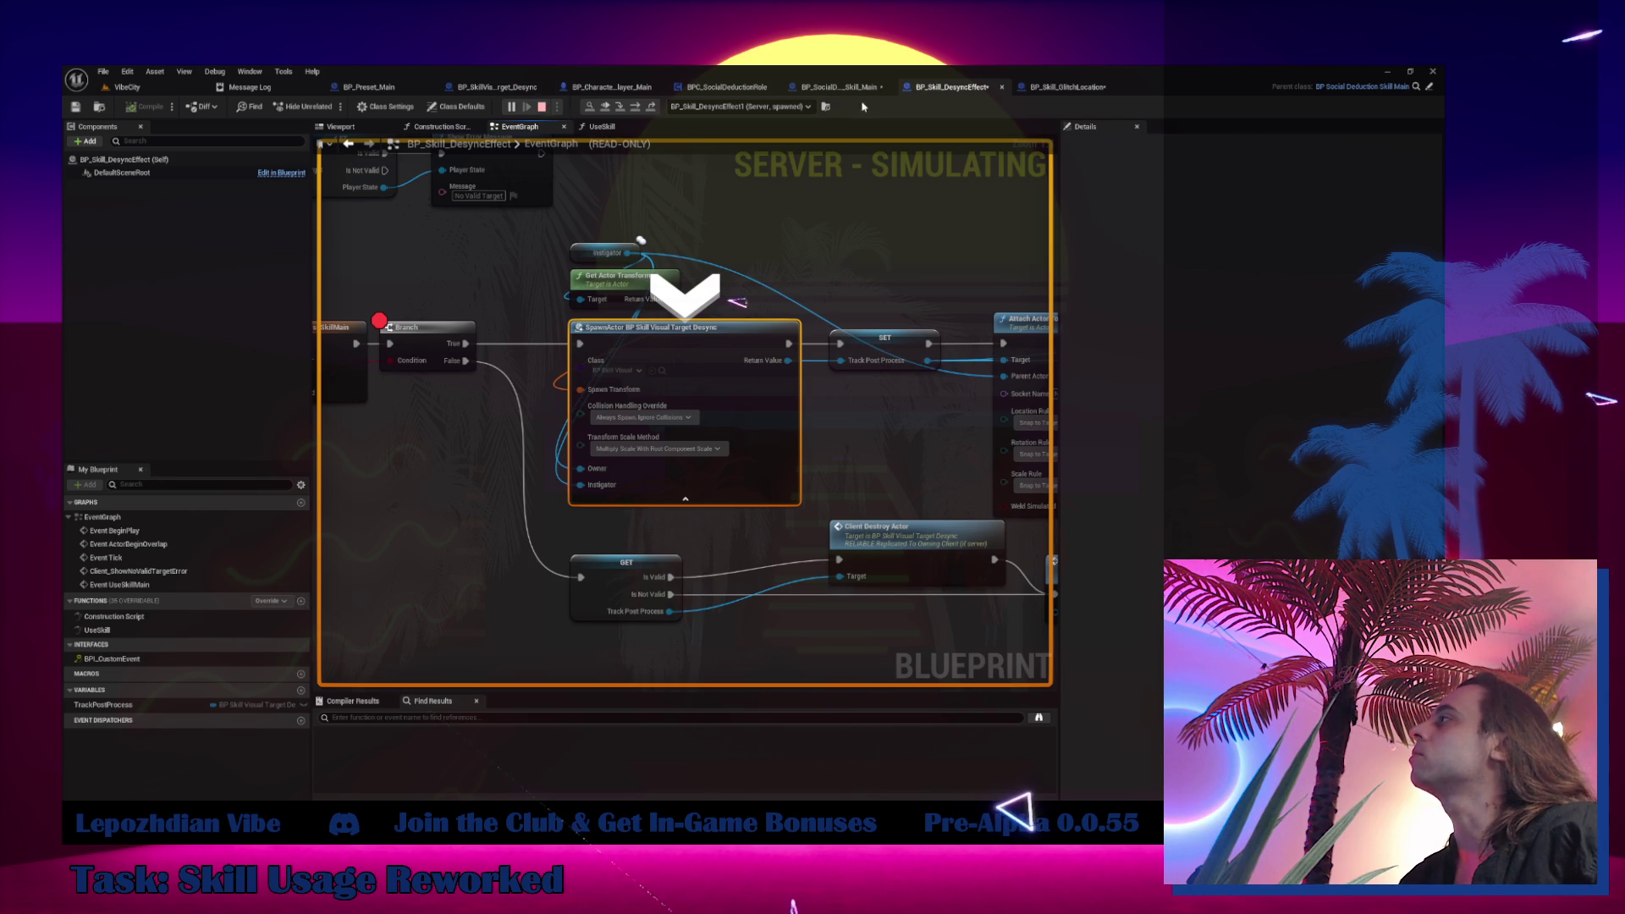
pyautogui.click(541, 107)
# Delete the Server_SetInstigator event, its SET node, the Server Set Instigator call, the upper Branch and leftover reroute
pyautogui.click(838, 87)
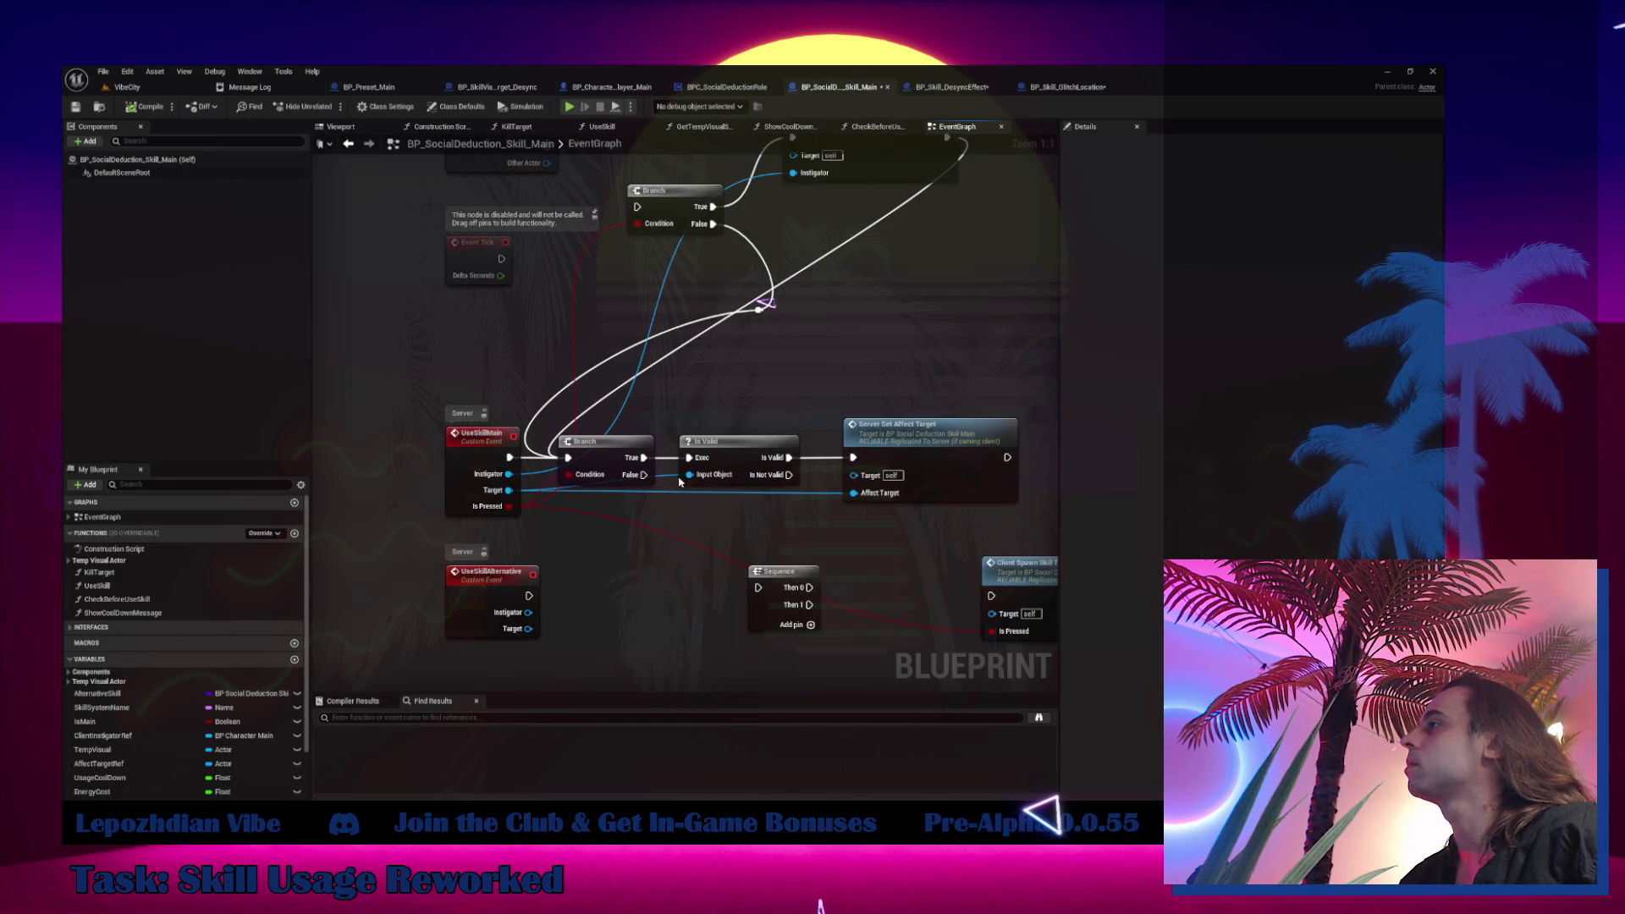
pyautogui.scroll(-5, 592, 457)
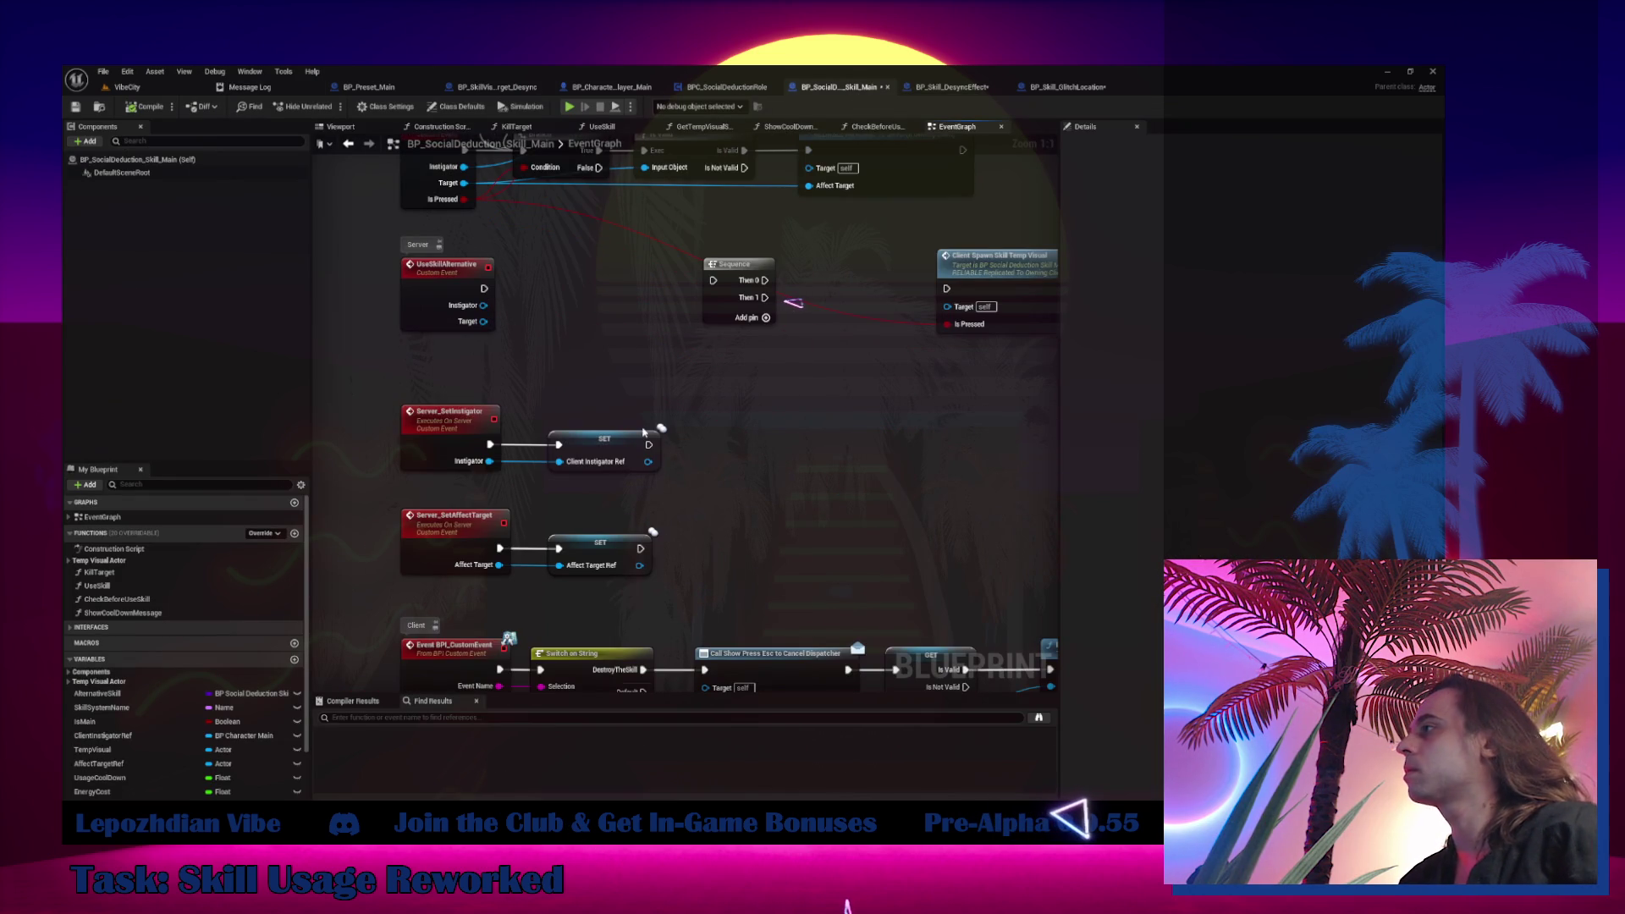
pyautogui.moveTo(663, 425)
pyautogui.mouseDown()
pyautogui.moveTo(546, 471)
pyautogui.moveTo(453, 470)
pyautogui.mouseUp()
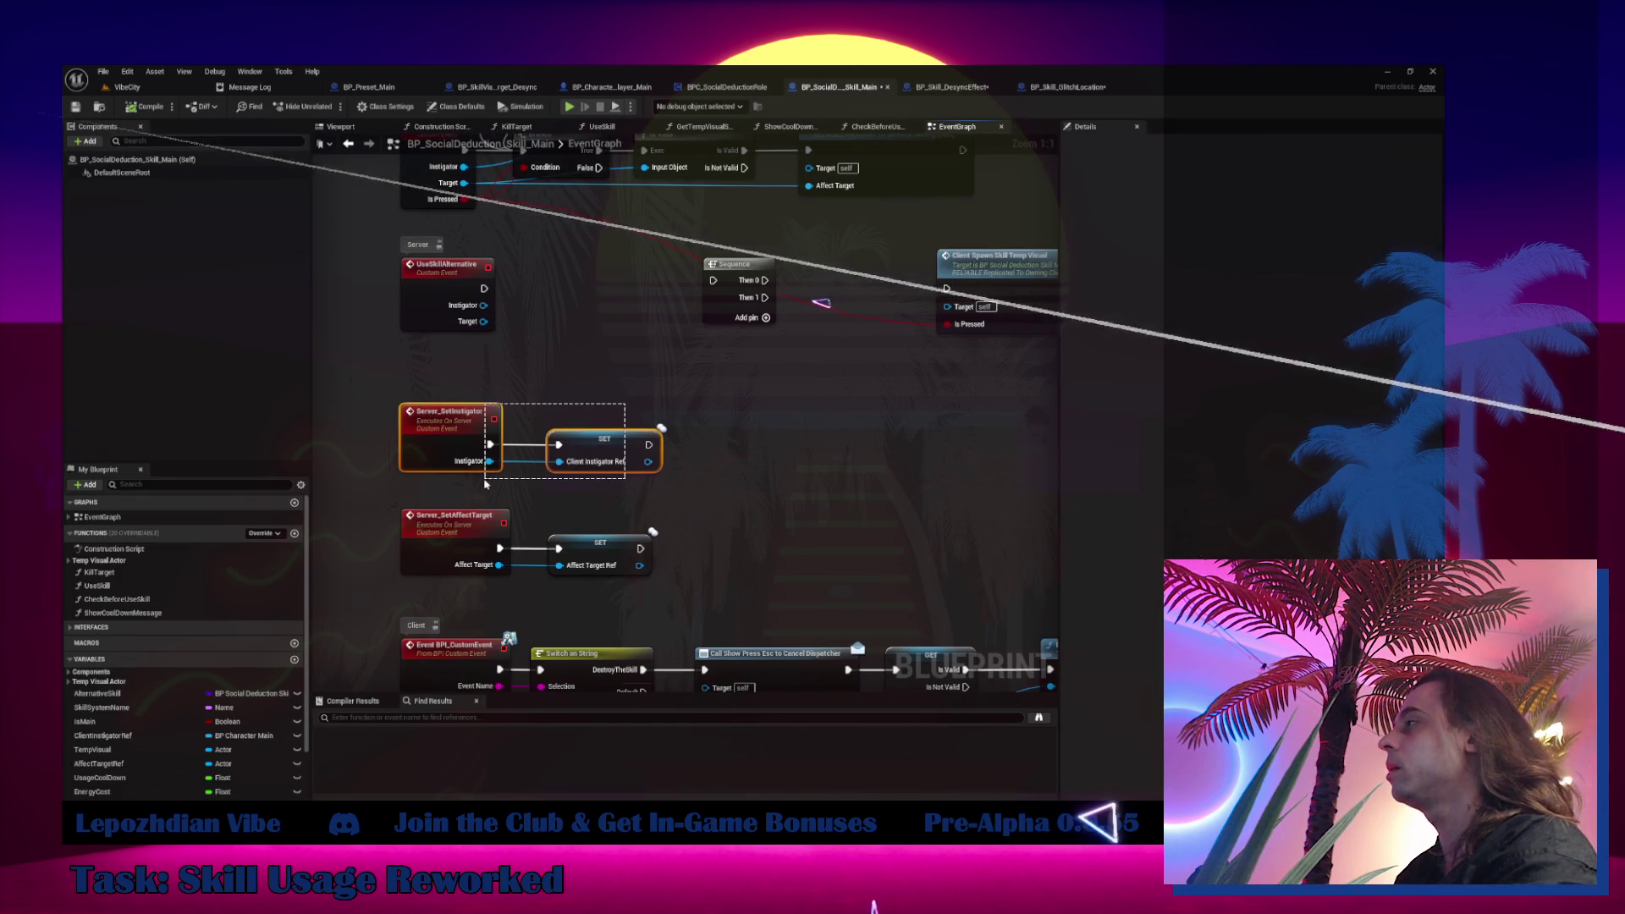
pyautogui.press('Delete')
pyautogui.scroll(5, 524, 550)
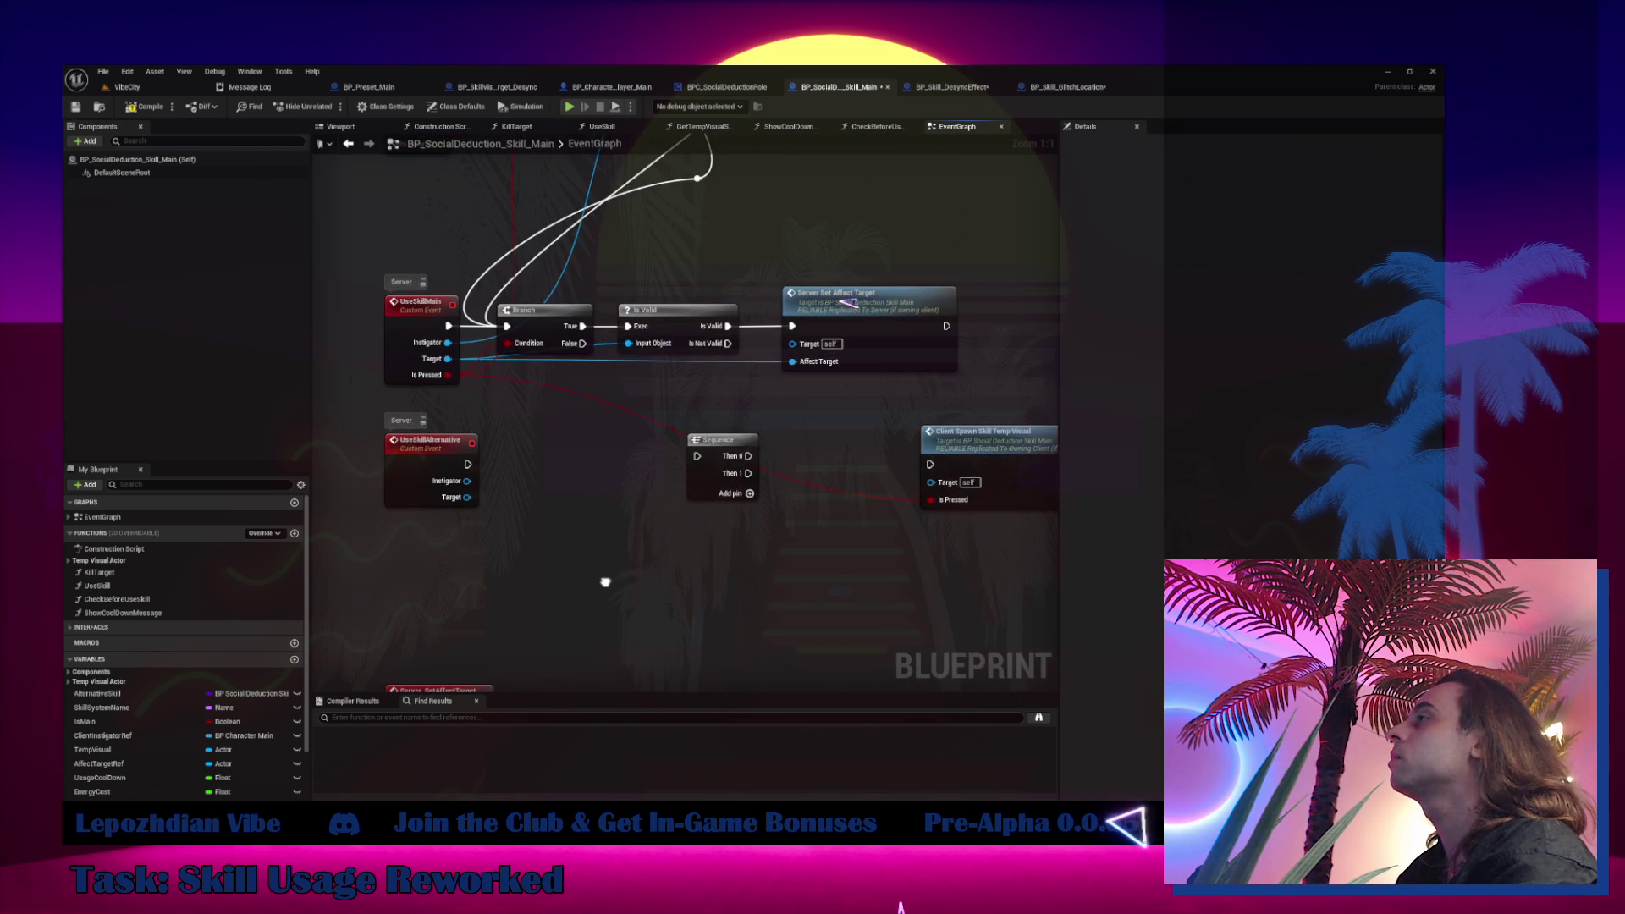
pyautogui.scroll(3, 597, 671)
pyautogui.moveTo(676, 202); pyautogui.dragTo(800, 272)
pyautogui.press('Delete')
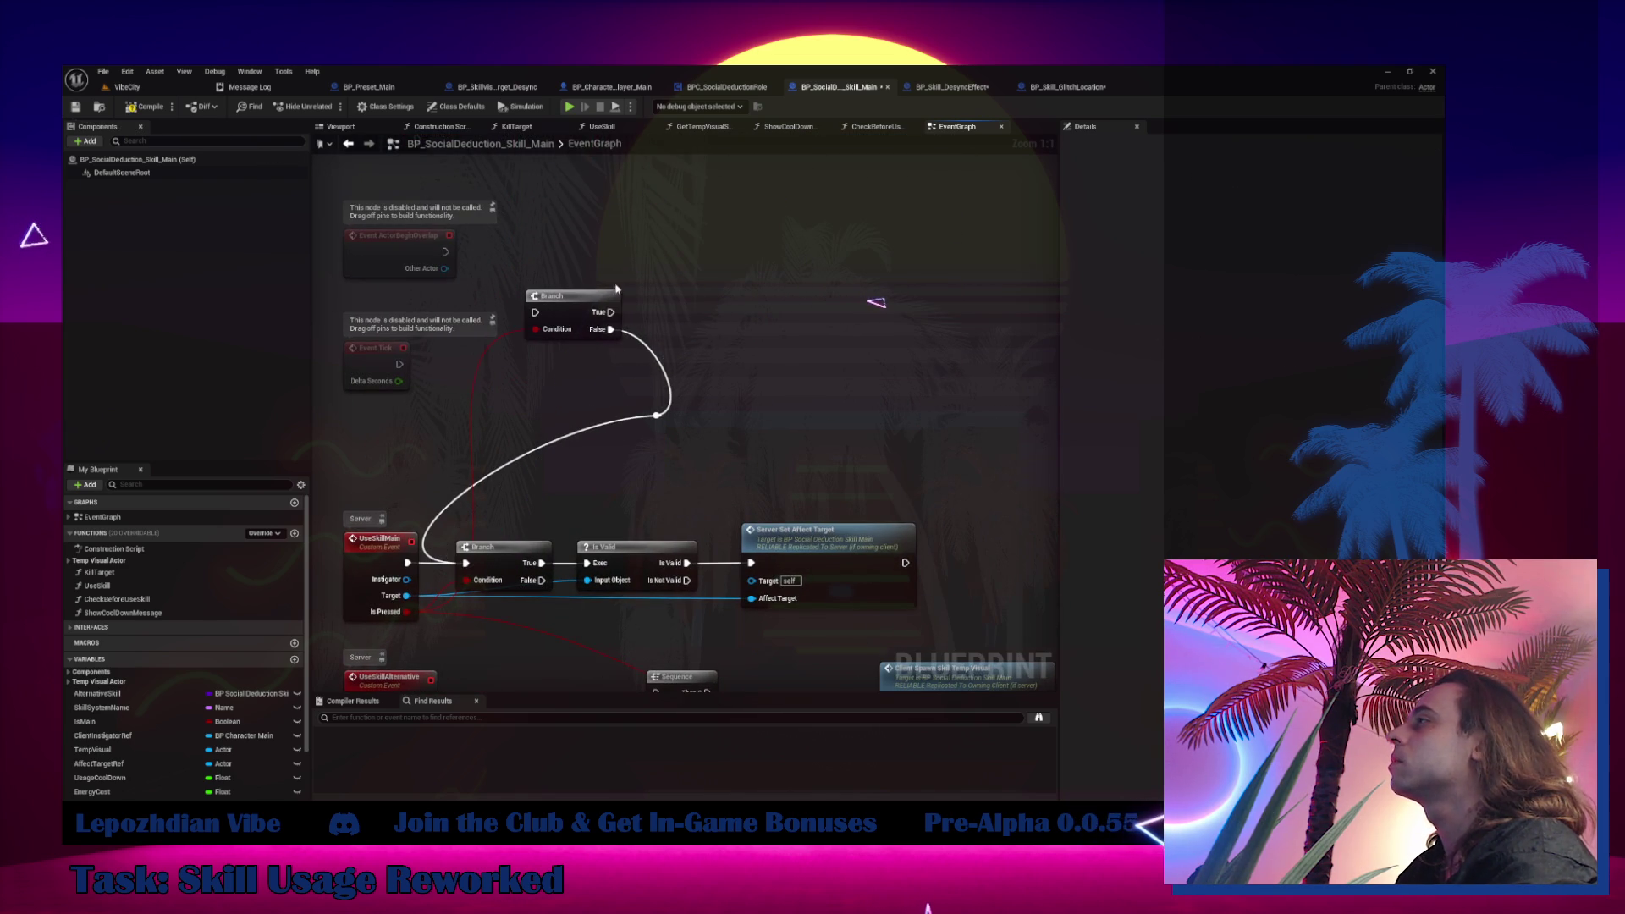
pyautogui.click(550, 296)
pyautogui.press('Delete')
pyautogui.press('Delete')
pyautogui.moveTo(532, 506); pyautogui.dragTo(733, 353)
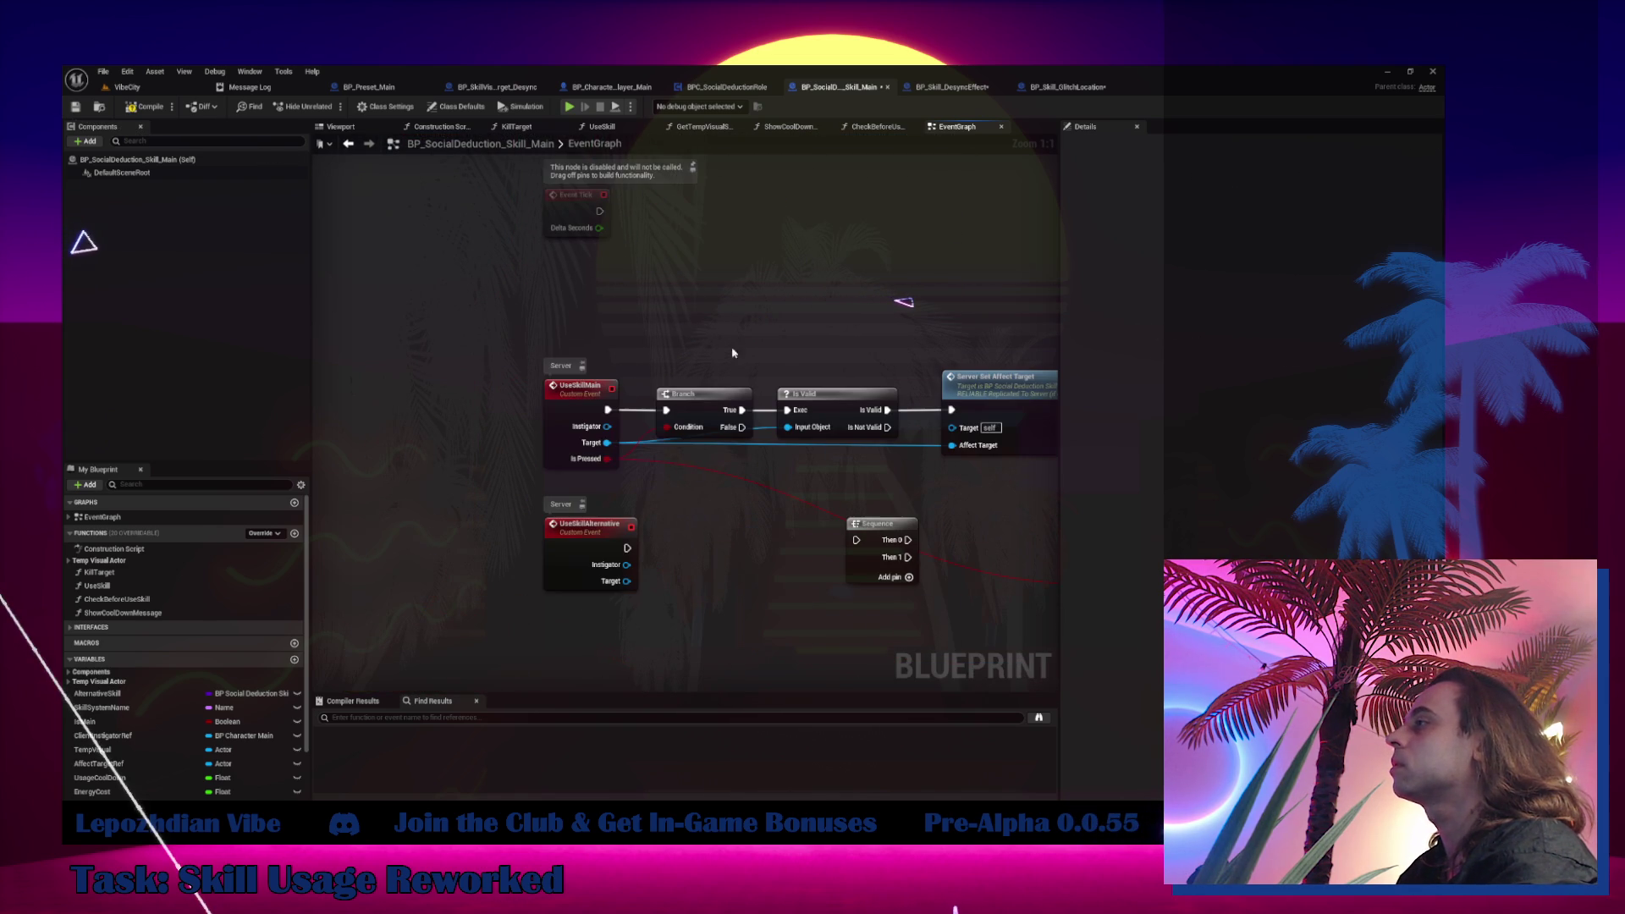
# Remove the Instigator input from UseSkillMain and comment the event 'Server OverWriteable'
pyautogui.click(574, 414)
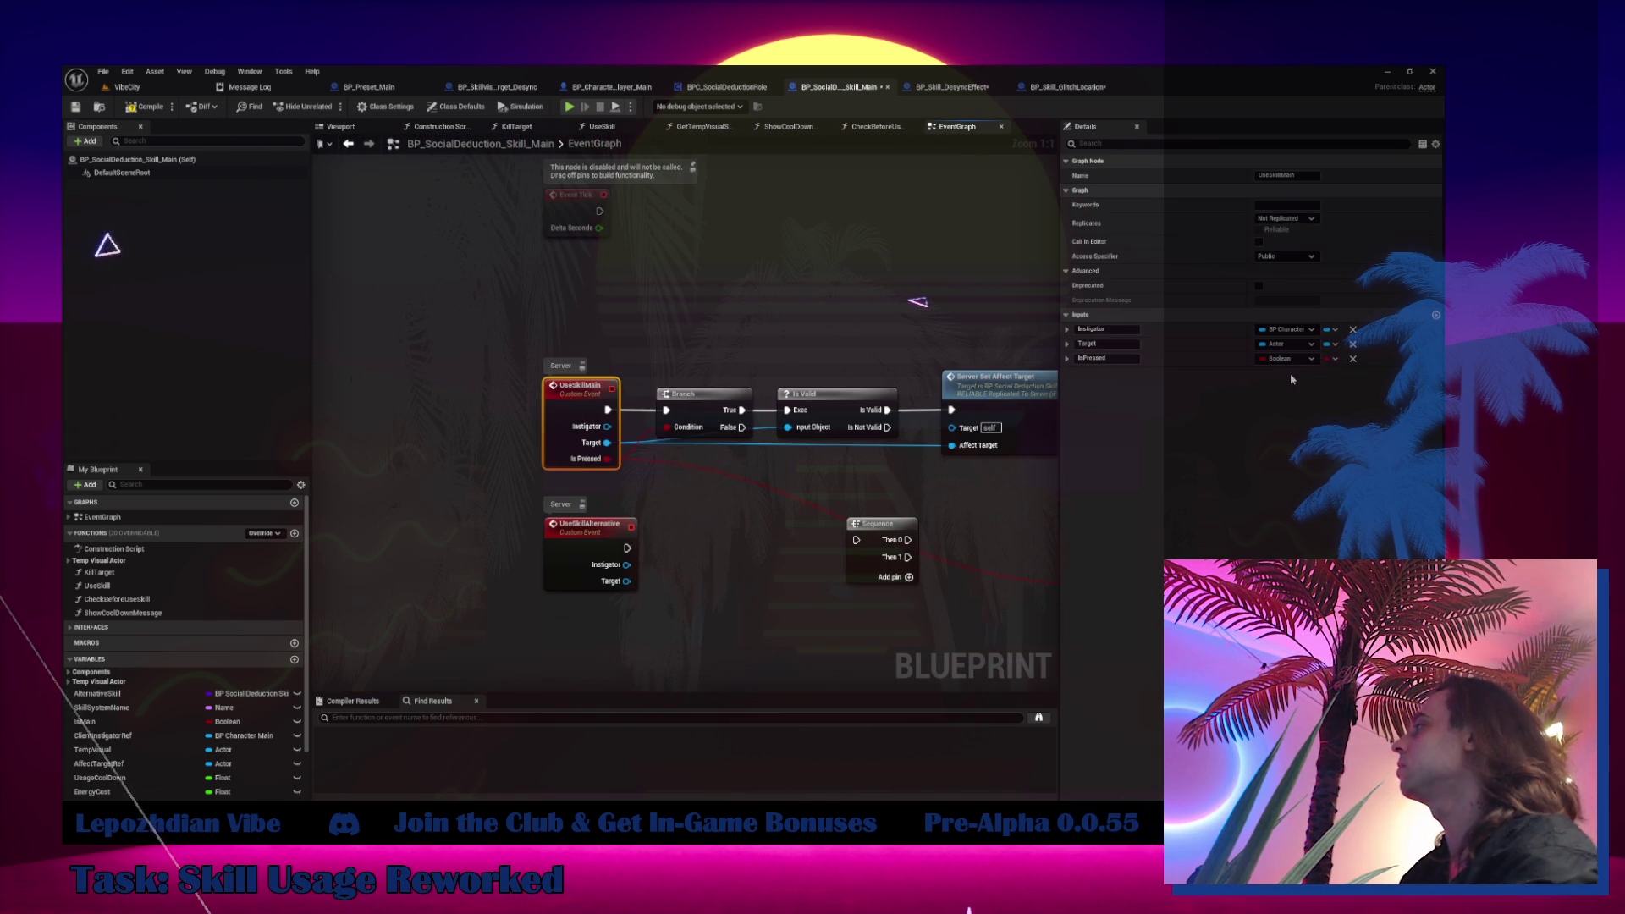
pyautogui.click(1352, 330)
pyautogui.moveTo(724, 353); pyautogui.dragTo(631, 333)
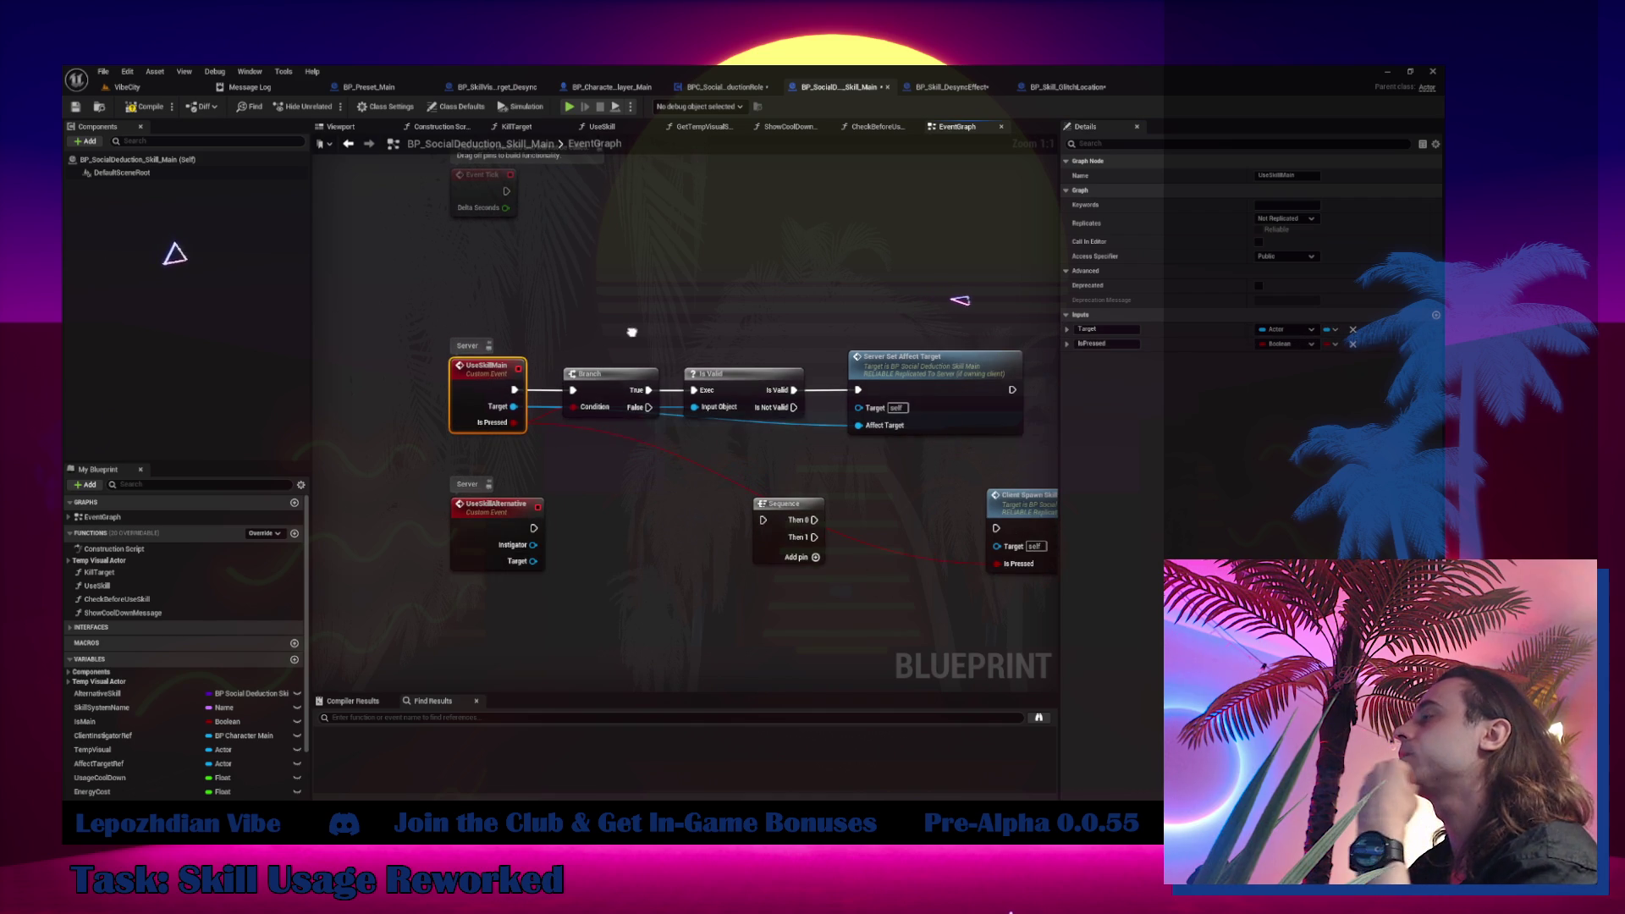
pyautogui.moveTo(590, 388); pyautogui.dragTo(572, 388)
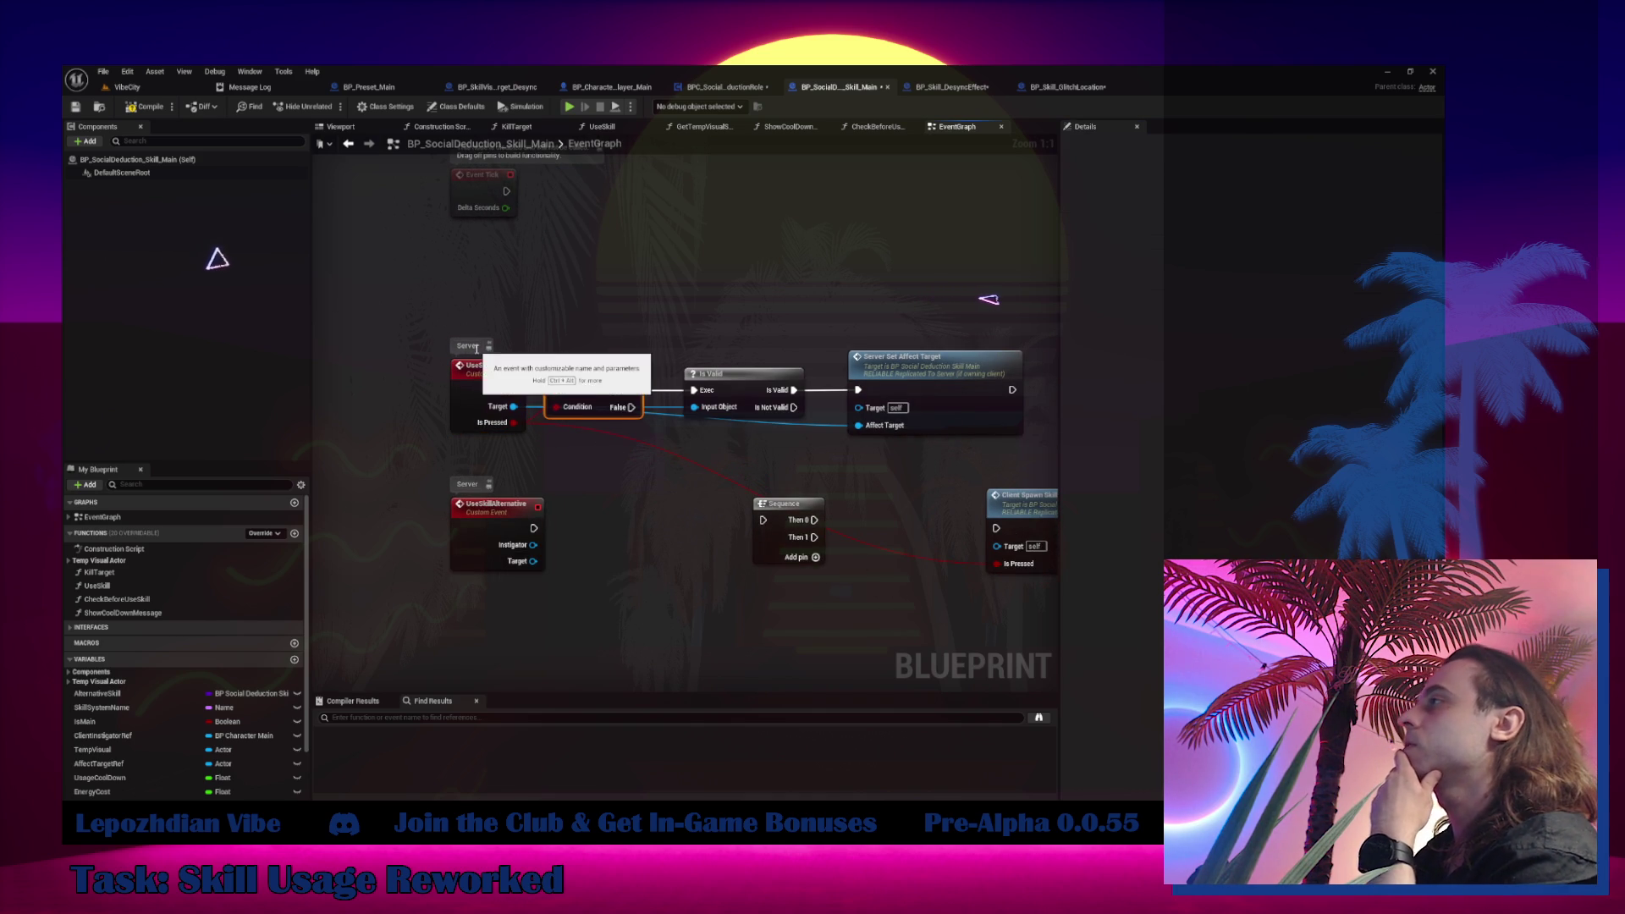
pyautogui.click(507, 321)
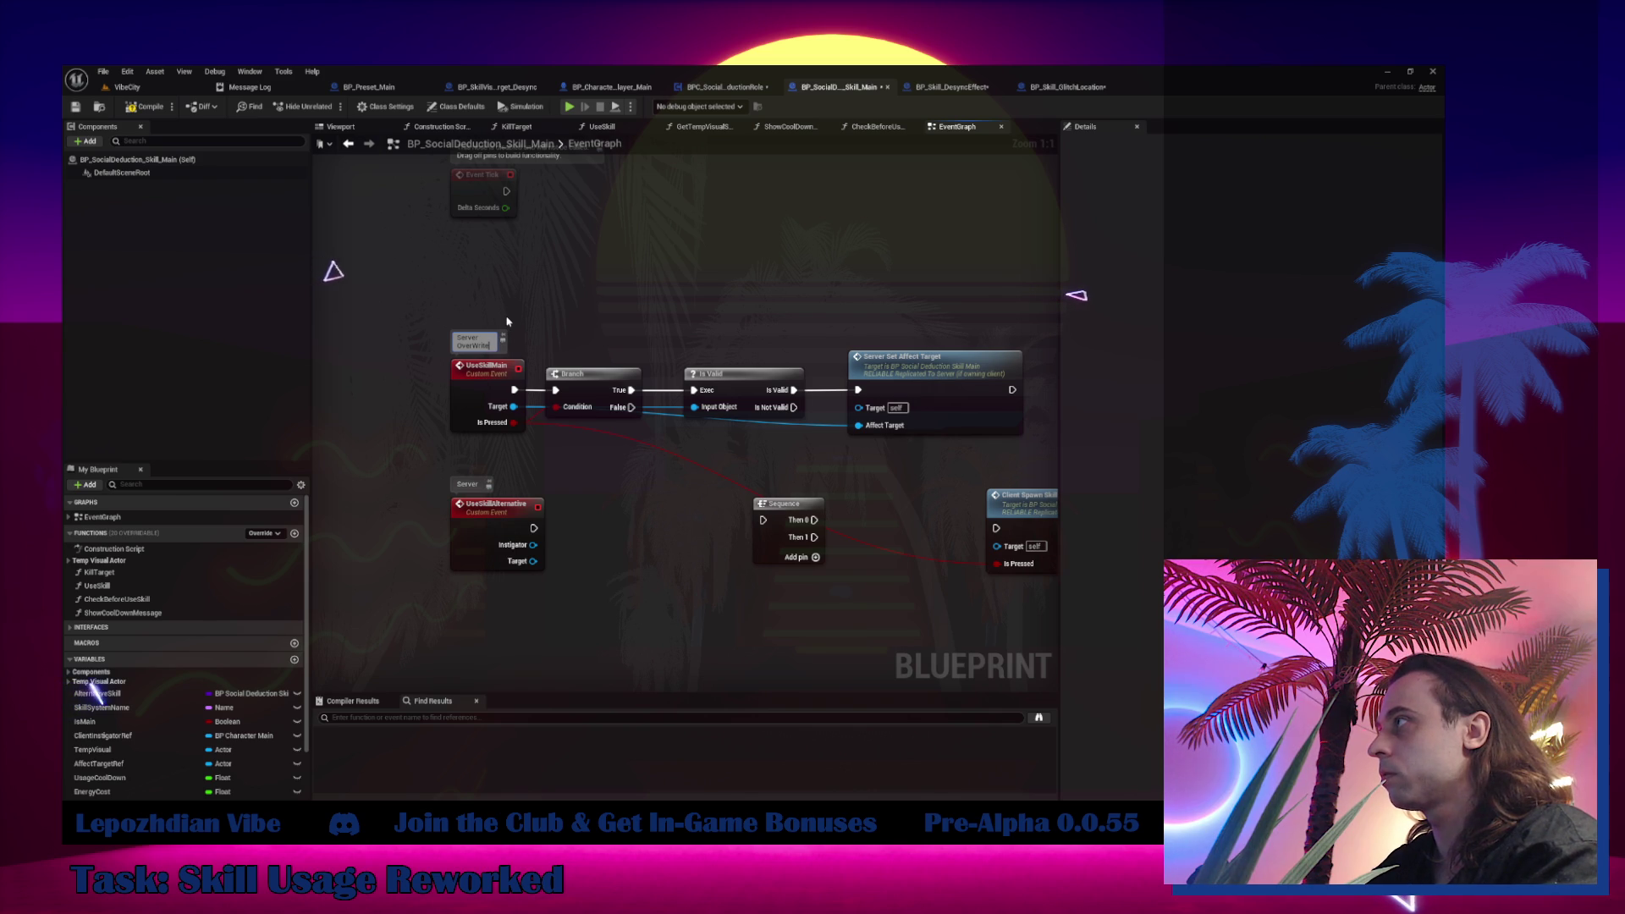
pyautogui.write('ed')
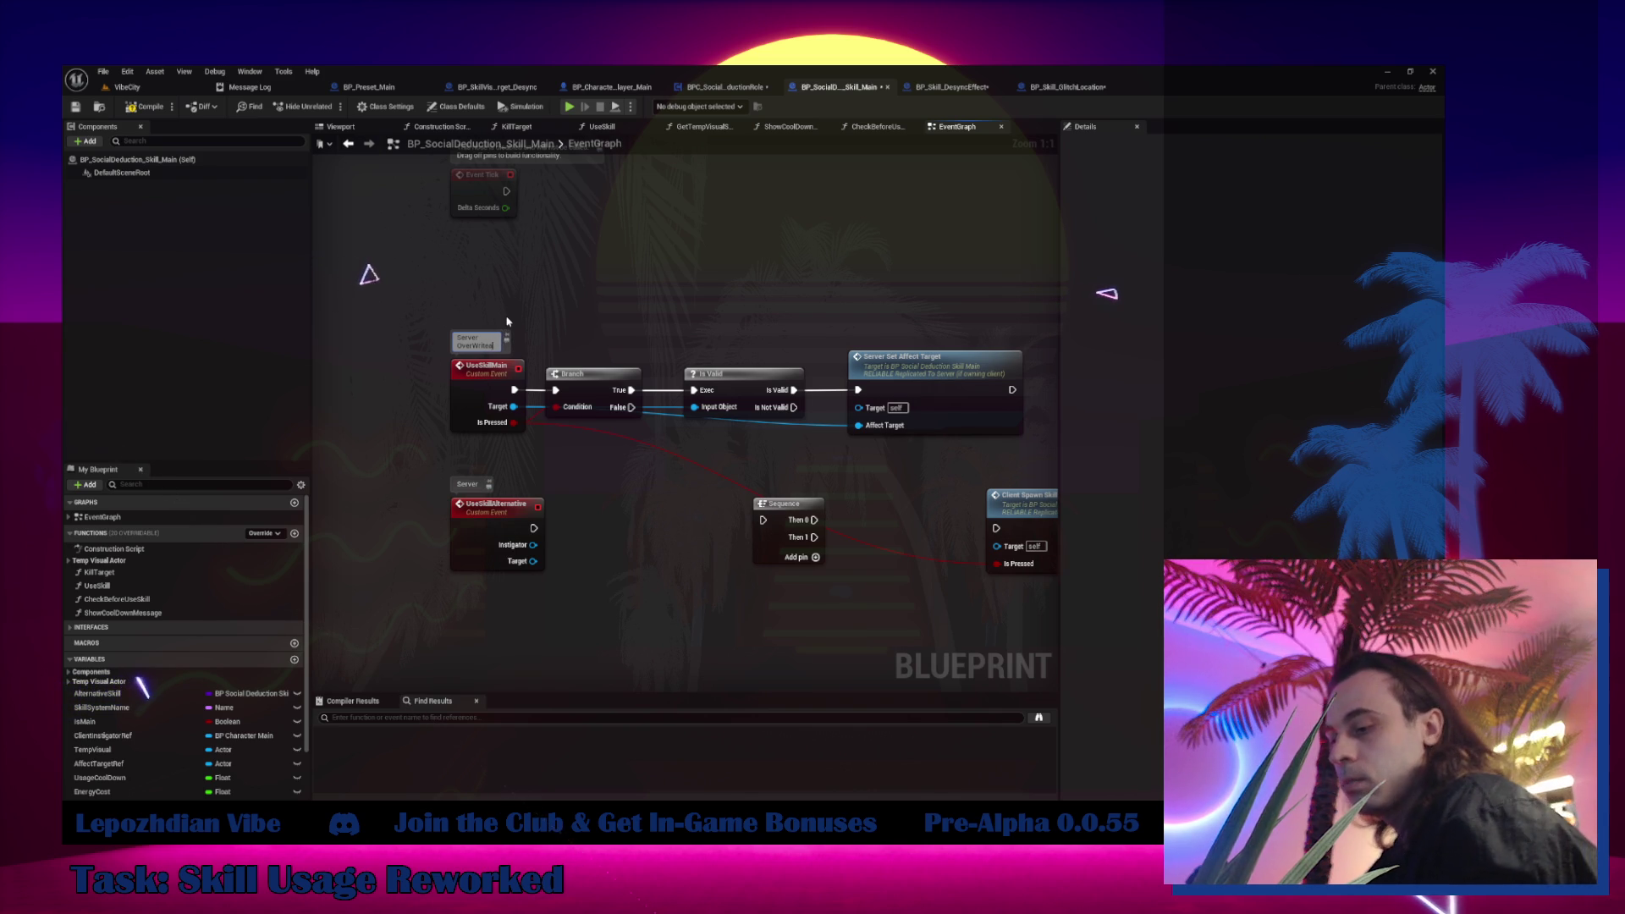
pyautogui.write('e')
pyautogui.press('Return')
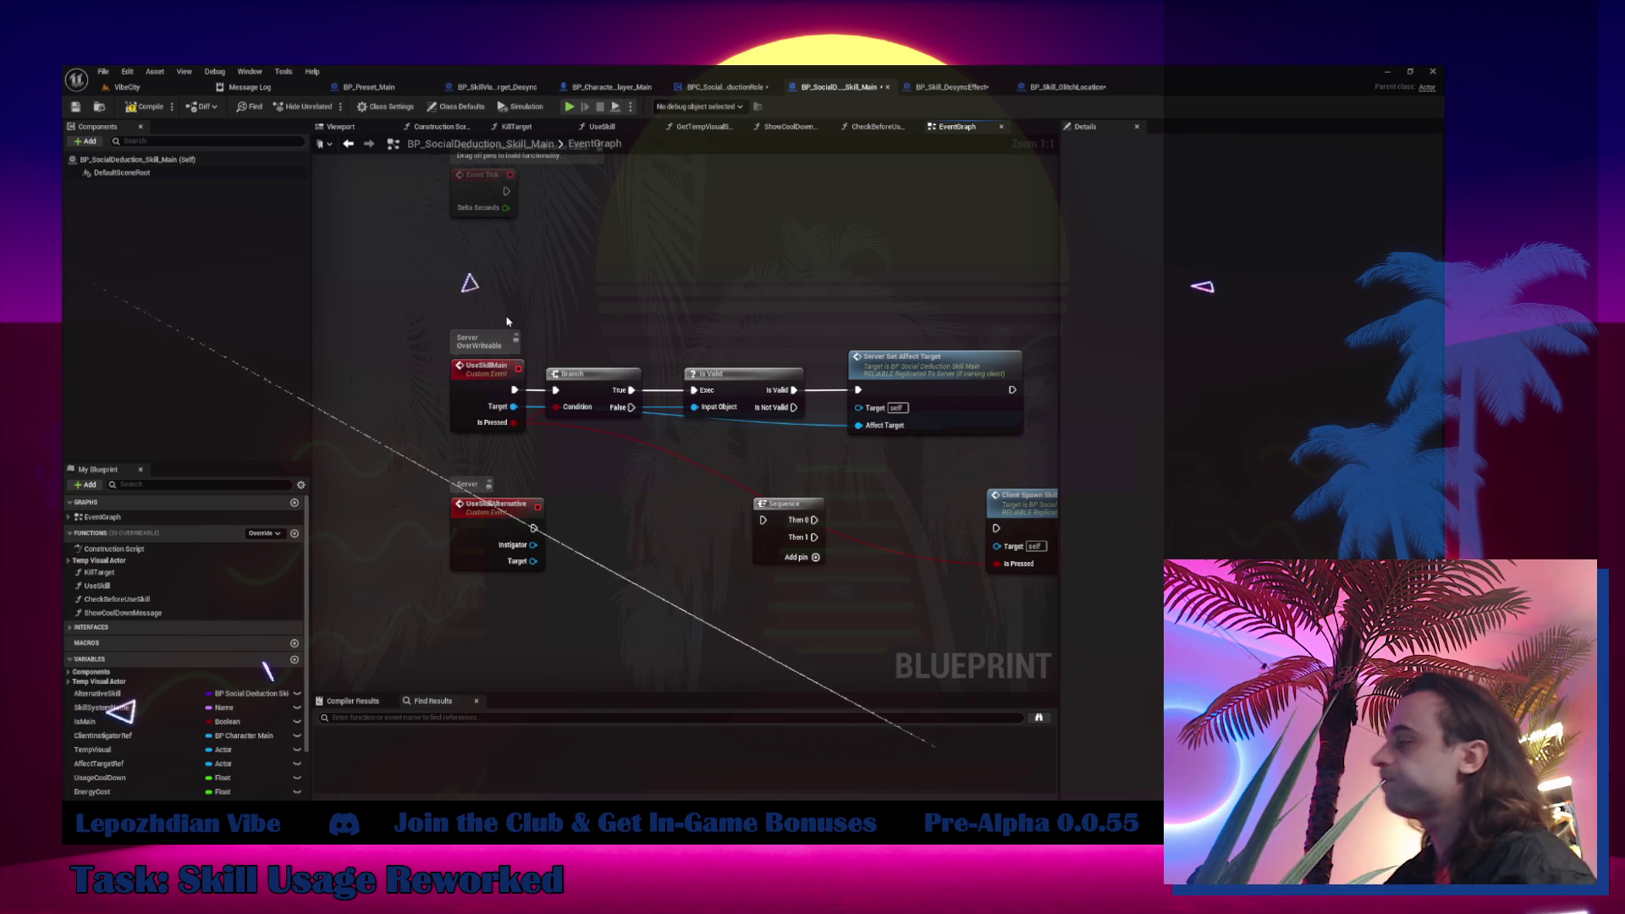
# Delete the unused Sequence node and tidy the UseSkillMain chain layout
pyautogui.moveTo(652, 523)
pyautogui.mouseDown()
pyautogui.moveTo(428, 554)
pyautogui.moveTo(556, 607)
pyautogui.mouseUp()
pyautogui.press('Delete')
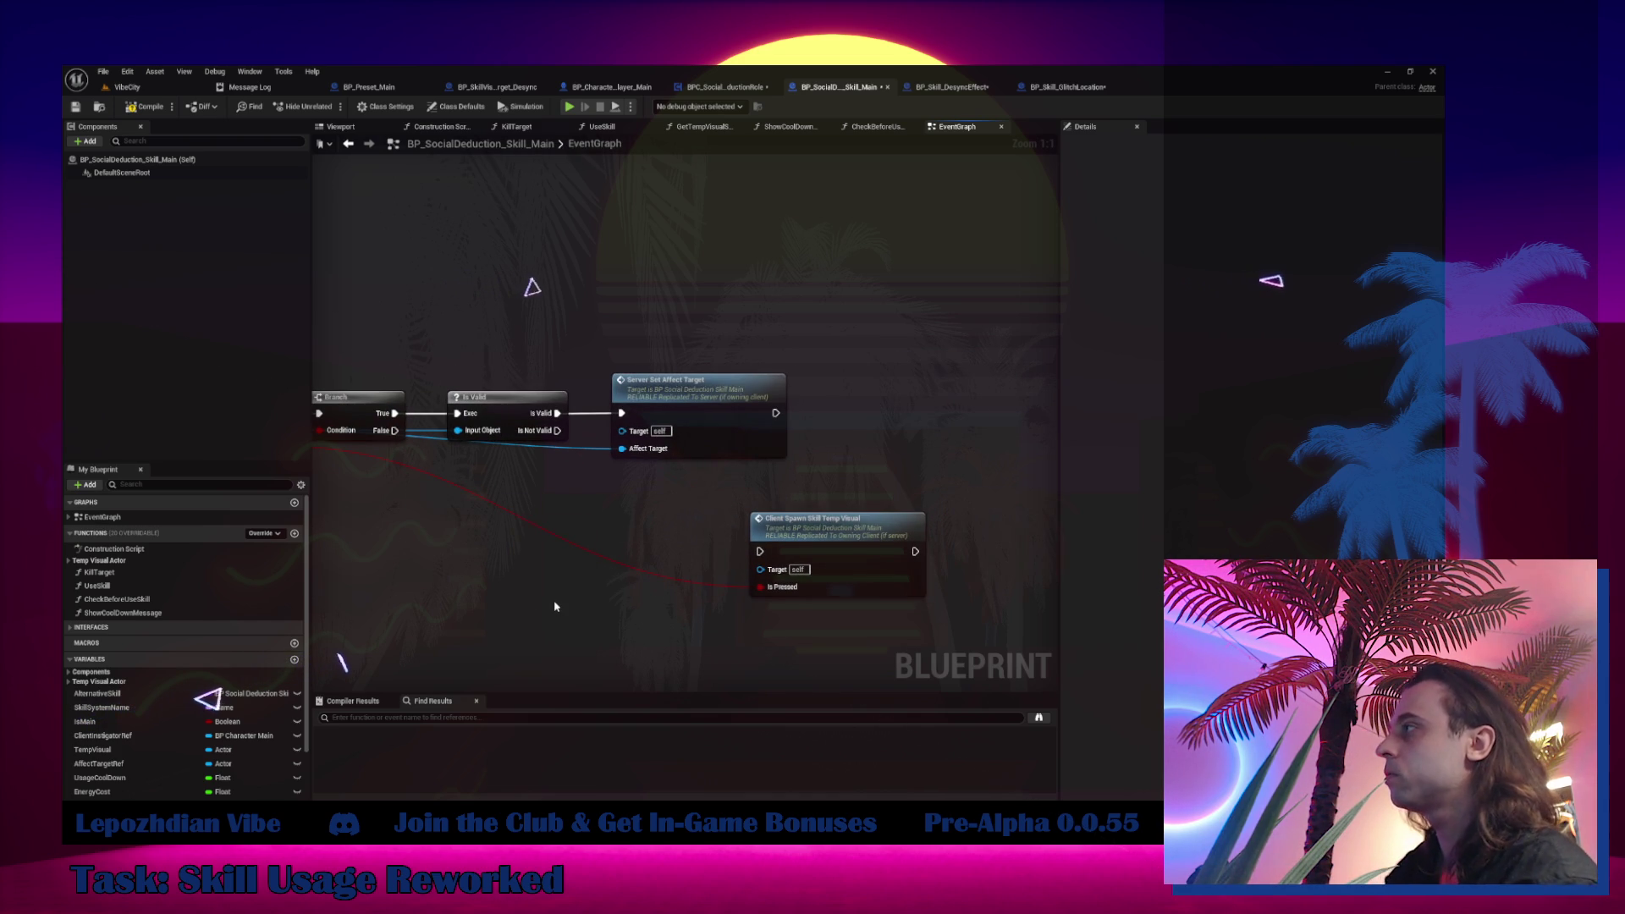
pyautogui.moveTo(606, 428); pyautogui.dragTo(799, 350)
pyautogui.moveTo(1040, 442); pyautogui.dragTo(889, 443)
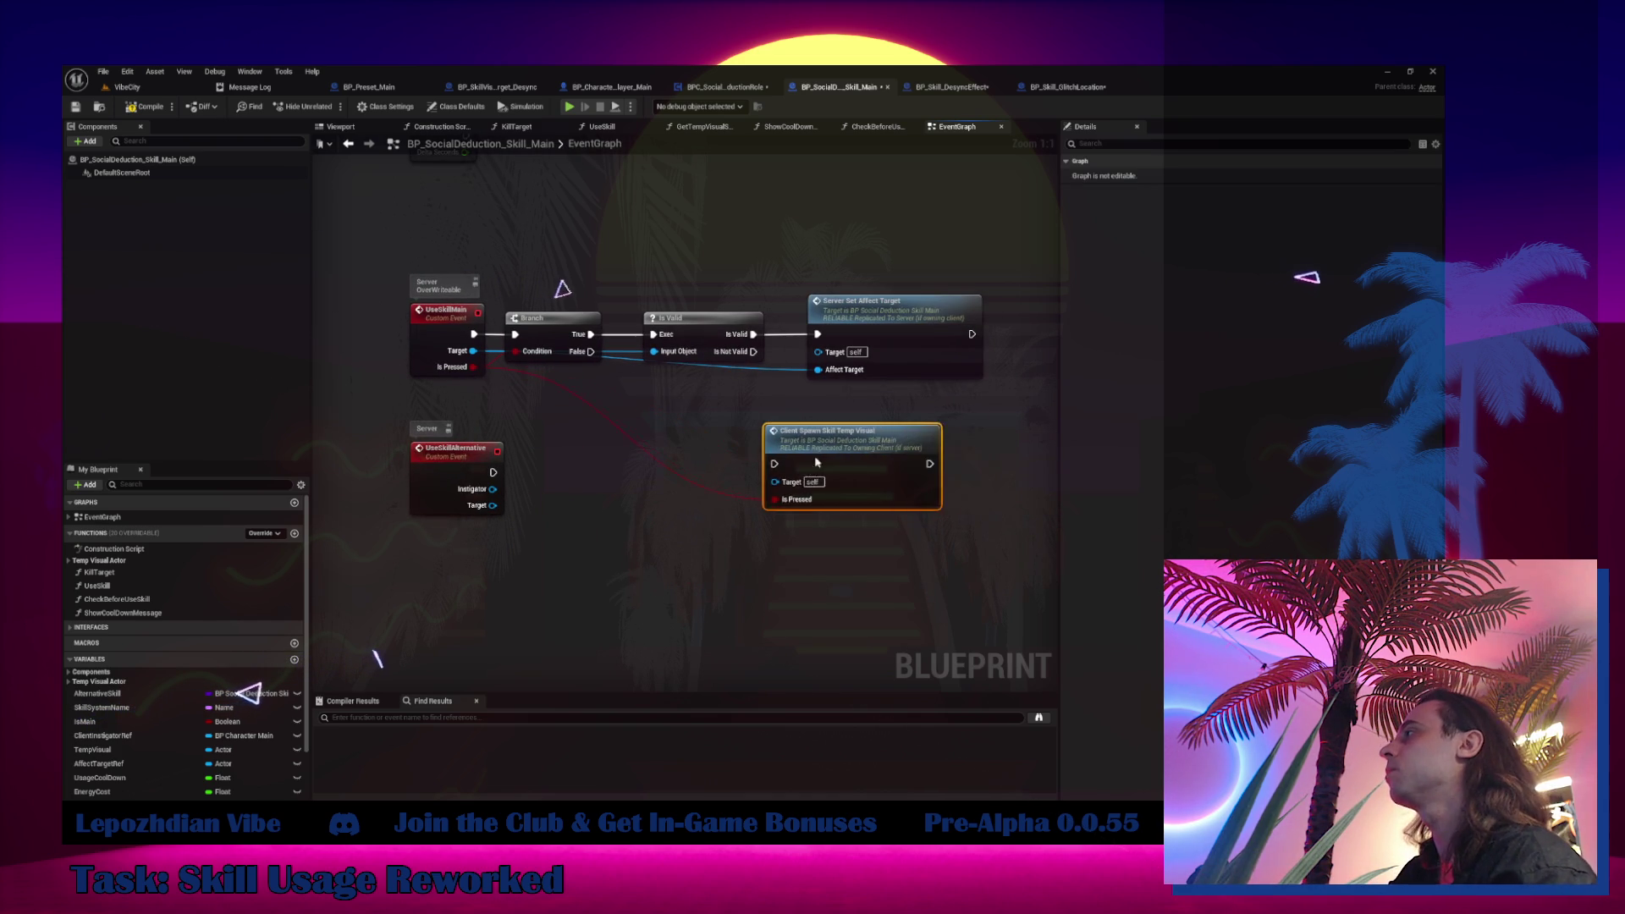
pyautogui.moveTo(363, 382); pyautogui.dragTo(605, 301)
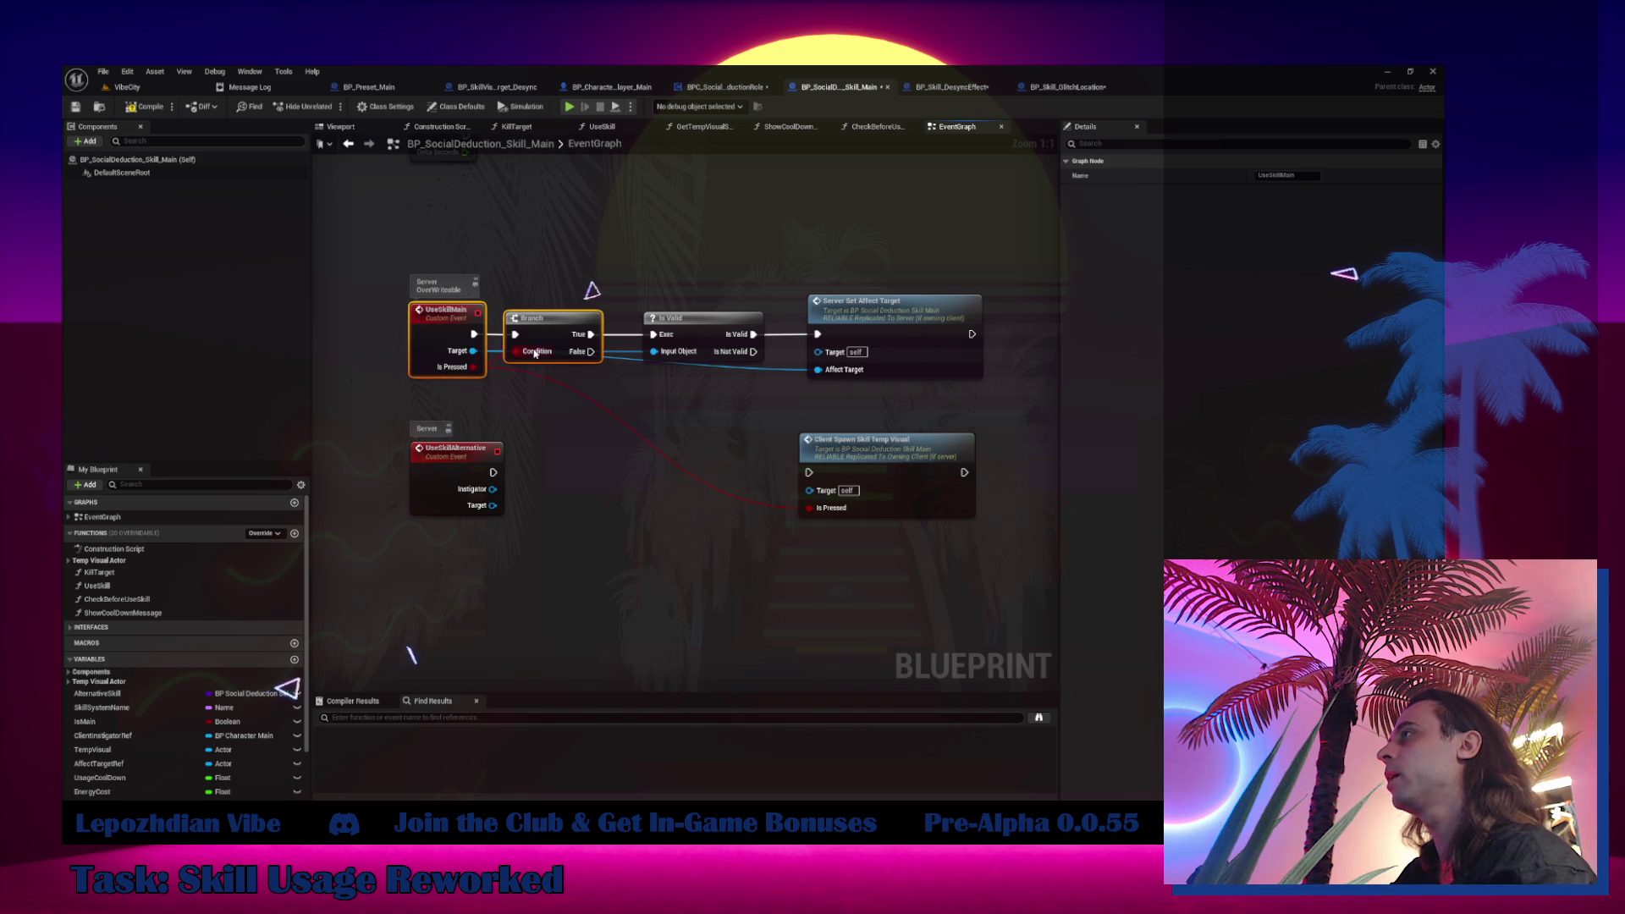
pyautogui.moveTo(627, 388); pyautogui.dragTo(928, 352)
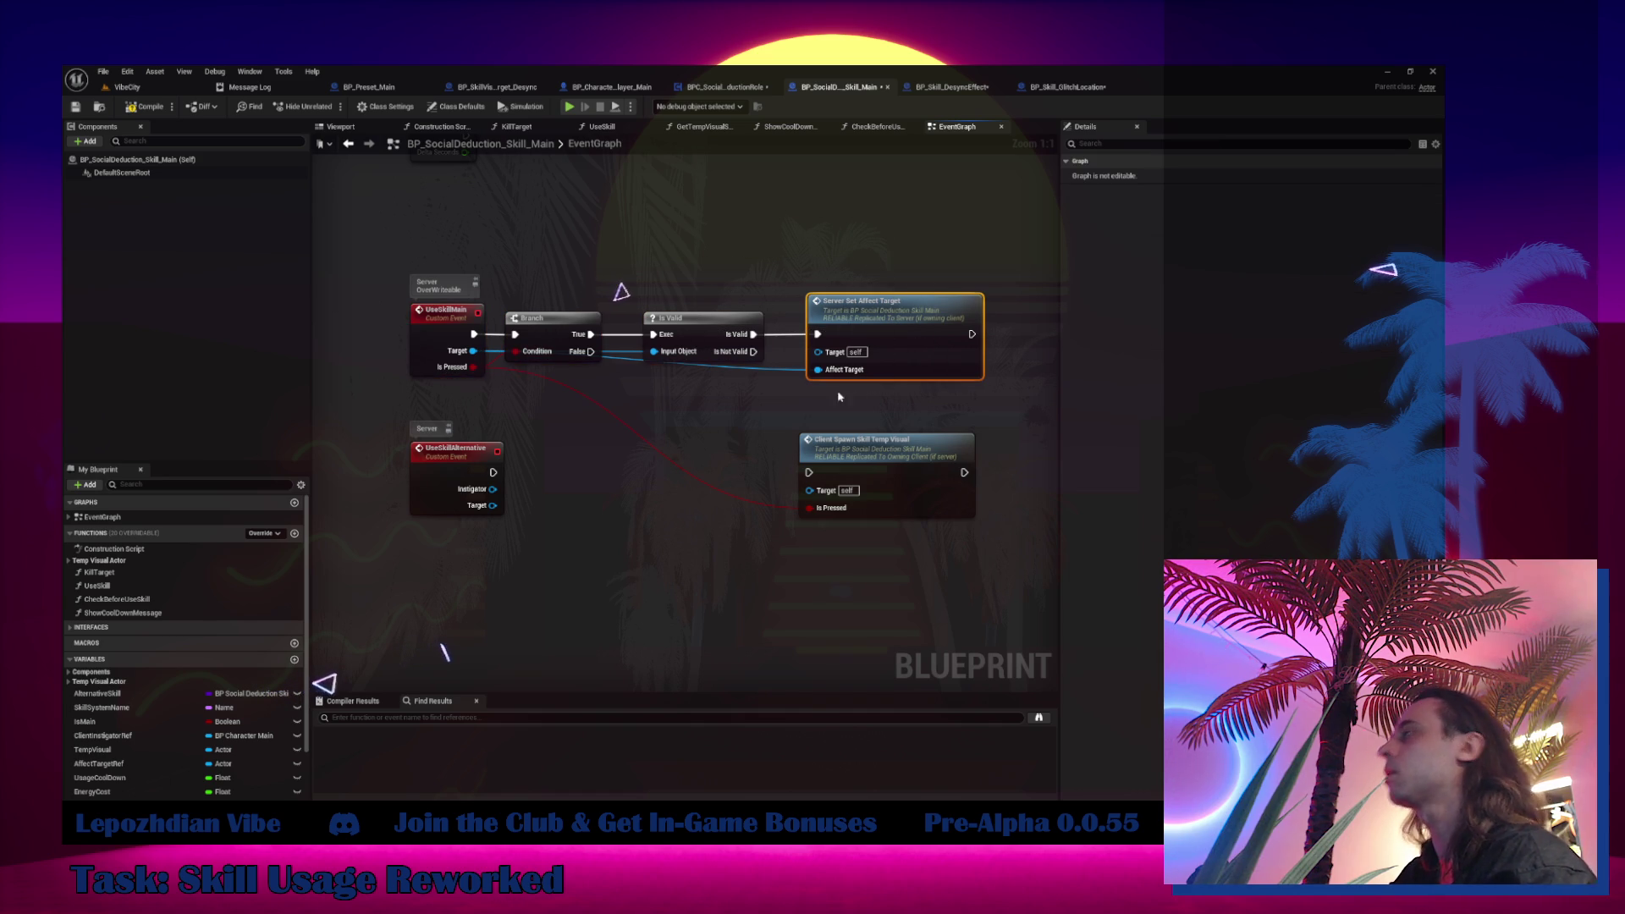
pyautogui.moveTo(740, 392)
pyautogui.mouseDown()
pyautogui.moveTo(896, 471)
pyautogui.moveTo(894, 430)
pyautogui.mouseUp()
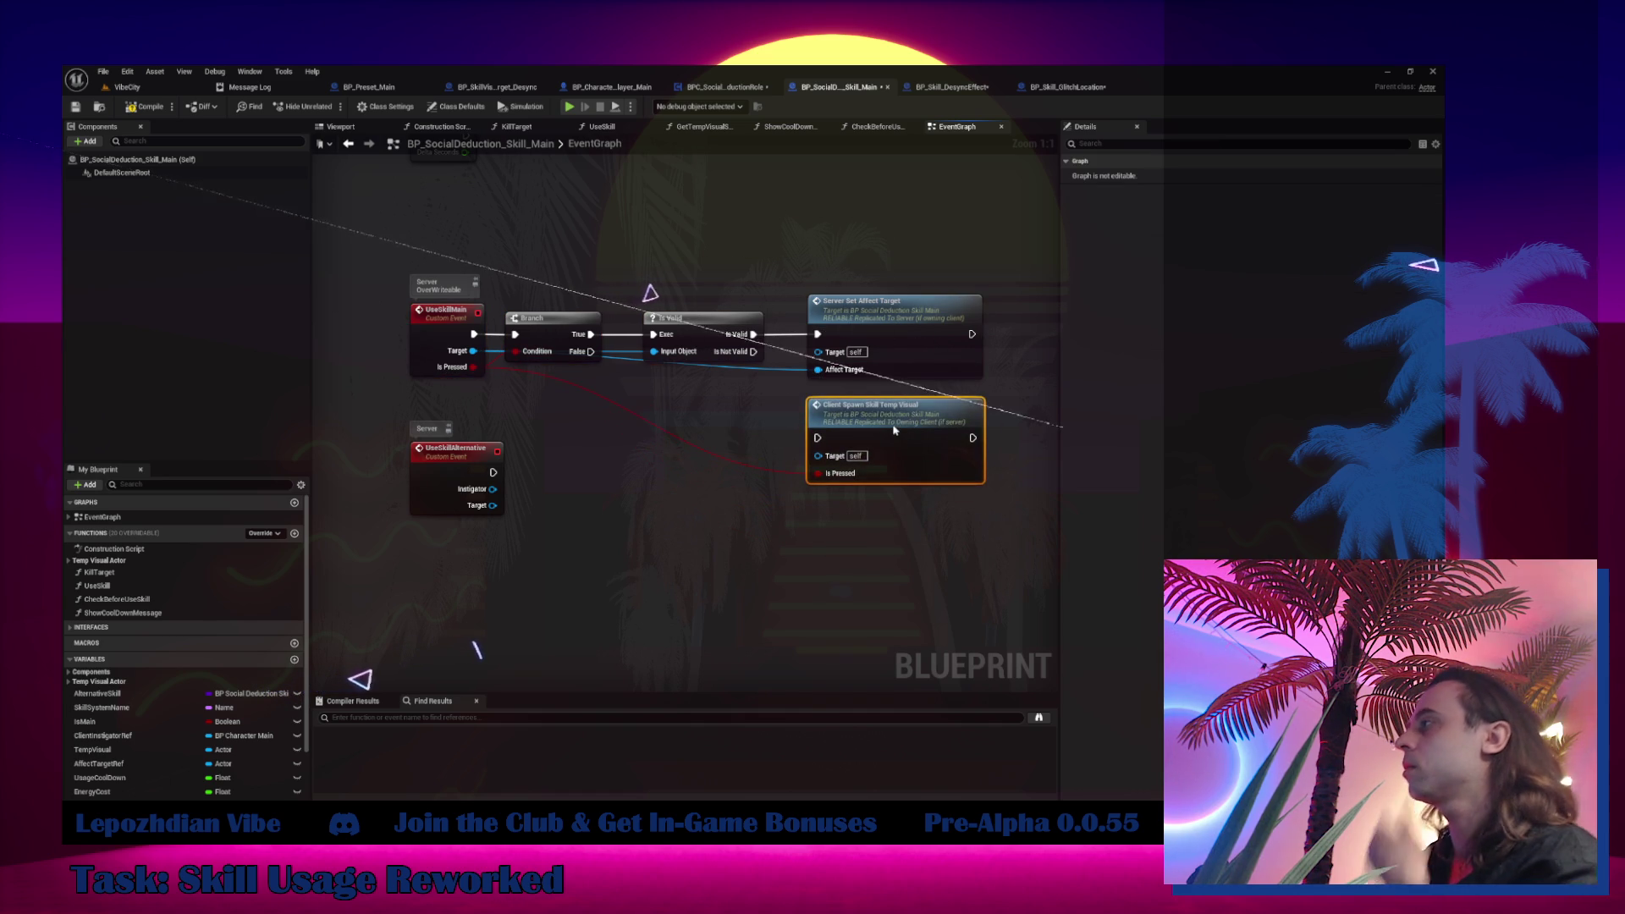
# Jump to the ClientSpawnSkillTempVisual event definition, back to UseSkillMain, and forward again
pyautogui.doubleClick(880, 457)
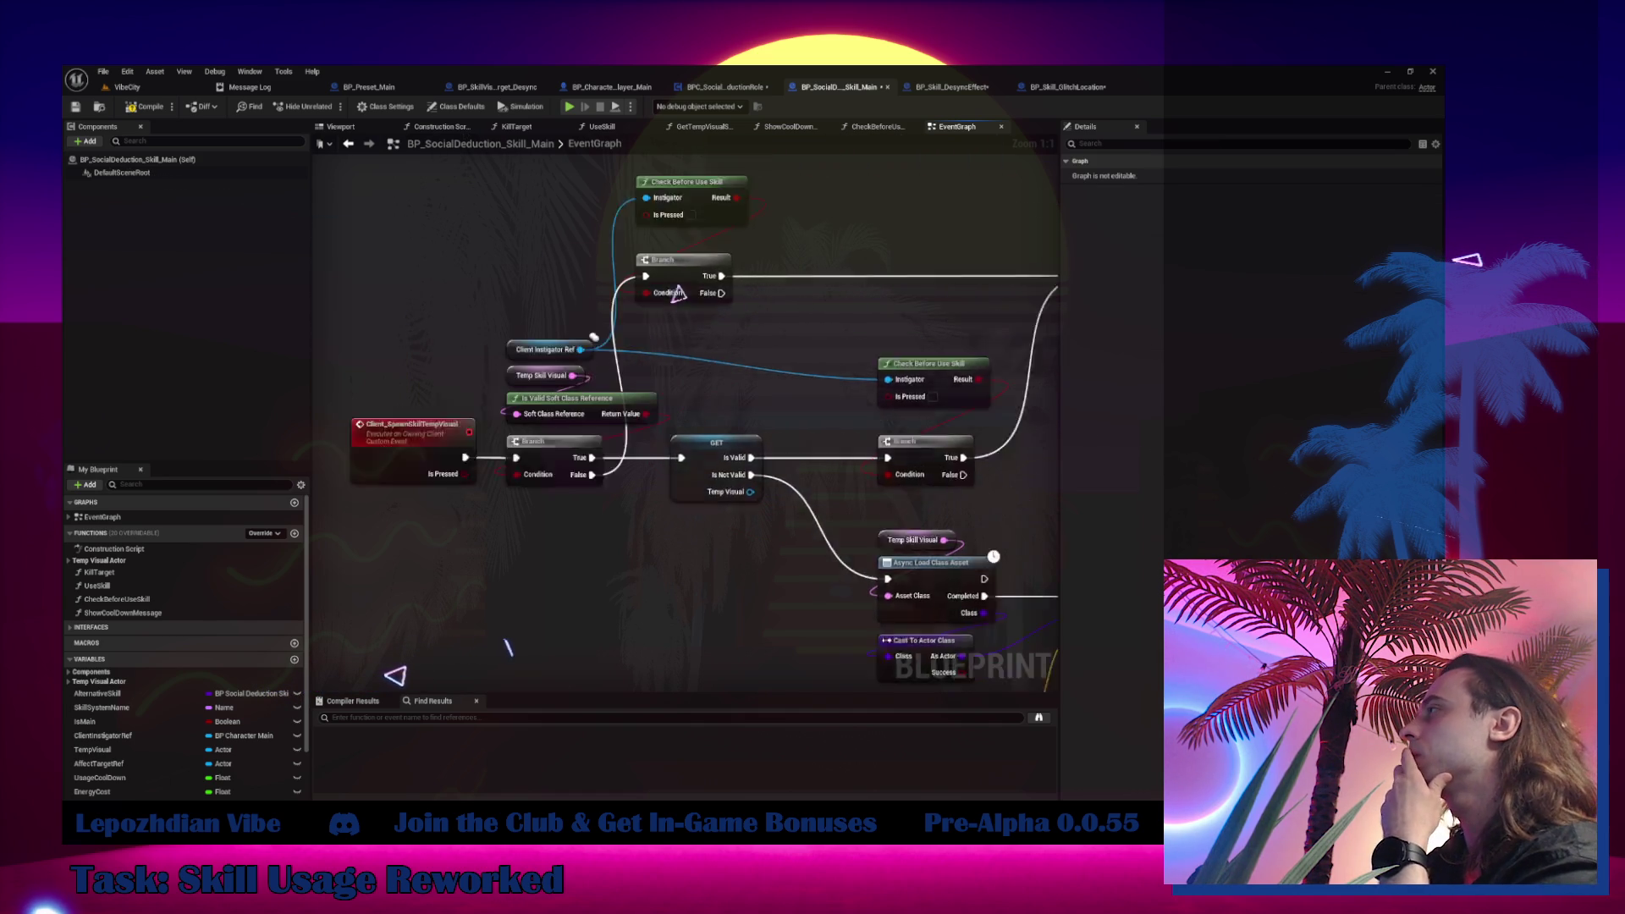
pyautogui.hotkey('alt', 'Left')
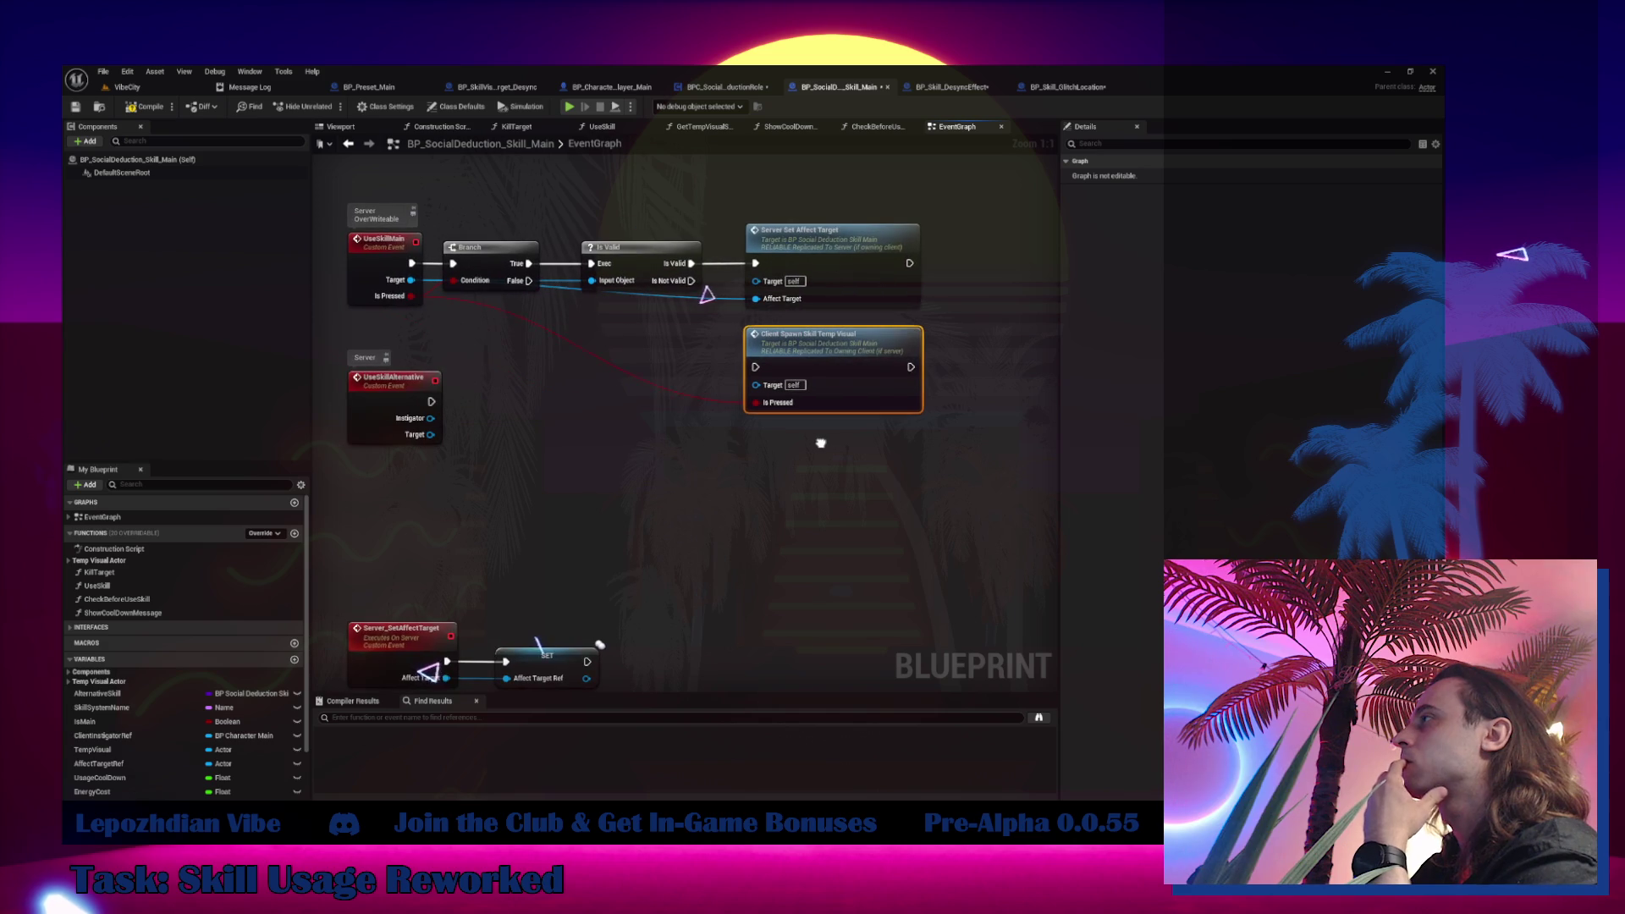
pyautogui.hotkey('alt', 'Right')
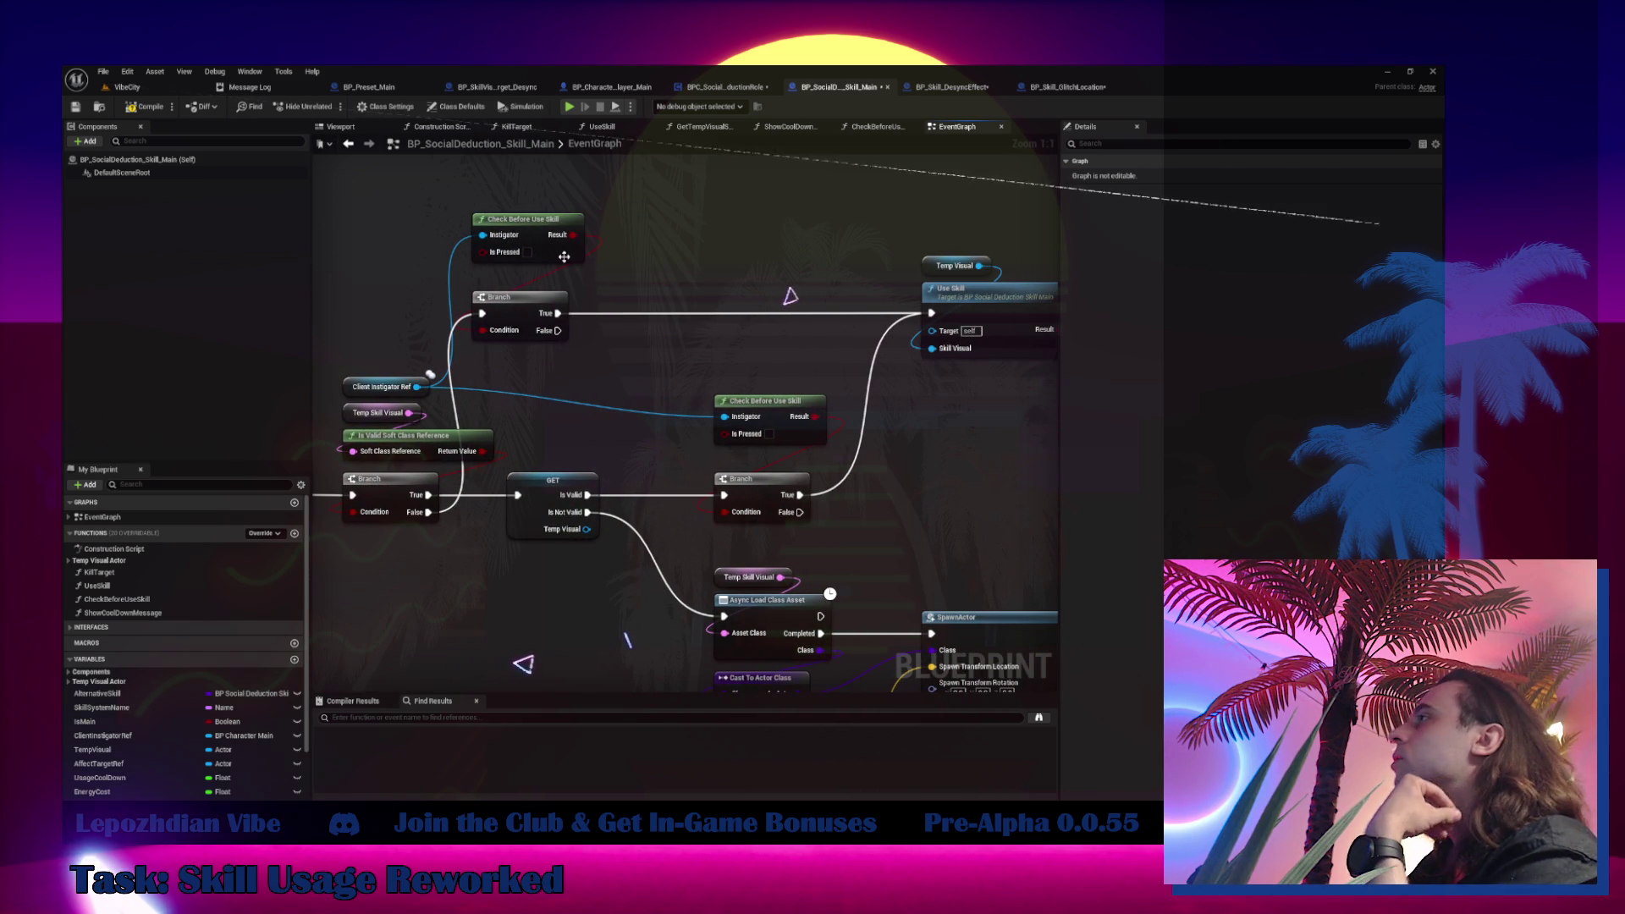
# Open the CheckBeforeUseSkill function graph and pan to the start of its network
pyautogui.doubleClick(564, 256)
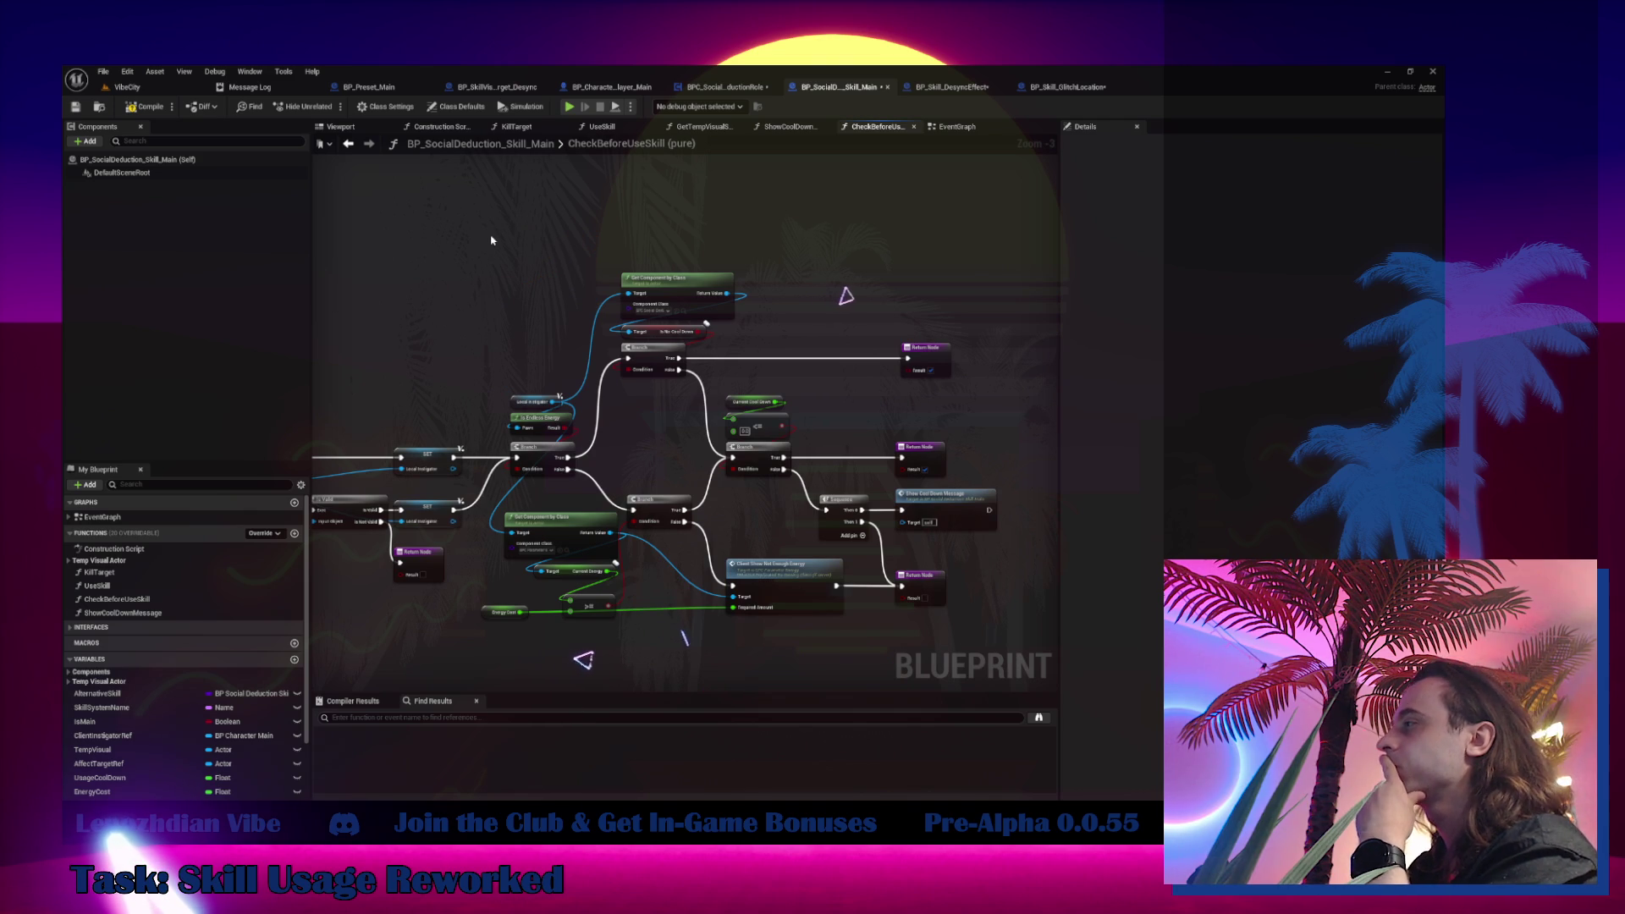
pyautogui.moveTo(486, 243); pyautogui.dragTo(844, 195)
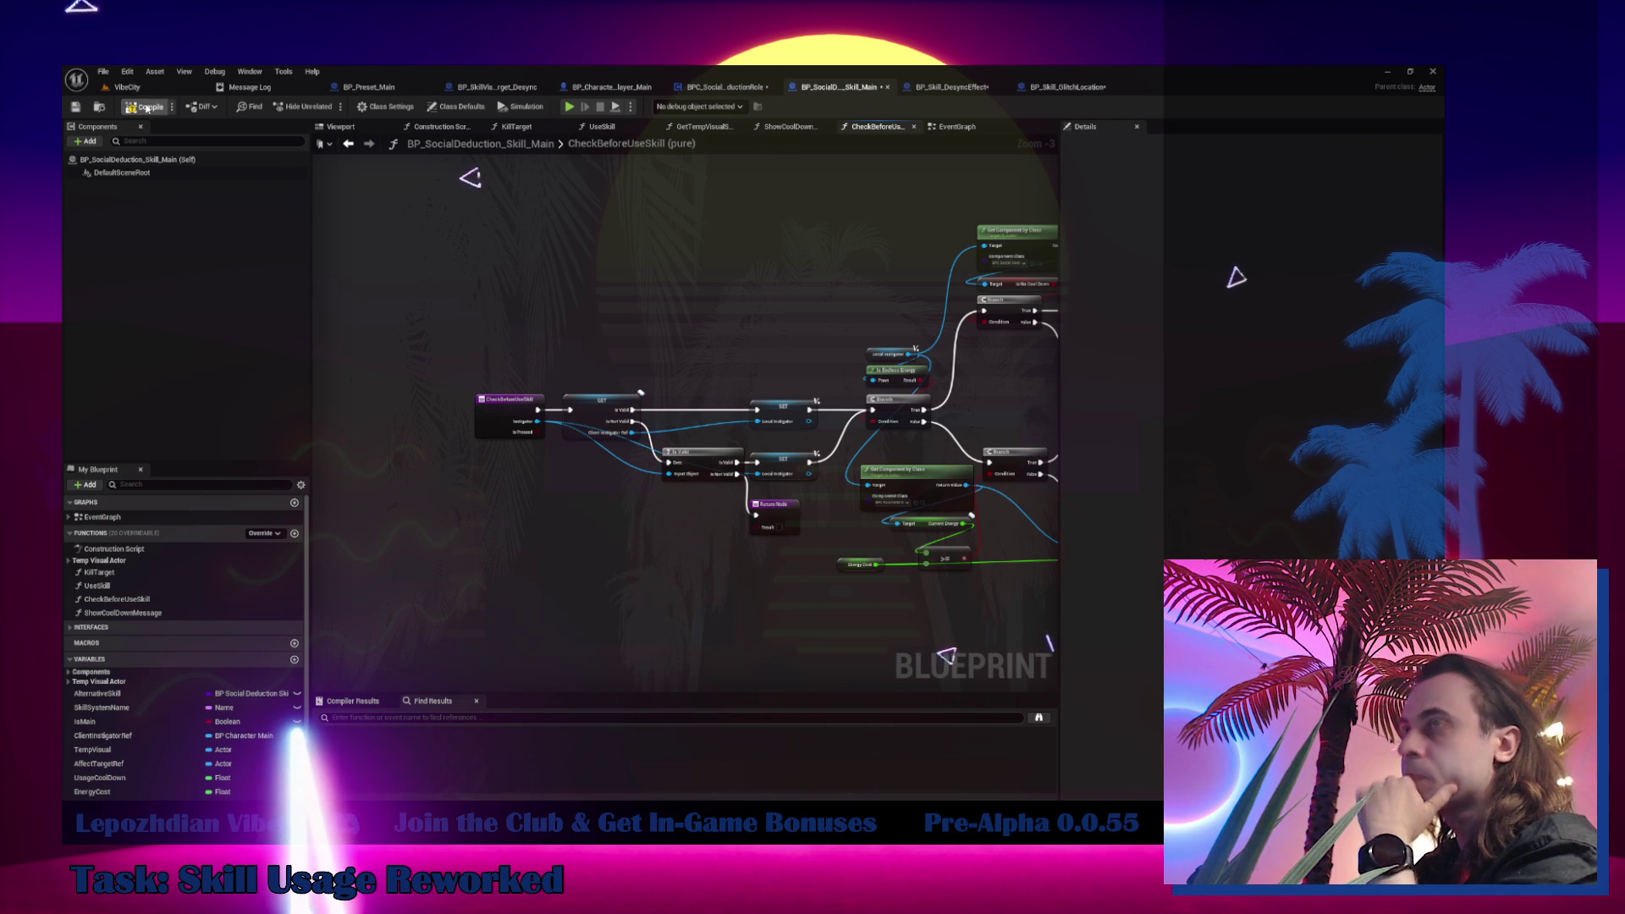
pyautogui.click(956, 88)
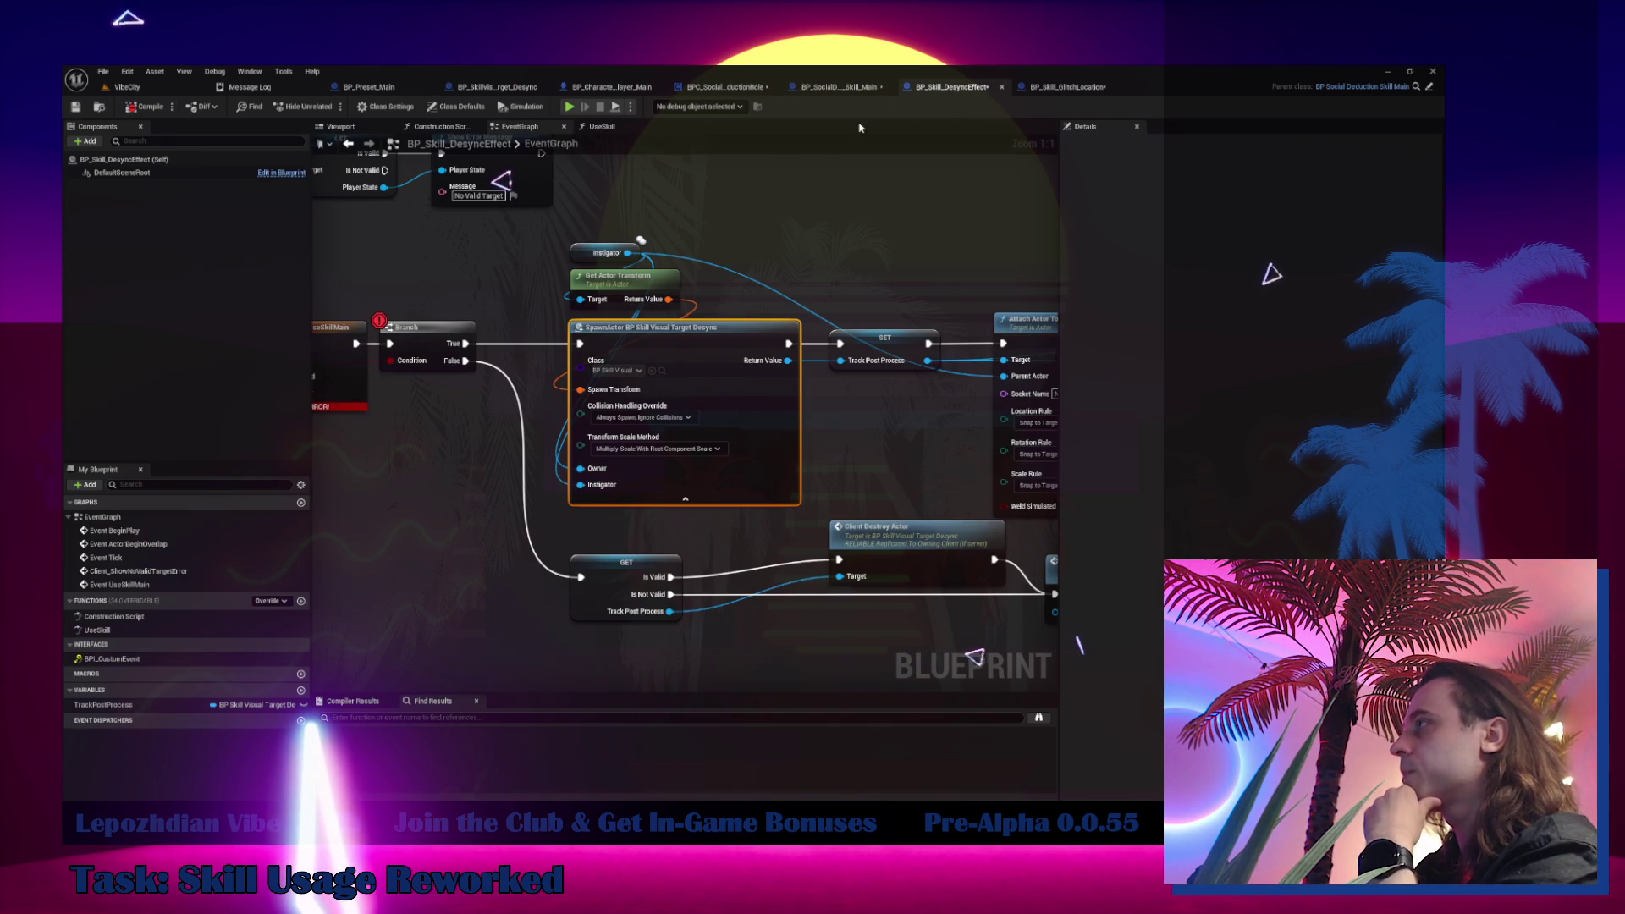
pyautogui.moveTo(470, 492); pyautogui.dragTo(640, 485)
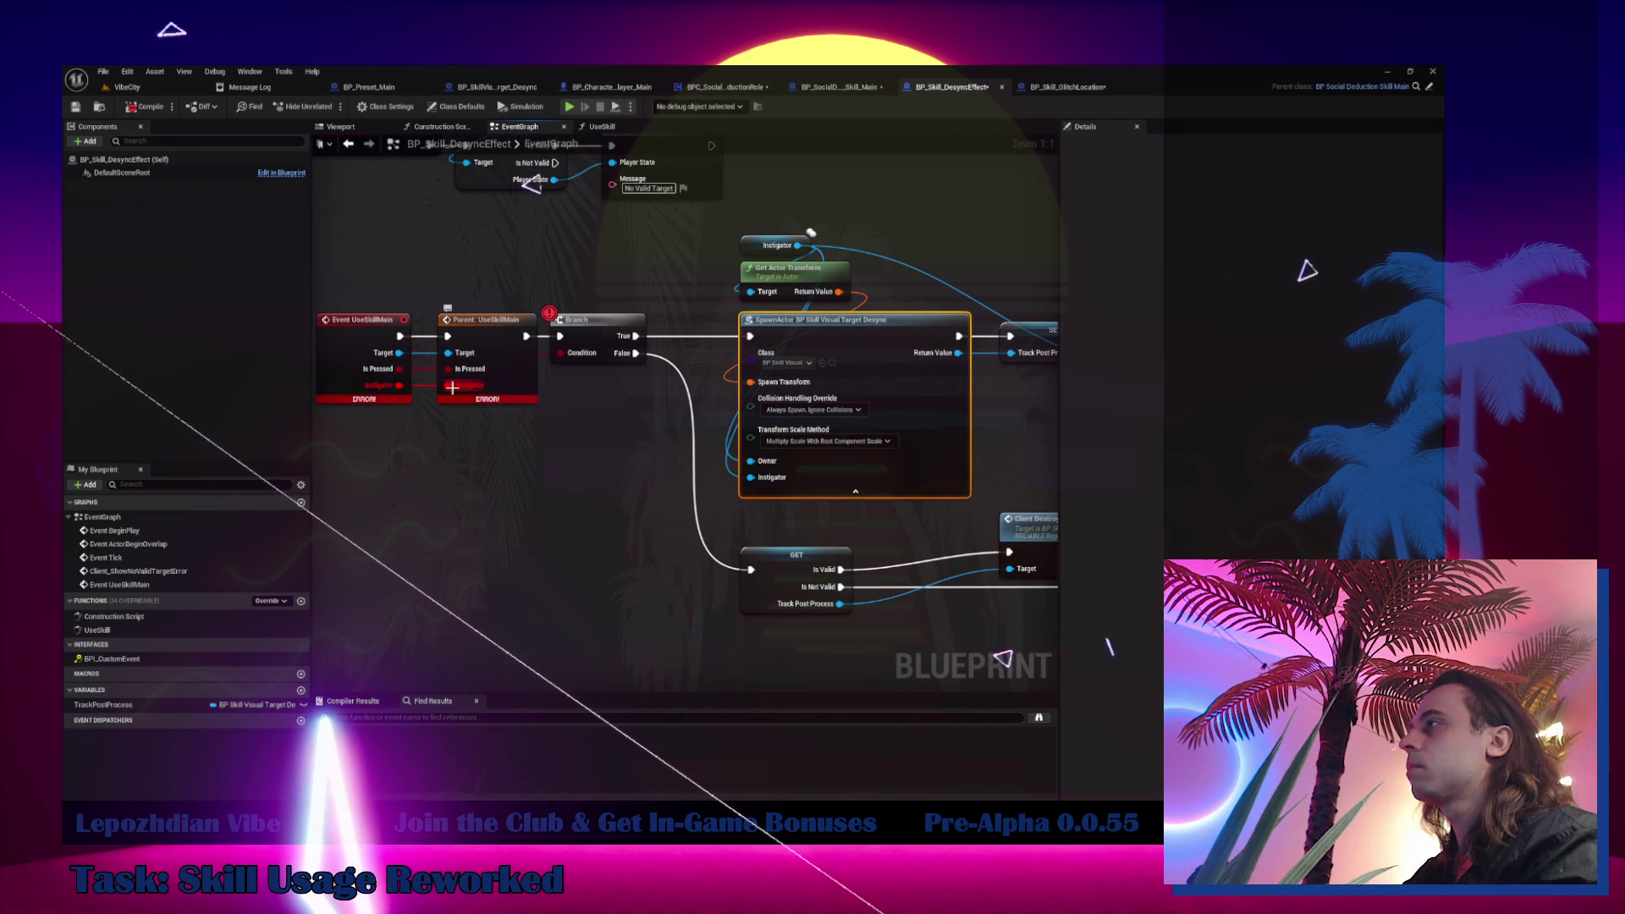
pyautogui.click(577, 316)
pyautogui.moveTo(685, 467); pyautogui.dragTo(519, 507)
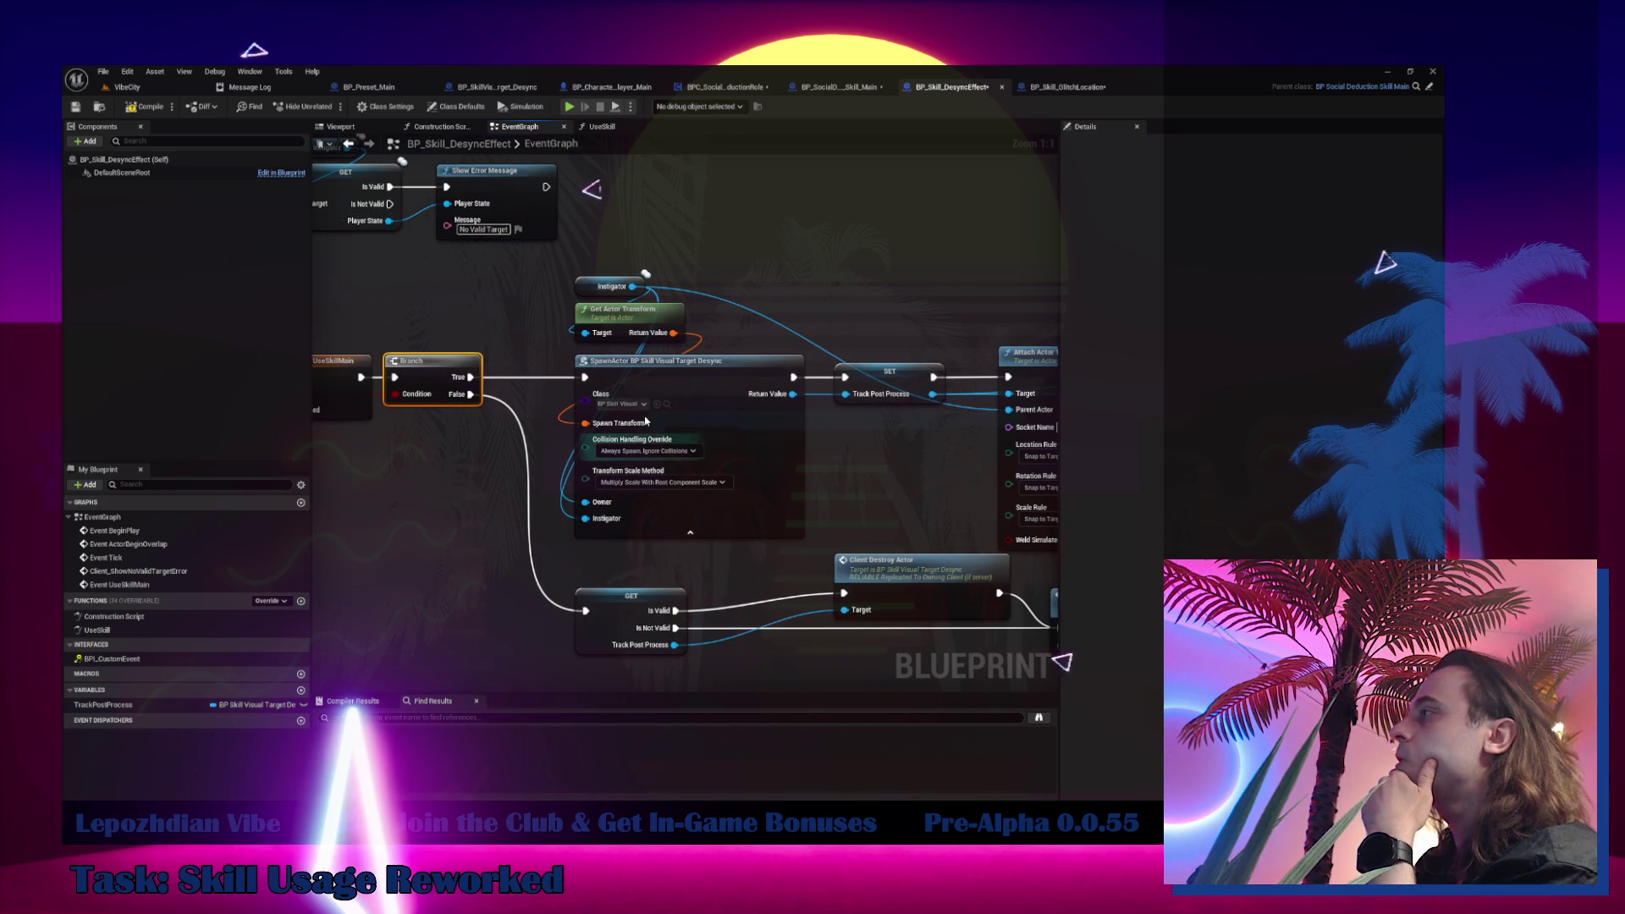
pyautogui.moveTo(689, 405)
pyautogui.mouseDown()
pyautogui.moveTo(392, 413)
pyautogui.moveTo(538, 392)
pyautogui.moveTo(895, 398)
pyautogui.moveTo(644, 401)
pyautogui.mouseUp()
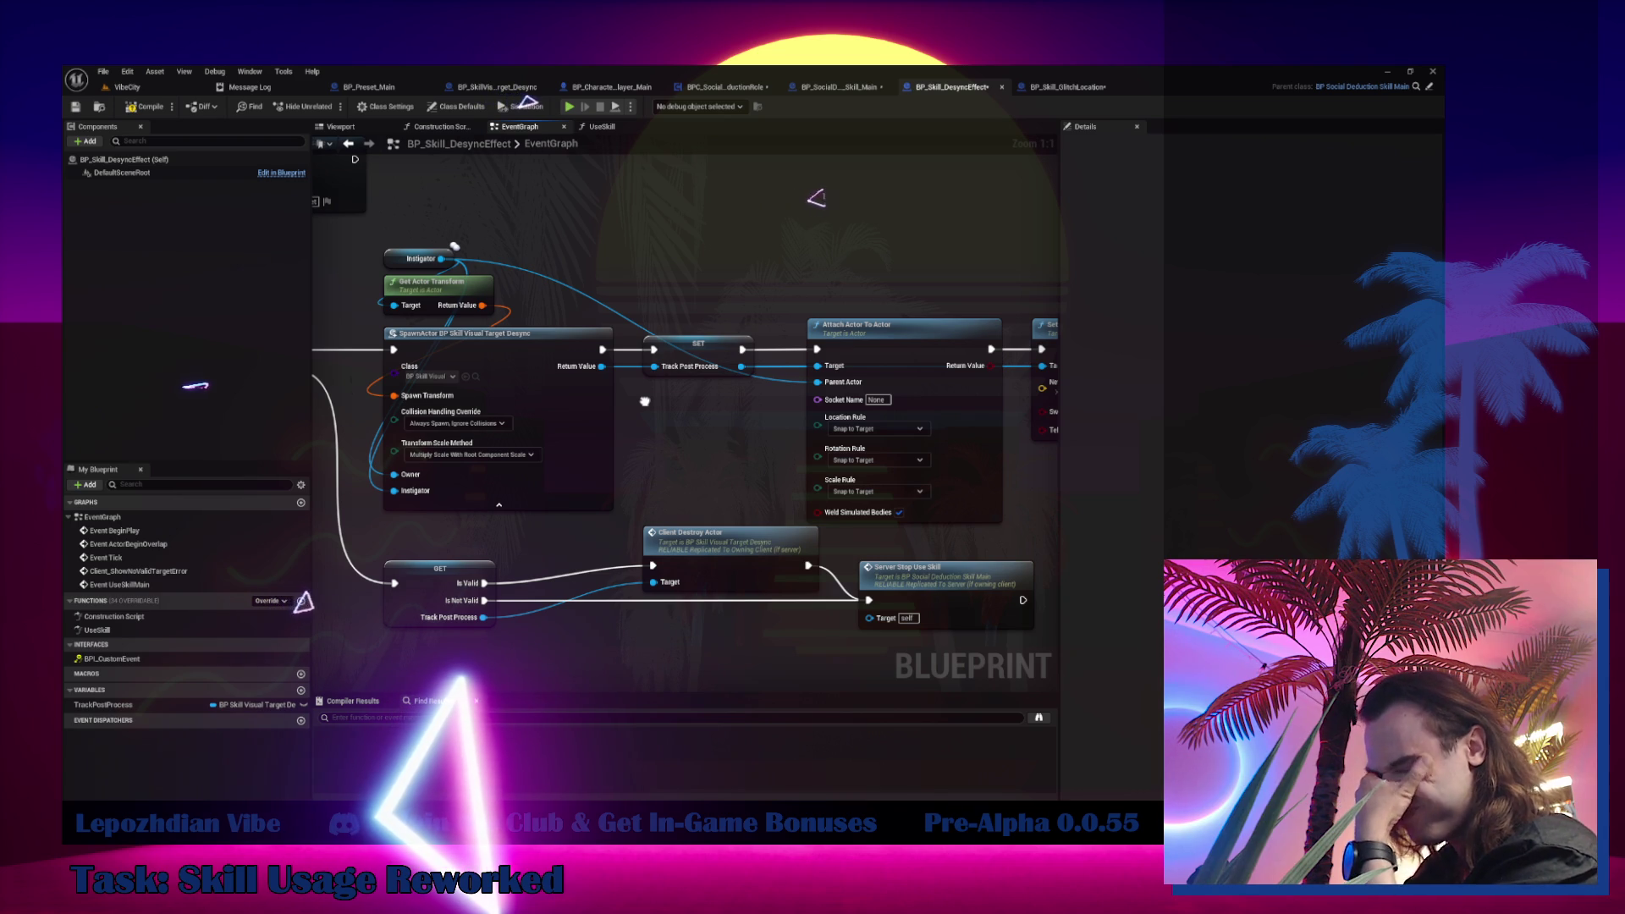
pyautogui.moveTo(644, 401); pyautogui.dragTo(644, 394)
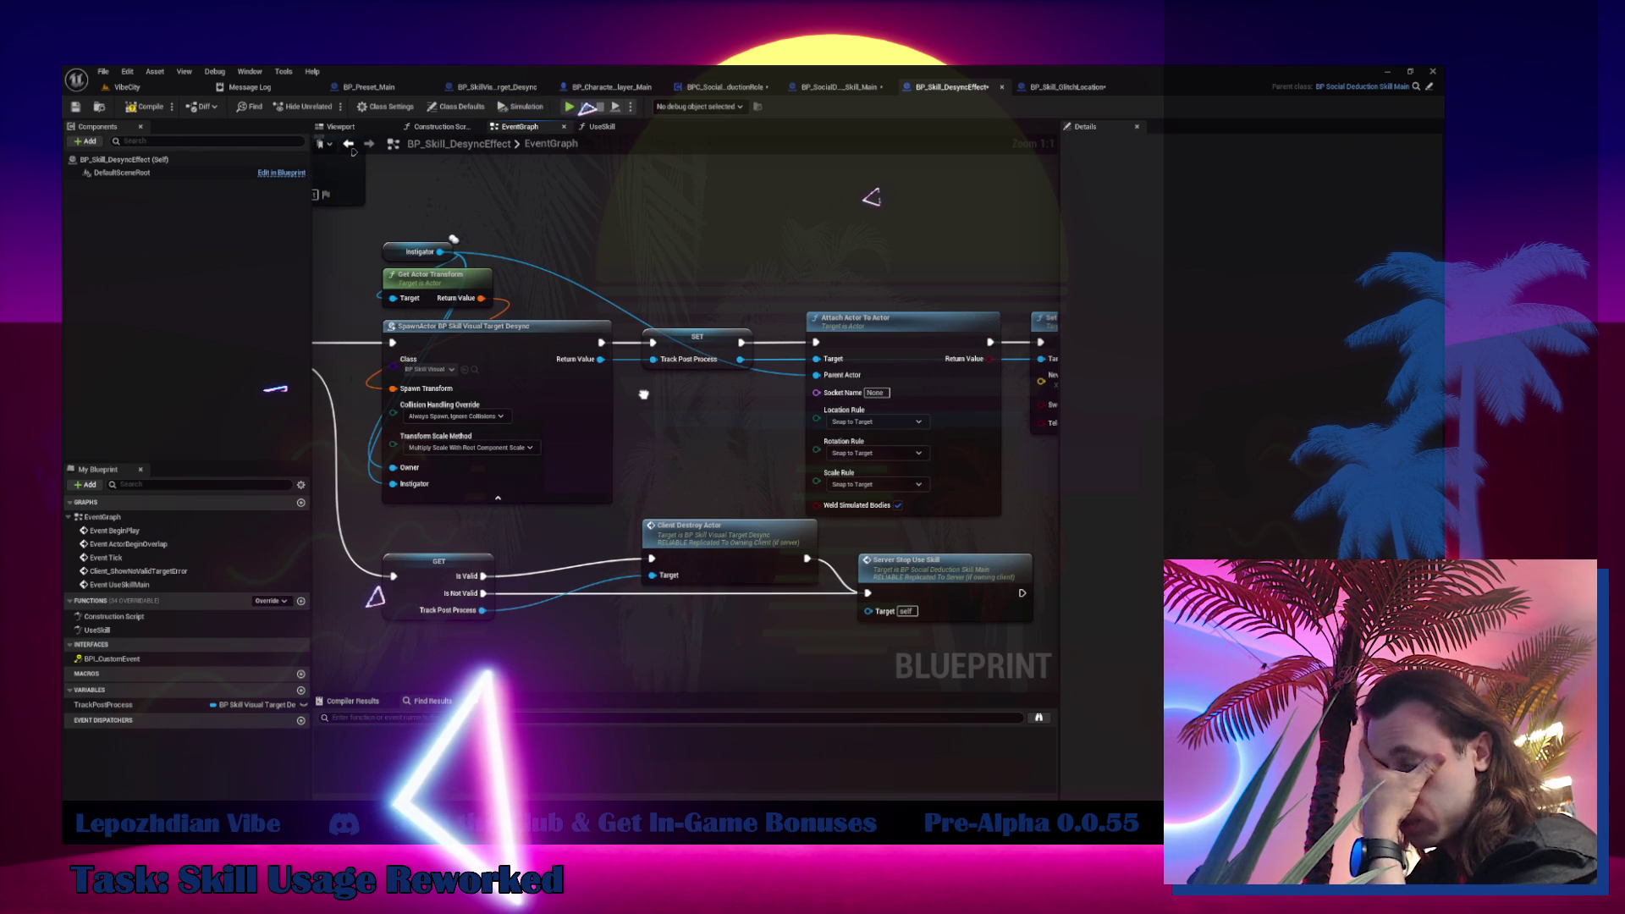
pyautogui.moveTo(643, 394); pyautogui.dragTo(647, 398)
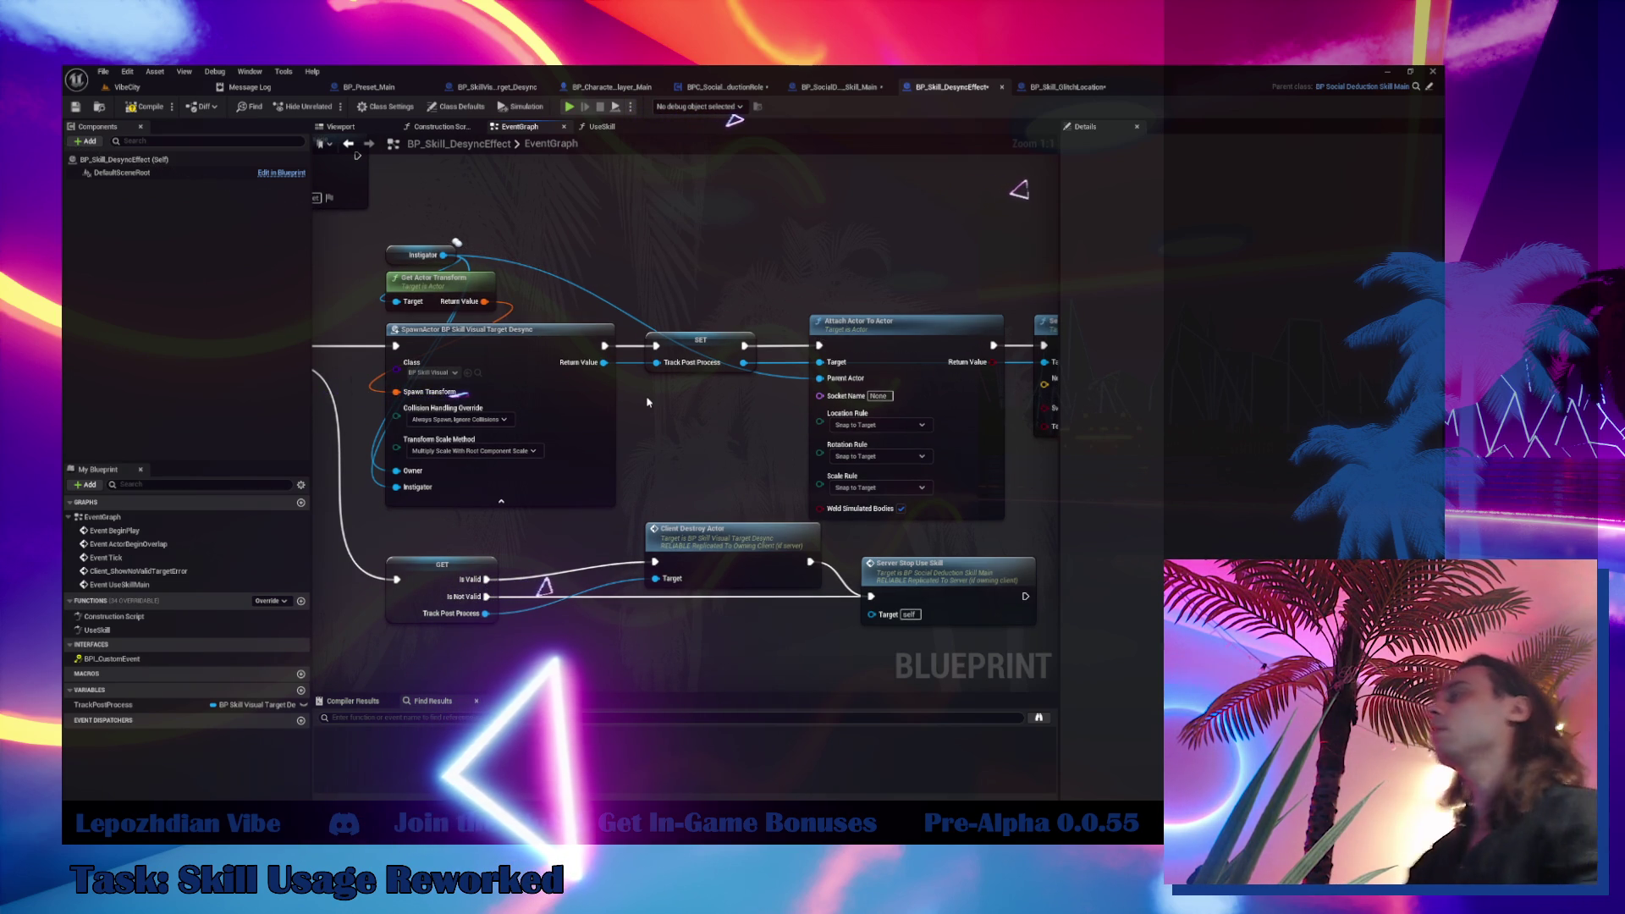
pyautogui.moveTo(647, 402); pyautogui.dragTo(833, 376)
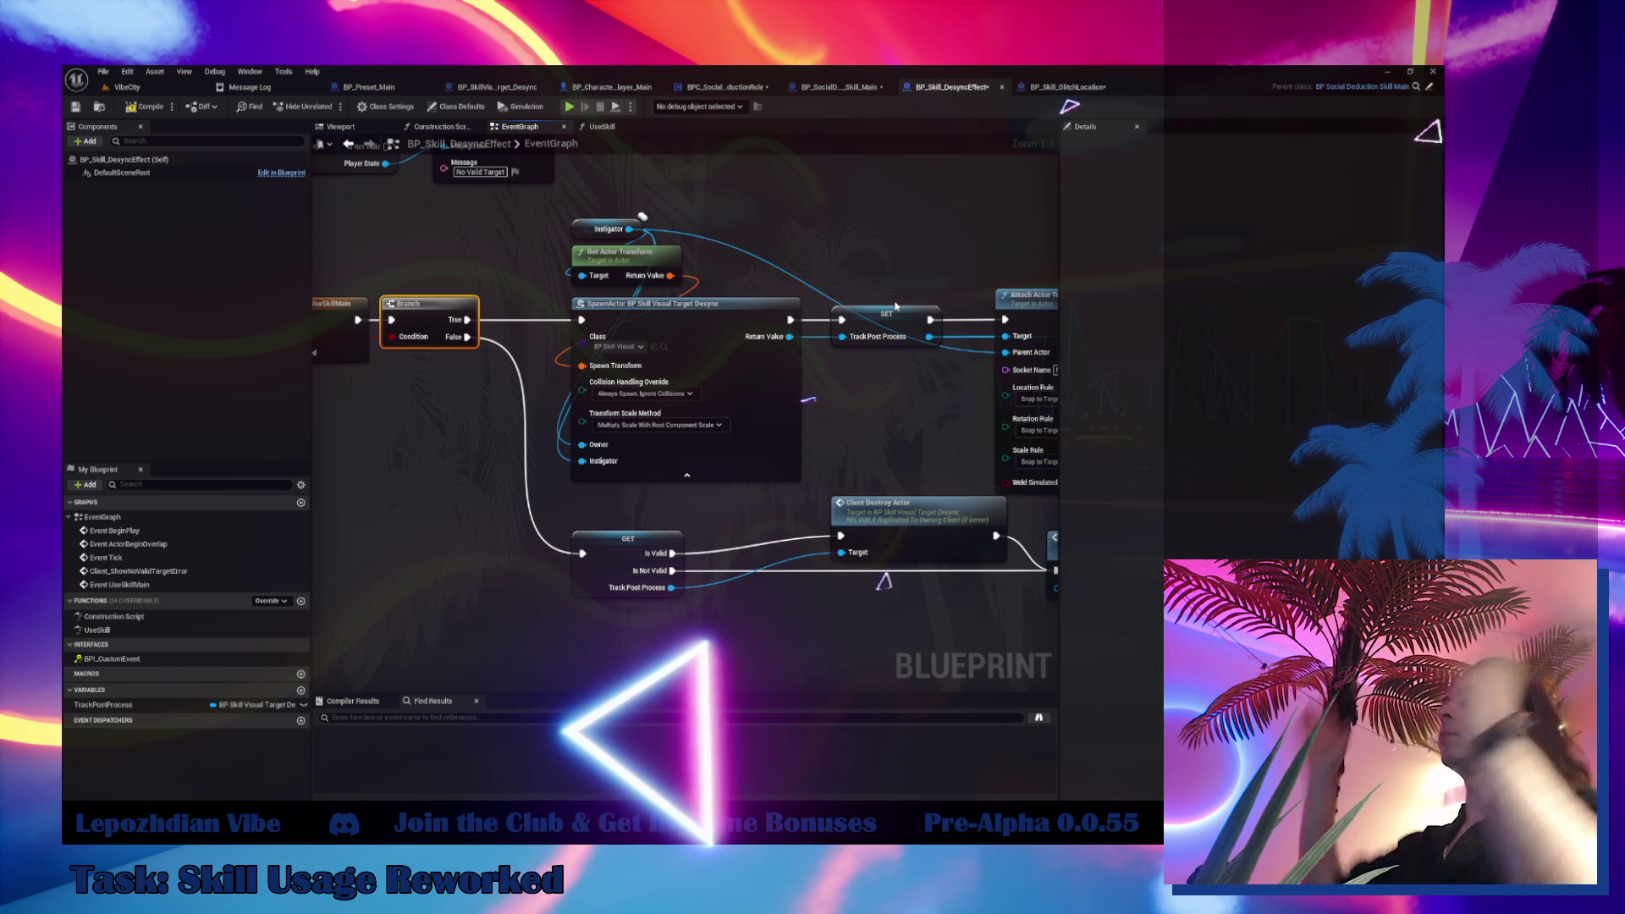
# Open BP_SkillVisualTarget_Desync from the Class pin asset and select its Sphere component
pyautogui.click(664, 351)
pyautogui.doubleClick(598, 563)
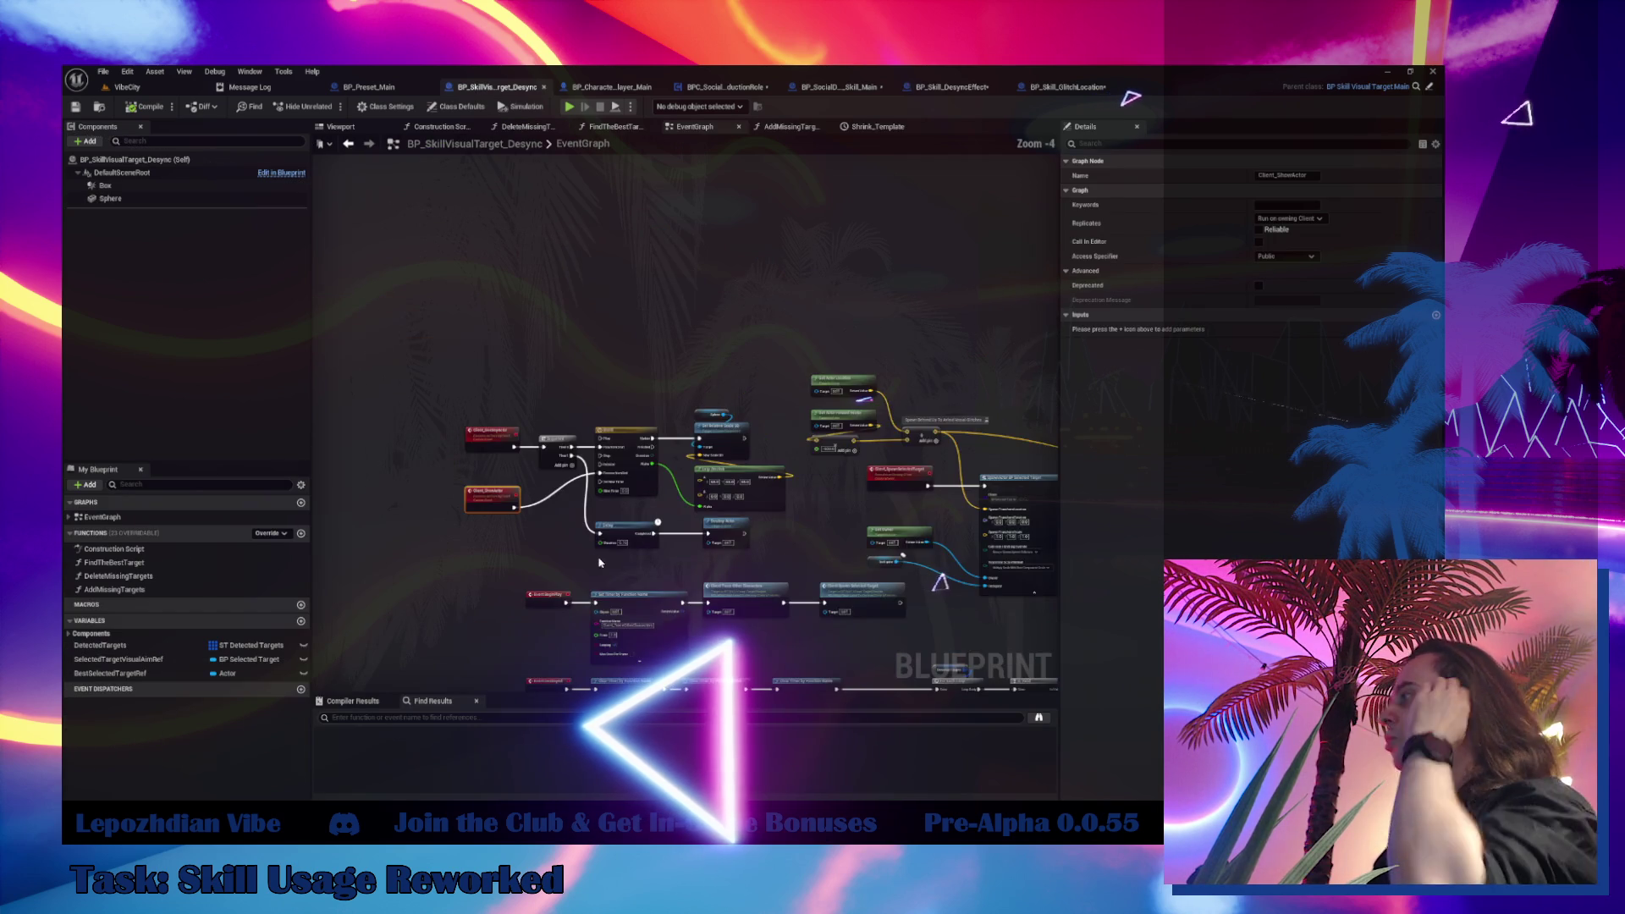
pyautogui.scroll(-3, 598, 563)
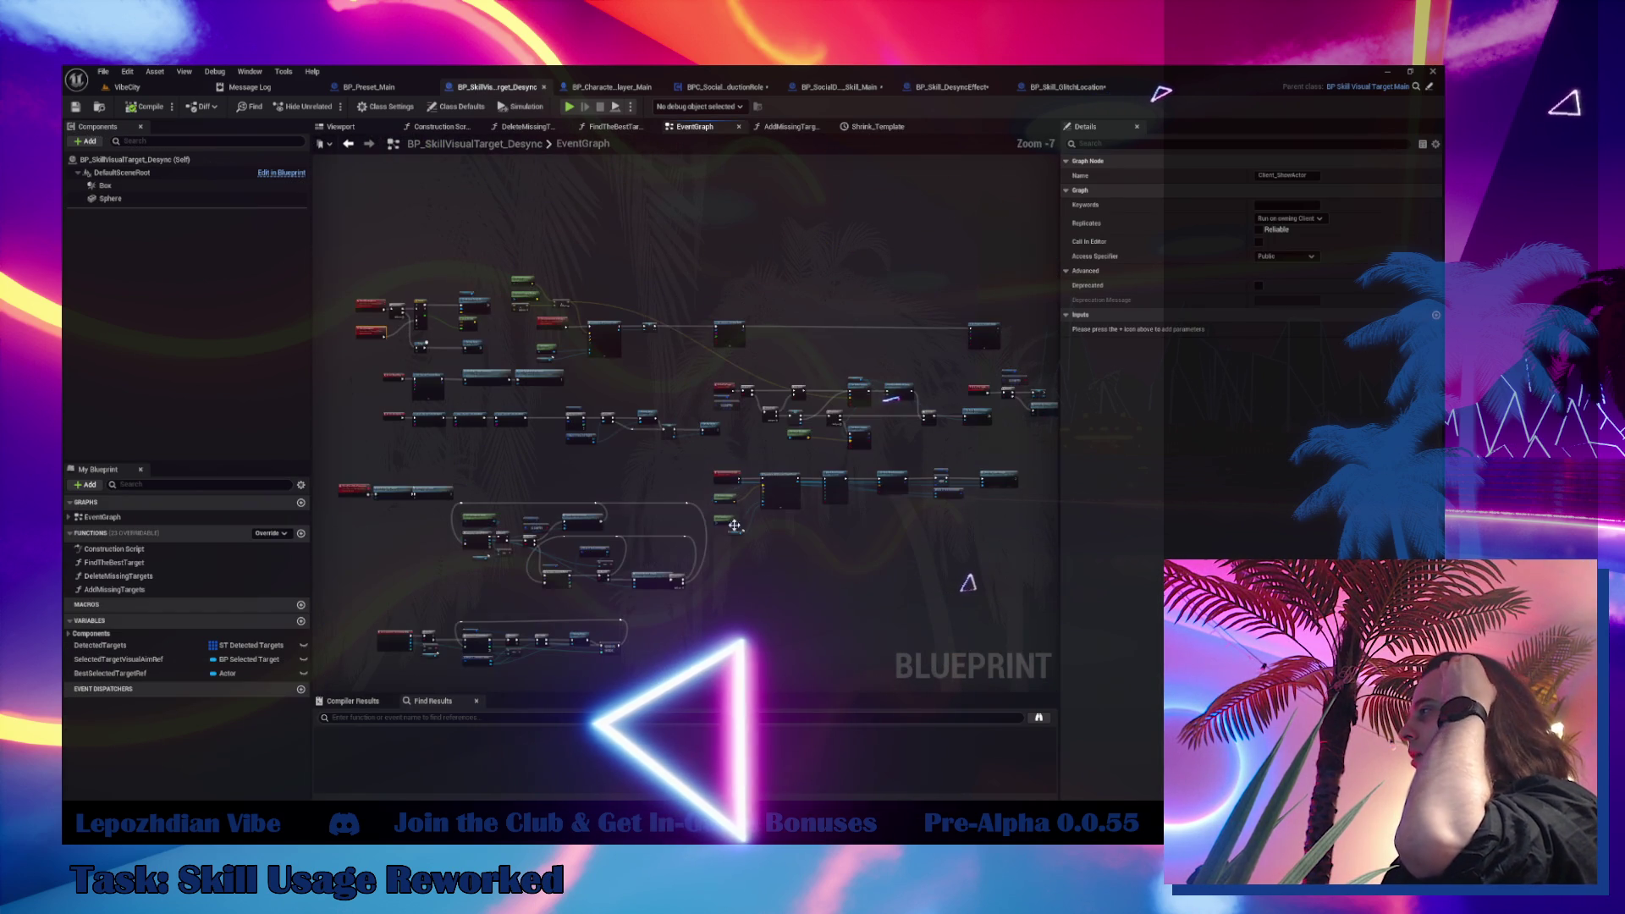
pyautogui.moveTo(735, 525)
pyautogui.mouseDown()
pyautogui.moveTo(787, 616)
pyautogui.moveTo(754, 533)
pyautogui.moveTo(758, 617)
pyautogui.moveTo(762, 567)
pyautogui.mouseUp()
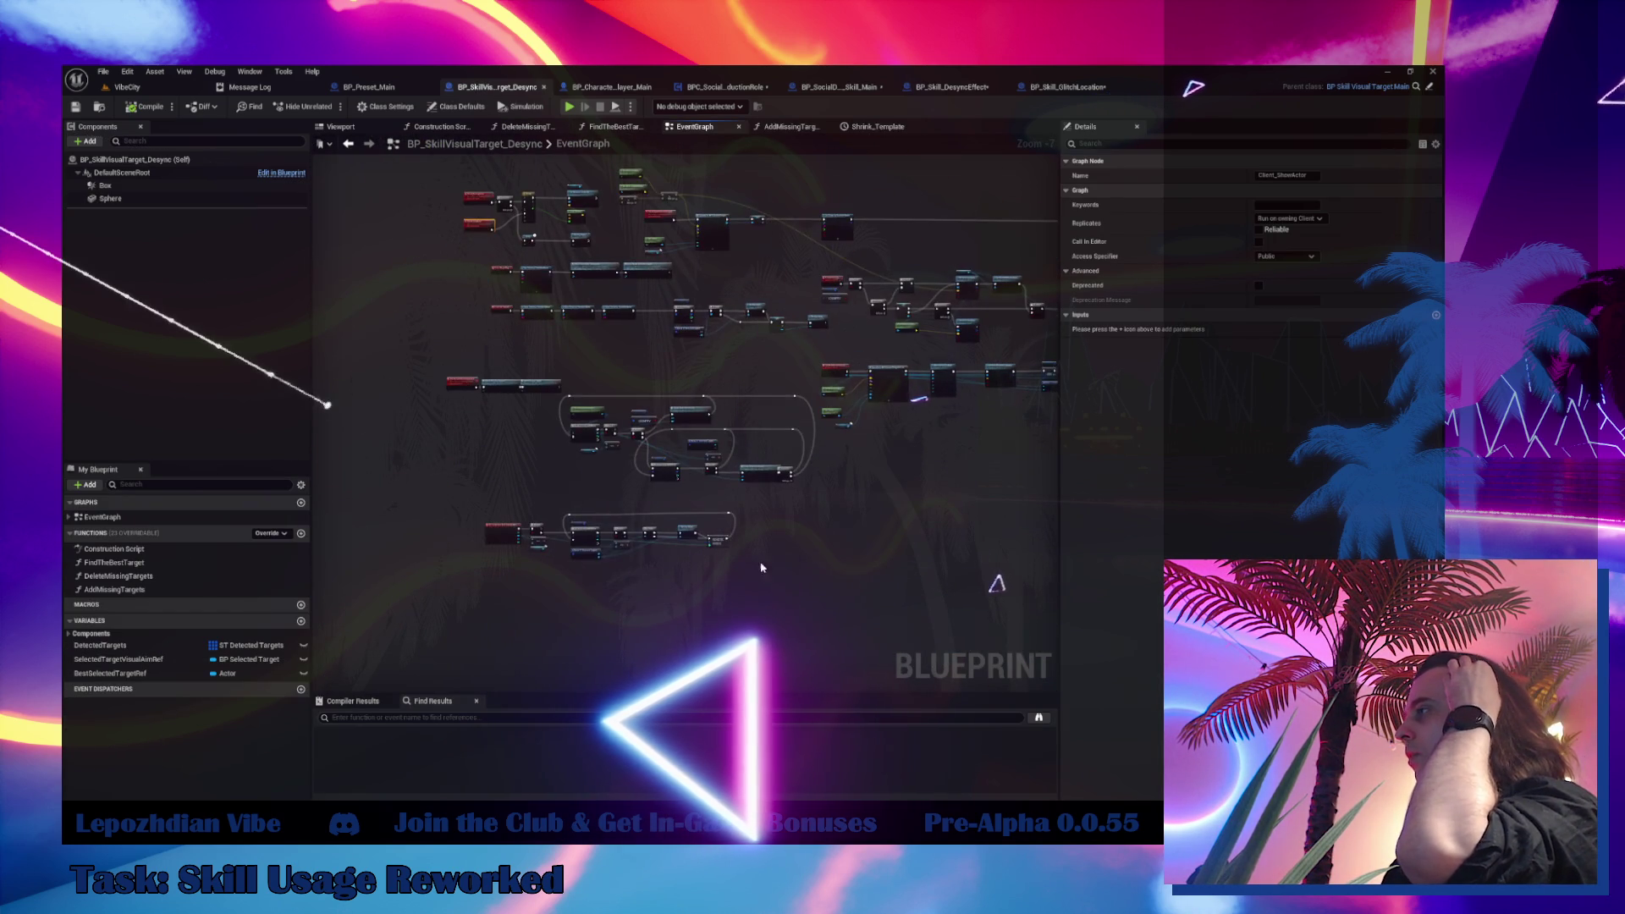
pyautogui.scroll(3, 762, 568)
pyautogui.scroll(-1, 558, 419)
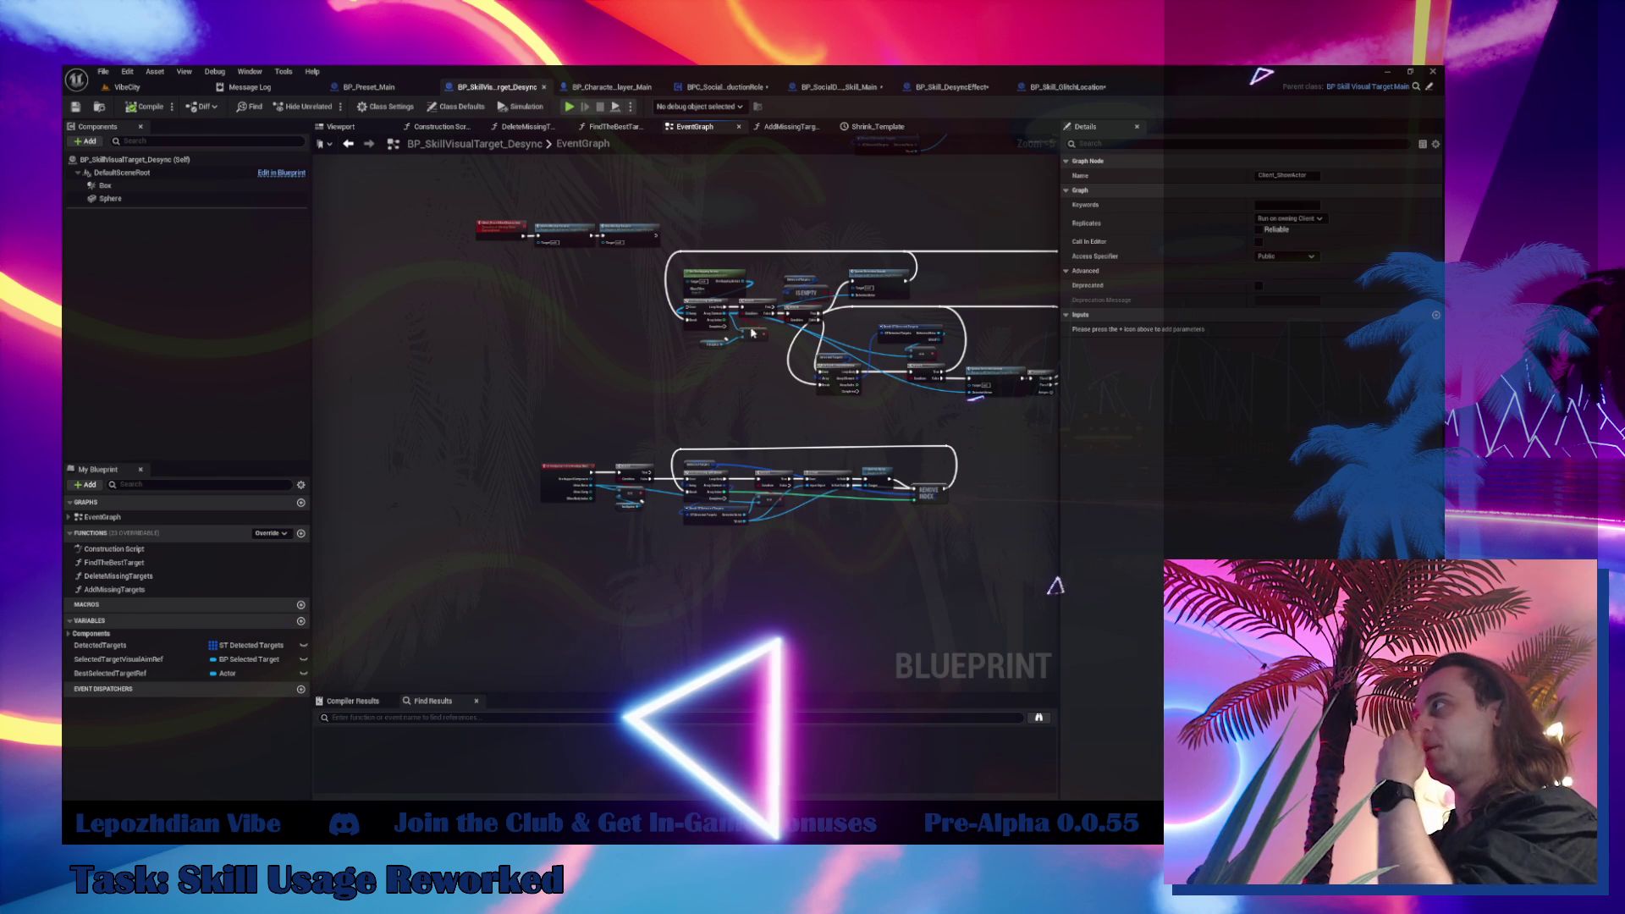
pyautogui.moveTo(671, 370)
pyautogui.mouseDown()
pyautogui.moveTo(544, 464)
pyautogui.moveTo(424, 620)
pyautogui.moveTo(280, 634)
pyautogui.mouseUp()
pyautogui.scroll(-2, 542, 480)
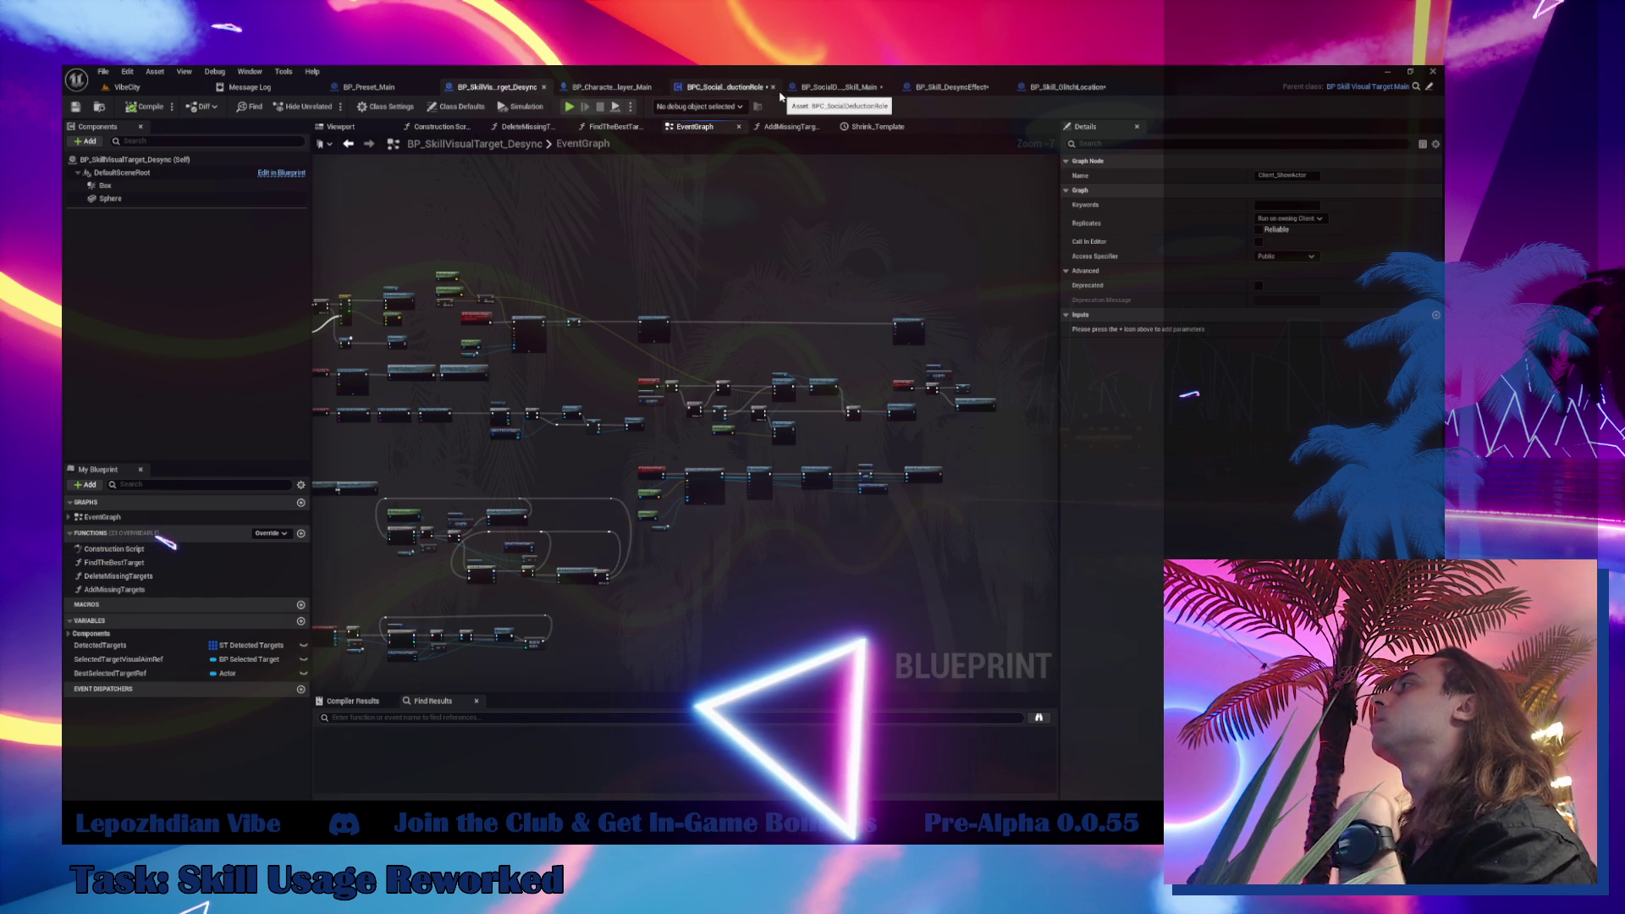
pyautogui.moveTo(662, 246); pyautogui.dragTo(888, 145)
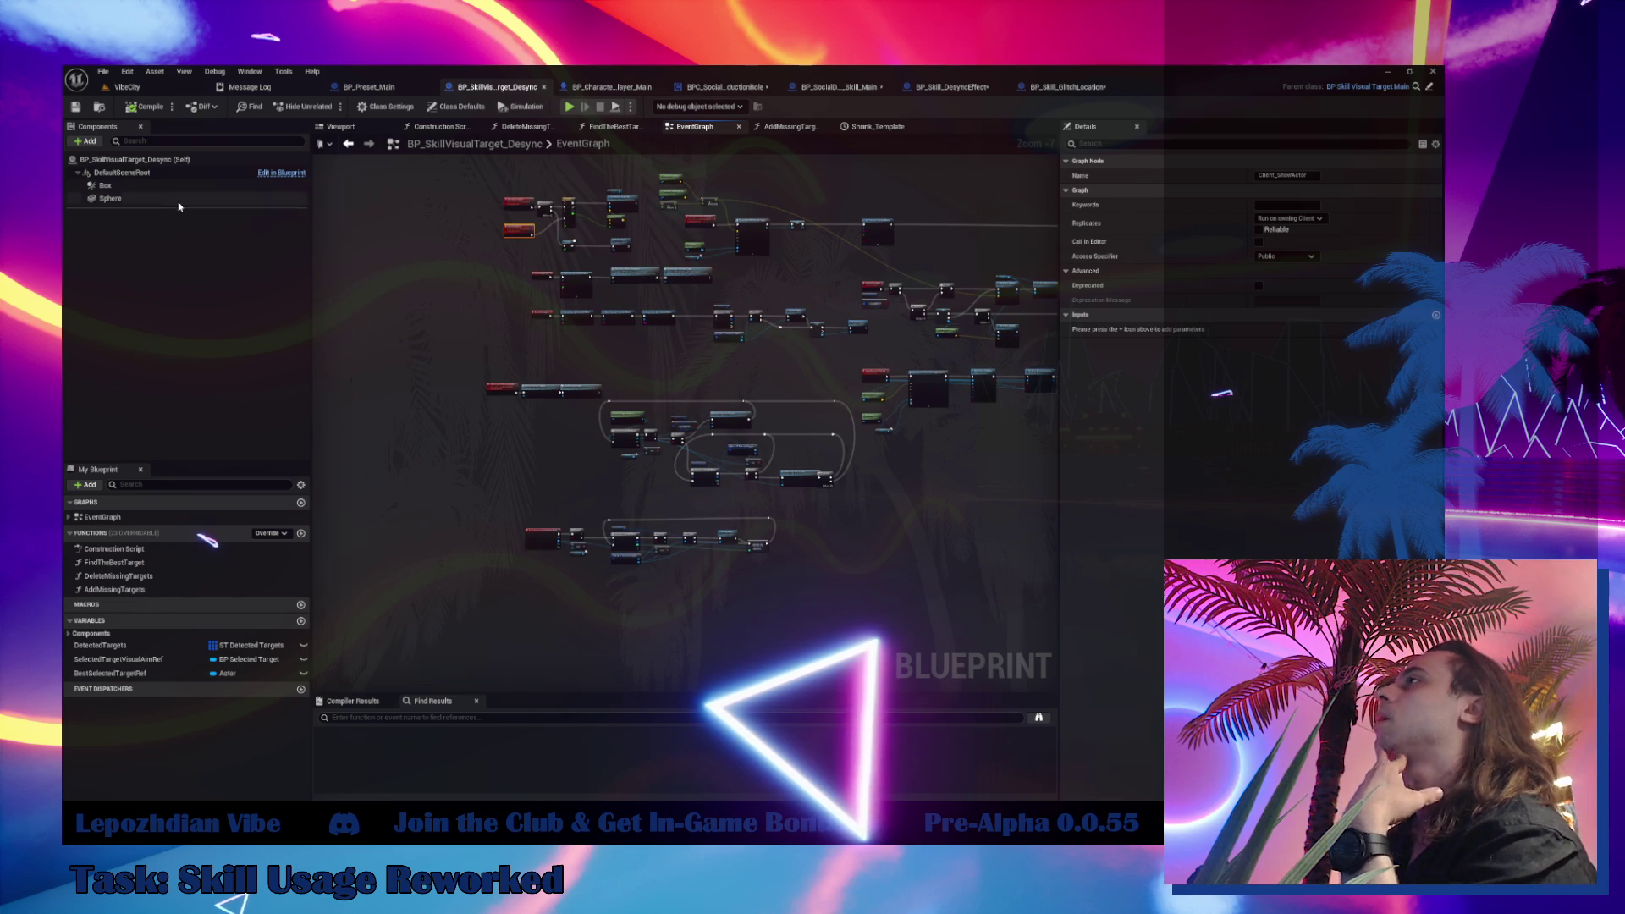
pyautogui.click(110, 199)
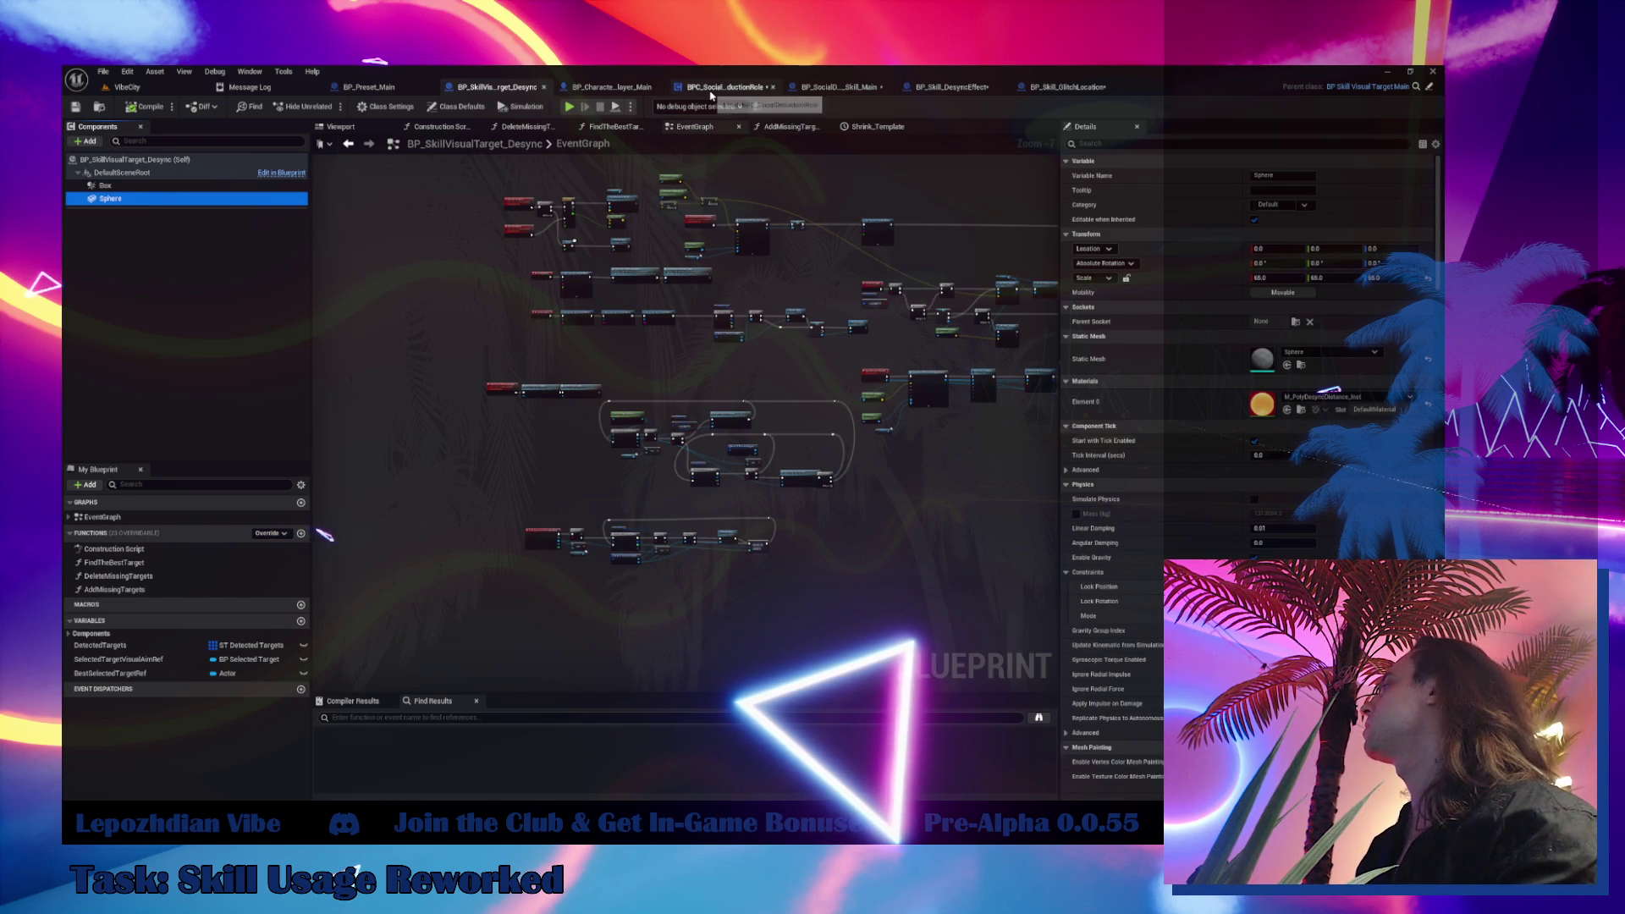
# Paste the Sphere under DefaultSceneRoot in BP_Skill_DesyncEffect
pyautogui.click(812, 85)
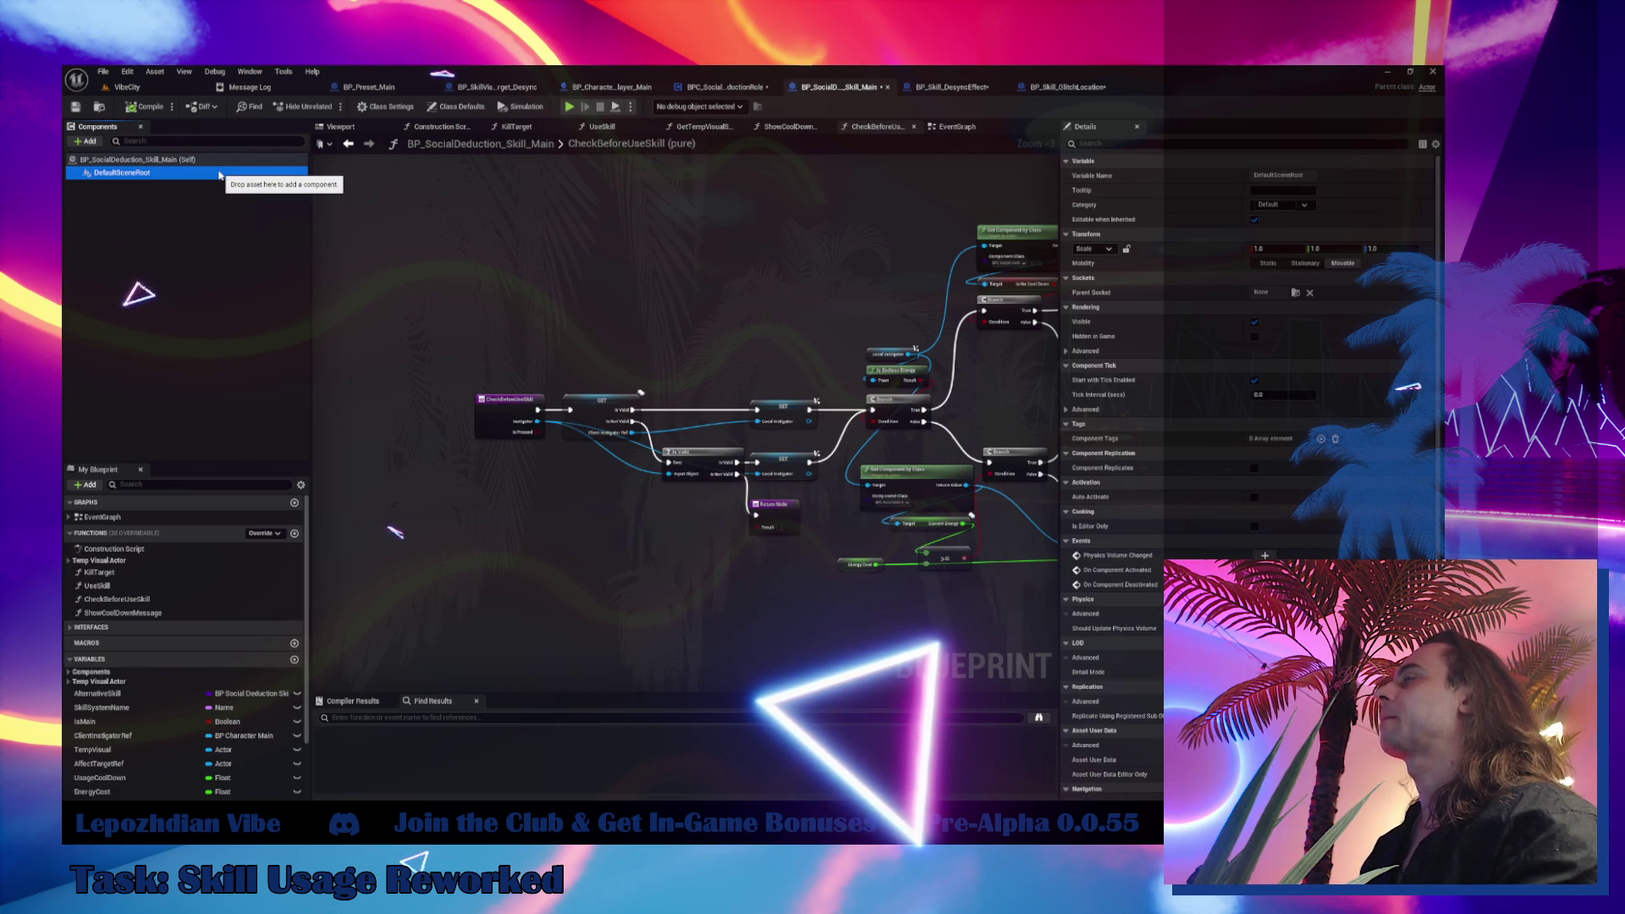
pyautogui.click(497, 87)
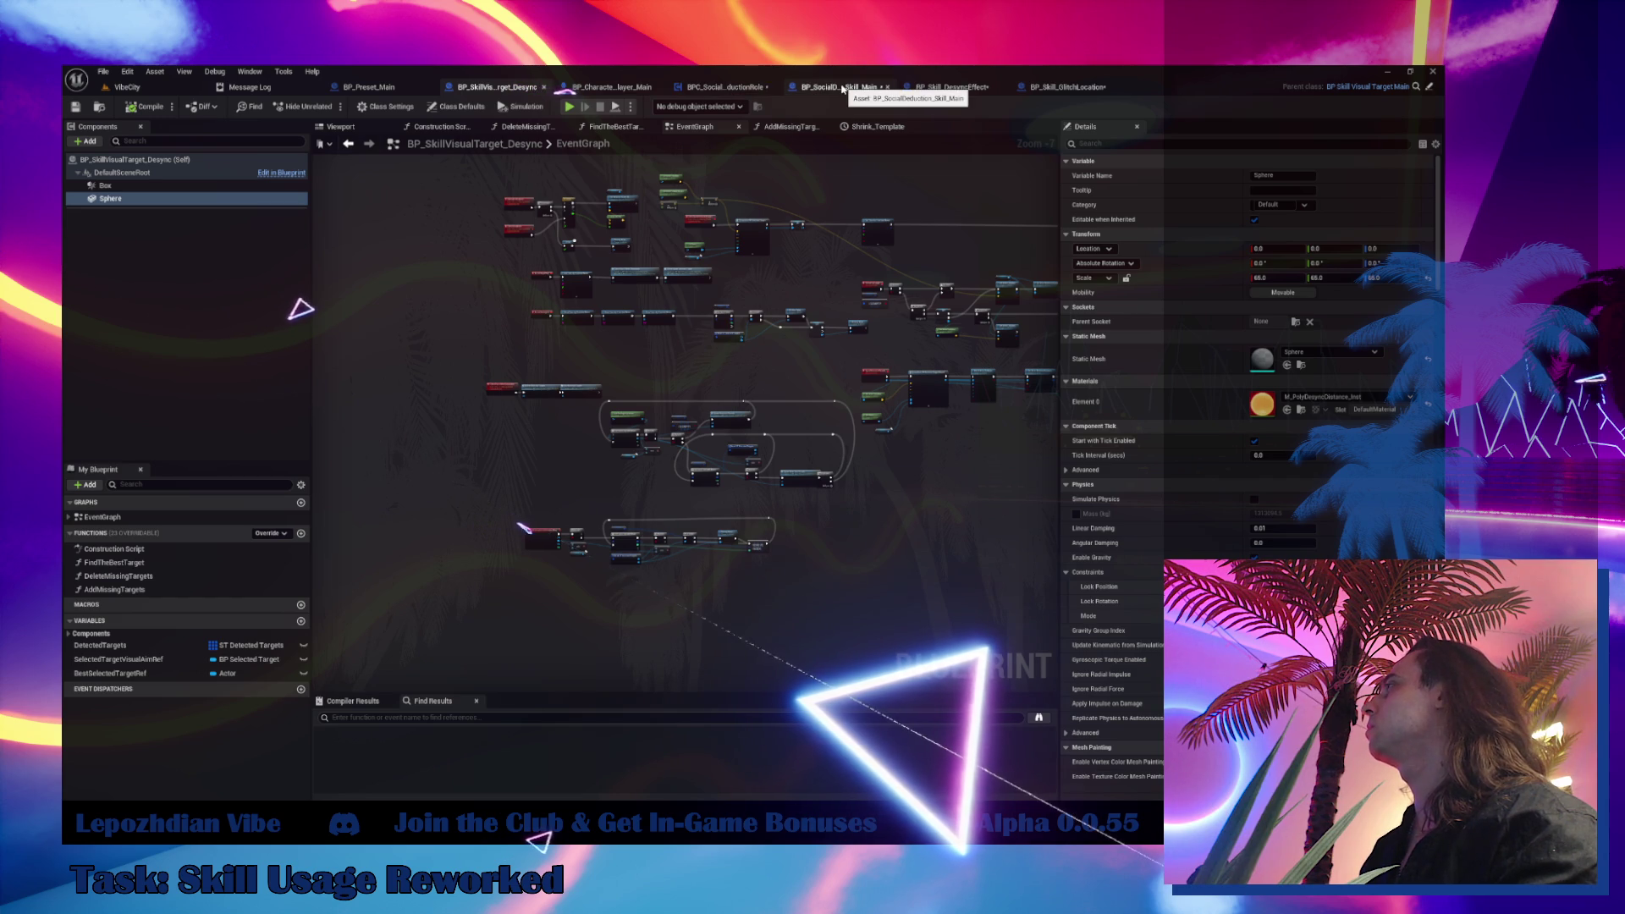
pyautogui.click(952, 86)
pyautogui.click(132, 178)
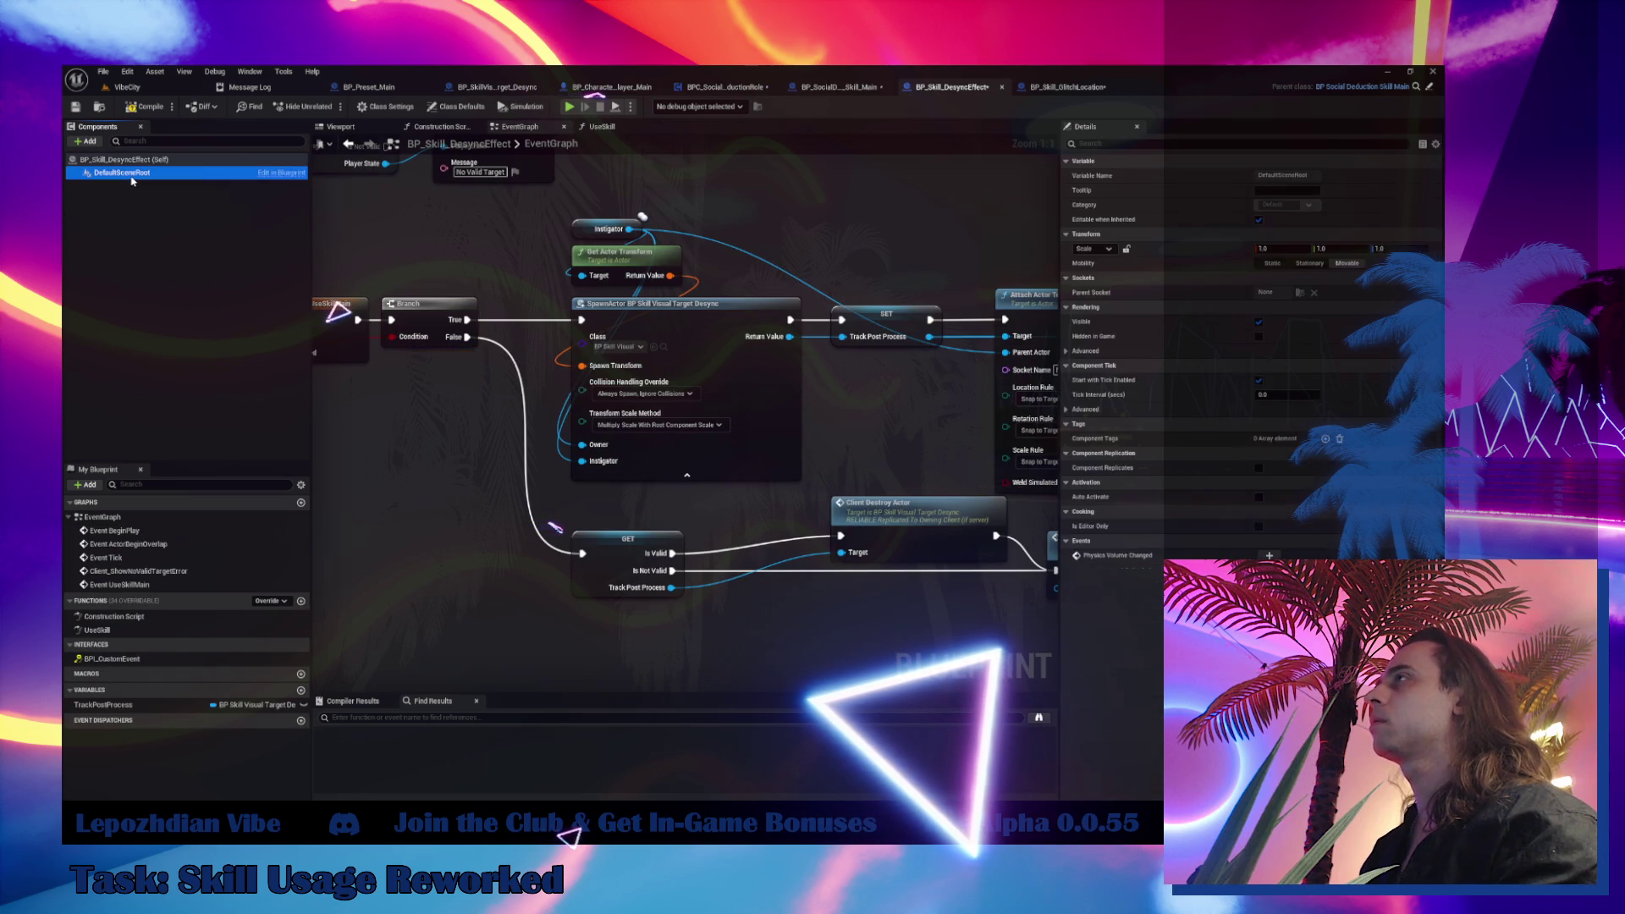
pyautogui.hotkey('ctrl', 'v')
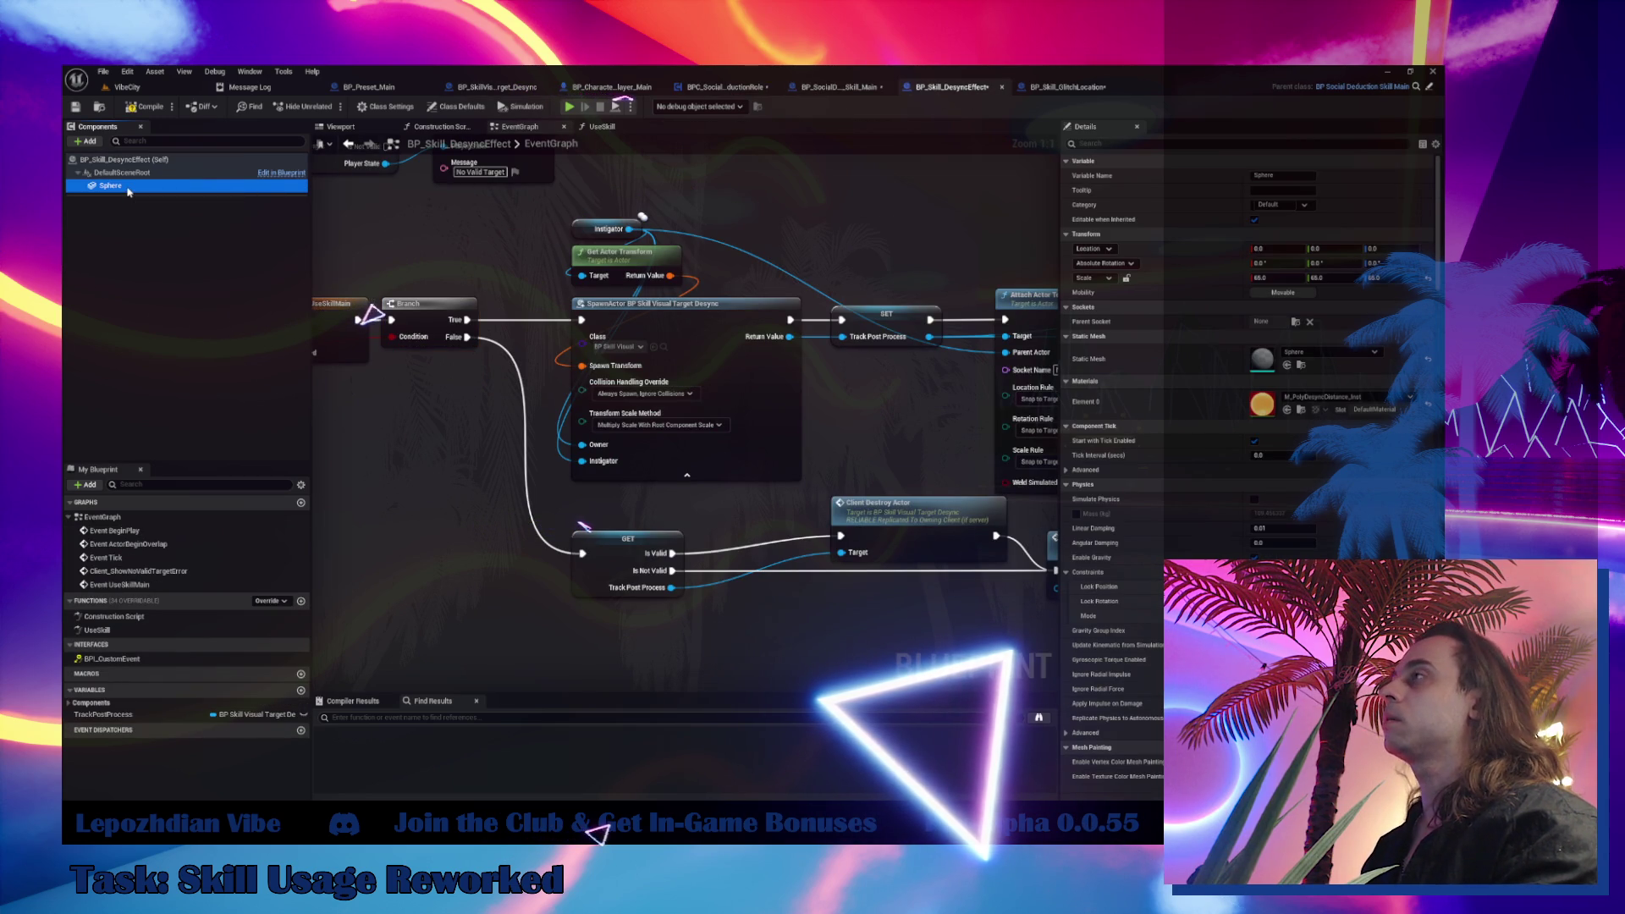
# Rename the pasted Sphere component to Sphere_PostProcess
pyautogui.press('F2')
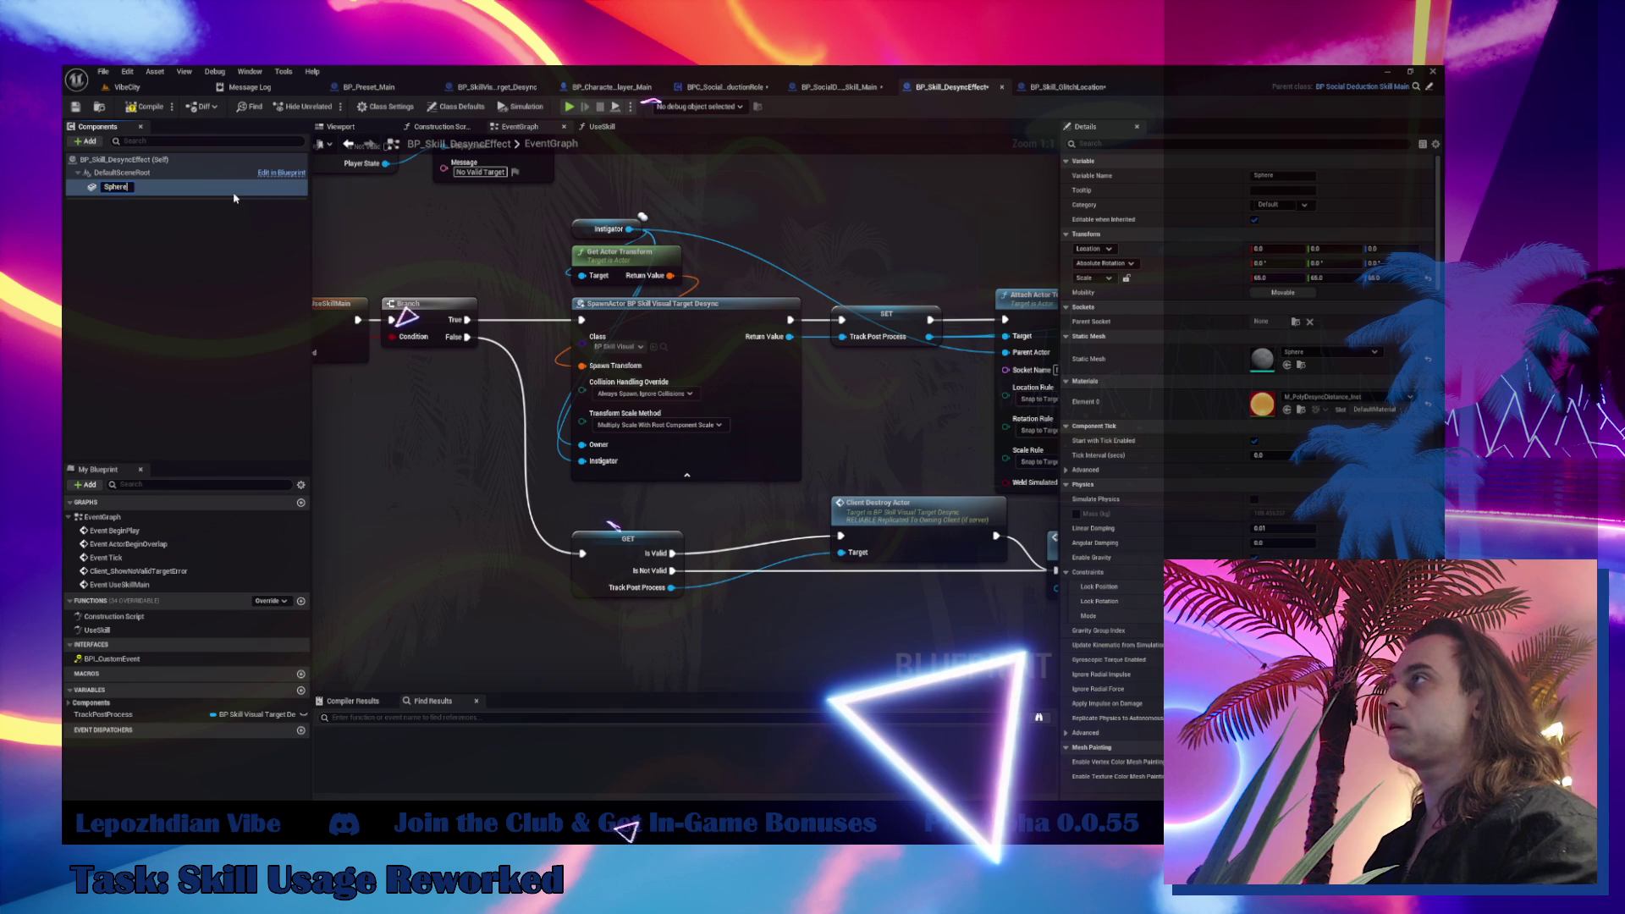
pyautogui.write('_PostProces')
pyautogui.press('Return')
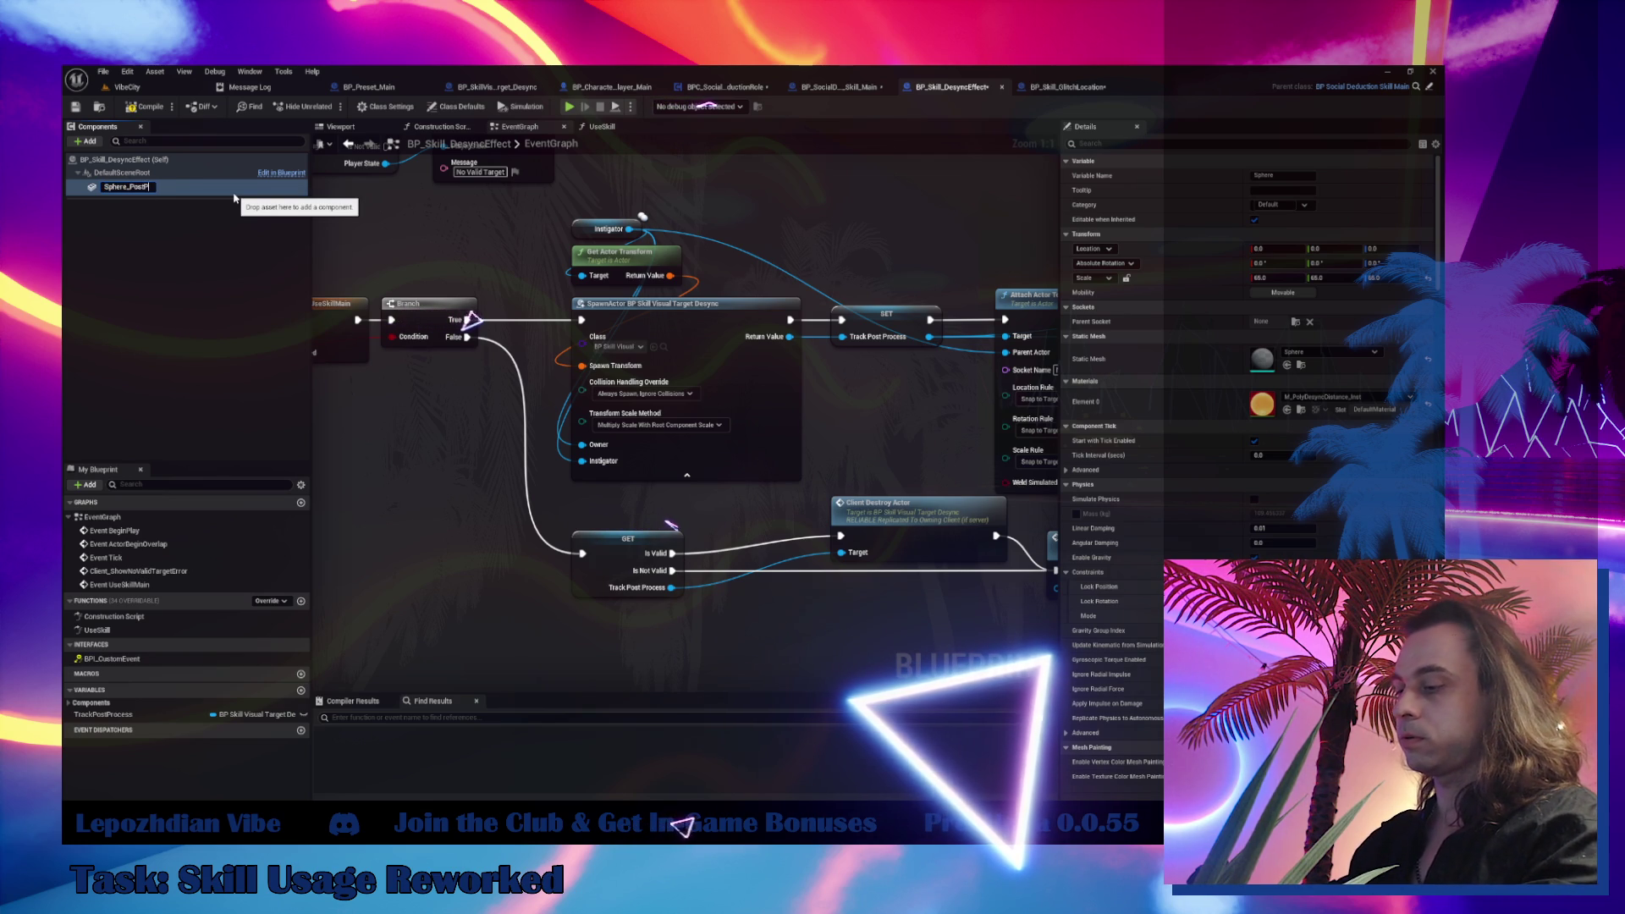
pyautogui.write('s')
pyautogui.press('Return')
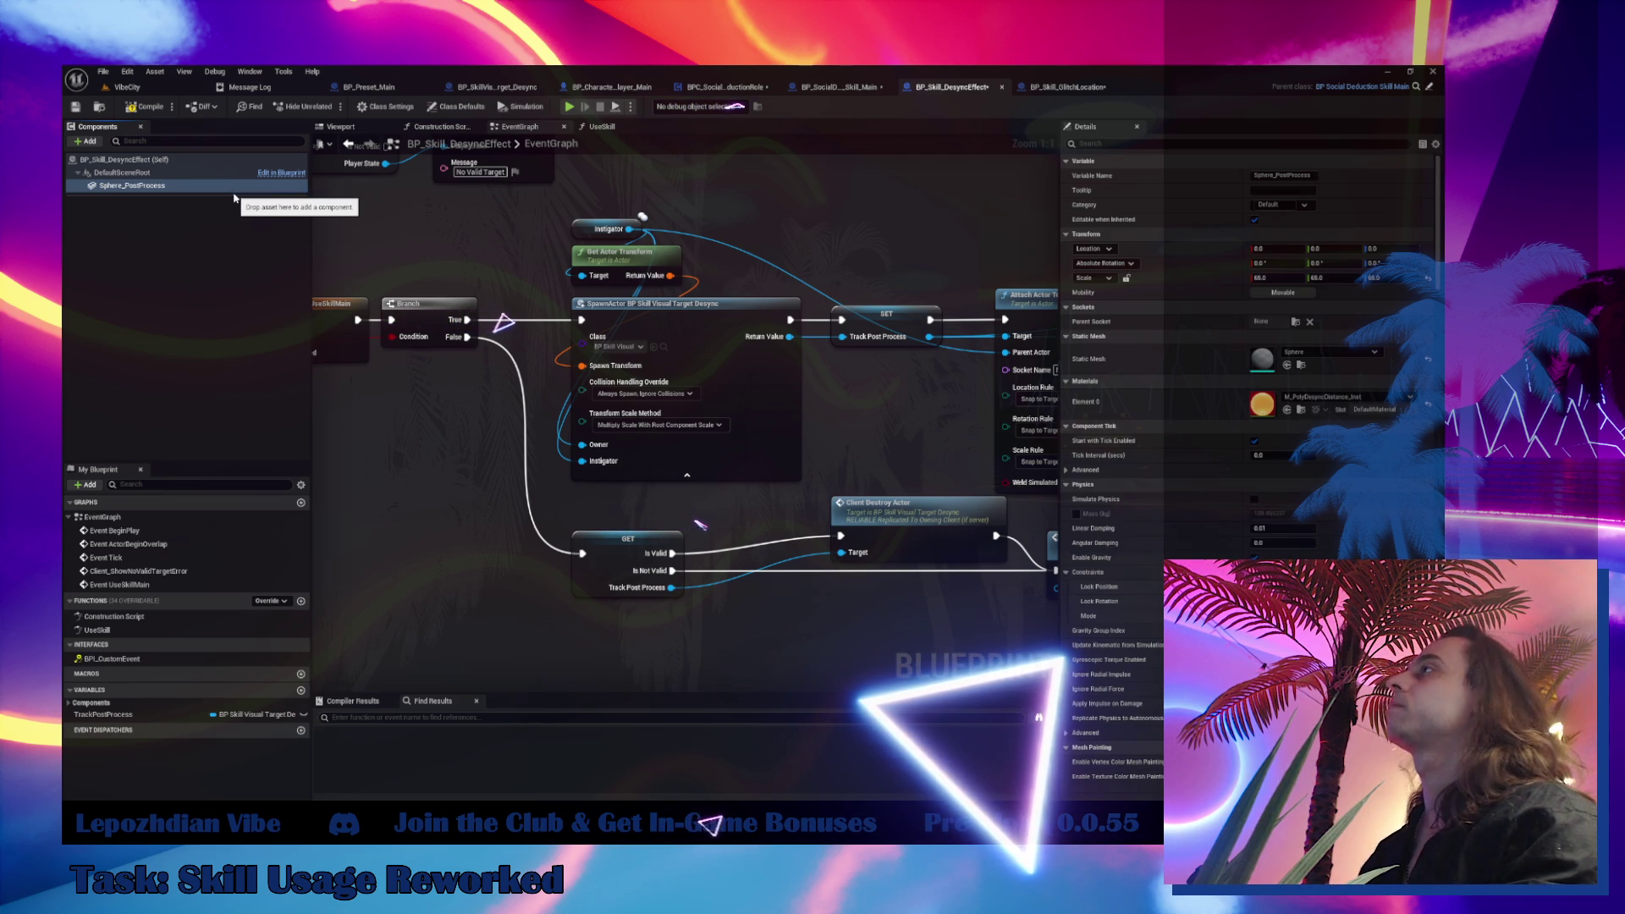
pyautogui.moveTo(533, 433); pyautogui.dragTo(439, 487)
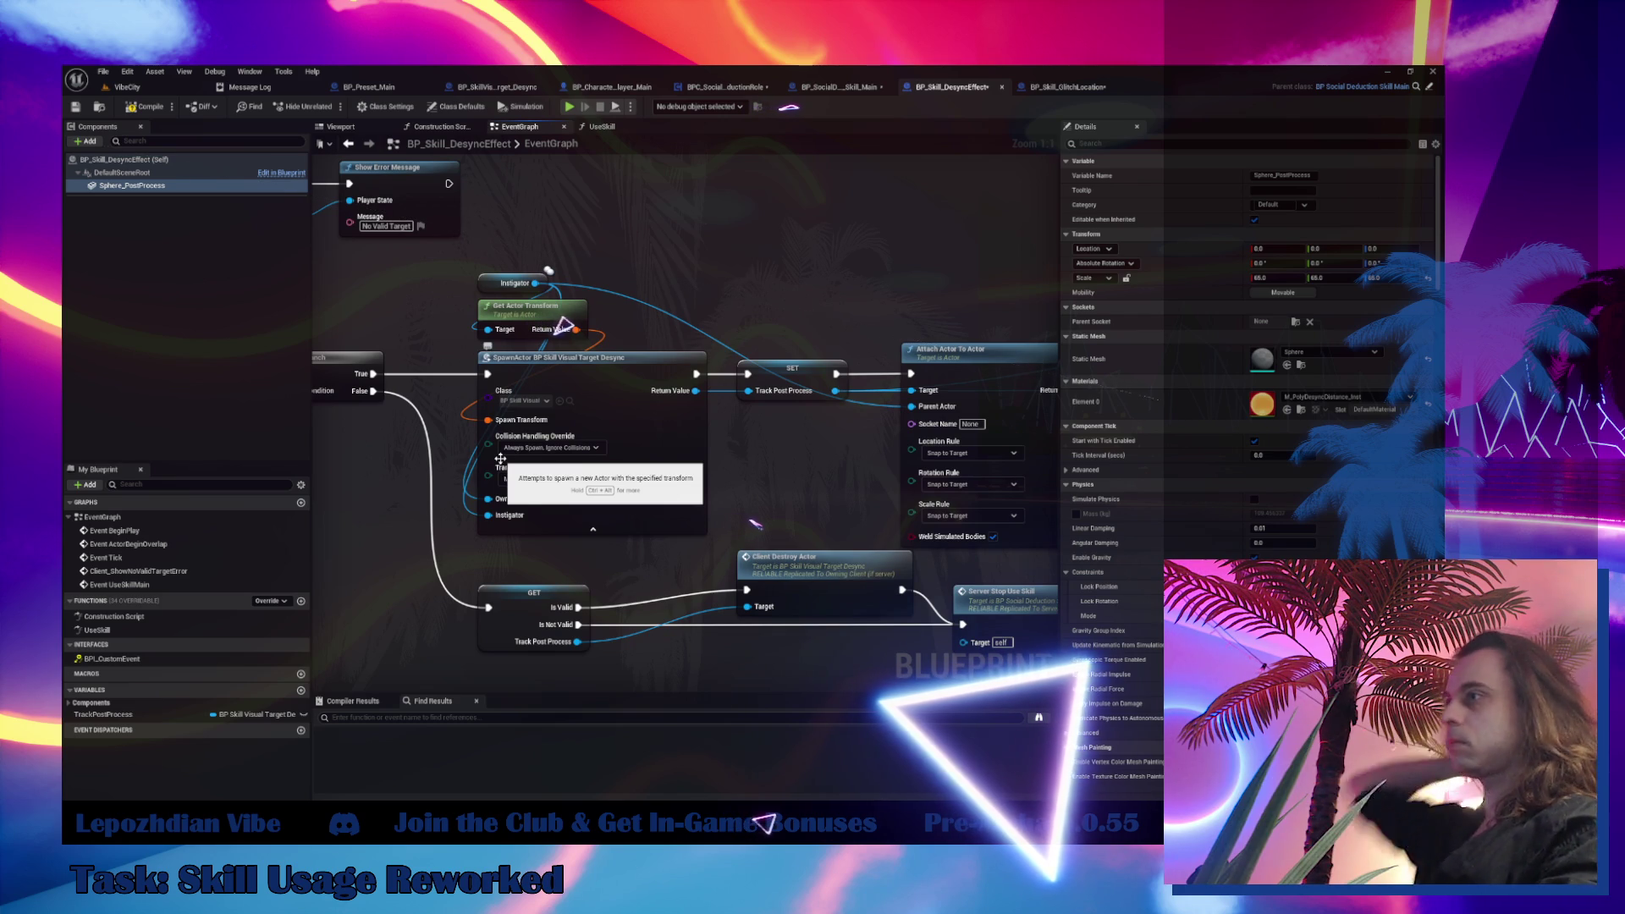
# Review the desync visual's Timeline nodes, close Skill_Main, and open Server Use Skill in BPC_SocialDeductionRole
pyautogui.click(496, 86)
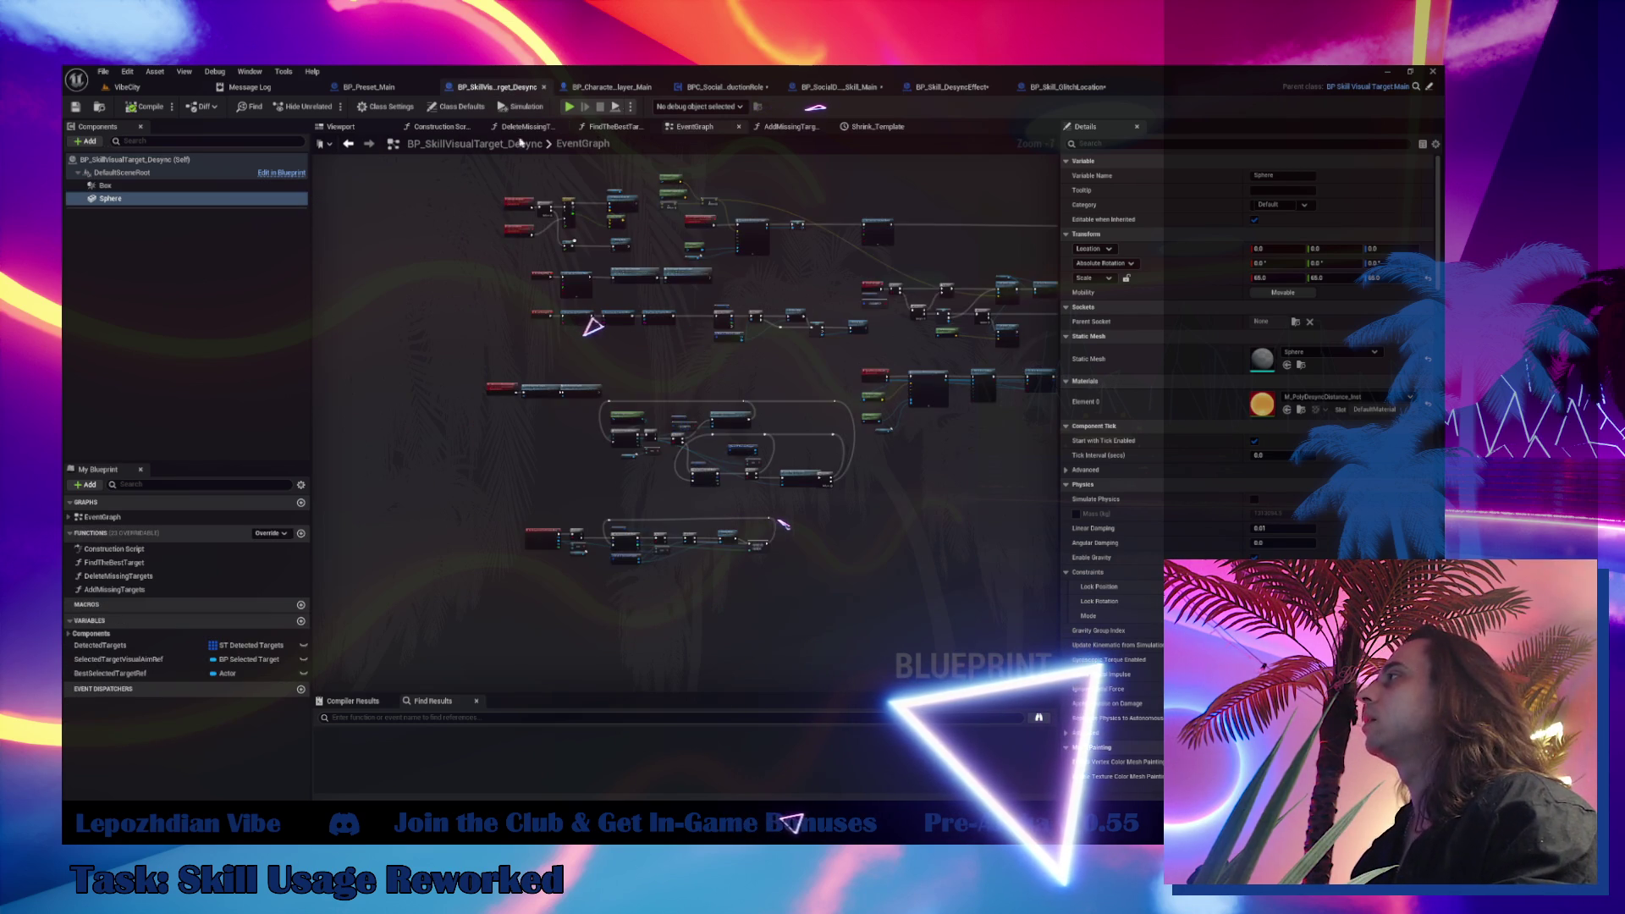
pyautogui.scroll(4, 567, 236)
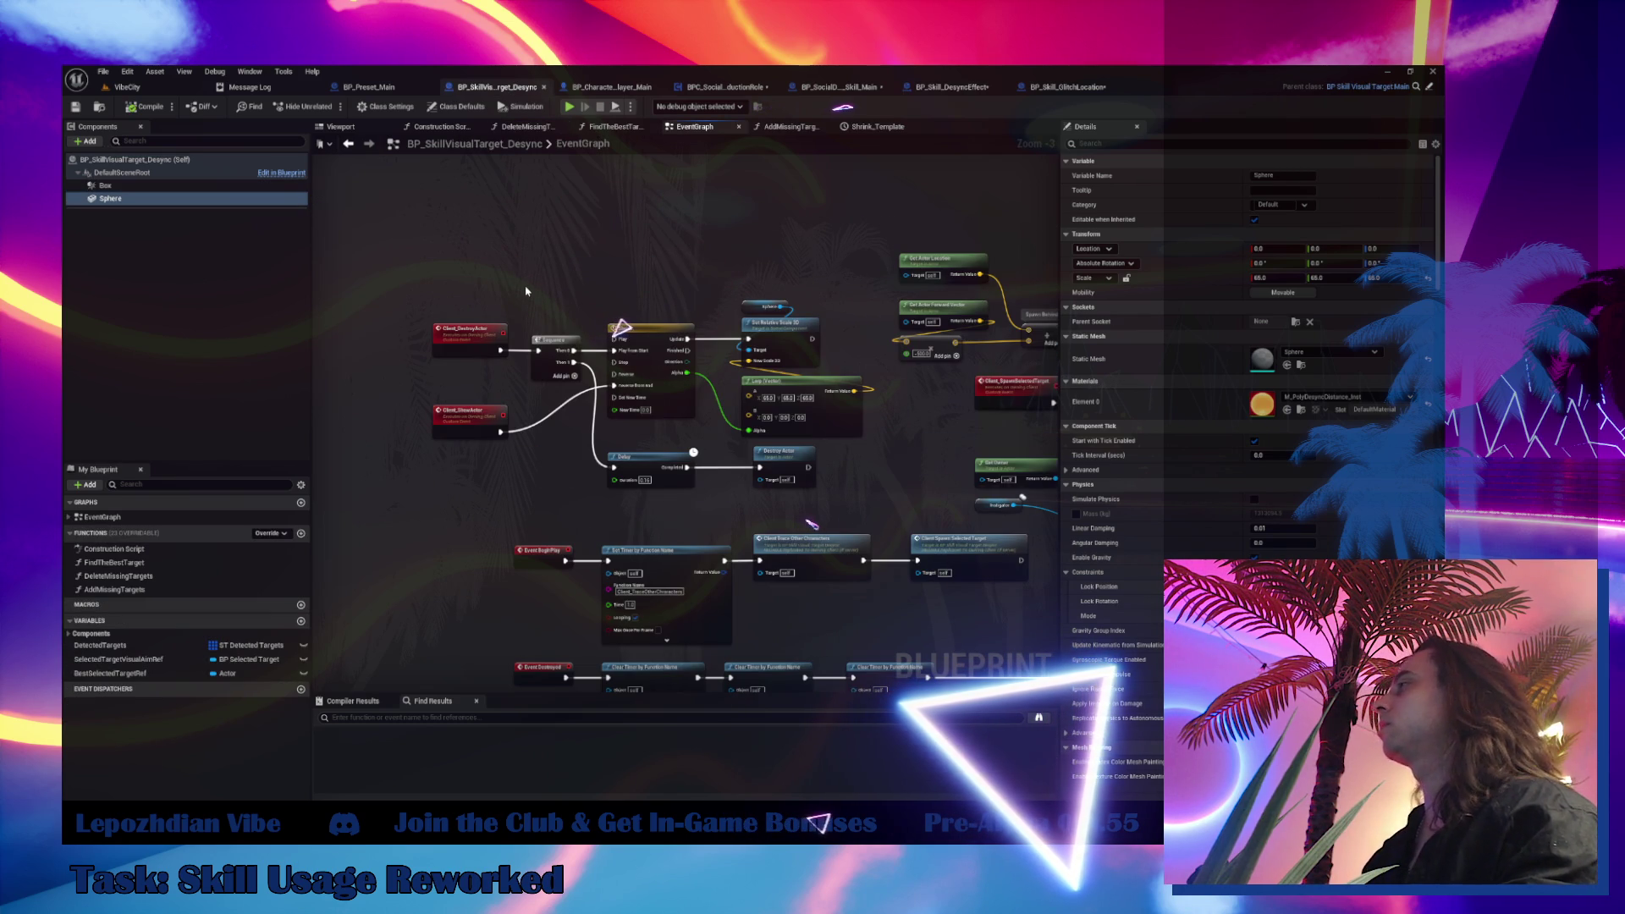
pyautogui.moveTo(463, 278); pyautogui.dragTo(872, 508)
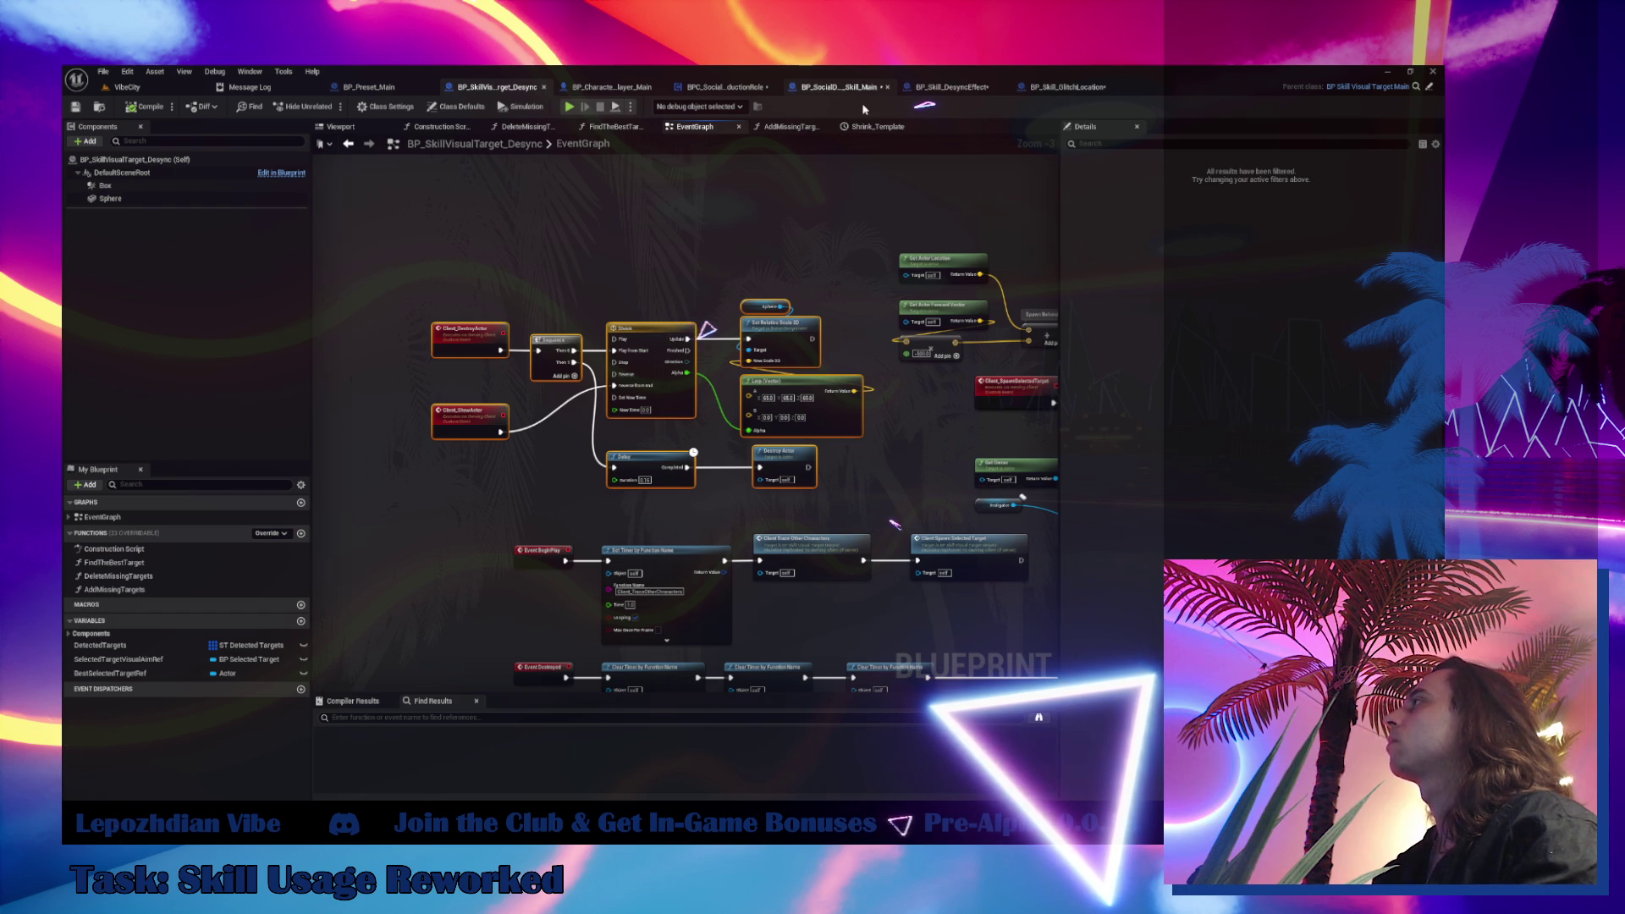
pyautogui.click(887, 87)
pyautogui.click(626, 87)
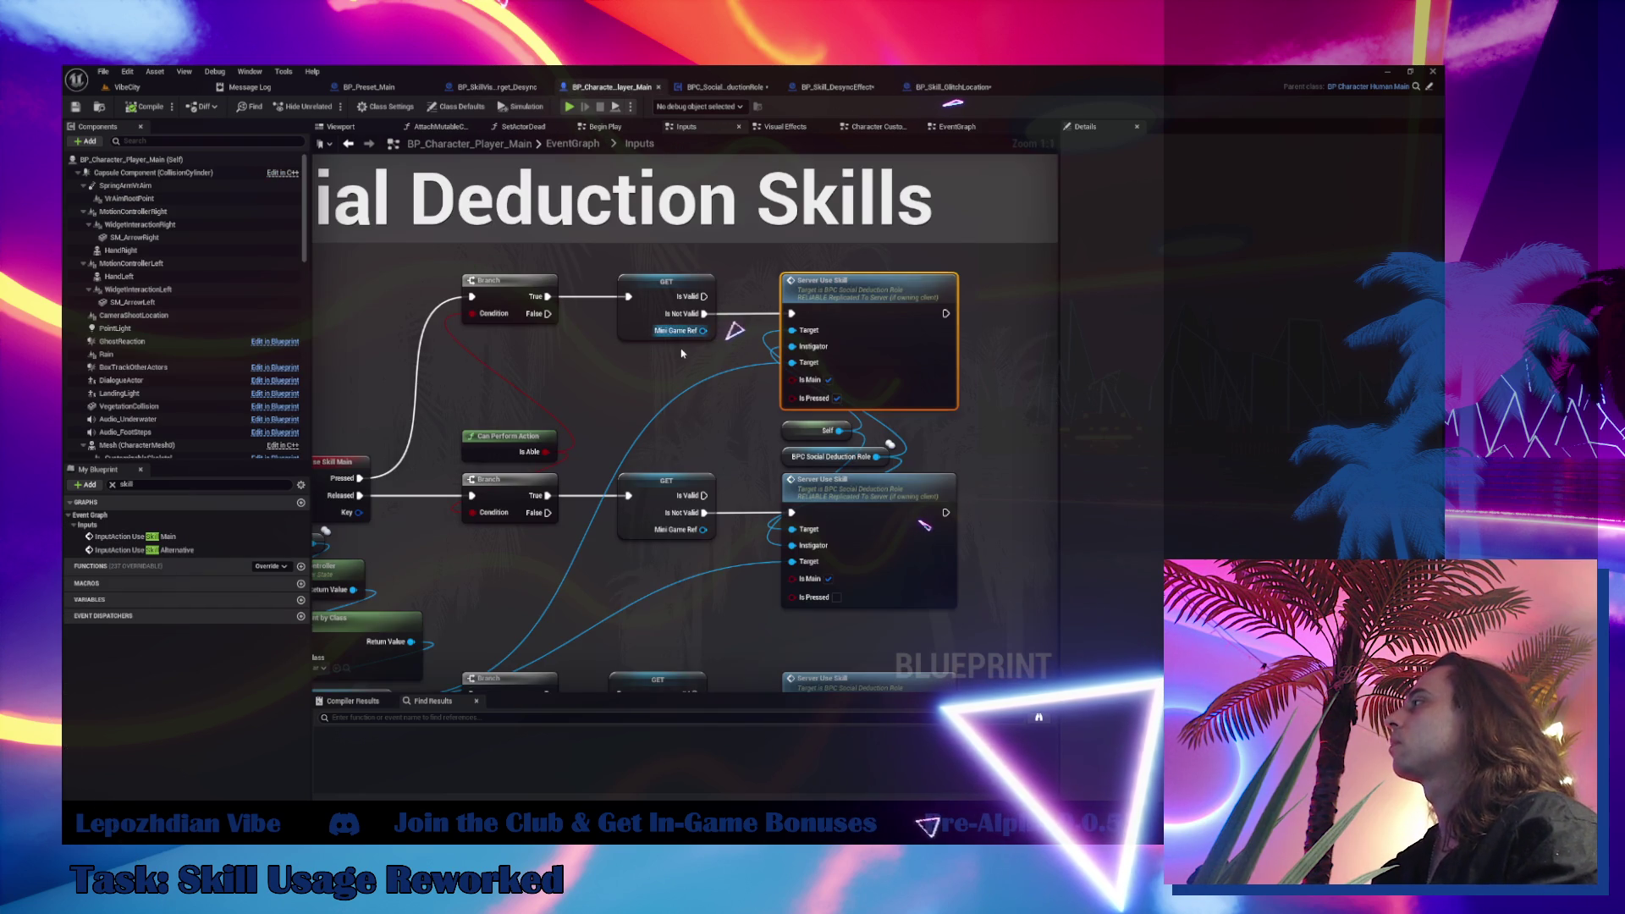
pyautogui.doubleClick(892, 313)
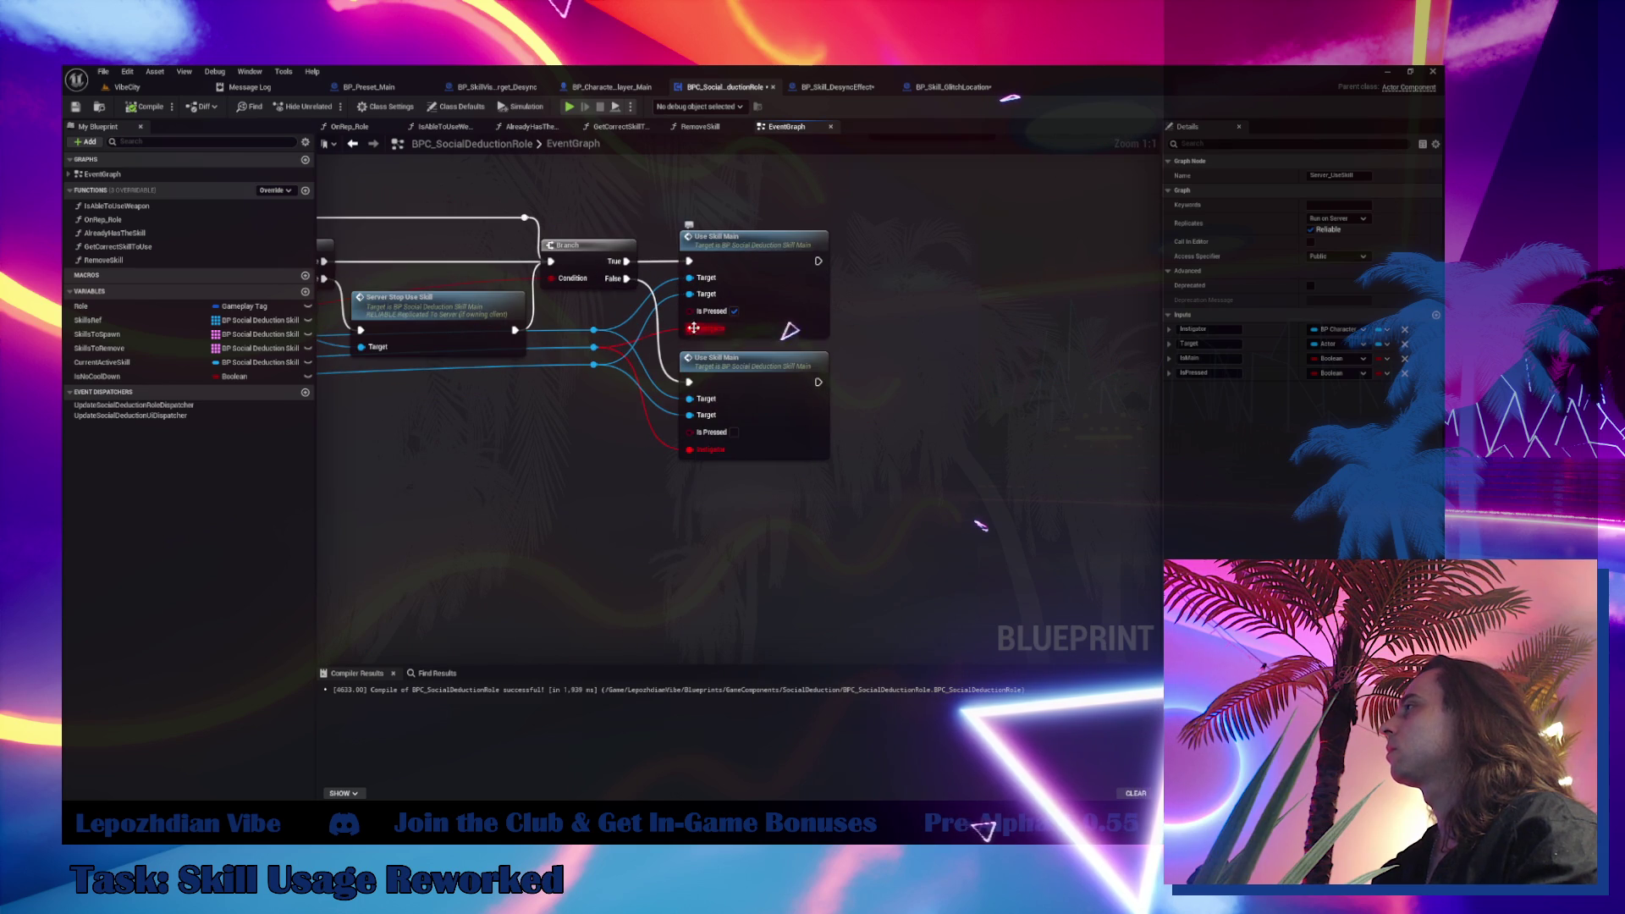
# Clear the orphaned Instigator pins and reroute, and remove Server_UseSkill's Instigator input
pyautogui.keyDown('alt'); pyautogui.click(693, 327); pyautogui.keyUp('alt')
pyautogui.keyDown('alt'); pyautogui.click(692, 449); pyautogui.keyUp('alt')
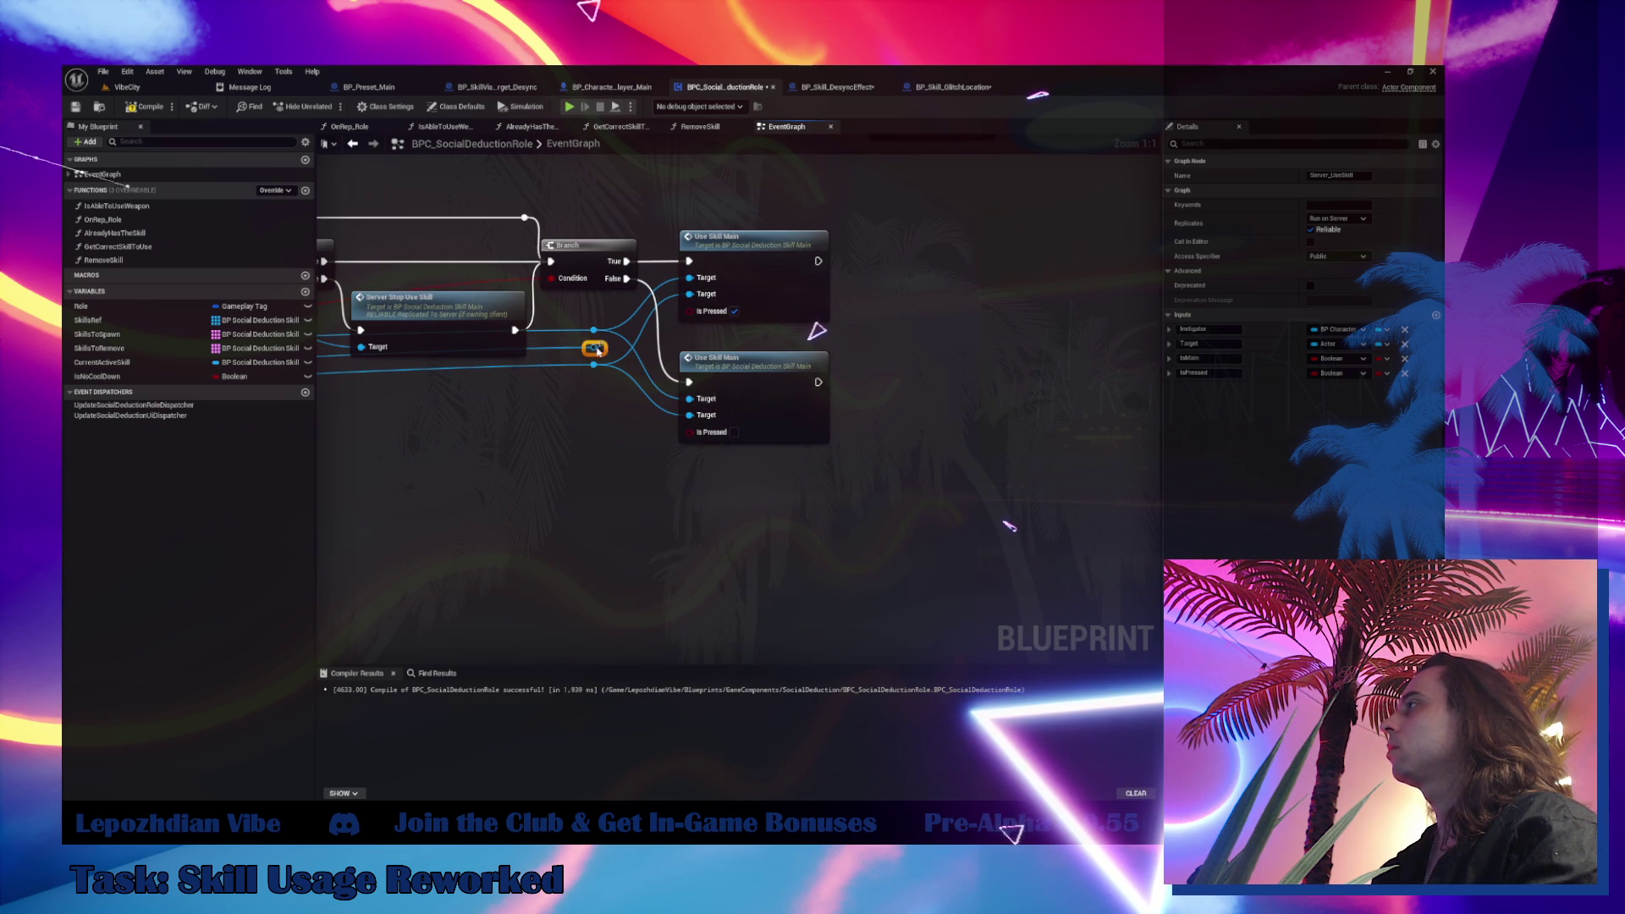
pyautogui.scroll(-5, 597, 350)
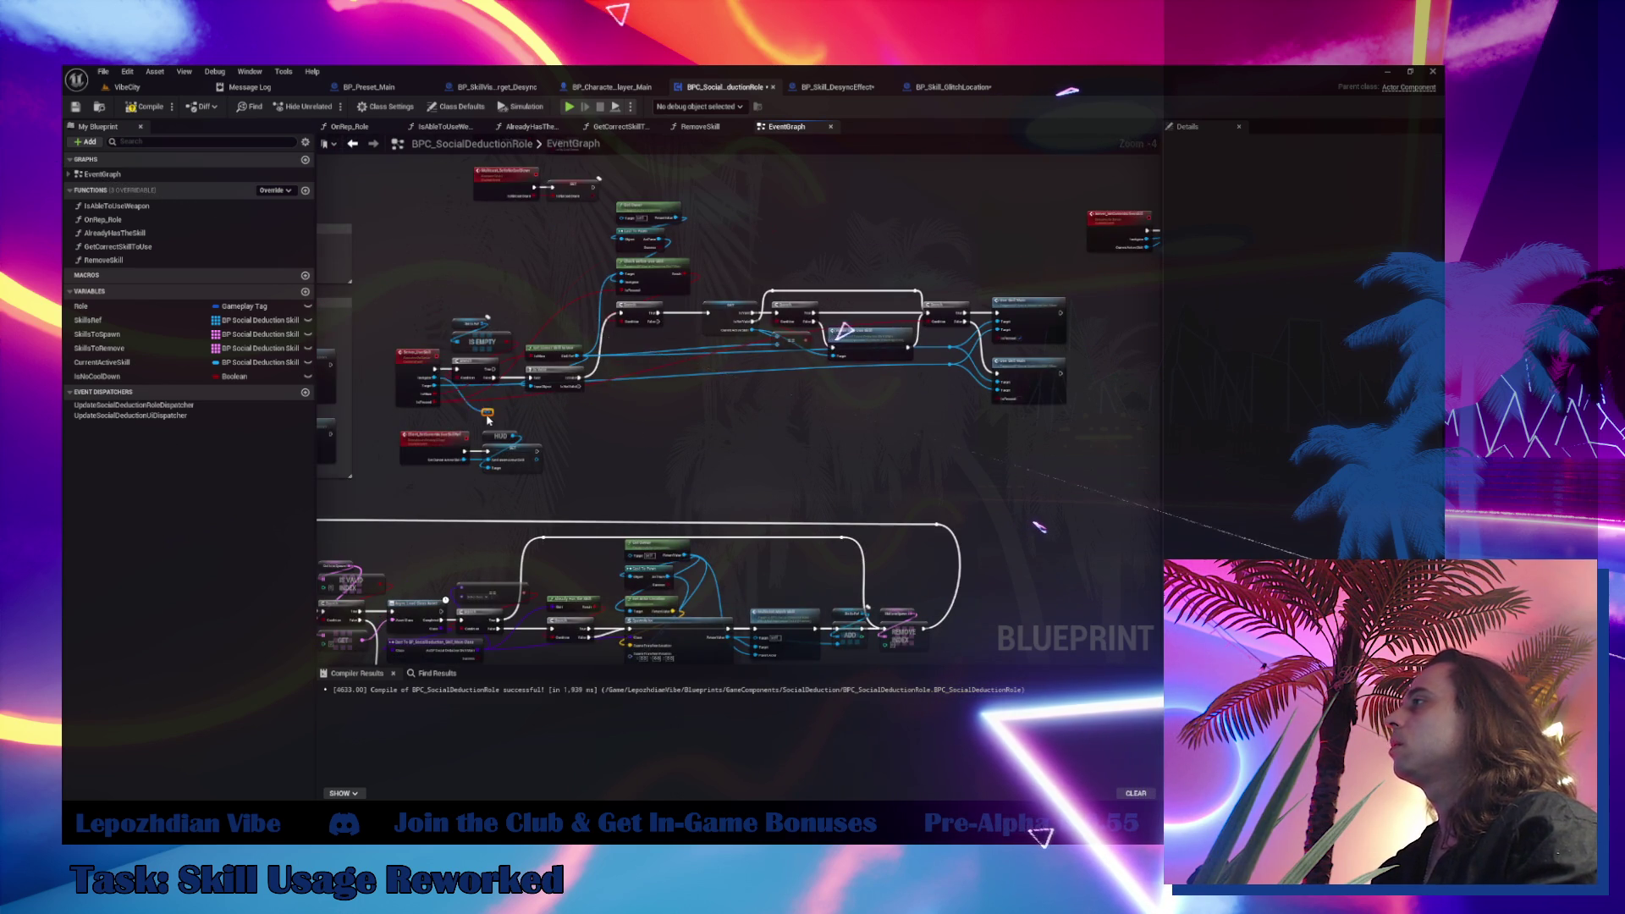
pyautogui.scroll(3, 487, 419)
pyautogui.press('Delete')
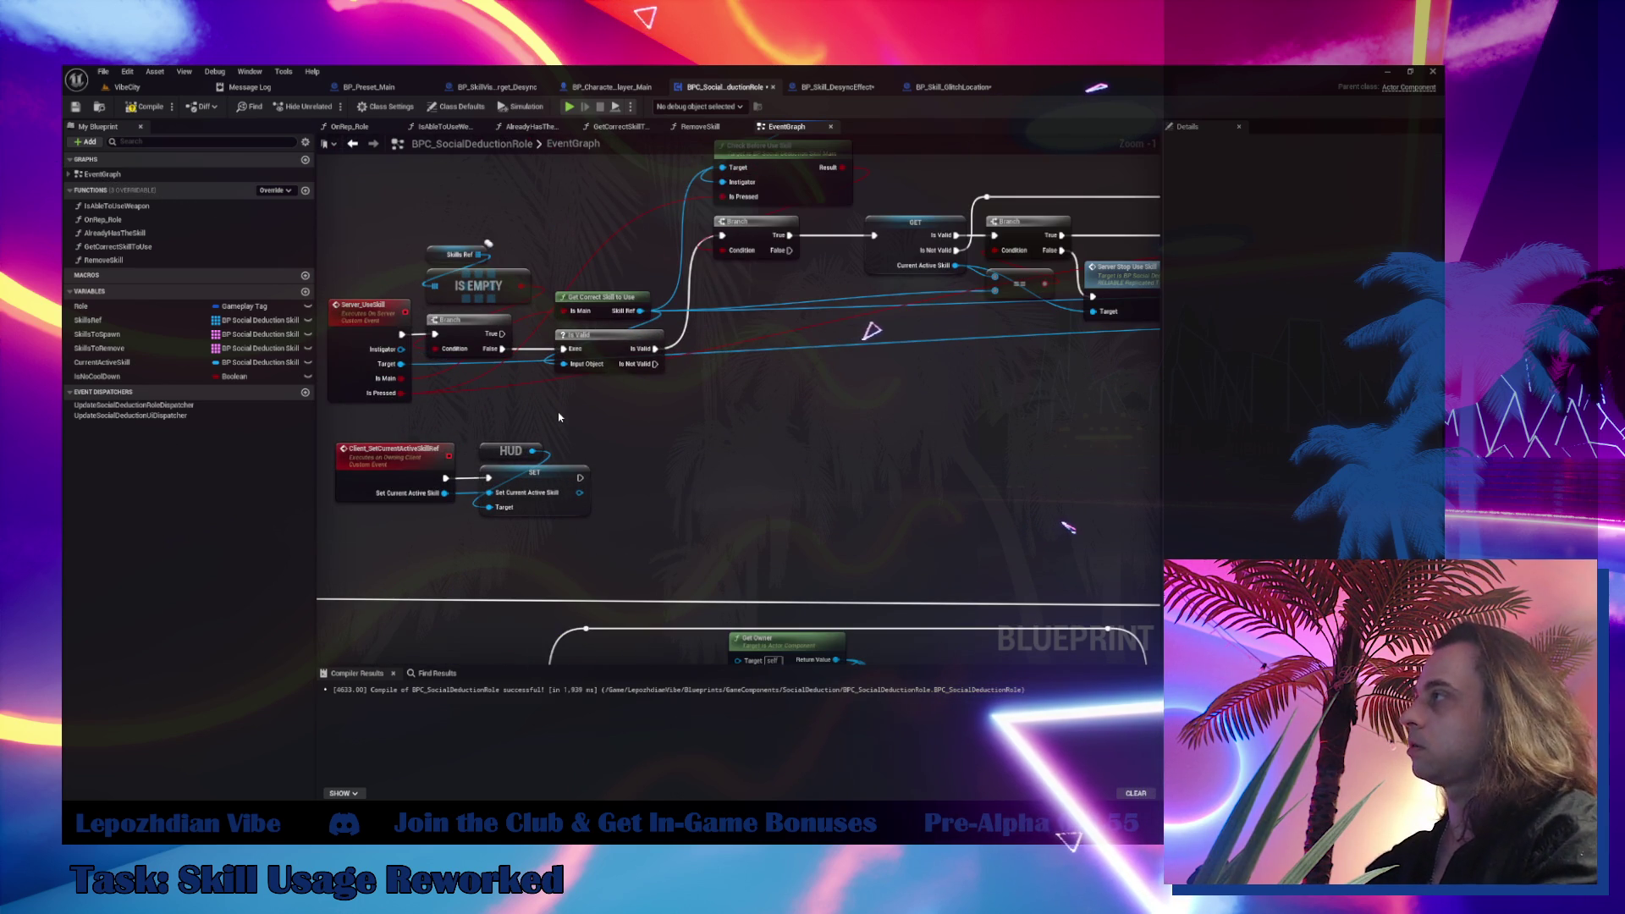
pyautogui.click(362, 343)
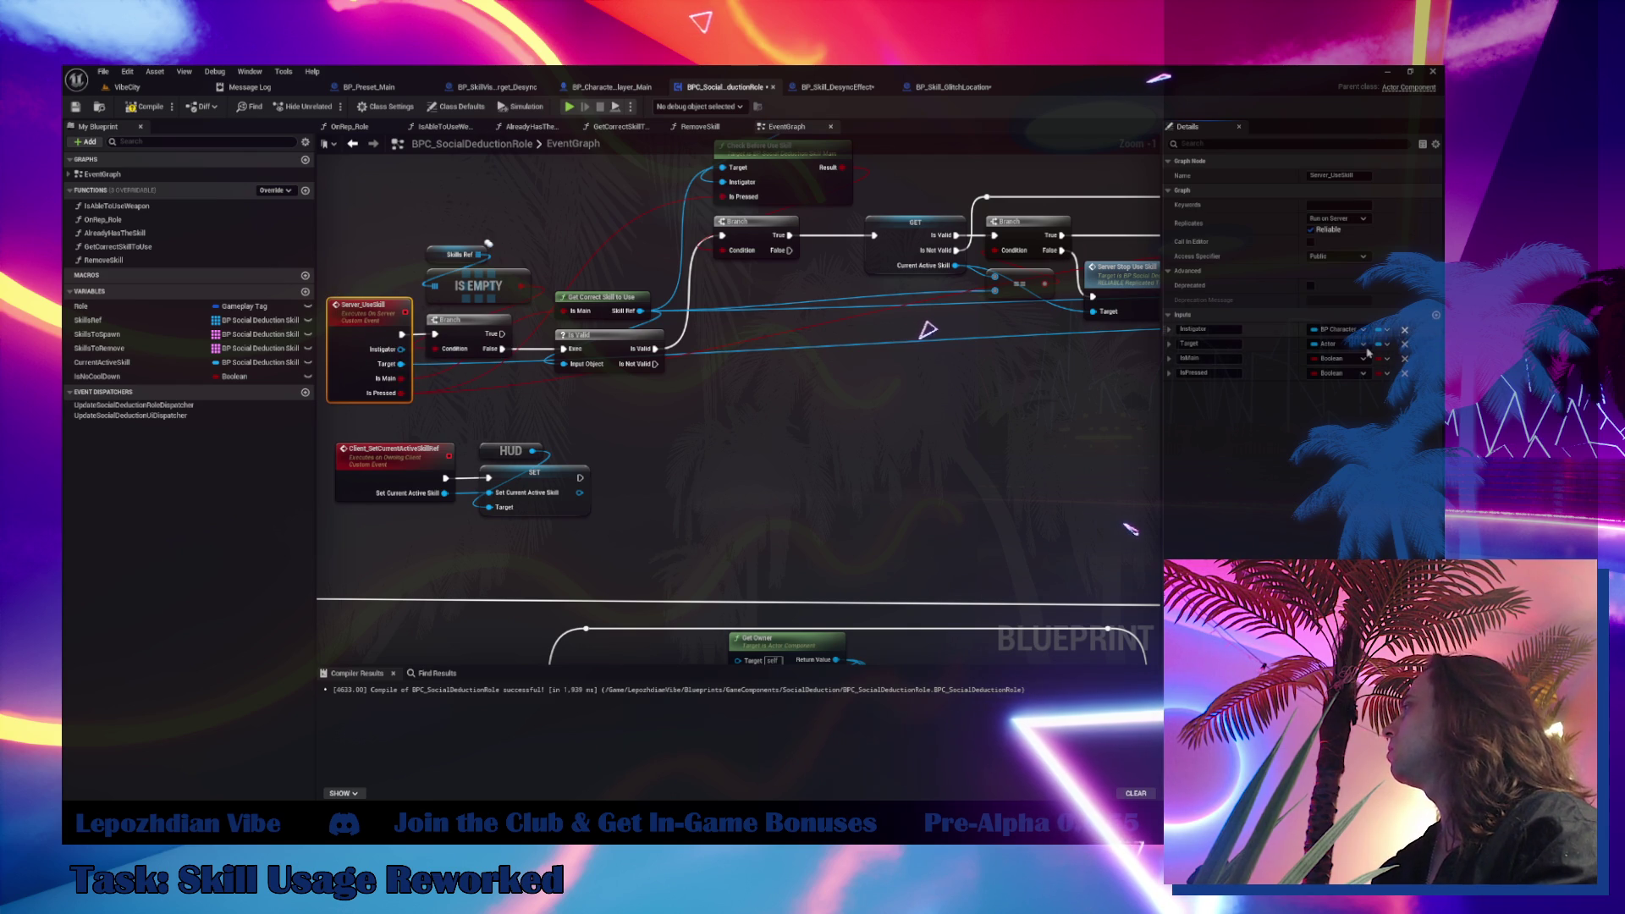
pyautogui.click(1404, 330)
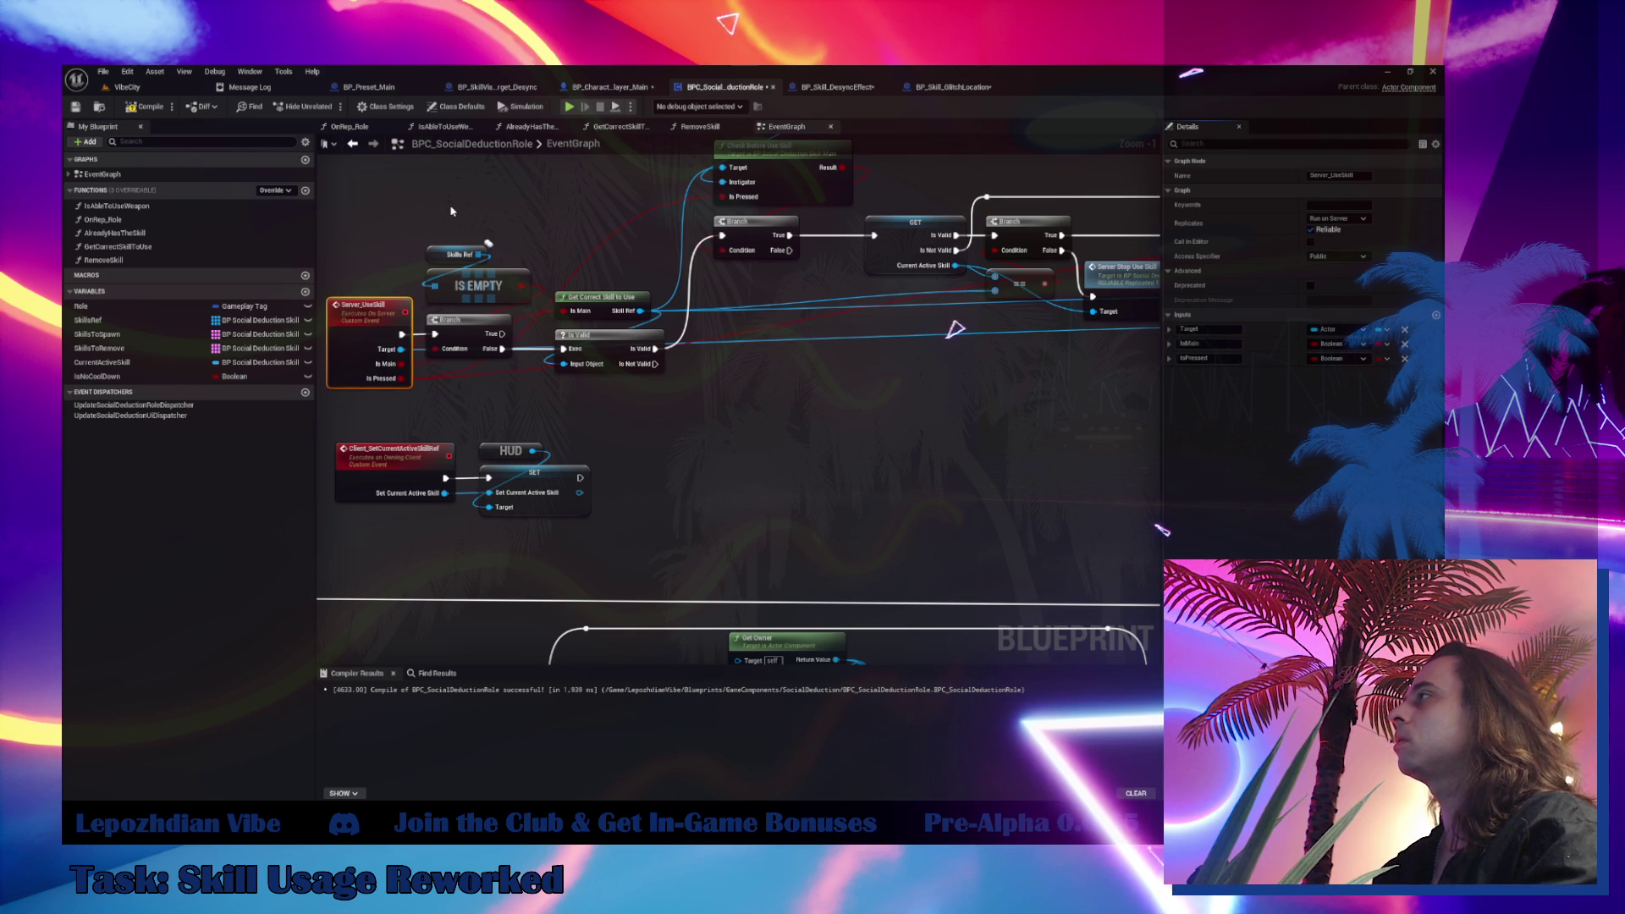
# Delete the IsPressed input from the CheckBeforeUseSkill function
pyautogui.moveTo(451, 211); pyautogui.dragTo(520, 363)
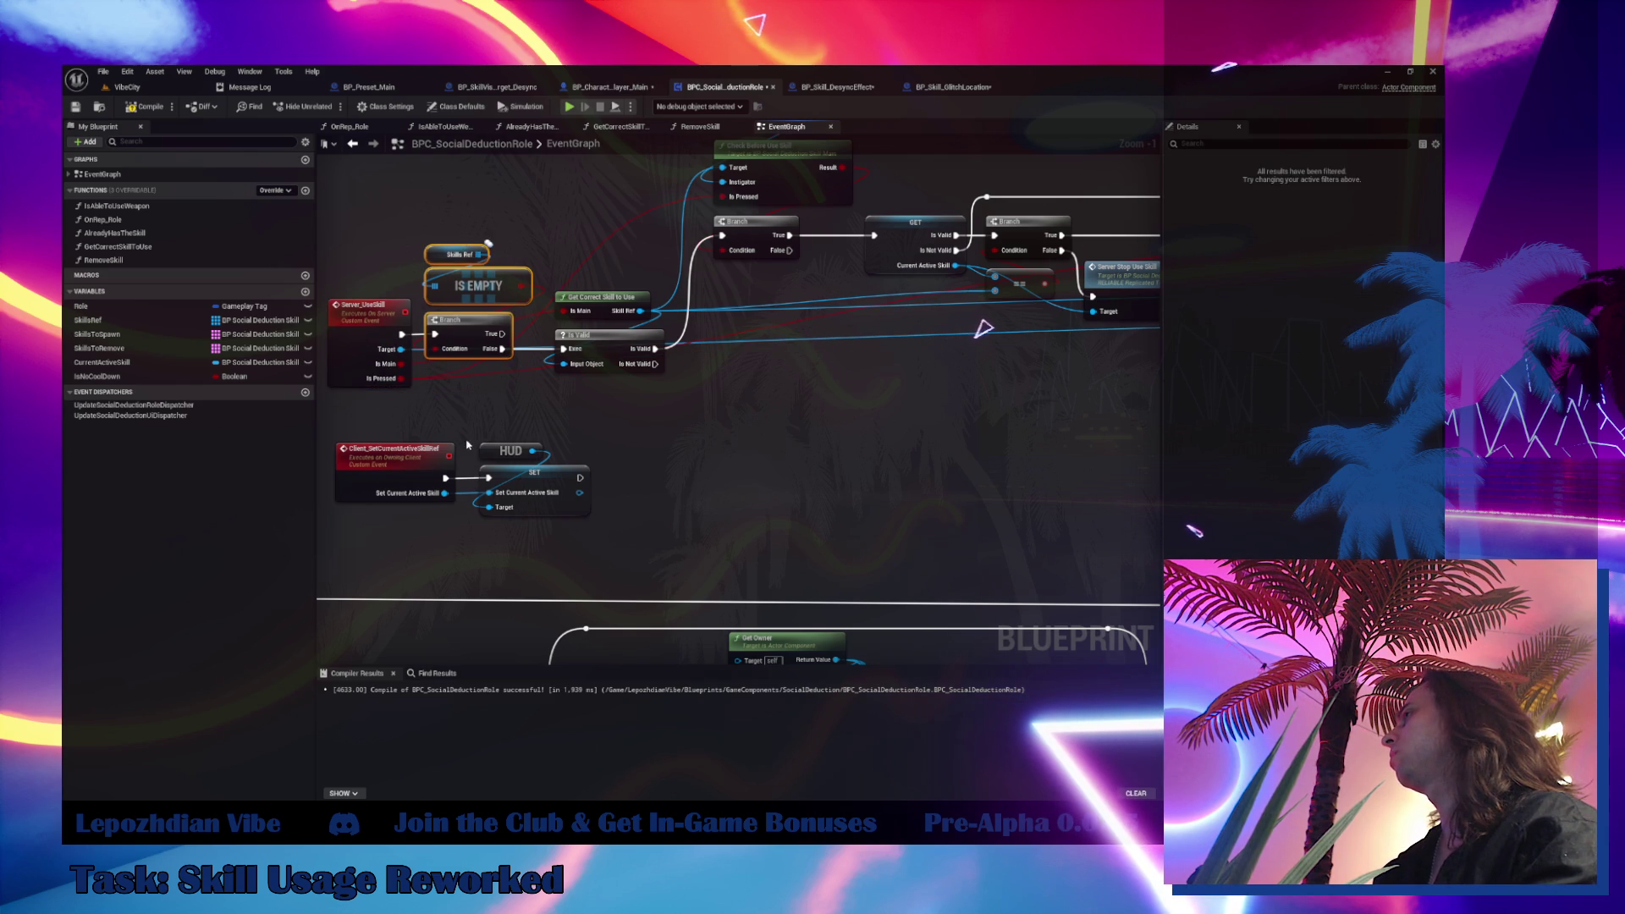
pyautogui.moveTo(715, 516); pyautogui.dragTo(505, 467)
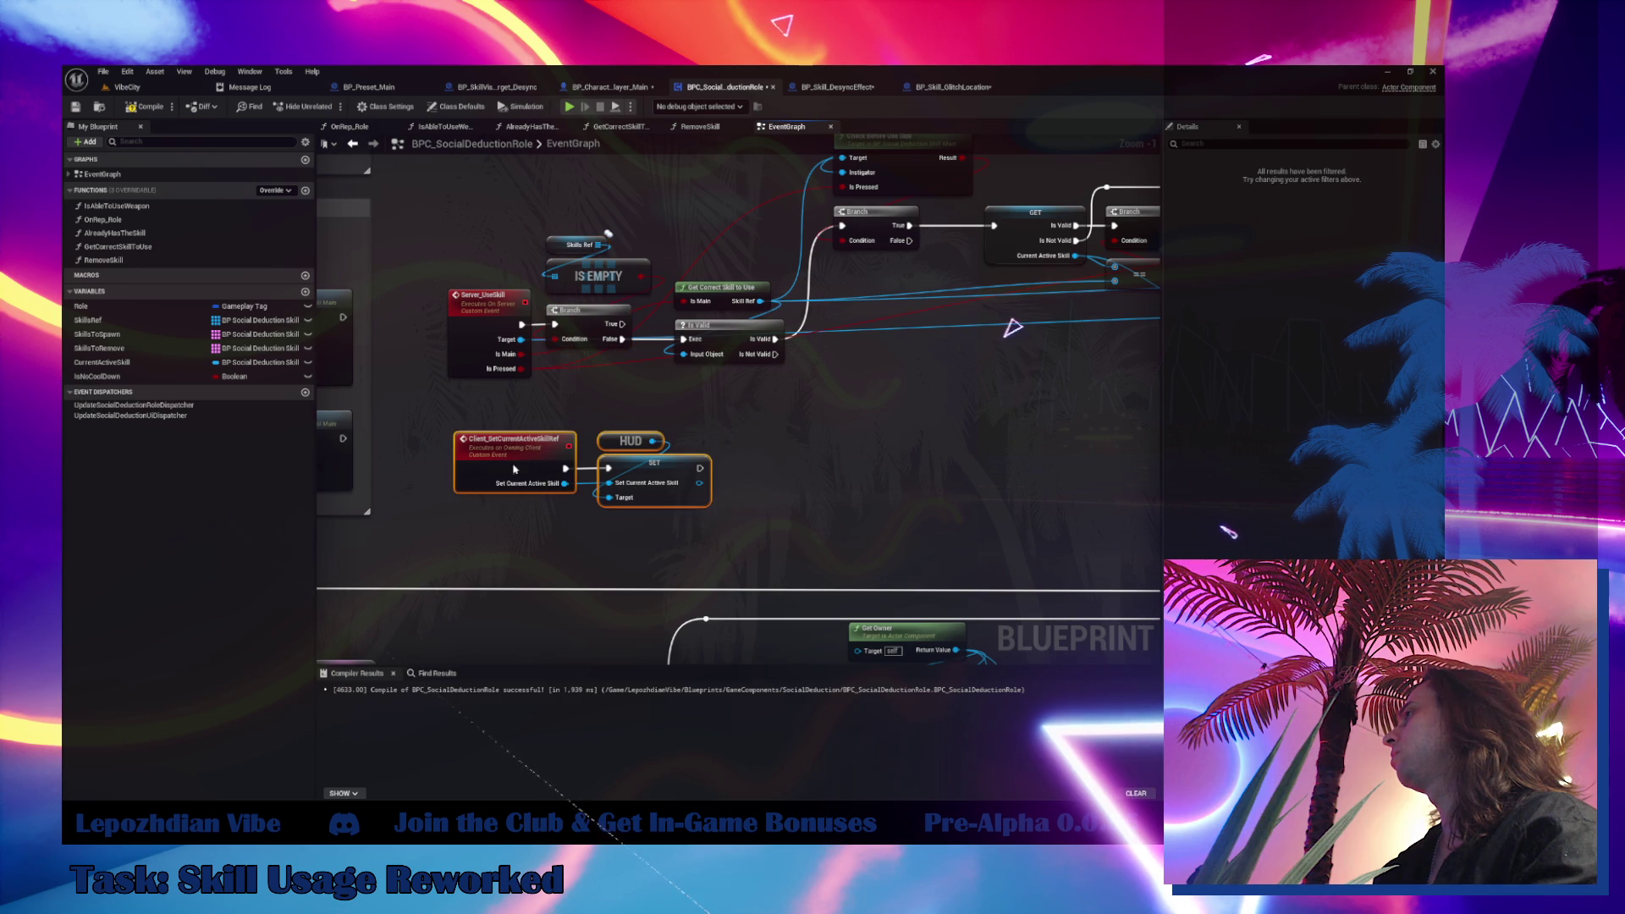
pyautogui.moveTo(926, 472); pyautogui.dragTo(747, 590)
pyautogui.click(730, 281)
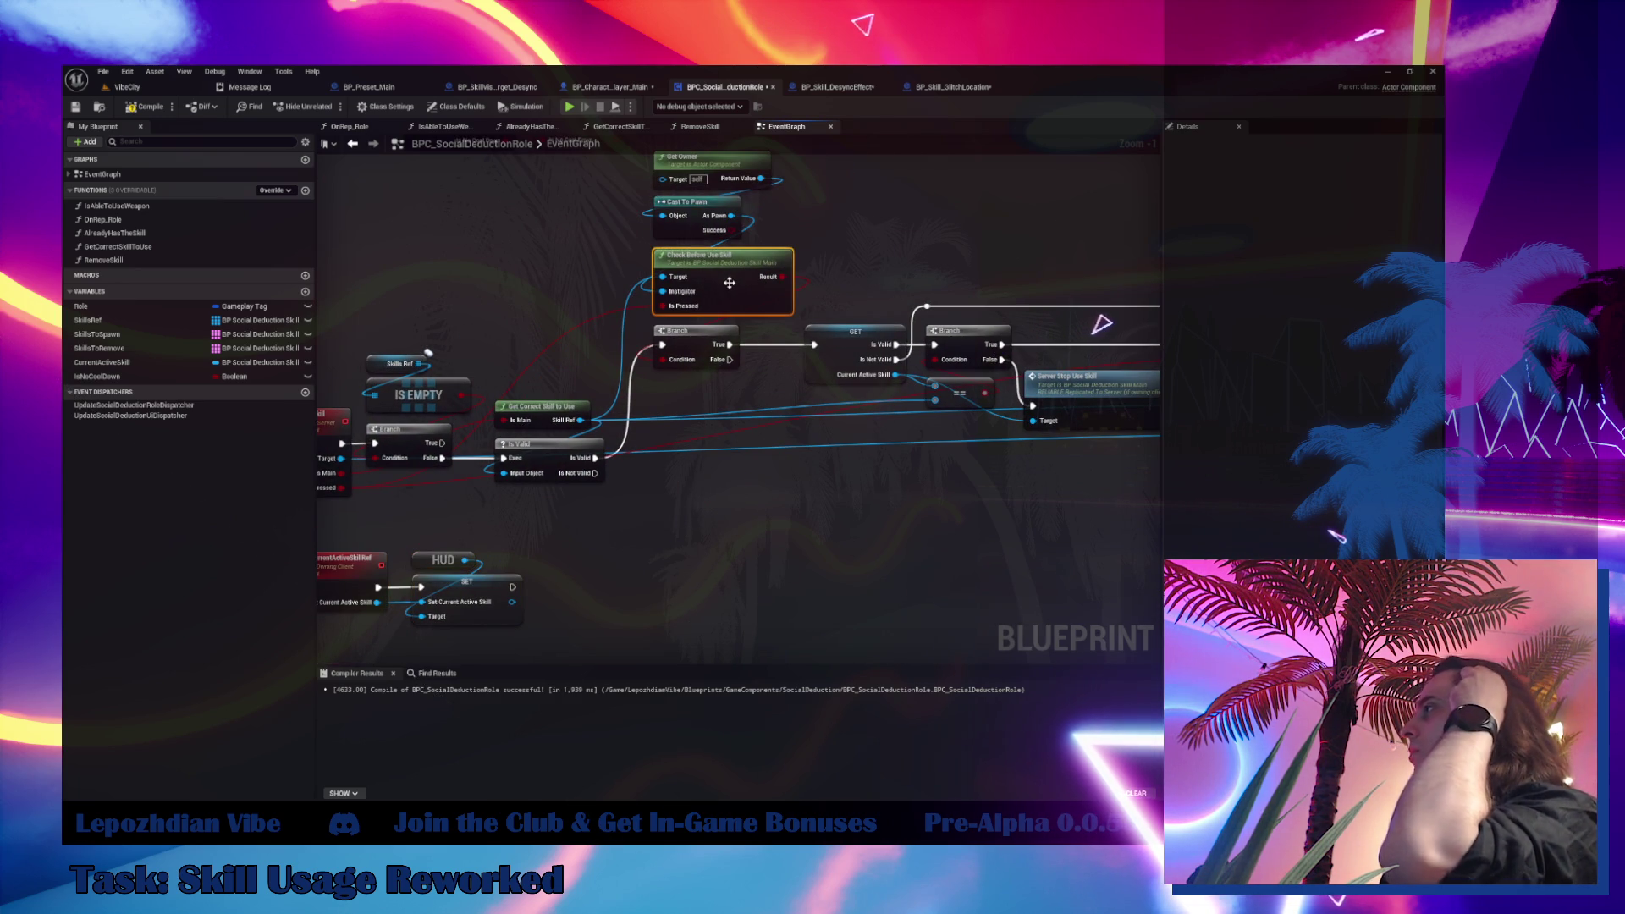
pyautogui.doubleClick(728, 288)
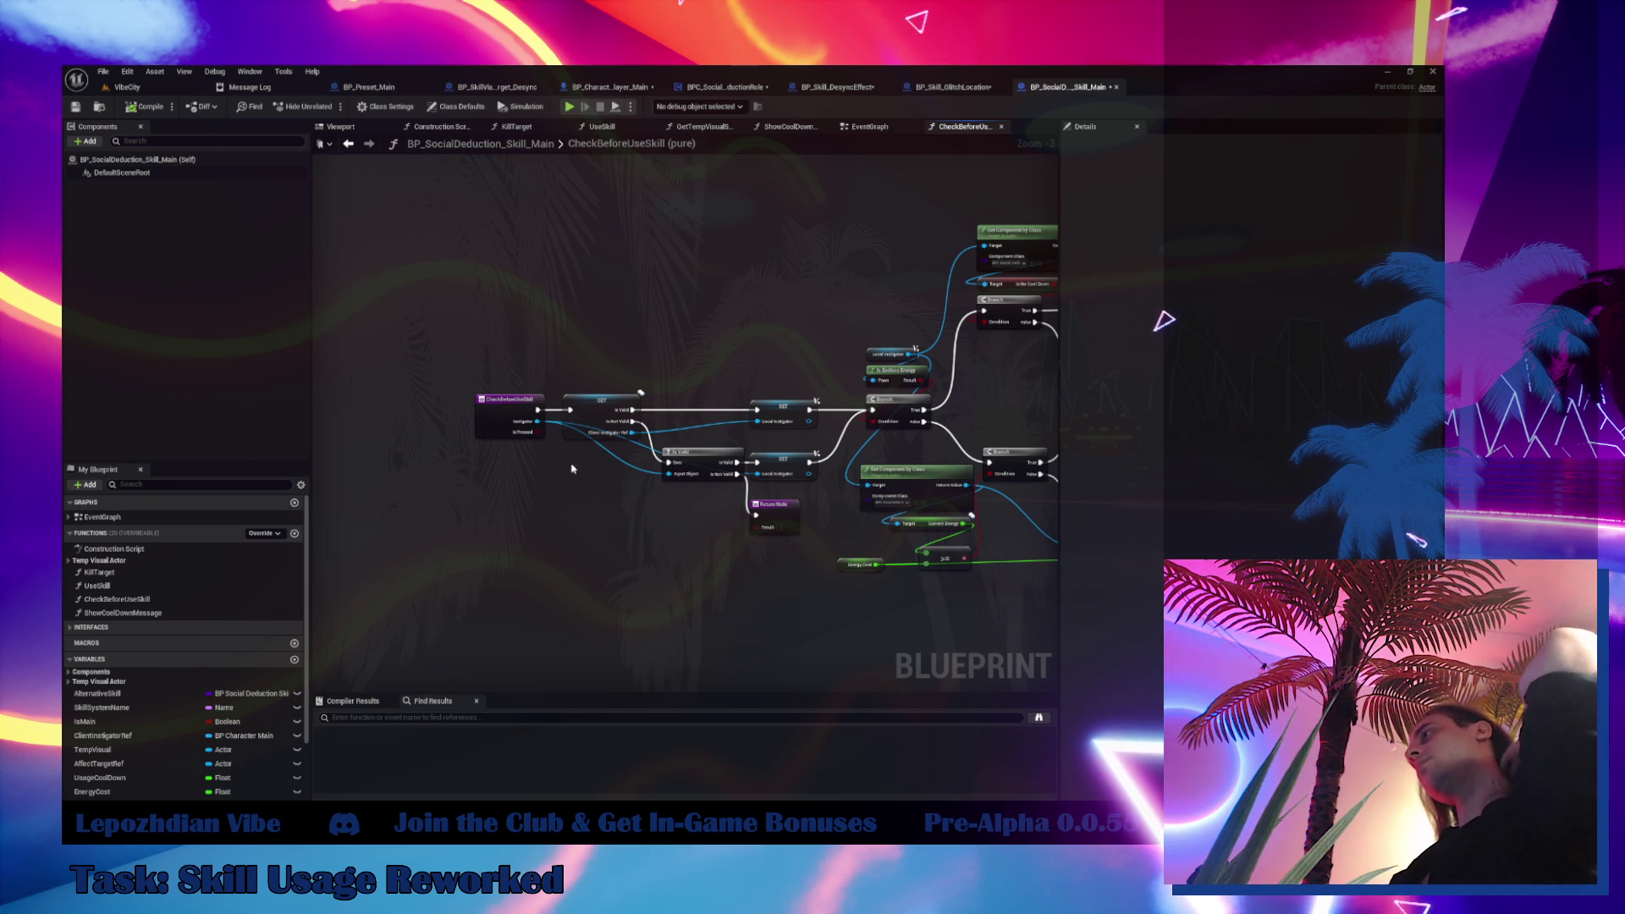
pyautogui.click(491, 416)
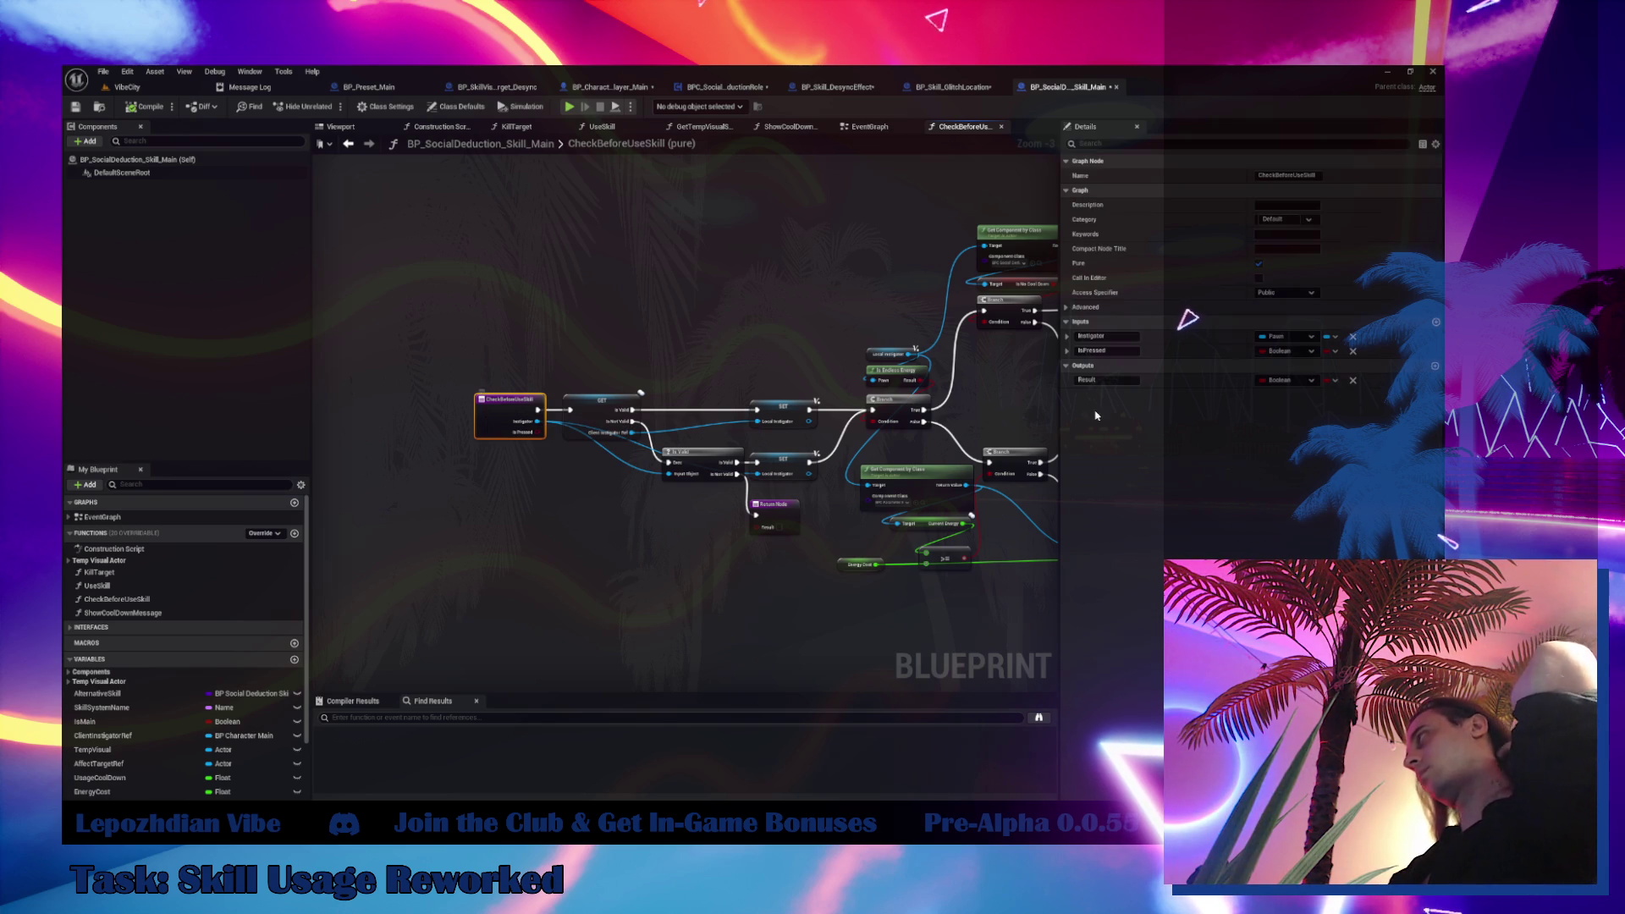
pyautogui.click(1351, 352)
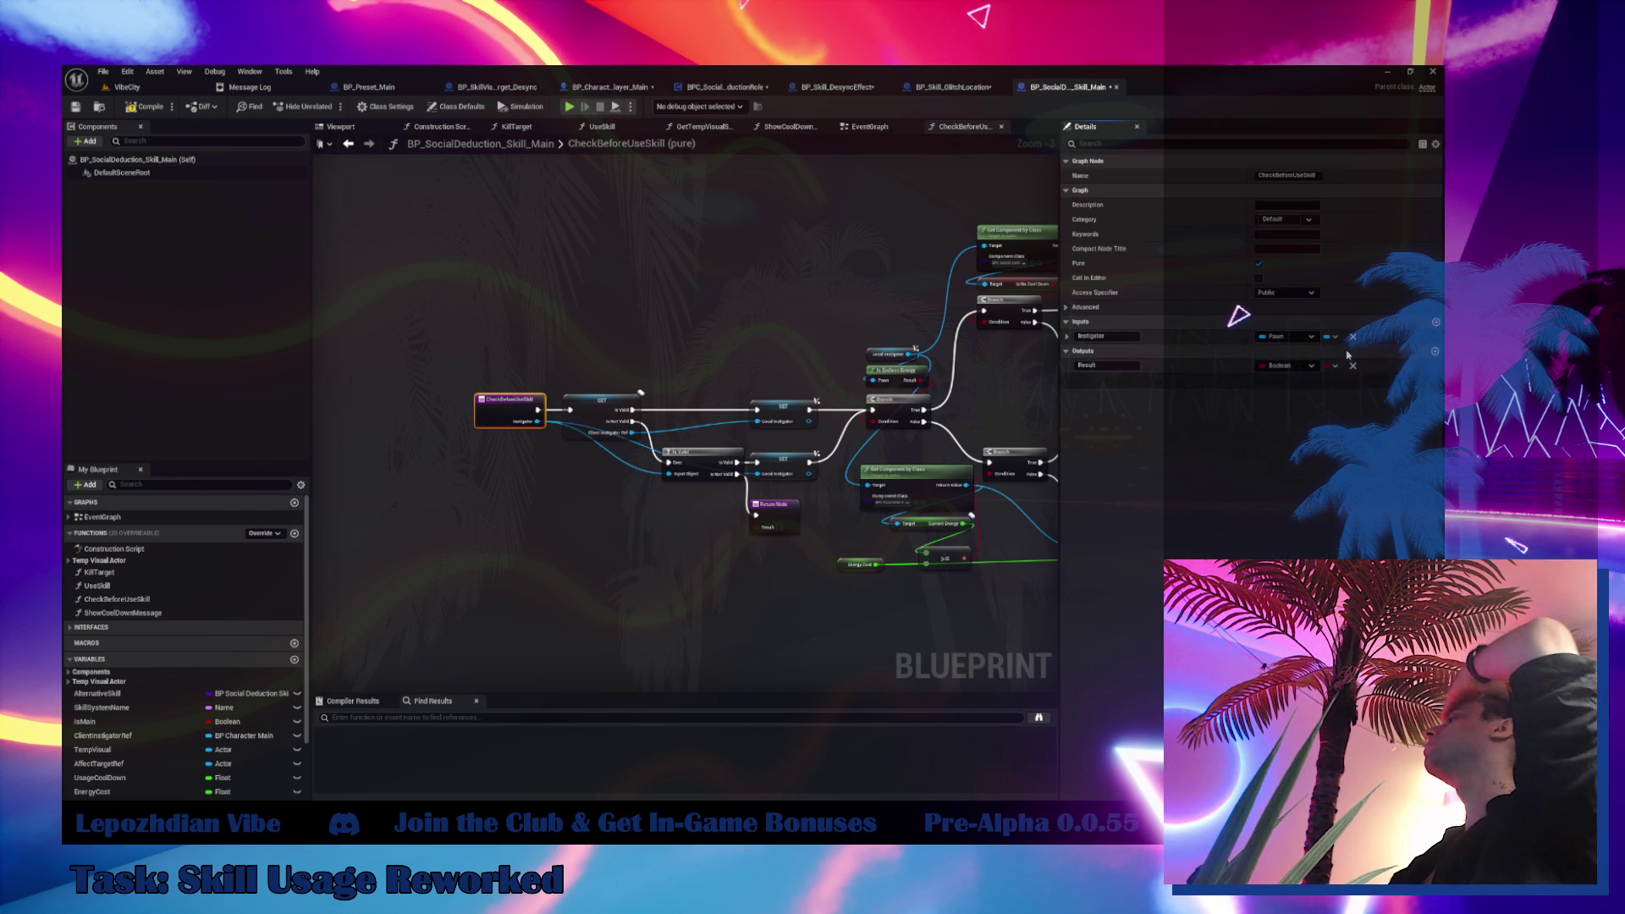
pyautogui.click(609, 86)
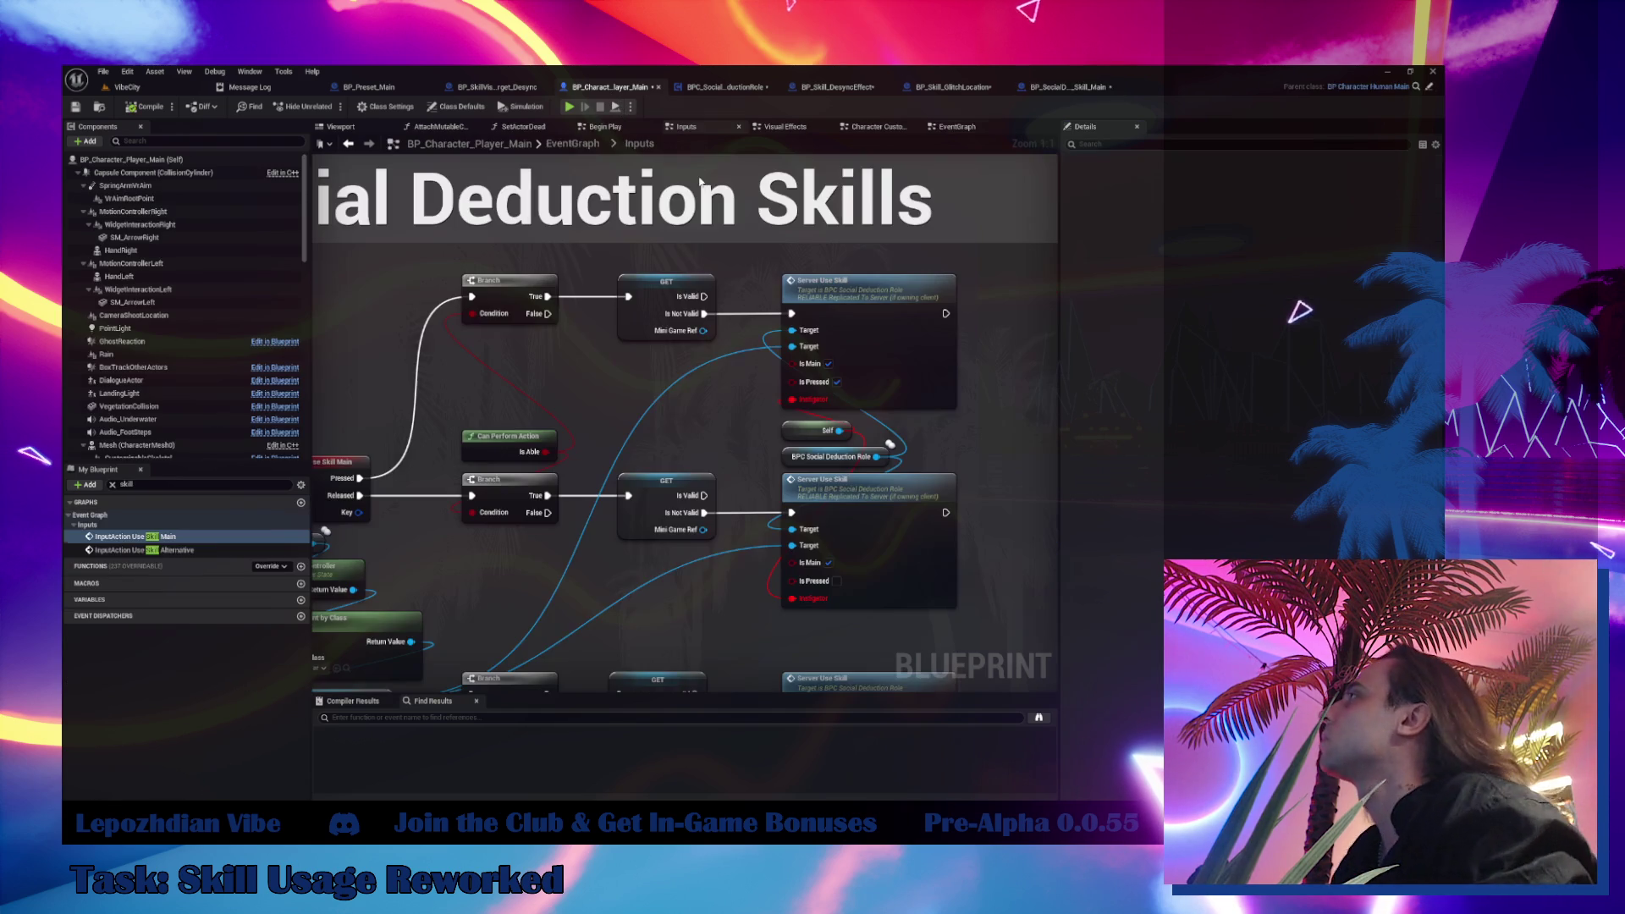
# Delete the Self nodes wired into the Server Use Skill calls' Instigator pins
pyautogui.keyDown('alt'); pyautogui.click(802, 408); pyautogui.keyUp('alt')
pyautogui.moveTo(787, 436); pyautogui.dragTo(713, 431)
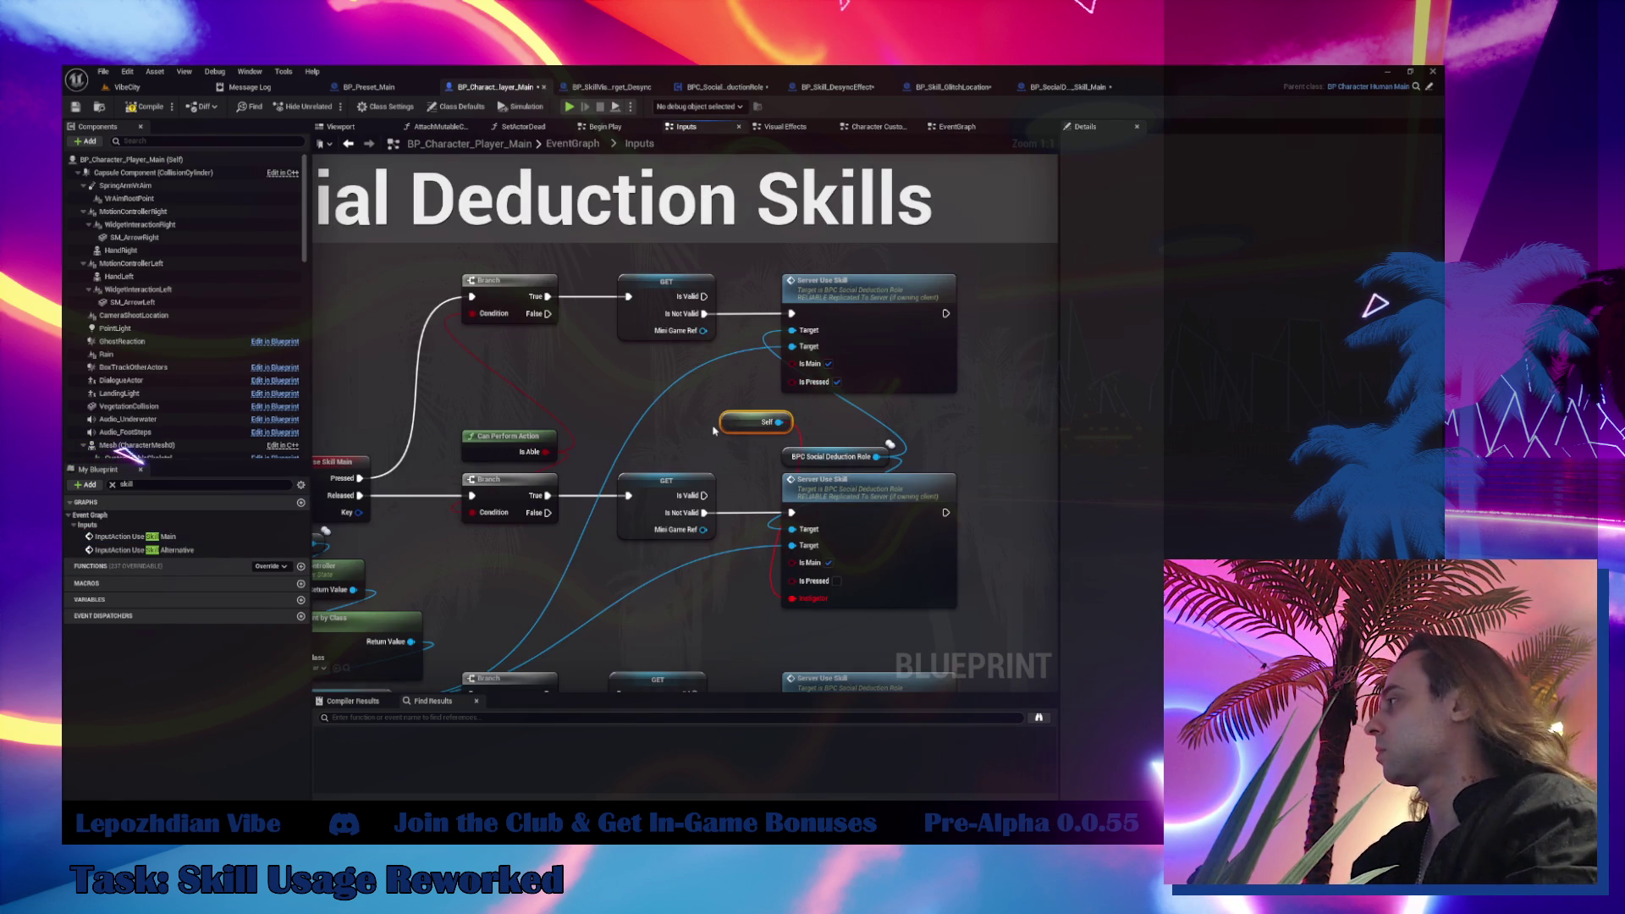
pyautogui.press('Delete')
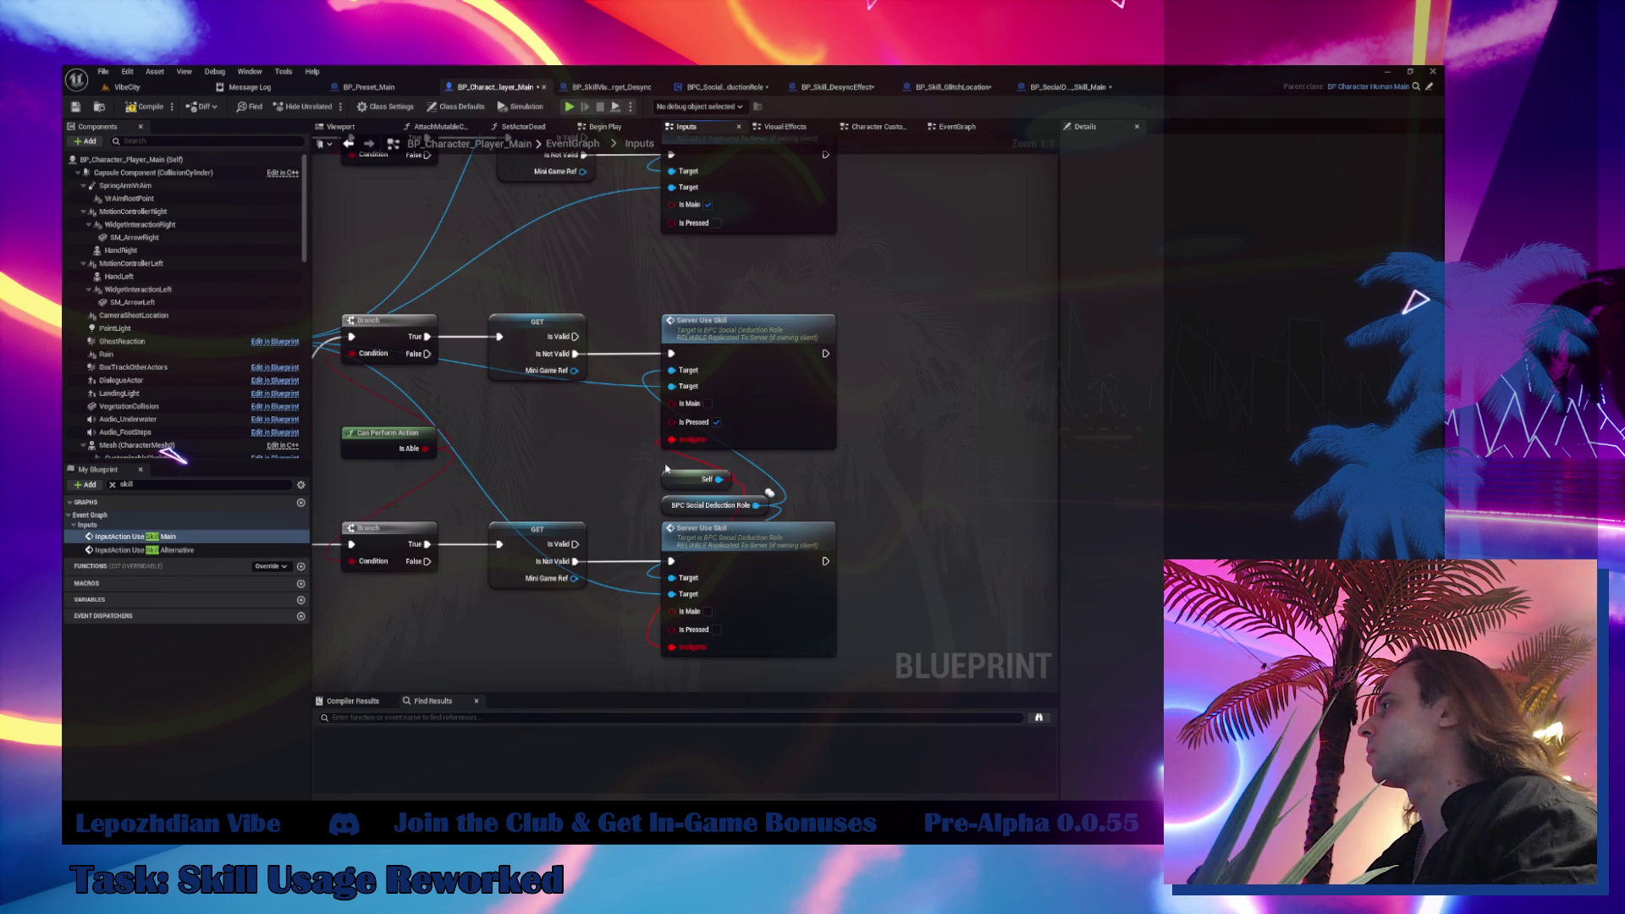
pyautogui.press('Delete')
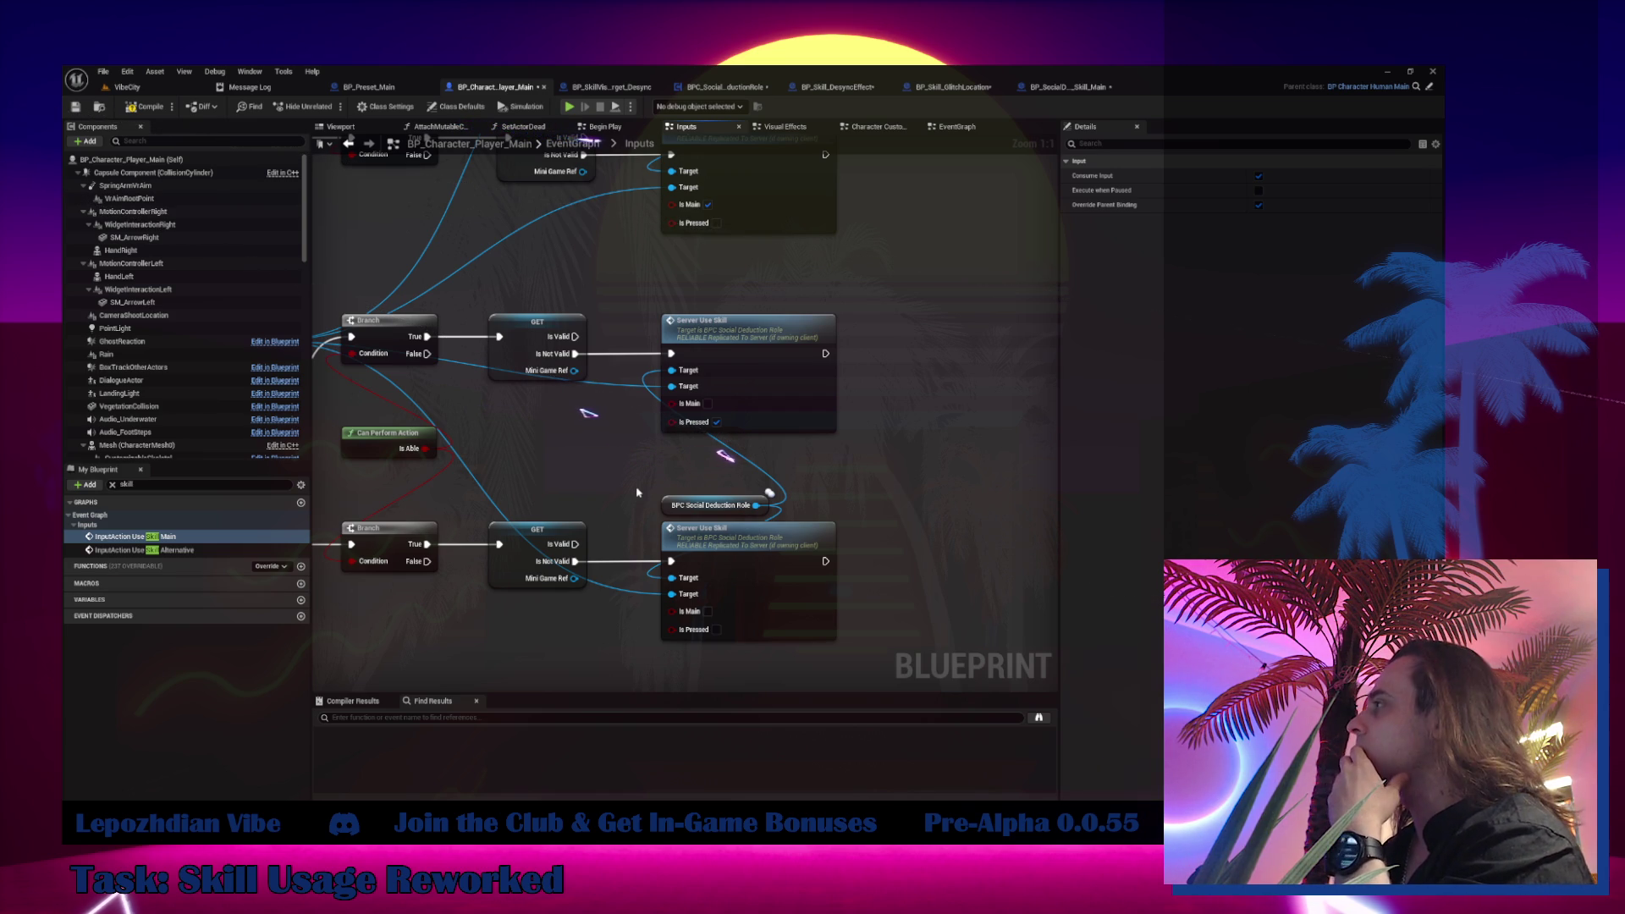
# Compile BP_Character_Player_Main and save it with Ctrl+S
pyautogui.click(145, 108)
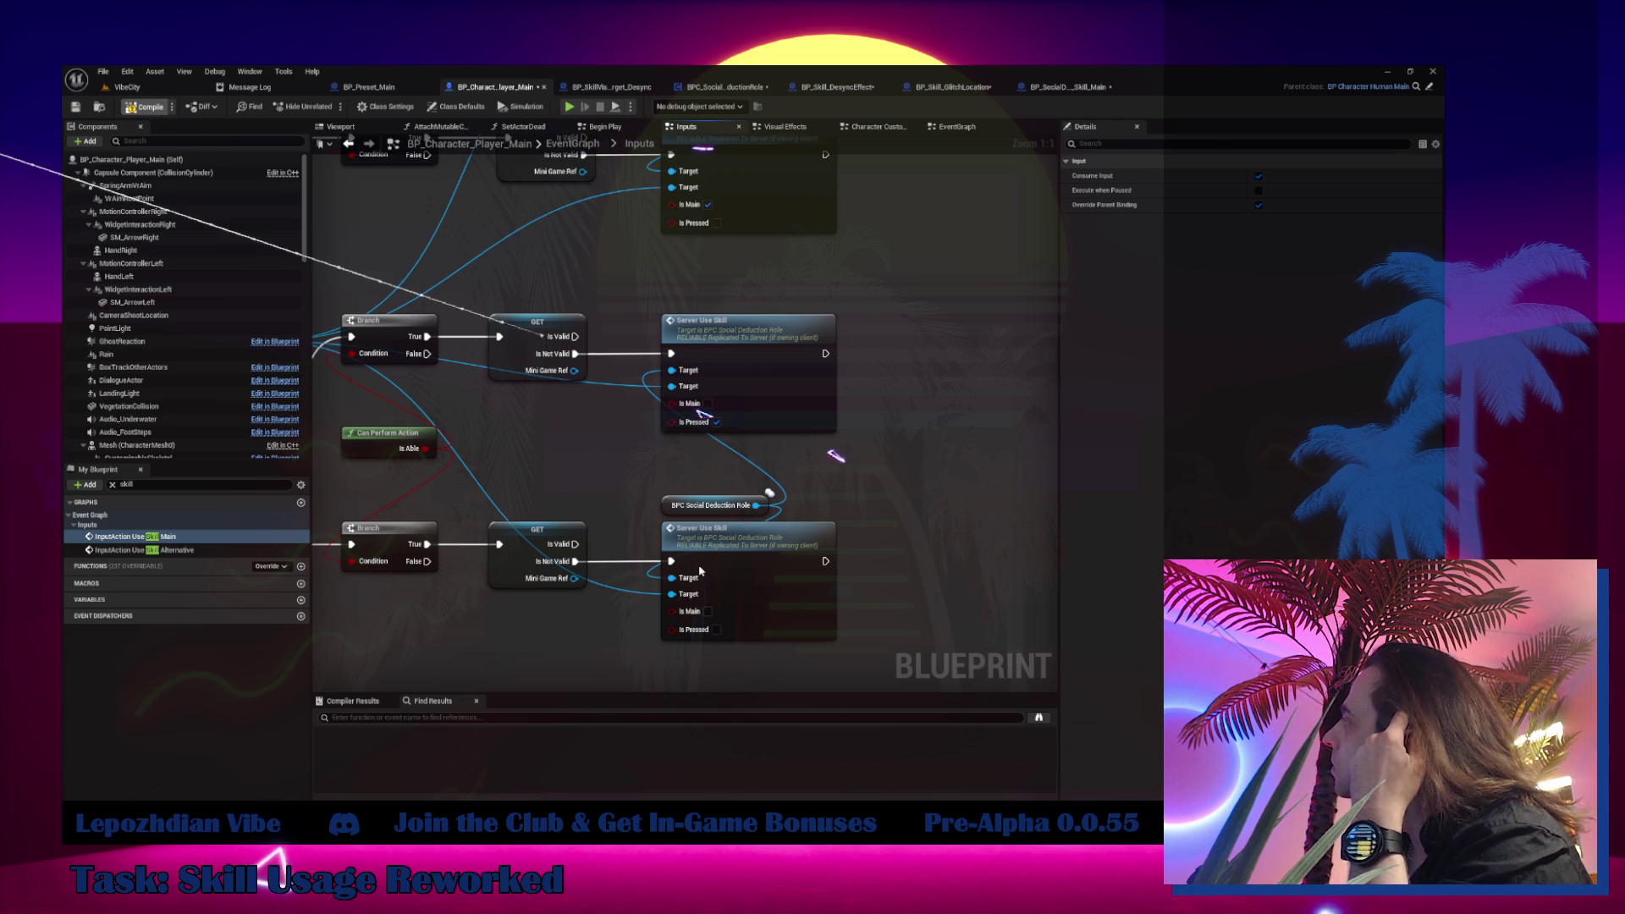
pyautogui.moveTo(655, 481)
pyautogui.mouseDown()
pyautogui.moveTo(672, 486)
pyautogui.moveTo(723, 688)
pyautogui.mouseUp()
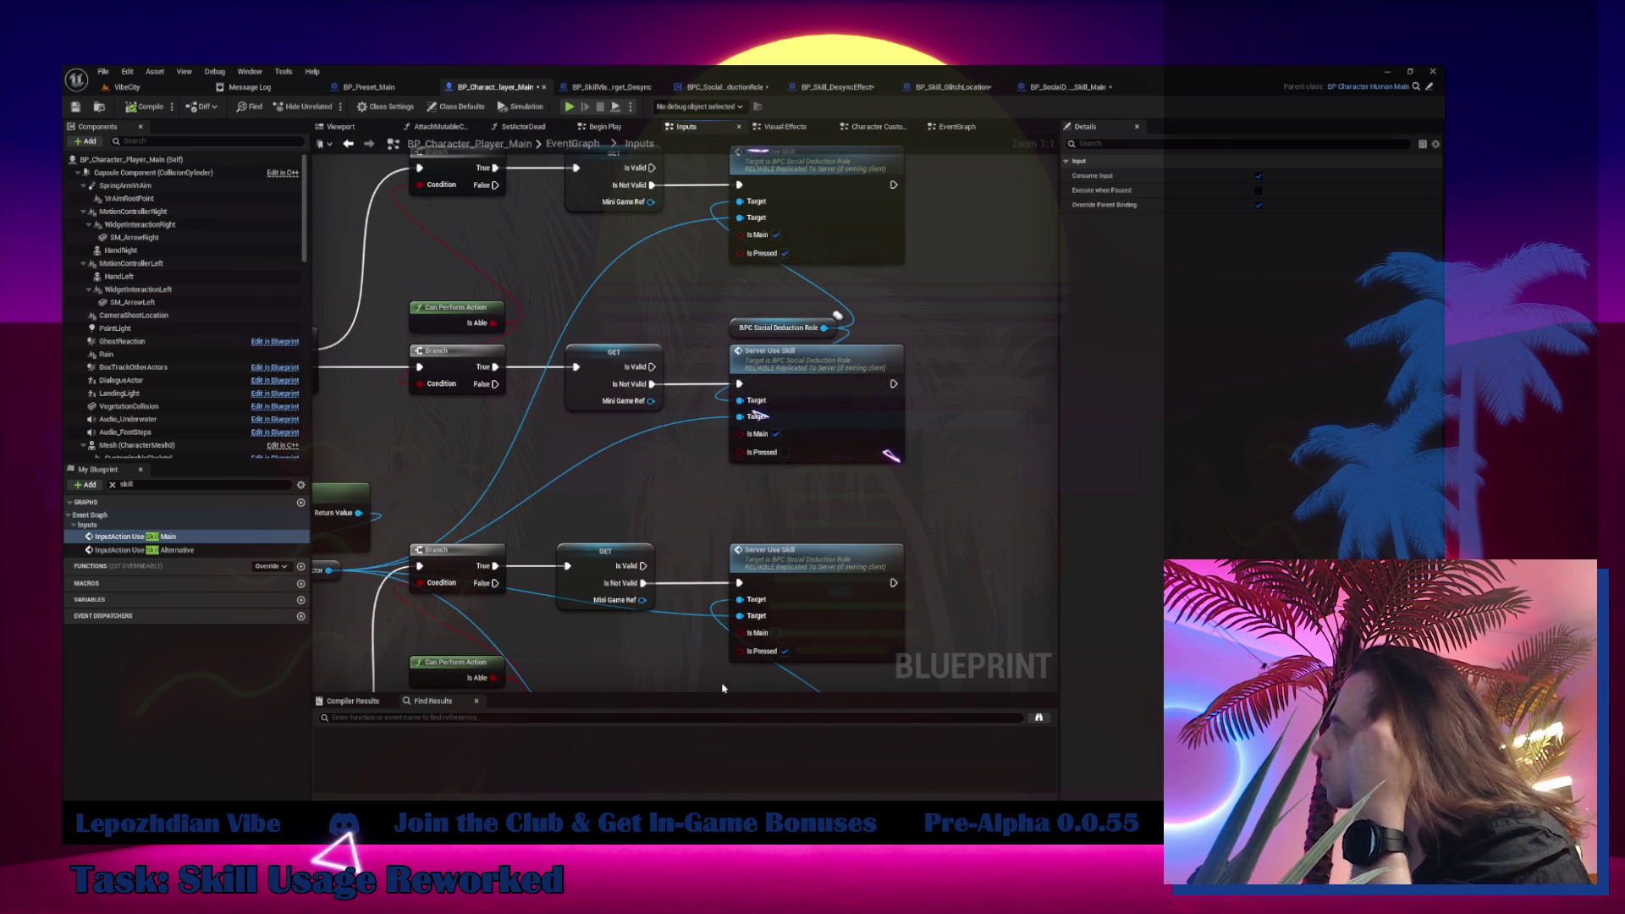
pyautogui.hotkey('ctrl', 's')
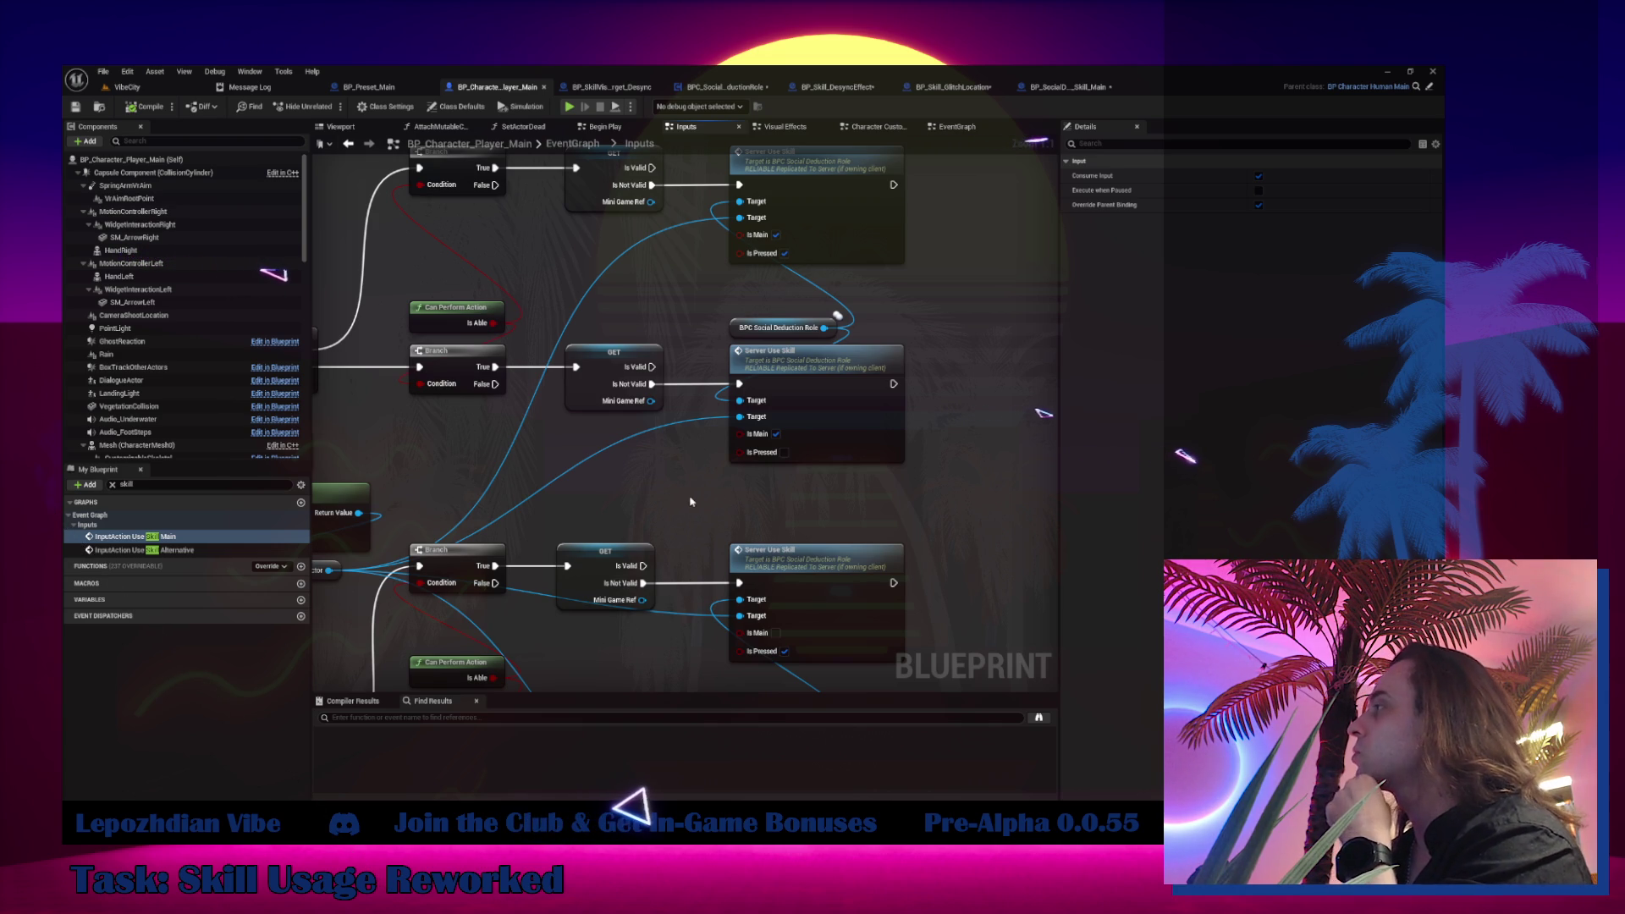
pyautogui.moveTo(737, 678); pyautogui.dragTo(701, 531)
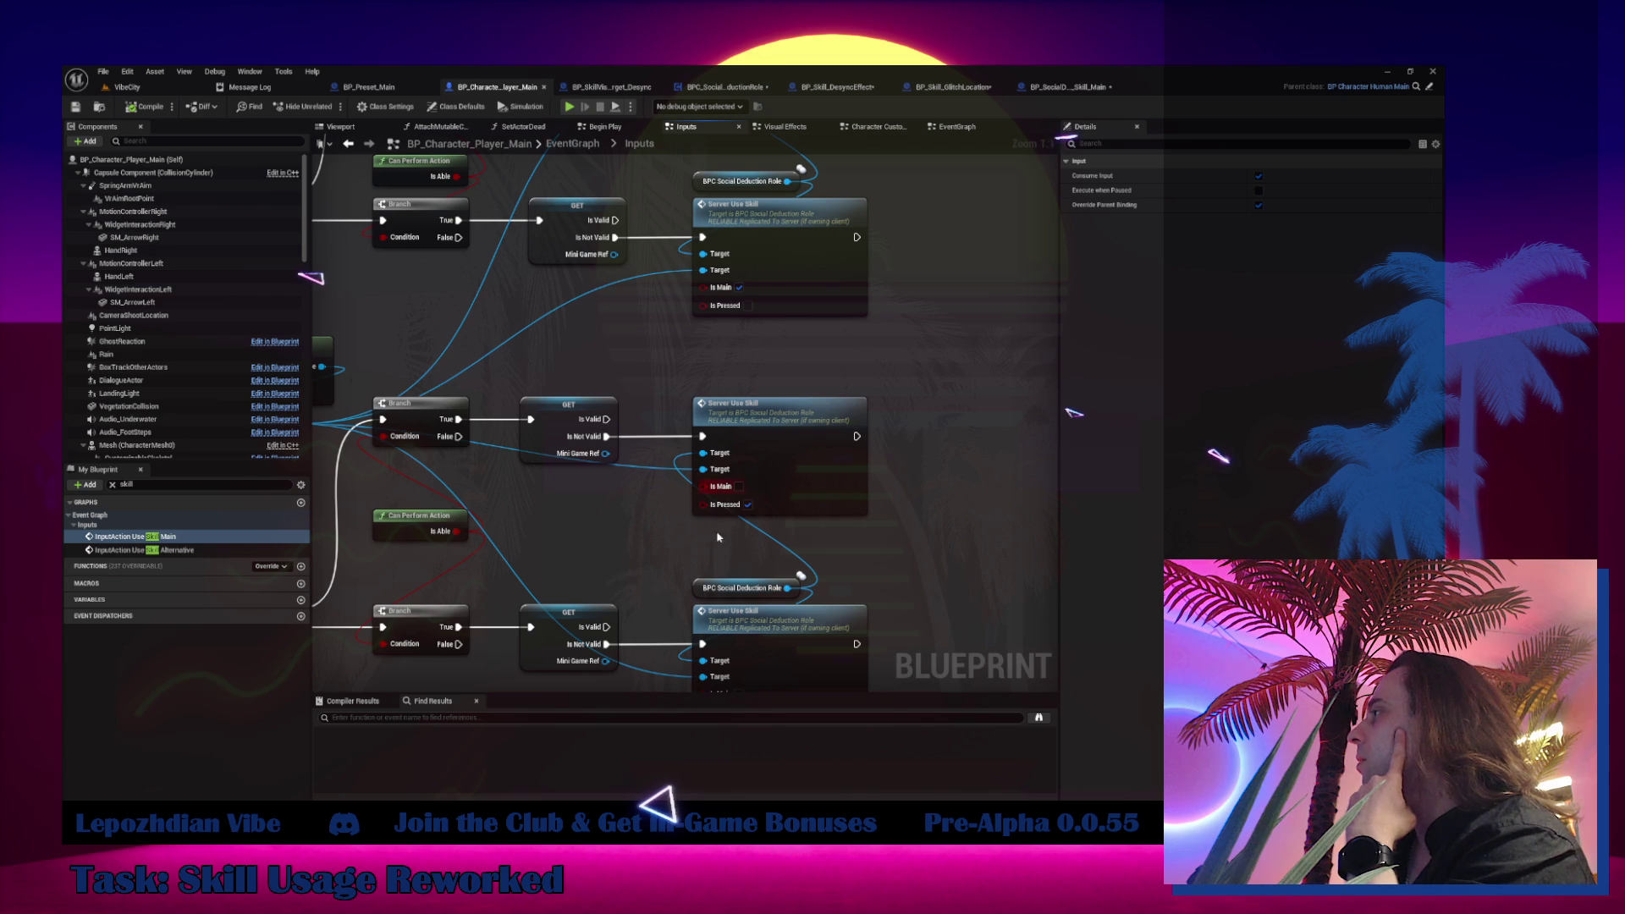
# Move the lower BPC Social Deduction Role getter up and review the InputAction Use Skill Main node
pyautogui.moveTo(701, 593); pyautogui.dragTo(690, 377)
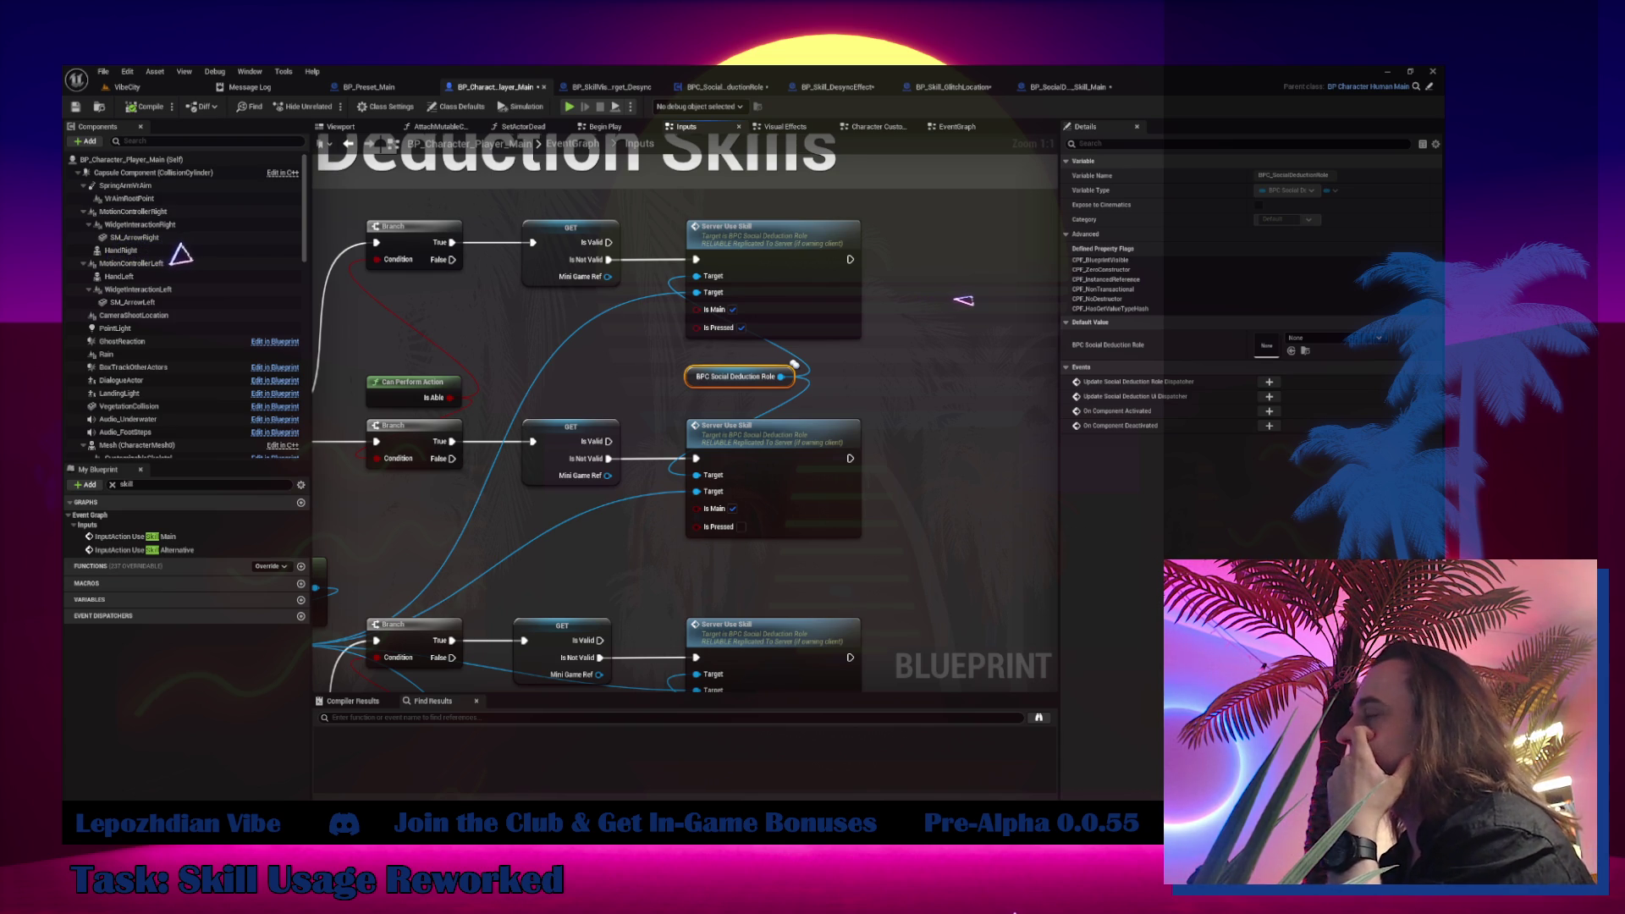
pyautogui.moveTo(664, 337)
pyautogui.mouseDown()
pyautogui.moveTo(1002, 244)
pyautogui.moveTo(893, 246)
pyautogui.moveTo(892, 224)
pyautogui.moveTo(672, 236)
pyautogui.mouseUp()
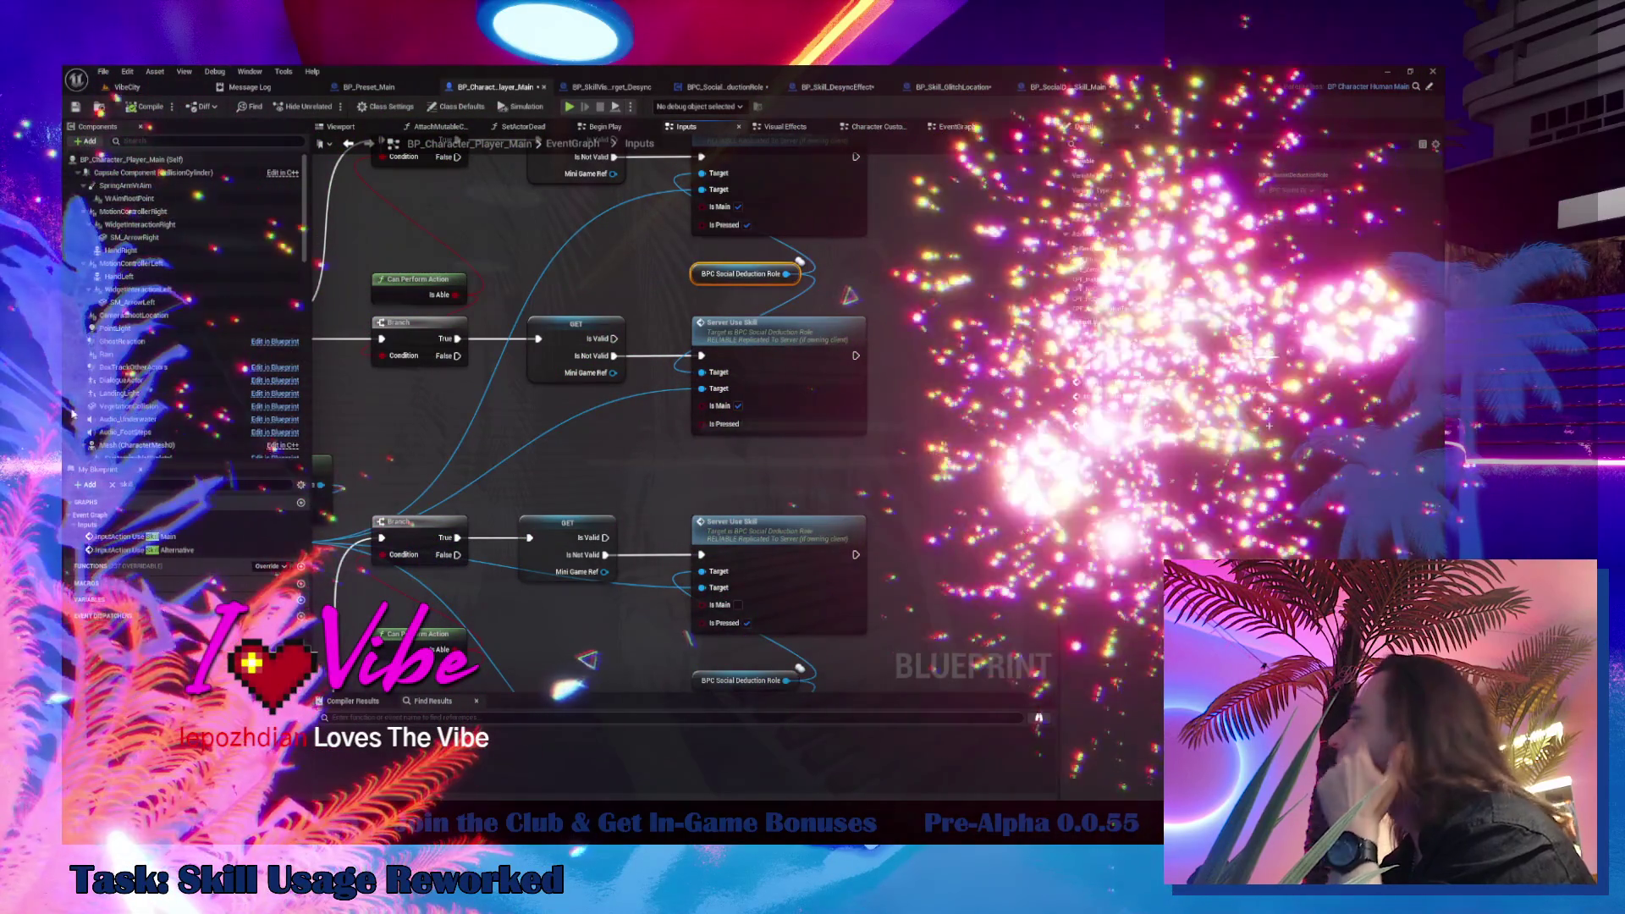
# Open Server Use Skill's definition and compile BPC_SocialDeductionRole
pyautogui.doubleClick(819, 387)
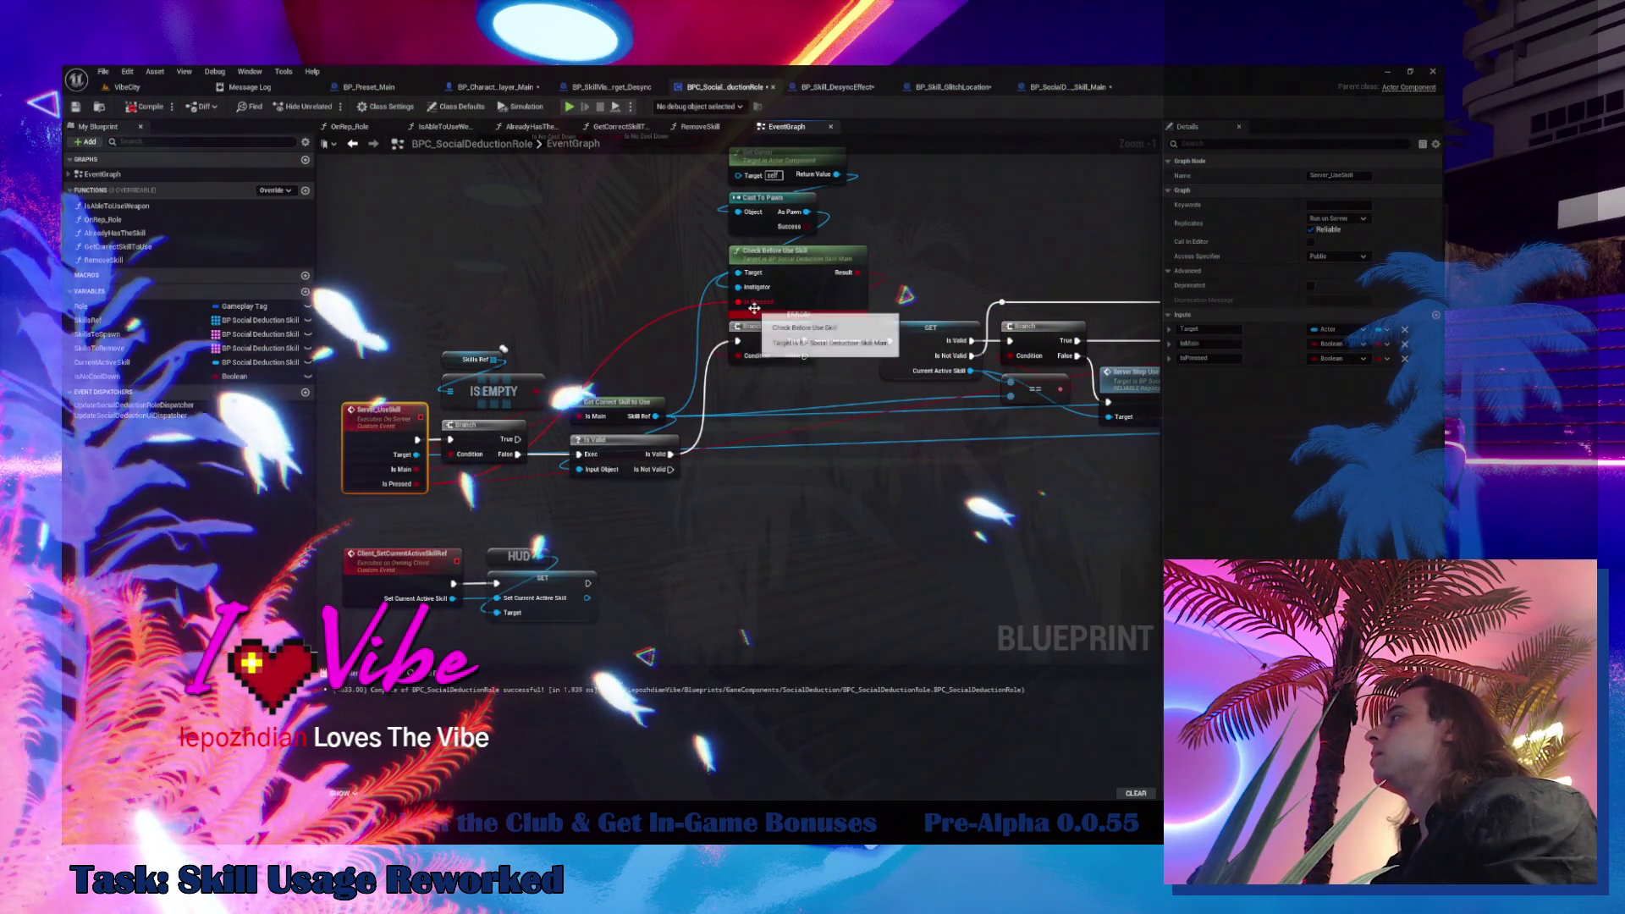
pyautogui.moveTo(748, 303); pyautogui.dragTo(326, 270)
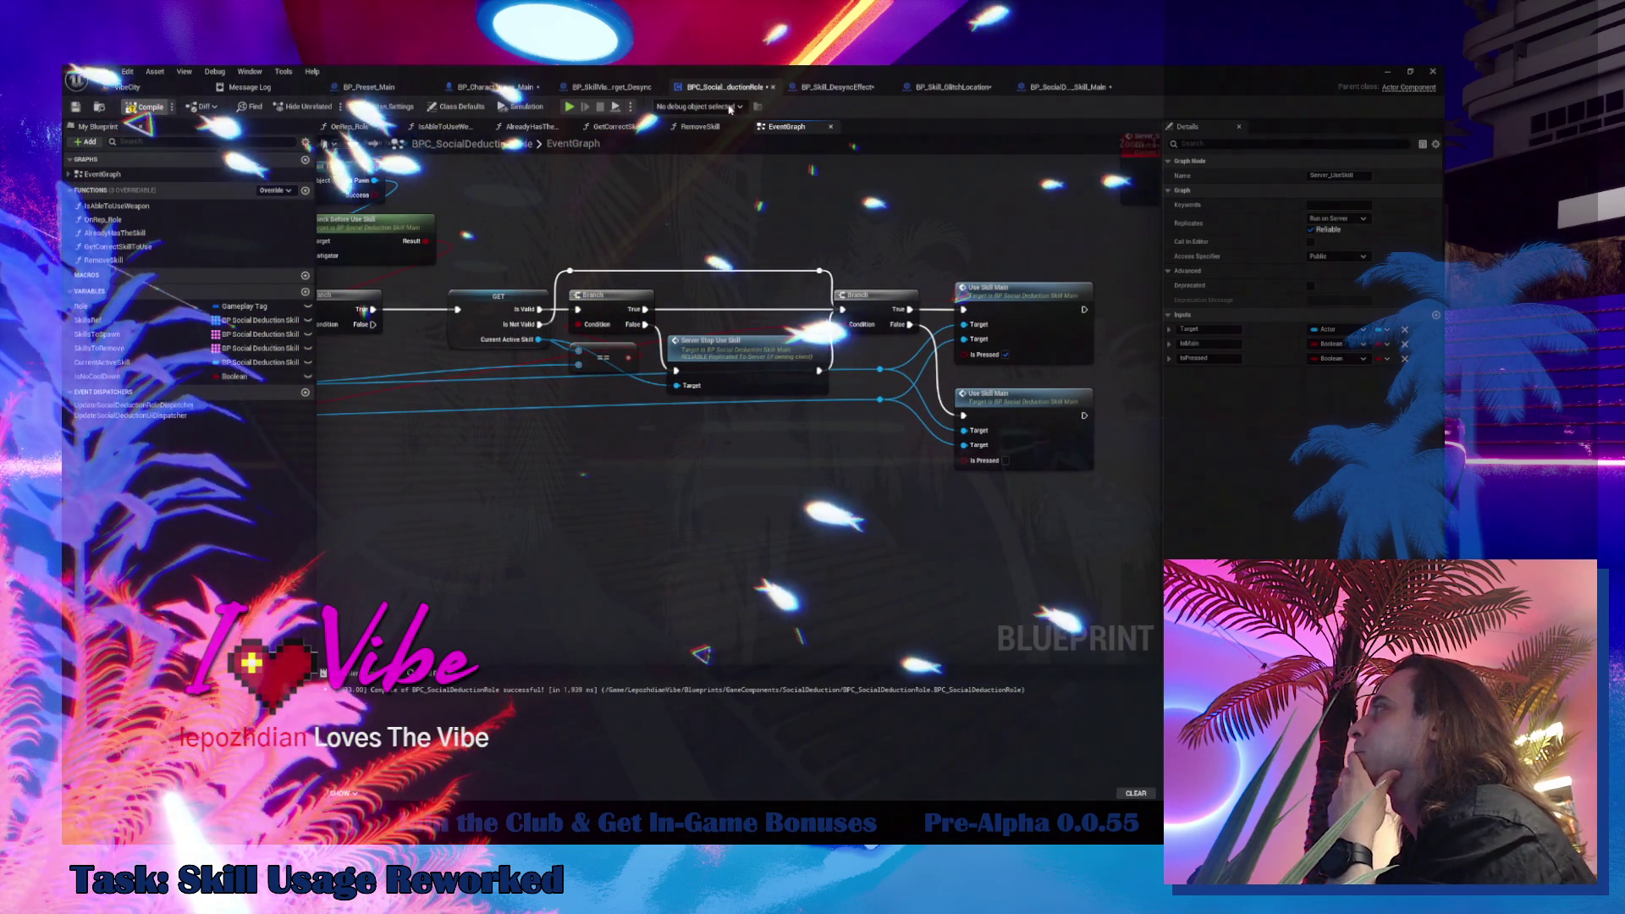
pyautogui.press('F7')
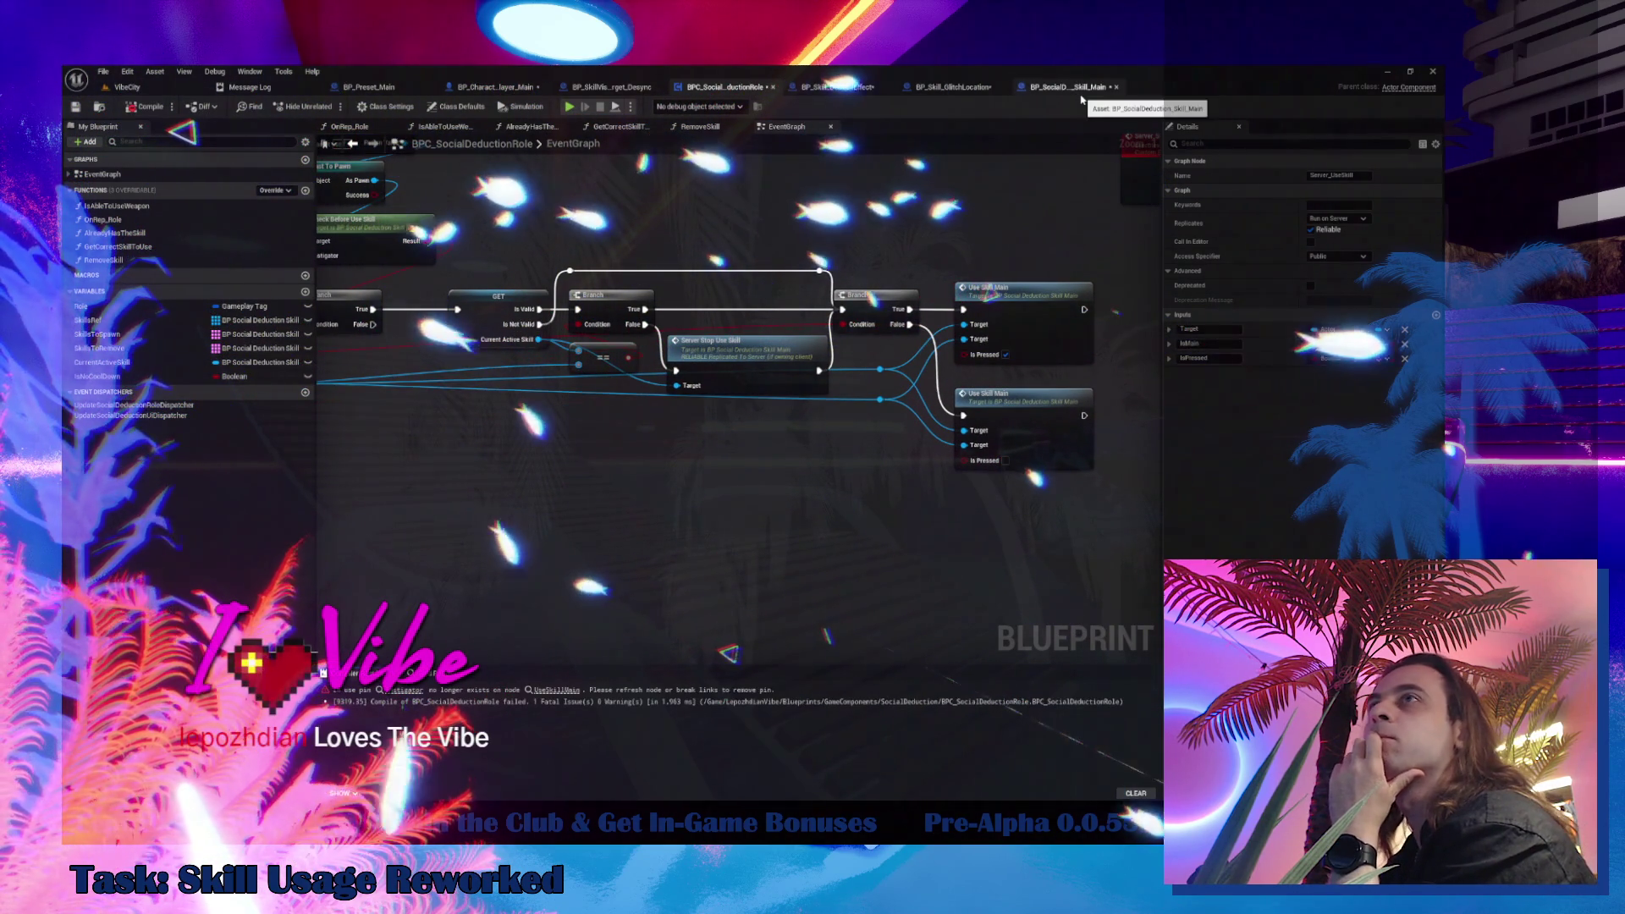
# Recompile BP_Skill_GlitchLocation, check GlitchTeleportation, and return to CheckBeforeUseSkill
pyautogui.click(1068, 88)
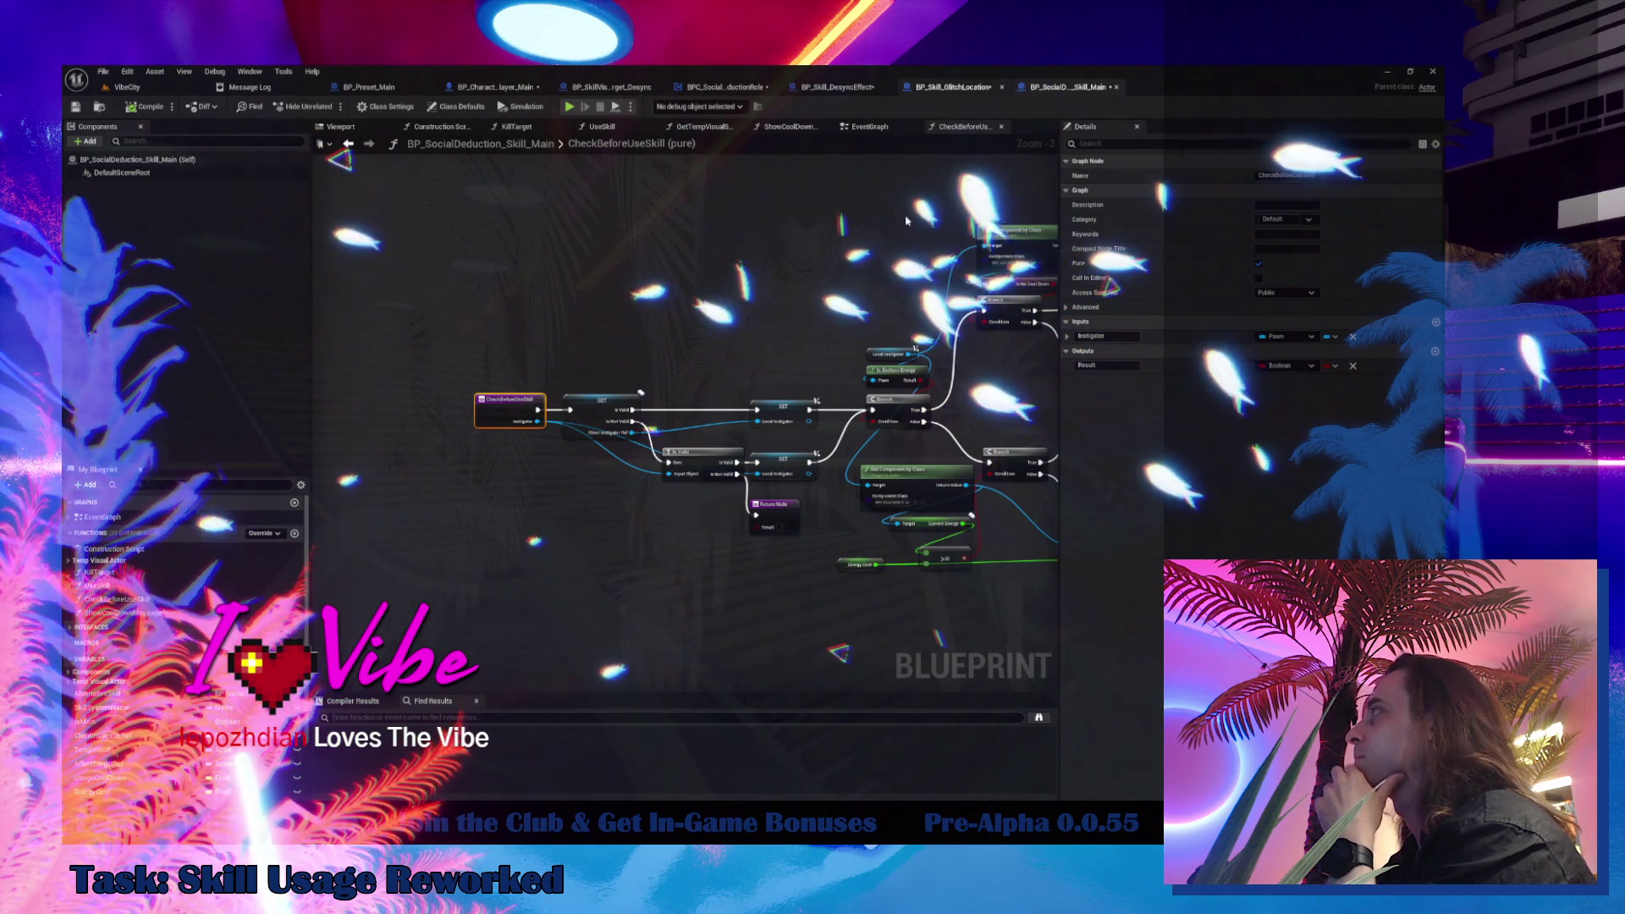
pyautogui.click(956, 88)
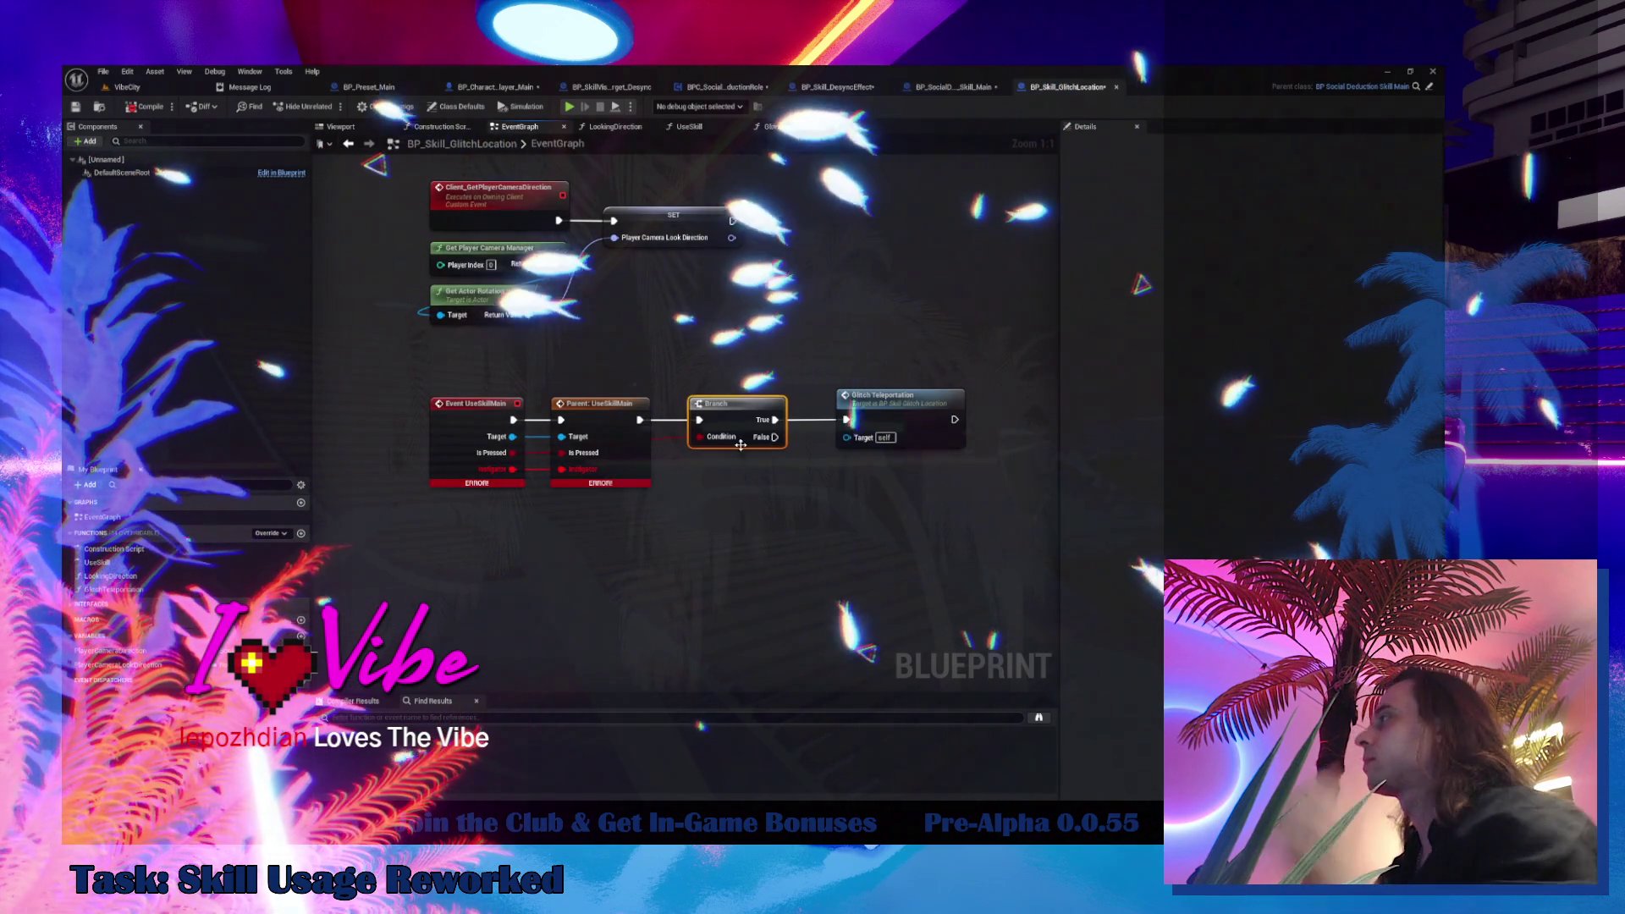
pyautogui.press('F7')
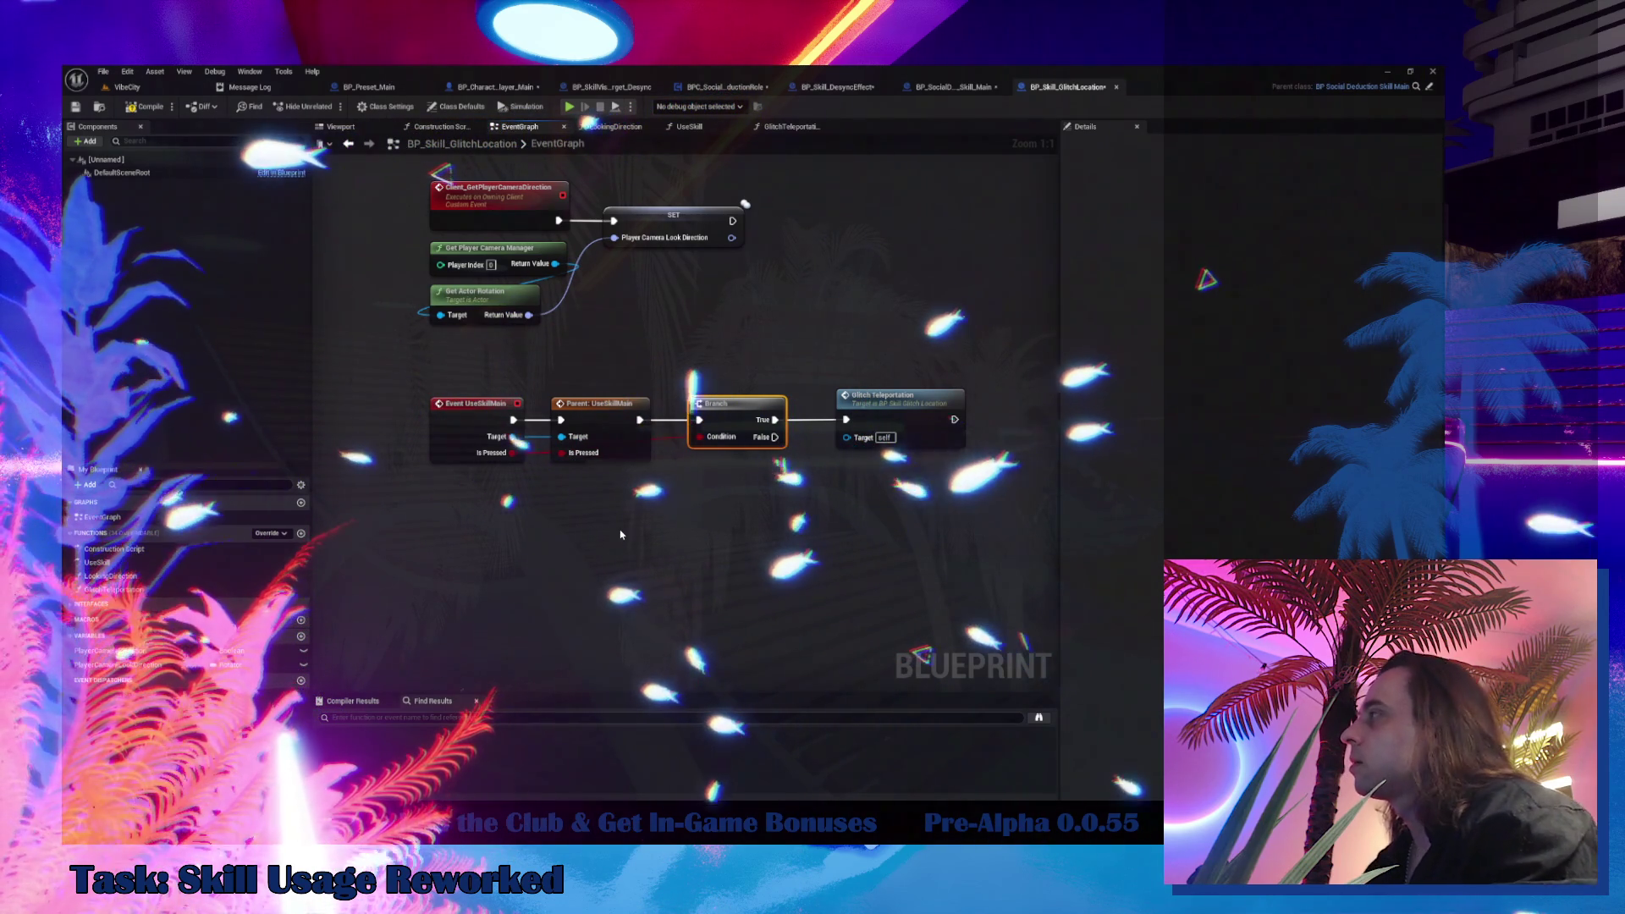
pyautogui.doubleClick(851, 404)
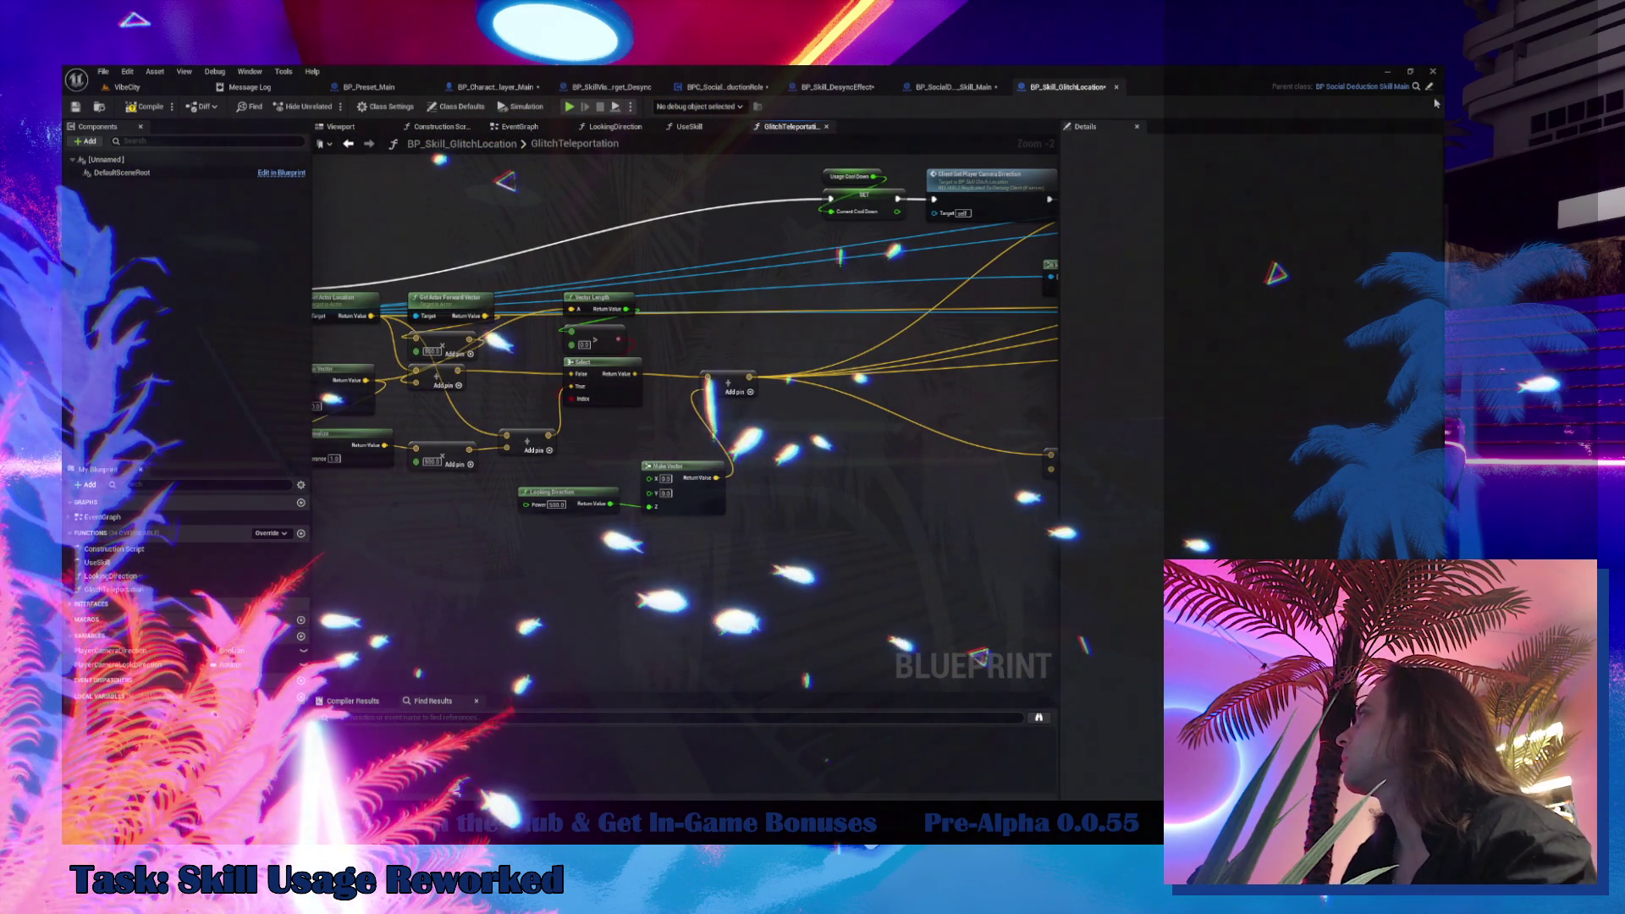
pyautogui.click(952, 86)
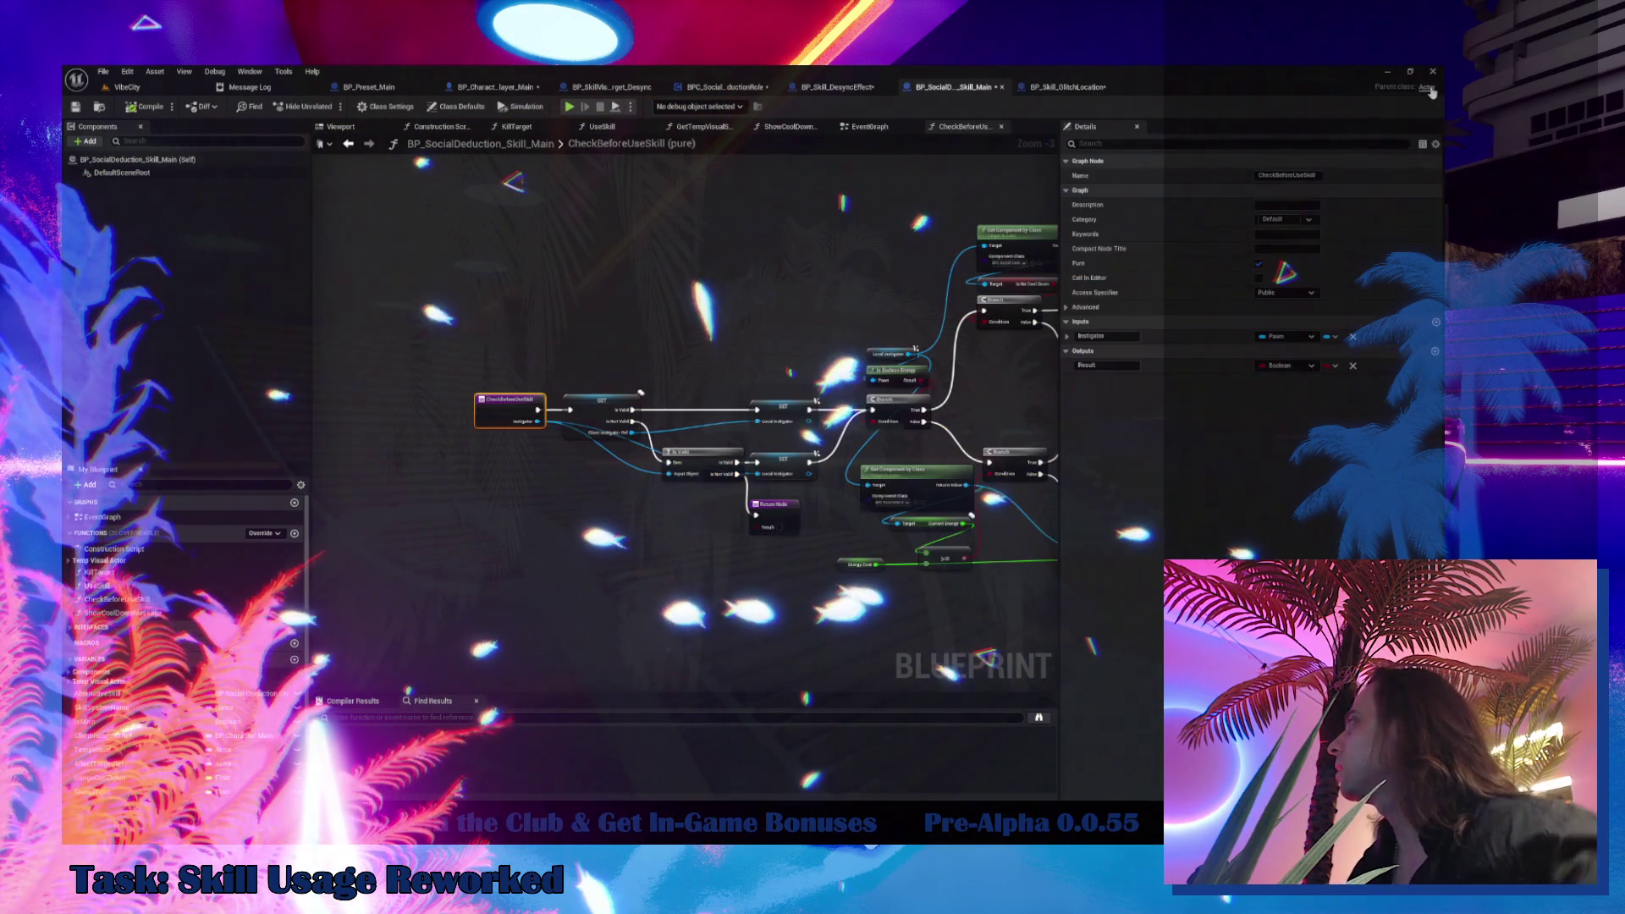
# Open and close Replace References for ClientInstigatorRef, then return to GlitchTeleportation
pyautogui.rightClick(112, 735)
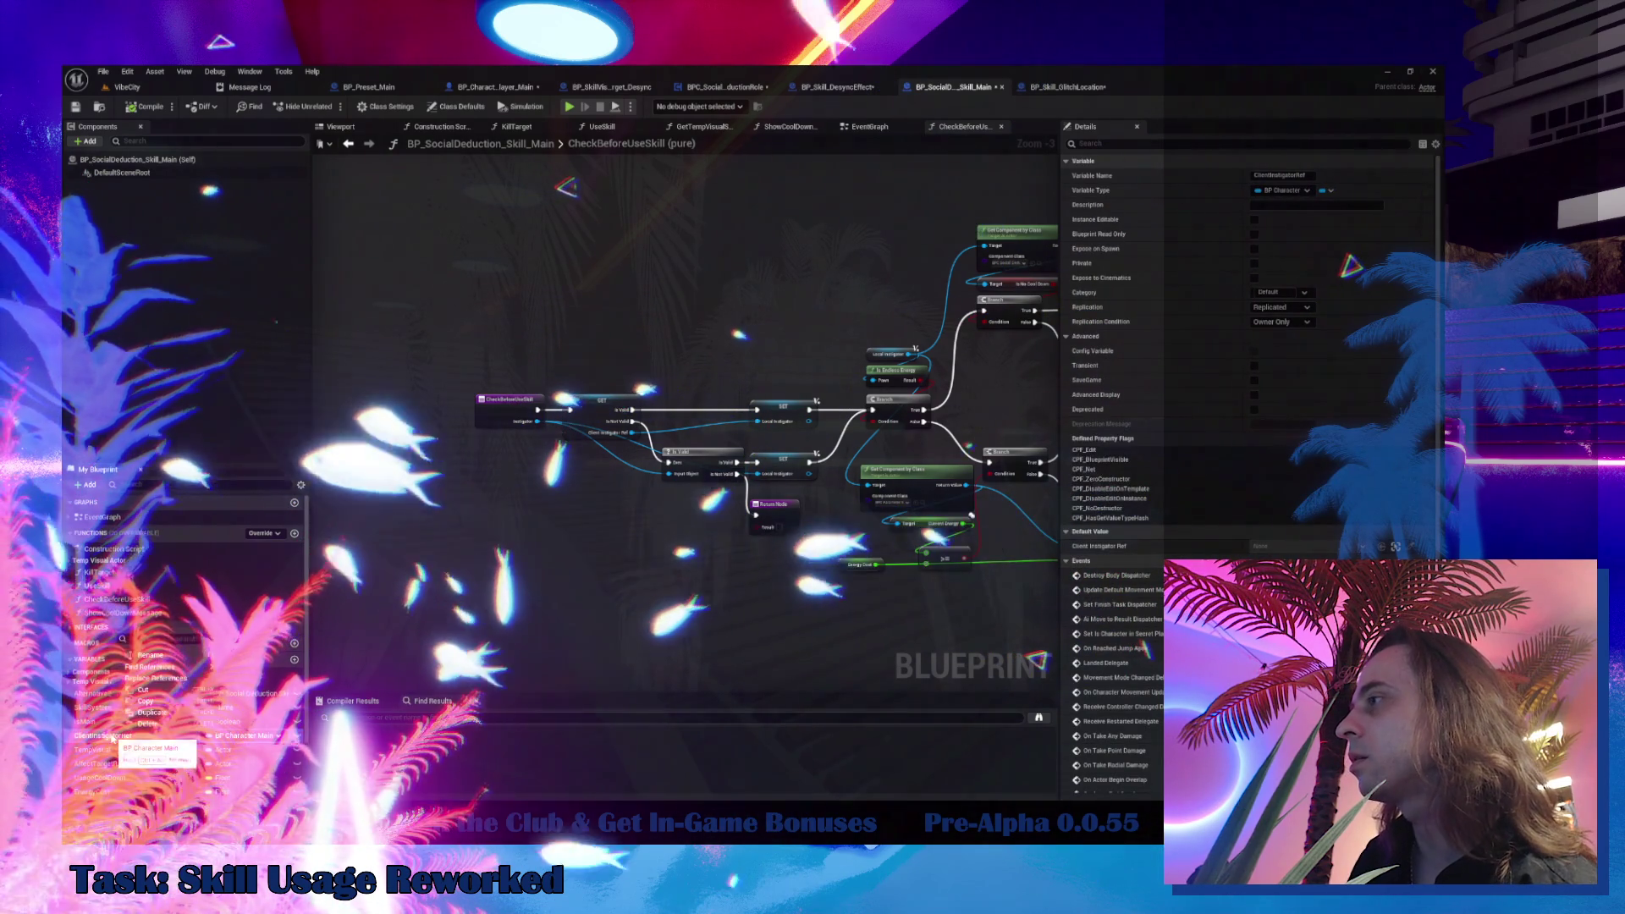
pyautogui.click(149, 680)
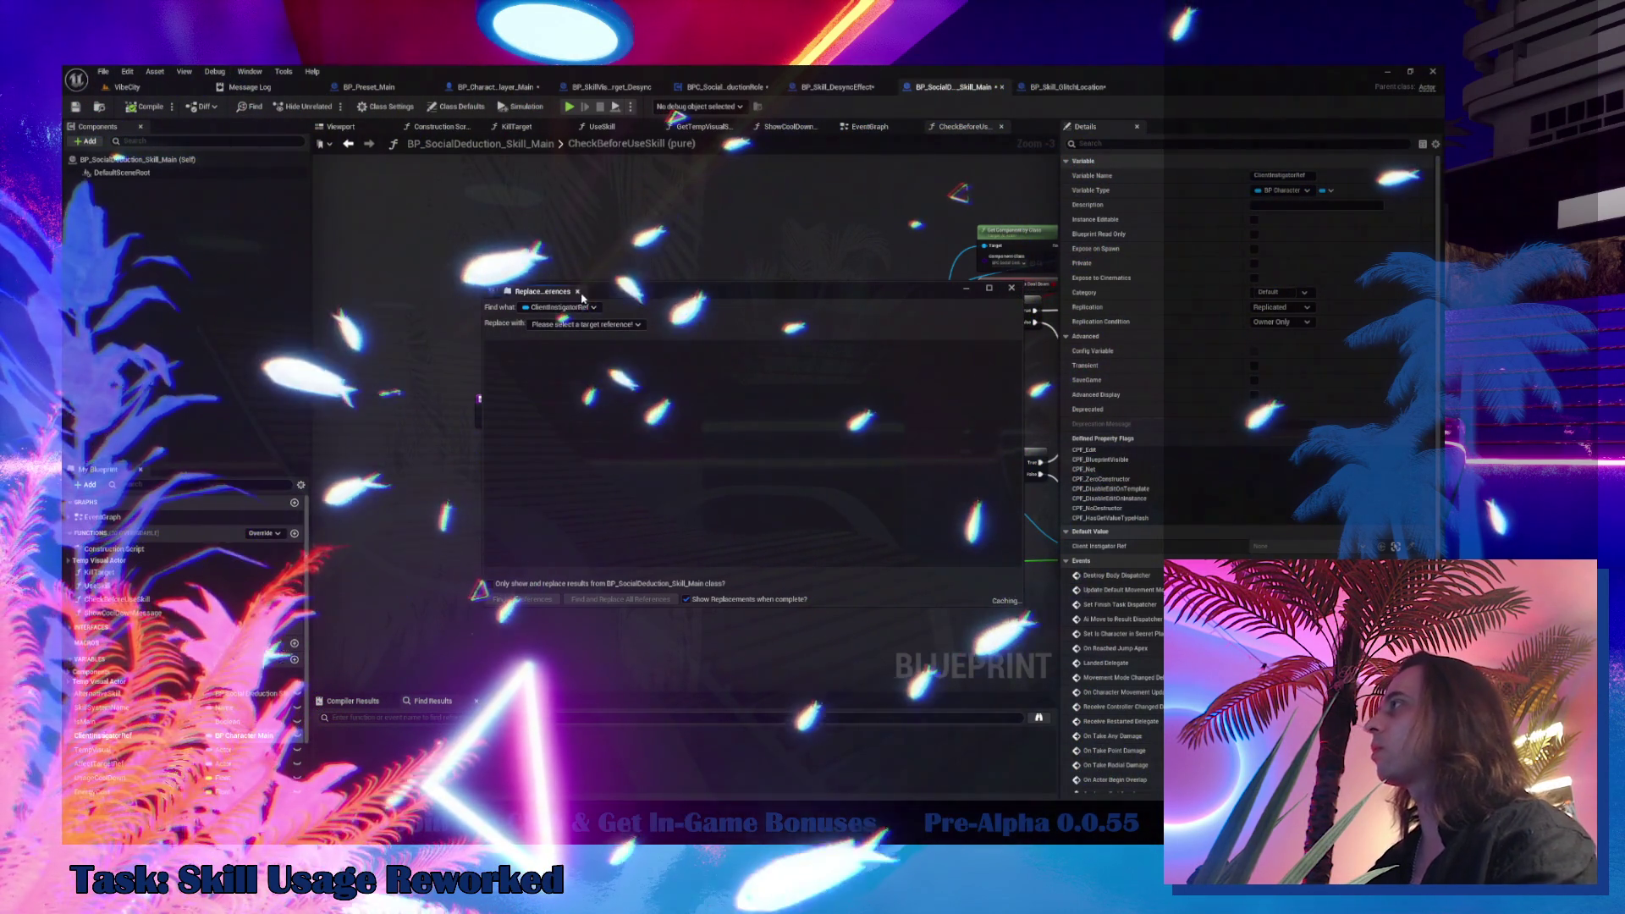
pyautogui.click(1014, 289)
pyautogui.moveTo(578, 296); pyautogui.dragTo(408, 262)
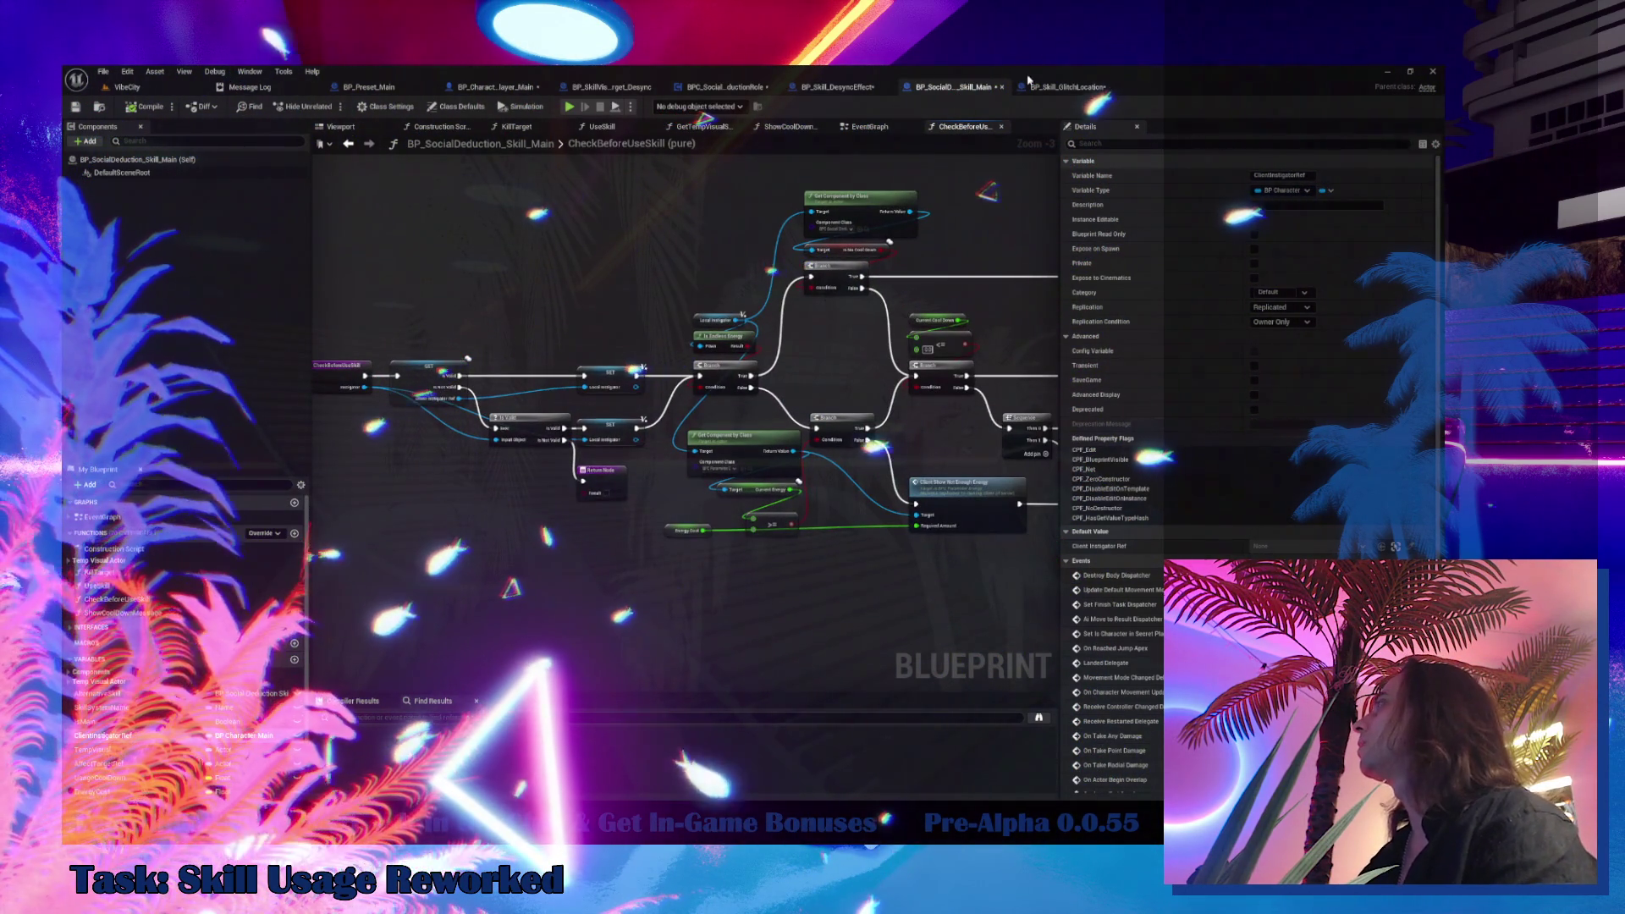
pyautogui.click(1029, 82)
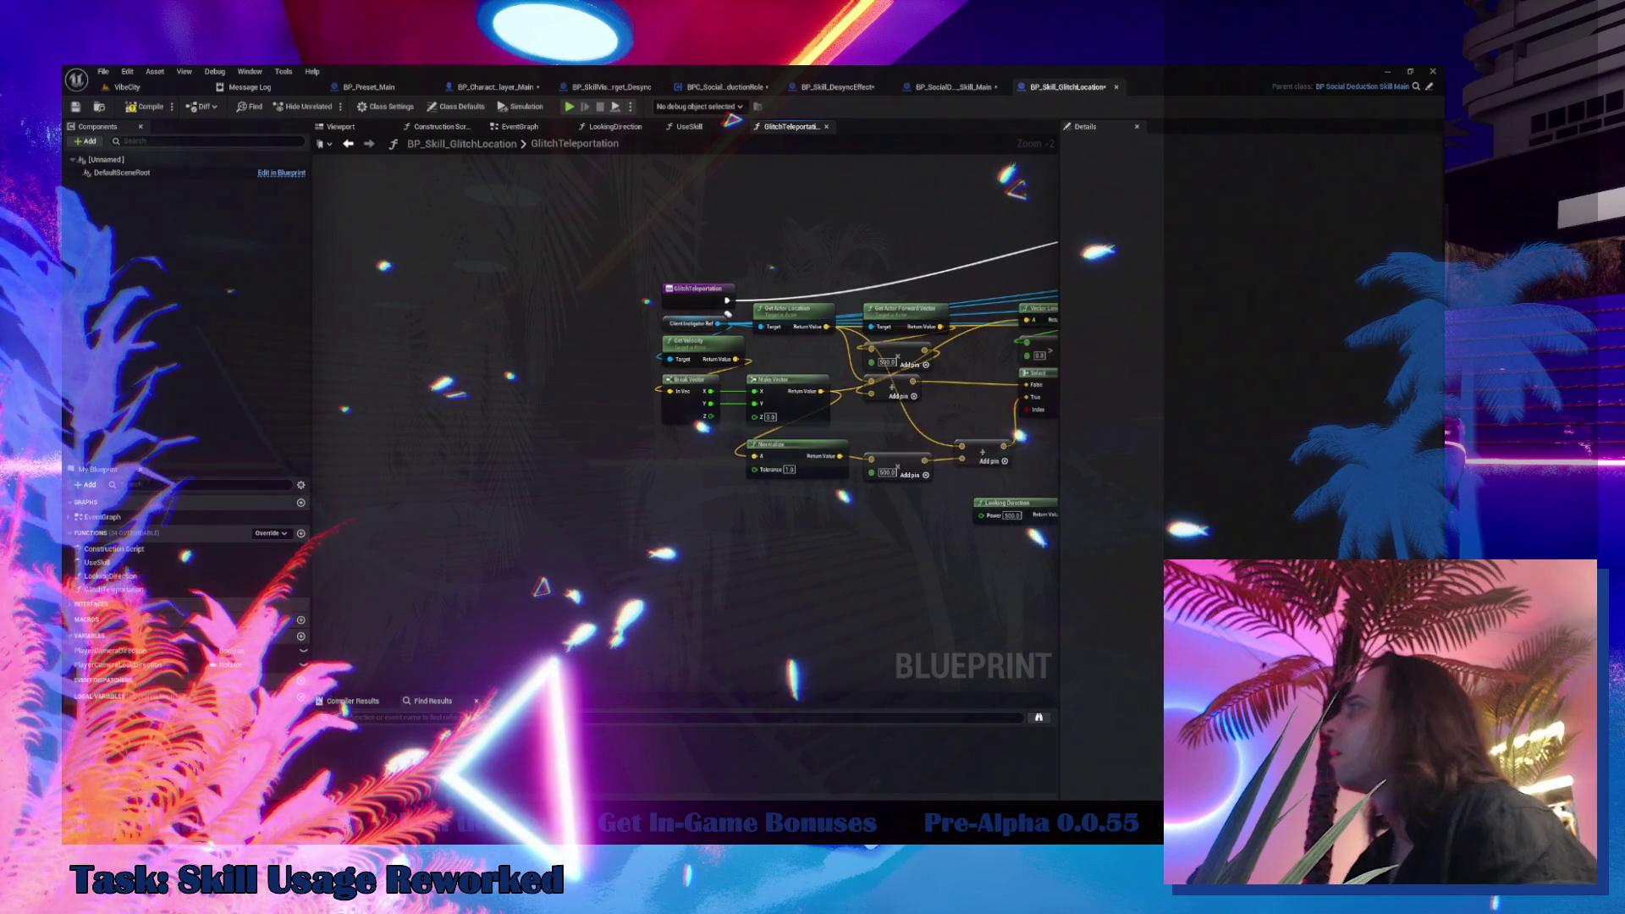
# Add an Instigator getter below the teleport nodes and move the Client Instigator Ref wires onto it
pyautogui.moveTo(866, 502); pyautogui.dragTo(702, 529)
pyautogui.write('get')
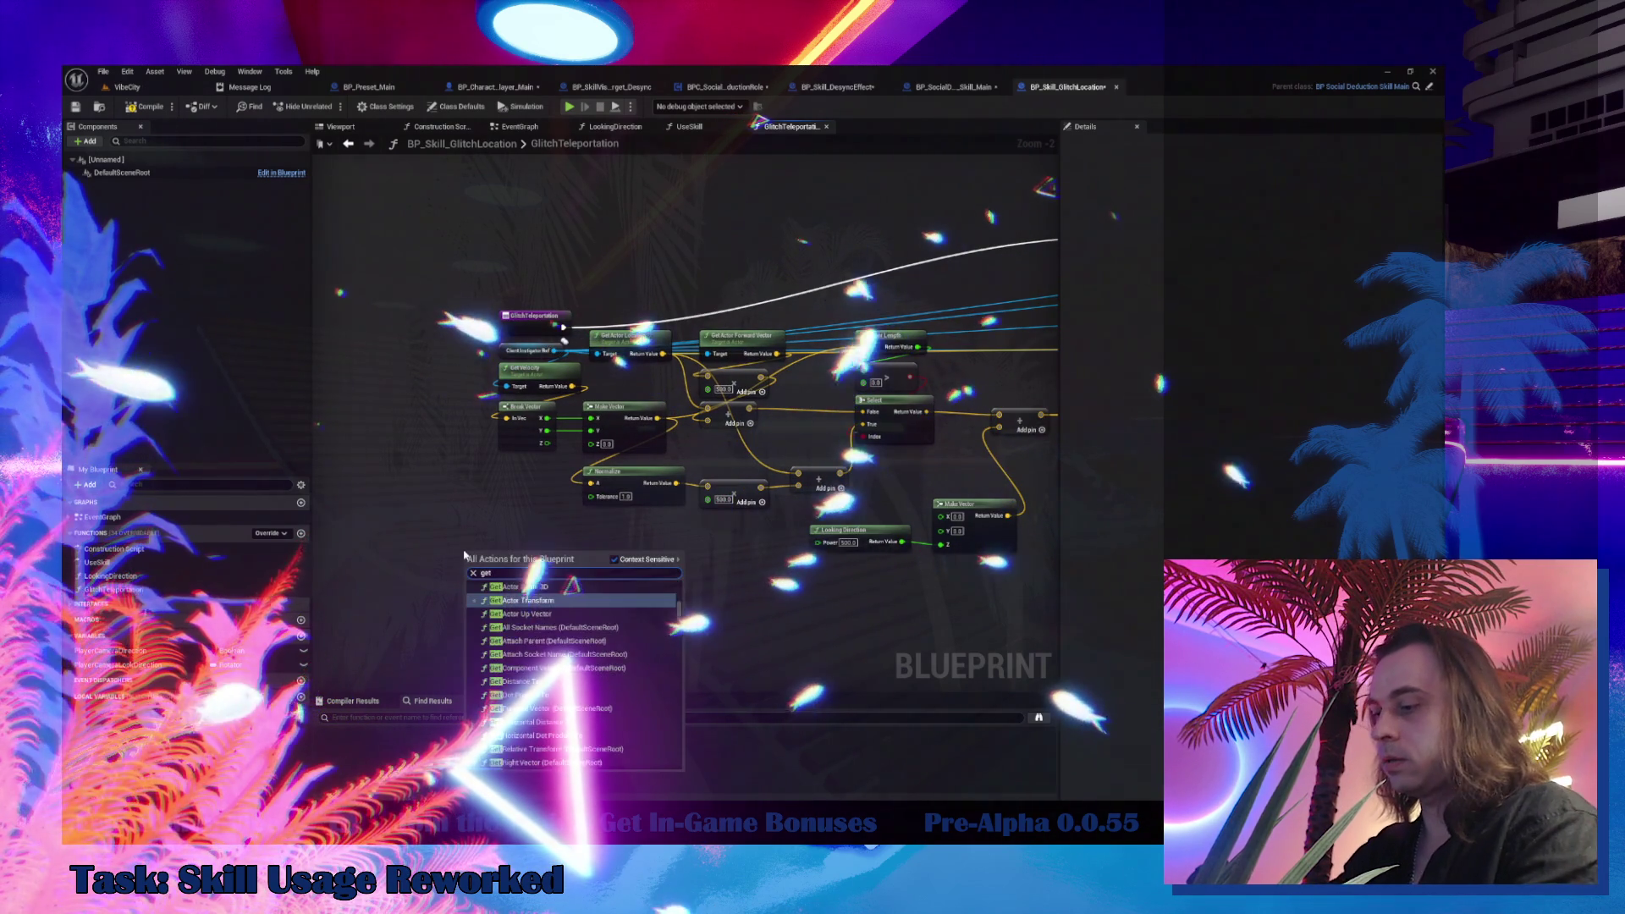
pyautogui.write(' inst')
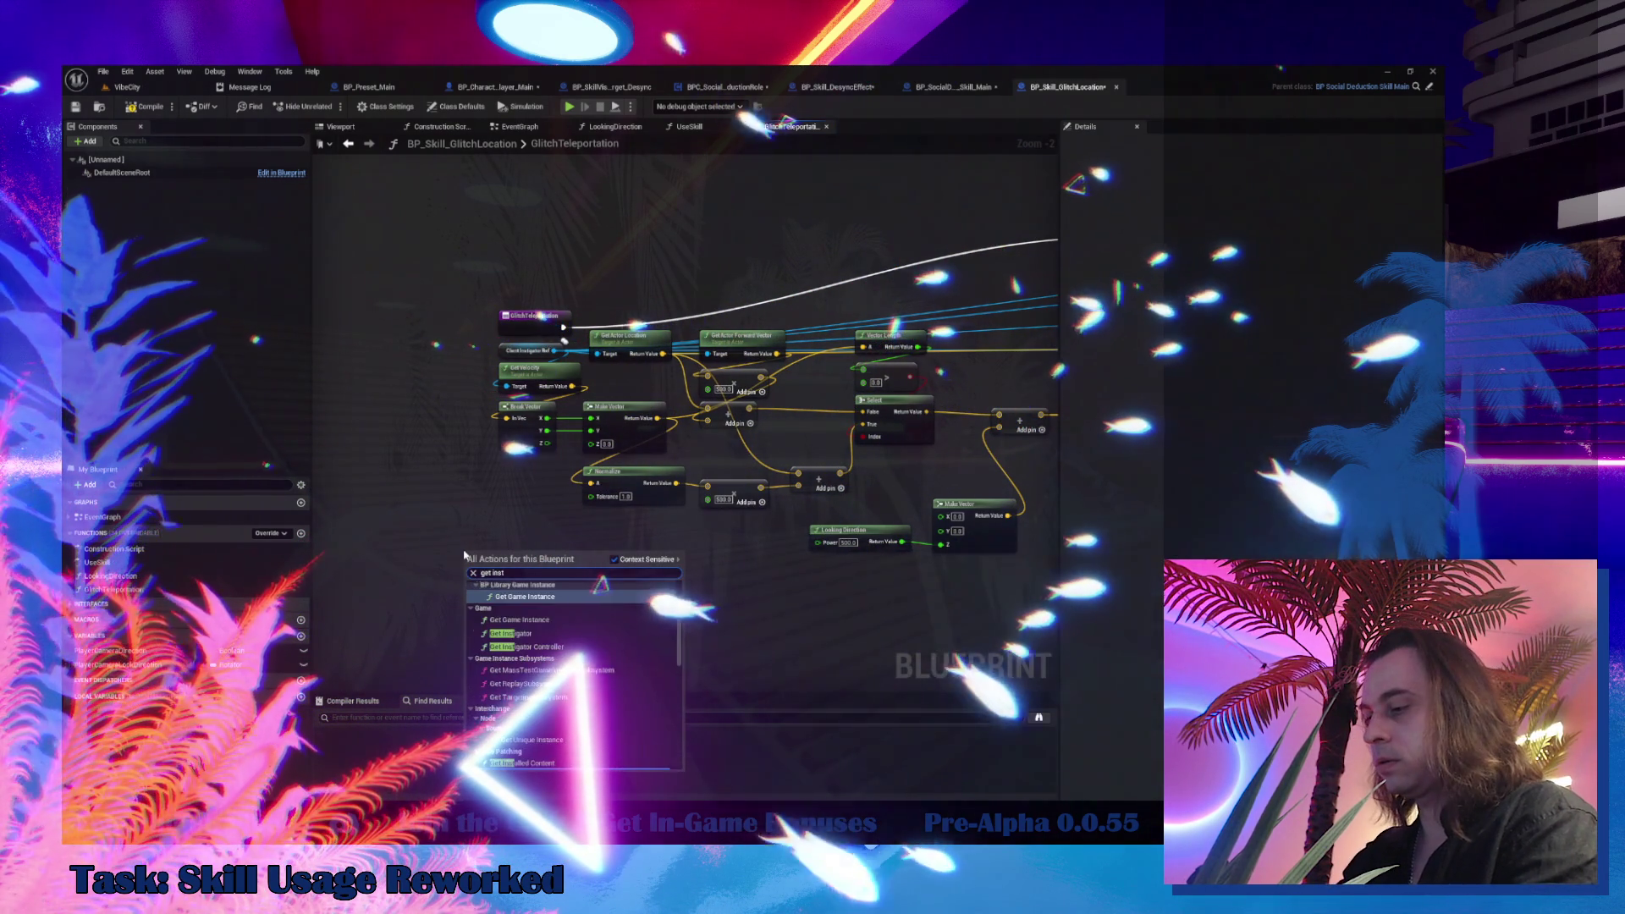
pyautogui.write('igato')
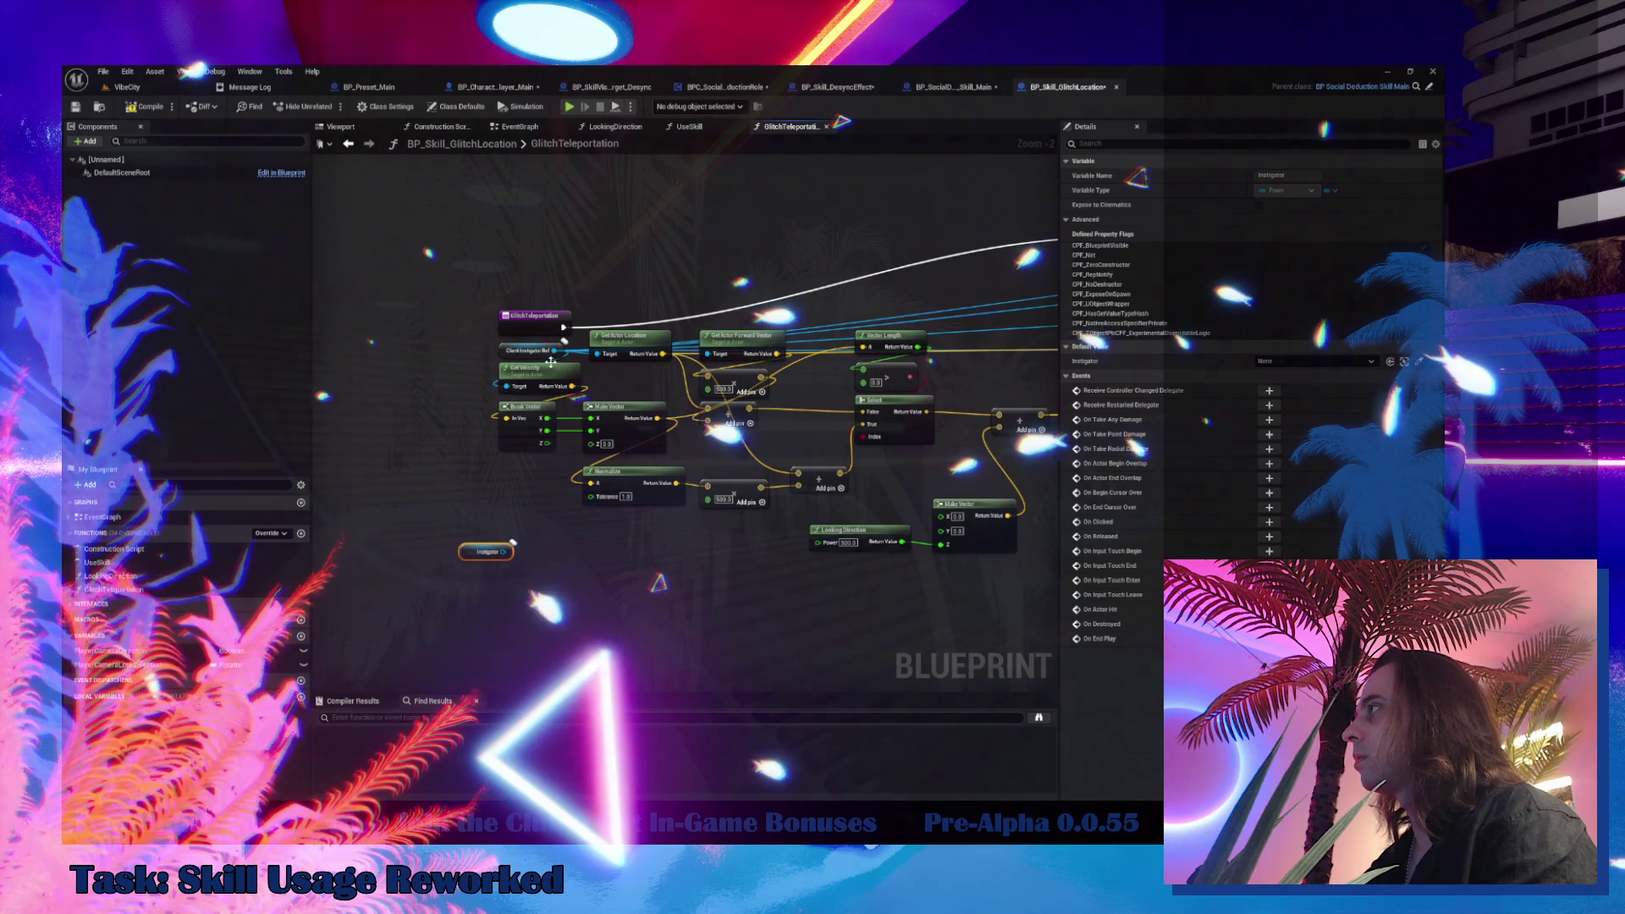
pyautogui.moveTo(555, 354)
pyautogui.mouseDown()
pyautogui.moveTo(542, 542)
pyautogui.moveTo(502, 557)
pyautogui.mouseUp()
pyautogui.click(542, 595)
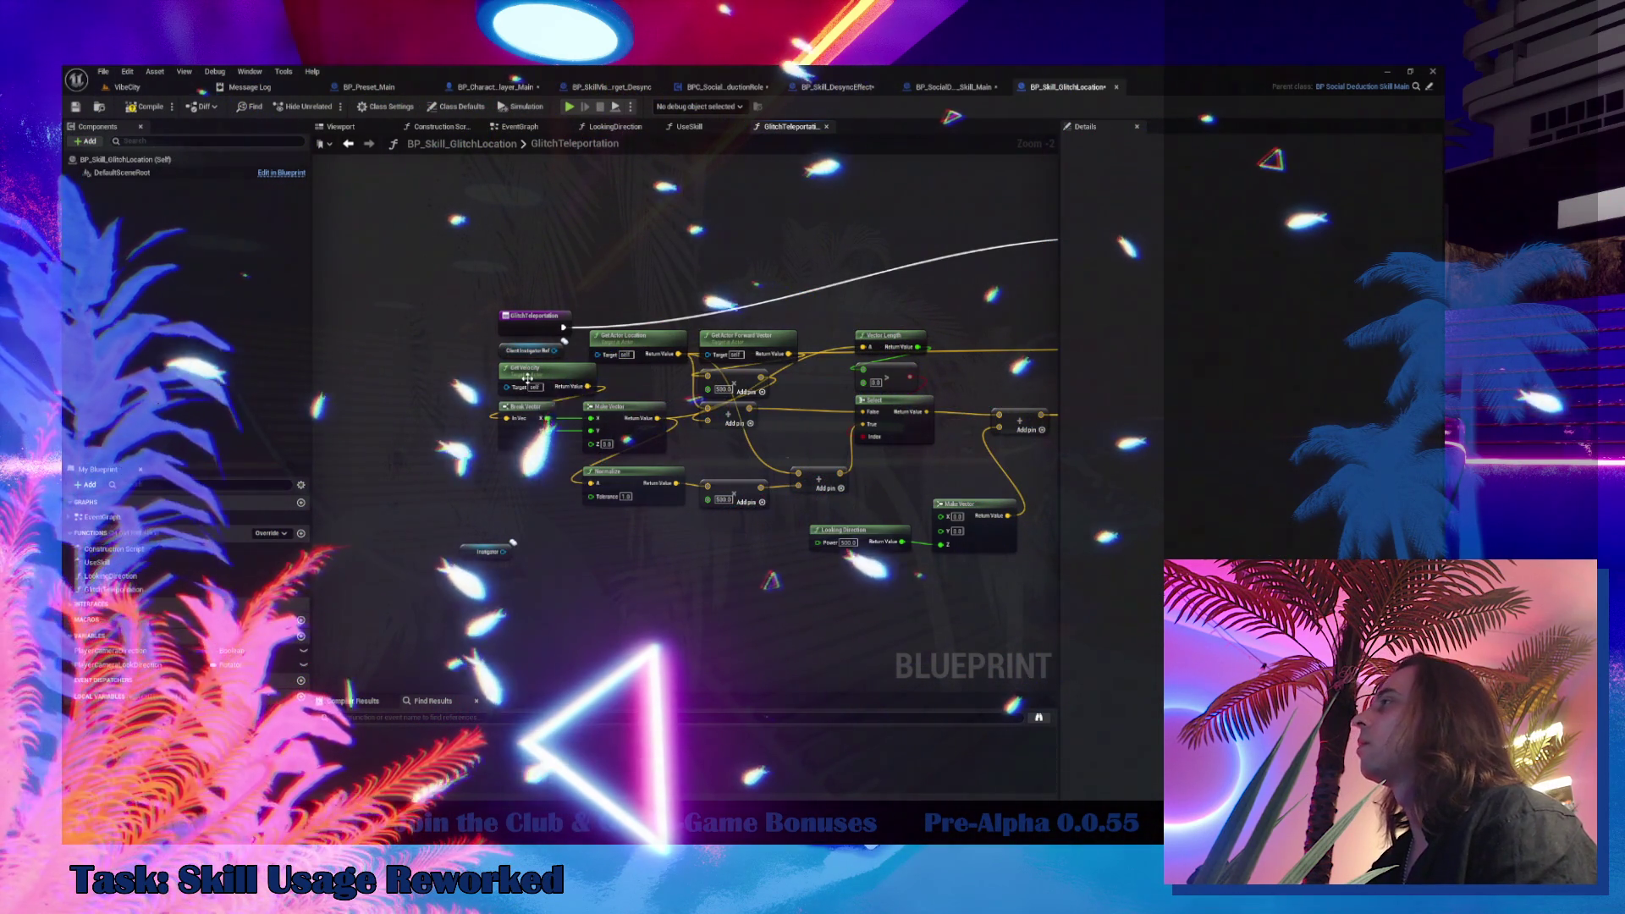
# Move the Client Instigator Ref getter to a new spot in the graph
pyautogui.click(504, 349)
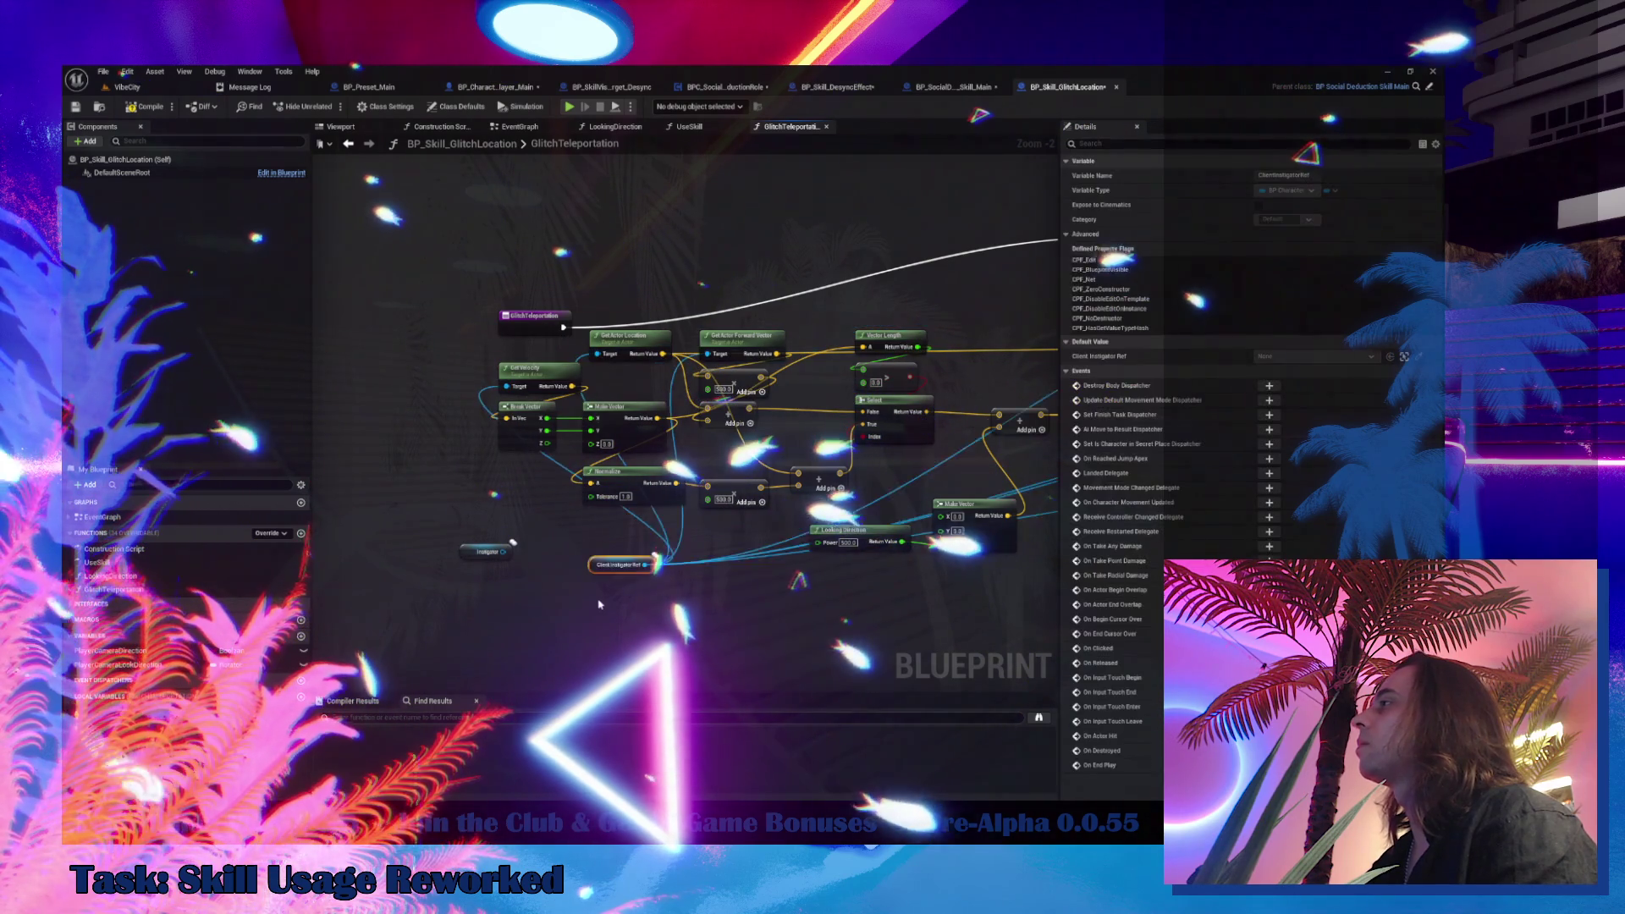
pyautogui.moveTo(782, 567); pyautogui.dragTo(345, 499)
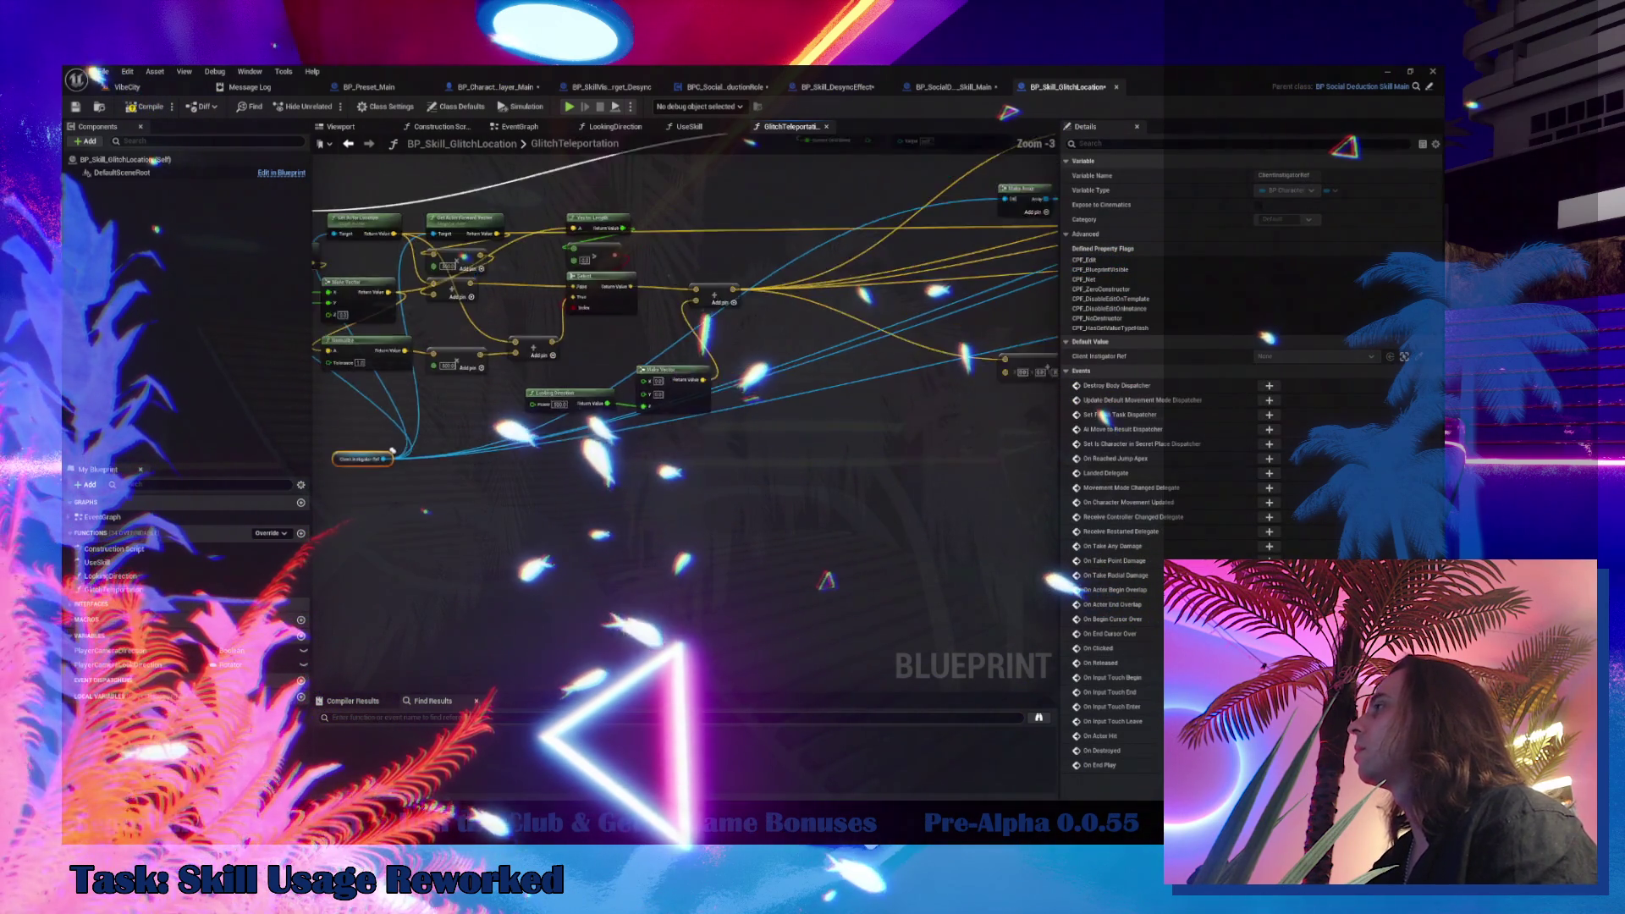
pyautogui.scroll(-6, 344, 499)
pyautogui.scroll(3, 701, 330)
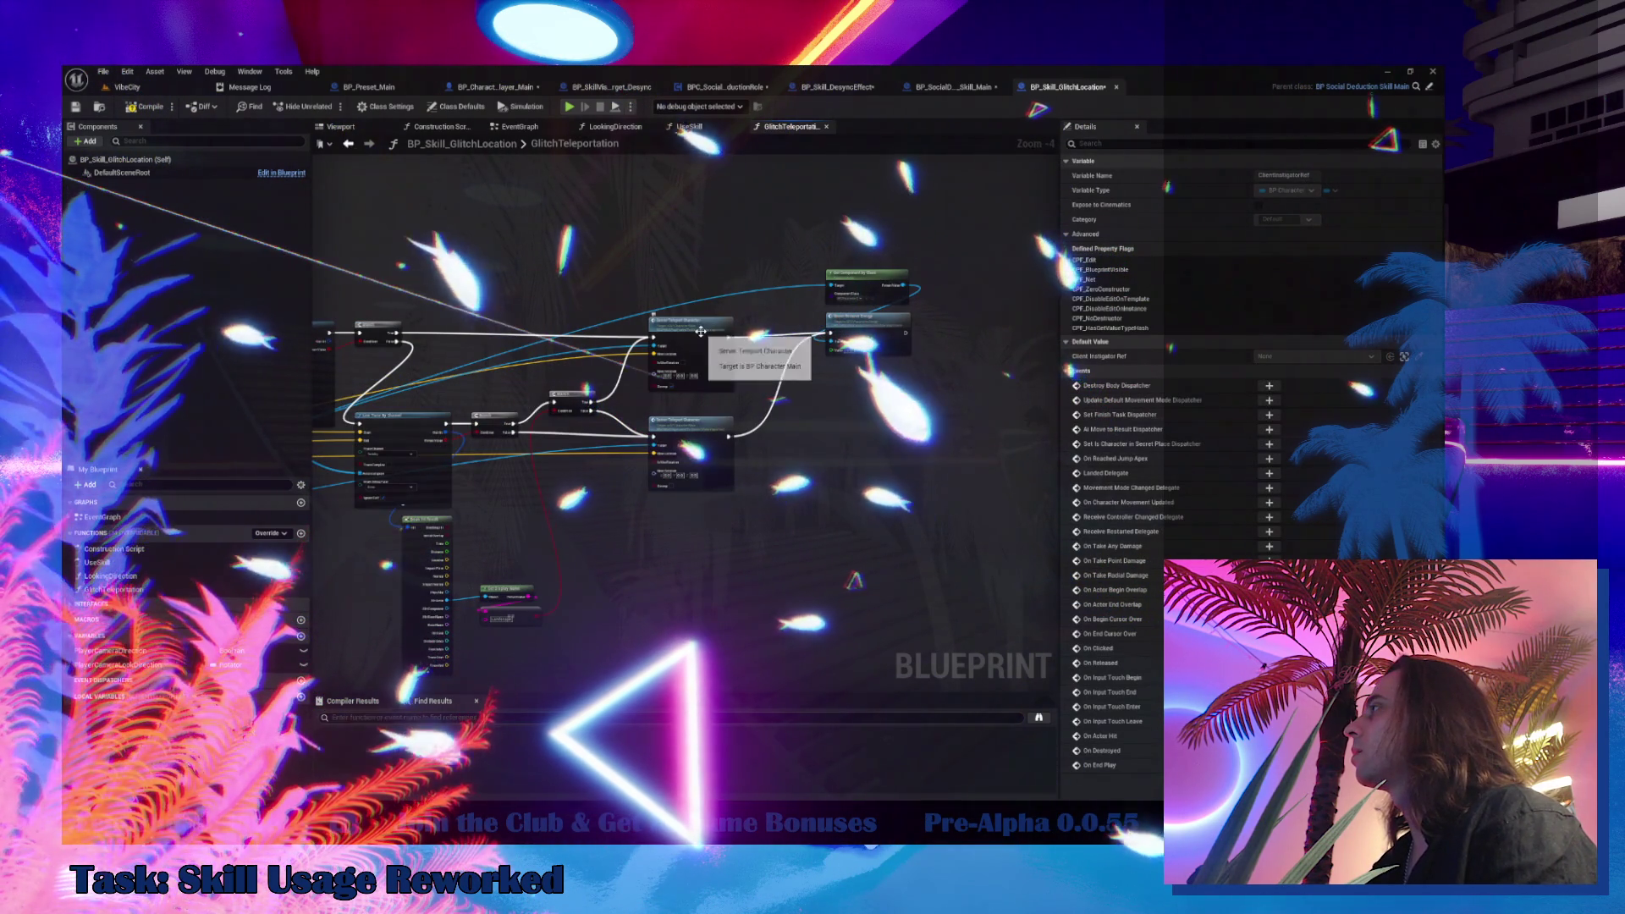
pyautogui.scroll(3, 508, 550)
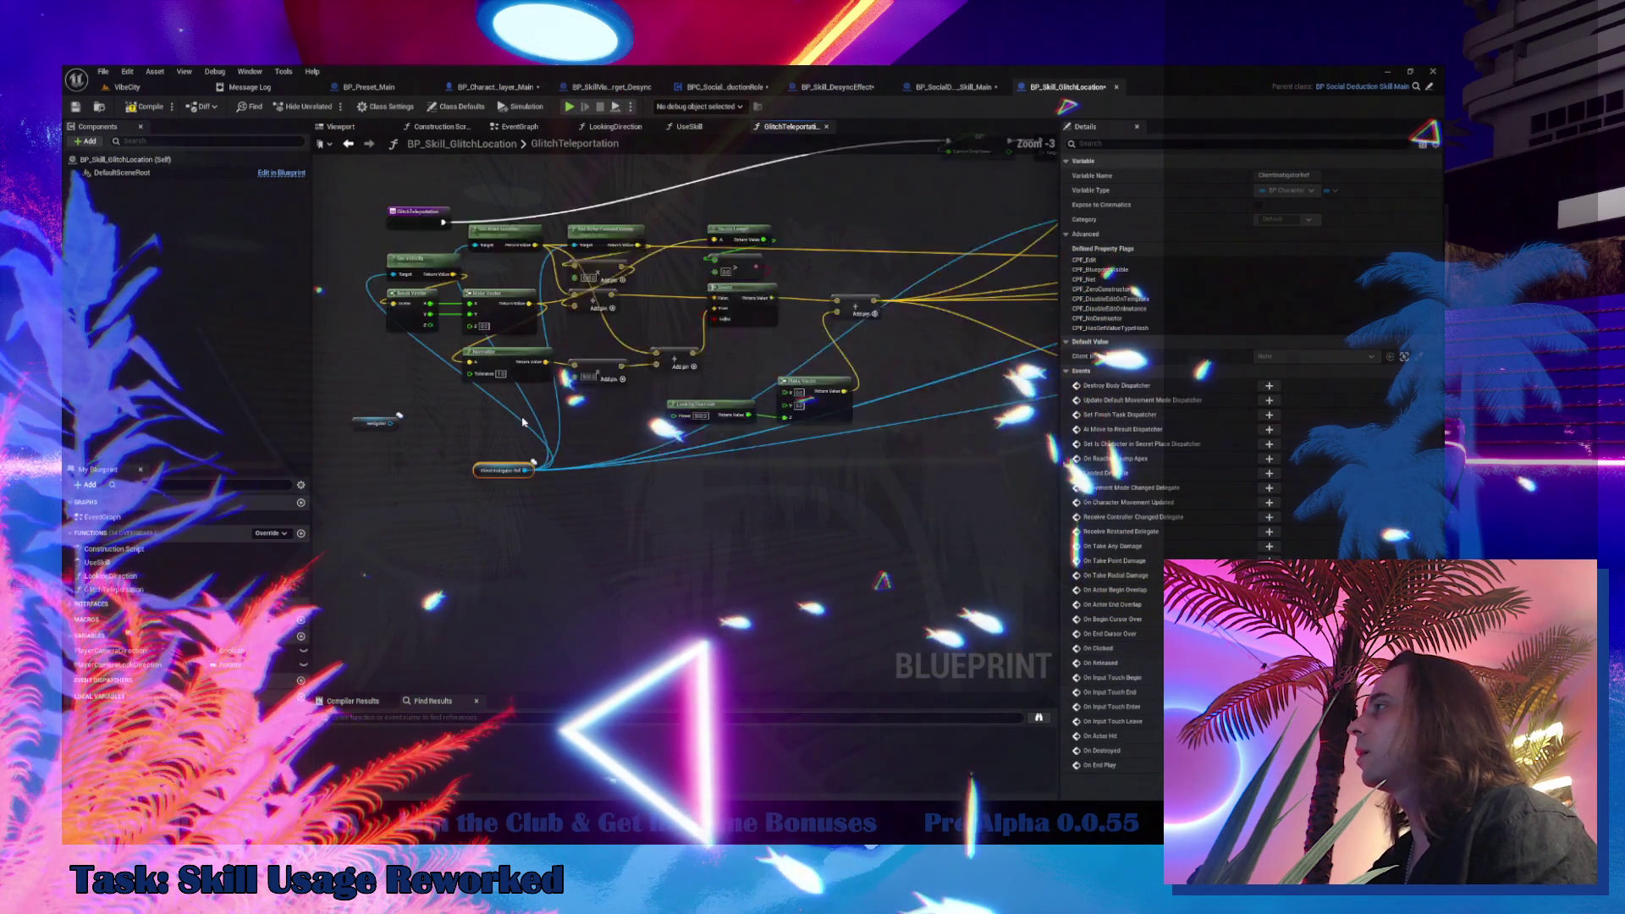
# Drag a wire from the Instigator pin to search for 'cast character main' actions
pyautogui.moveTo(527, 487); pyautogui.dragTo(579, 495)
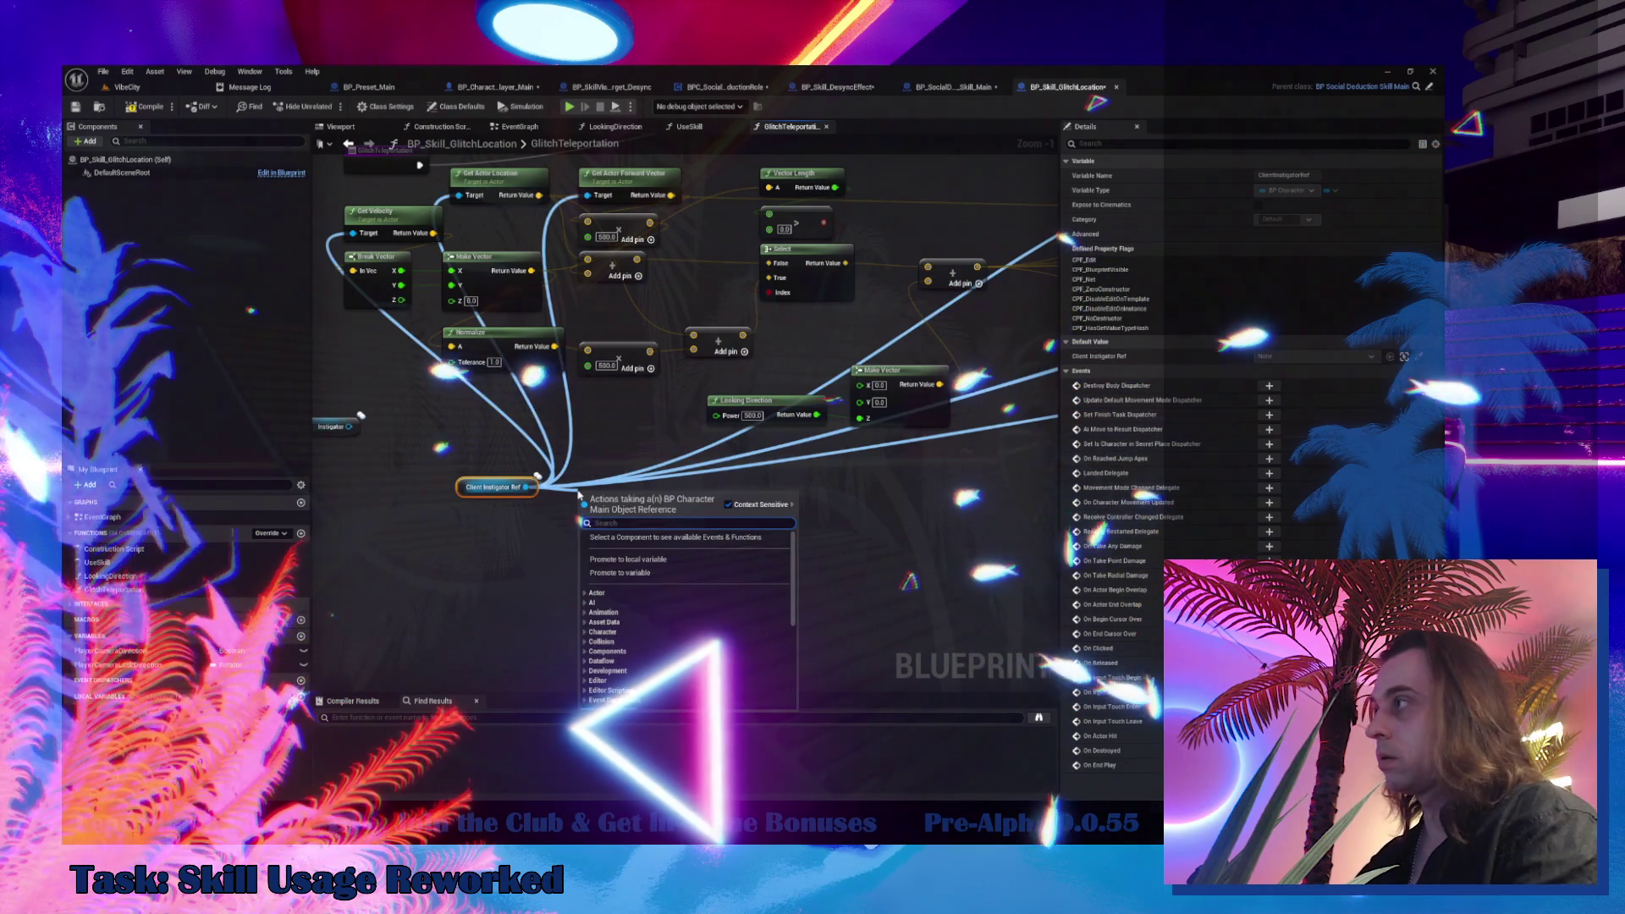
pyautogui.click(355, 427)
pyautogui.moveTo(368, 465); pyautogui.dragTo(386, 472)
pyautogui.write('cast character main')
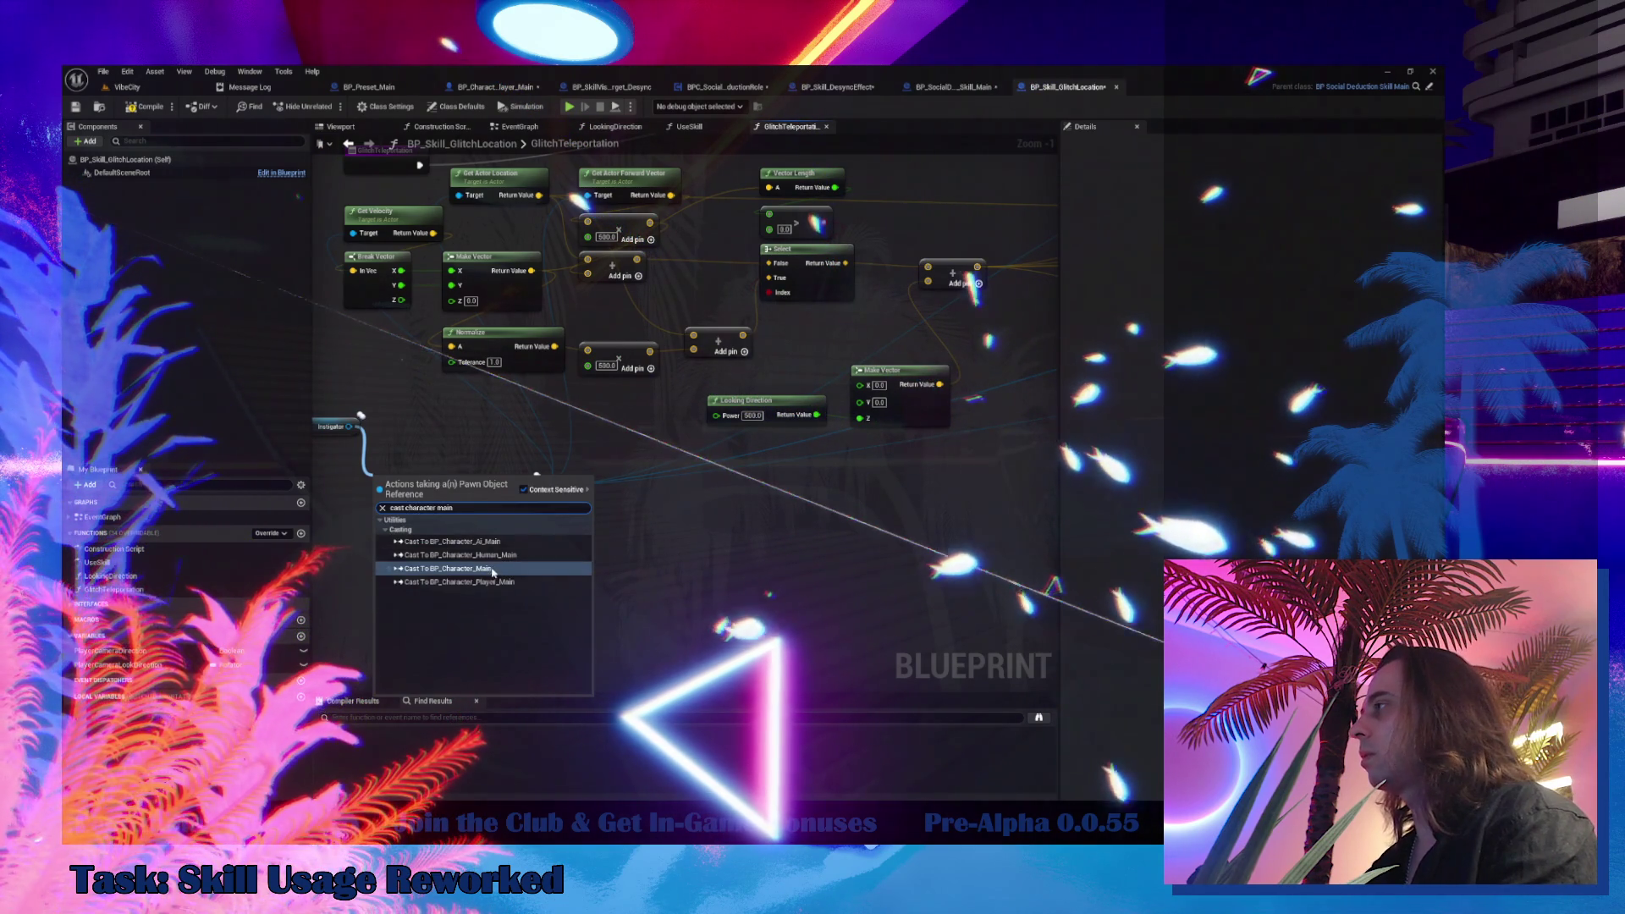
# Add a Cast To BP_Character_Main node and move the Client Instigator Ref getter out of the way
pyautogui.click(492, 569)
pyautogui.rightClick(416, 501)
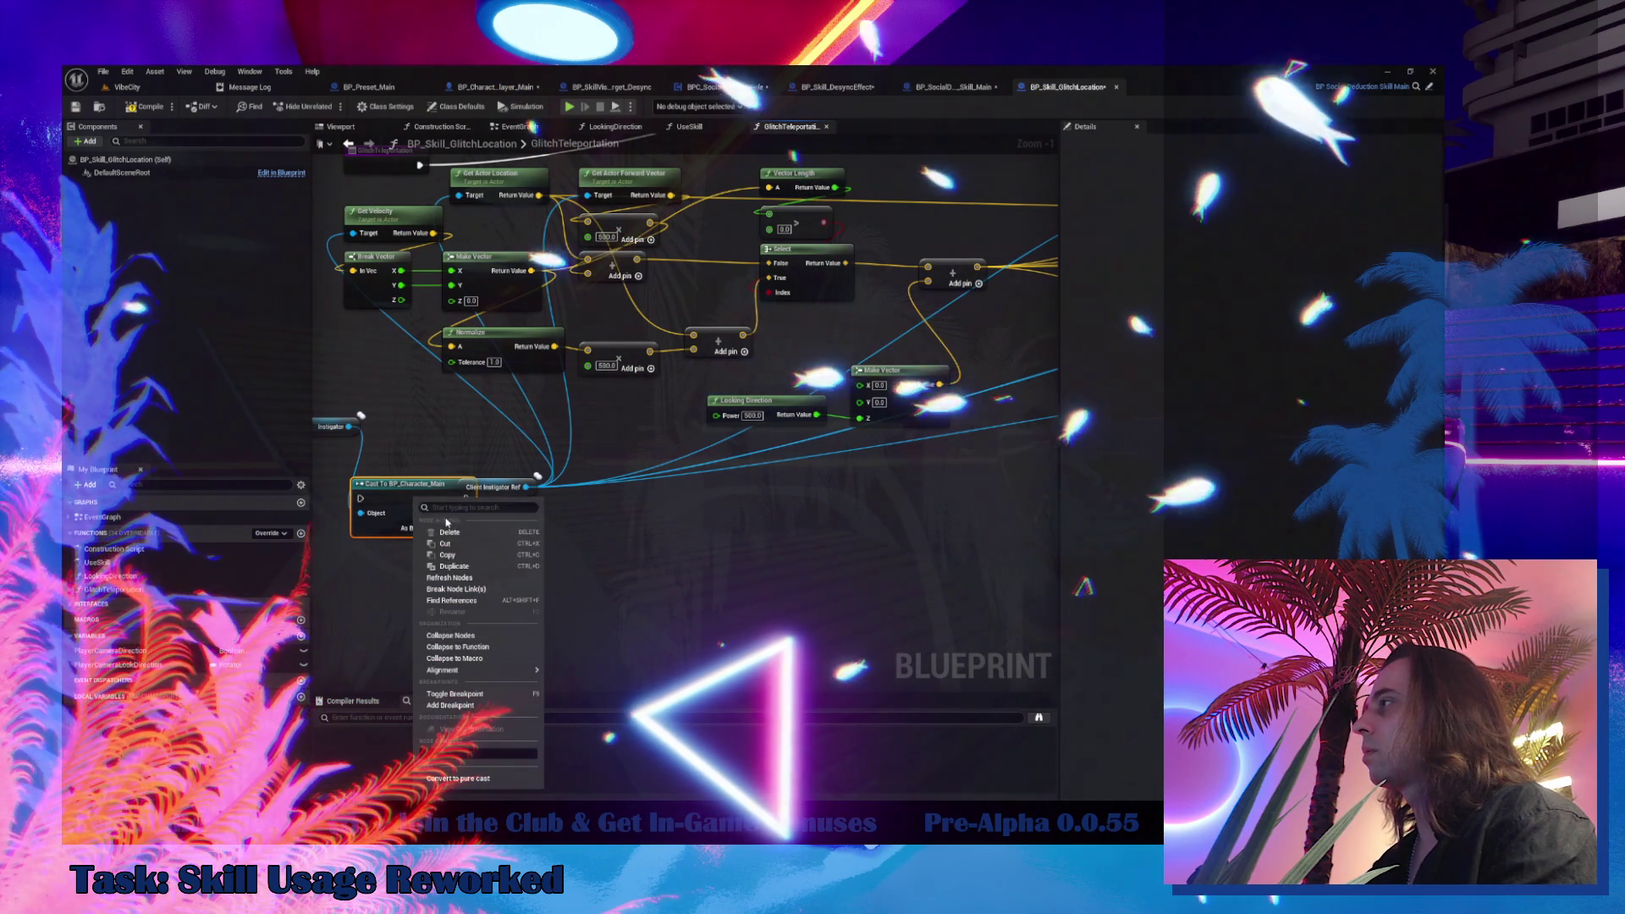
pyautogui.moveTo(366, 236)
pyautogui.mouseDown()
pyautogui.moveTo(458, 298)
pyautogui.moveTo(462, 454)
pyautogui.moveTo(441, 488)
pyautogui.moveTo(453, 257)
pyautogui.mouseUp()
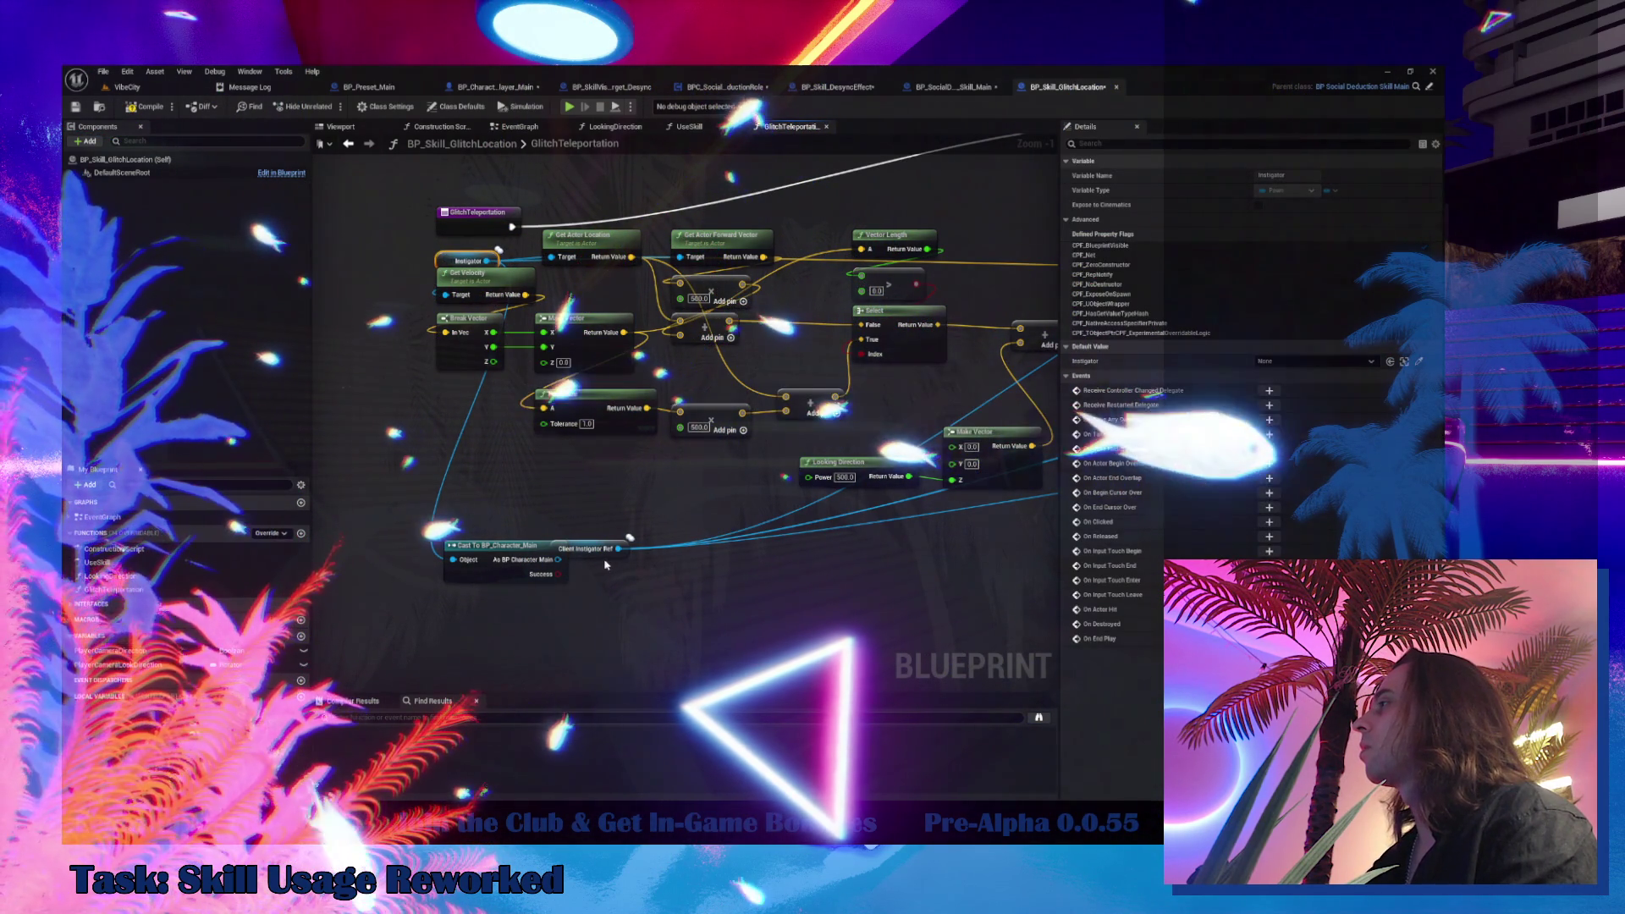
pyautogui.moveTo(592, 549); pyautogui.dragTo(799, 173)
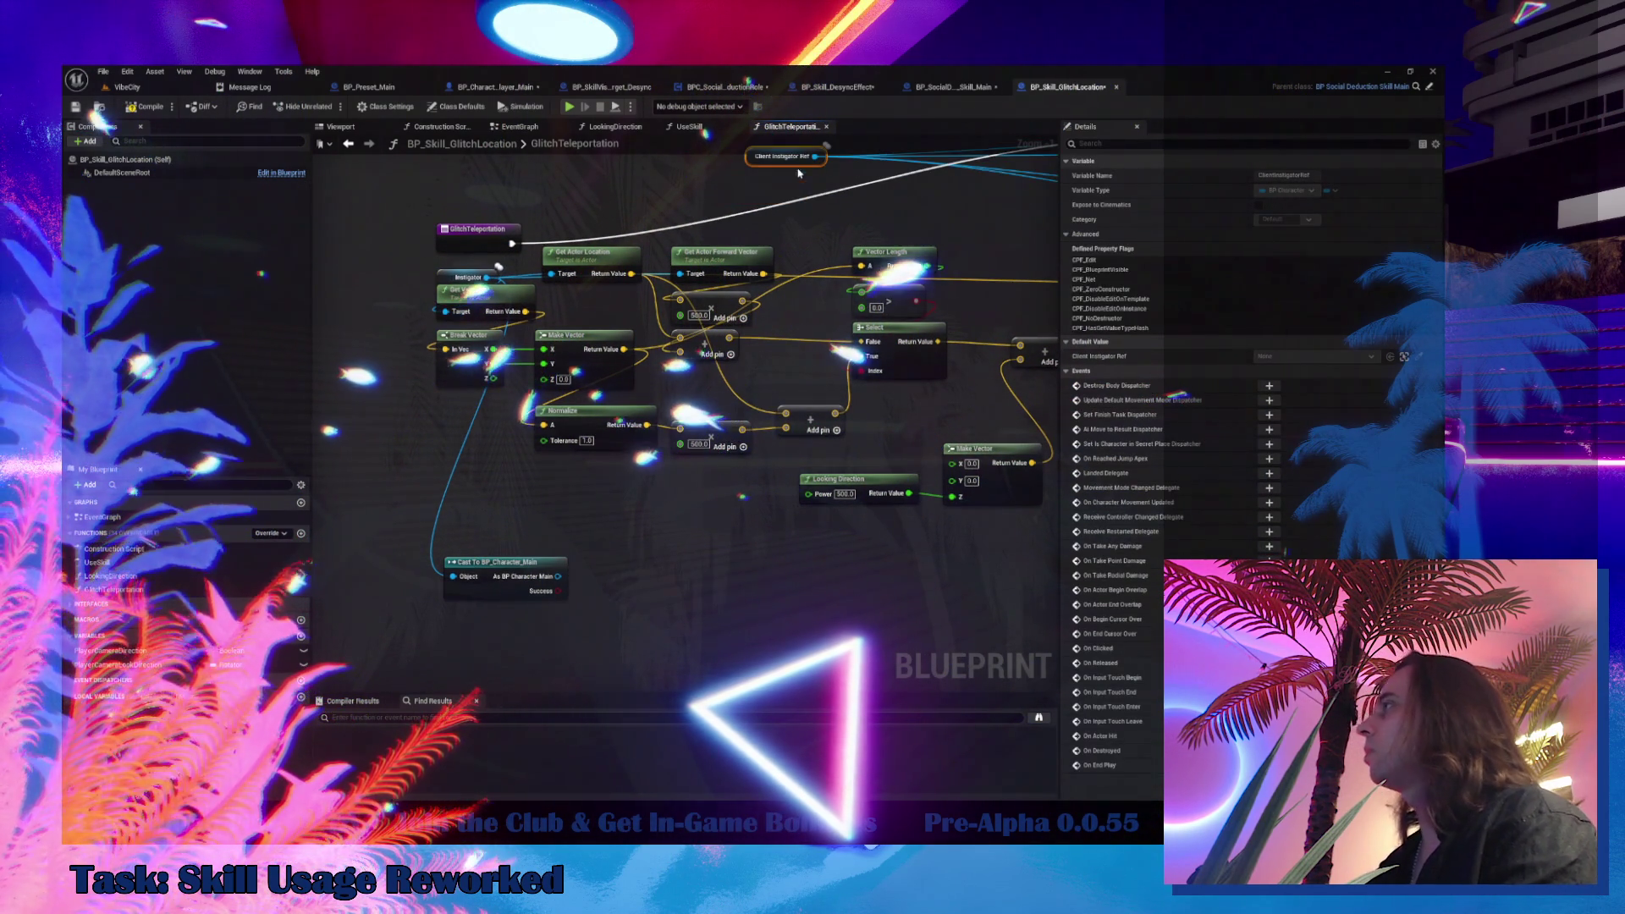
pyautogui.click(446, 282)
pyautogui.scroll(-3, 508, 296)
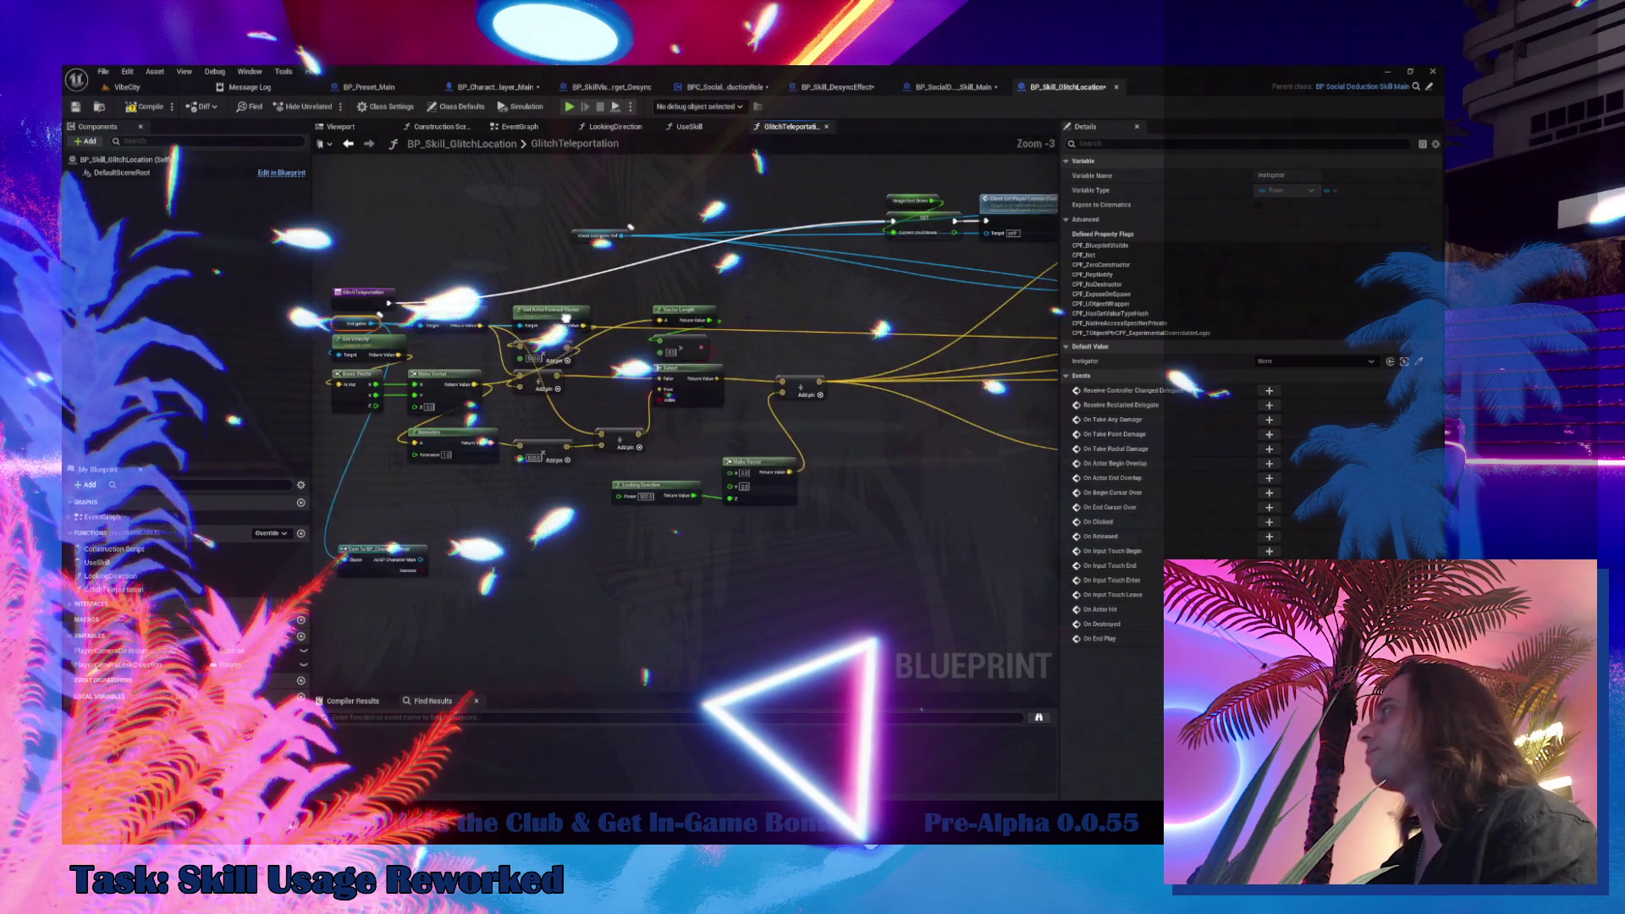
pyautogui.moveTo(564, 230); pyautogui.dragTo(840, 374)
# Duplicate the Instigator getter and wire the copy into the cast's Object input
pyautogui.click(346, 320)
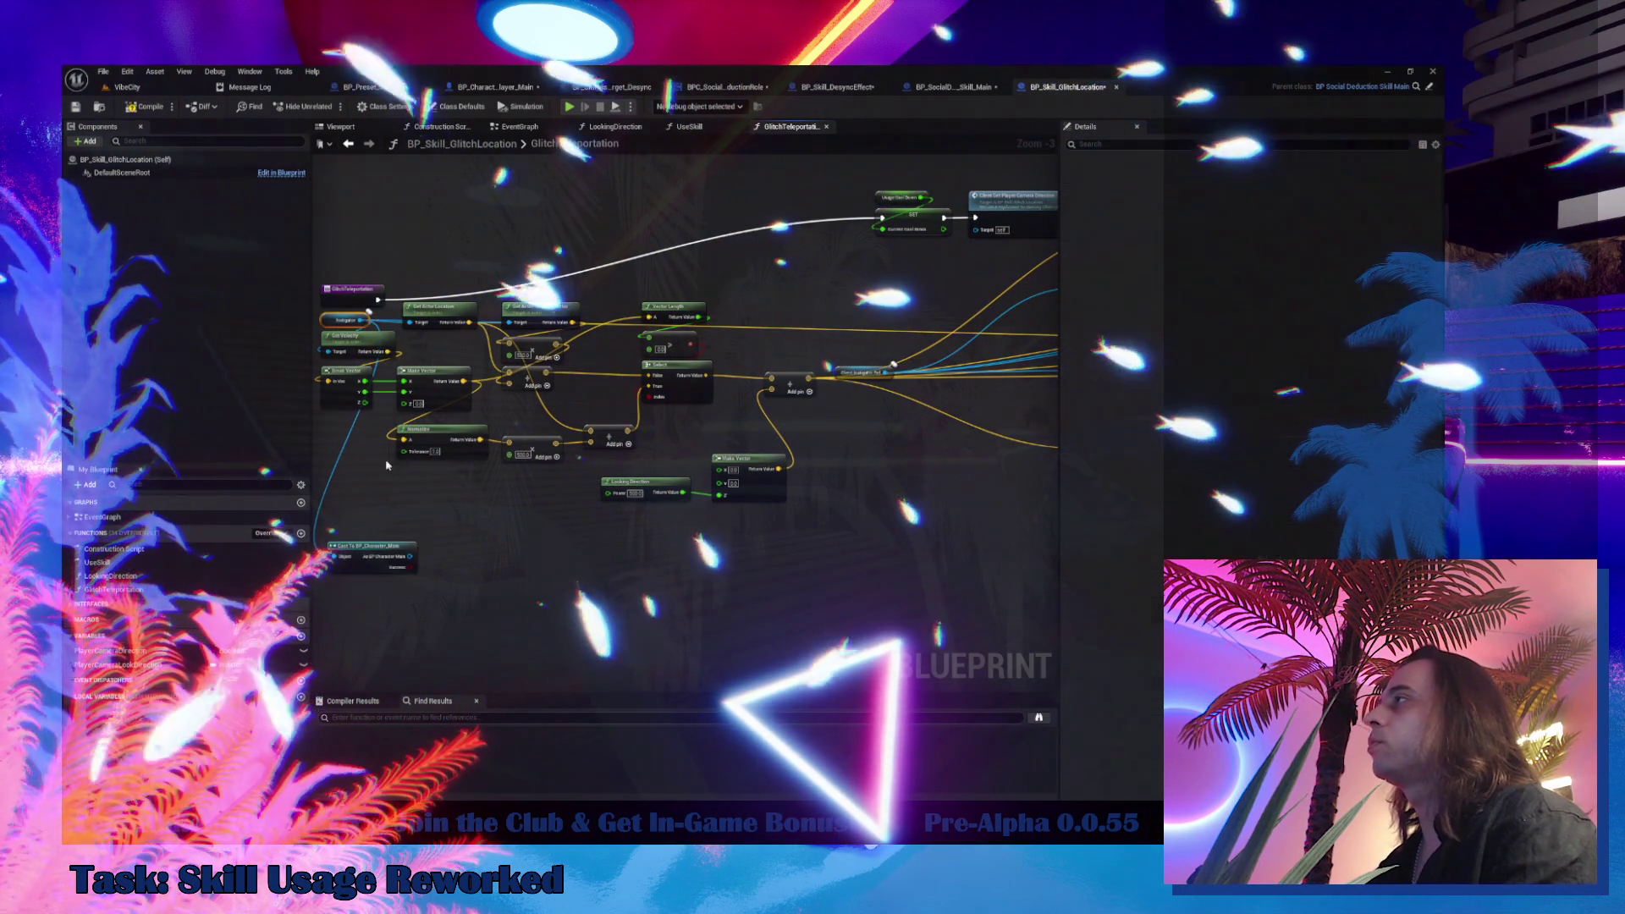
pyautogui.scroll(3, 333, 524)
pyautogui.hotkey('ctrl', 'c')
pyautogui.hotkey('ctrl', 'v')
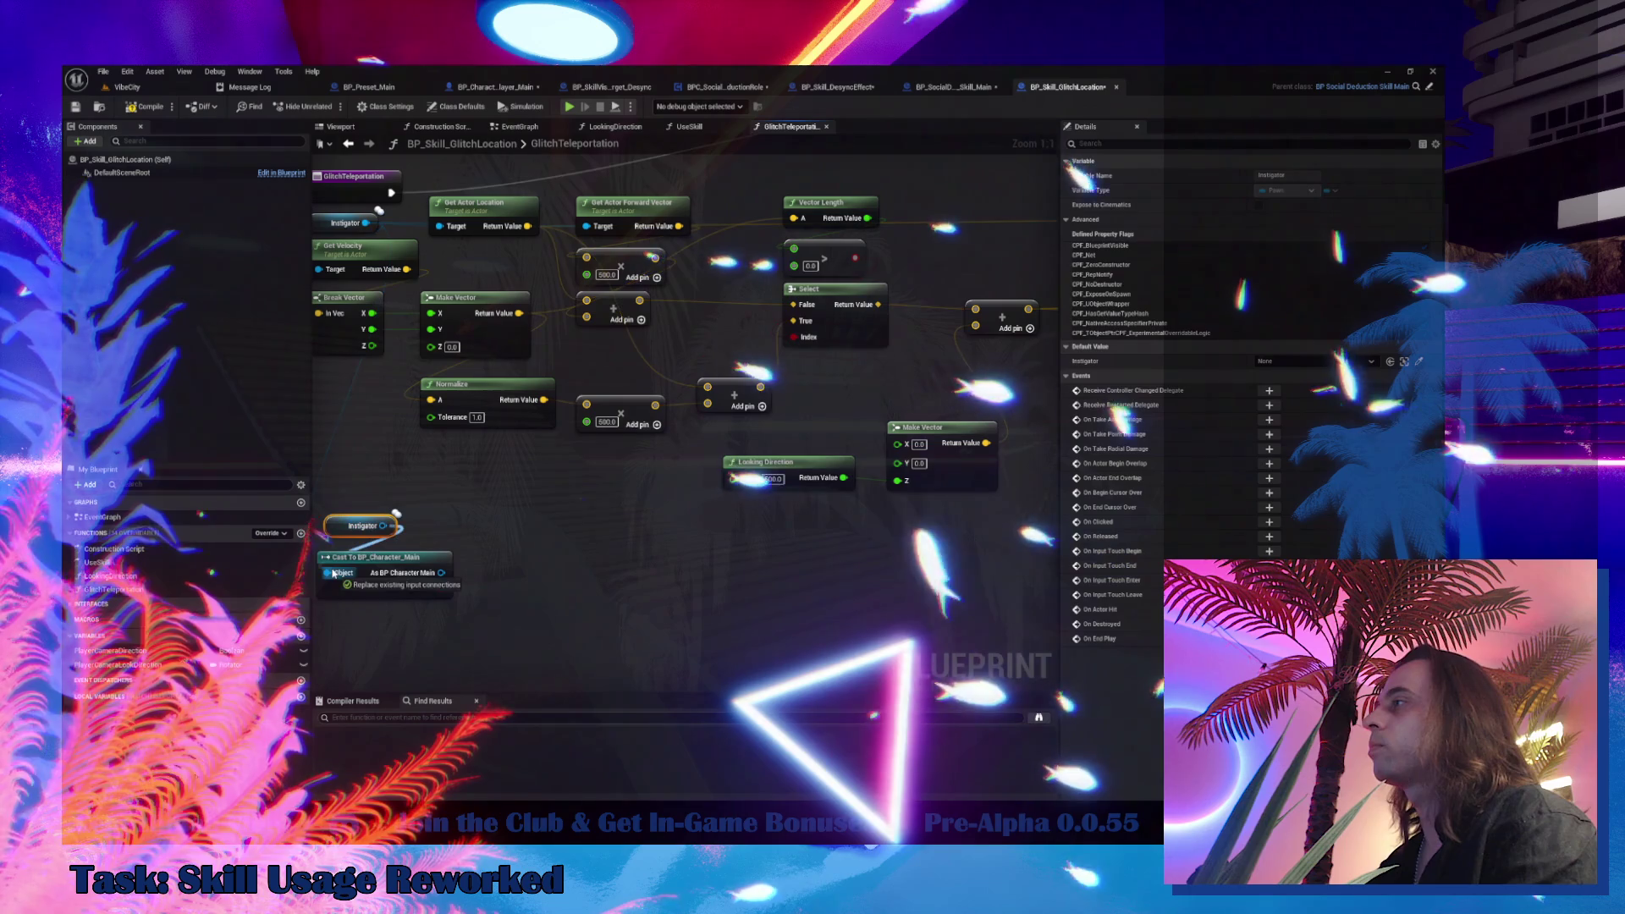
pyautogui.moveTo(373, 562); pyautogui.dragTo(378, 554)
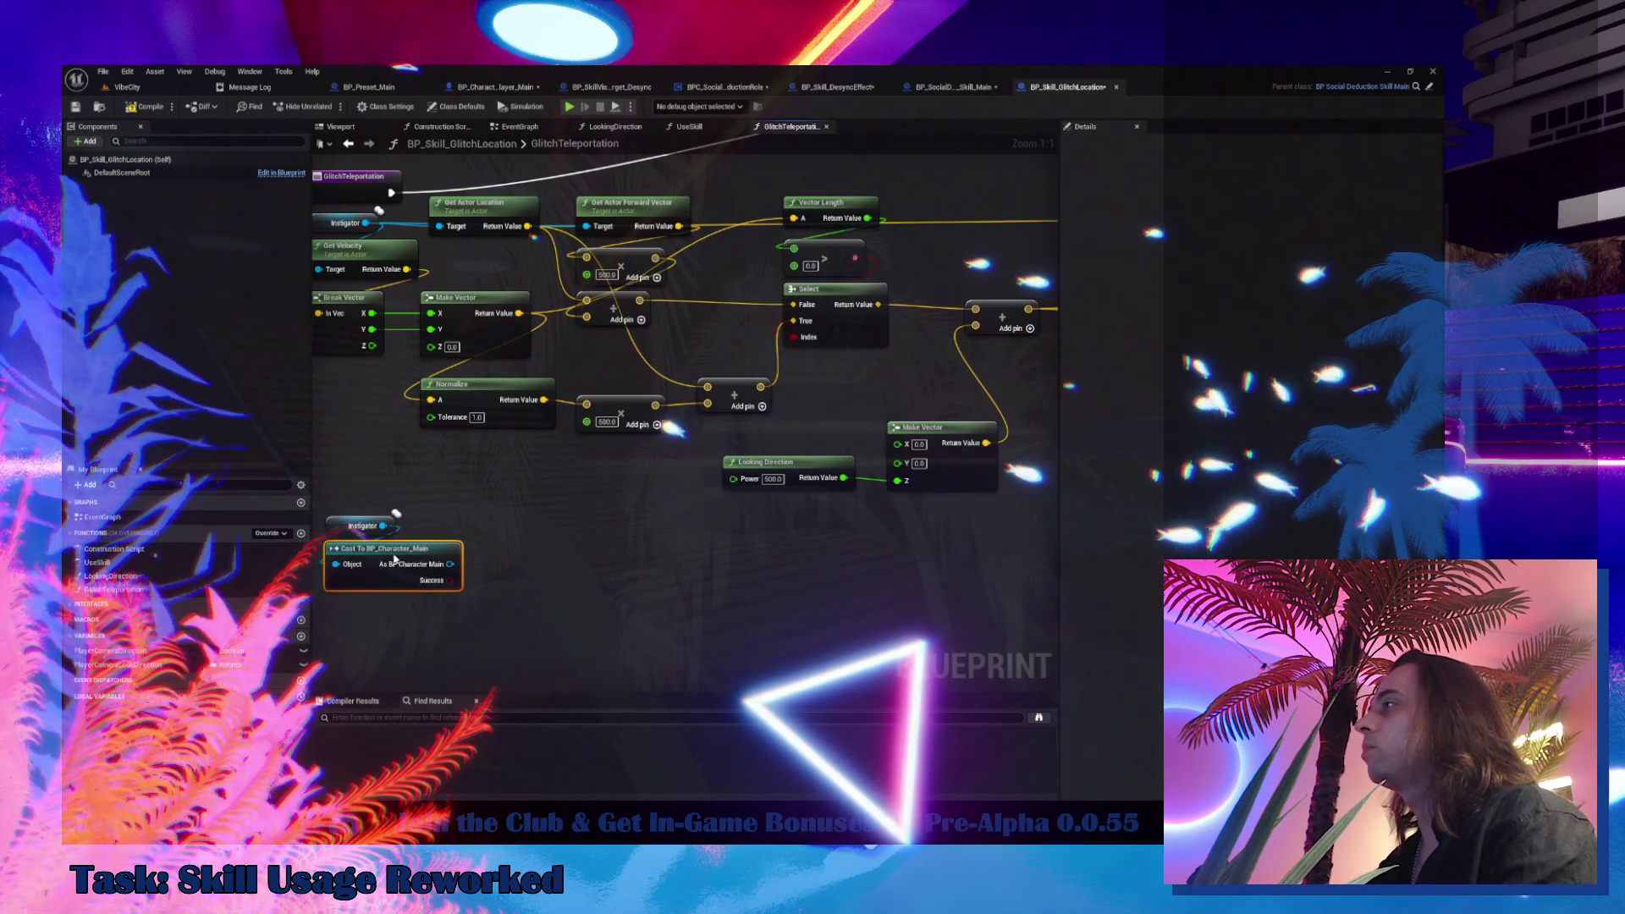
pyautogui.scroll(-5, 512, 589)
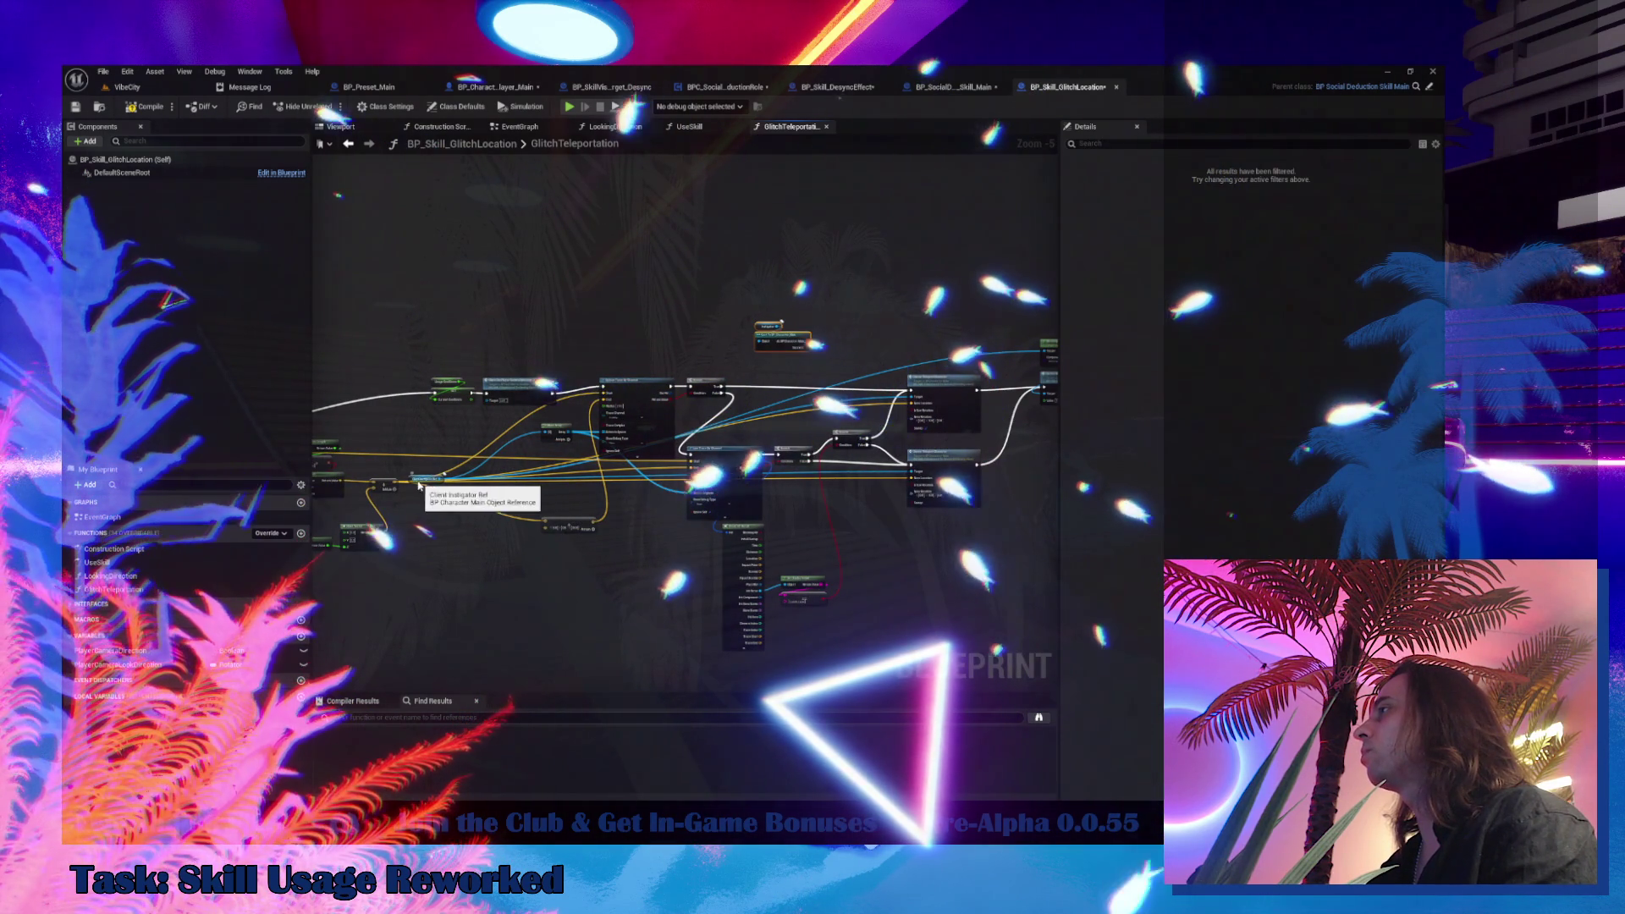
# Break the Client Instigator Ref link into the upper Server Teleport Character Target pin
pyautogui.click(418, 484)
pyautogui.scroll(4, 657, 355)
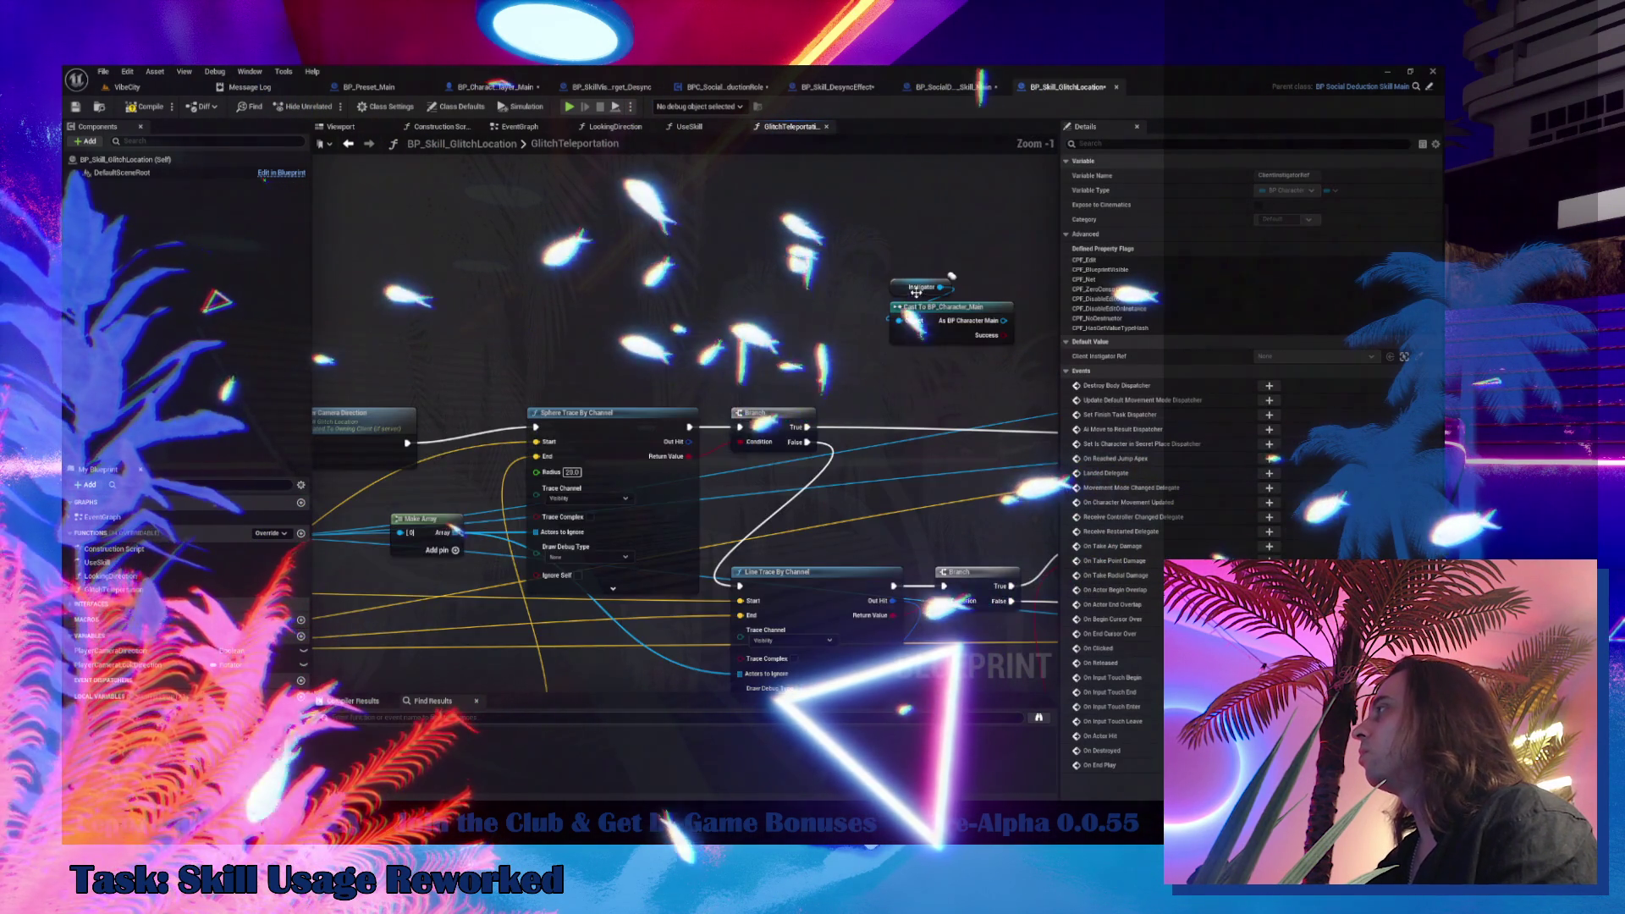
pyautogui.moveTo(916, 292); pyautogui.dragTo(414, 265)
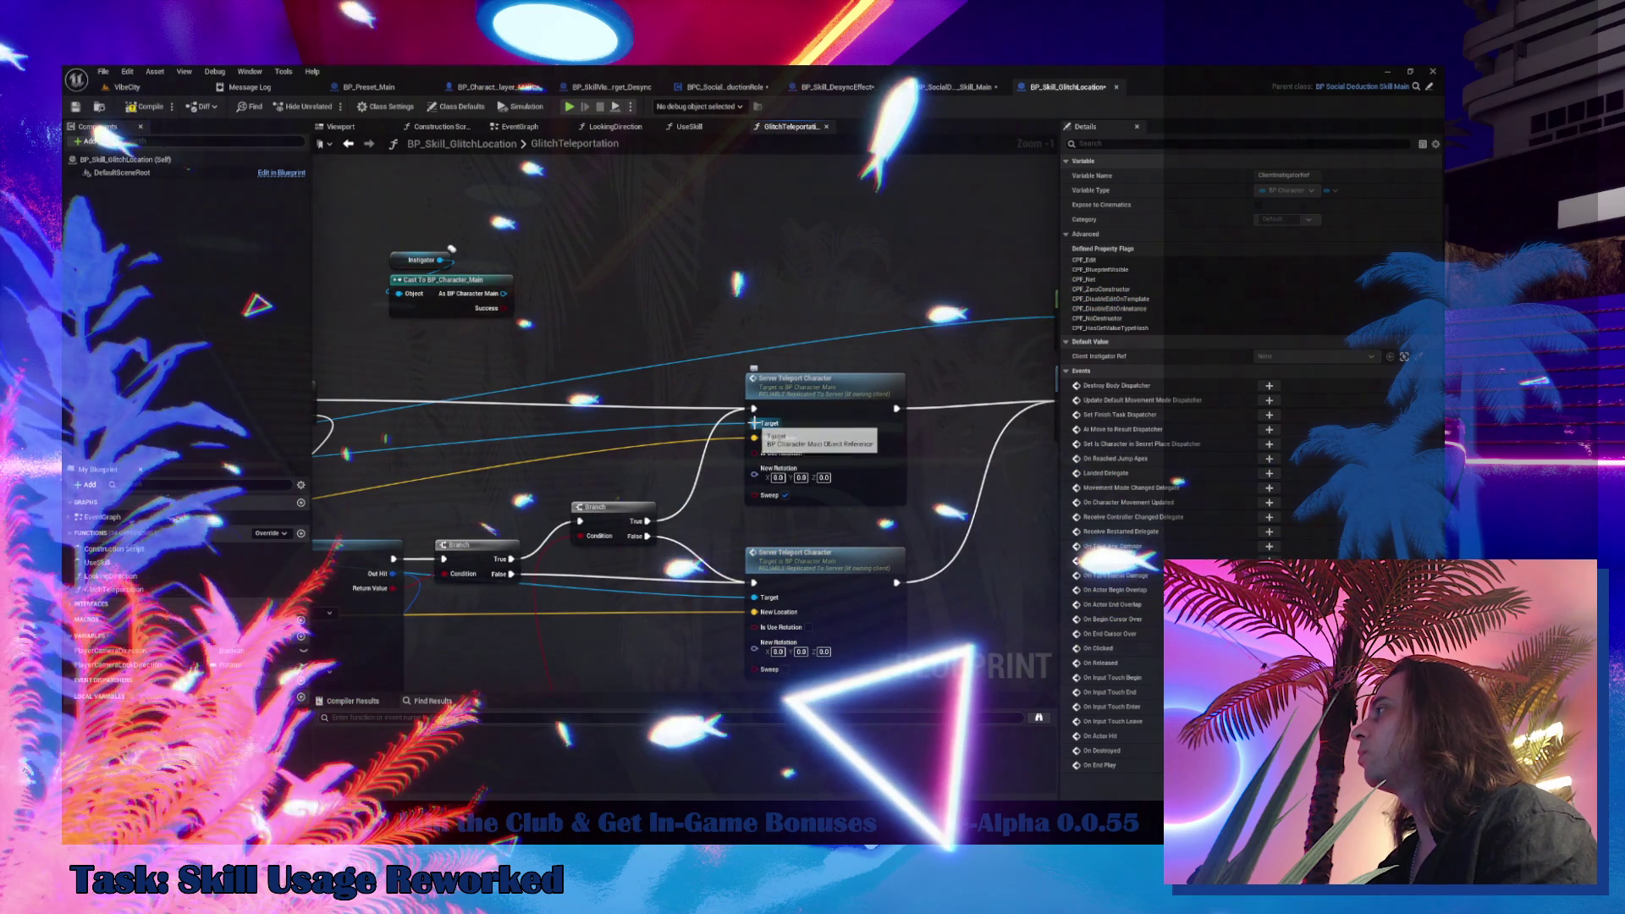
pyautogui.keyDown('alt'); pyautogui.click(754, 423); pyautogui.keyUp('alt')
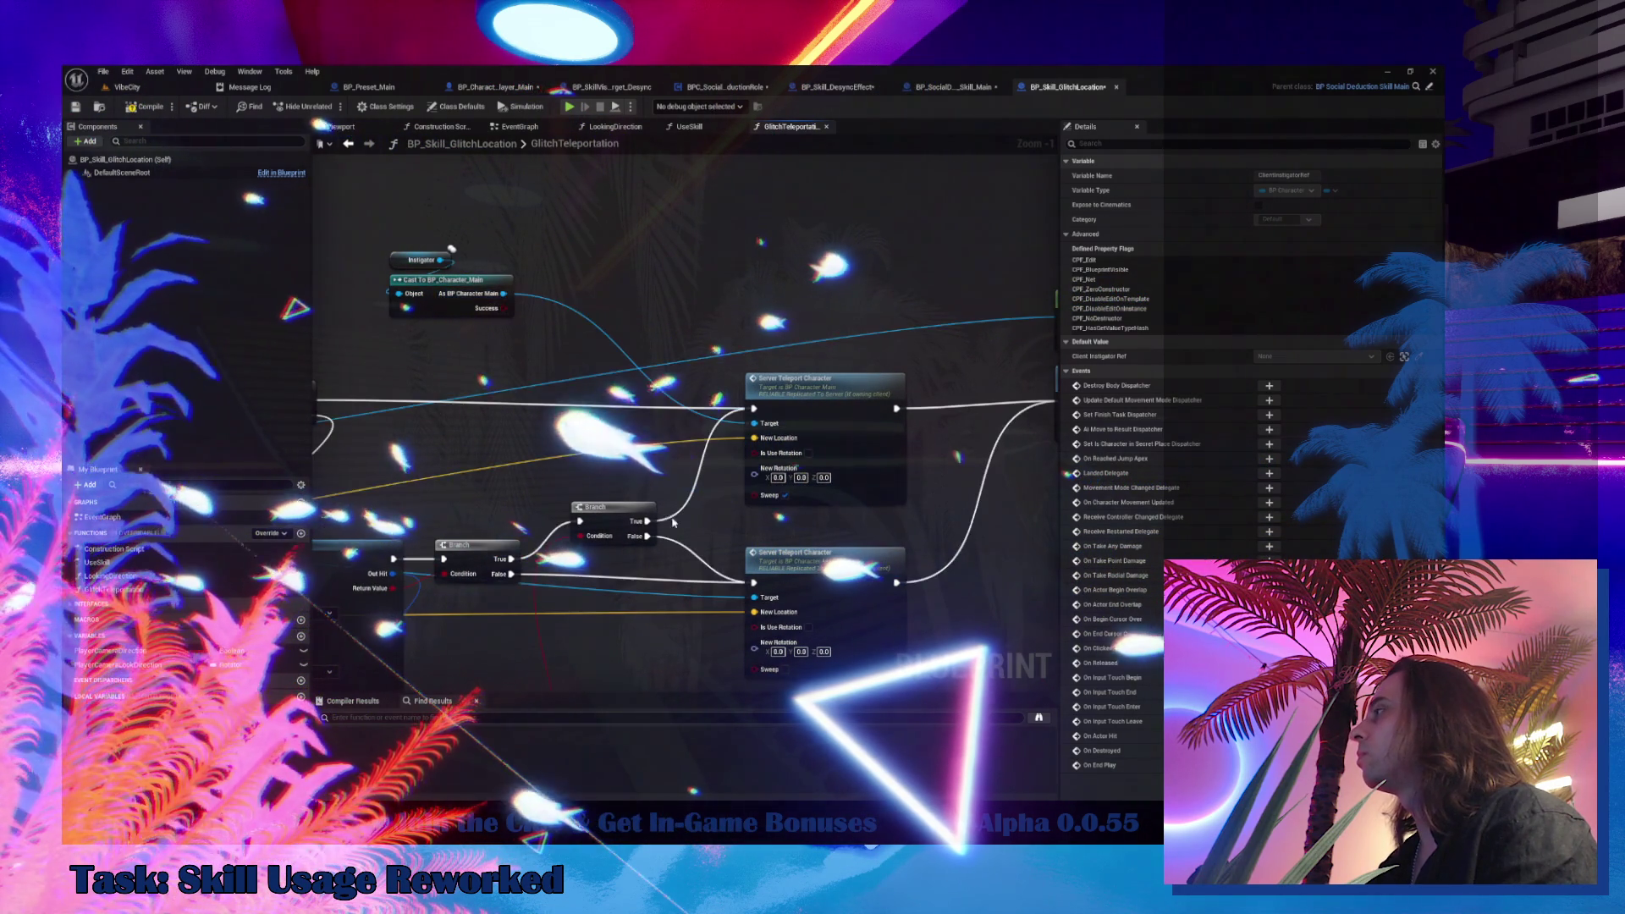
pyautogui.click(759, 602)
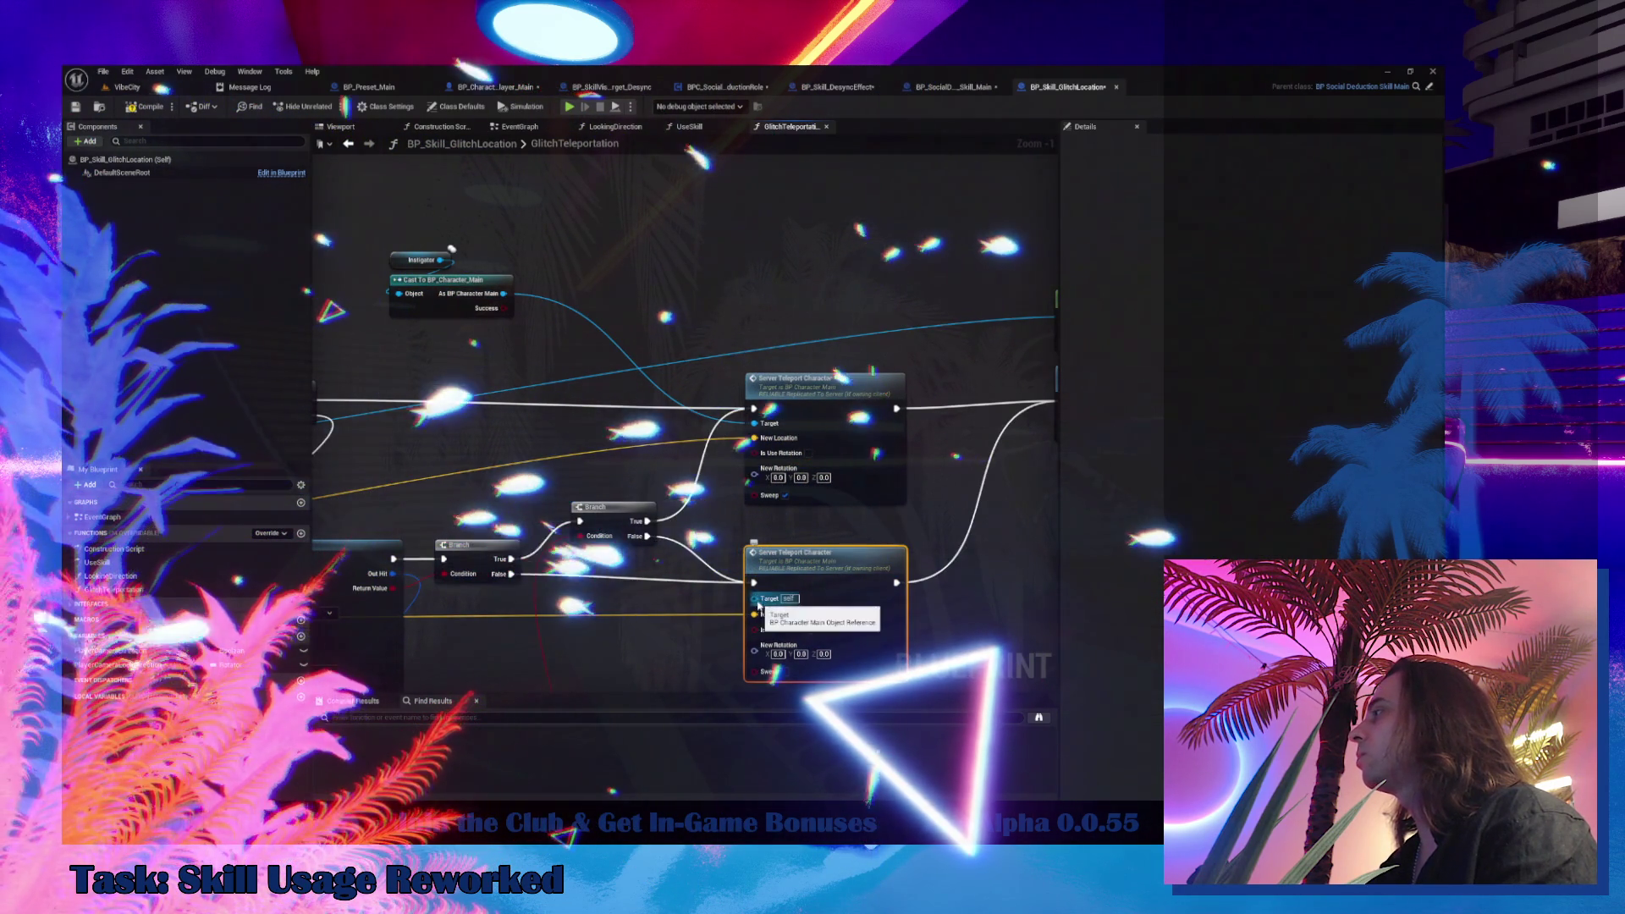
# Place the Instigator cast beside the Branch node and fit the whole function in view
pyautogui.moveTo(444, 313)
pyautogui.mouseDown()
pyautogui.moveTo(636, 541)
pyautogui.moveTo(586, 522)
pyautogui.mouseUp()
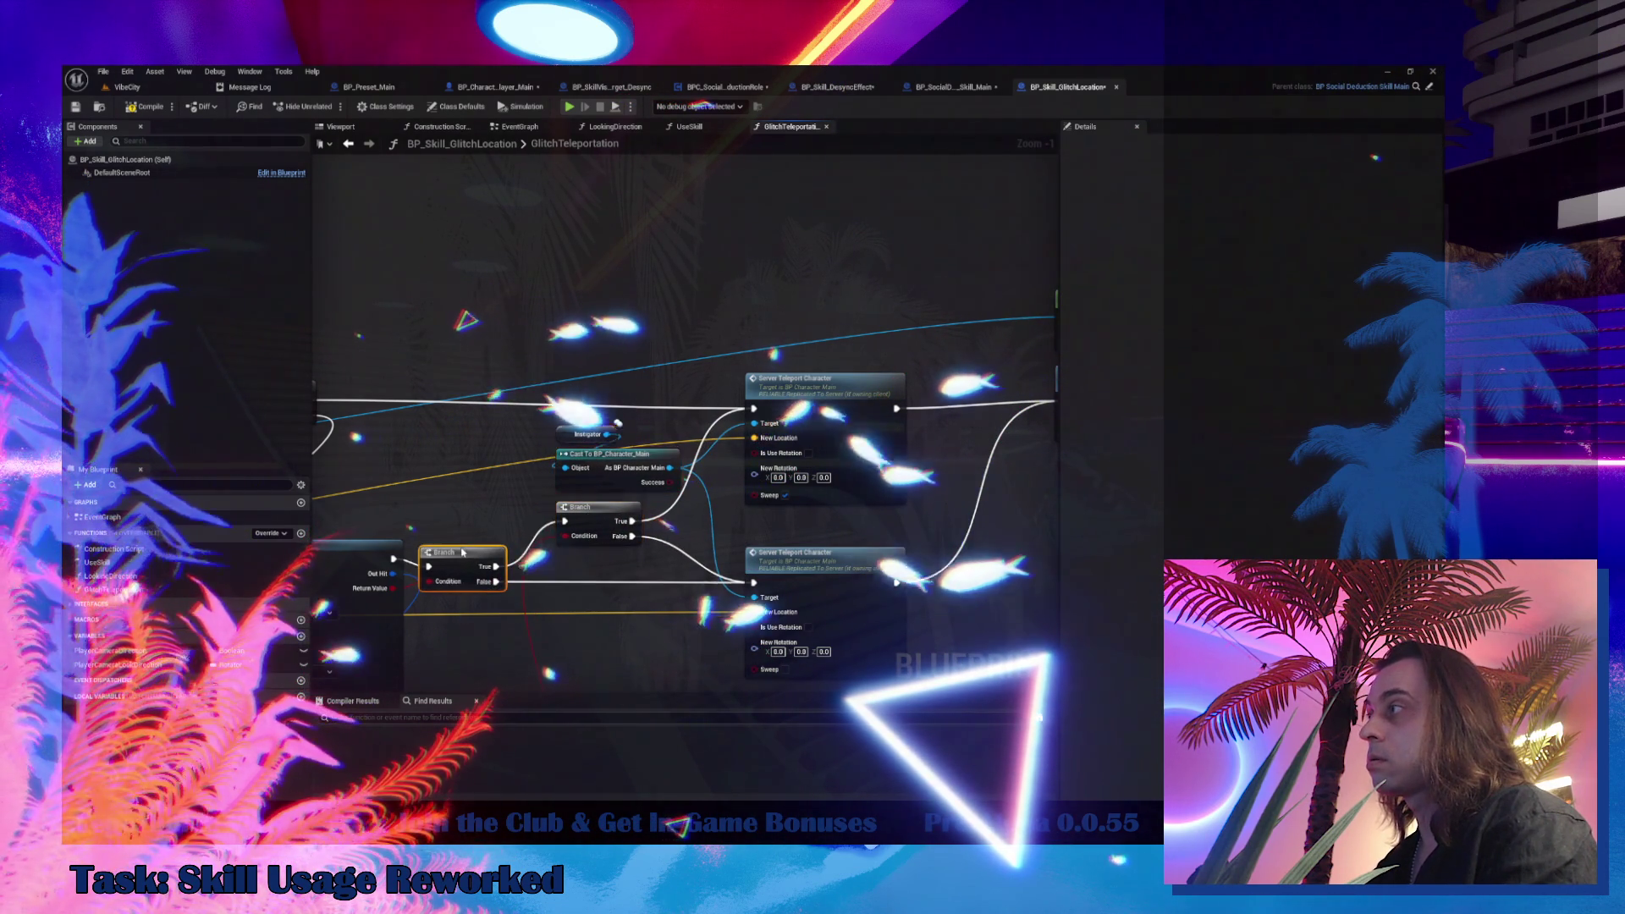
pyautogui.moveTo(620, 539); pyautogui.dragTo(622, 540)
pyautogui.moveTo(622, 540)
pyautogui.mouseDown()
pyautogui.moveTo(648, 324)
pyautogui.moveTo(620, 299)
pyautogui.moveTo(184, 632)
pyautogui.moveTo(273, 647)
pyautogui.mouseUp()
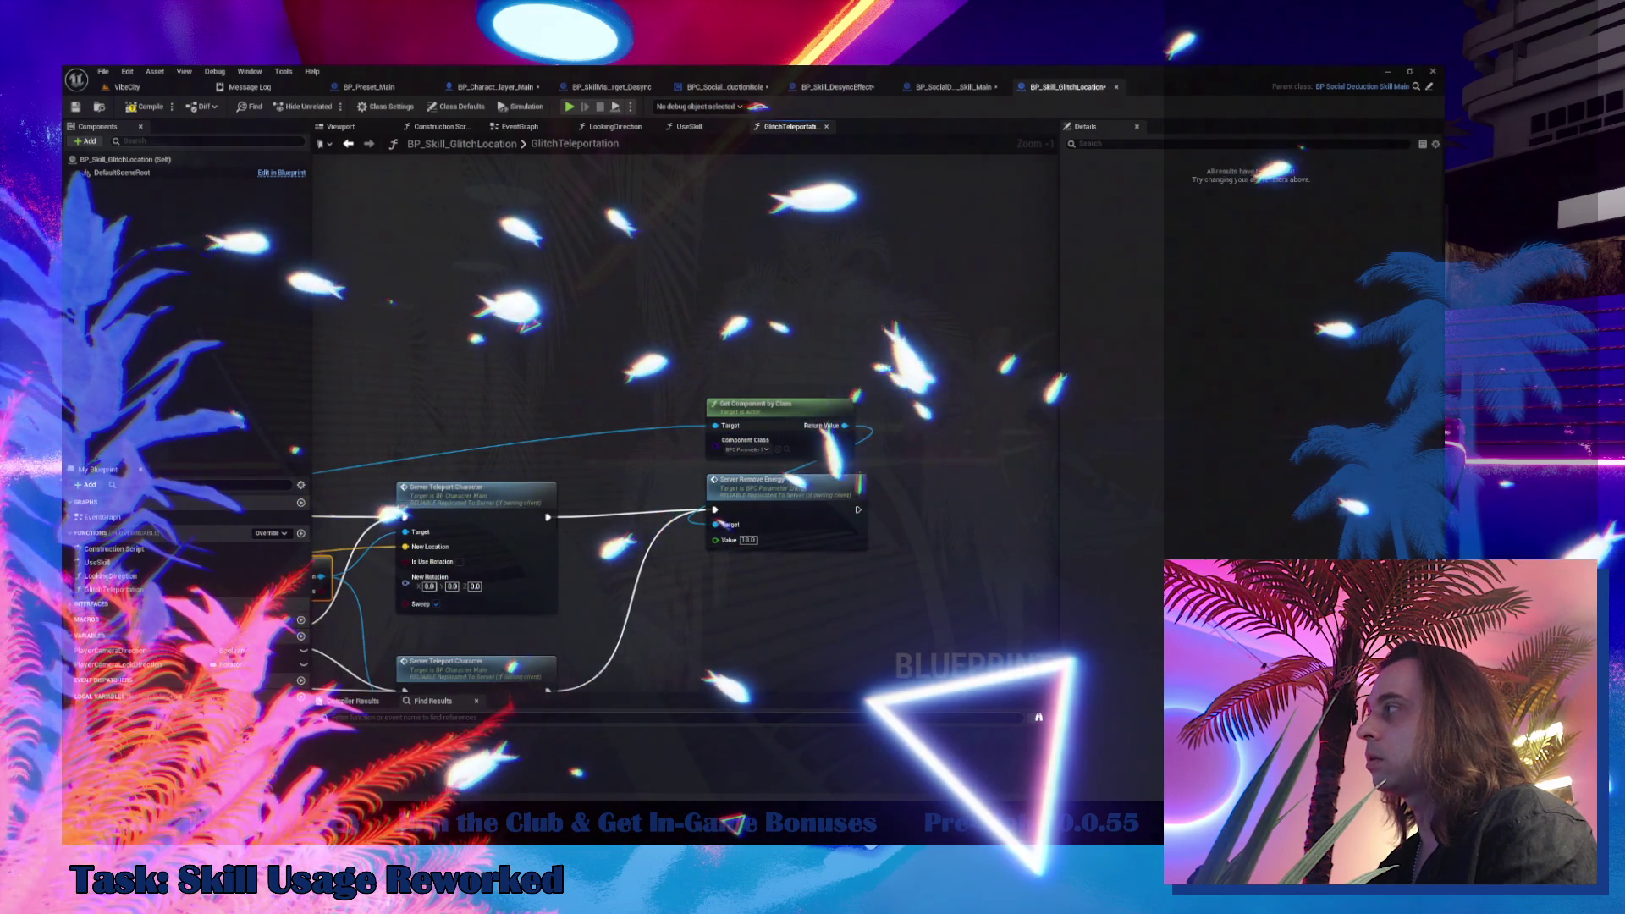
pyautogui.press('Home')
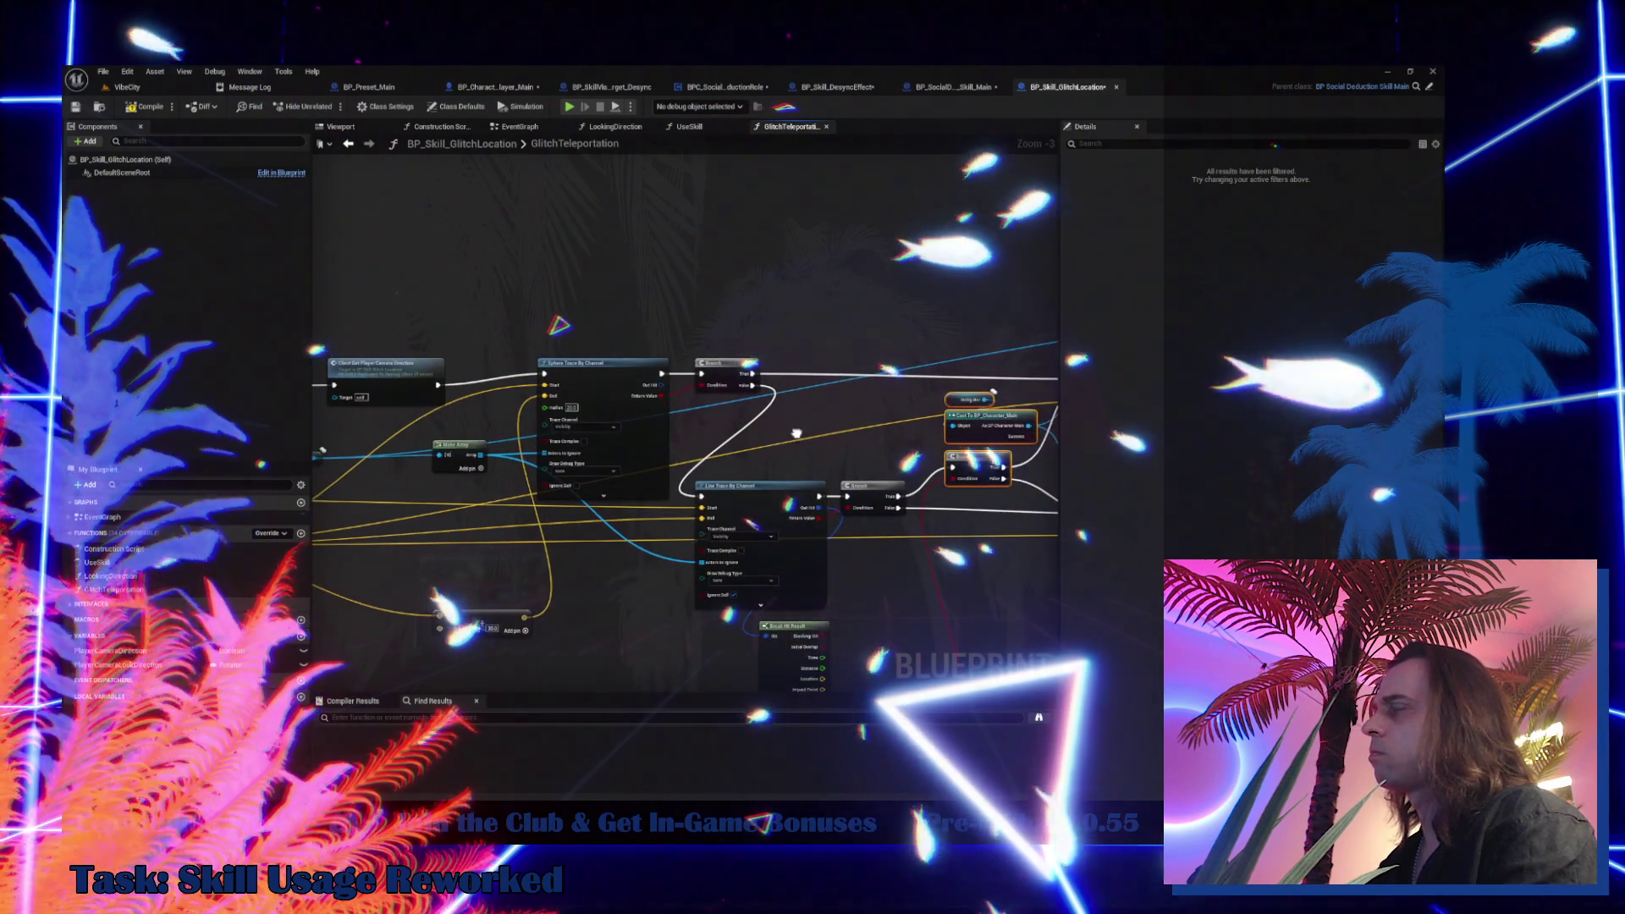
pyautogui.moveTo(428, 431); pyautogui.dragTo(706, 396)
pyautogui.moveTo(427, 431)
pyautogui.mouseDown()
pyautogui.moveTo(727, 338)
pyautogui.moveTo(1006, 340)
pyautogui.moveTo(659, 340)
pyautogui.mouseUp()
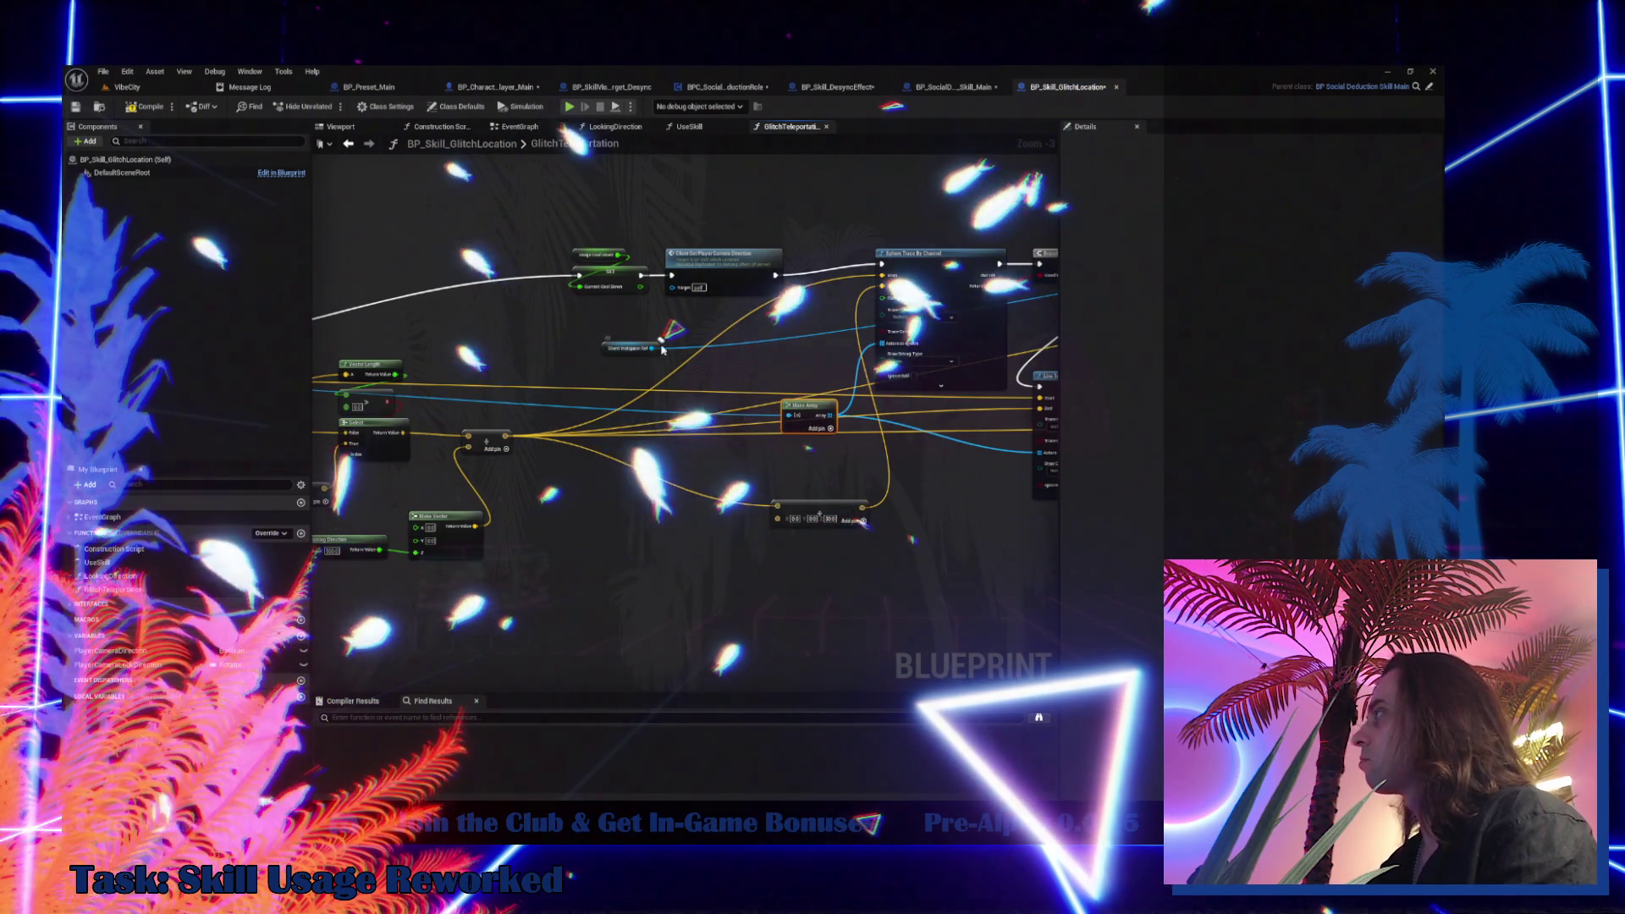
# Rewire the Set node's input from Client Instigator Ref to the Instigator getter
pyautogui.moveTo(662, 350); pyautogui.dragTo(861, 197)
pyautogui.moveTo(814, 254); pyautogui.dragTo(806, 269)
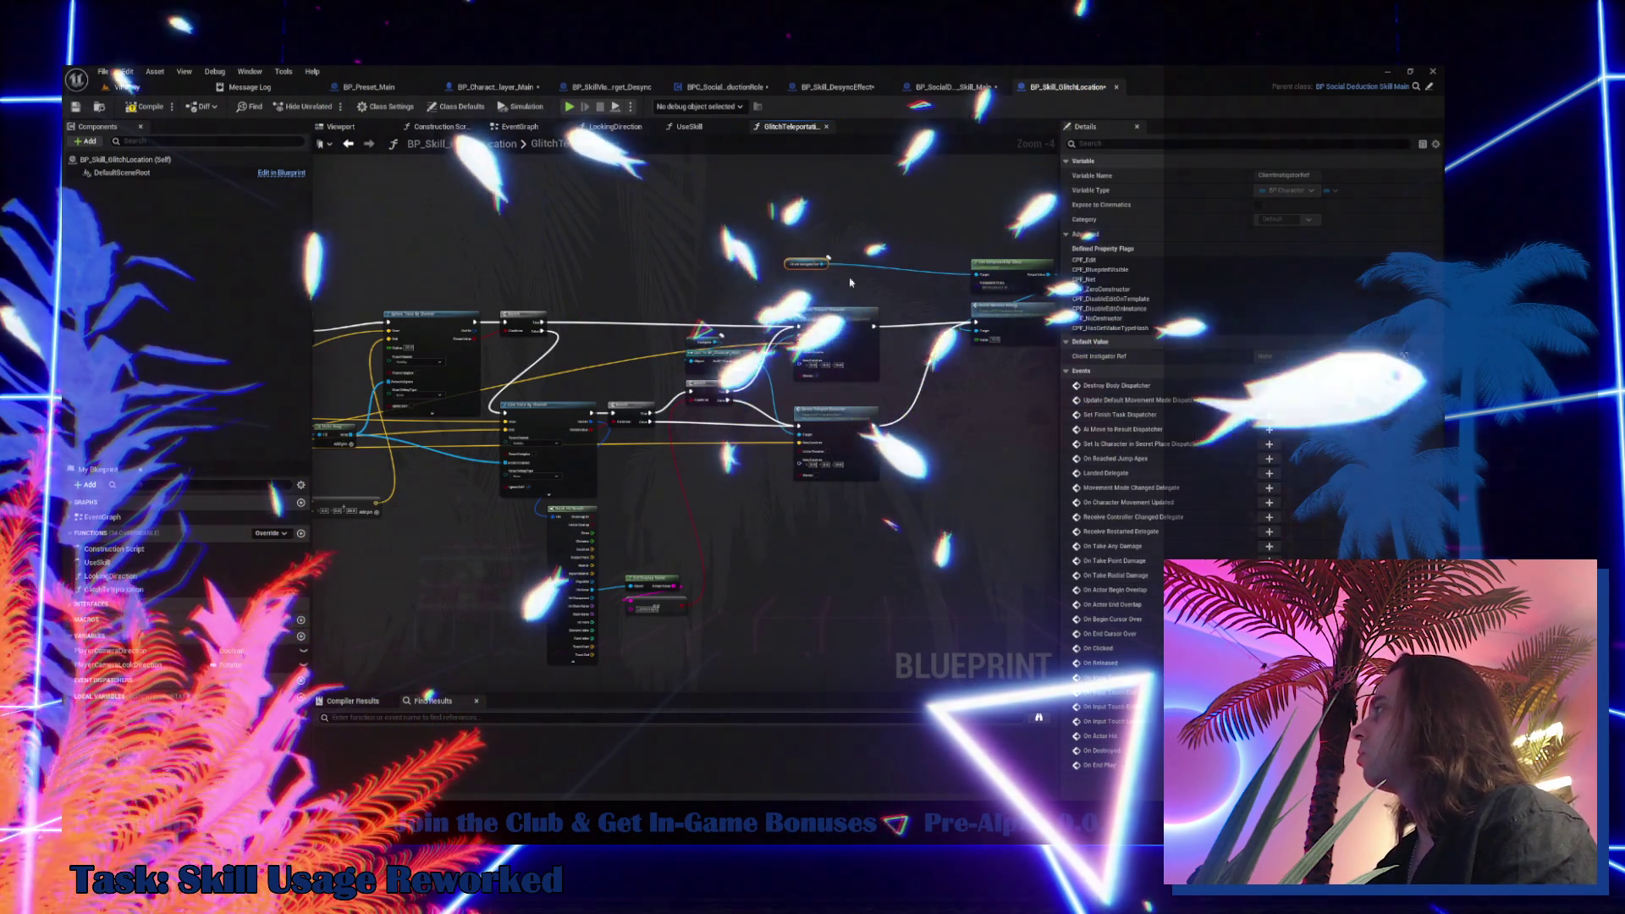
pyautogui.moveTo(975, 274); pyautogui.dragTo(327, 382)
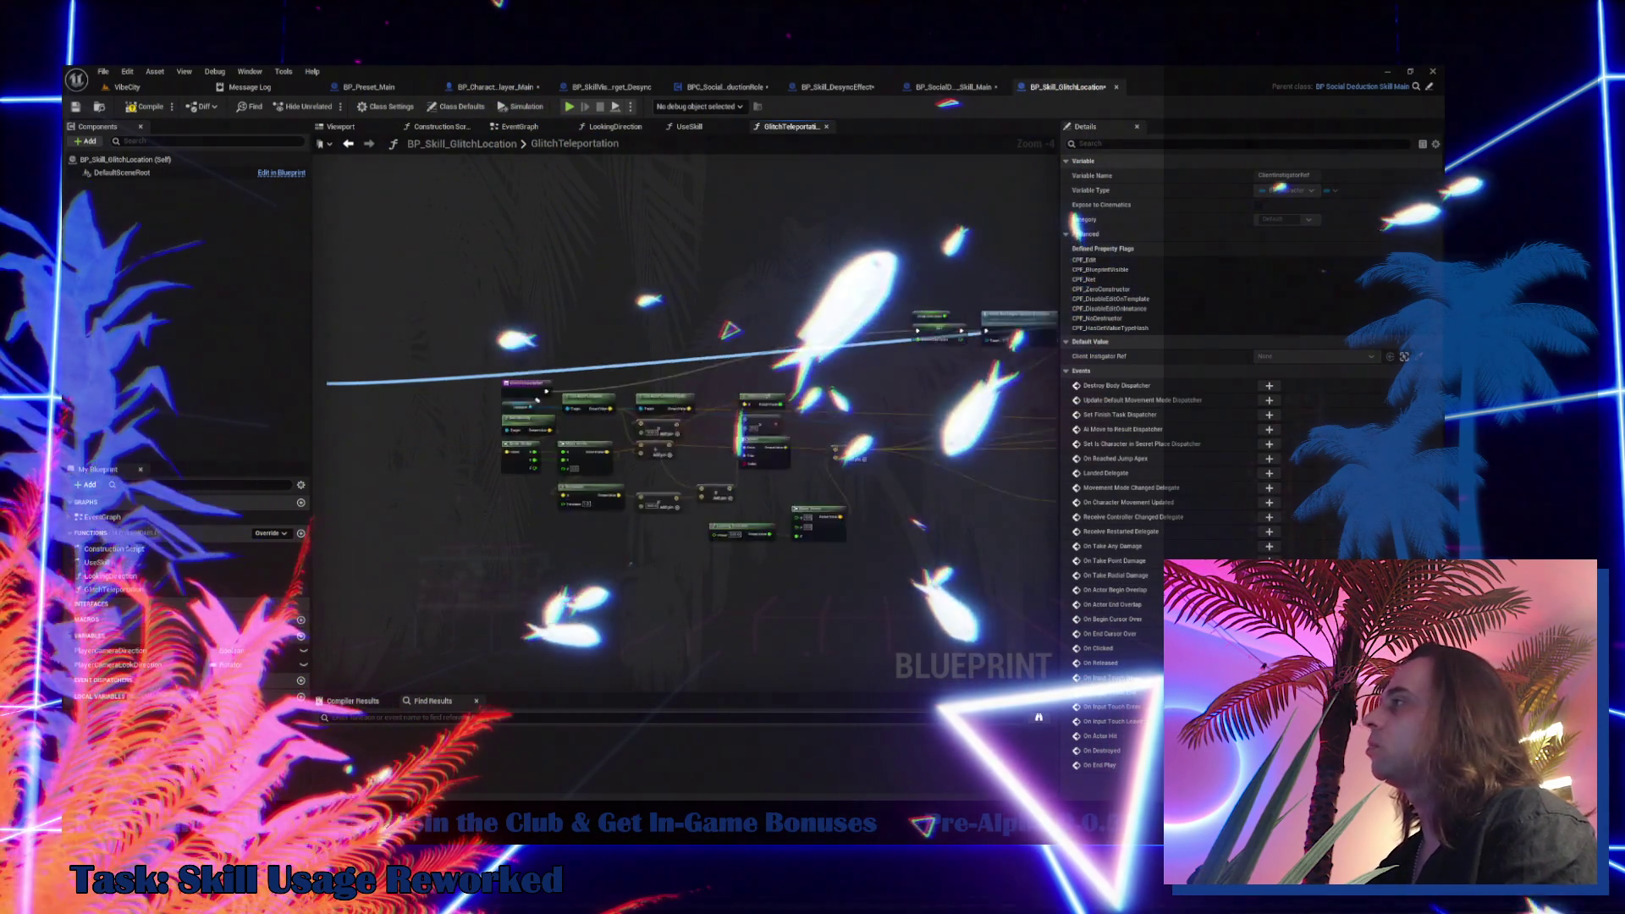
pyautogui.scroll(1, 846, 356)
pyautogui.moveTo(719, 468)
pyautogui.mouseDown()
pyautogui.moveTo(846, 356)
pyautogui.moveTo(907, 336)
pyautogui.mouseUp()
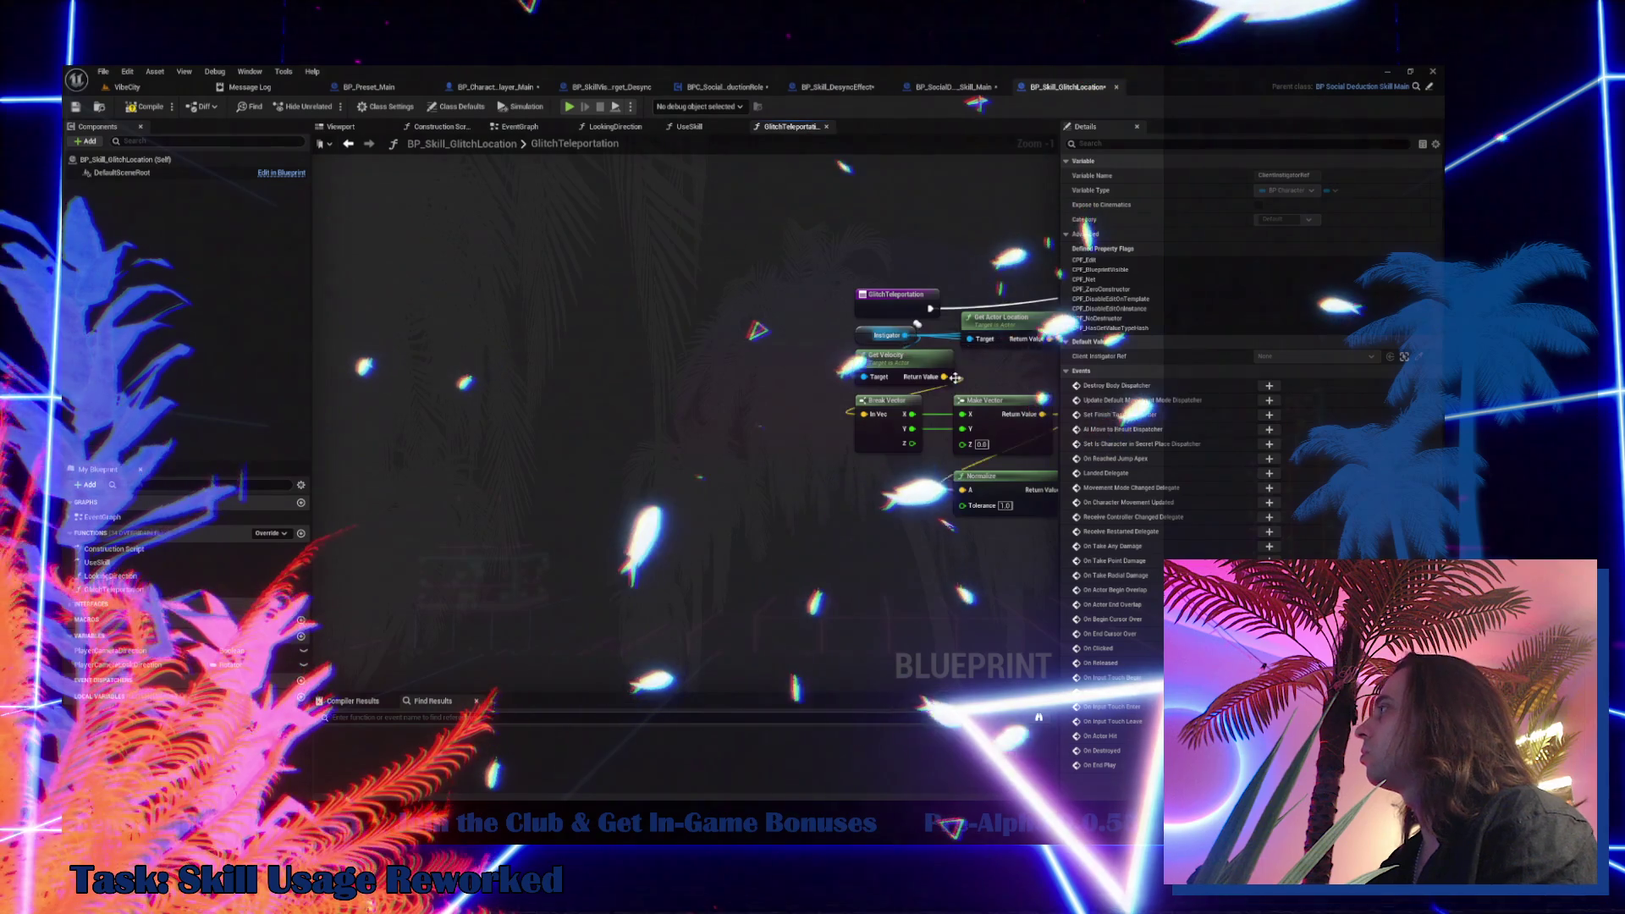
# Delete the leftover Client Instigator Ref getter and tidy the array node position
pyautogui.moveTo(701, 343); pyautogui.dragTo(702, 343)
pyautogui.scroll(3, 702, 343)
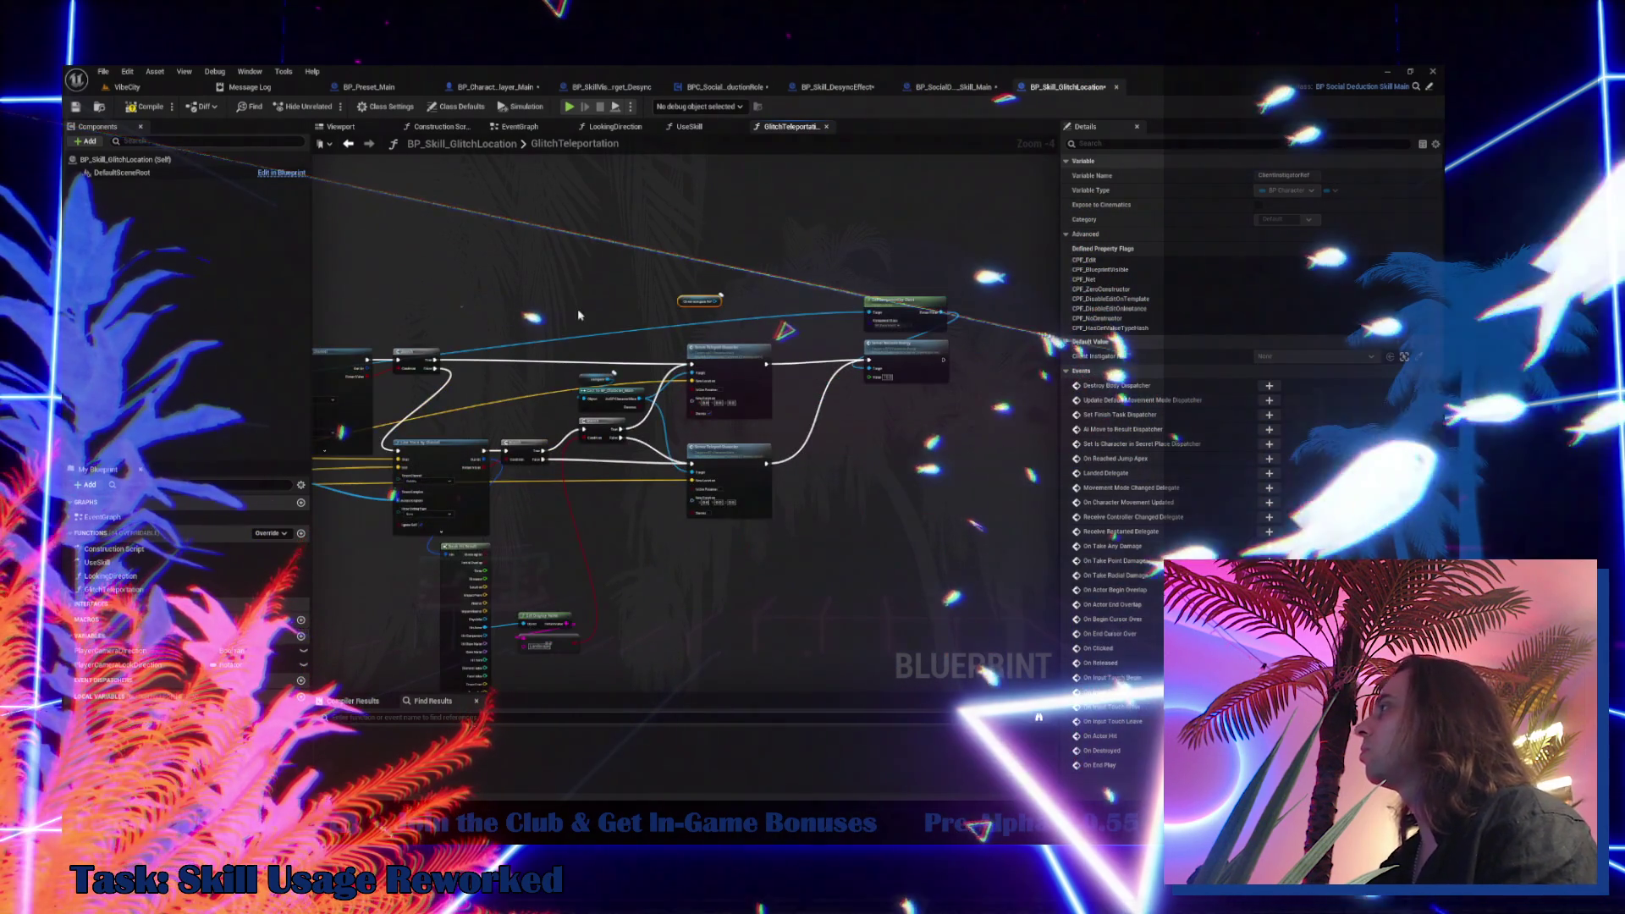
pyautogui.moveTo(639, 271); pyautogui.dragTo(711, 319)
pyautogui.press('Delete')
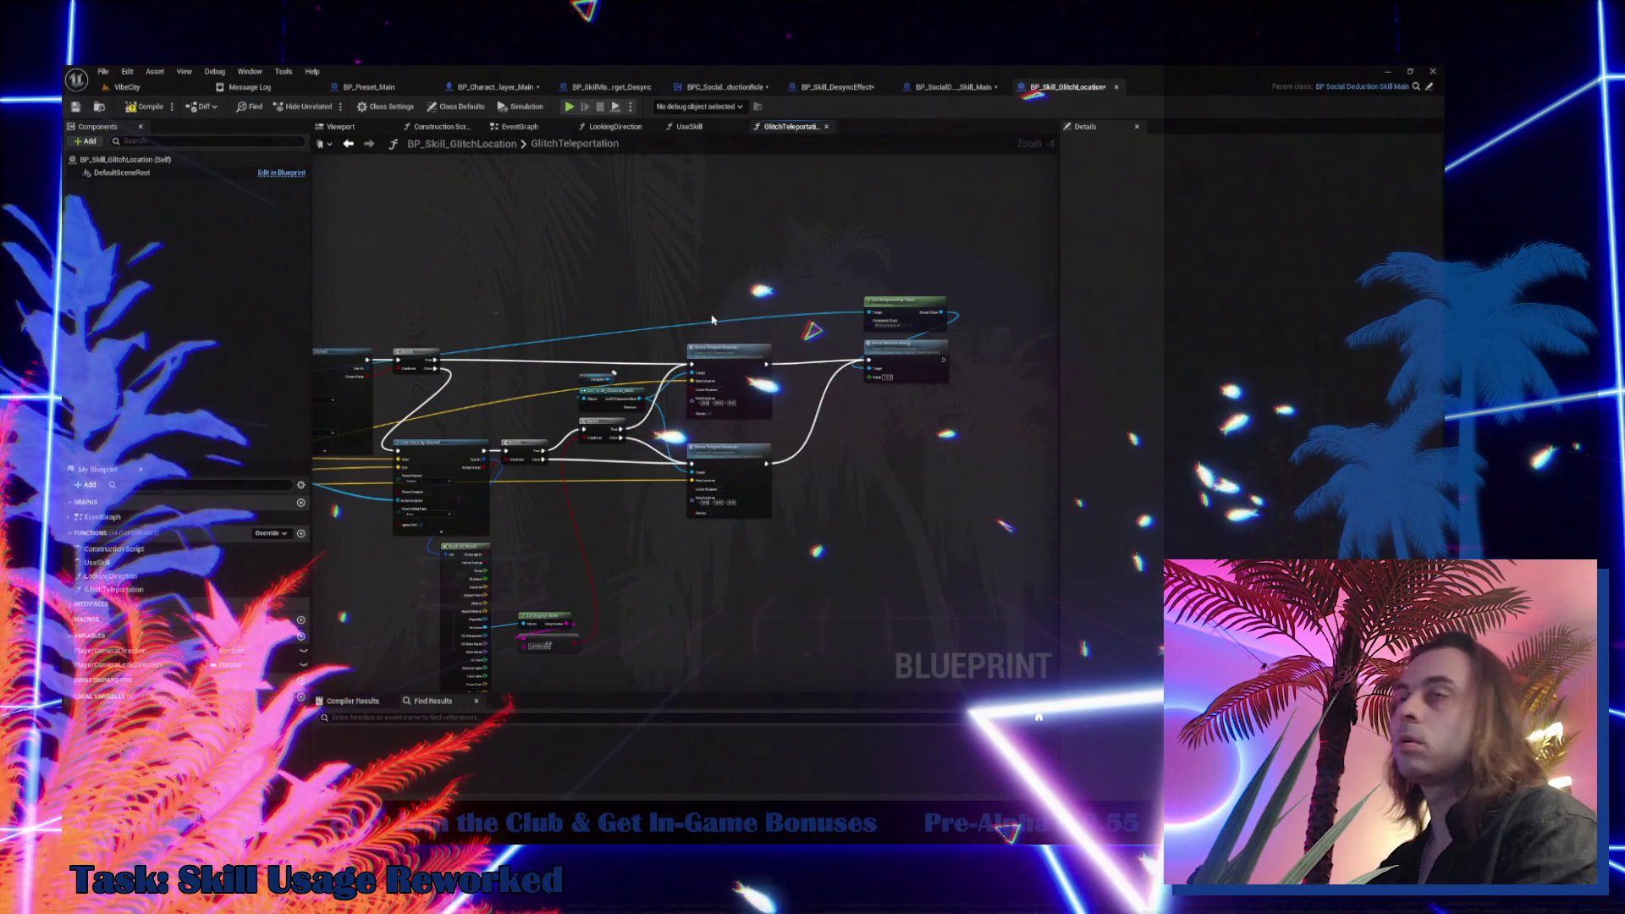
pyautogui.moveTo(488, 277); pyautogui.dragTo(629, 241)
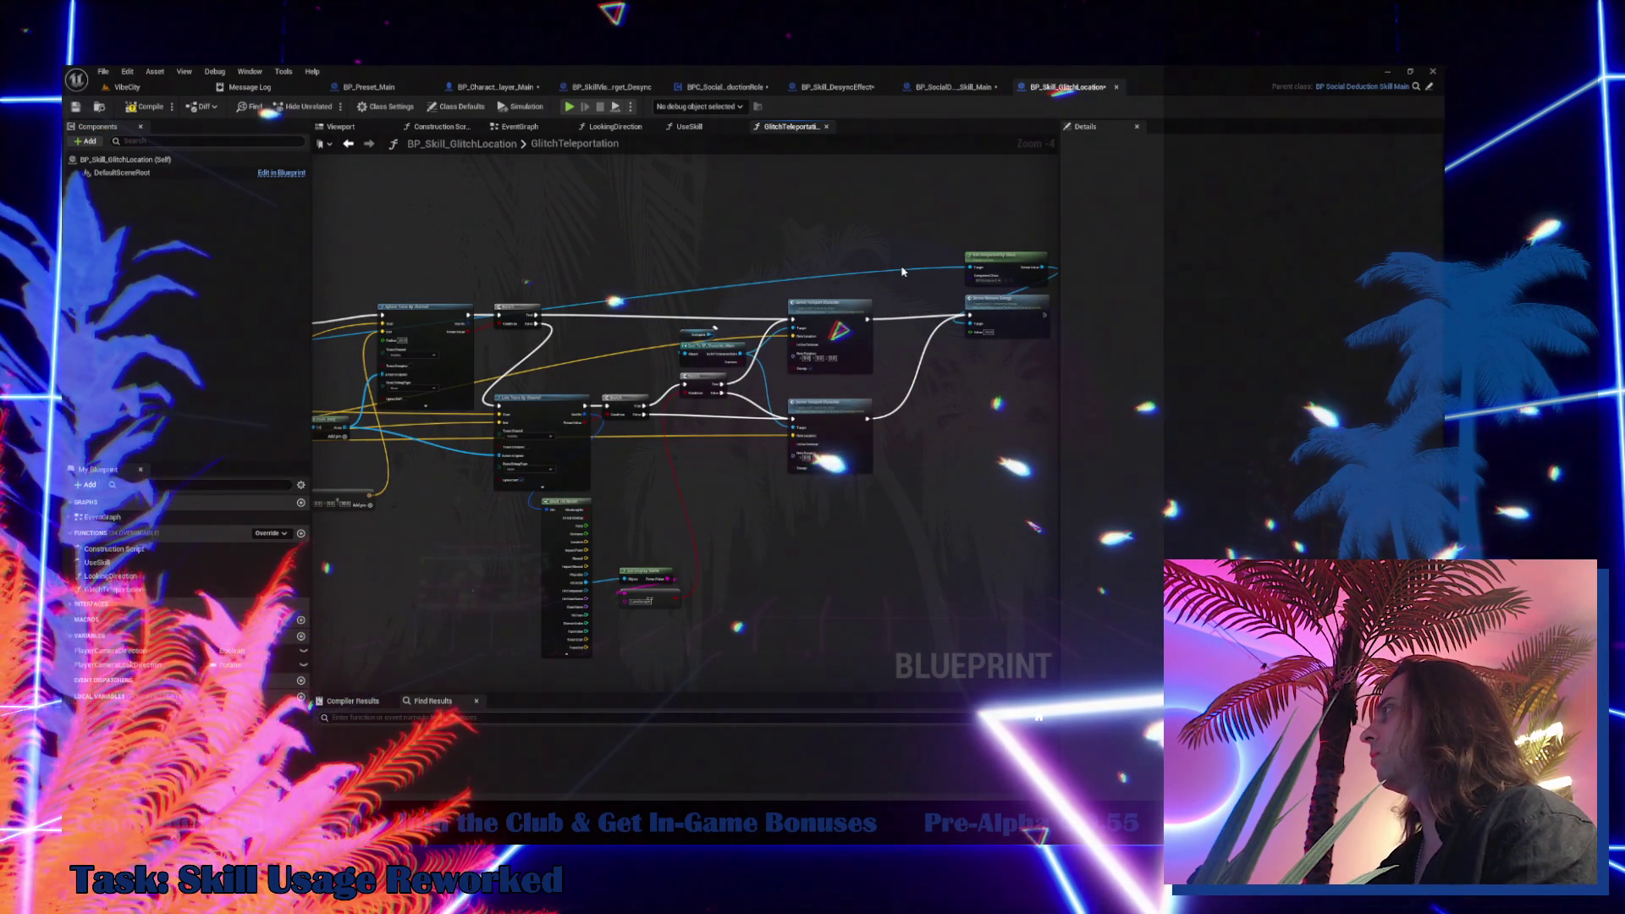
pyautogui.moveTo(878, 292); pyautogui.dragTo(892, 297)
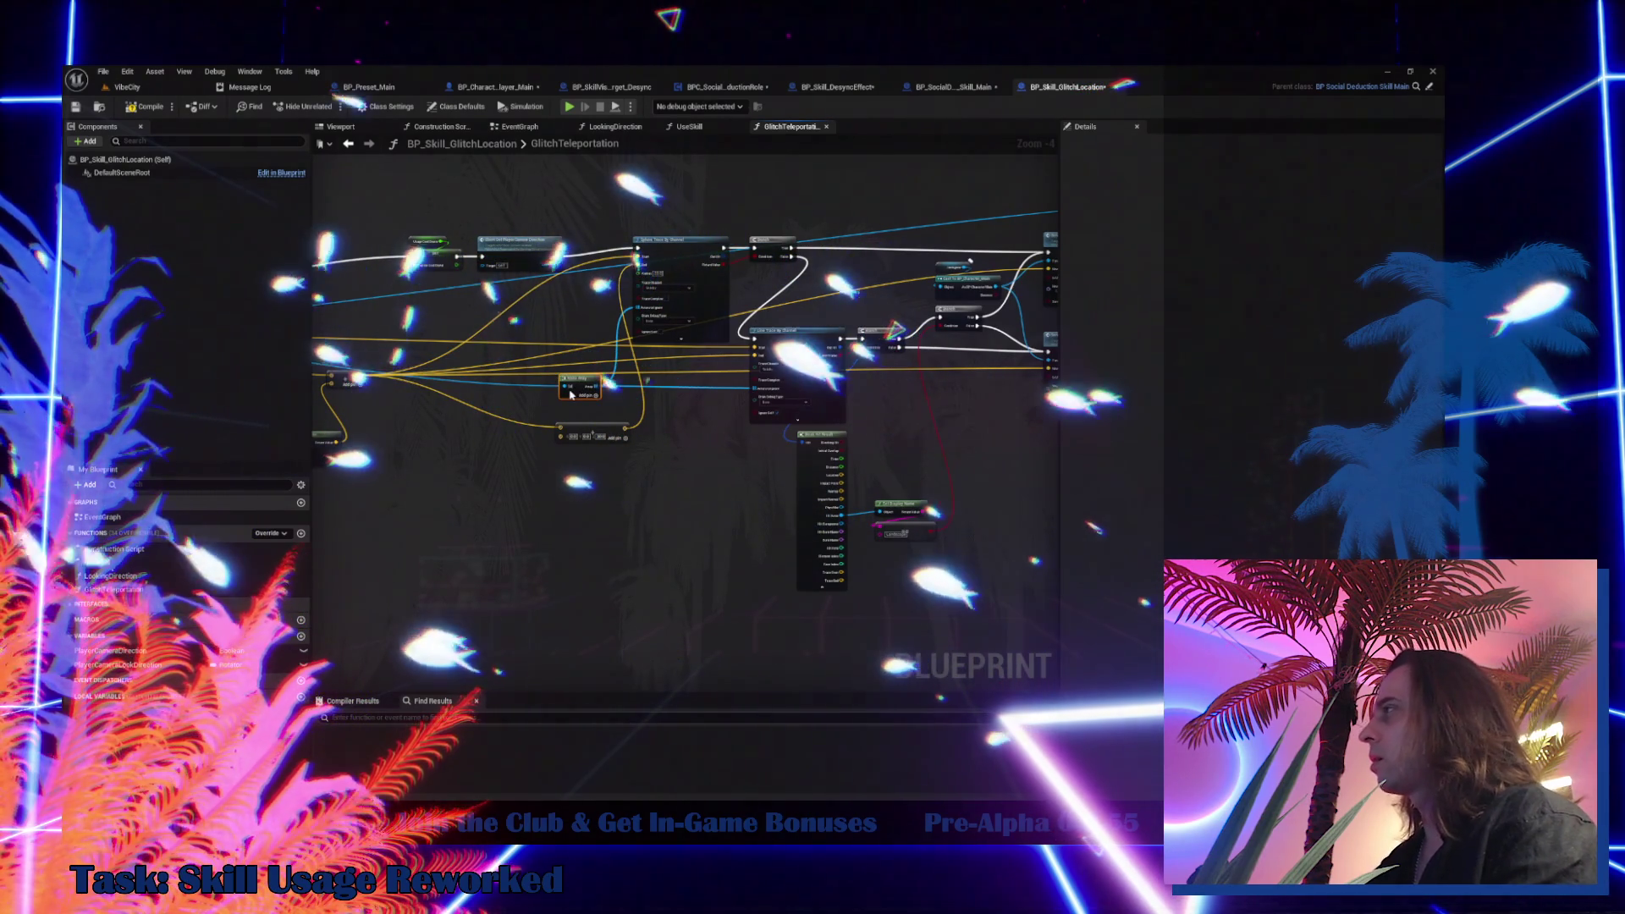
pyautogui.moveTo(580, 368); pyautogui.dragTo(606, 513)
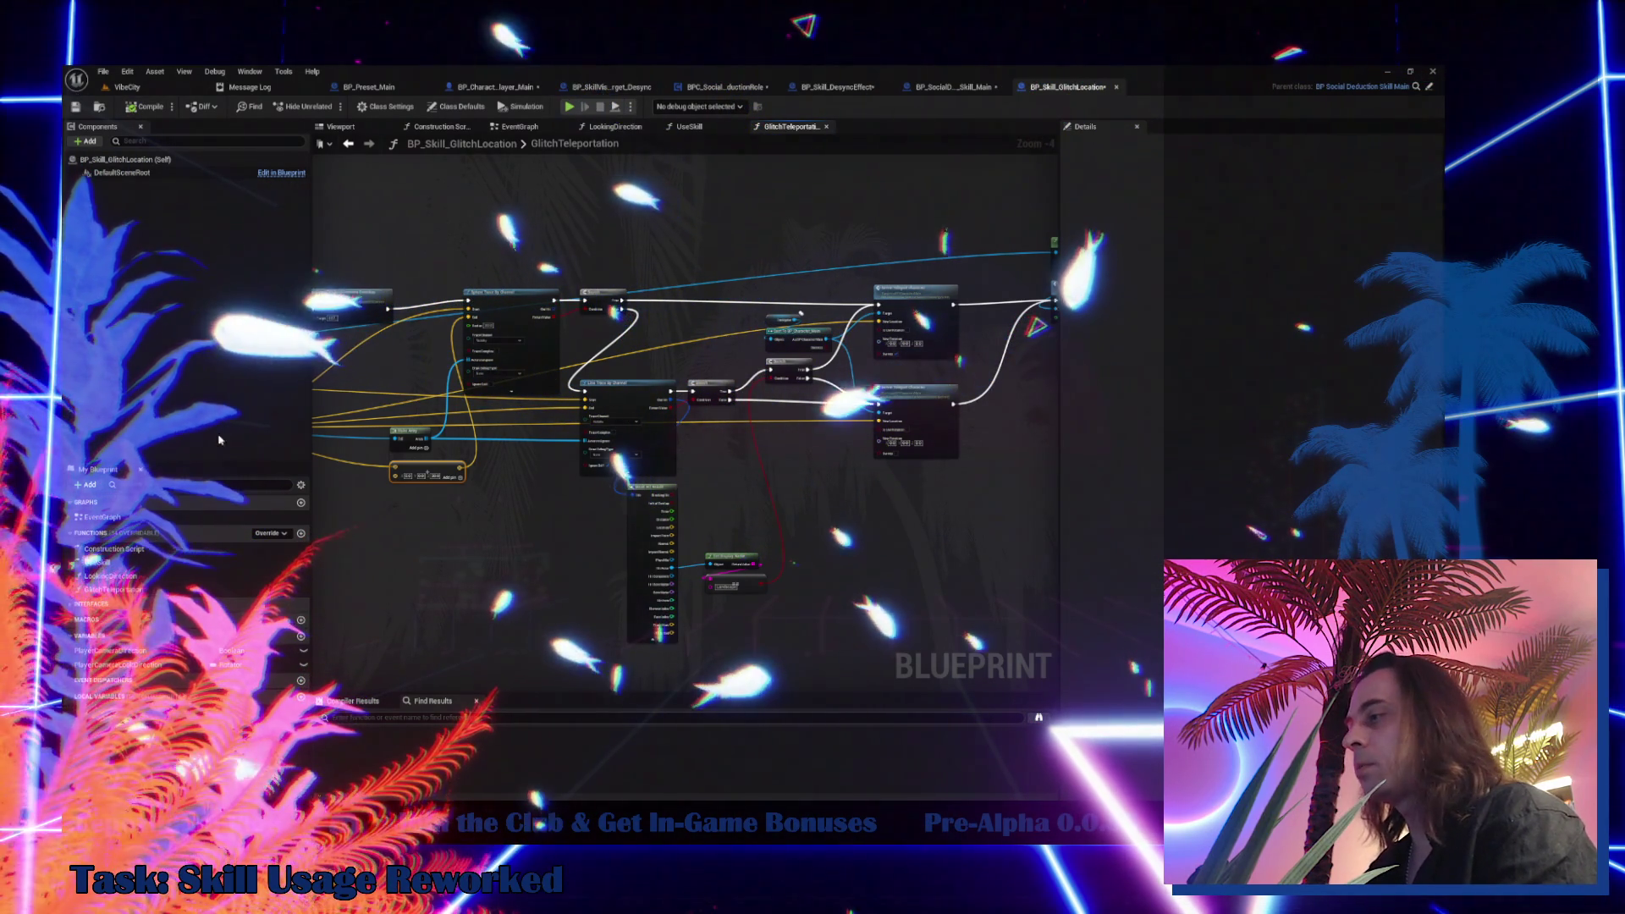
# Save all modified assets from the level editor's File menu
pyautogui.click(127, 87)
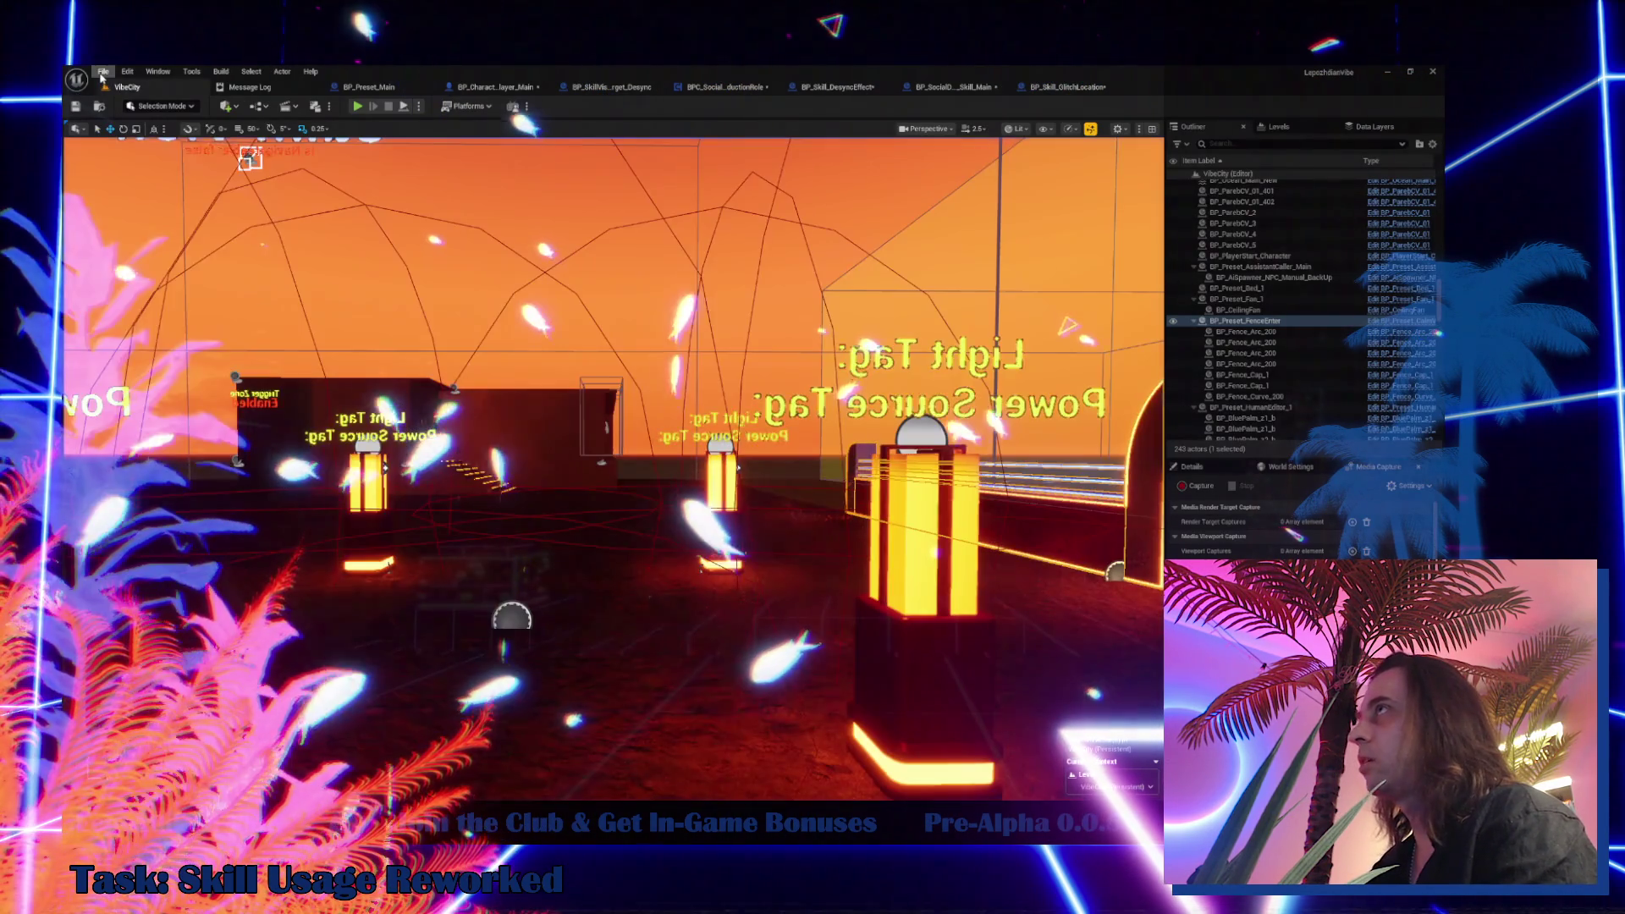
pyautogui.click(102, 71)
pyautogui.click(164, 228)
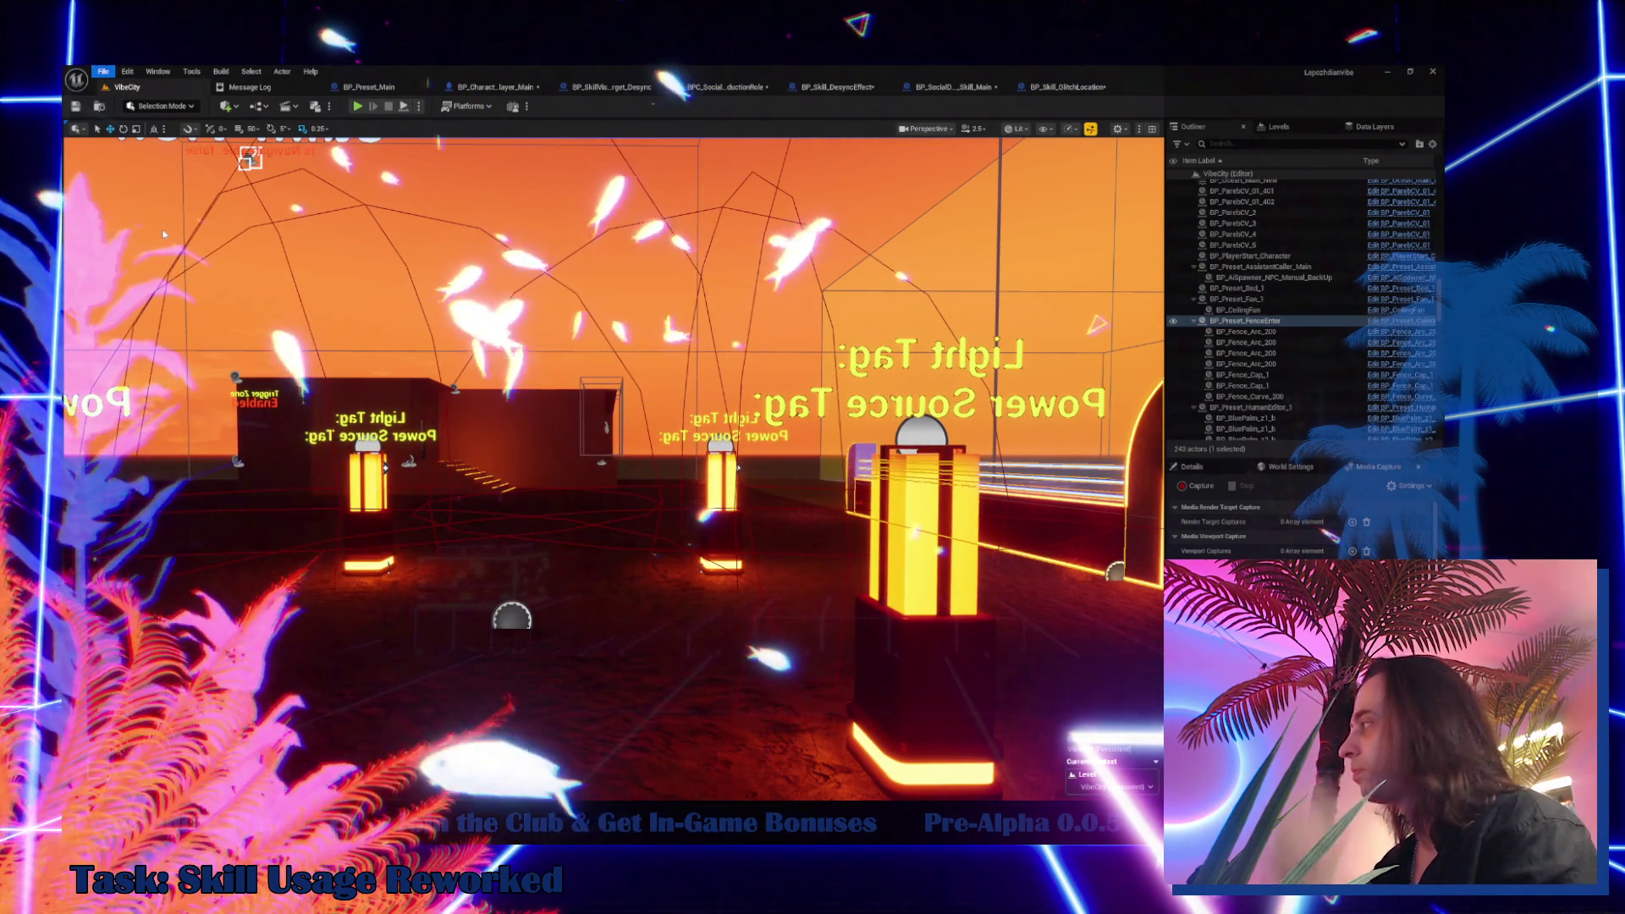
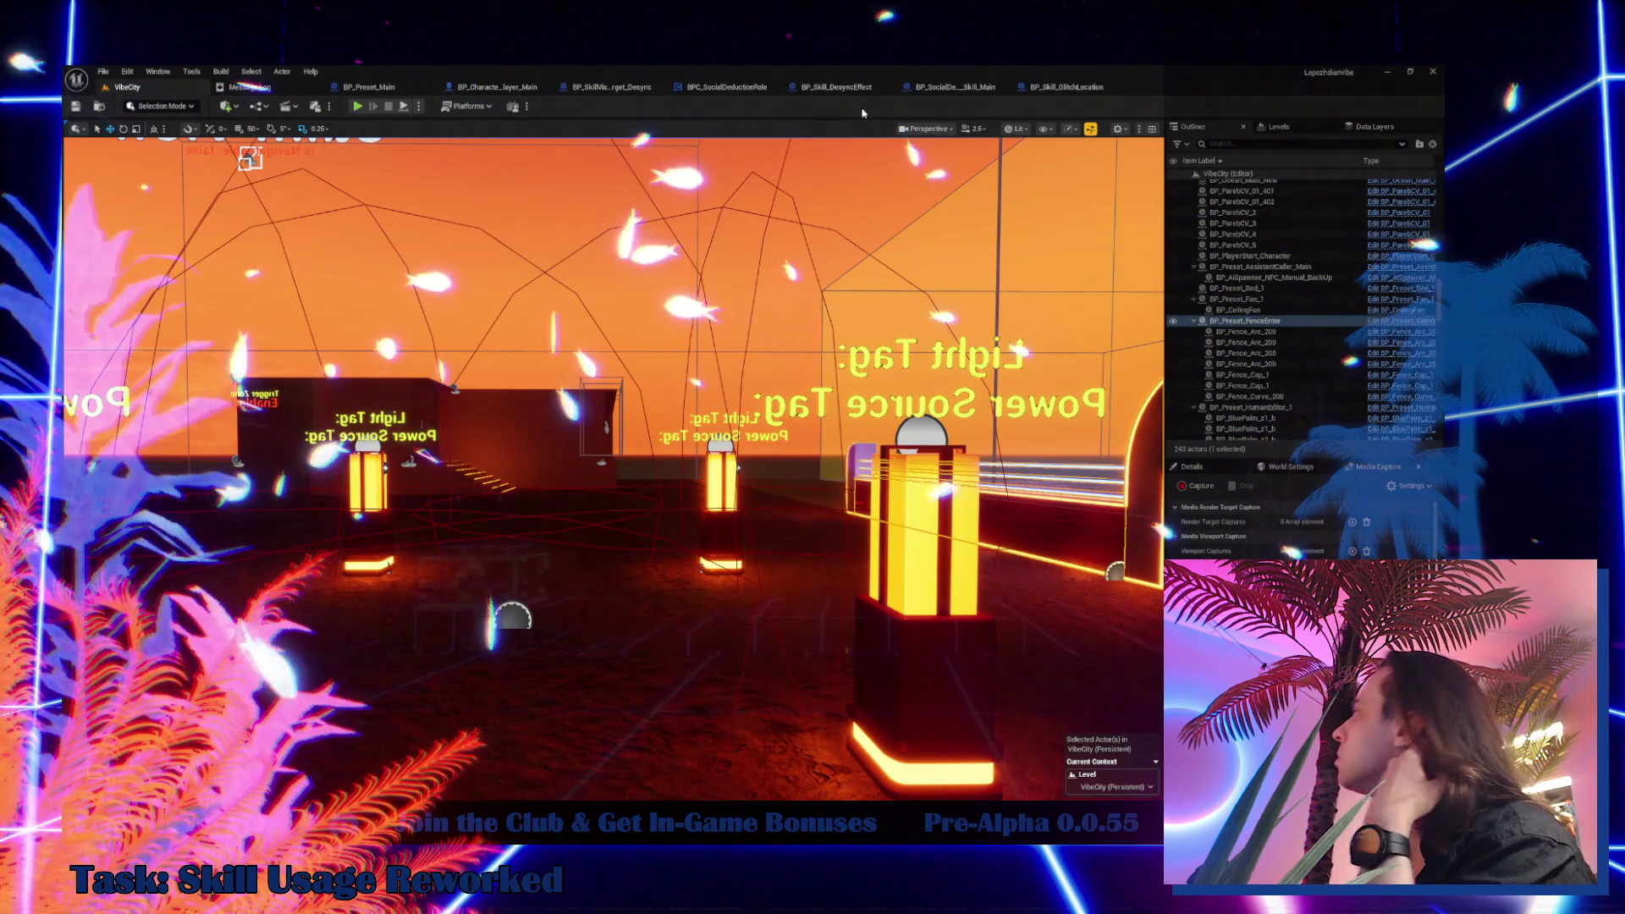
# Go through the BP_SocialDeduction_Skill_Main tab to BP_Skill_DesyncEffect's EventGraph
pyautogui.click(976, 91)
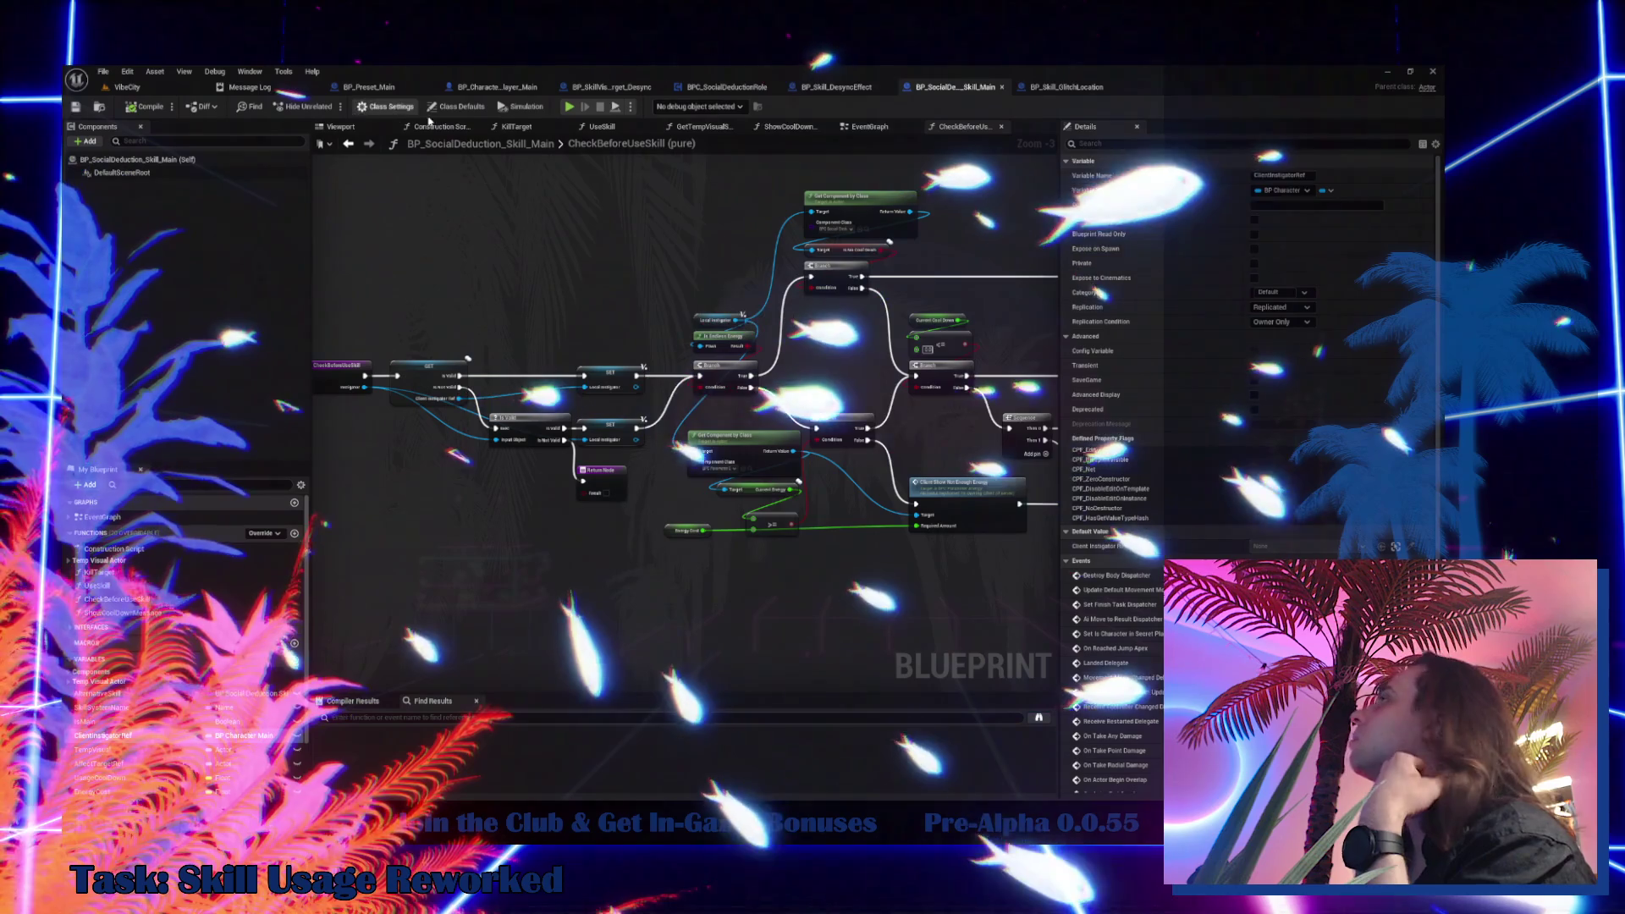
pyautogui.click(836, 86)
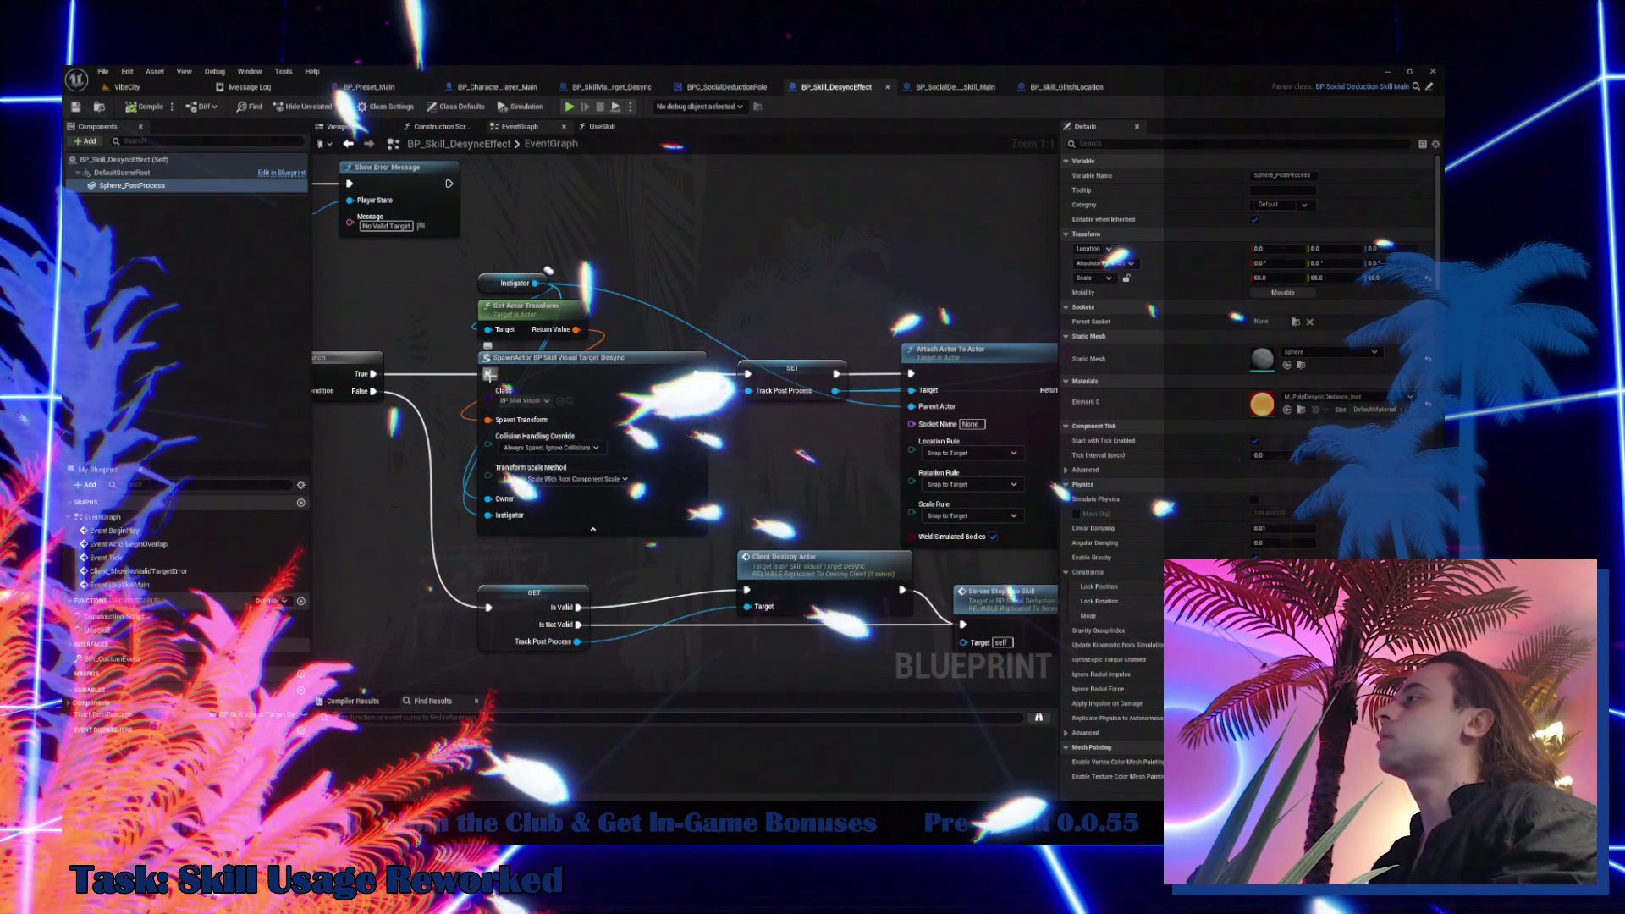
# Open BP_SkillVisualTarget_Desync from the content drawer
pyautogui.moveTo(678, 187); pyautogui.dragTo(615, 387)
pyautogui.rightClick(615, 387)
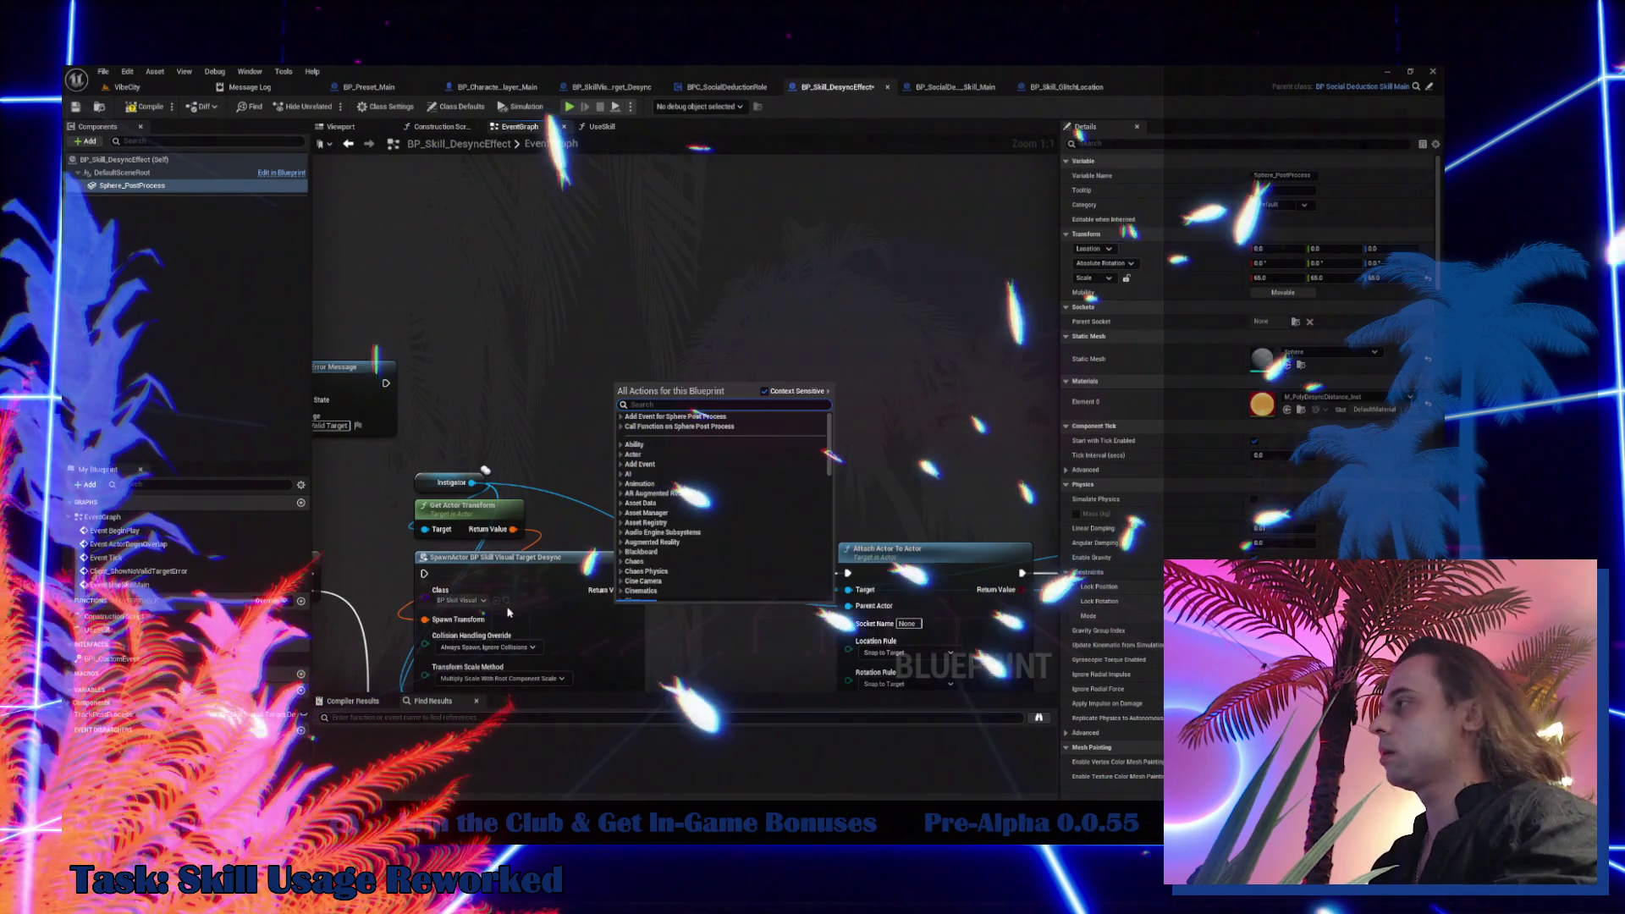
pyautogui.press('Escape')
pyautogui.hotkey('ctrl', 'space')
pyautogui.doubleClick(600, 523)
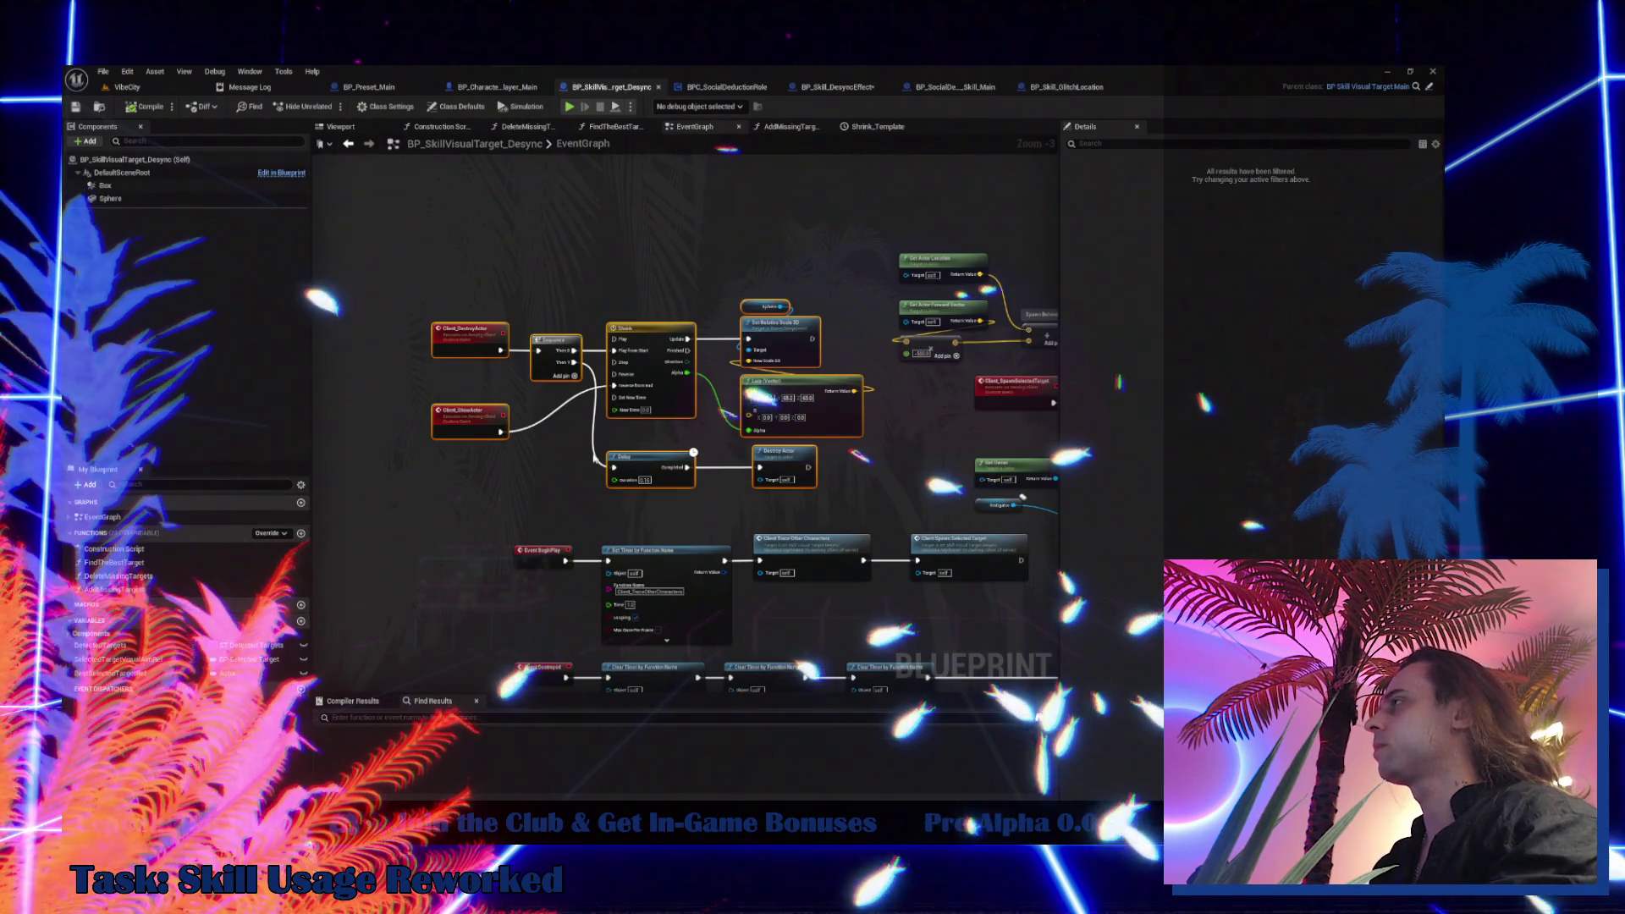
# Copy the show and destroy event nodes with their Timeline into BP_Skill_DesyncEffect's graph
pyautogui.moveTo(432, 265)
pyautogui.mouseDown()
pyautogui.moveTo(699, 440)
pyautogui.moveTo(850, 487)
pyautogui.mouseUp()
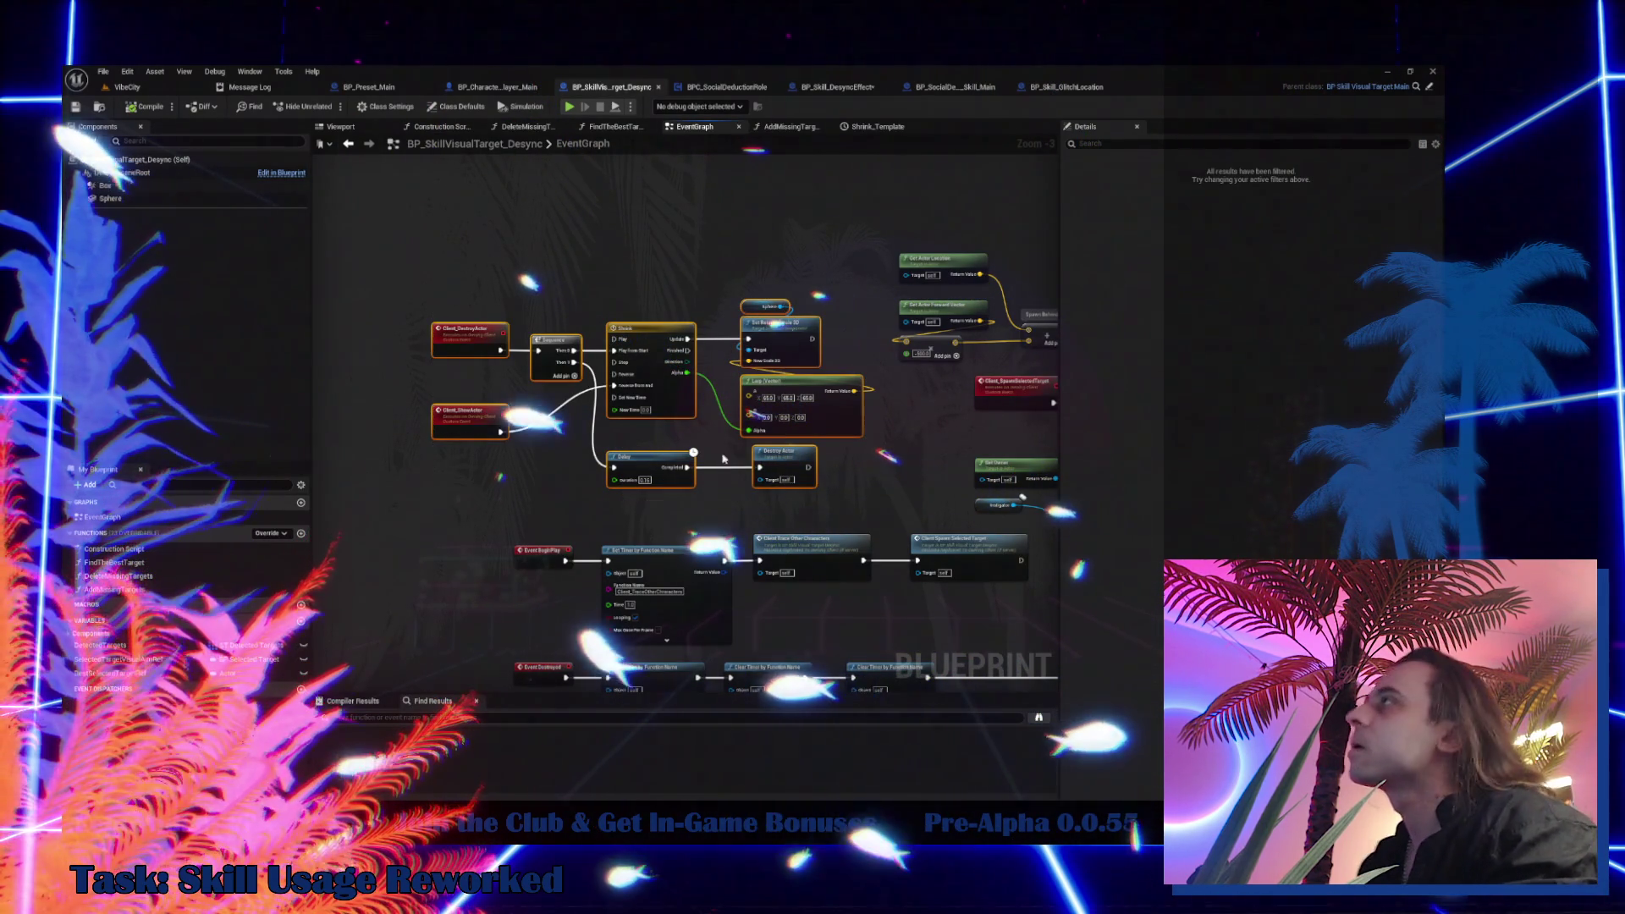
pyautogui.click(832, 93)
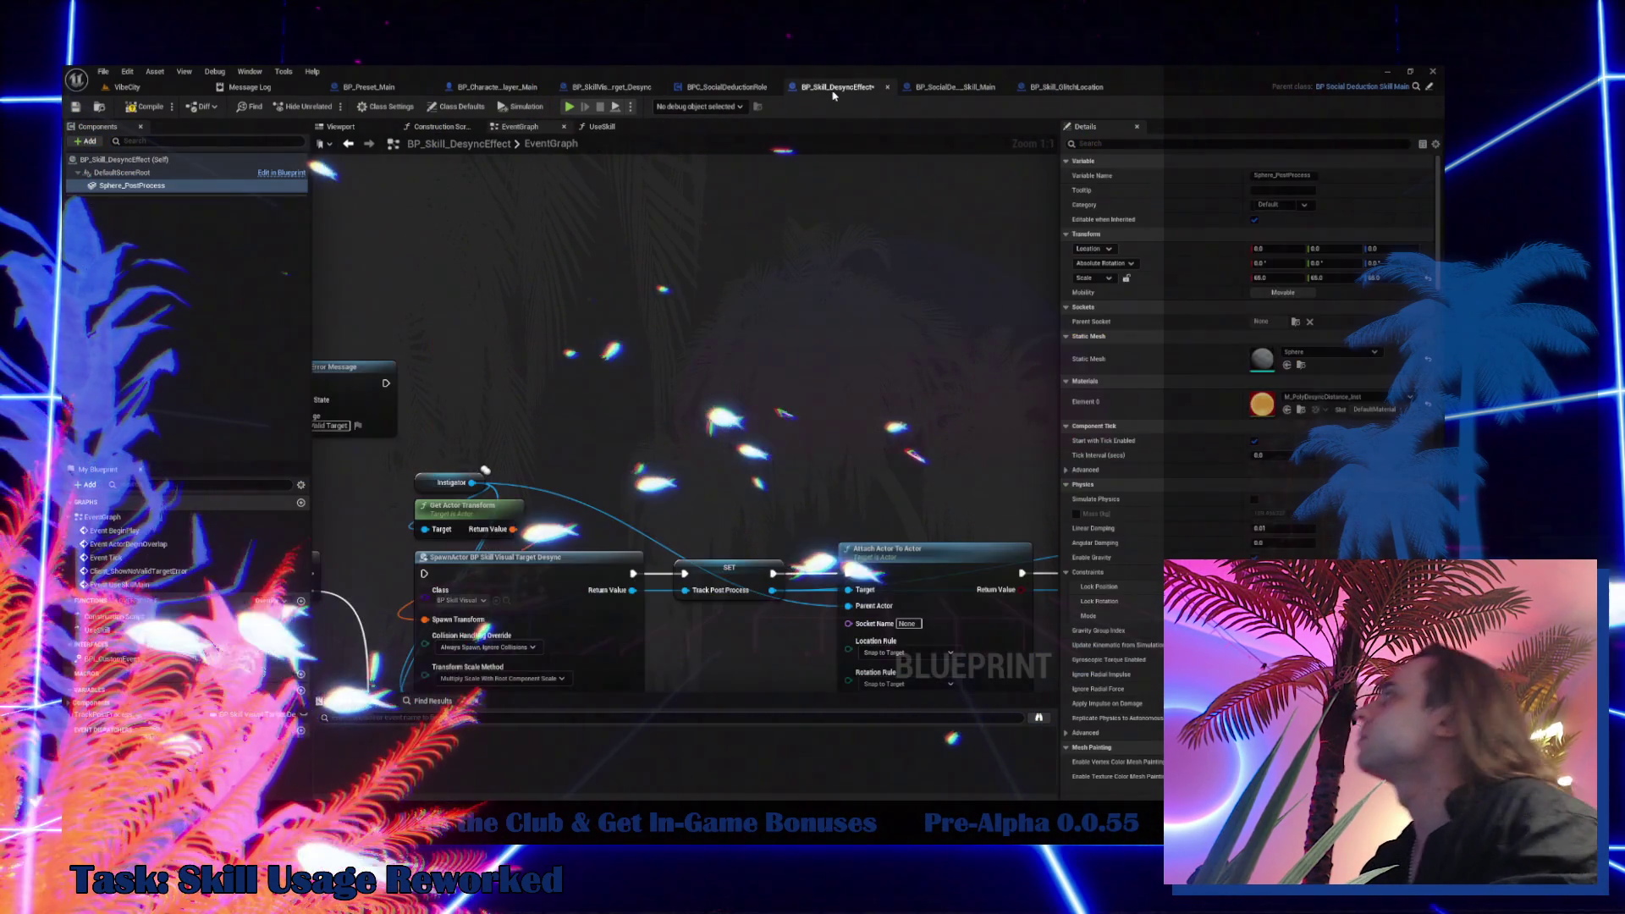
pyautogui.hotkey('ctrl', 'v')
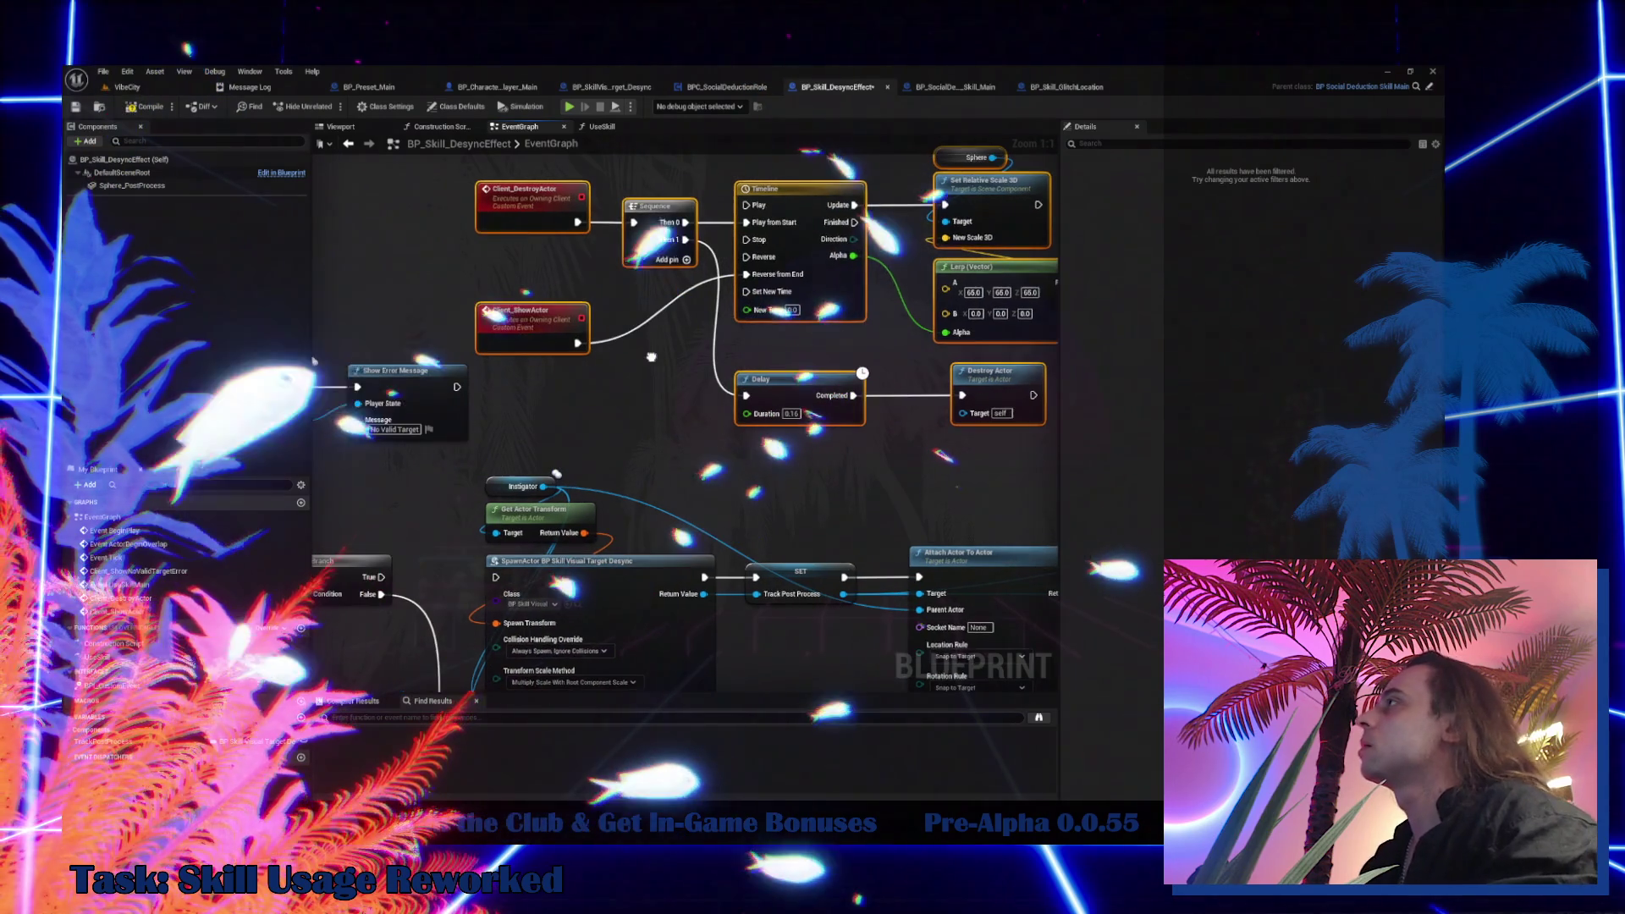
pyautogui.moveTo(549, 333); pyautogui.dragTo(540, 307)
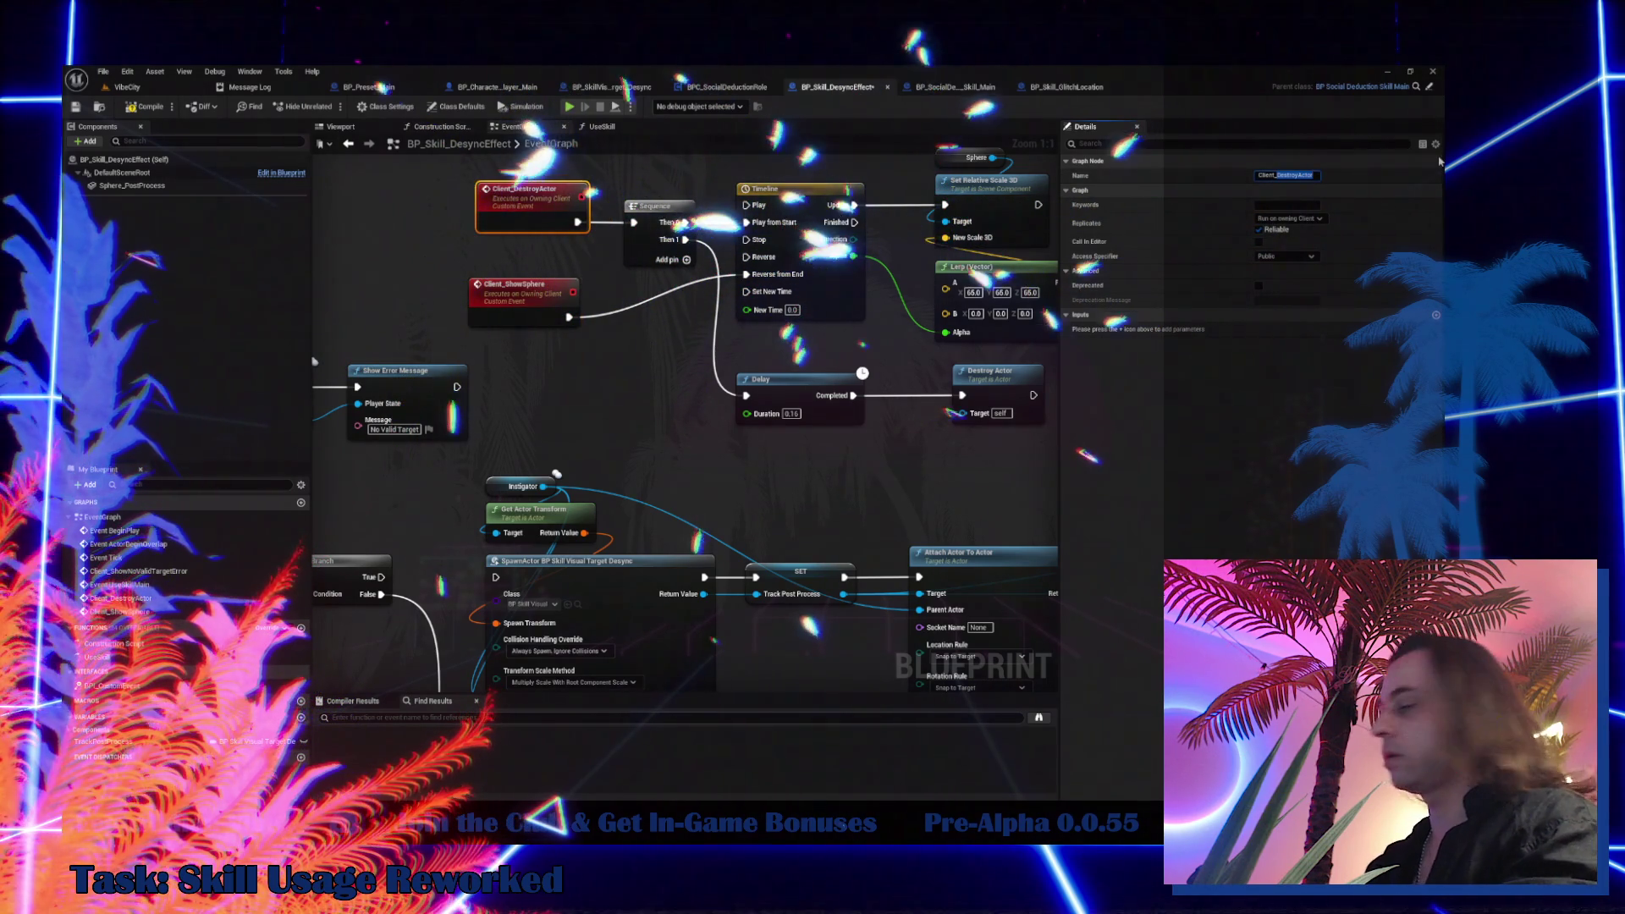
# Rename the destroy event to Client_HideSphere and give Sphere_PostProcess a scale of 0
pyautogui.write('HideSphere')
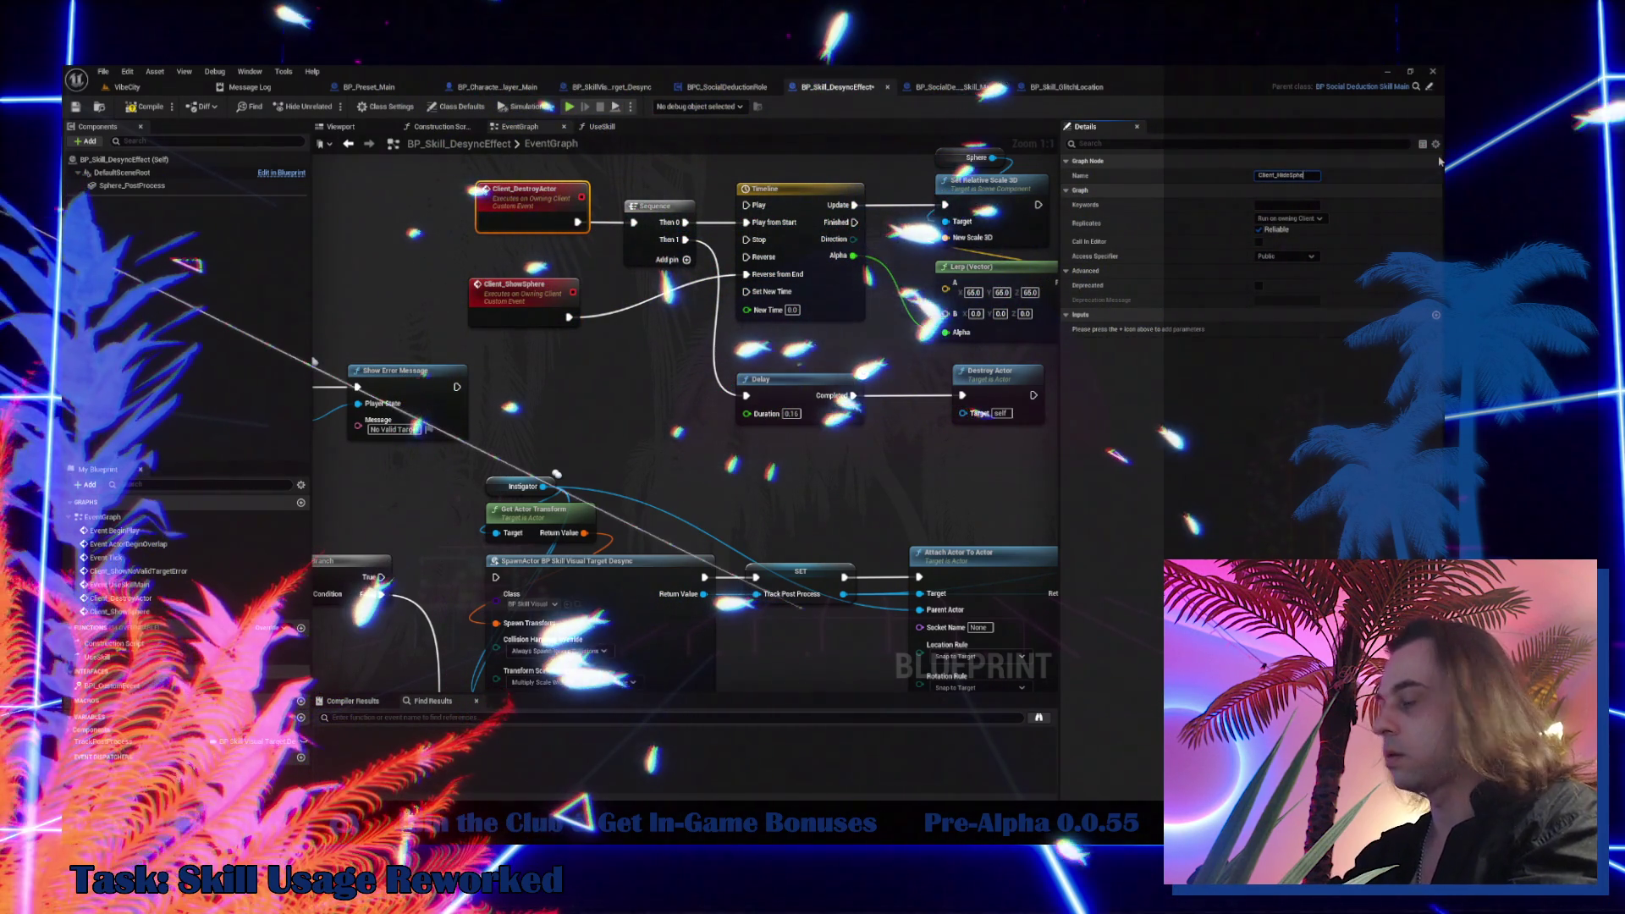
pyautogui.press('Return')
pyautogui.click(132, 185)
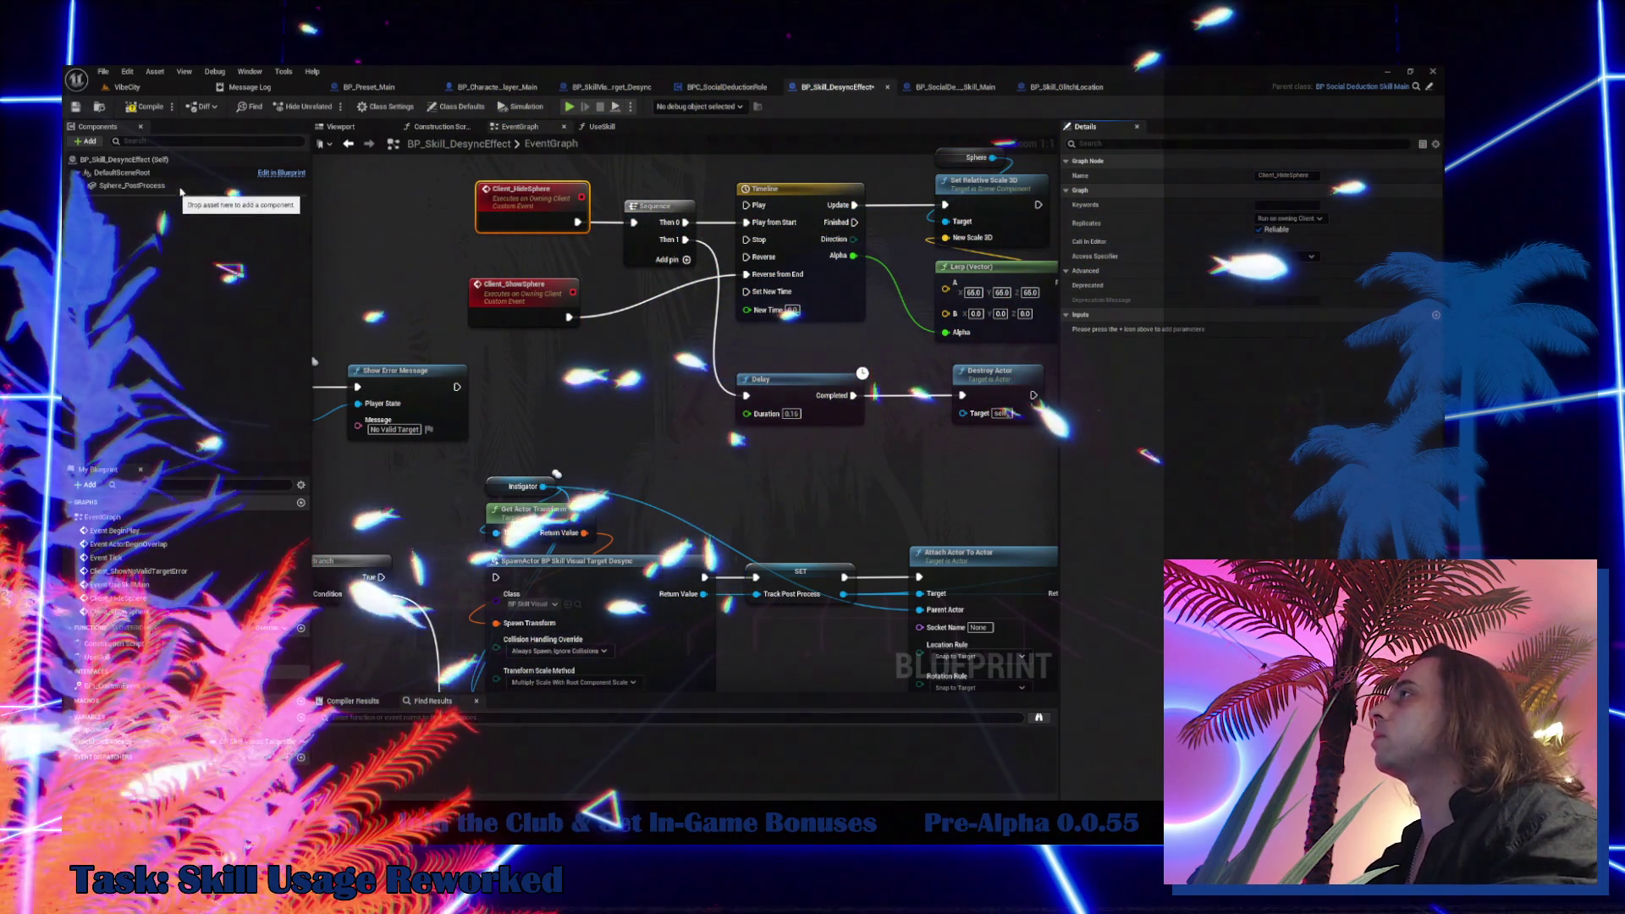
pyautogui.click(1286, 277)
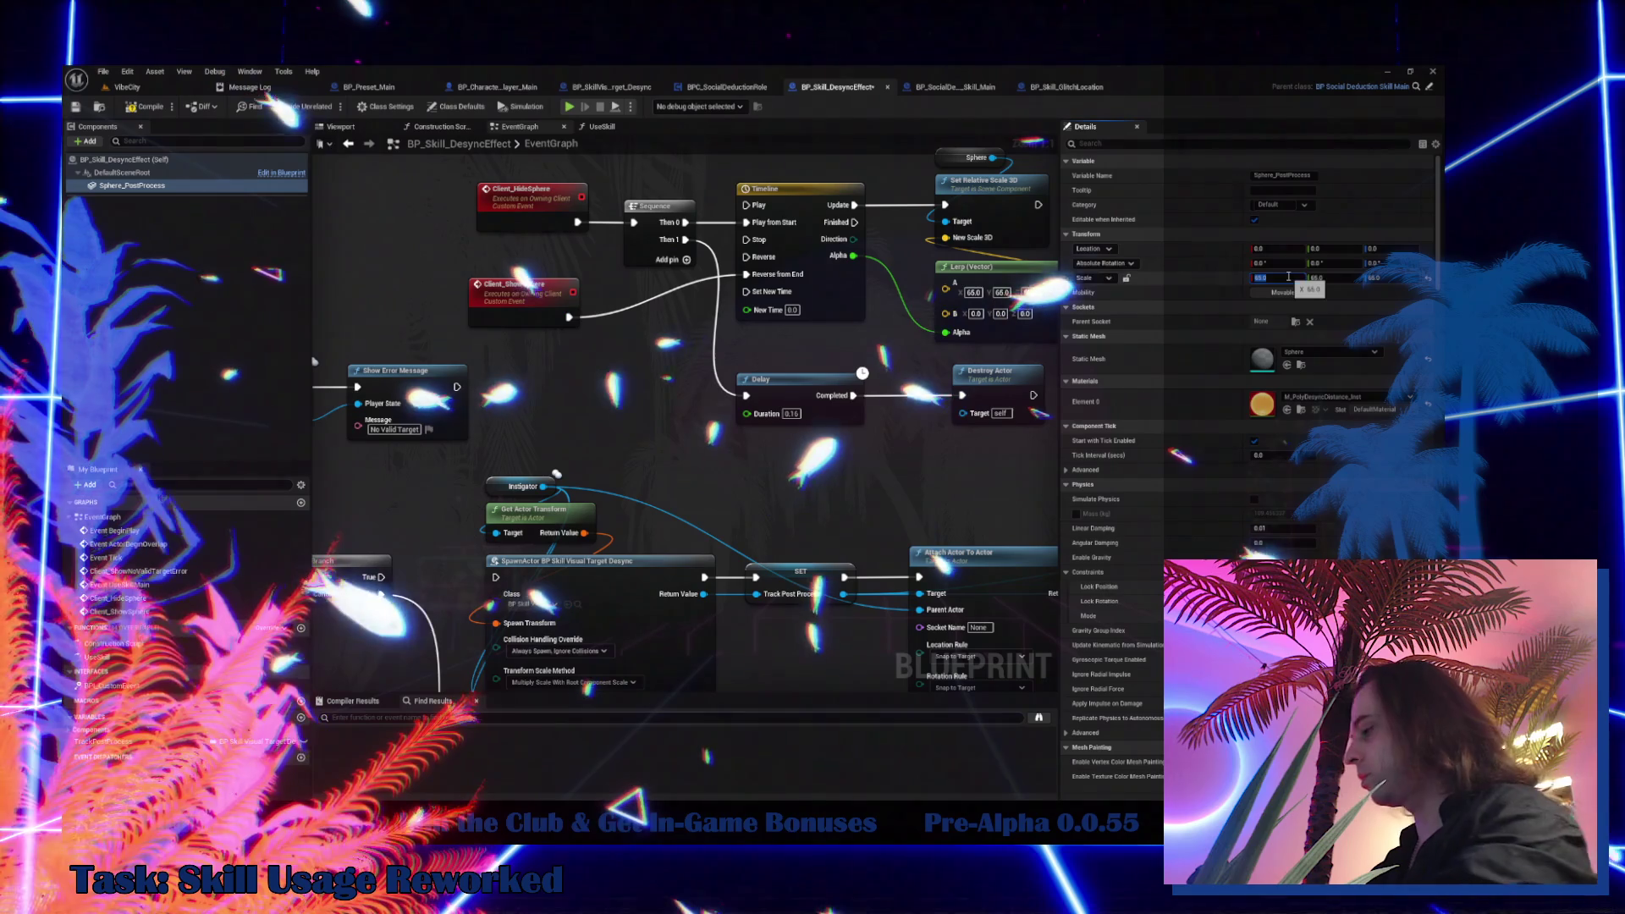
pyautogui.press('Return')
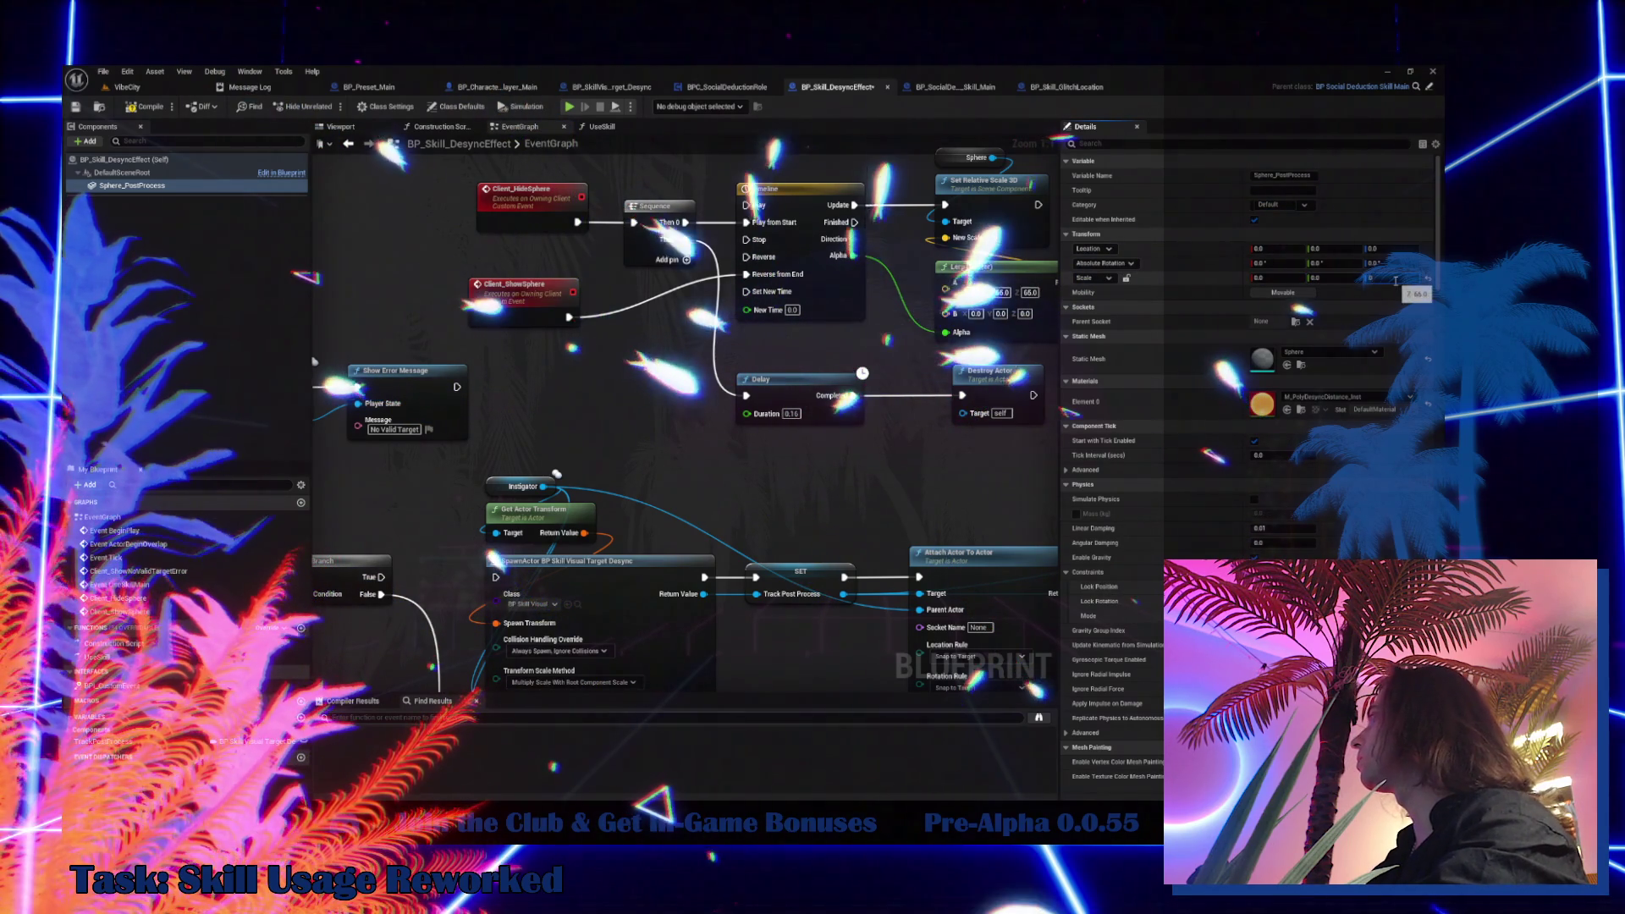
# Set the Lerp (Vector) A to 0 and B to 65, 65, 65
pyautogui.moveTo(505, 369); pyautogui.dragTo(485, 414)
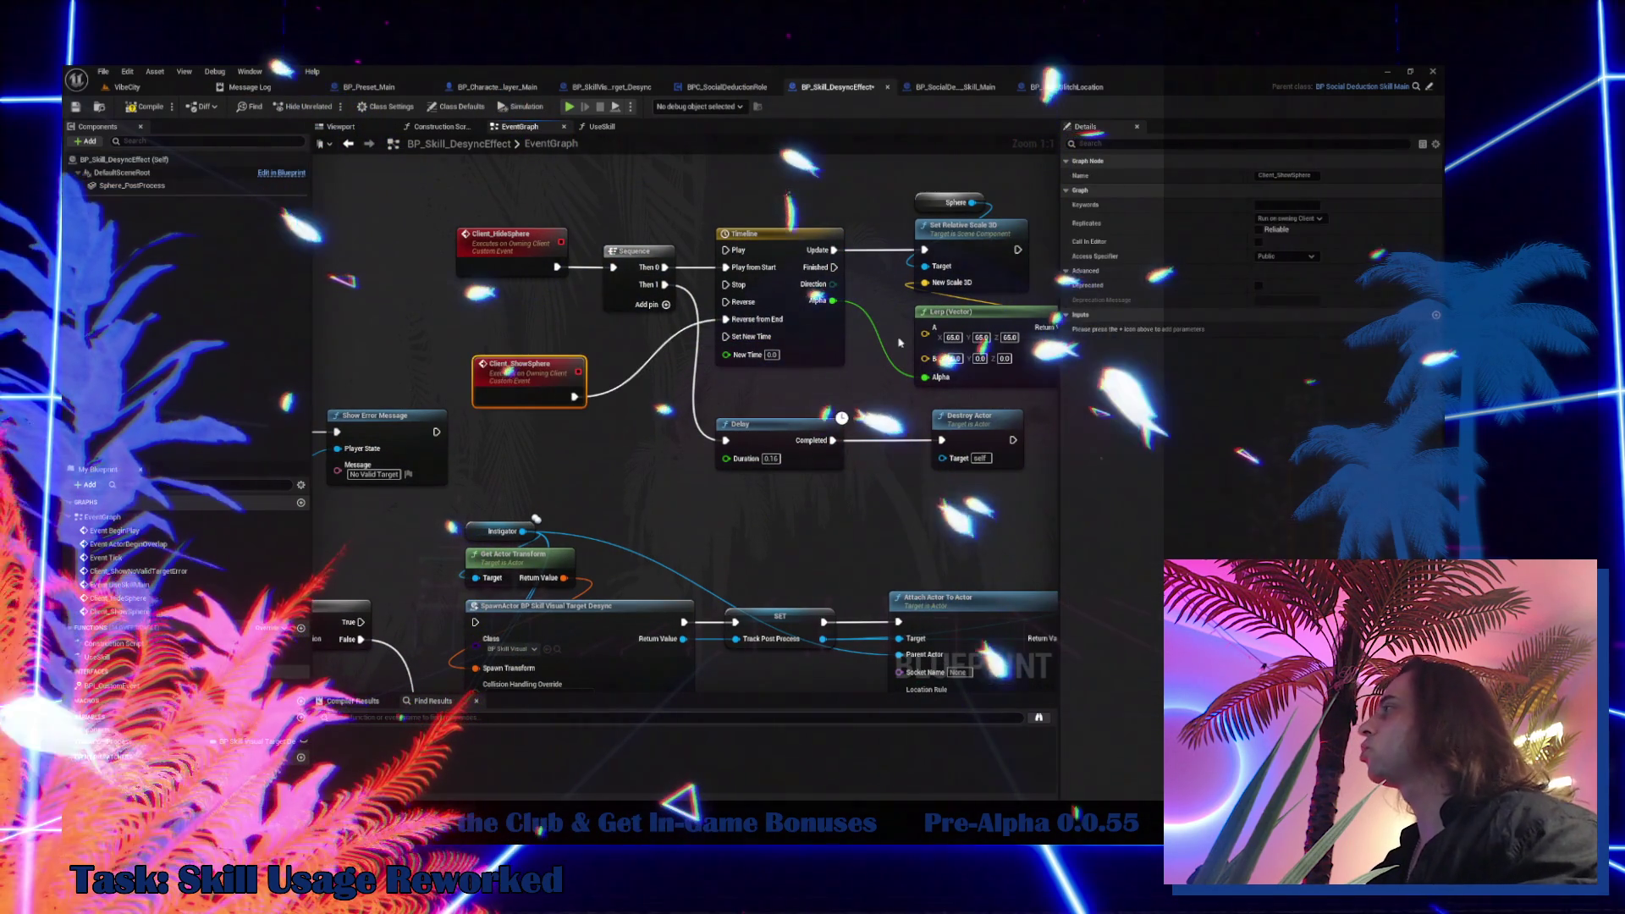
pyautogui.doubleClick(757, 234)
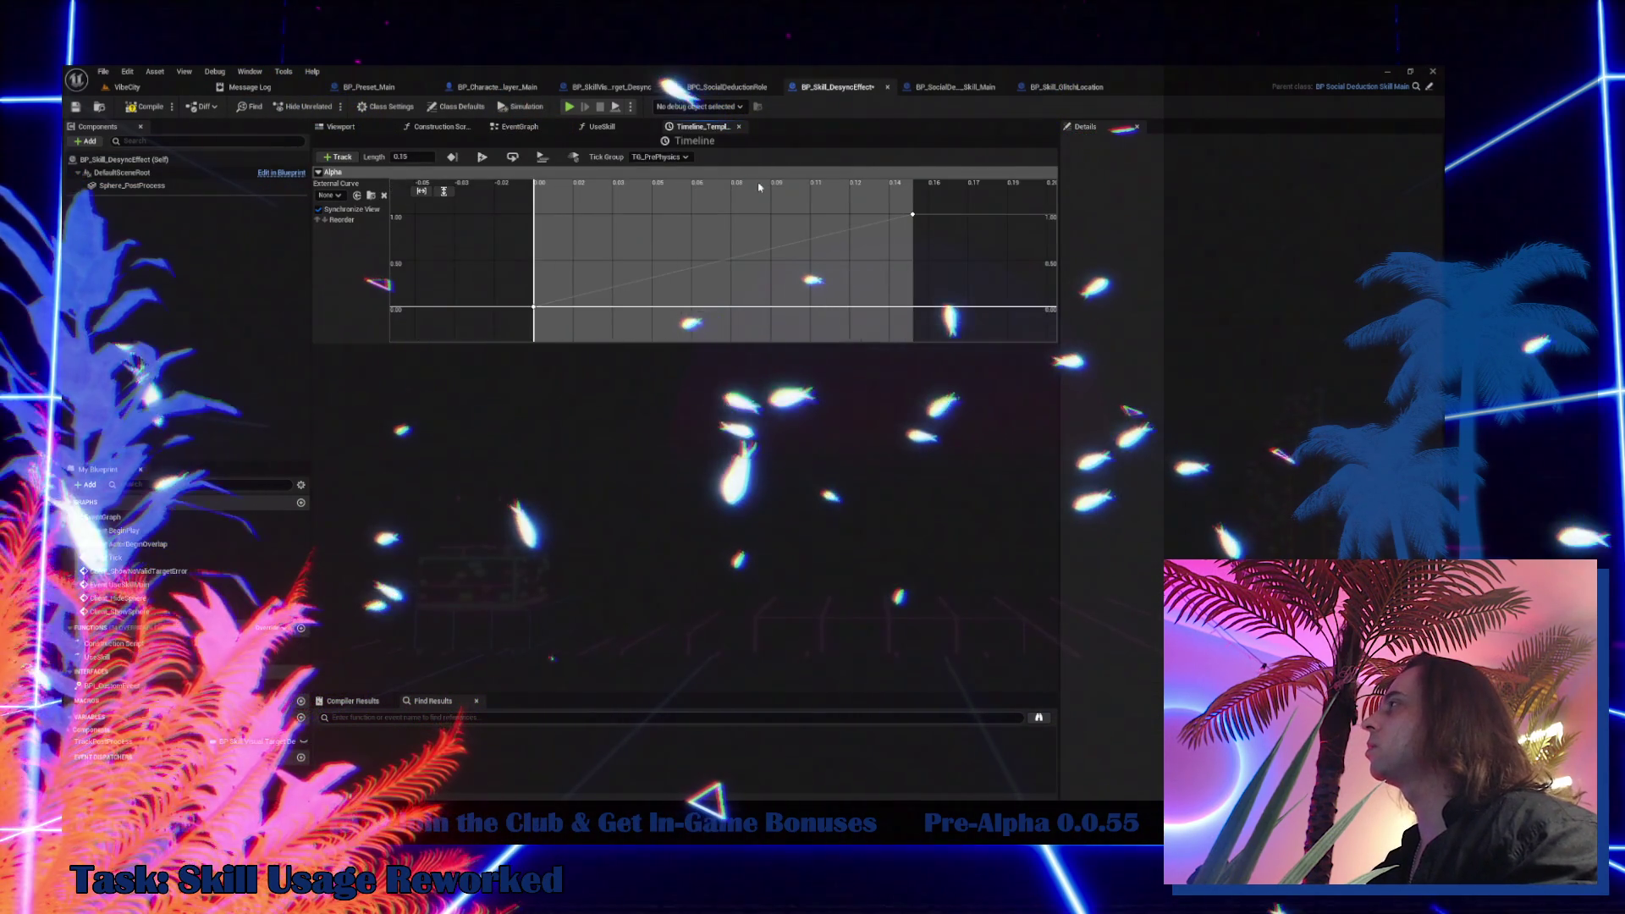
pyautogui.click(529, 127)
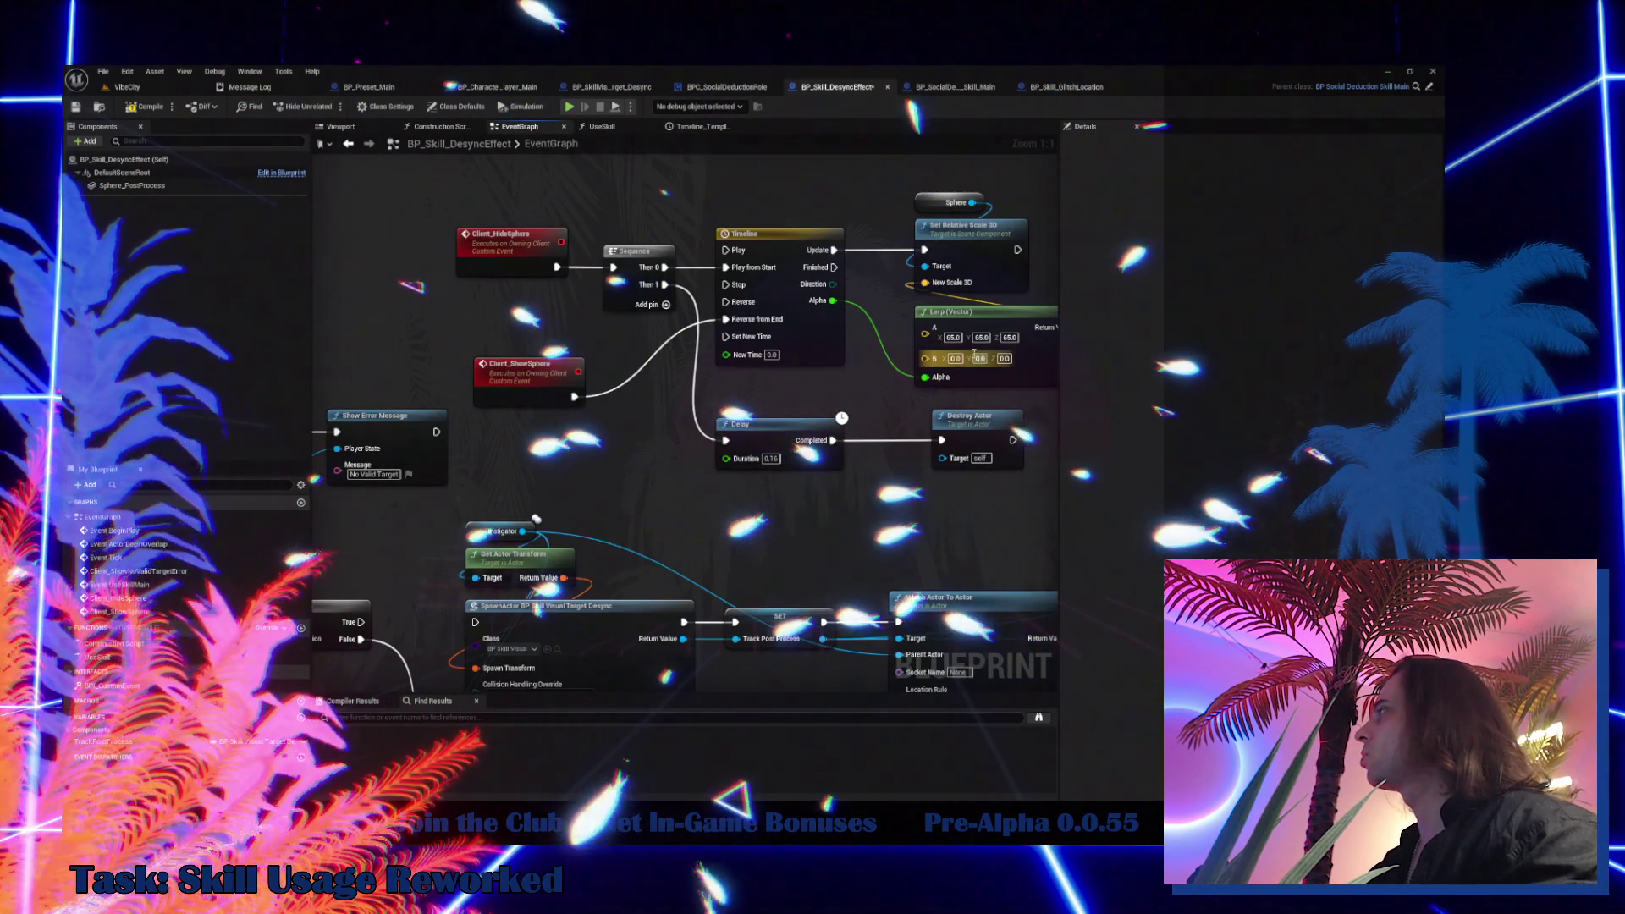
pyautogui.click(952, 337)
pyautogui.click(954, 360)
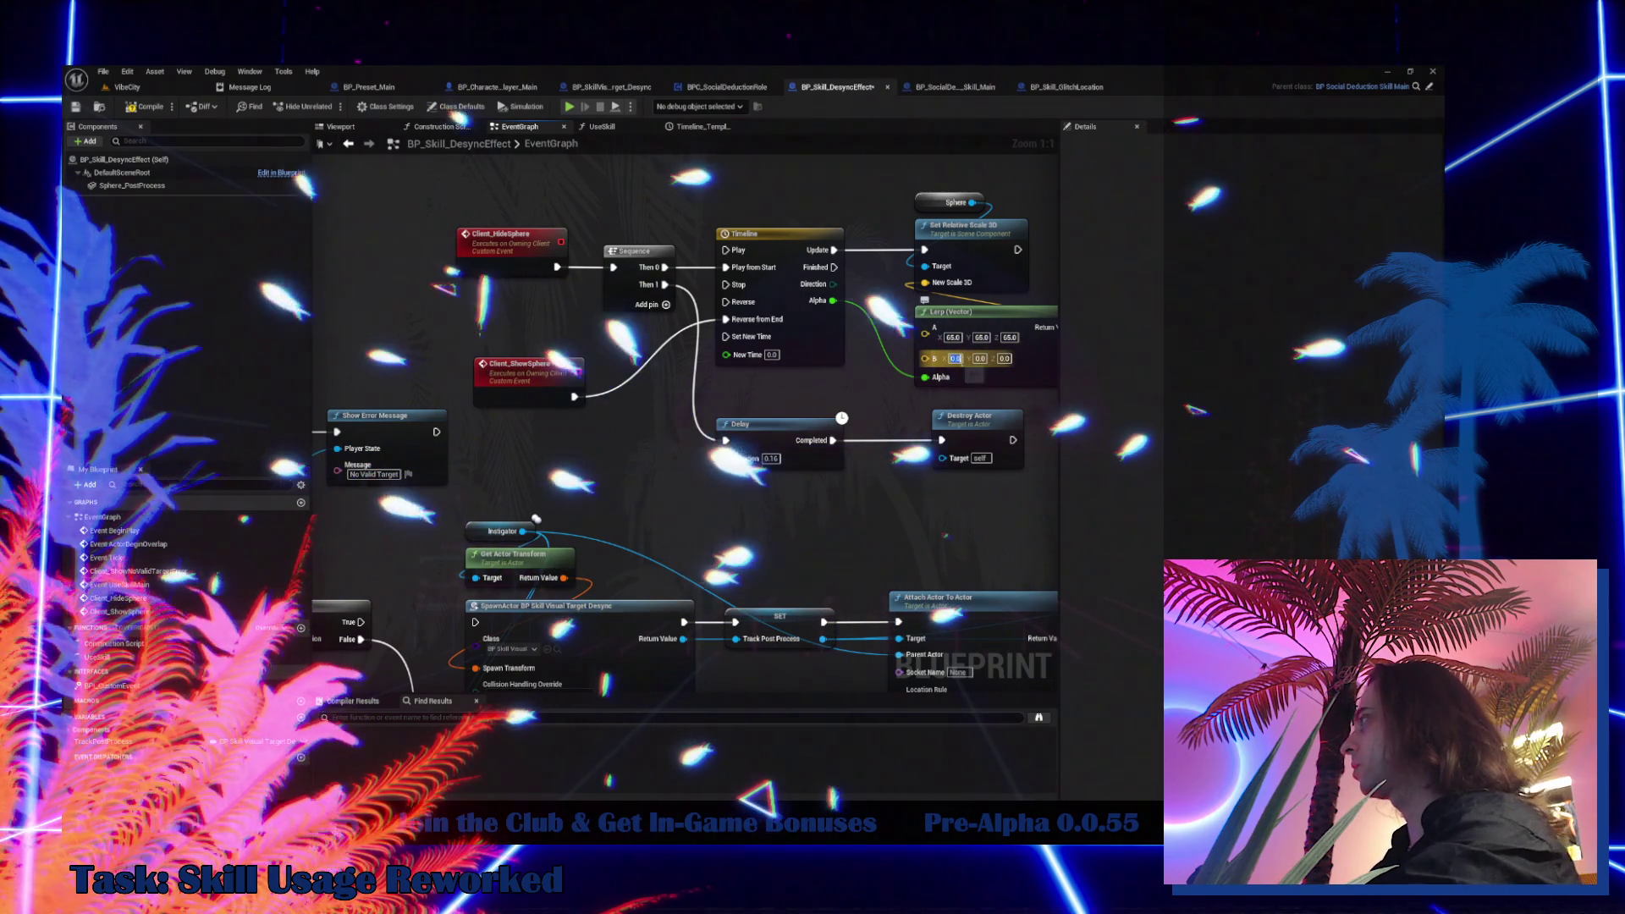
pyautogui.write('65')
pyautogui.click(981, 365)
pyautogui.write('65')
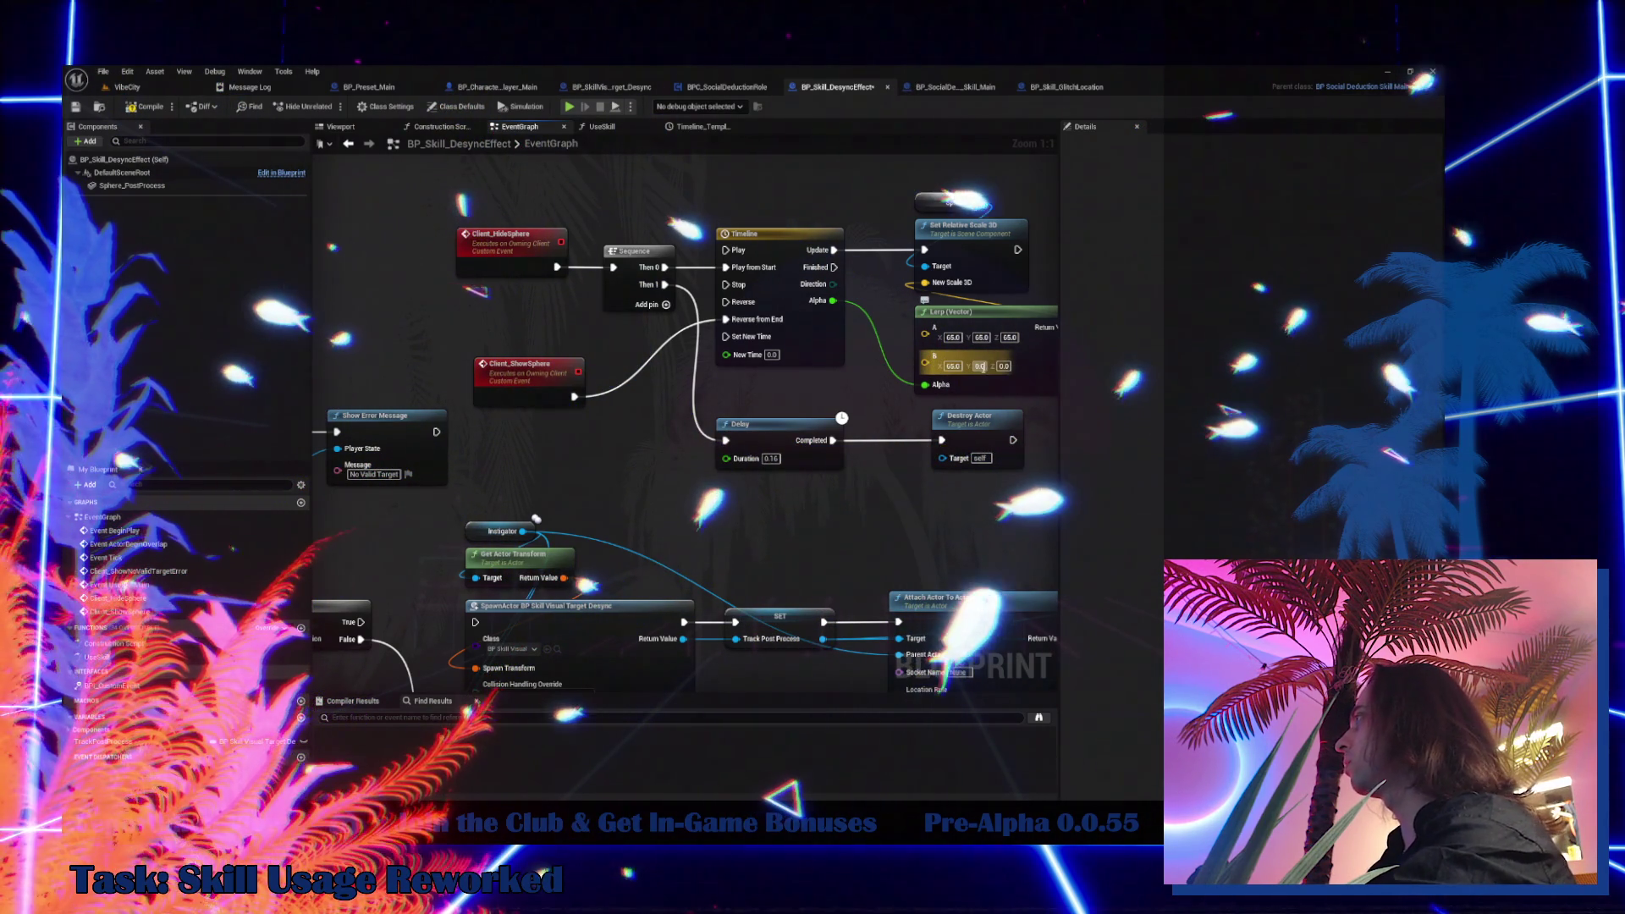
pyautogui.click(1005, 366)
pyautogui.write('65')
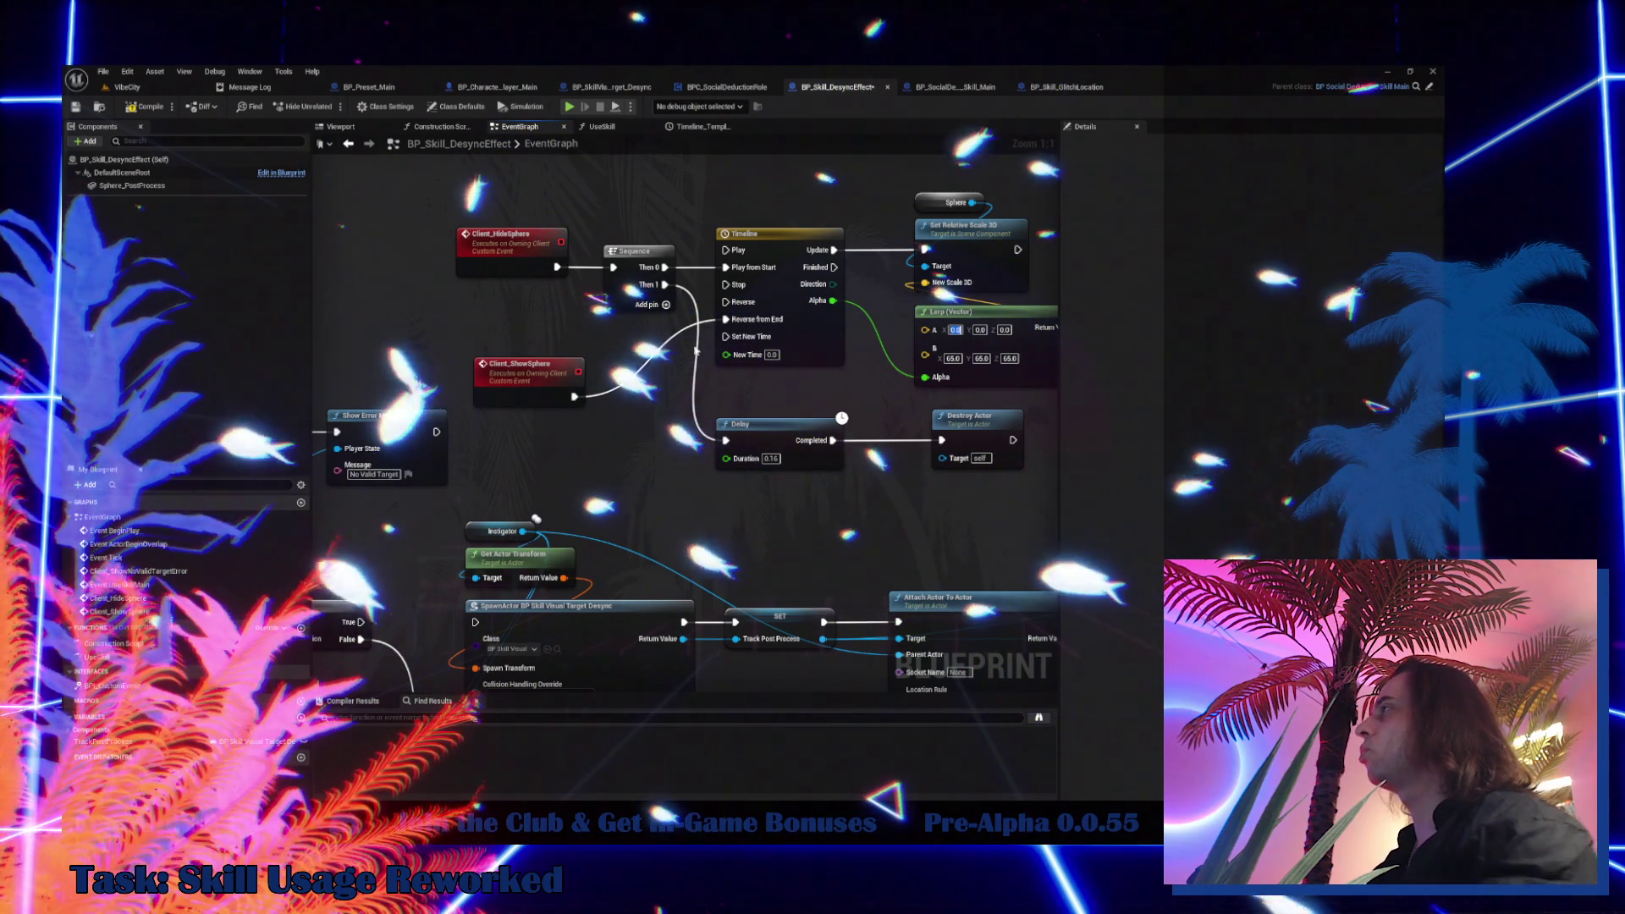
# Delete the Sequence node; wire Client_ShowSphere to Timeline Play and Client_HideSphere to Reverse from End
pyautogui.moveTo(575, 396)
pyautogui.mouseDown()
pyautogui.moveTo(615, 269)
pyautogui.moveTo(576, 286)
pyautogui.moveTo(616, 154)
pyautogui.mouseUp()
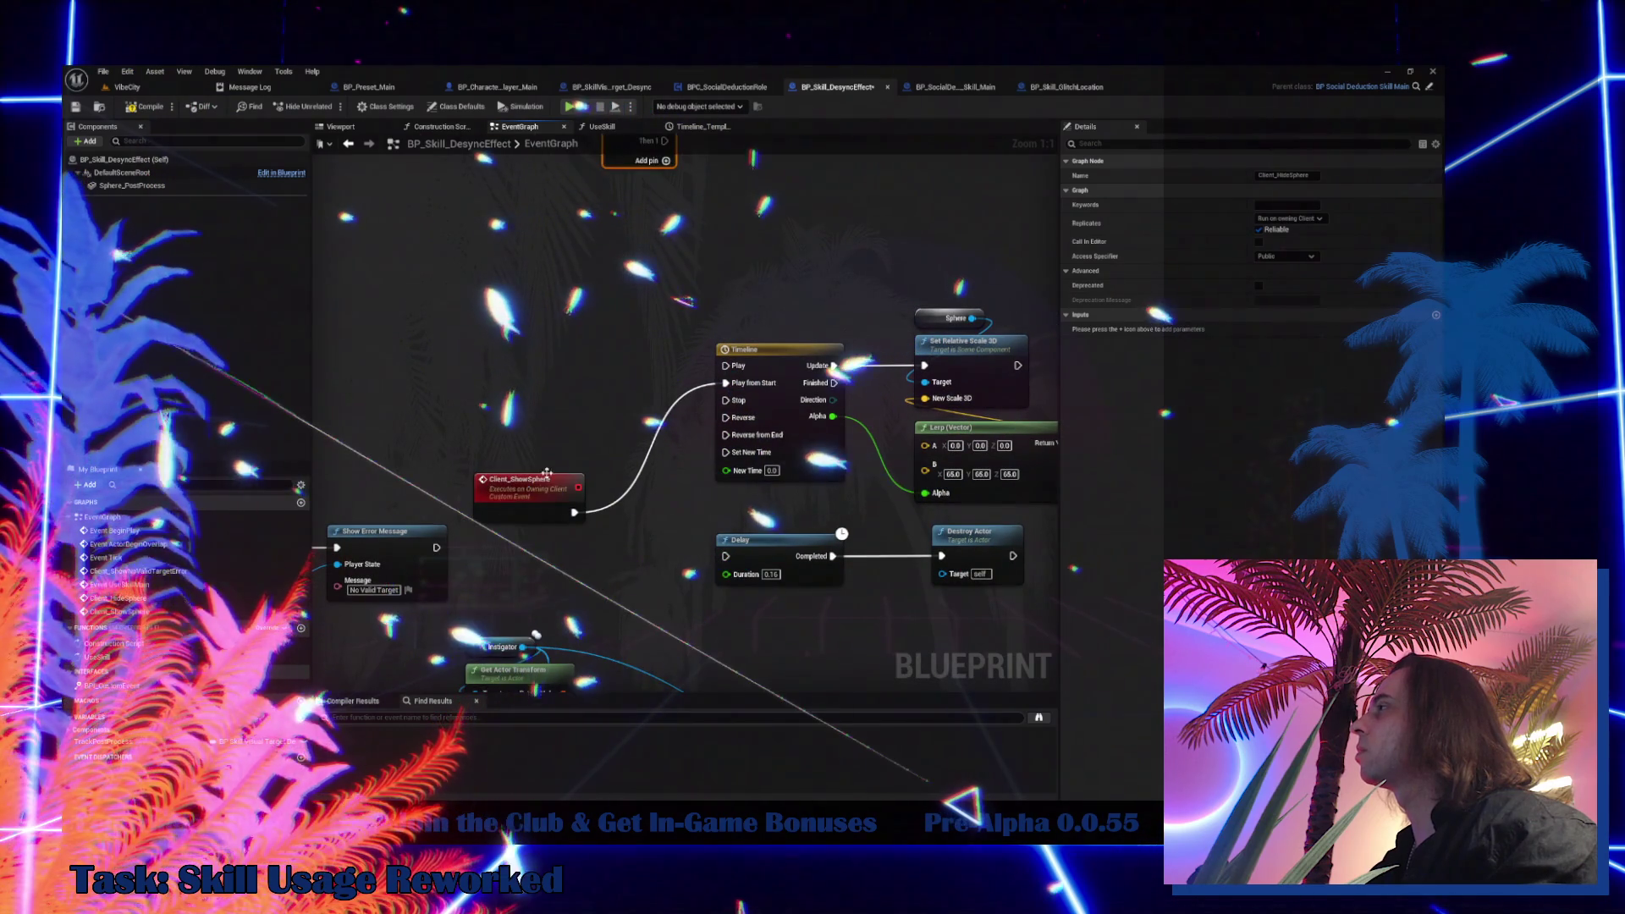
pyautogui.moveTo(610, 345); pyautogui.dragTo(599, 577)
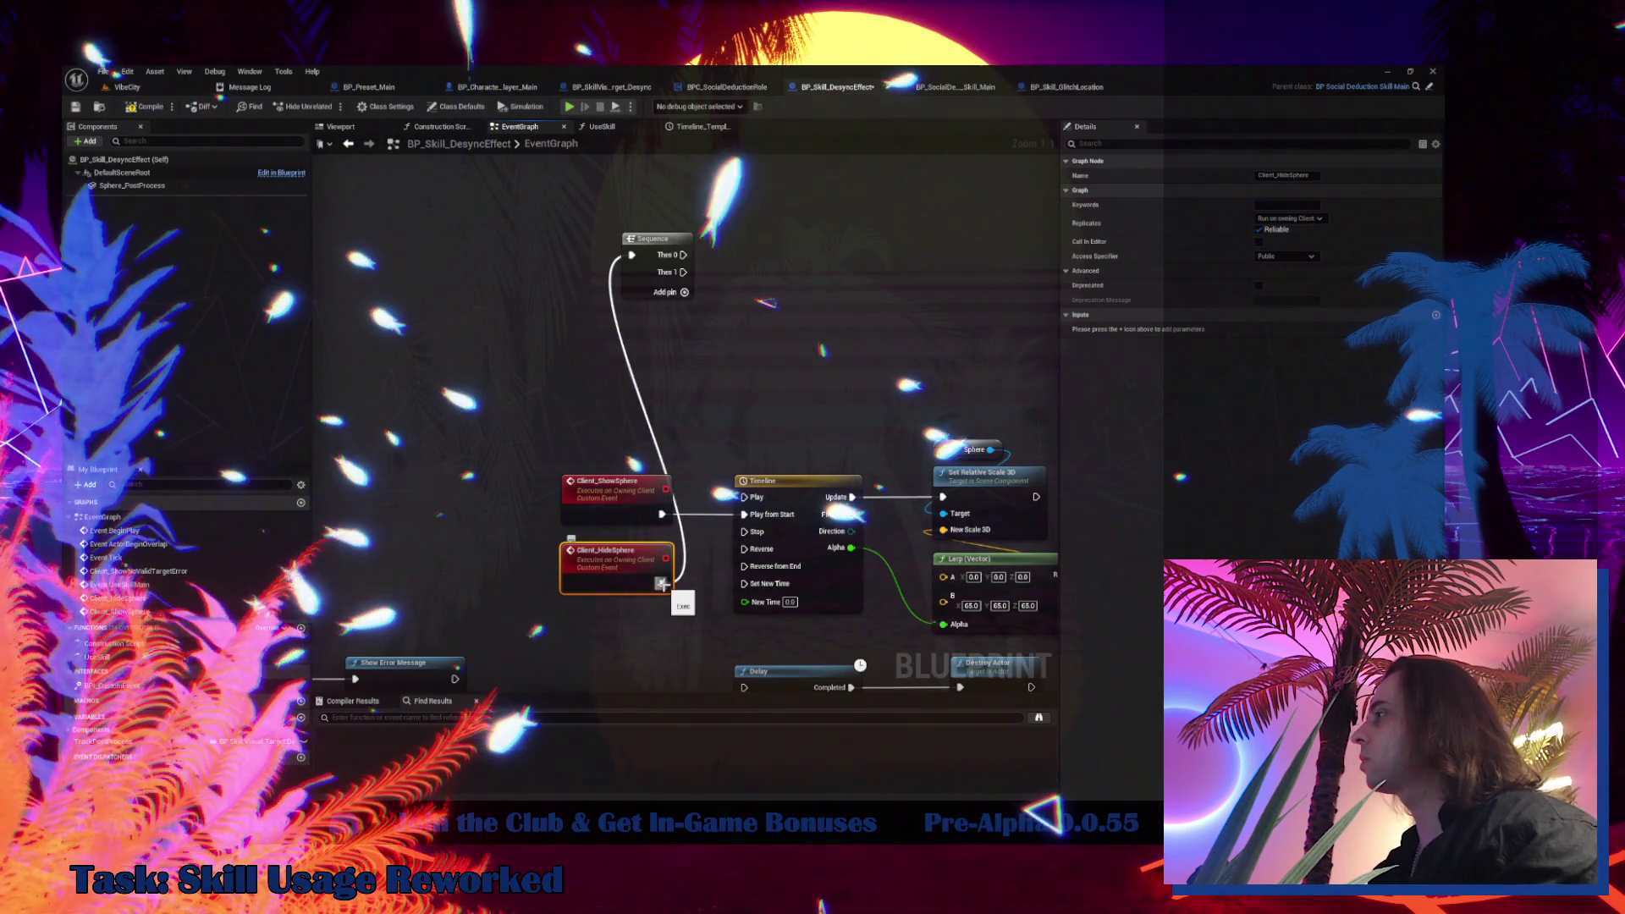
pyautogui.moveTo(666, 585); pyautogui.dragTo(749, 571)
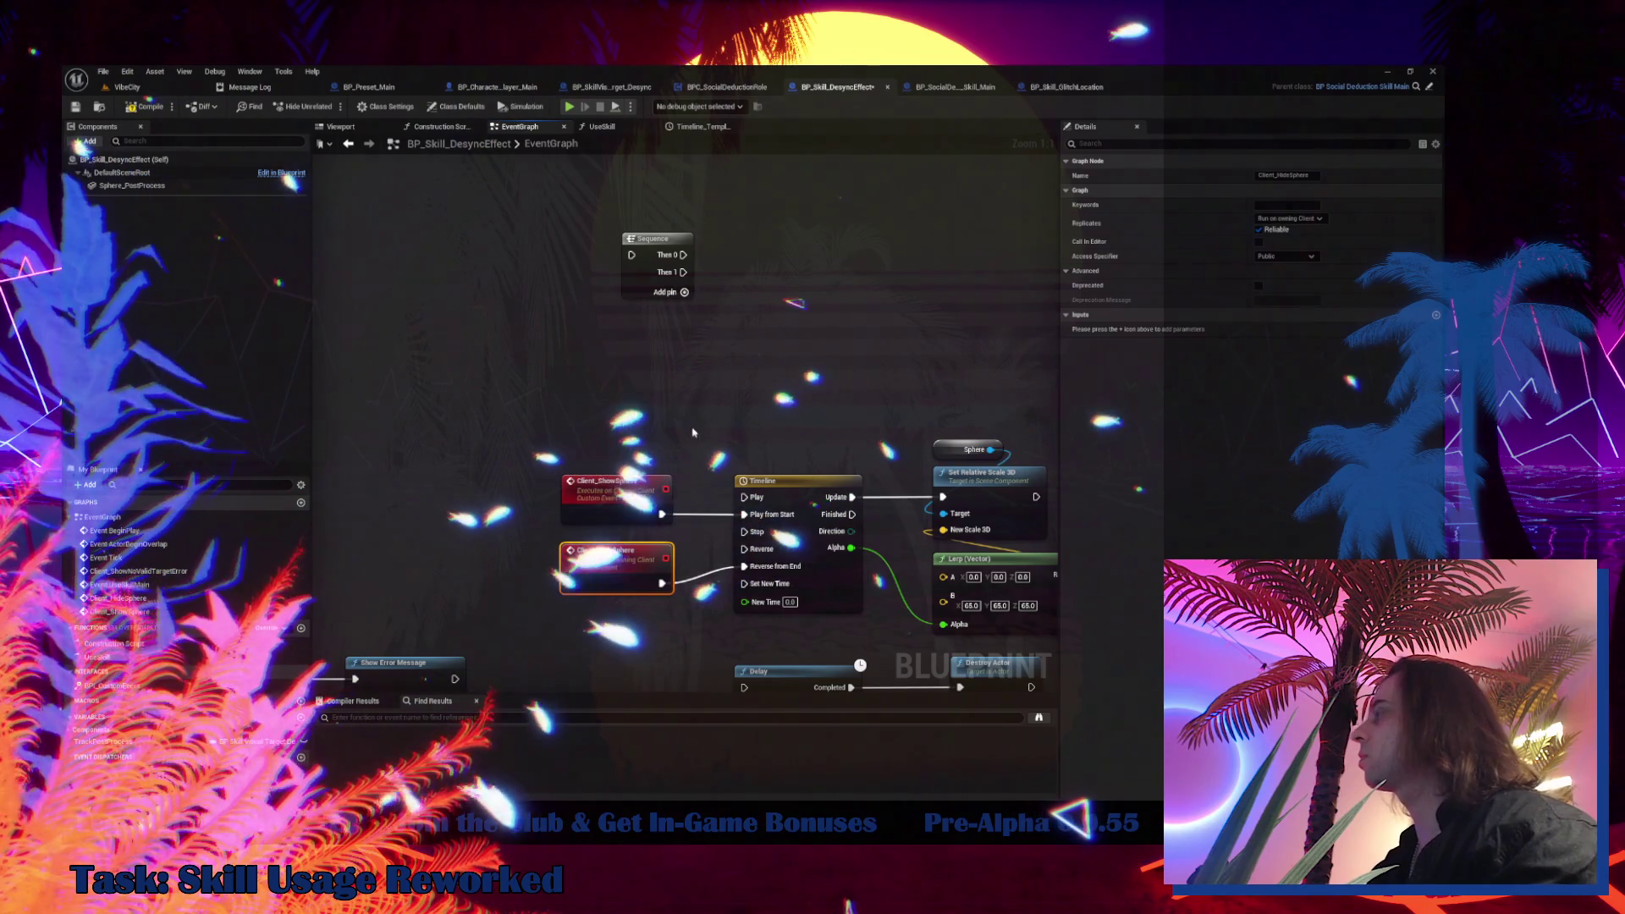
pyautogui.click(652, 239)
pyautogui.press('Delete')
pyautogui.moveTo(592, 355); pyautogui.dragTo(542, 246)
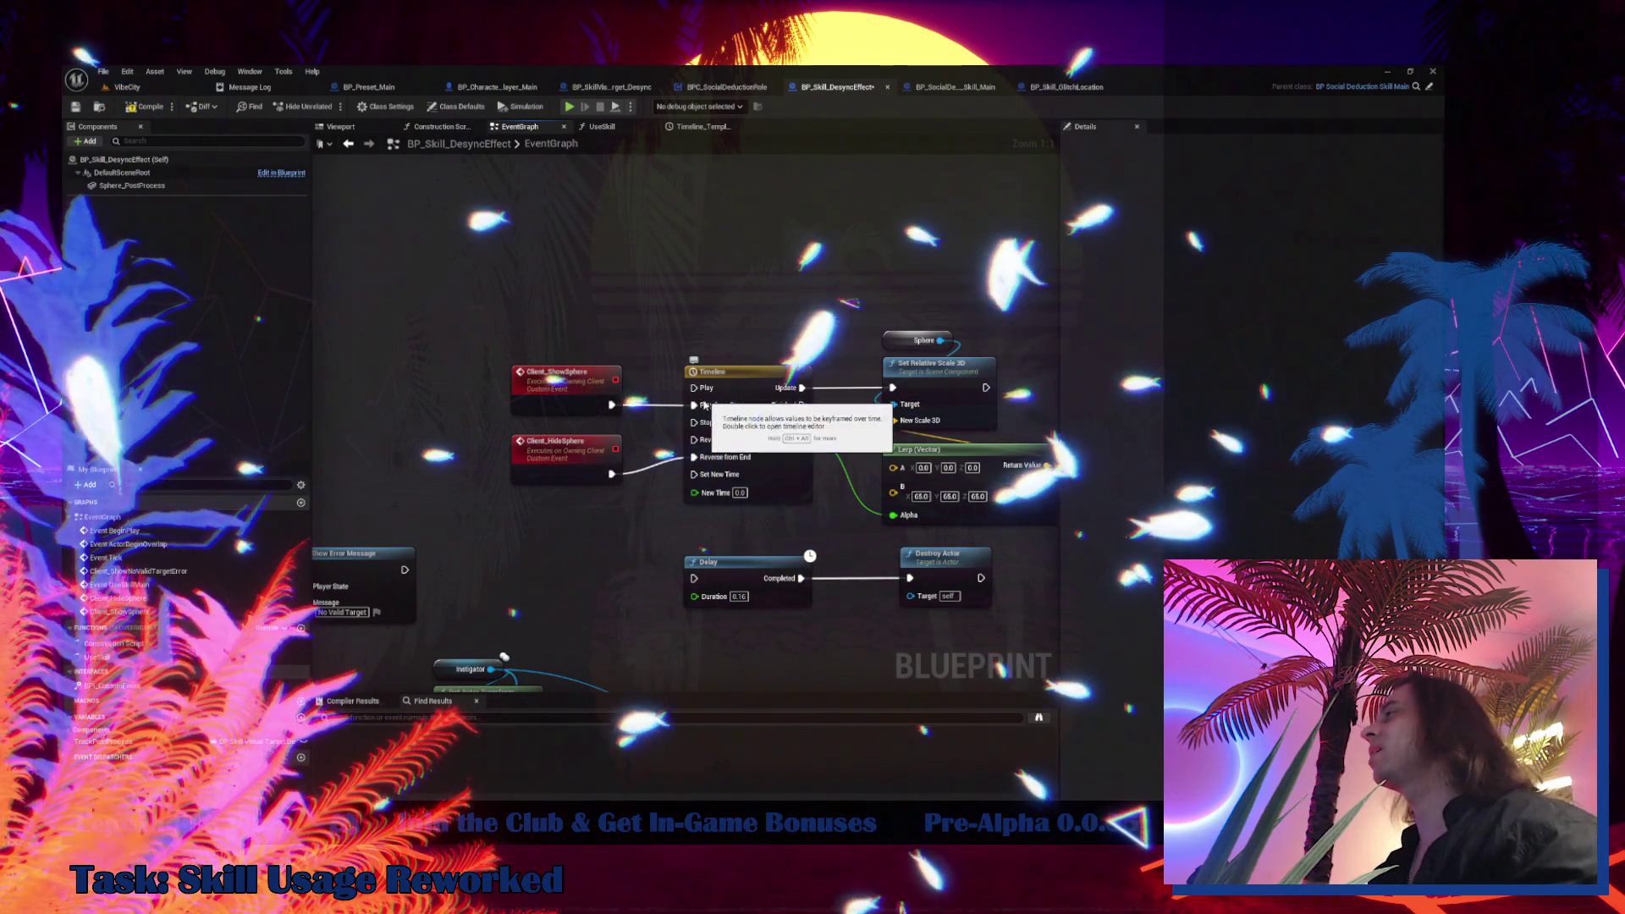
pyautogui.moveTo(703, 406); pyautogui.dragTo(701, 389)
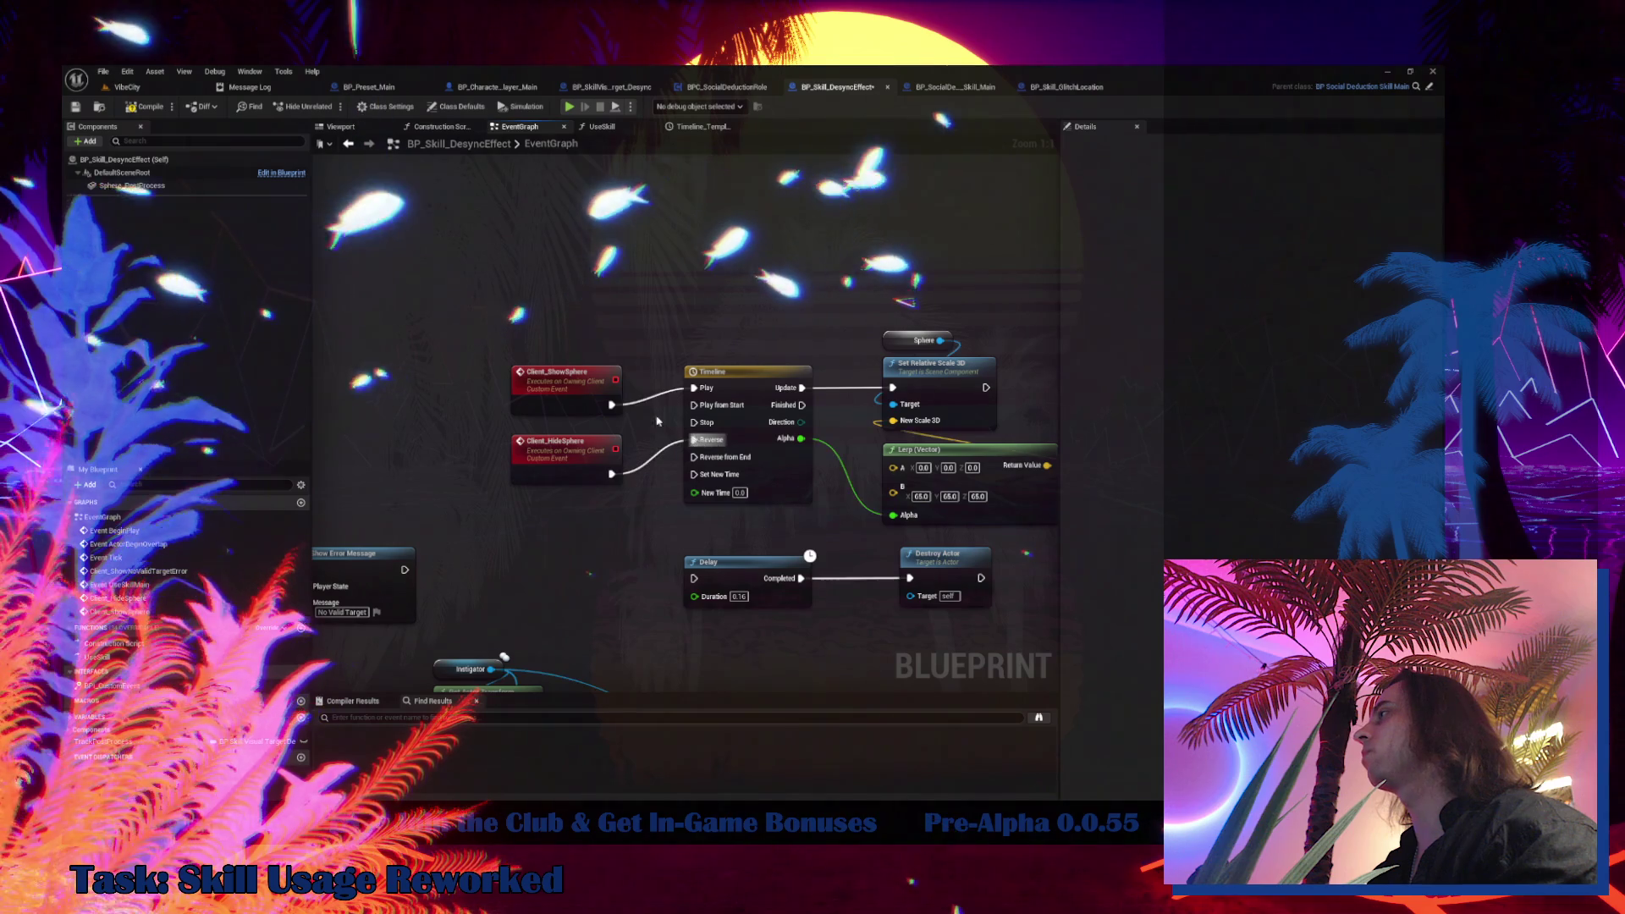
pyautogui.moveTo(563, 385); pyautogui.dragTo(563, 367)
pyautogui.moveTo(553, 455); pyautogui.dragTo(552, 426)
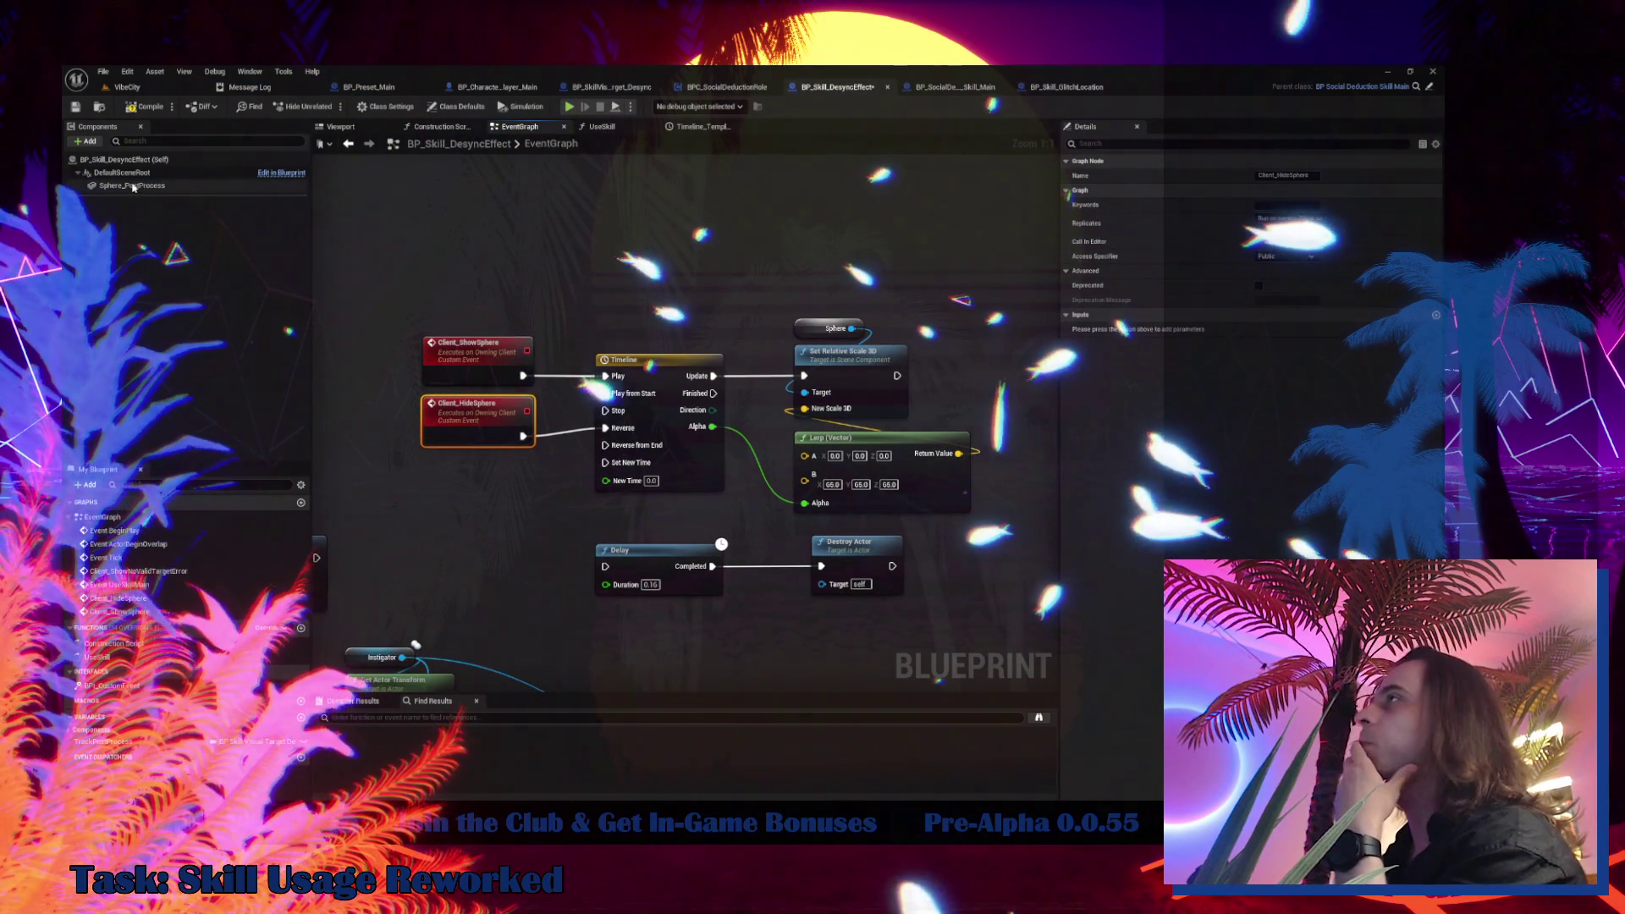
# Make Set Relative Scale 3D target a Sphere Post Process reference
pyautogui.moveTo(132, 185)
pyautogui.mouseDown()
pyautogui.moveTo(806, 293)
pyautogui.moveTo(800, 275)
pyautogui.moveTo(834, 364)
pyautogui.moveTo(825, 395)
pyautogui.mouseUp()
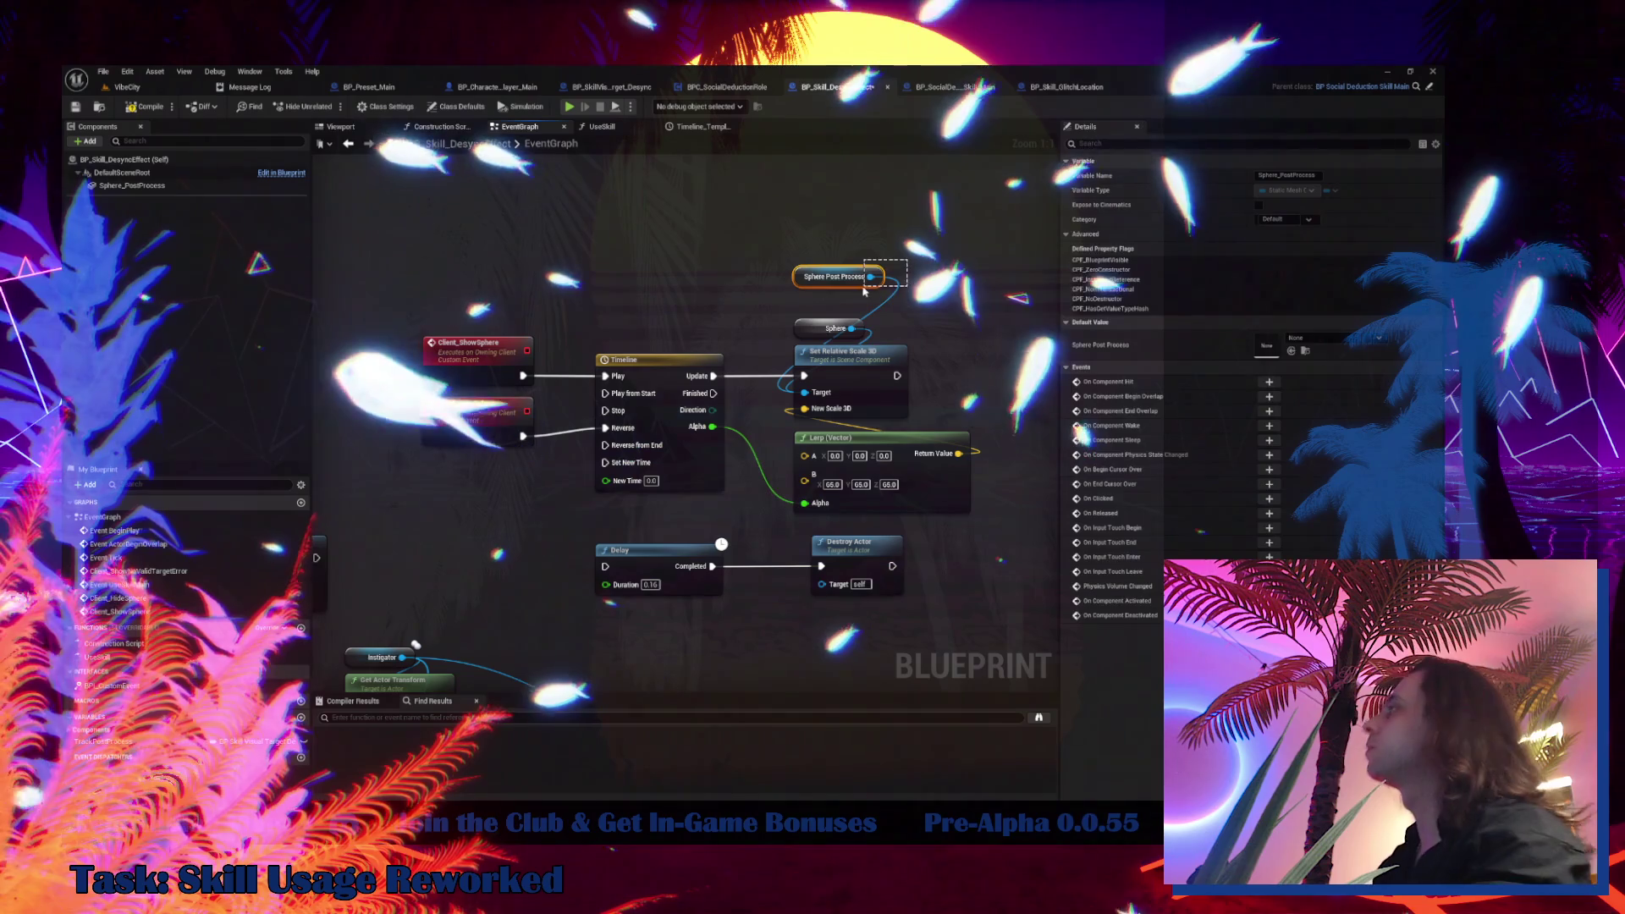
pyautogui.click(772, 491)
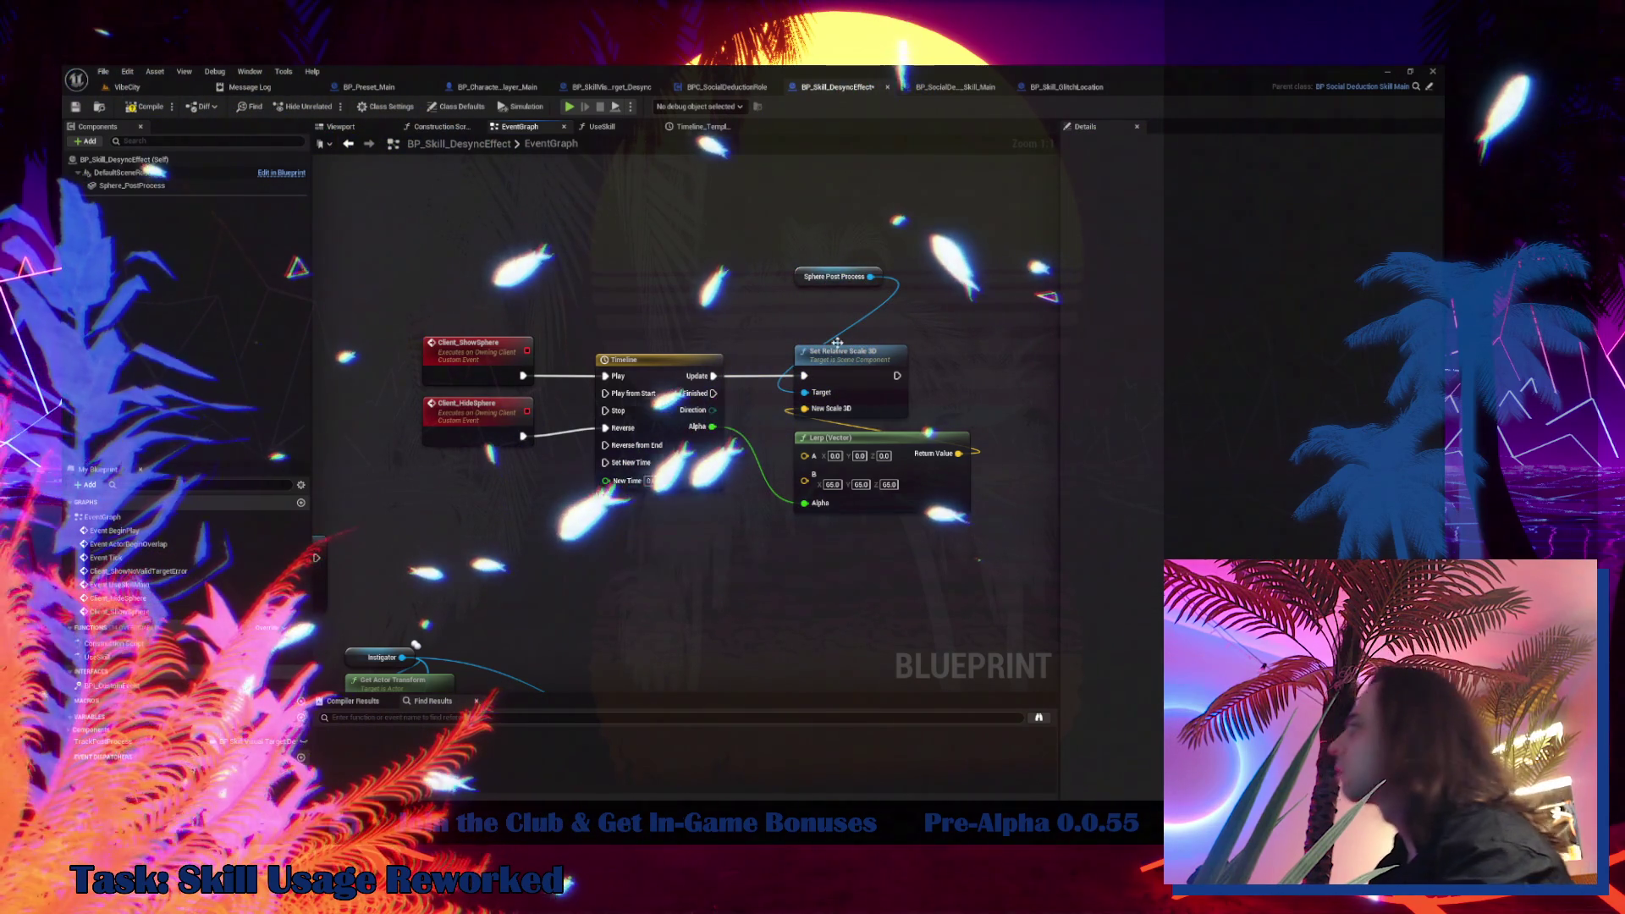
pyautogui.moveTo(833, 277); pyautogui.dragTo(837, 311)
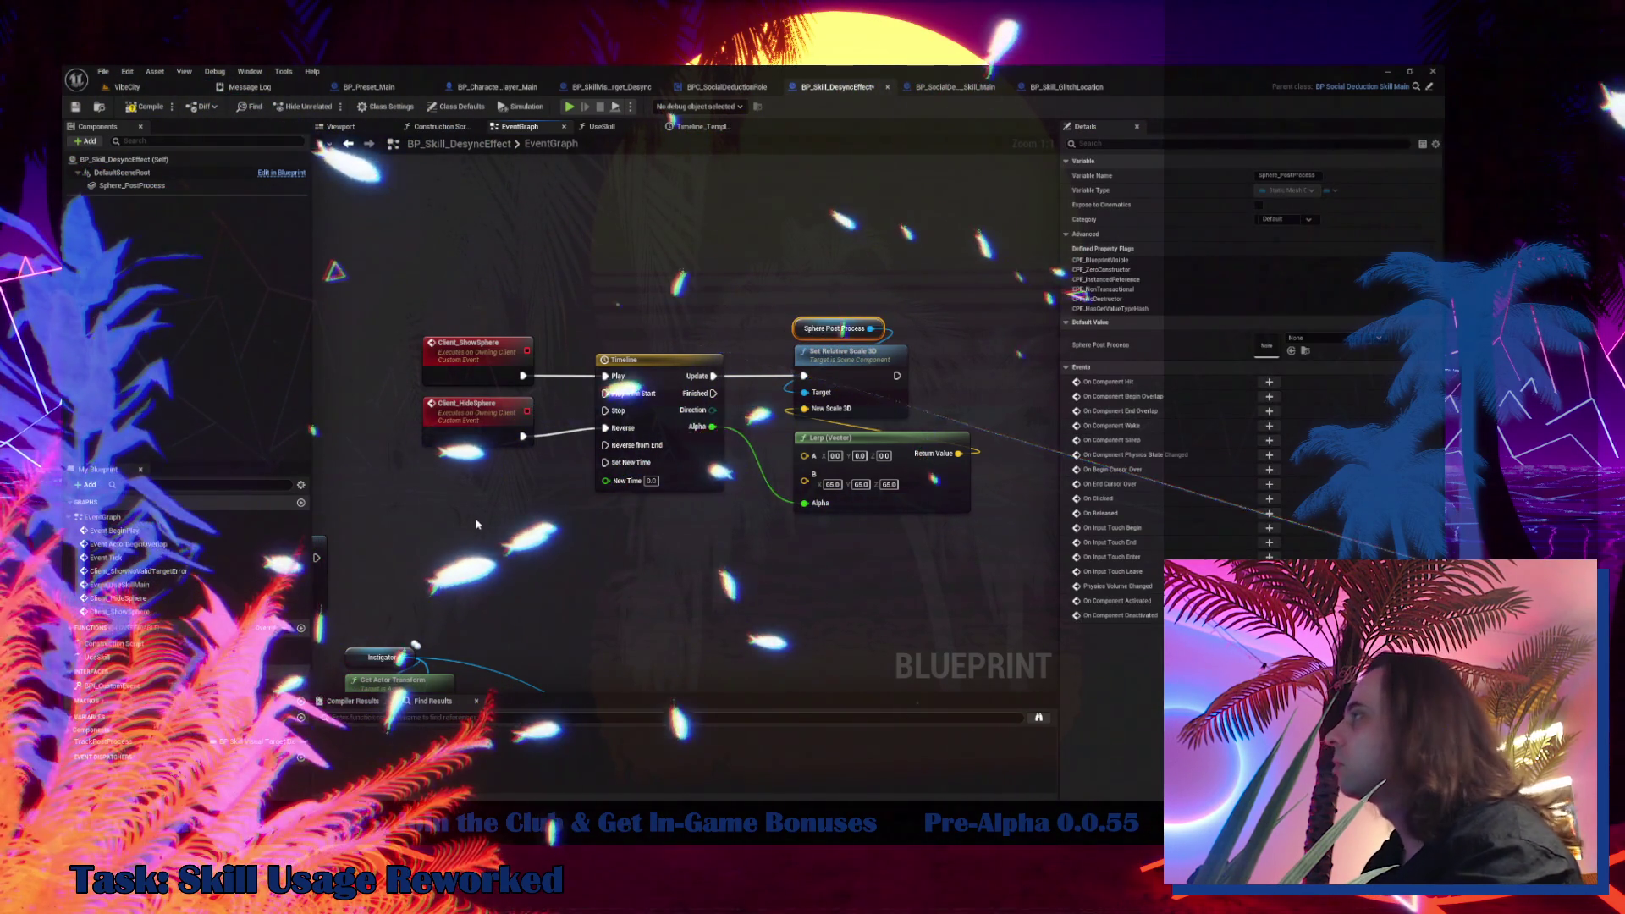
pyautogui.scroll(-3, 476, 525)
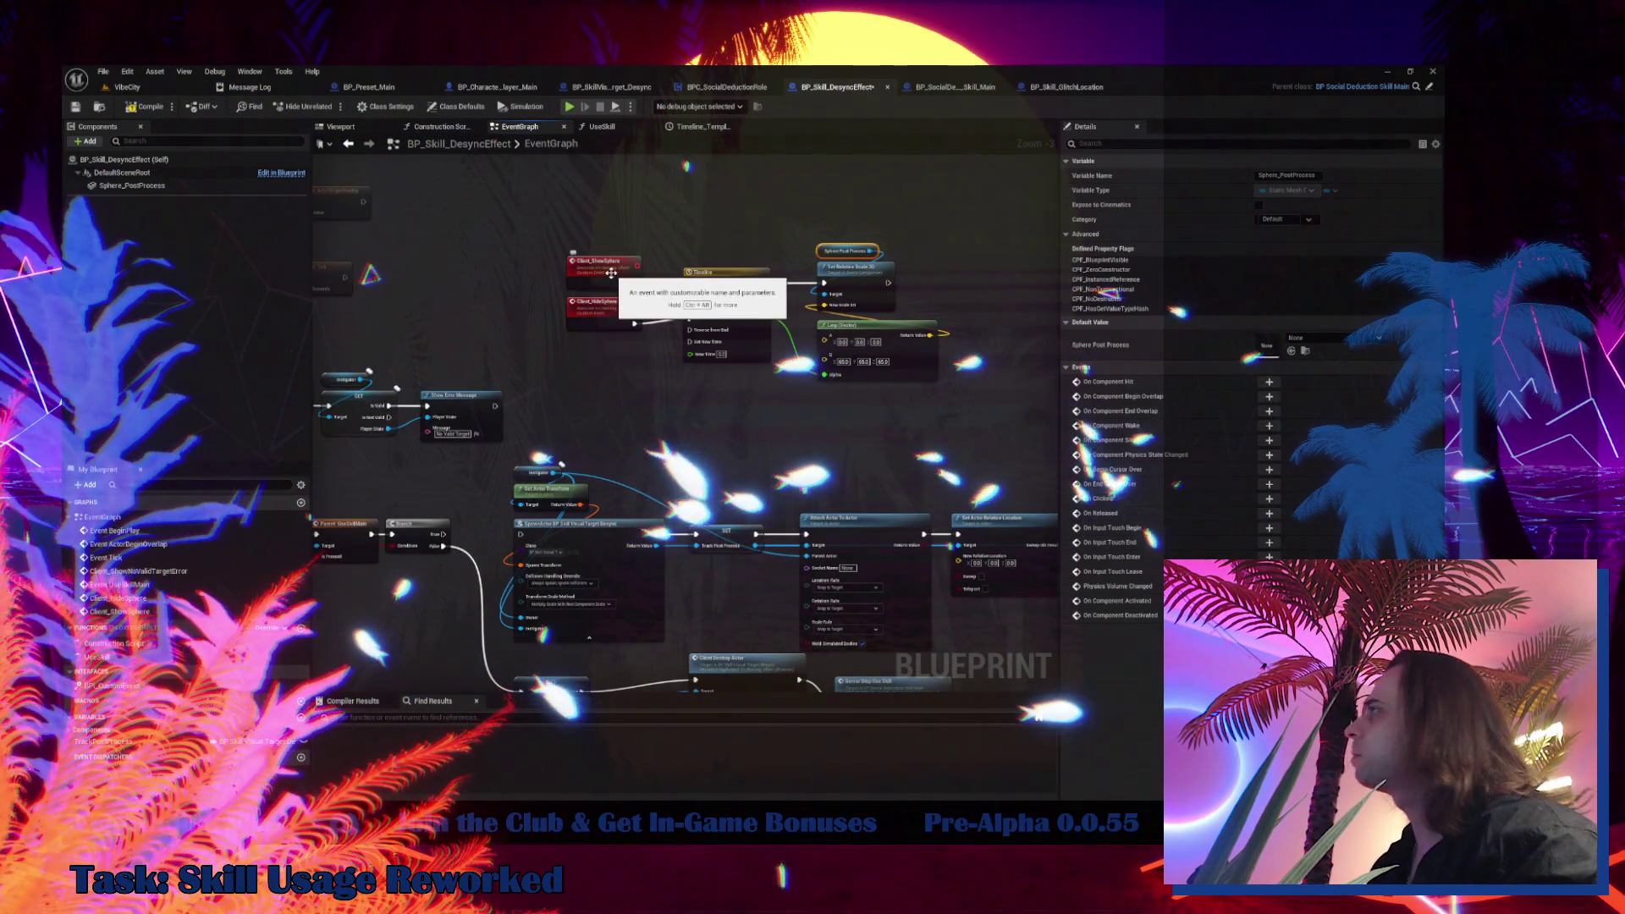
# Add a Client Show Sphere call wired from the Branch's True output
pyautogui.click(611, 272)
pyautogui.click(1292, 175)
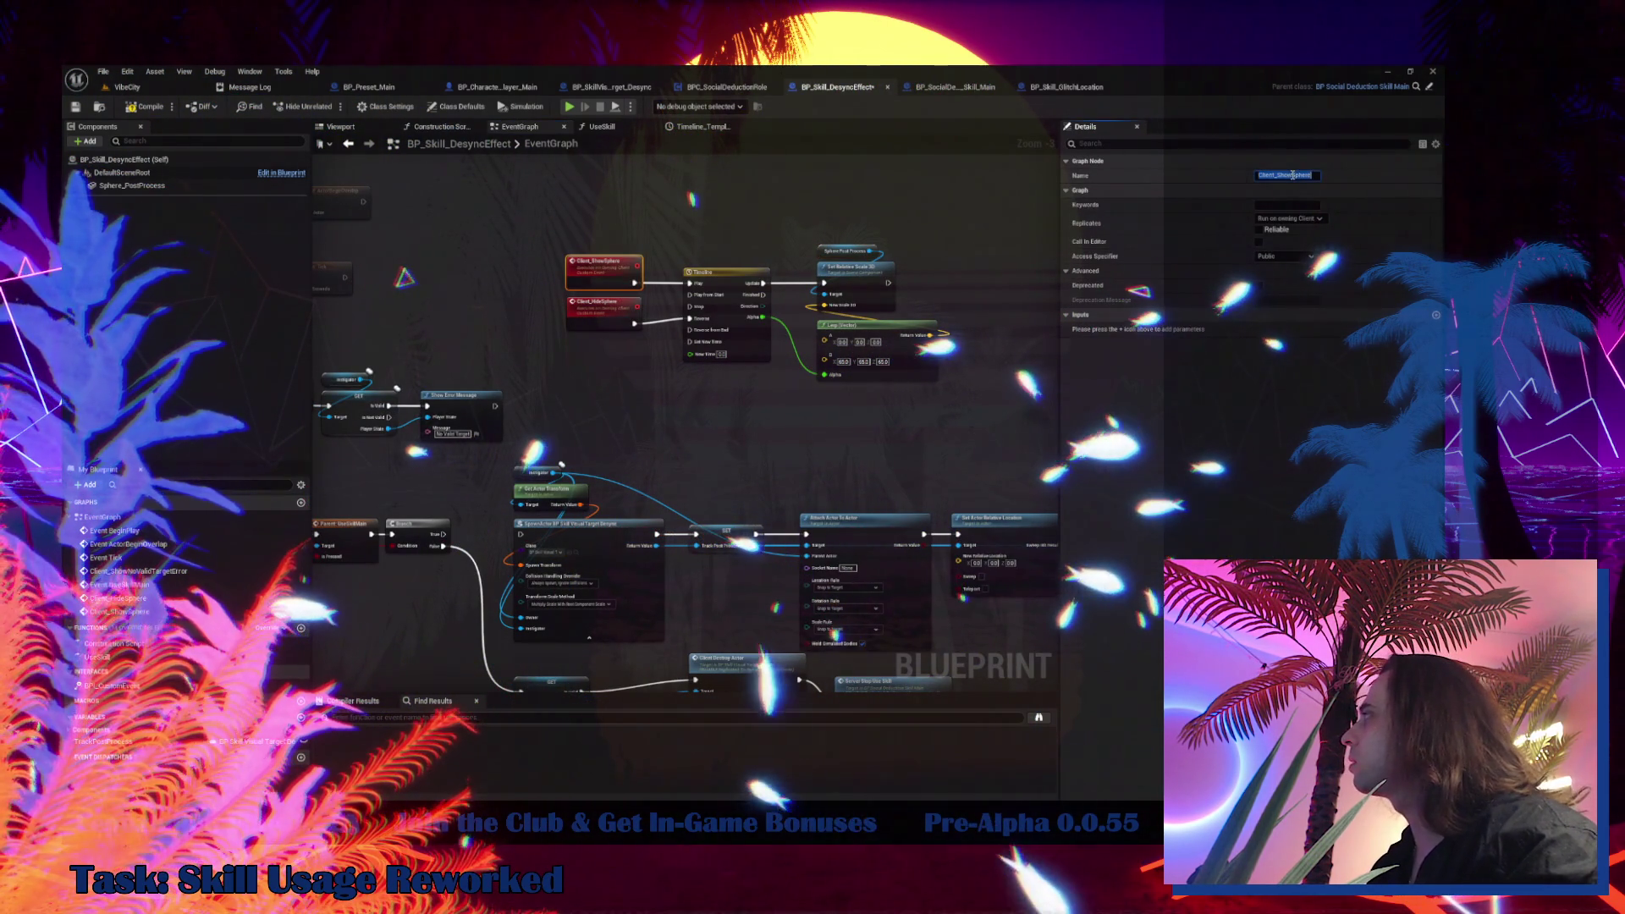
pyautogui.moveTo(810, 463)
pyautogui.mouseDown()
pyautogui.moveTo(810, 426)
pyautogui.moveTo(866, 310)
pyautogui.mouseUp()
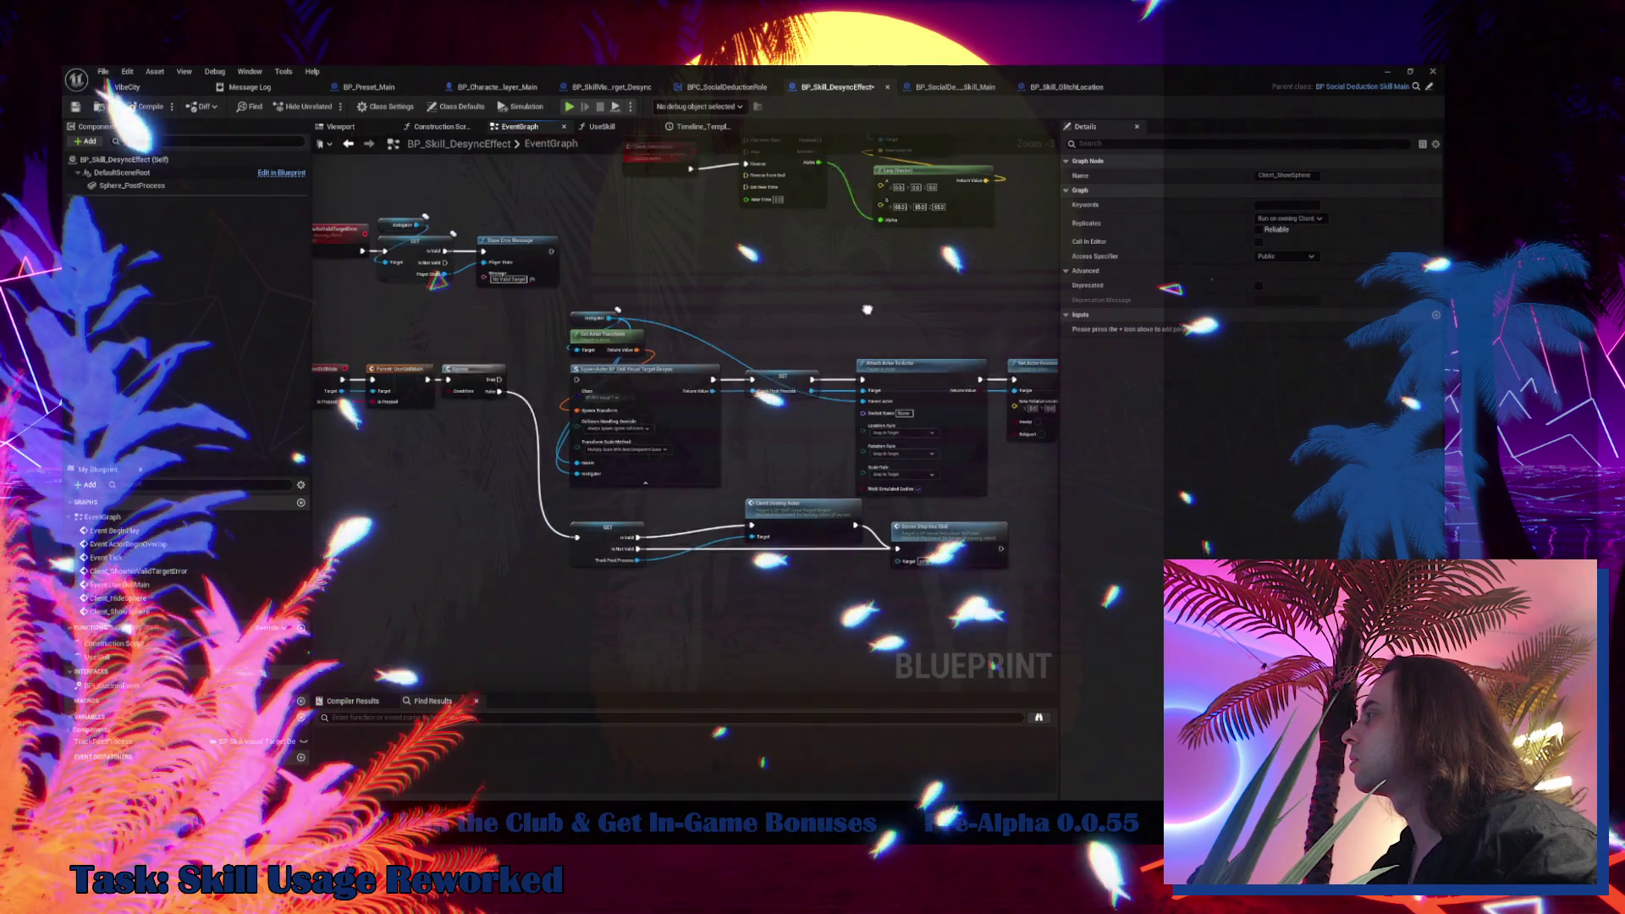
pyautogui.rightClick(721, 296)
pyautogui.hotkey('ctrl', 'v')
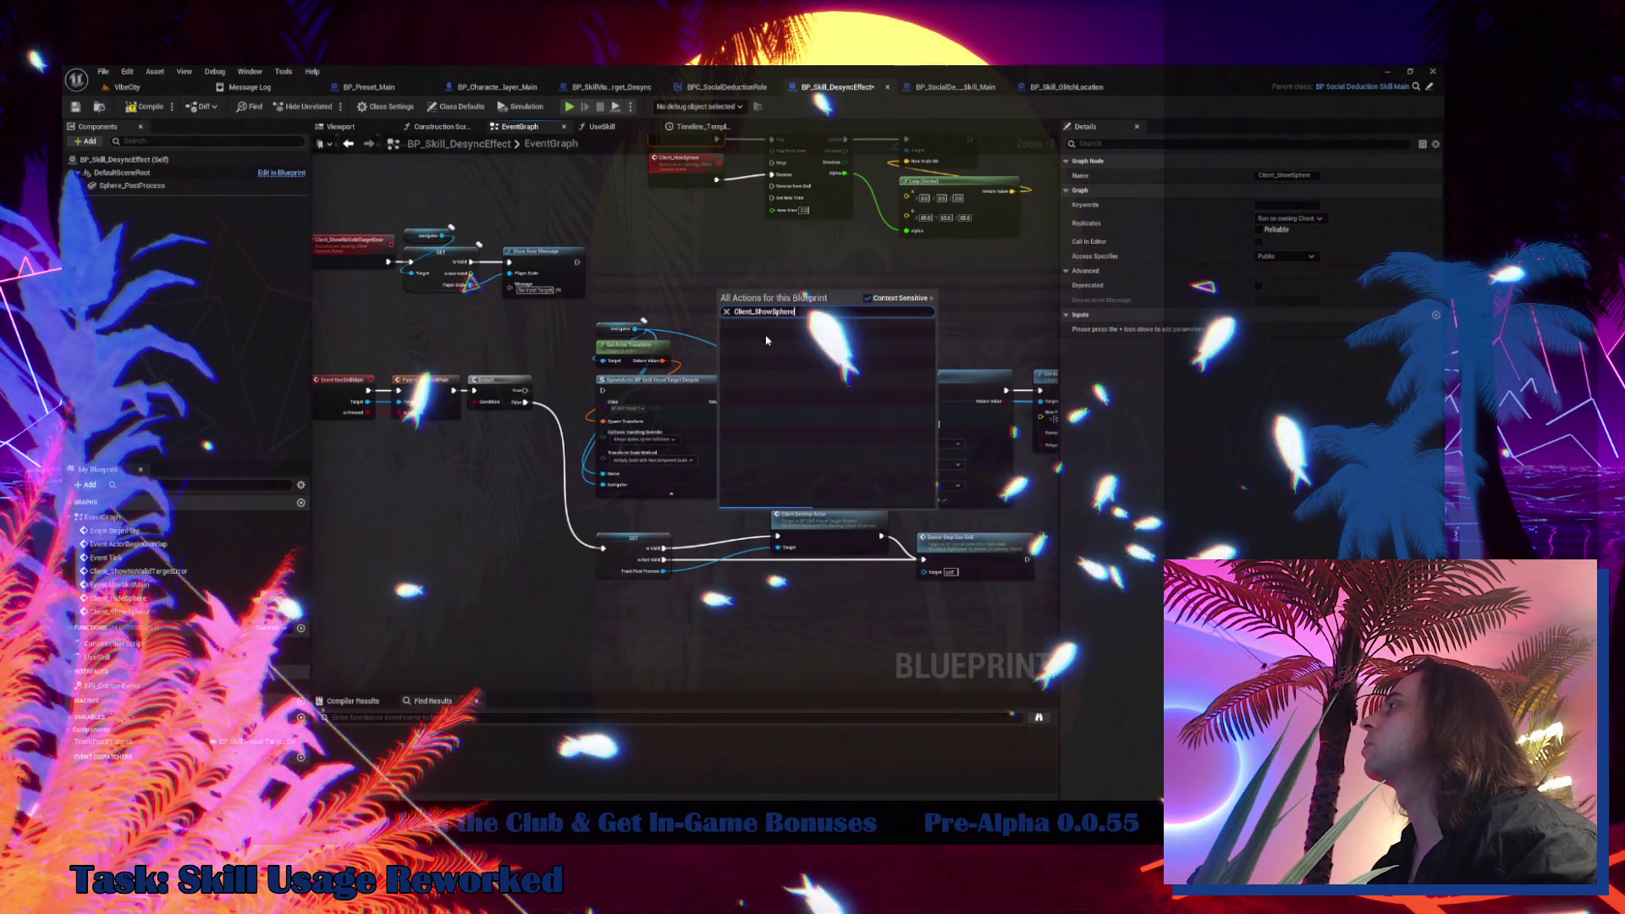
pyautogui.click(765, 339)
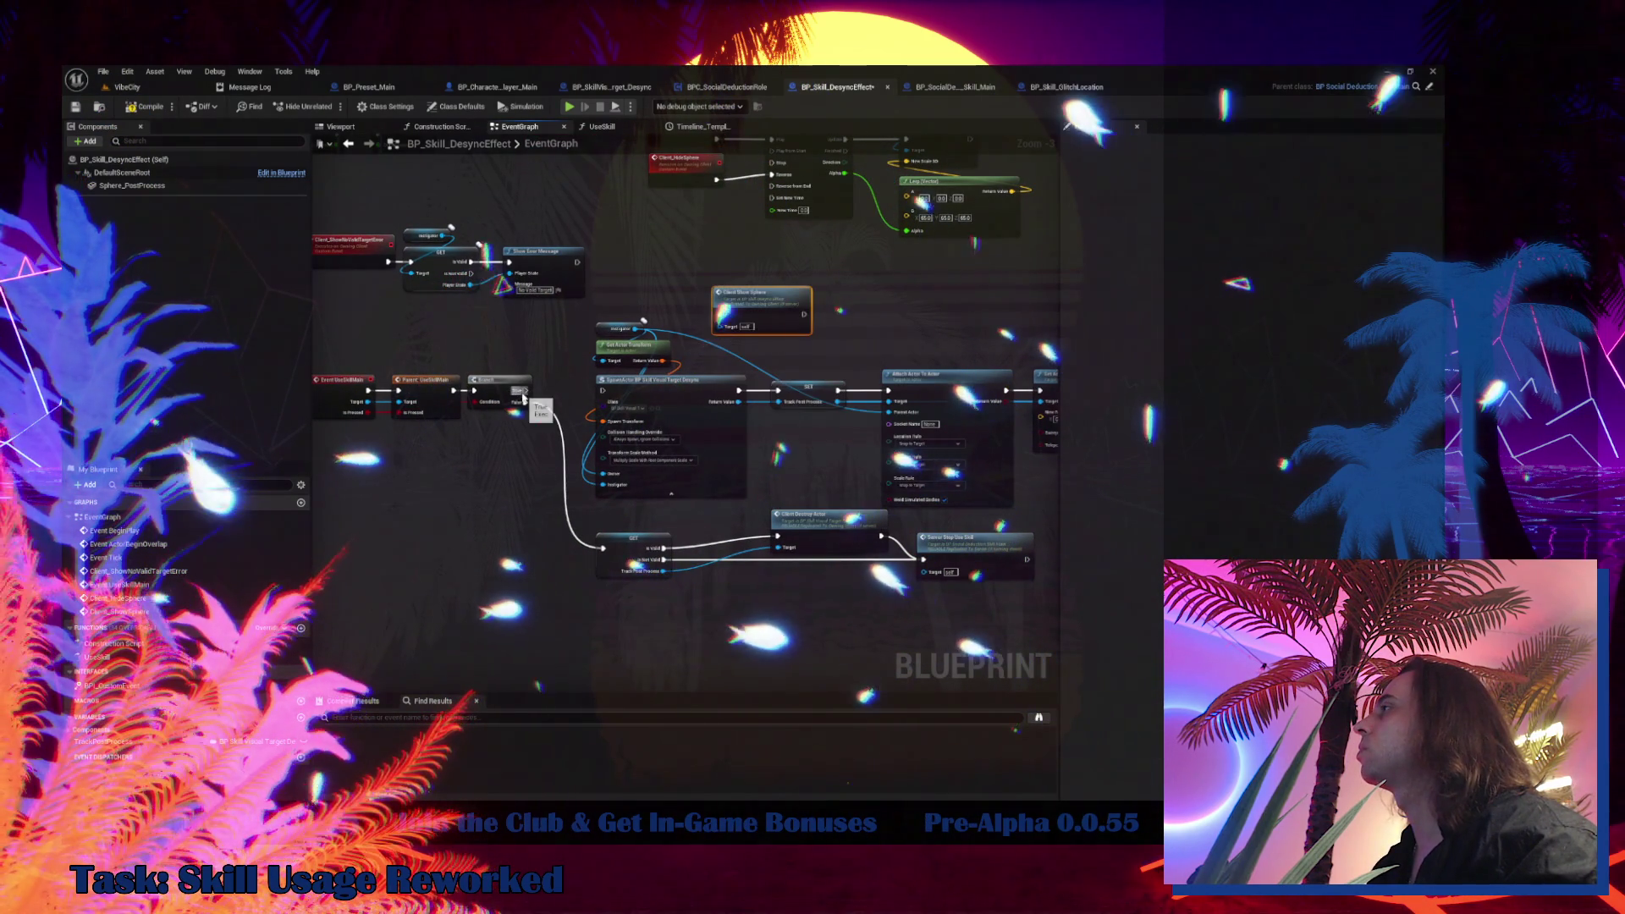
pyautogui.moveTo(523, 391); pyautogui.dragTo(724, 330)
# Rearrange the SpawnActor group, the SET/Destroy/Stop nodes and the Client Show Sphere call
pyautogui.moveTo(605, 301); pyautogui.dragTo(749, 503)
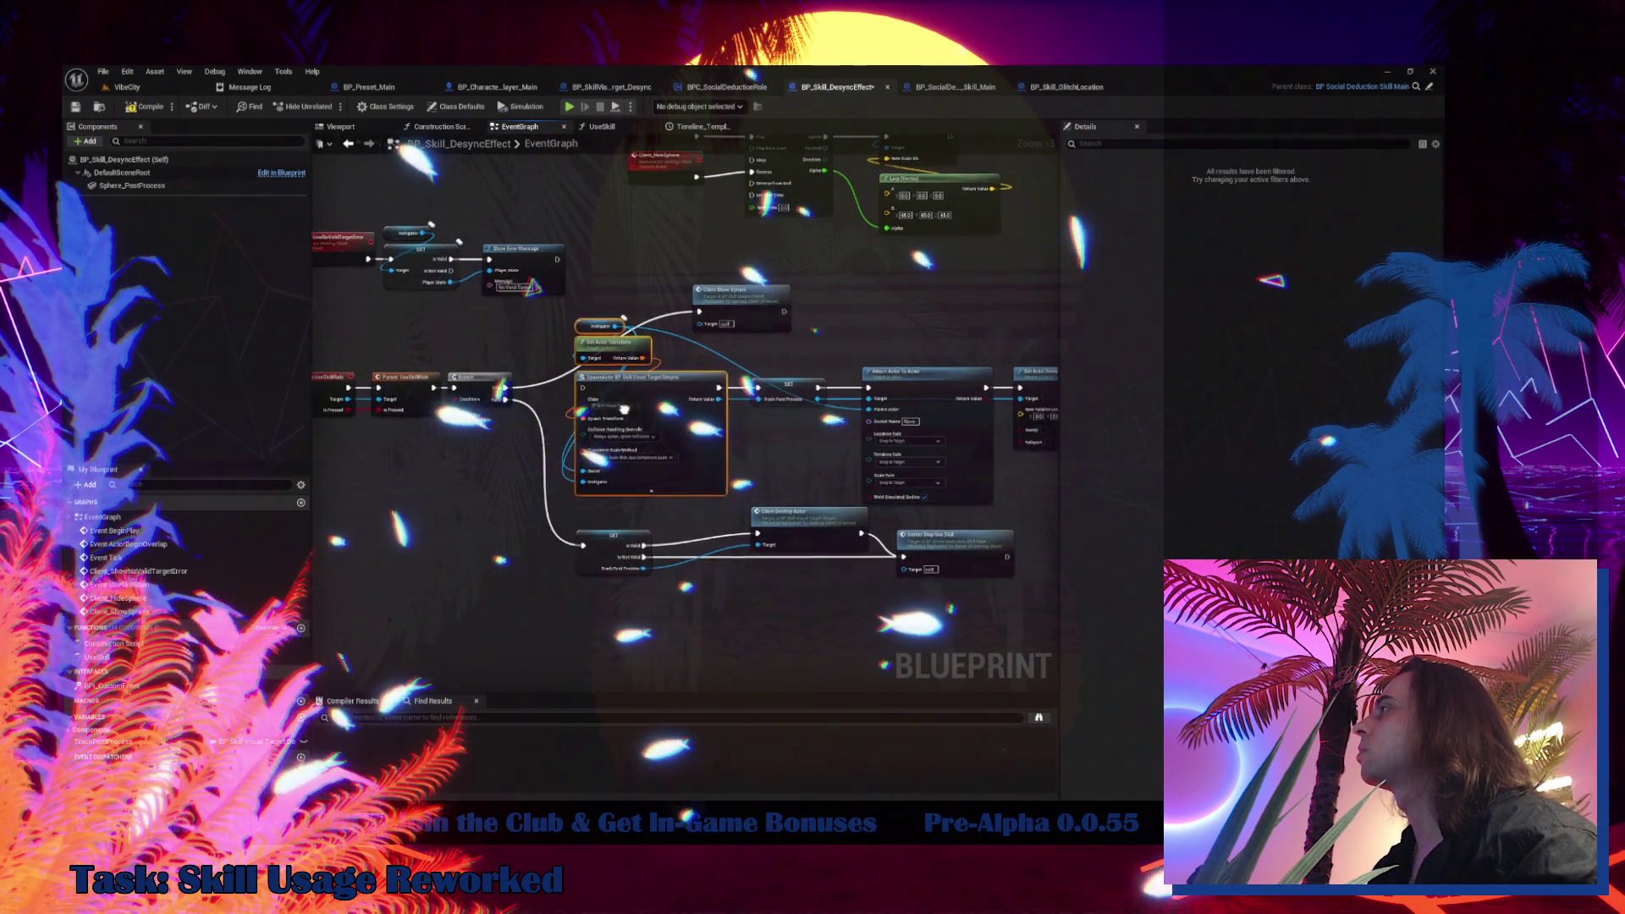
pyautogui.moveTo(1007, 406); pyautogui.dragTo(1015, 407)
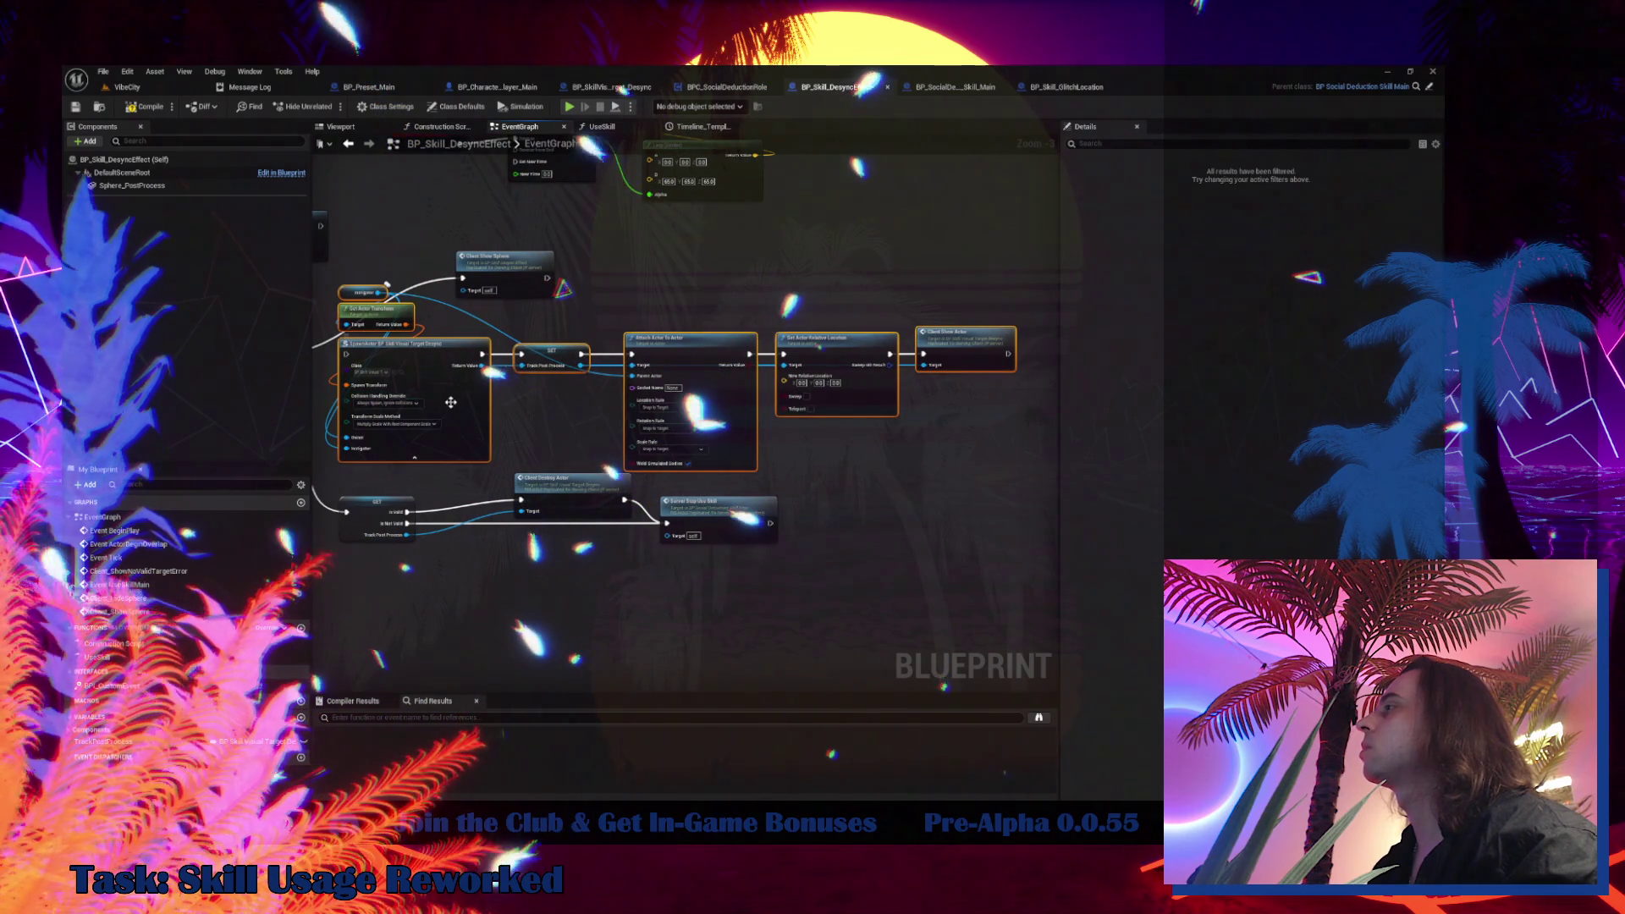
pyautogui.moveTo(451, 402); pyautogui.dragTo(878, 408)
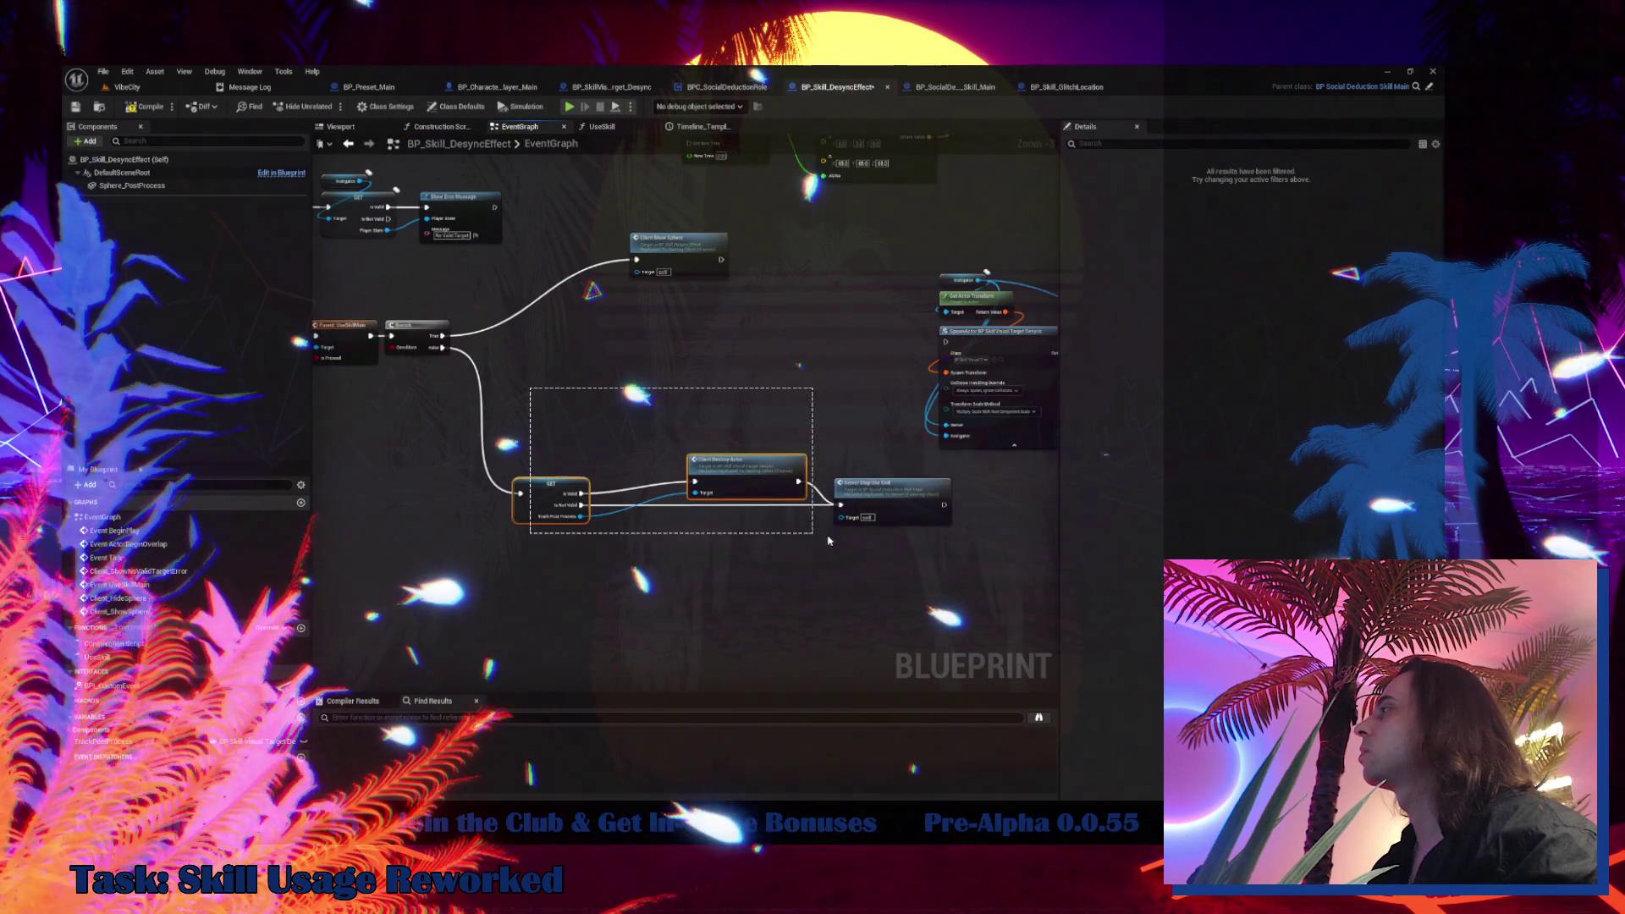
pyautogui.moveTo(745, 464); pyautogui.dragTo(738, 516)
pyautogui.moveTo(680, 256)
pyautogui.mouseDown()
pyautogui.moveTo(611, 328)
pyautogui.moveTo(561, 332)
pyautogui.moveTo(514, 445)
pyautogui.mouseUp()
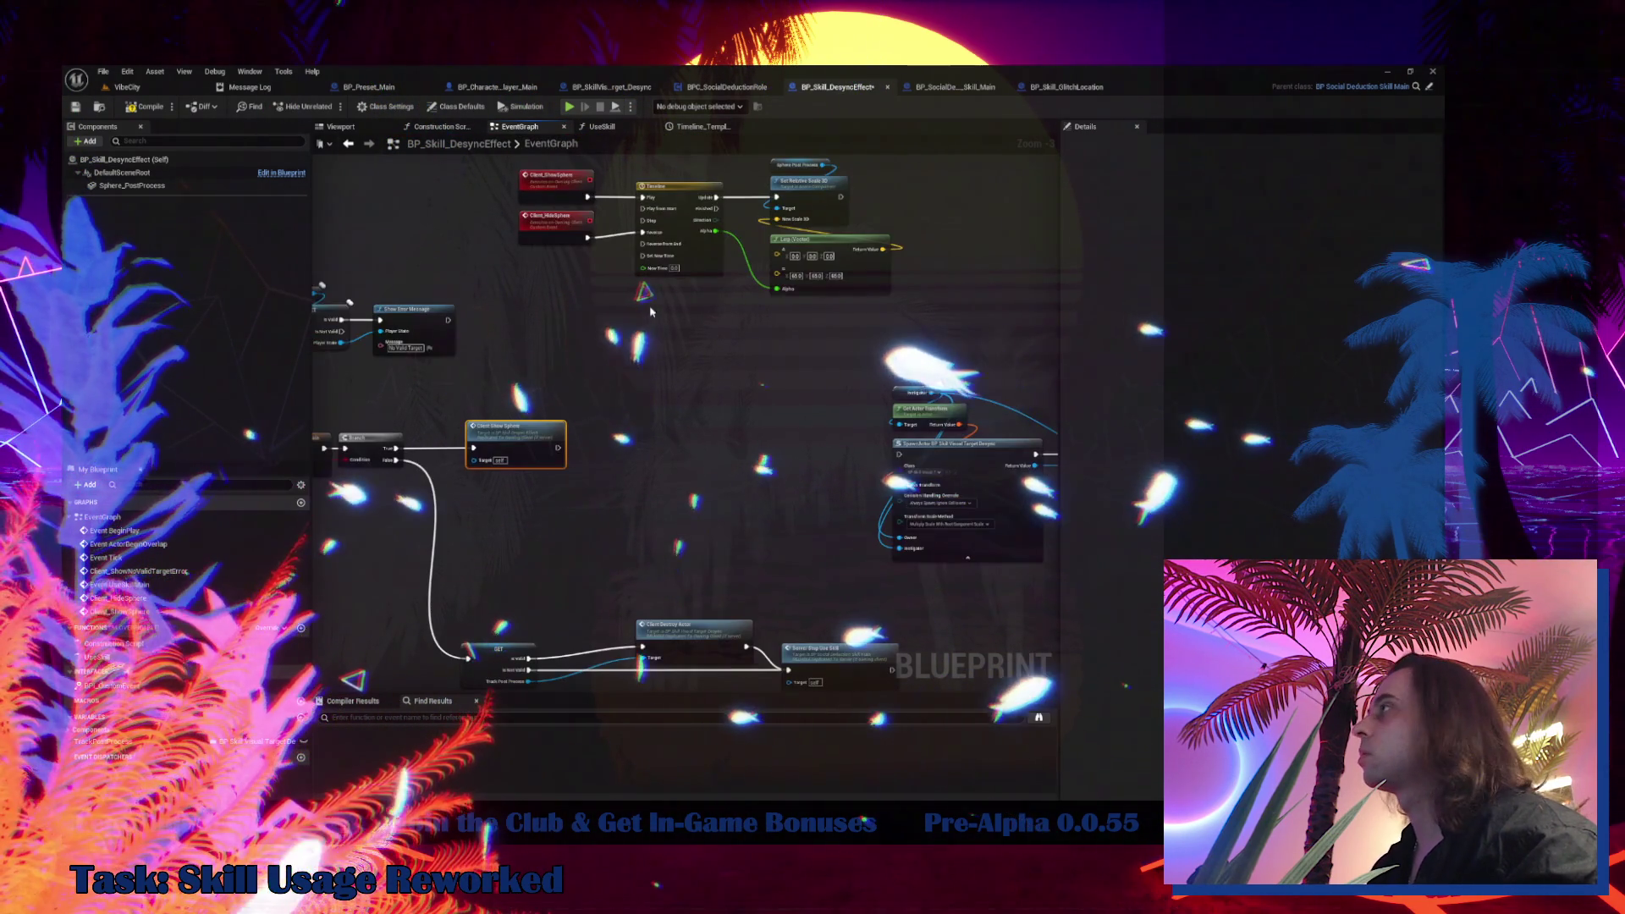
# Add a Client Hide Sphere call node beside it
pyautogui.click(562, 223)
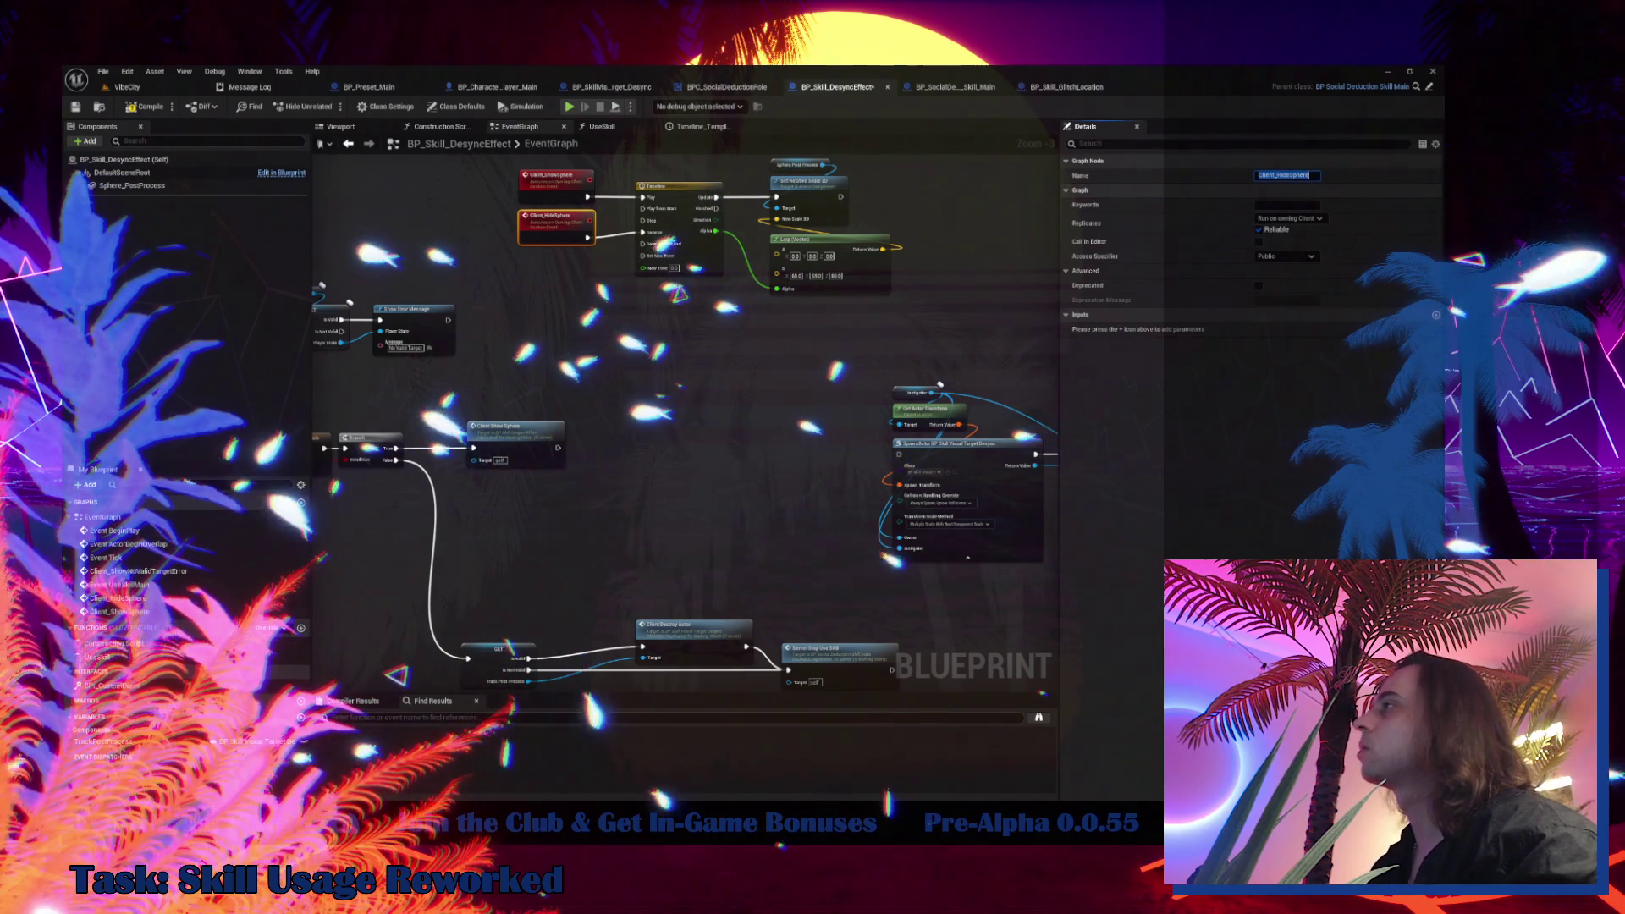
pyautogui.rightClick(504, 505)
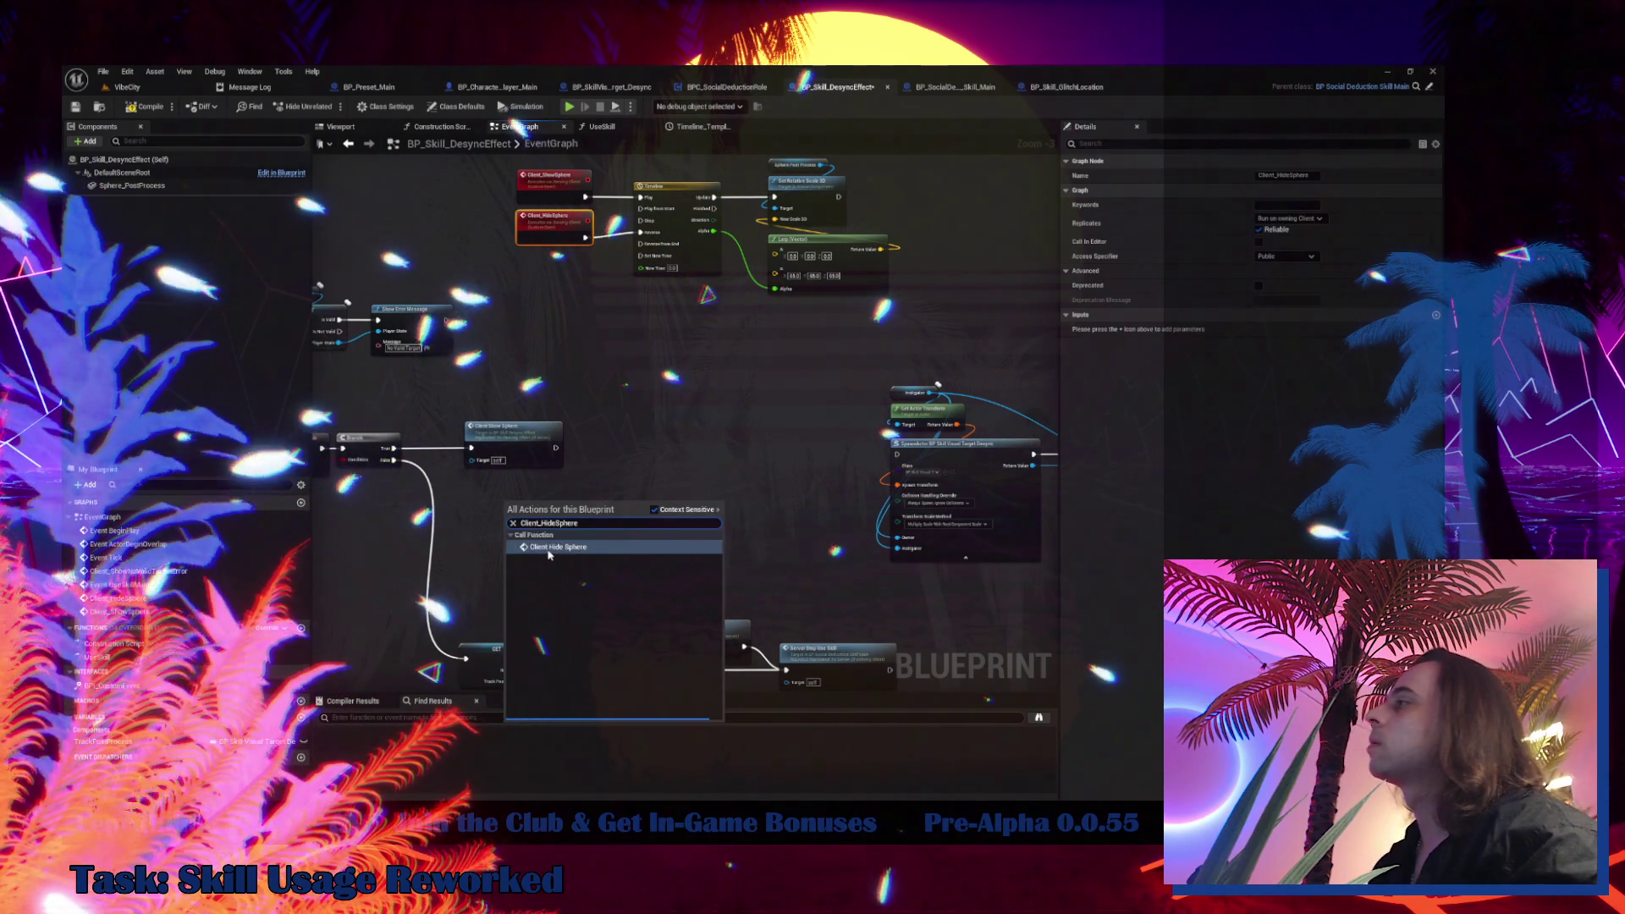
pyautogui.click(554, 548)
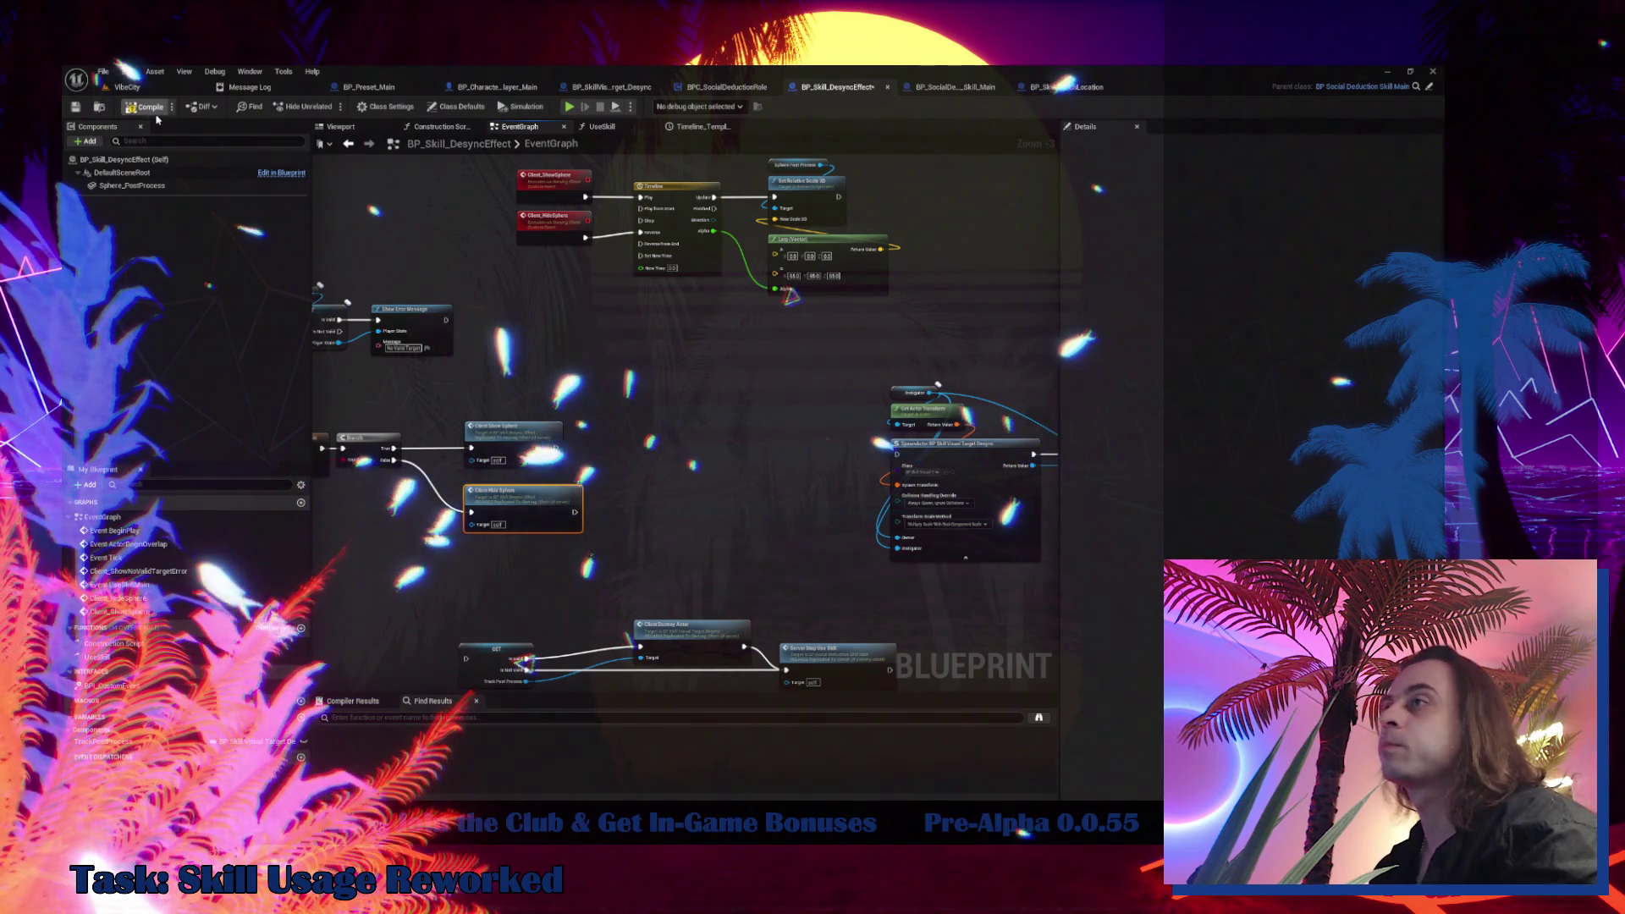
# Try playing the VibeCity level, then cancel the compile-error prompt to view the errors
pyautogui.click(128, 89)
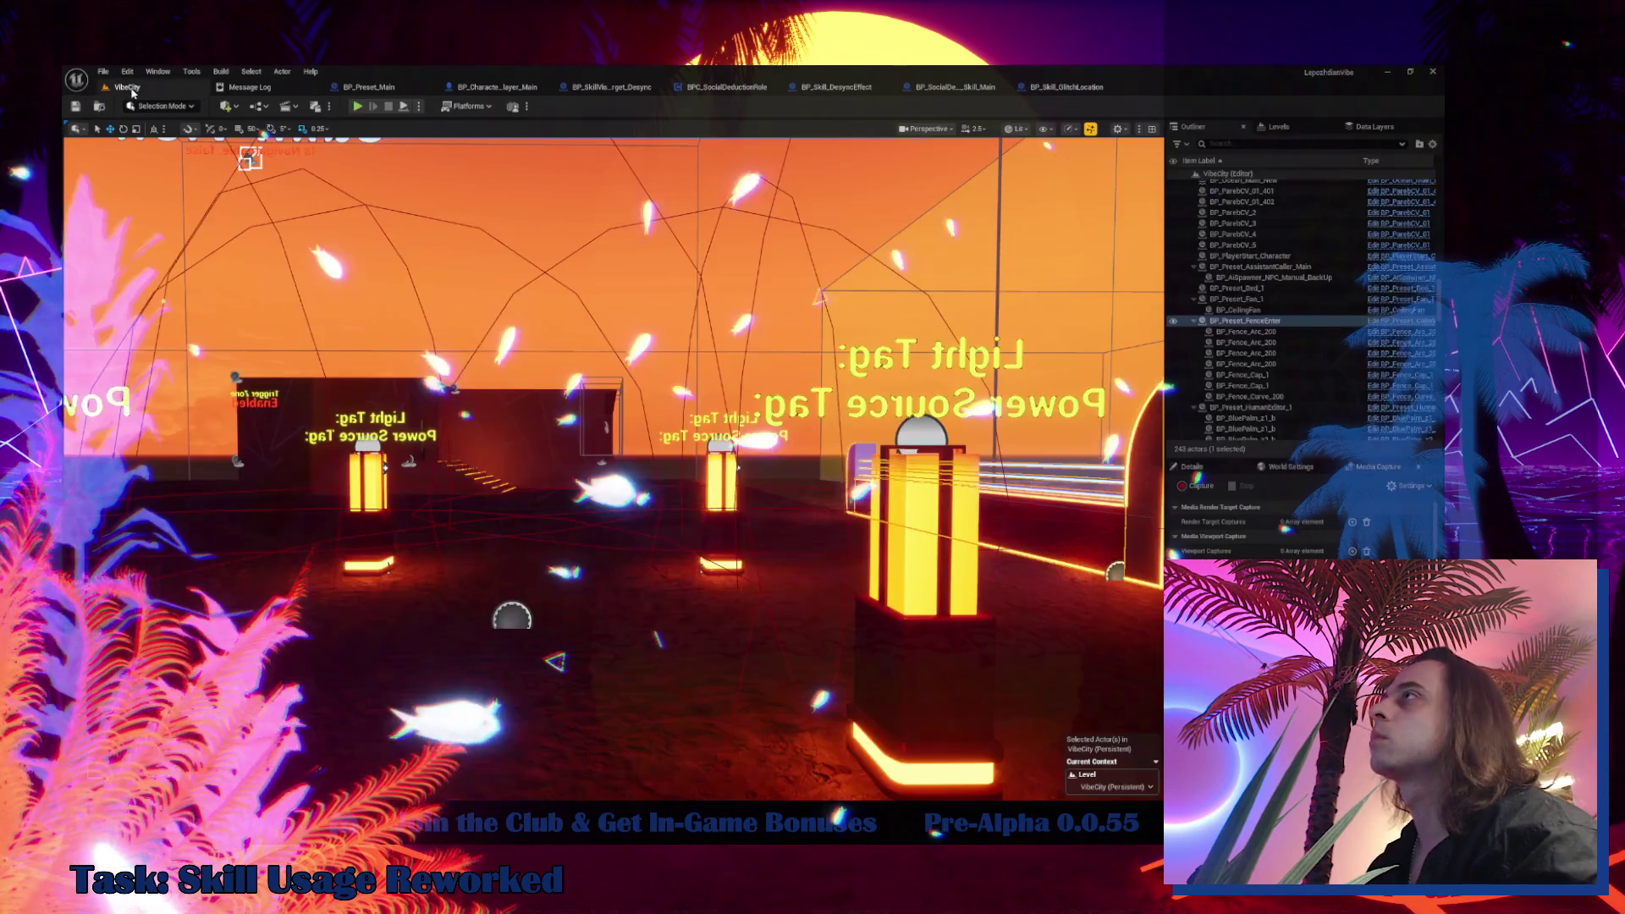
pyautogui.click(357, 106)
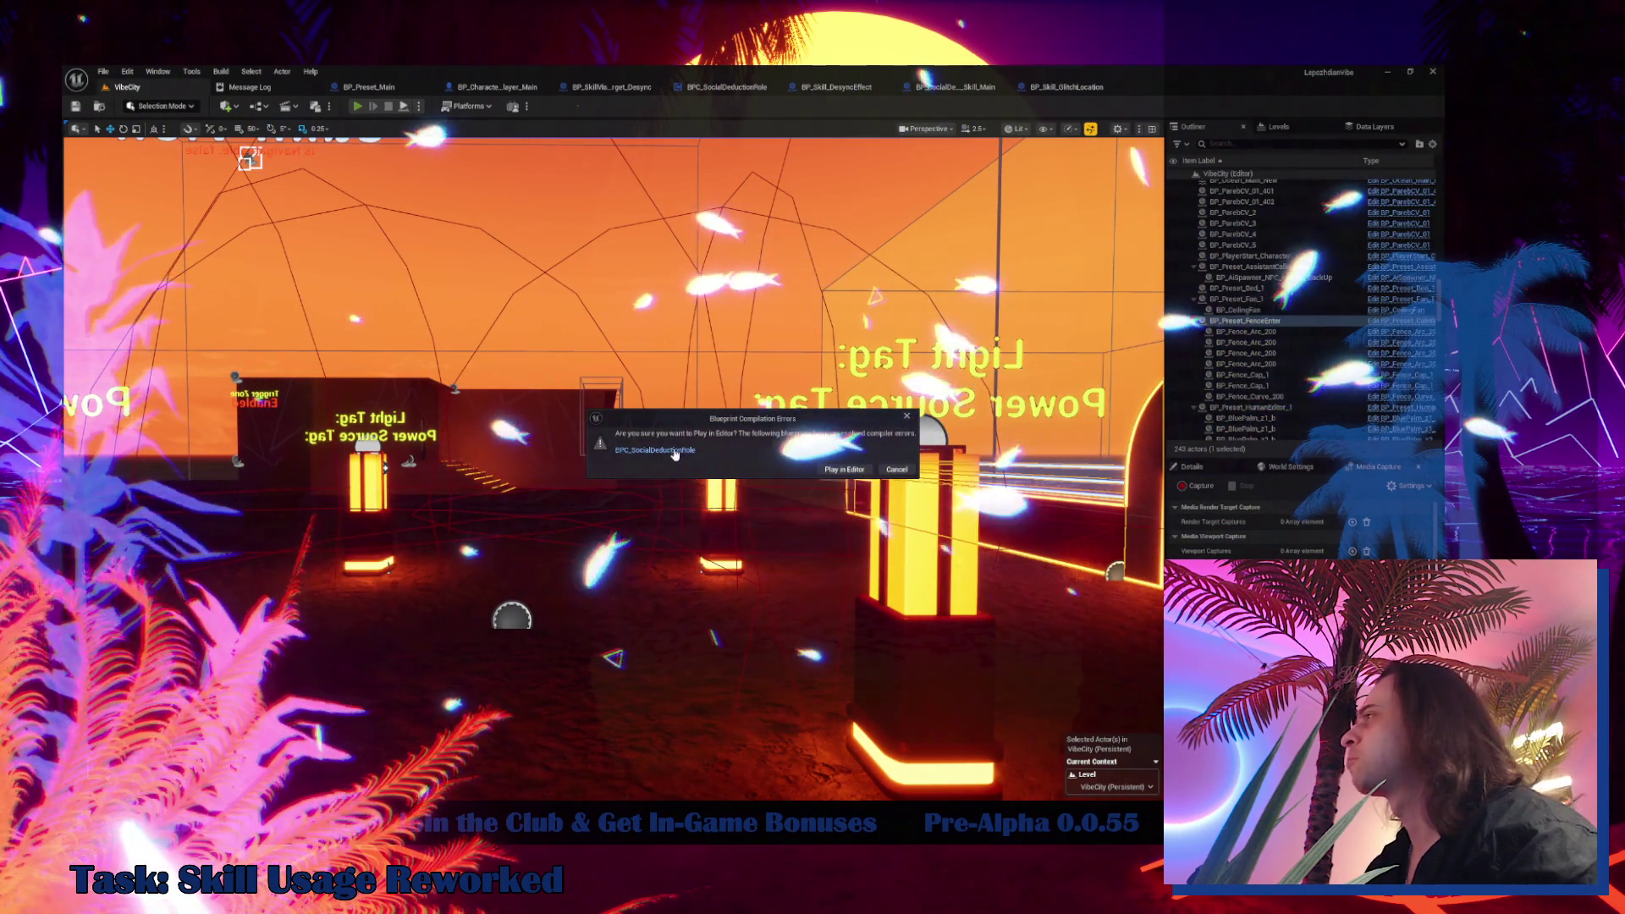
pyautogui.click(676, 451)
# Open BPC_SocialDeductionRole and jump to the Use Skills nodes causing the error
pyautogui.click(637, 112)
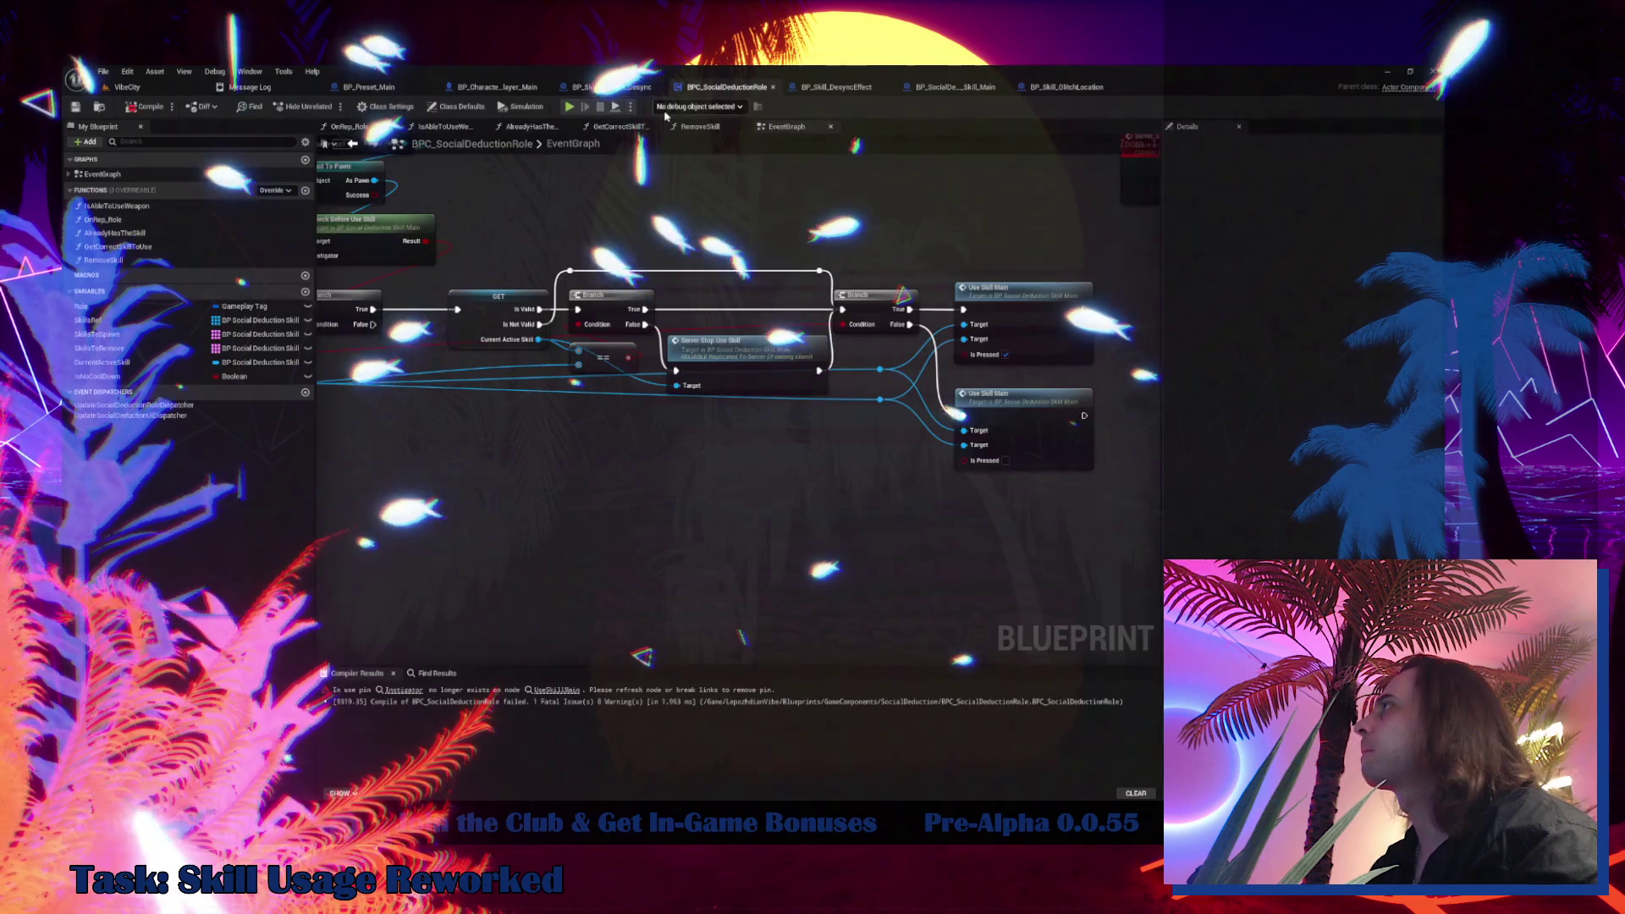
pyautogui.click(558, 691)
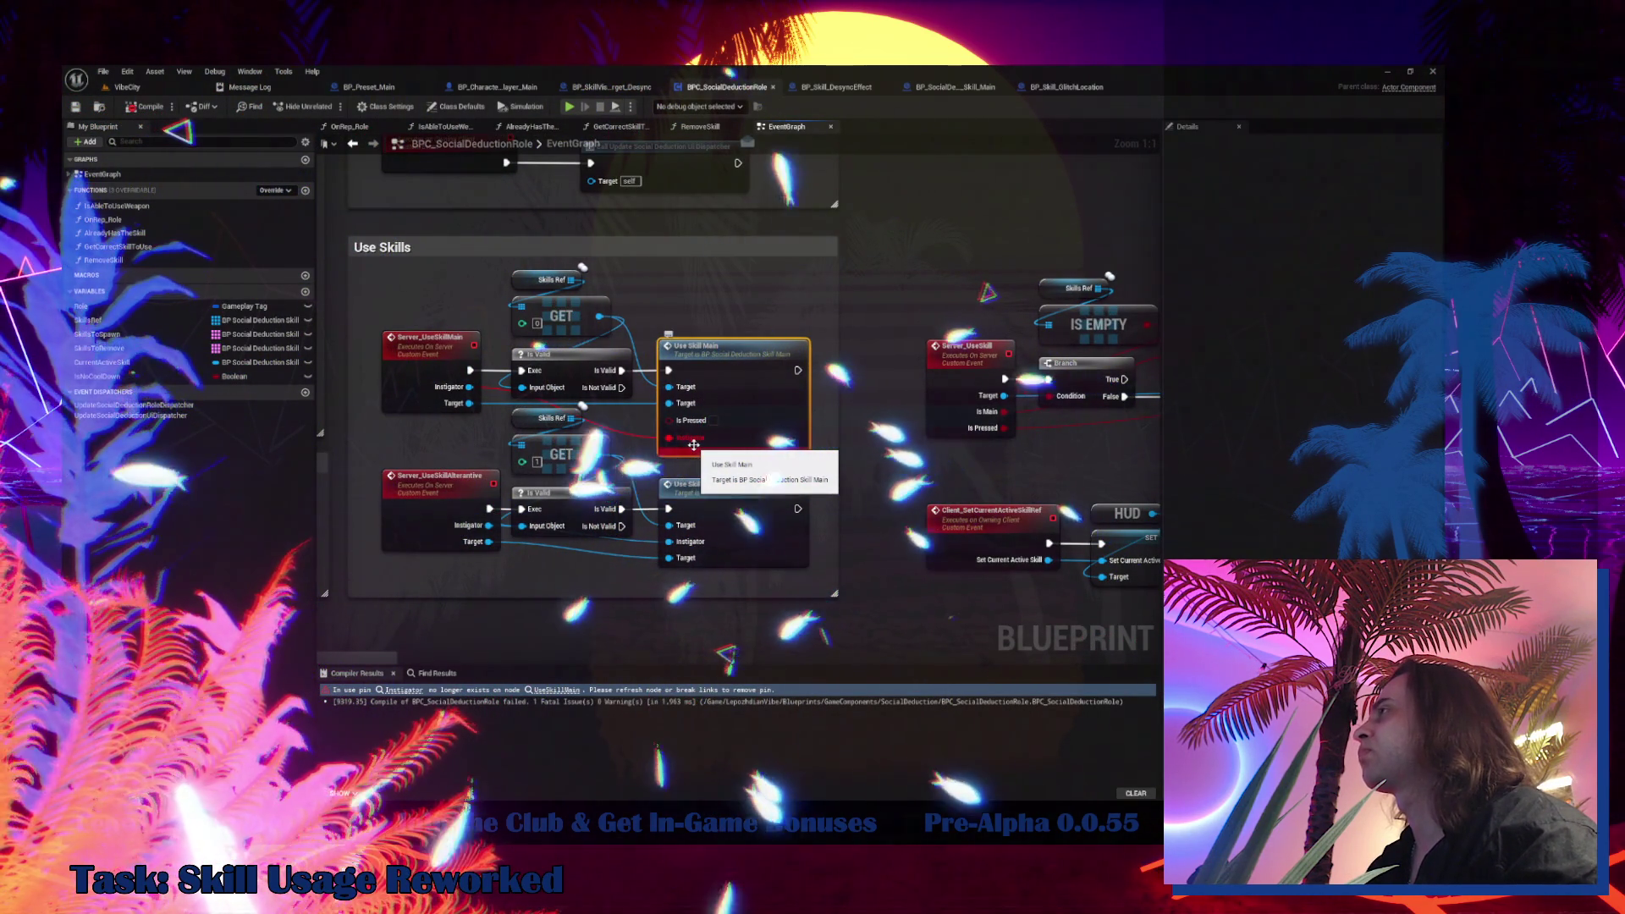
pyautogui.scroll(-2, 693, 445)
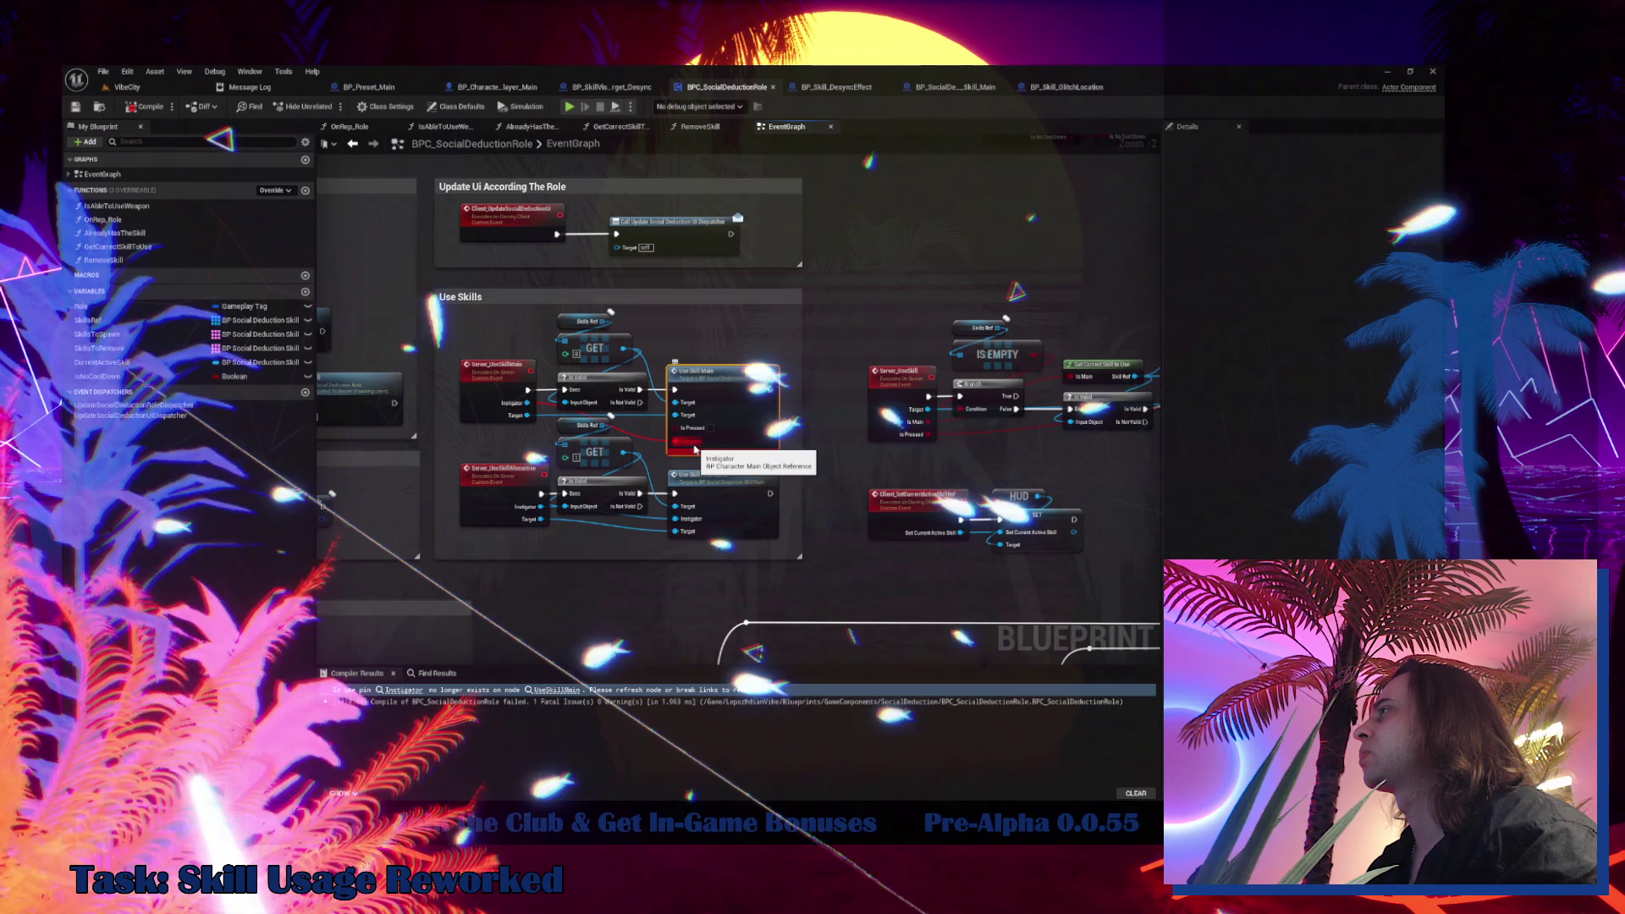
pyautogui.scroll(-2, 694, 450)
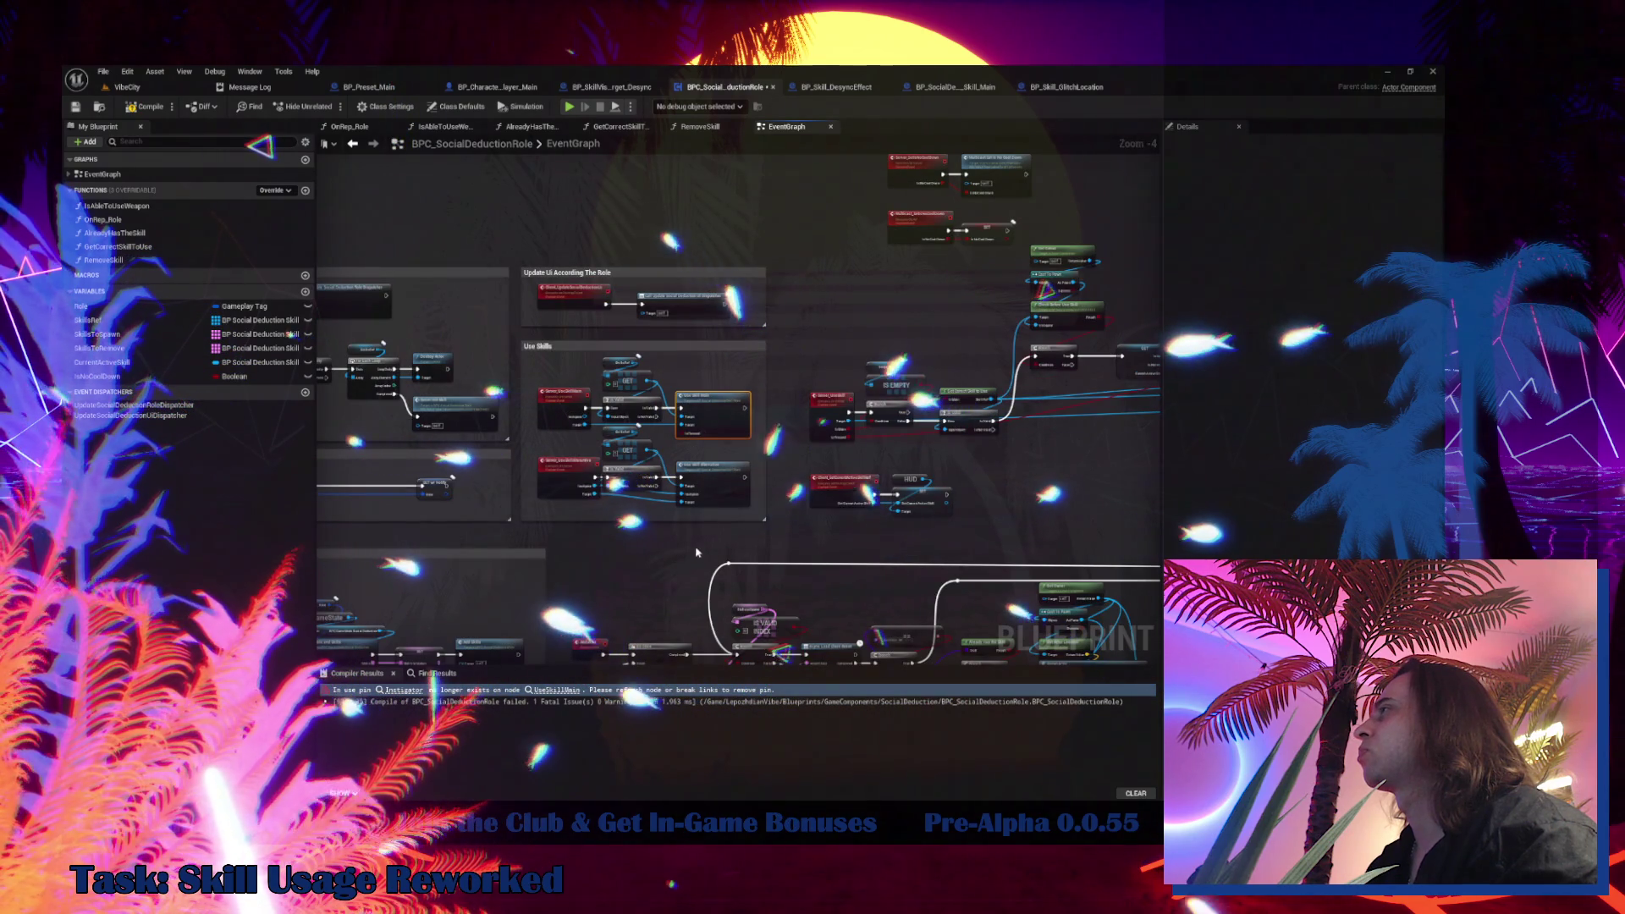
pyautogui.scroll(1, 676, 550)
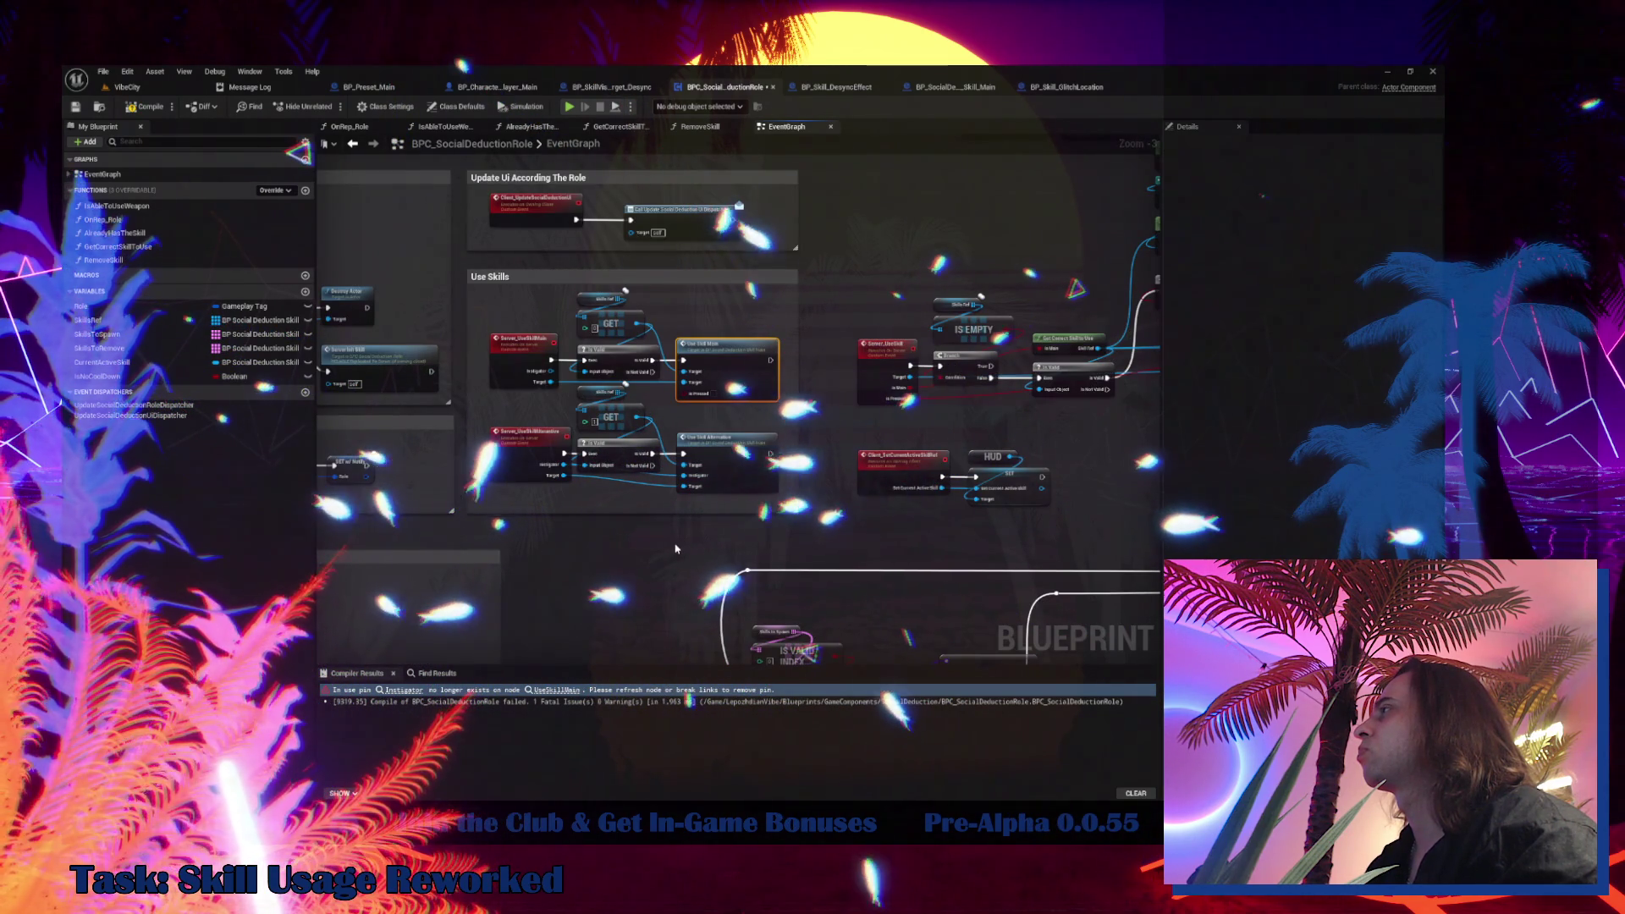
pyautogui.moveTo(676, 549); pyautogui.dragTo(338, 334)
pyautogui.click(556, 689)
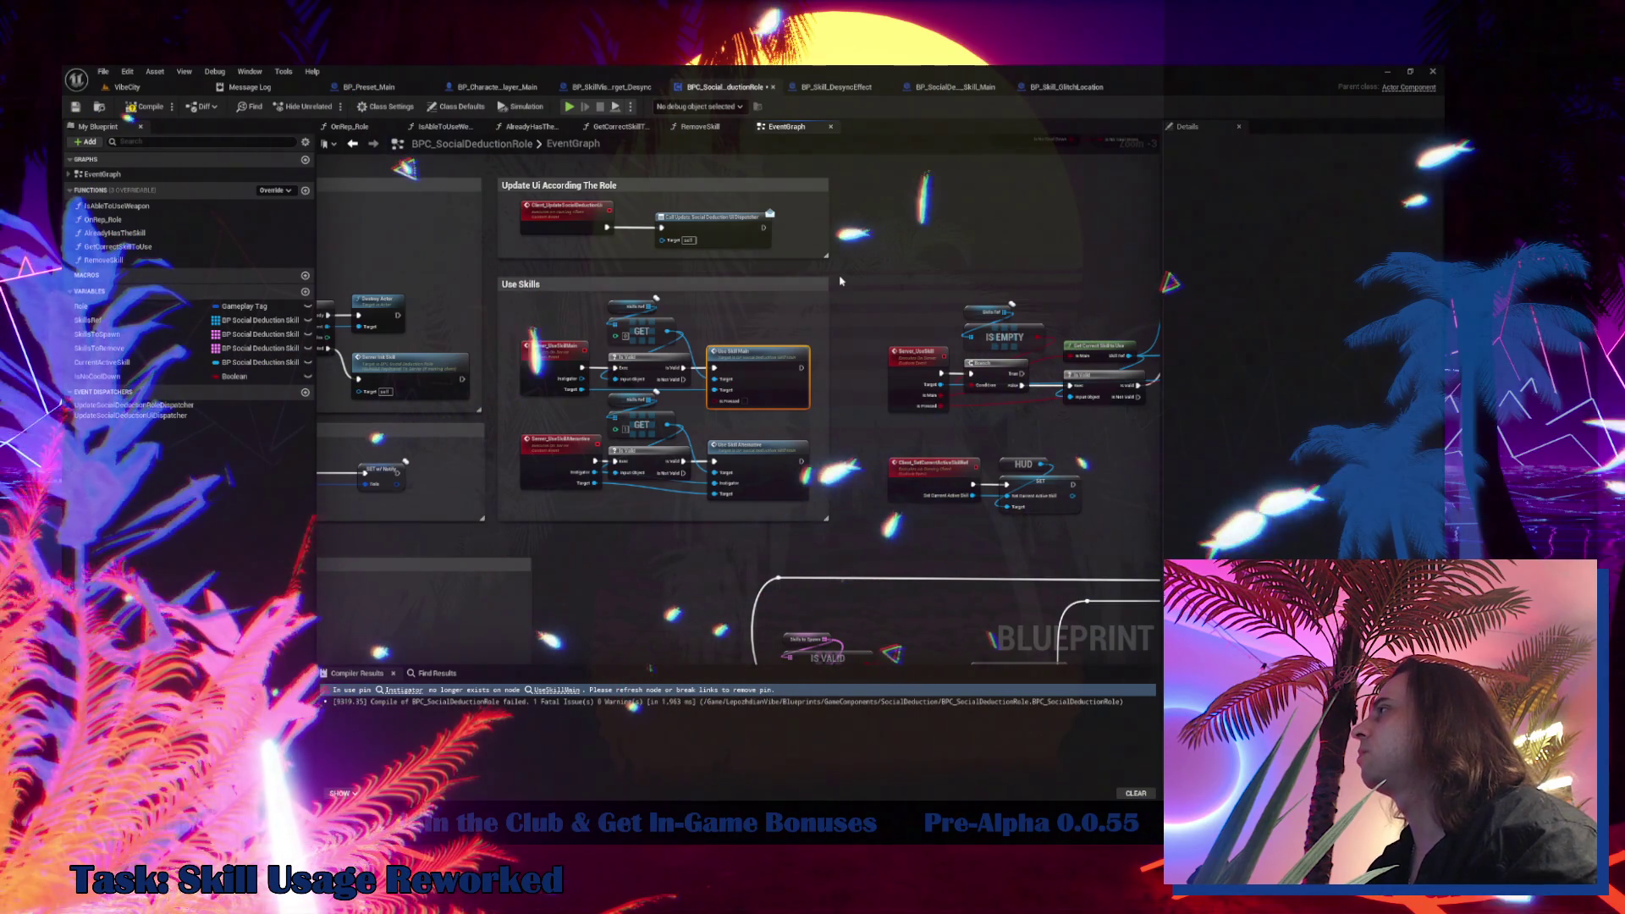
# Delete the Use Skills comment with its nodes and recompile
pyautogui.moveTo(838, 276); pyautogui.dragTo(553, 479)
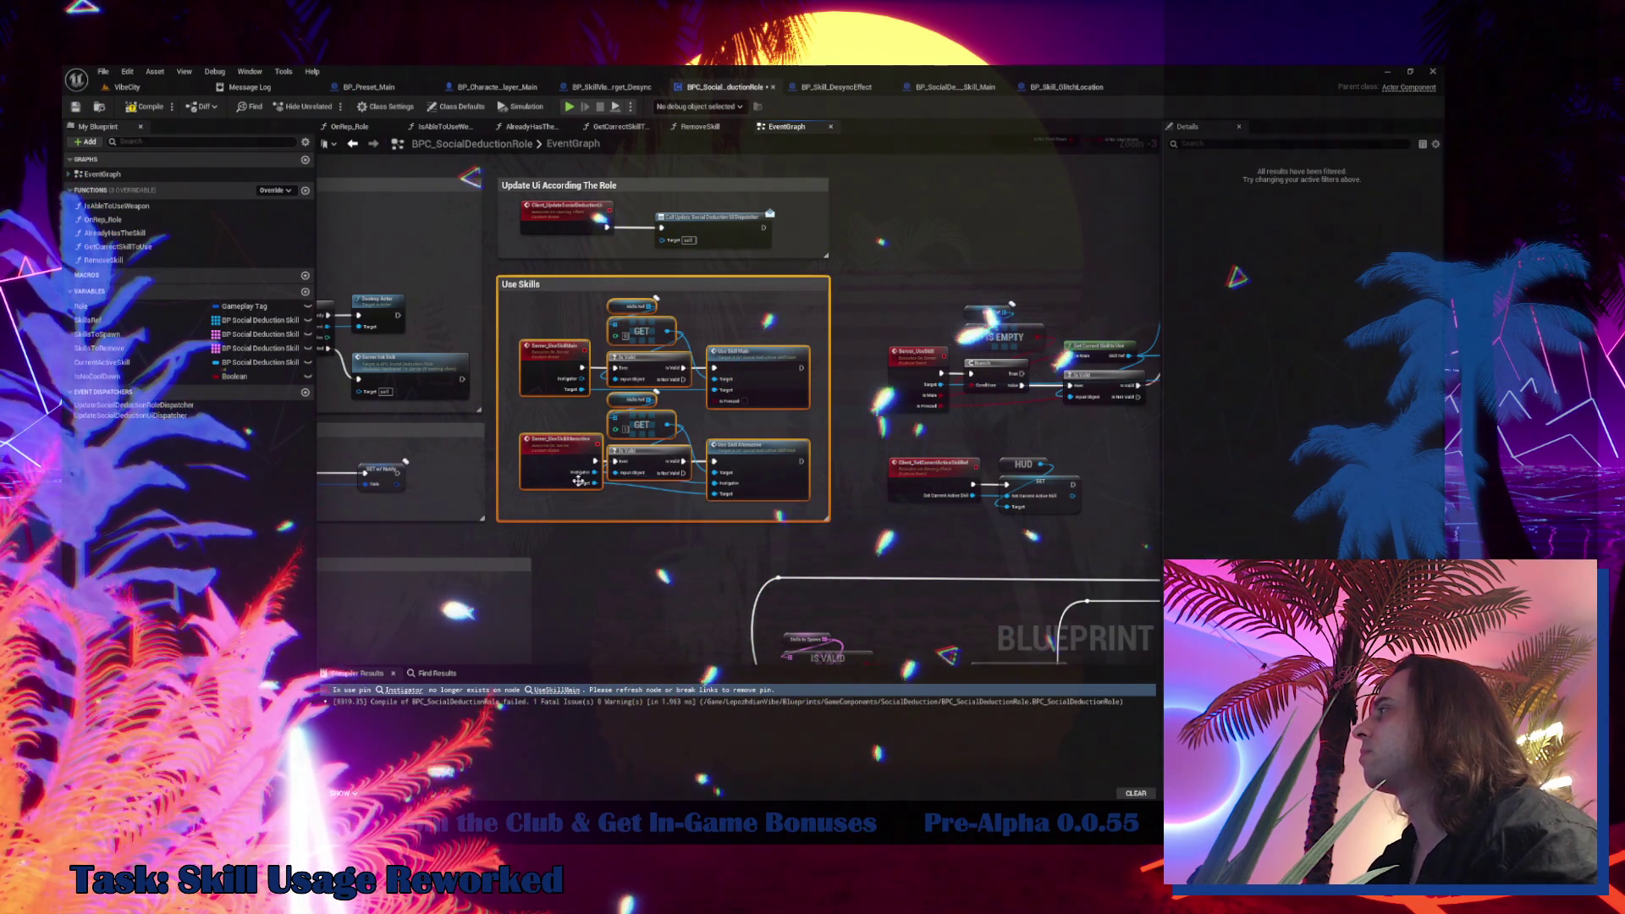
pyautogui.moveTo(819, 419)
pyautogui.mouseDown()
pyautogui.moveTo(594, 391)
pyautogui.moveTo(721, 390)
pyautogui.mouseUp()
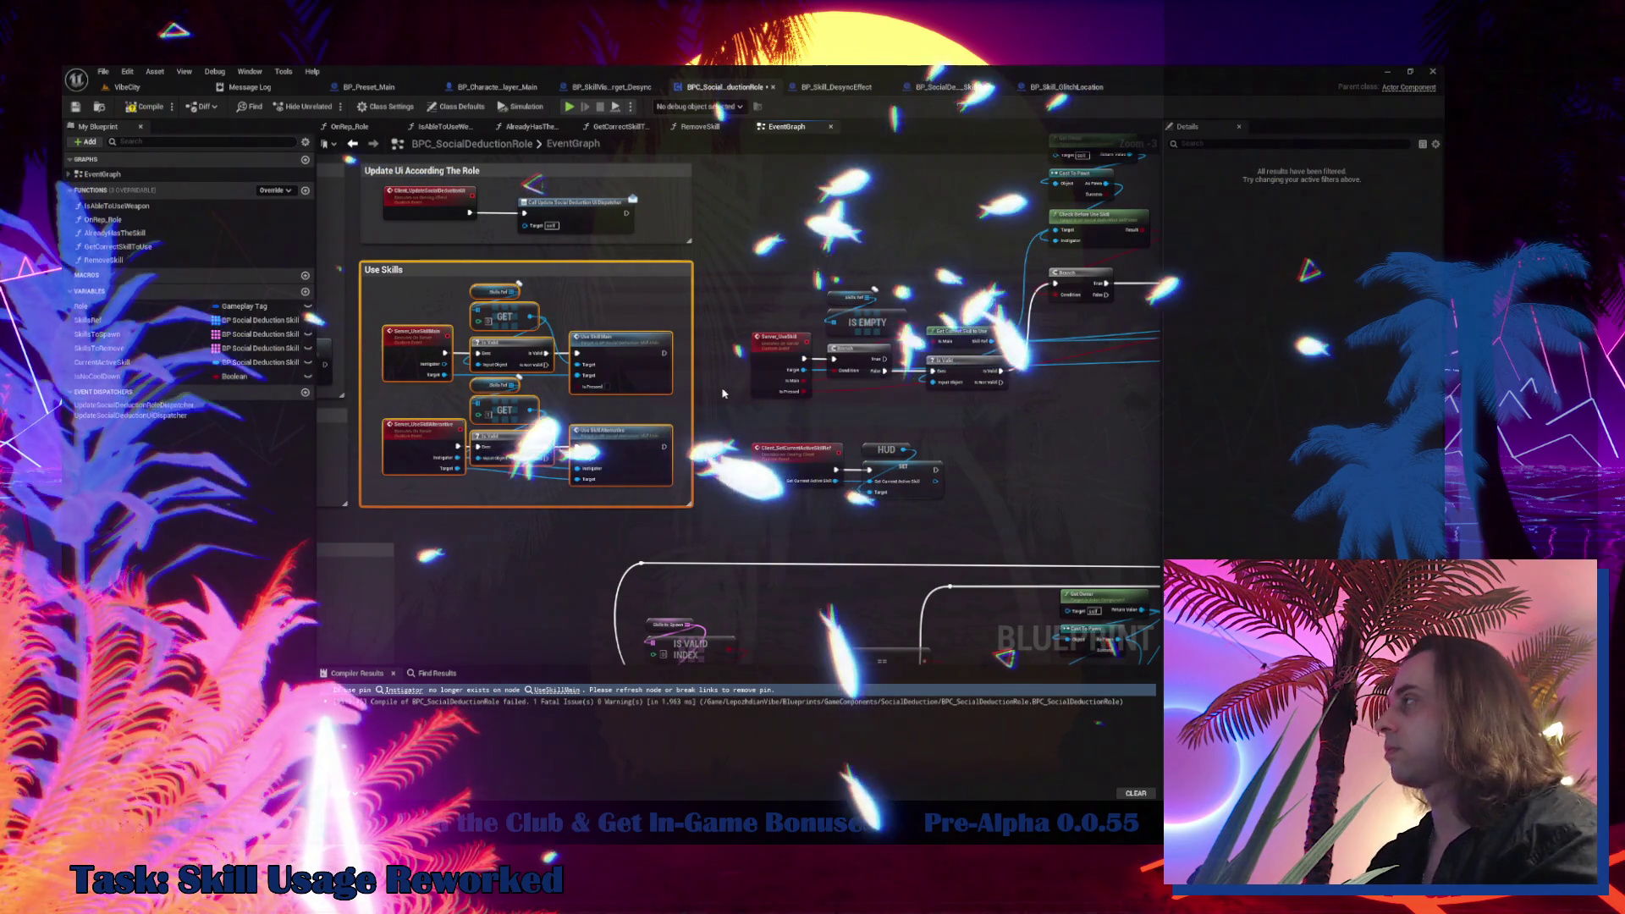
pyautogui.press('Delete')
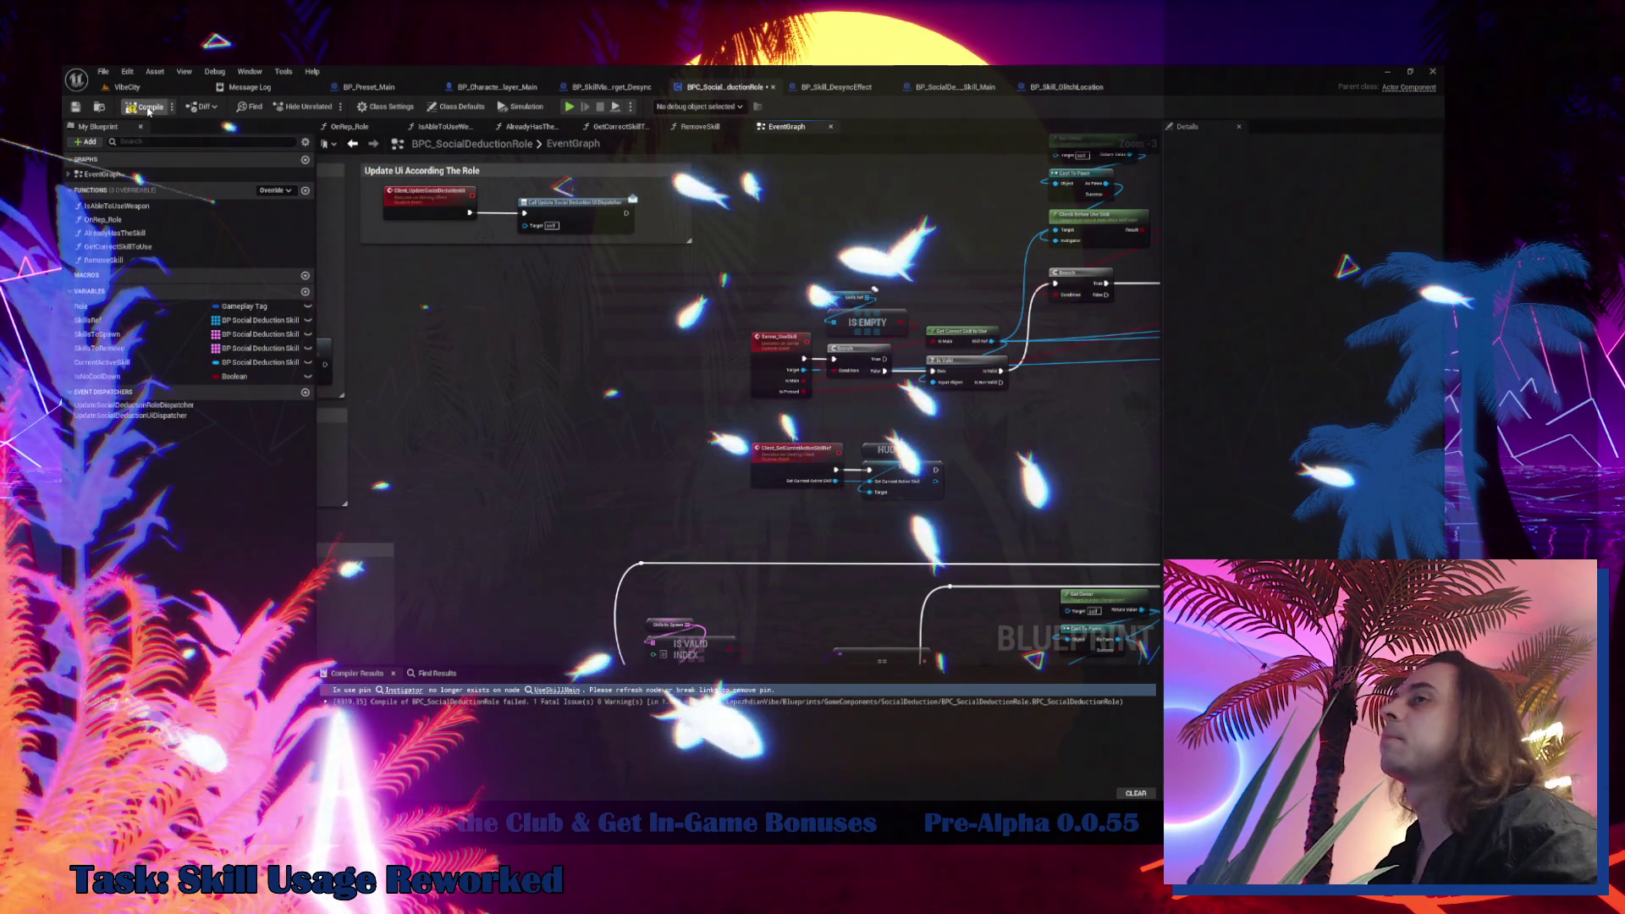
pyautogui.click(149, 106)
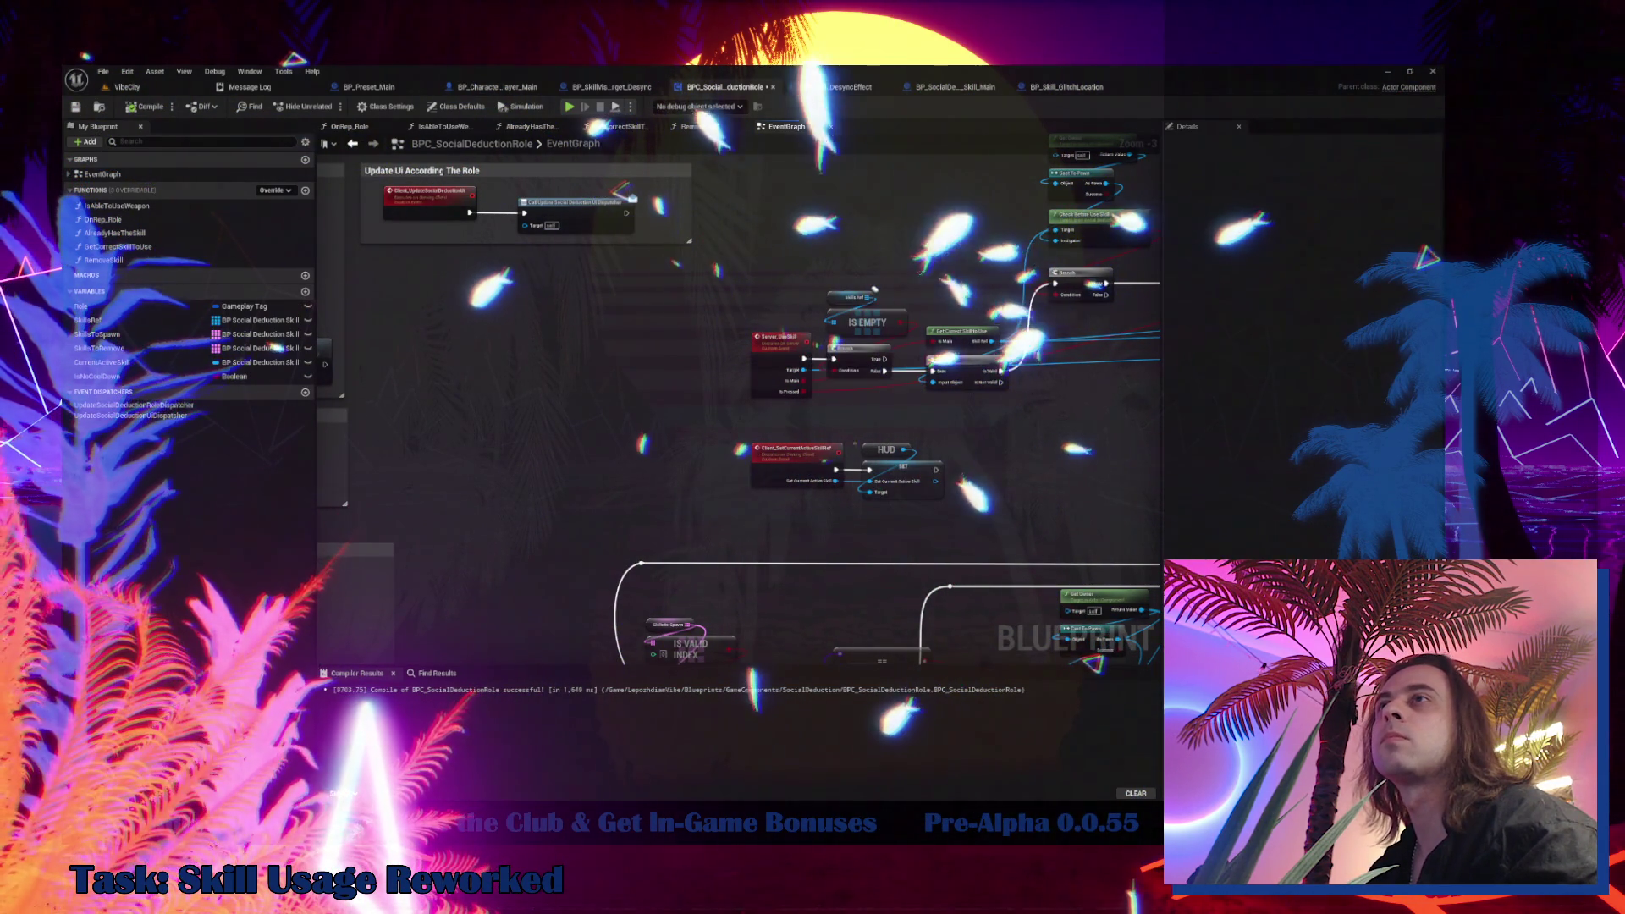
# Save all modified assets from the VibeCity level editor
pyautogui.click(121, 88)
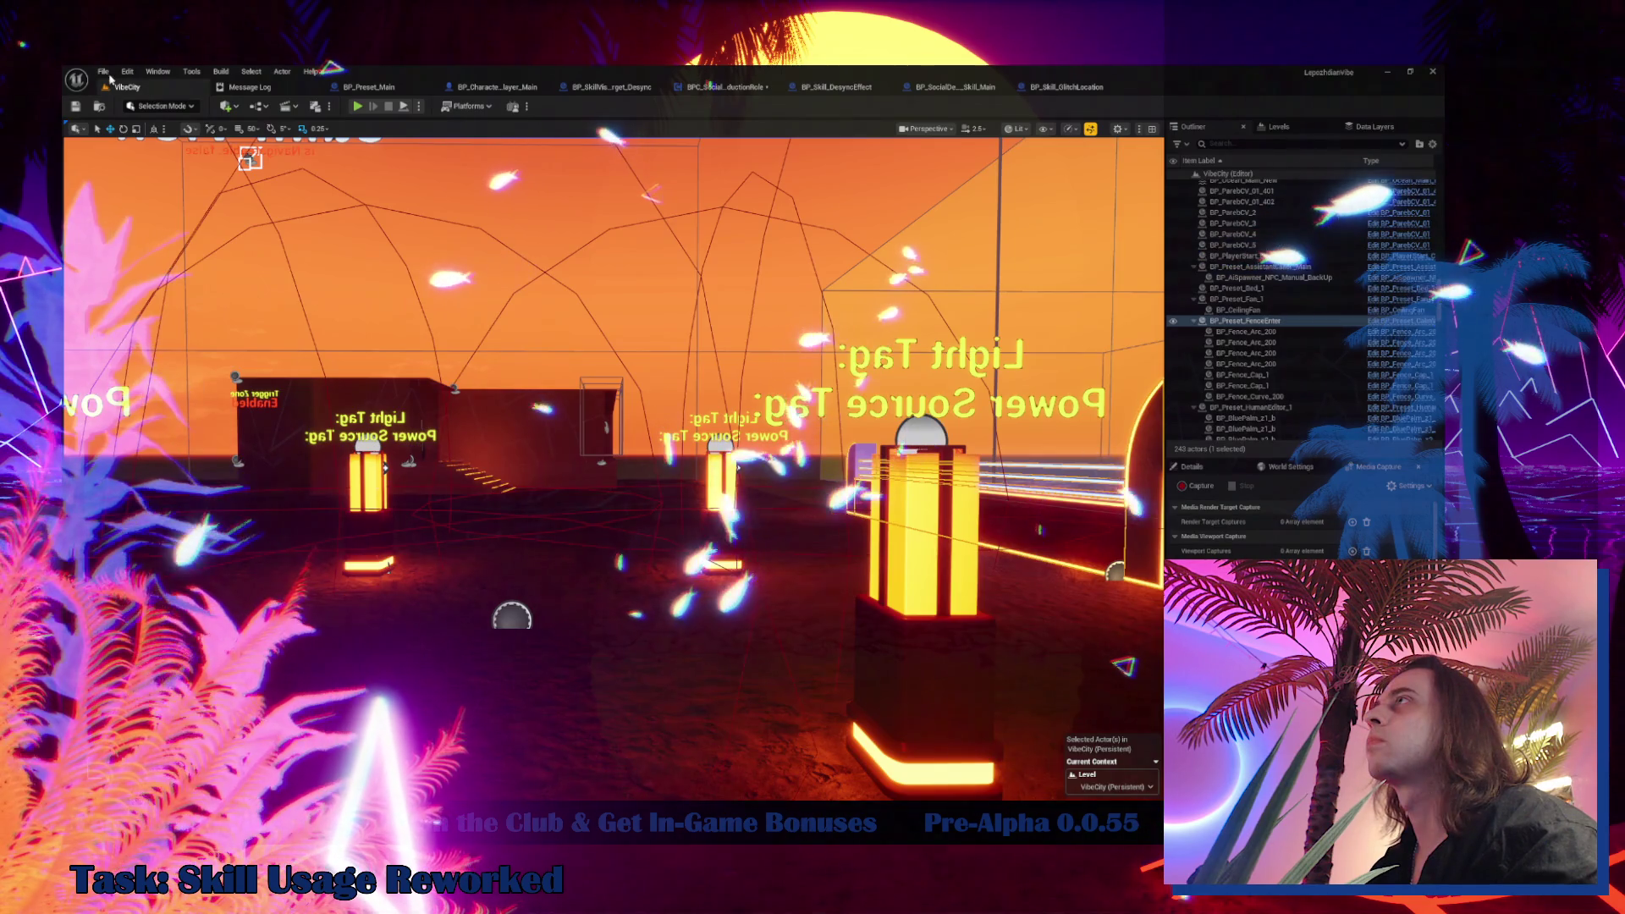
pyautogui.click(103, 71)
pyautogui.click(161, 226)
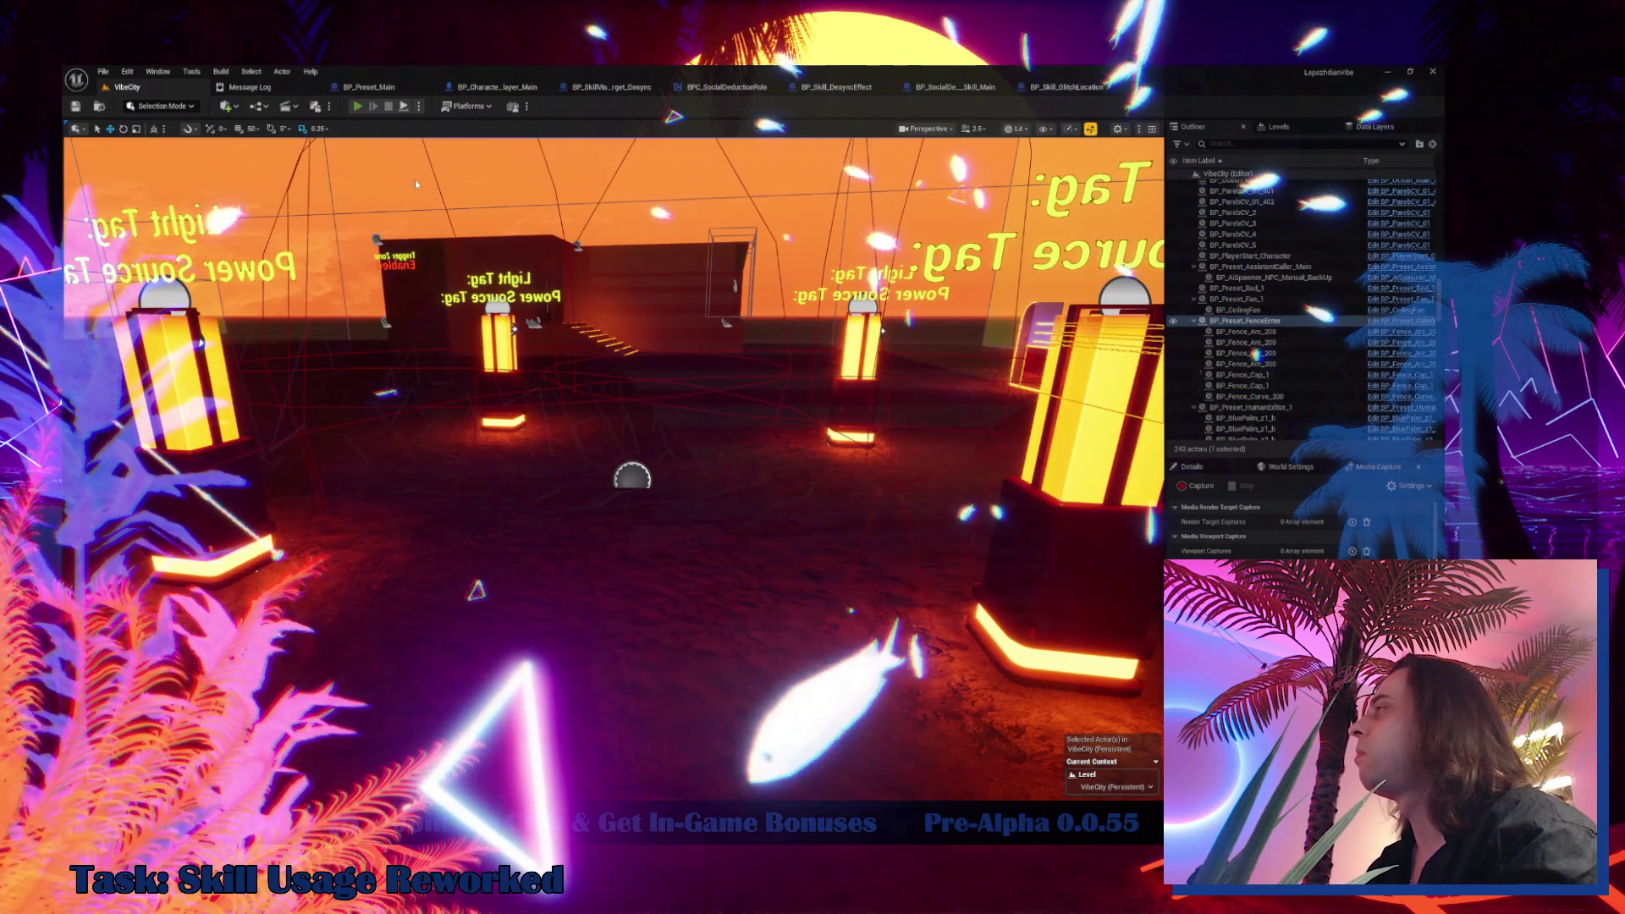
# Play-test by walking to the building and casting Desync, then open the Cheat Codes page
pyautogui.hotkey('alt', 'p')
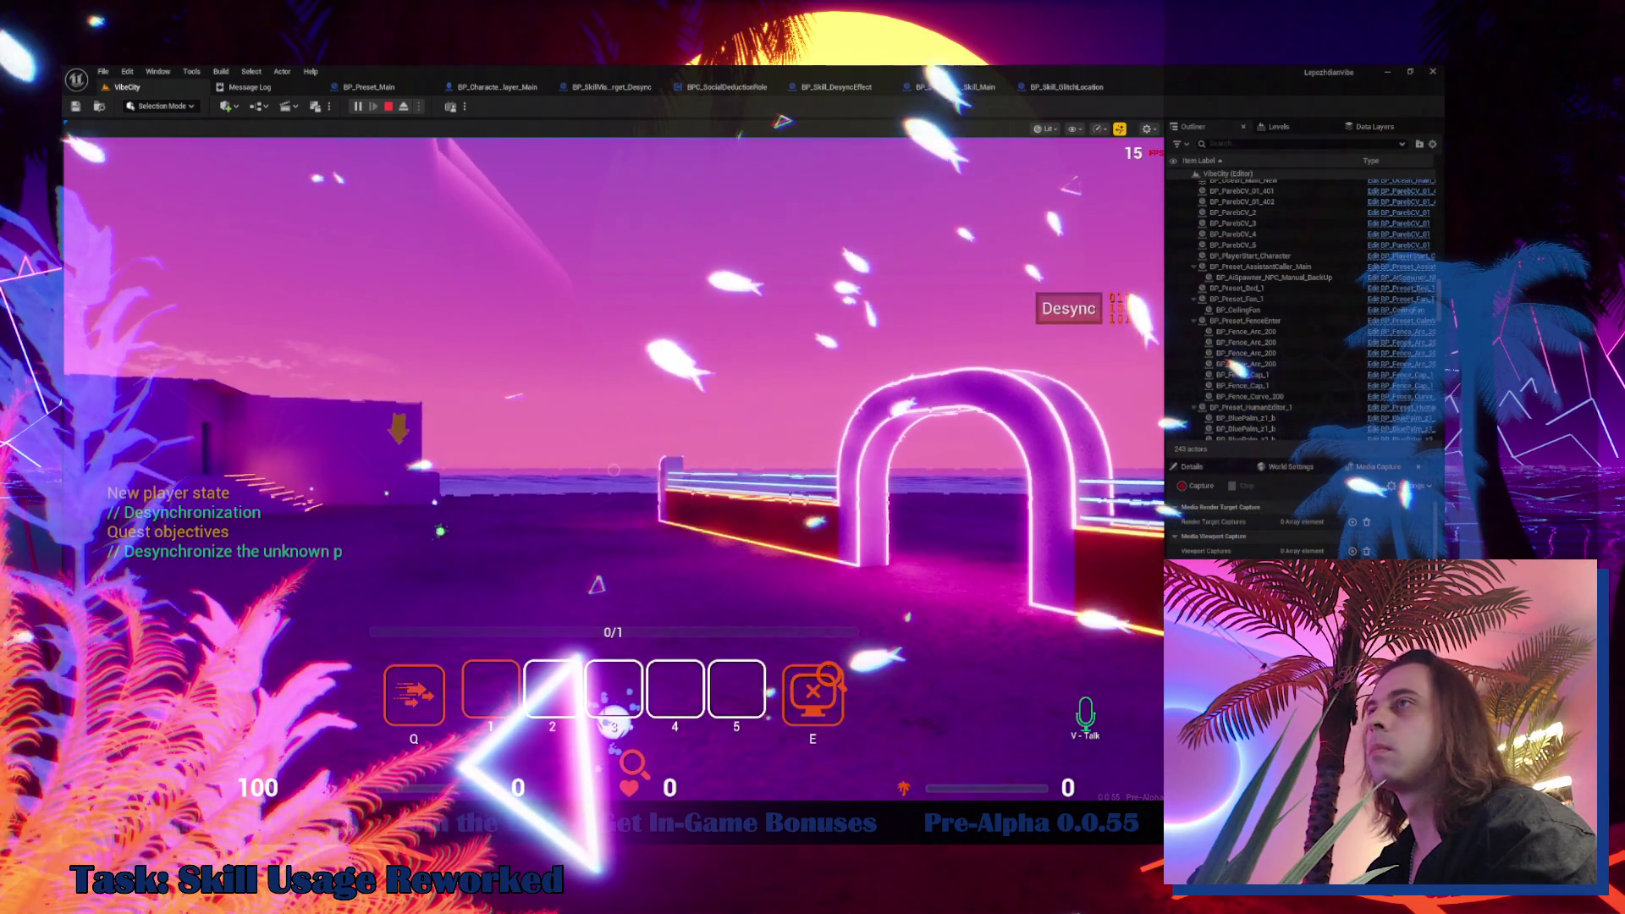
pyautogui.press('w')
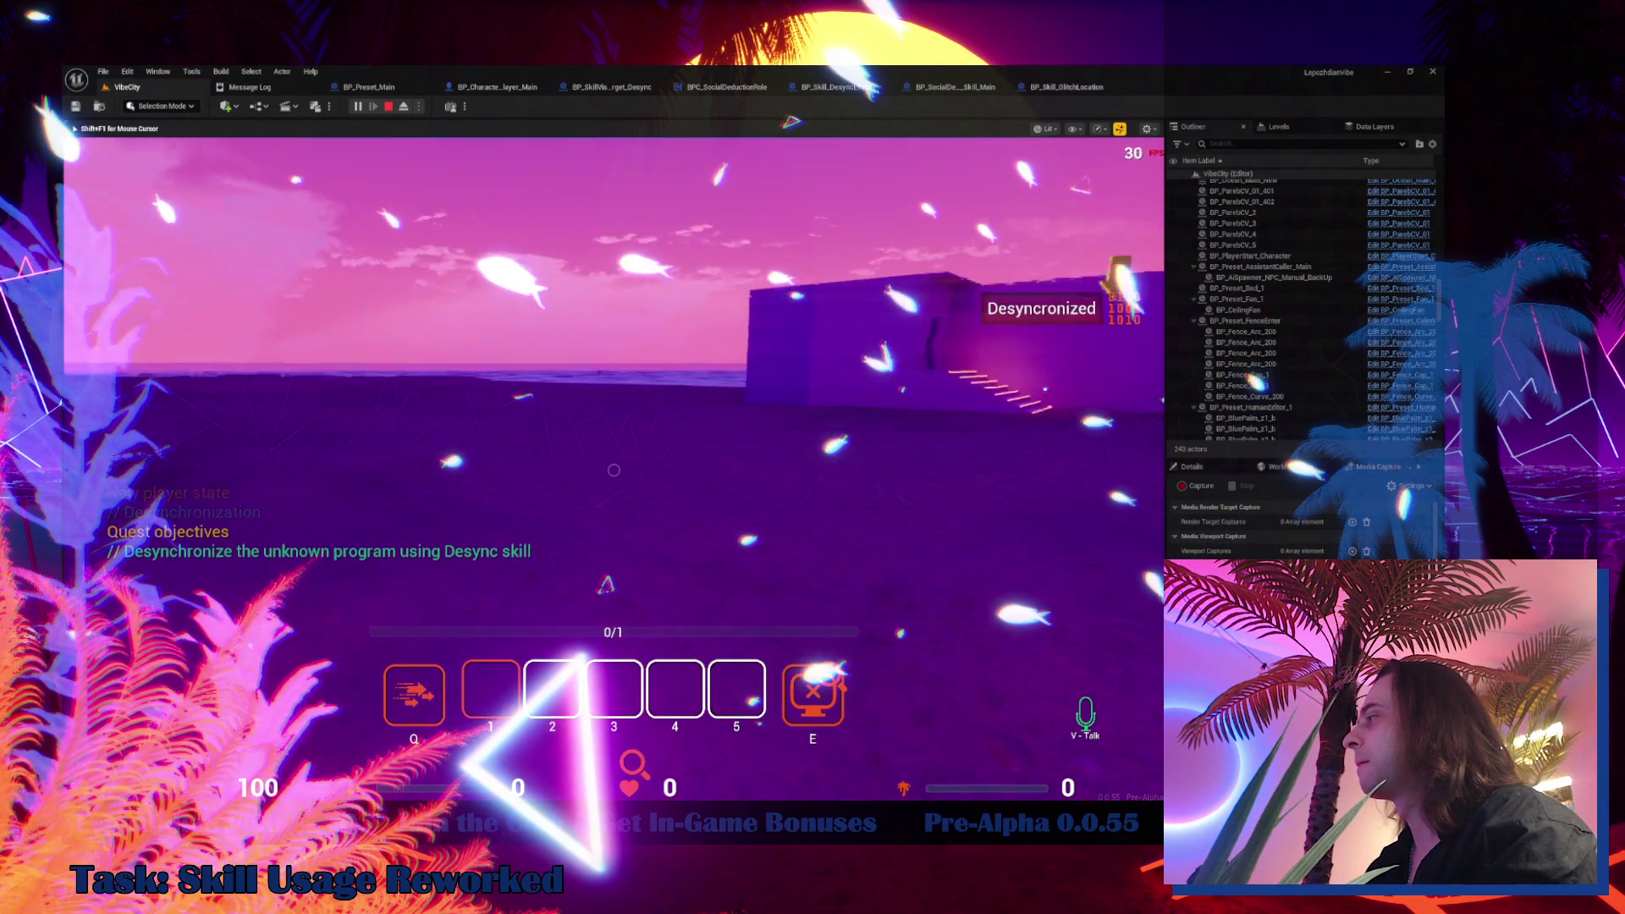
pyautogui.press('w')
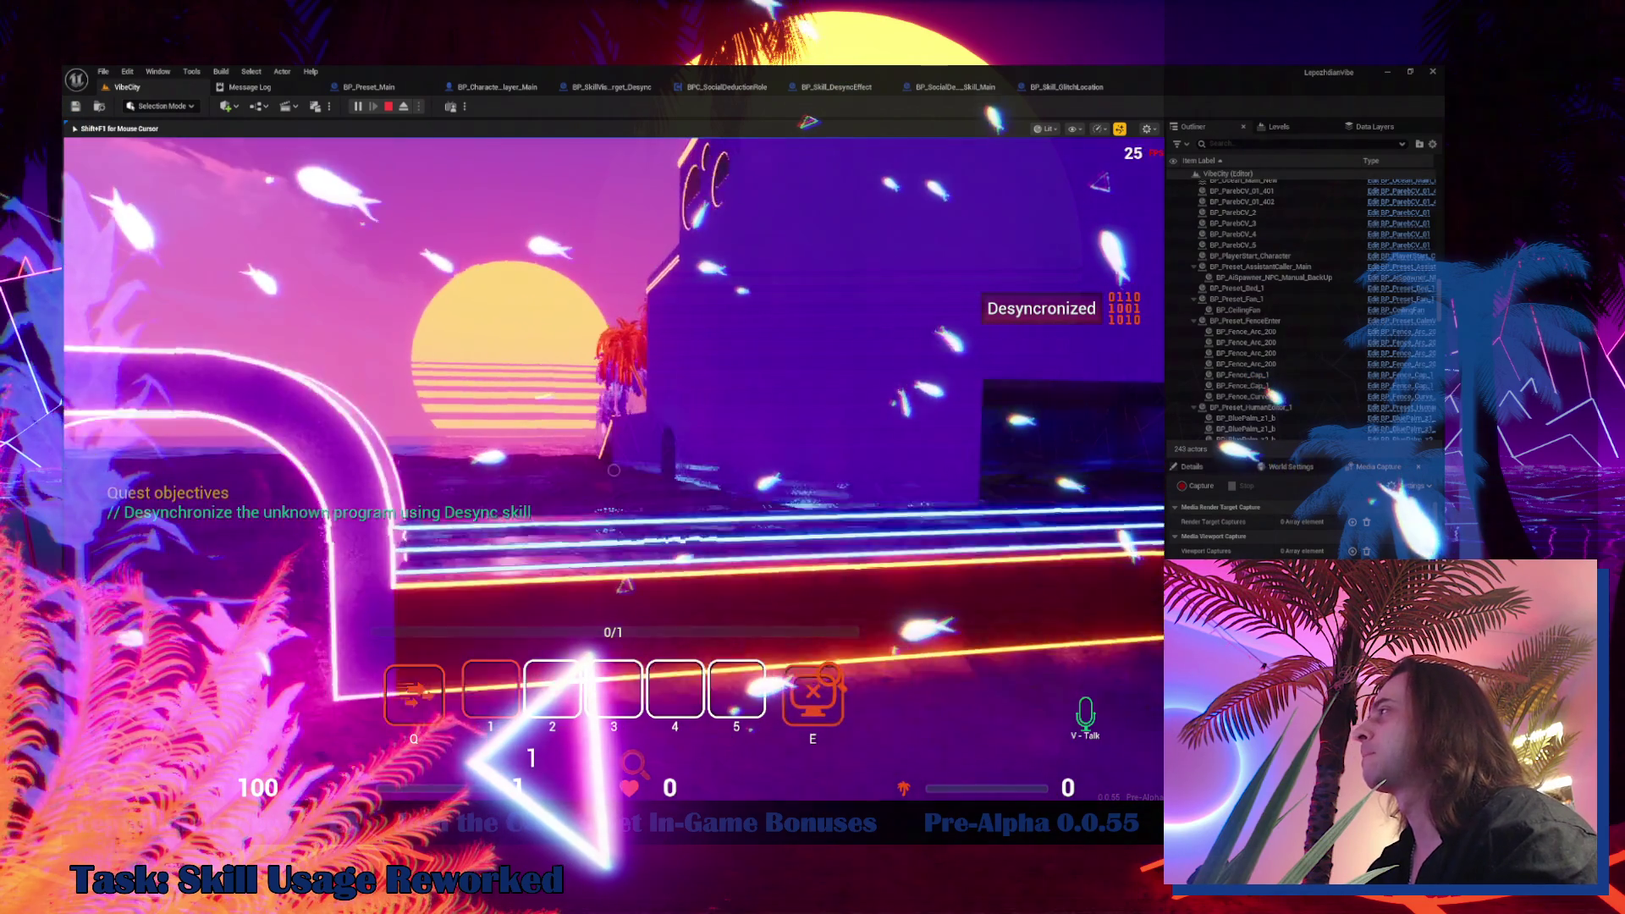
pyautogui.press('e')
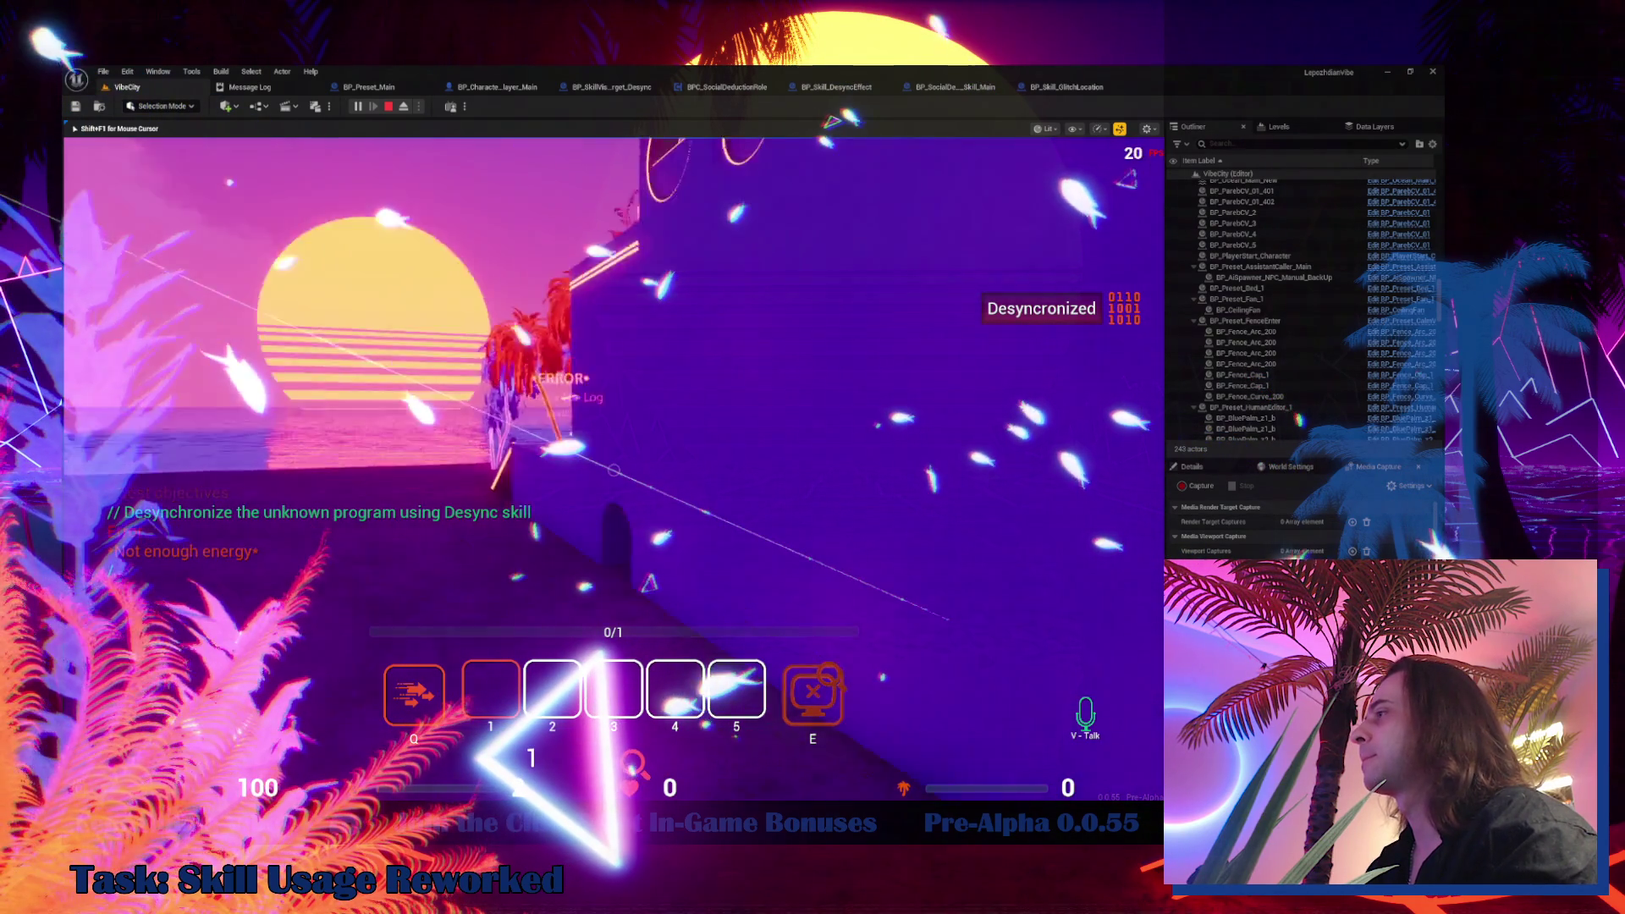
pyautogui.press('Escape')
pyautogui.click(479, 541)
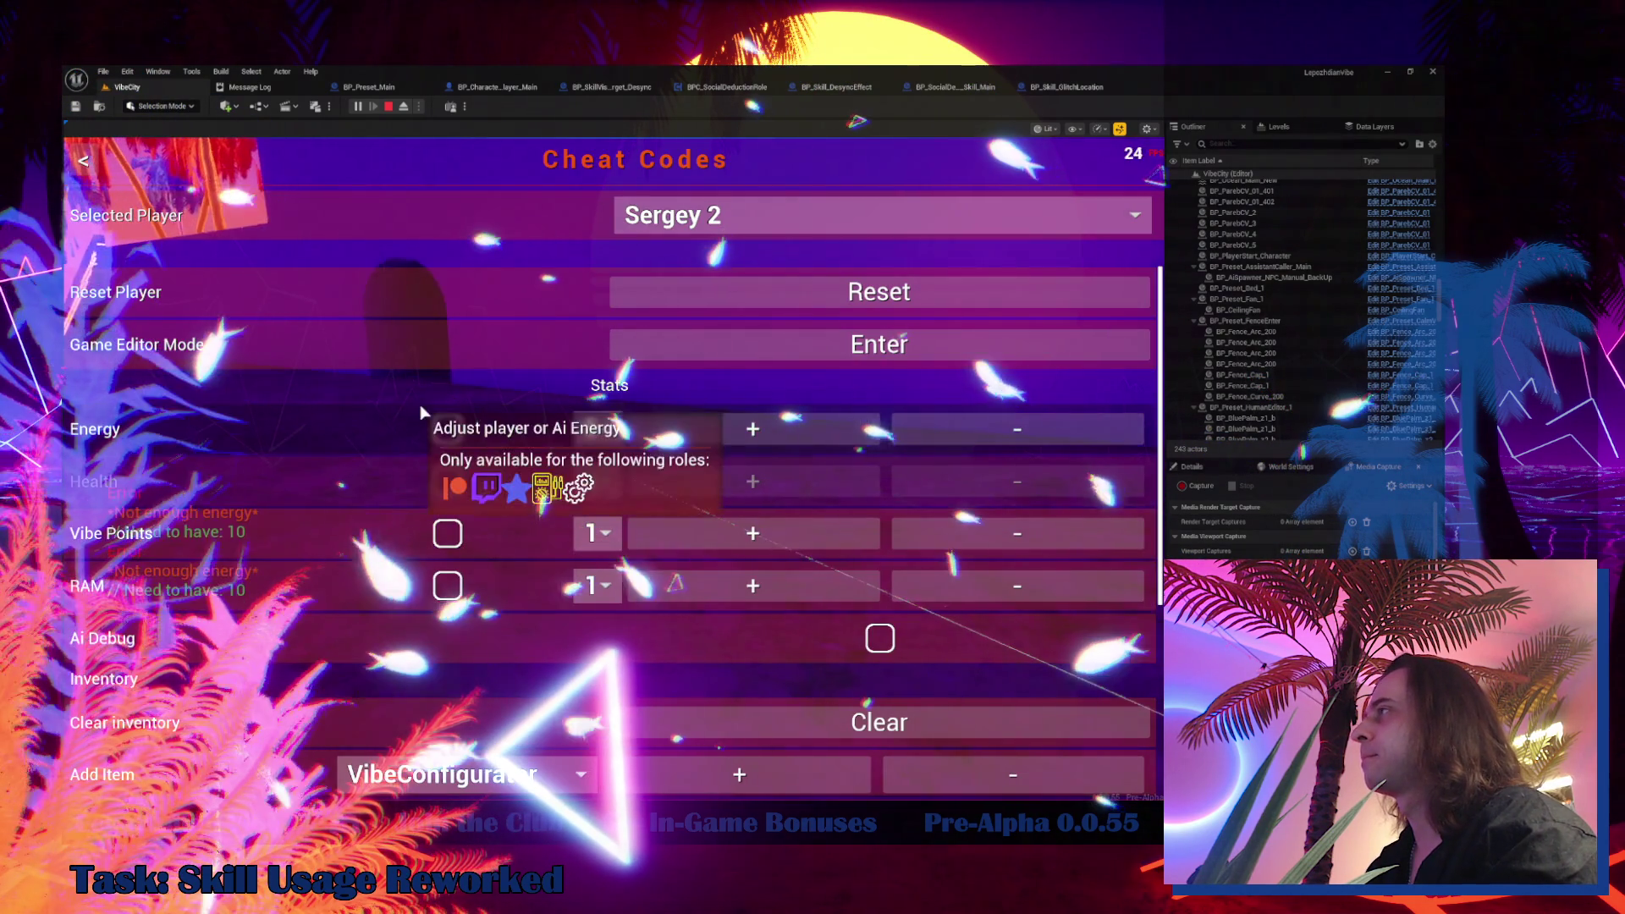
# Turn on infinite energy and return to gameplay
pyautogui.click(454, 433)
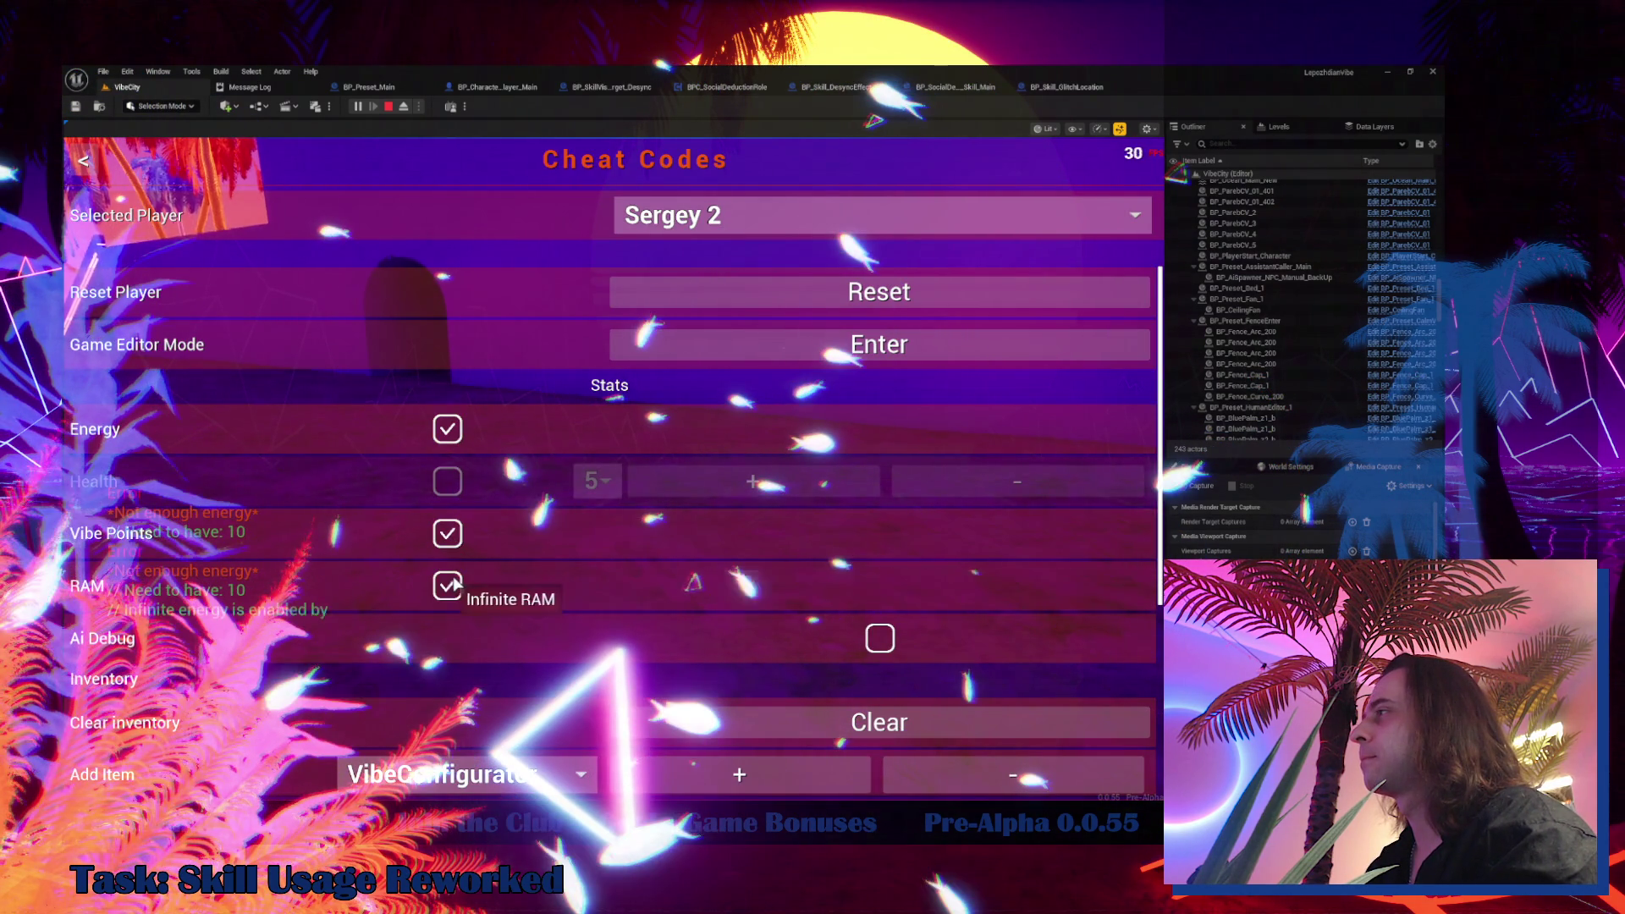
pyautogui.press('Escape')
pyautogui.press('Escape')
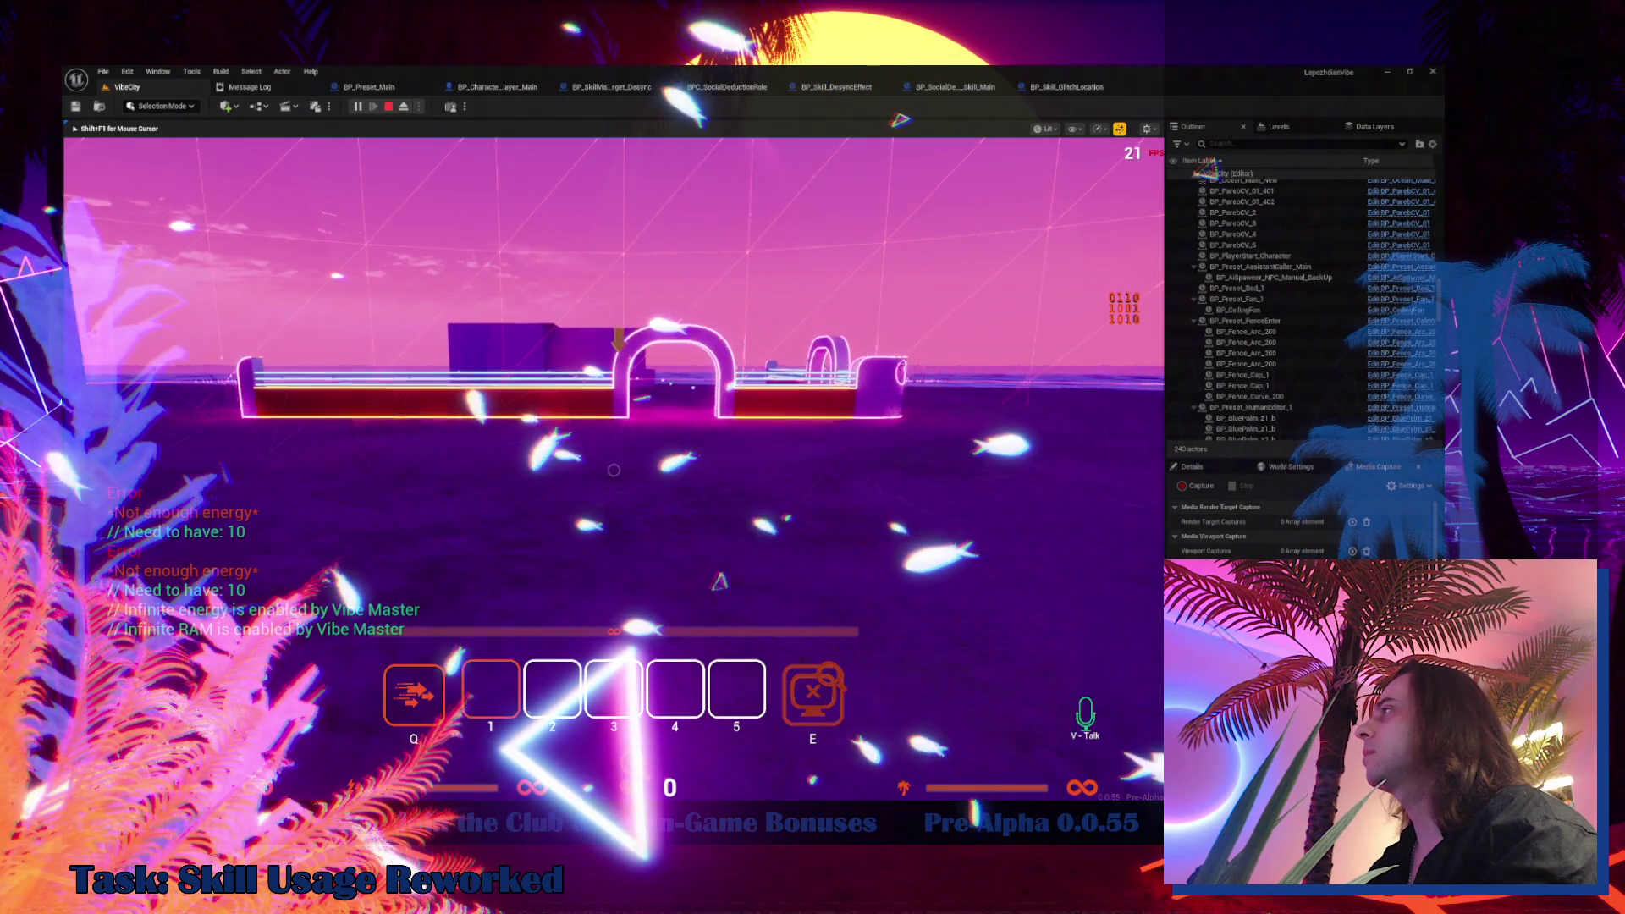
pyautogui.moveTo(613, 469)
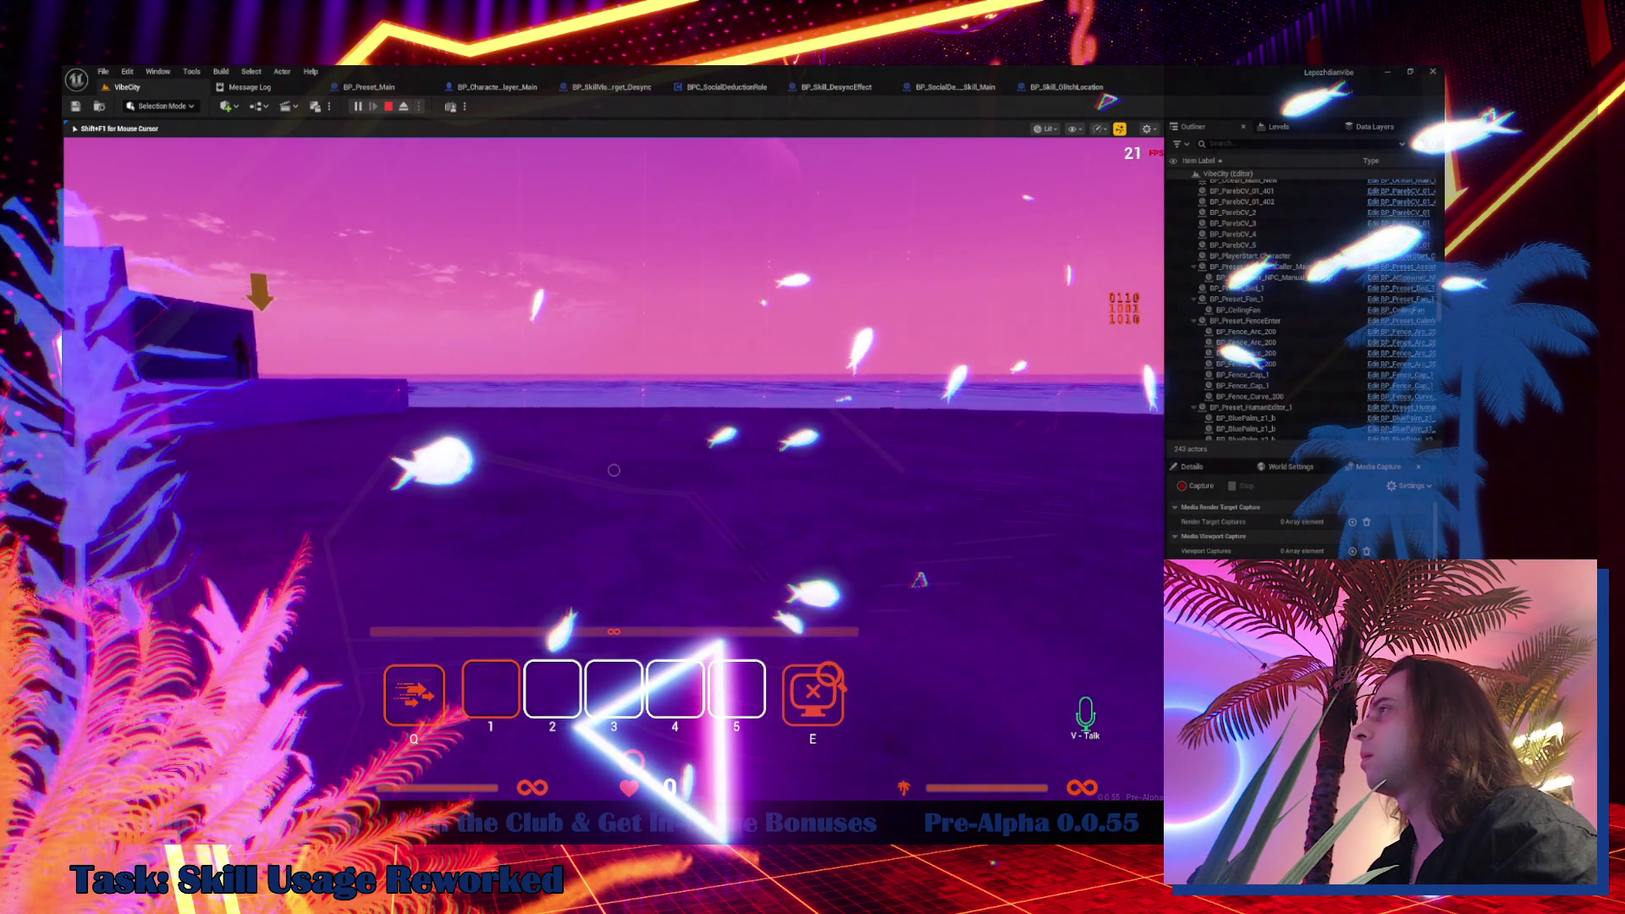
# Walk into the arch building, stop play, and show BP_SkillVisualTarget_Desync's graph
pyautogui.press('w')
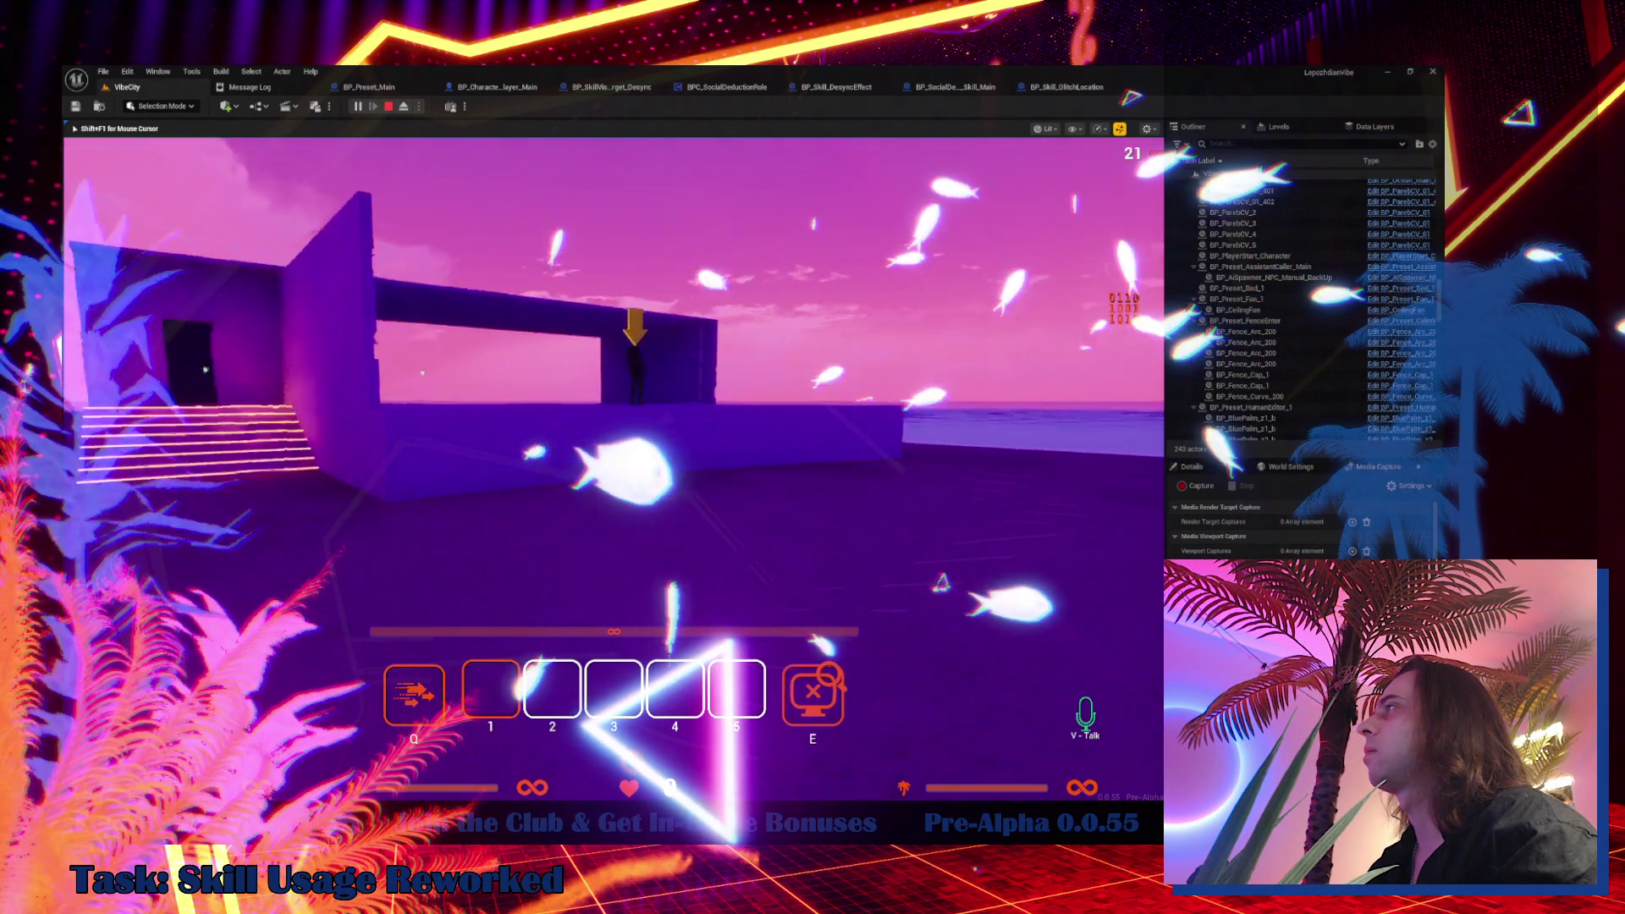
pyautogui.press('w')
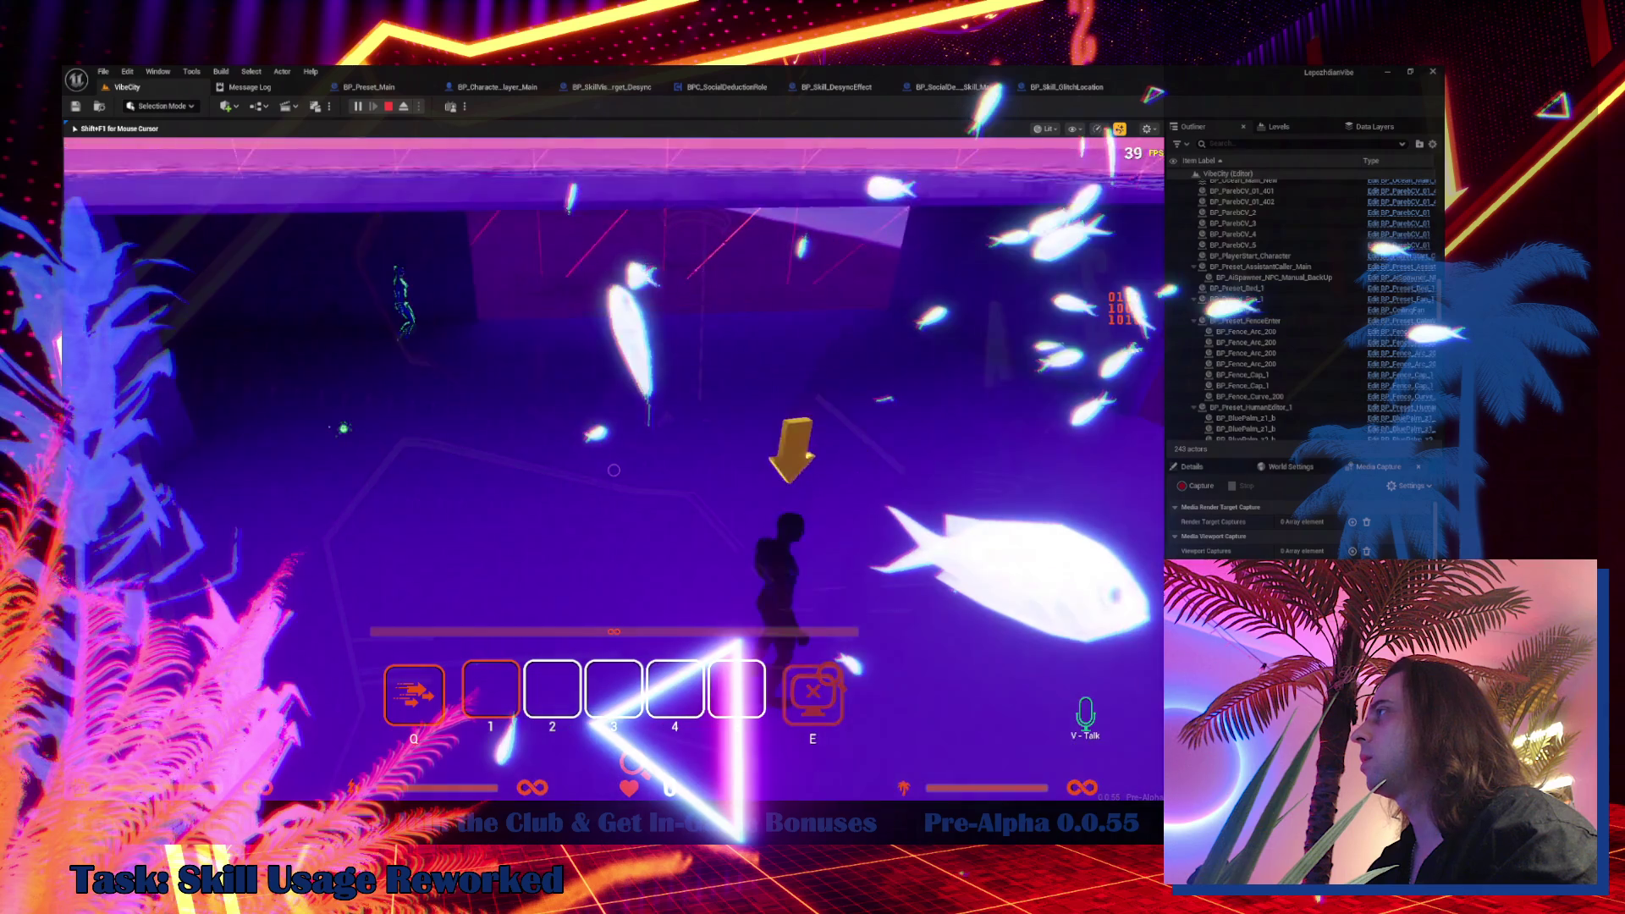
pyautogui.press('w')
pyautogui.press('Escape')
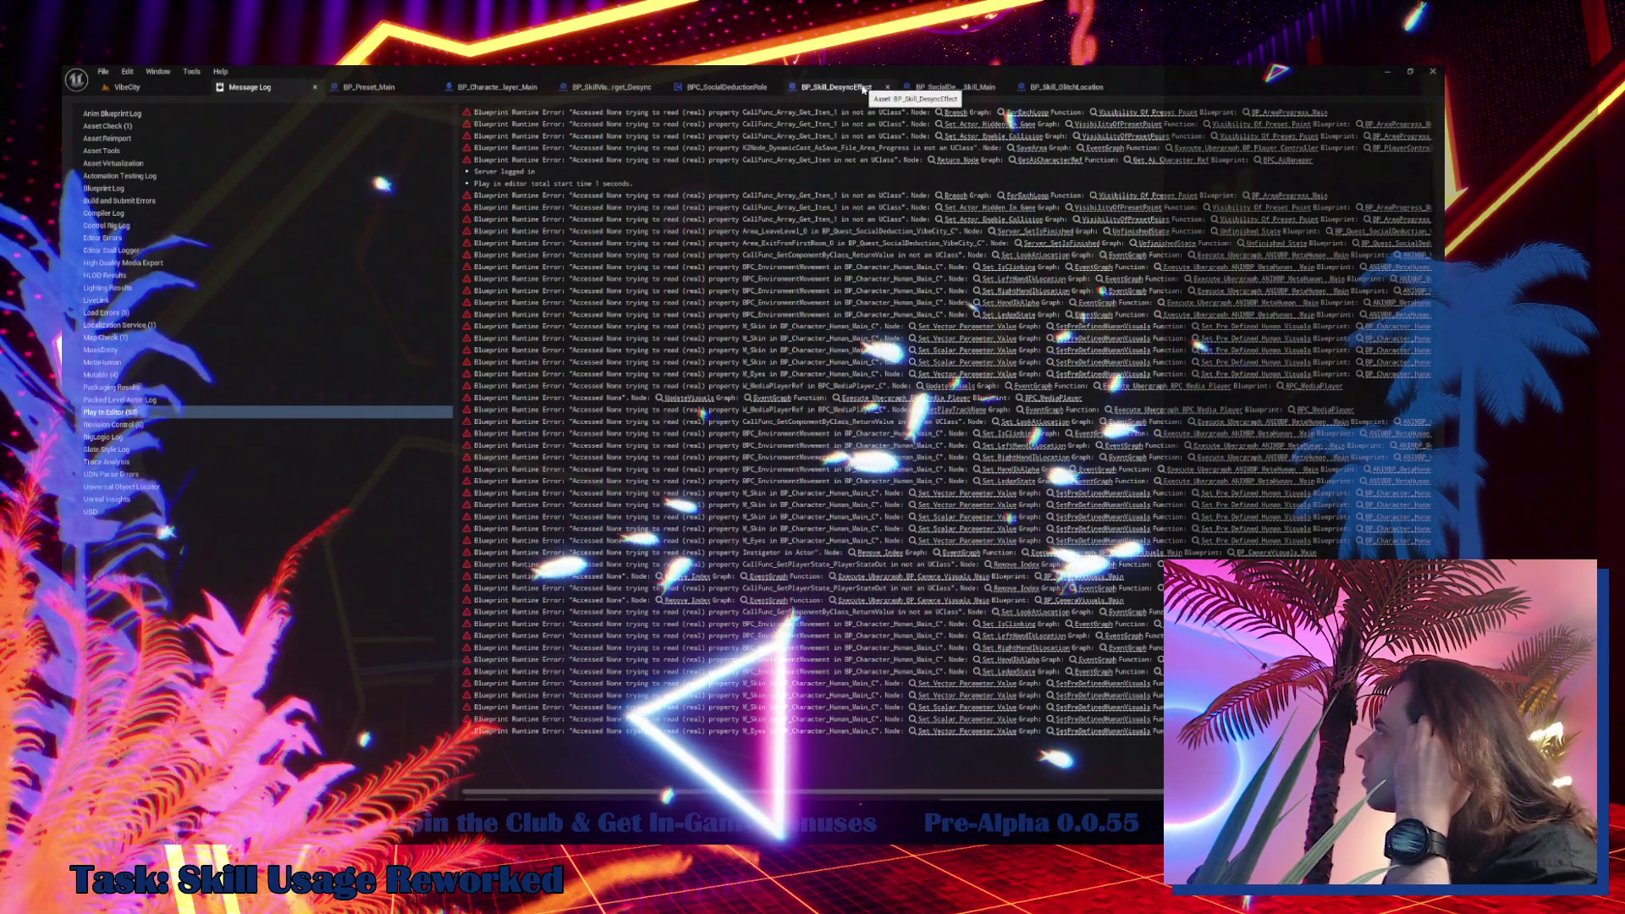
pyautogui.click(611, 88)
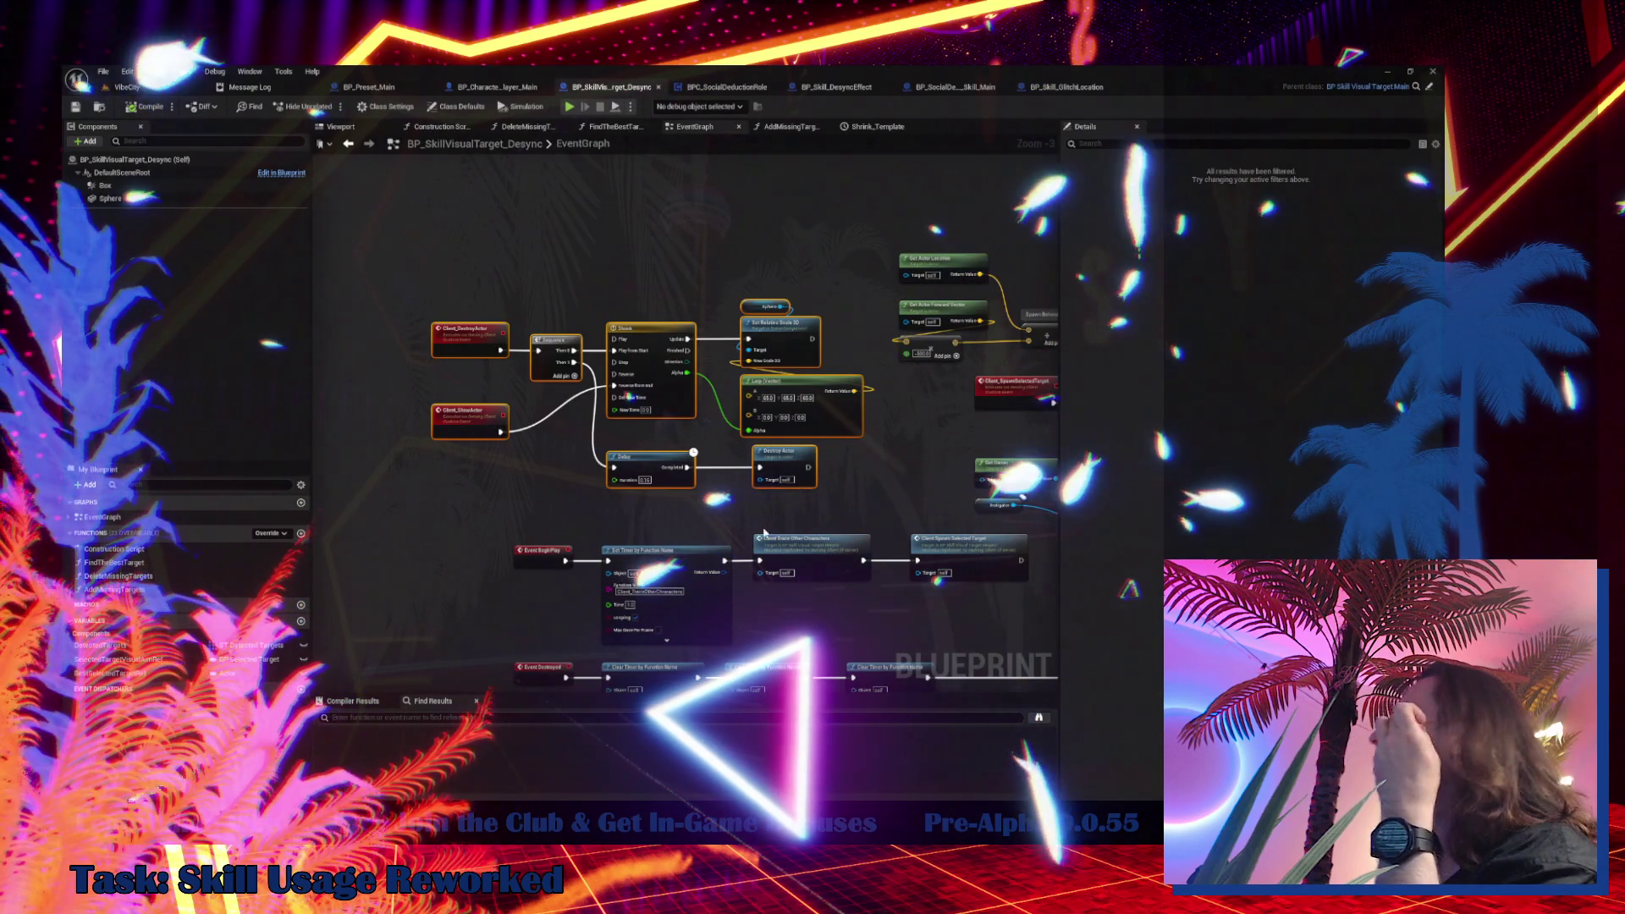
# Browse the graph from Event BeginPlay to the Client_TraceOtherCharacters event
pyautogui.moveTo(734, 514); pyautogui.dragTo(673, 395)
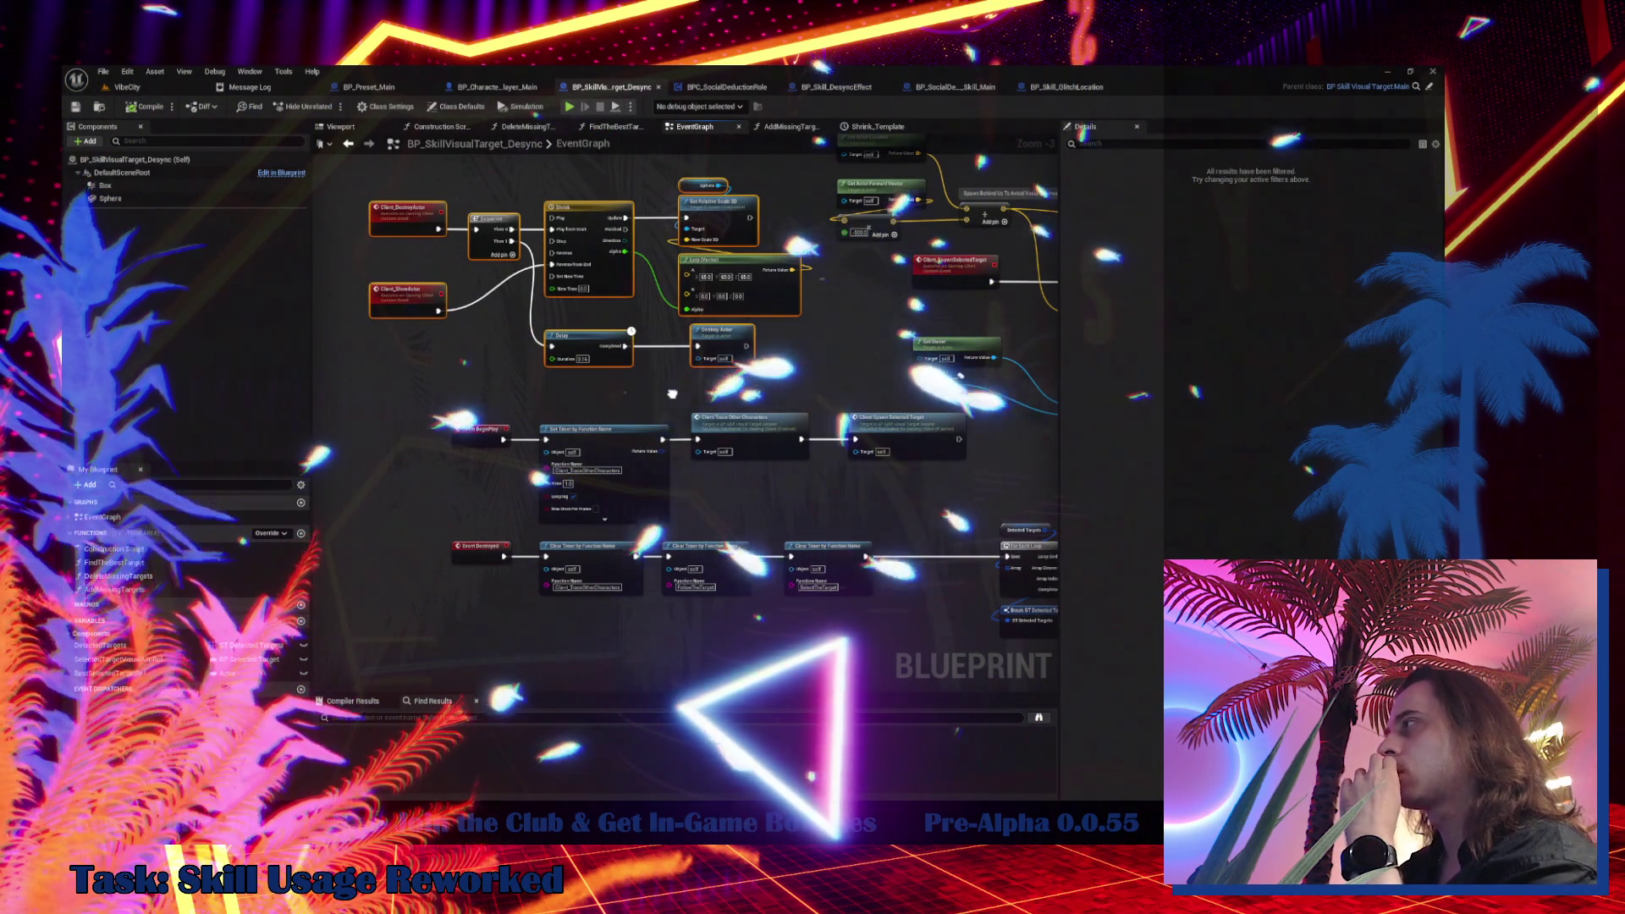
pyautogui.moveTo(673, 395); pyautogui.dragTo(669, 58)
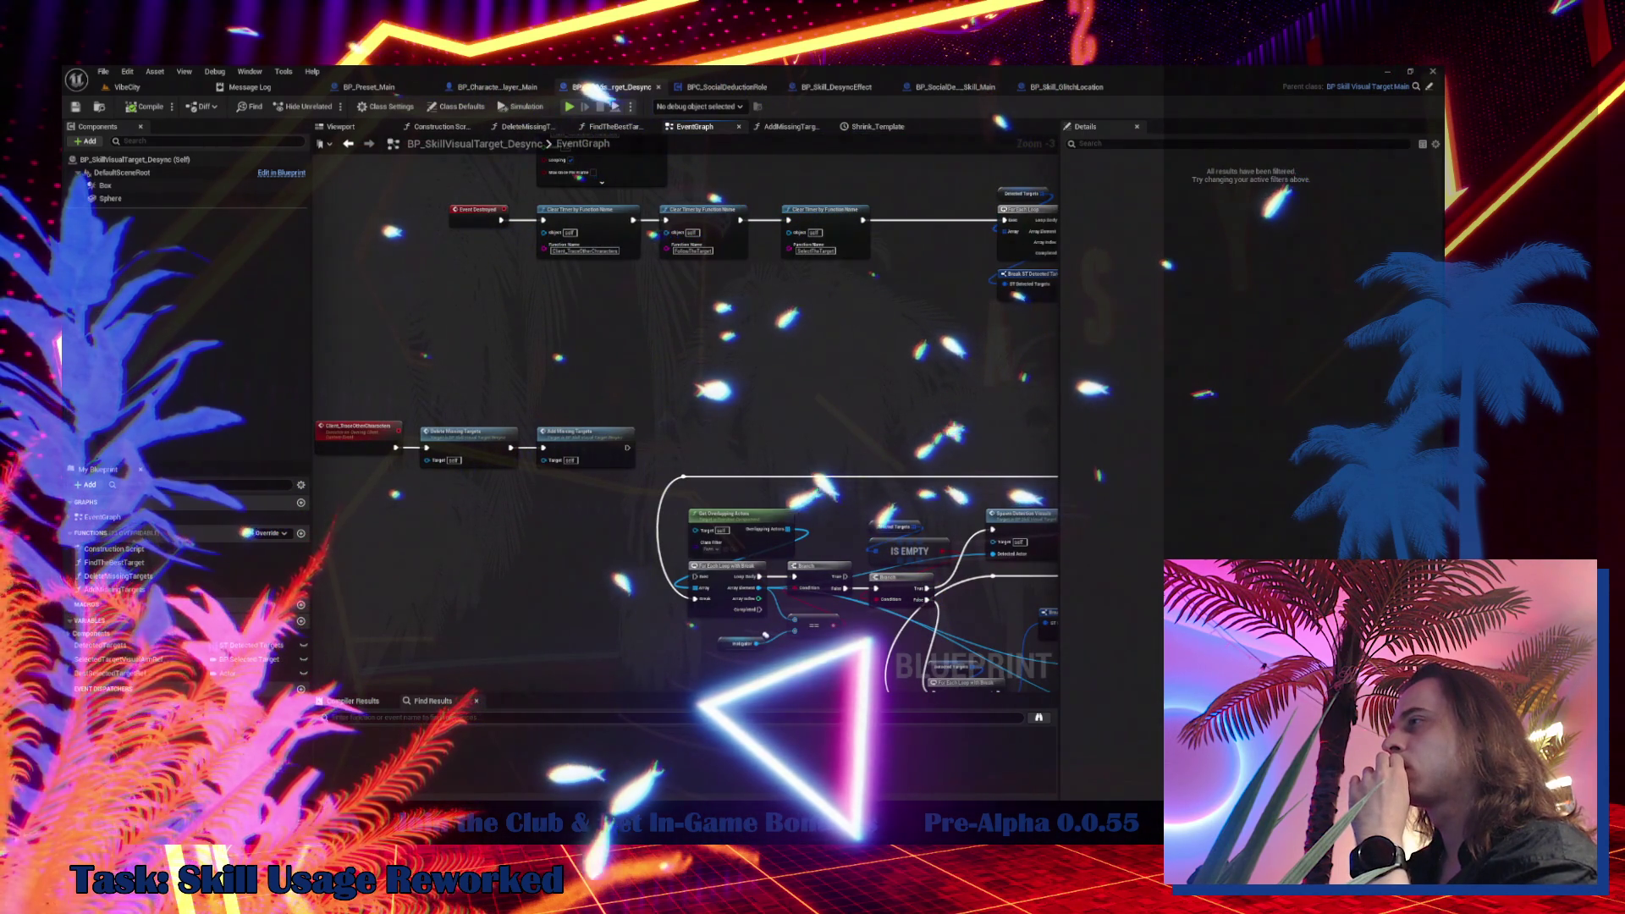
pyautogui.moveTo(670, 57)
pyautogui.mouseDown()
pyautogui.moveTo(700, 195)
pyautogui.moveTo(689, 243)
pyautogui.mouseUp()
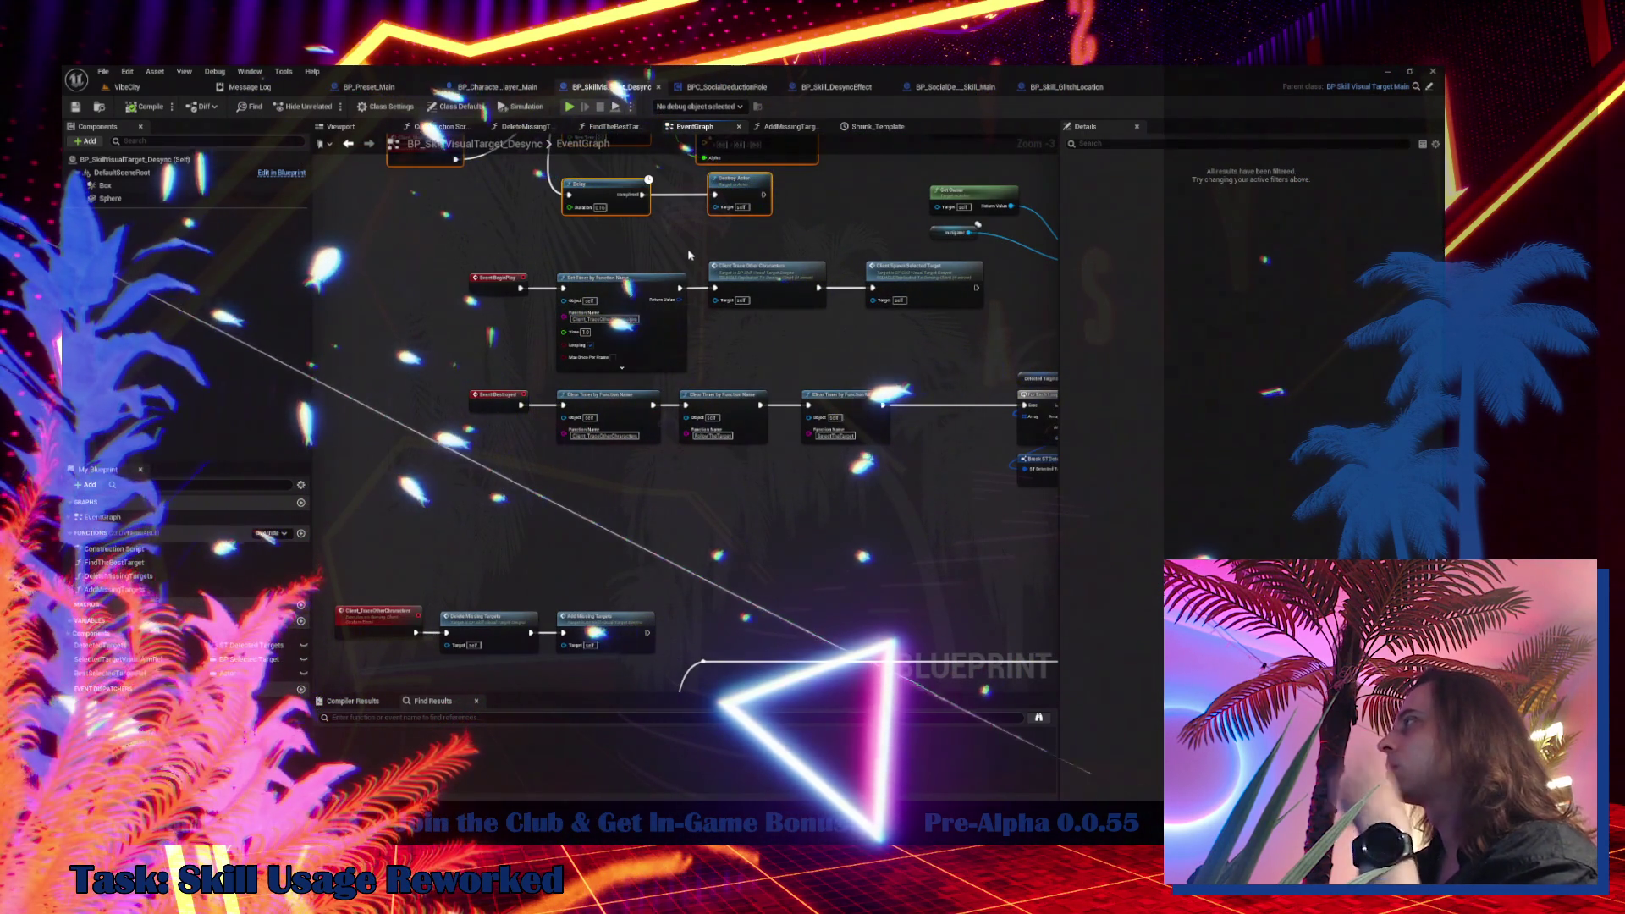
pyautogui.doubleClick(780, 294)
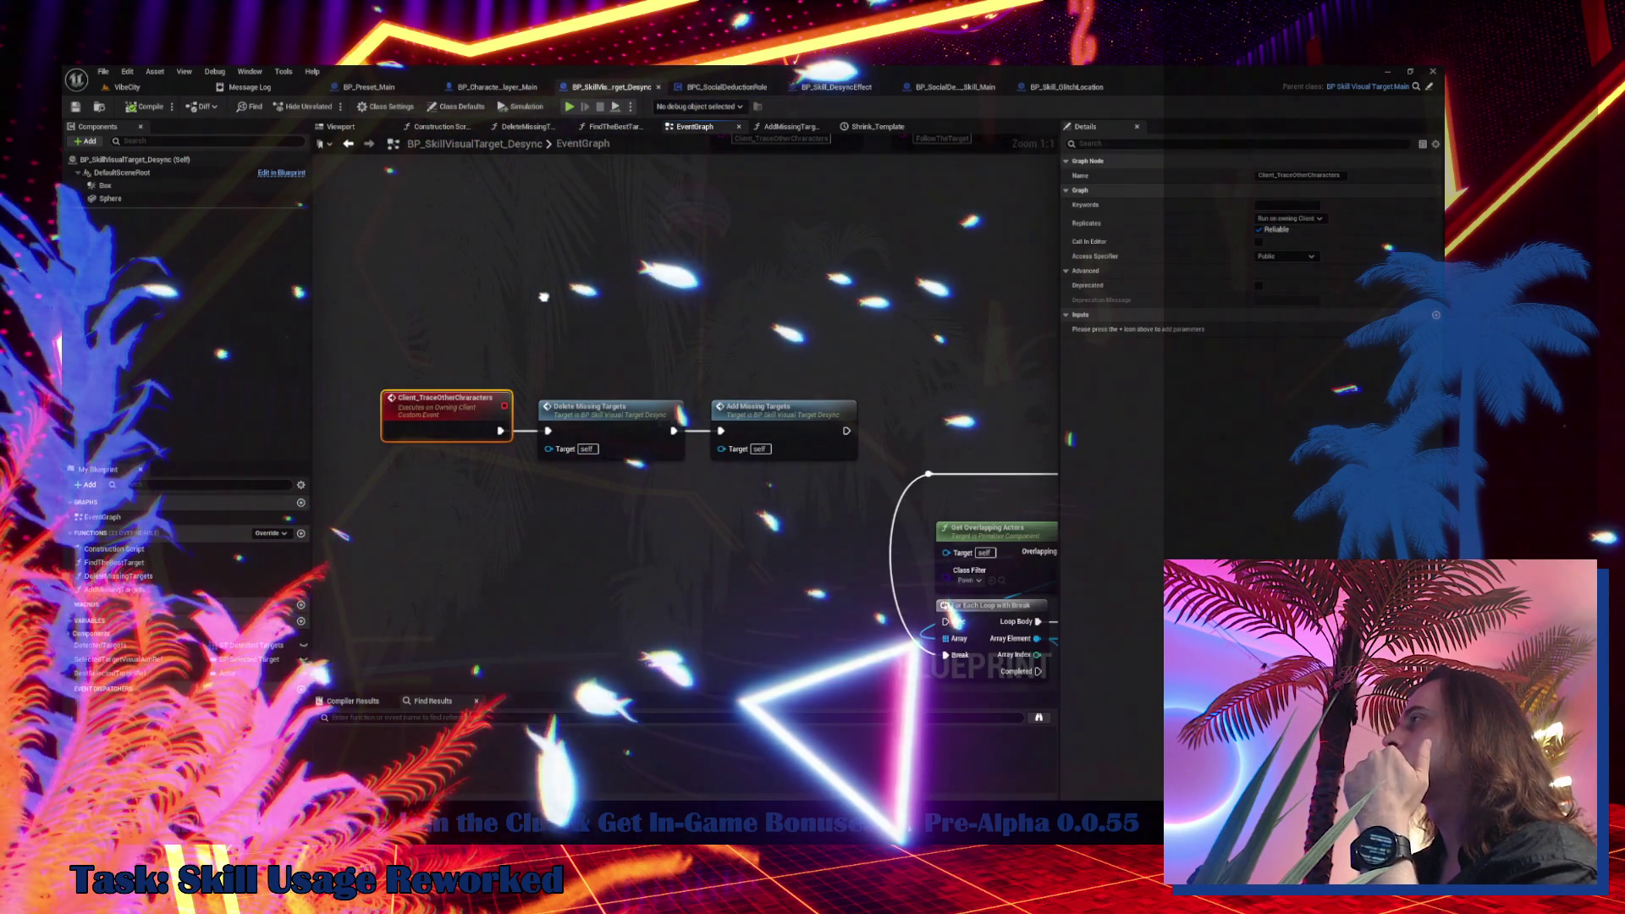
pyautogui.moveTo(544, 296); pyautogui.dragTo(374, 308)
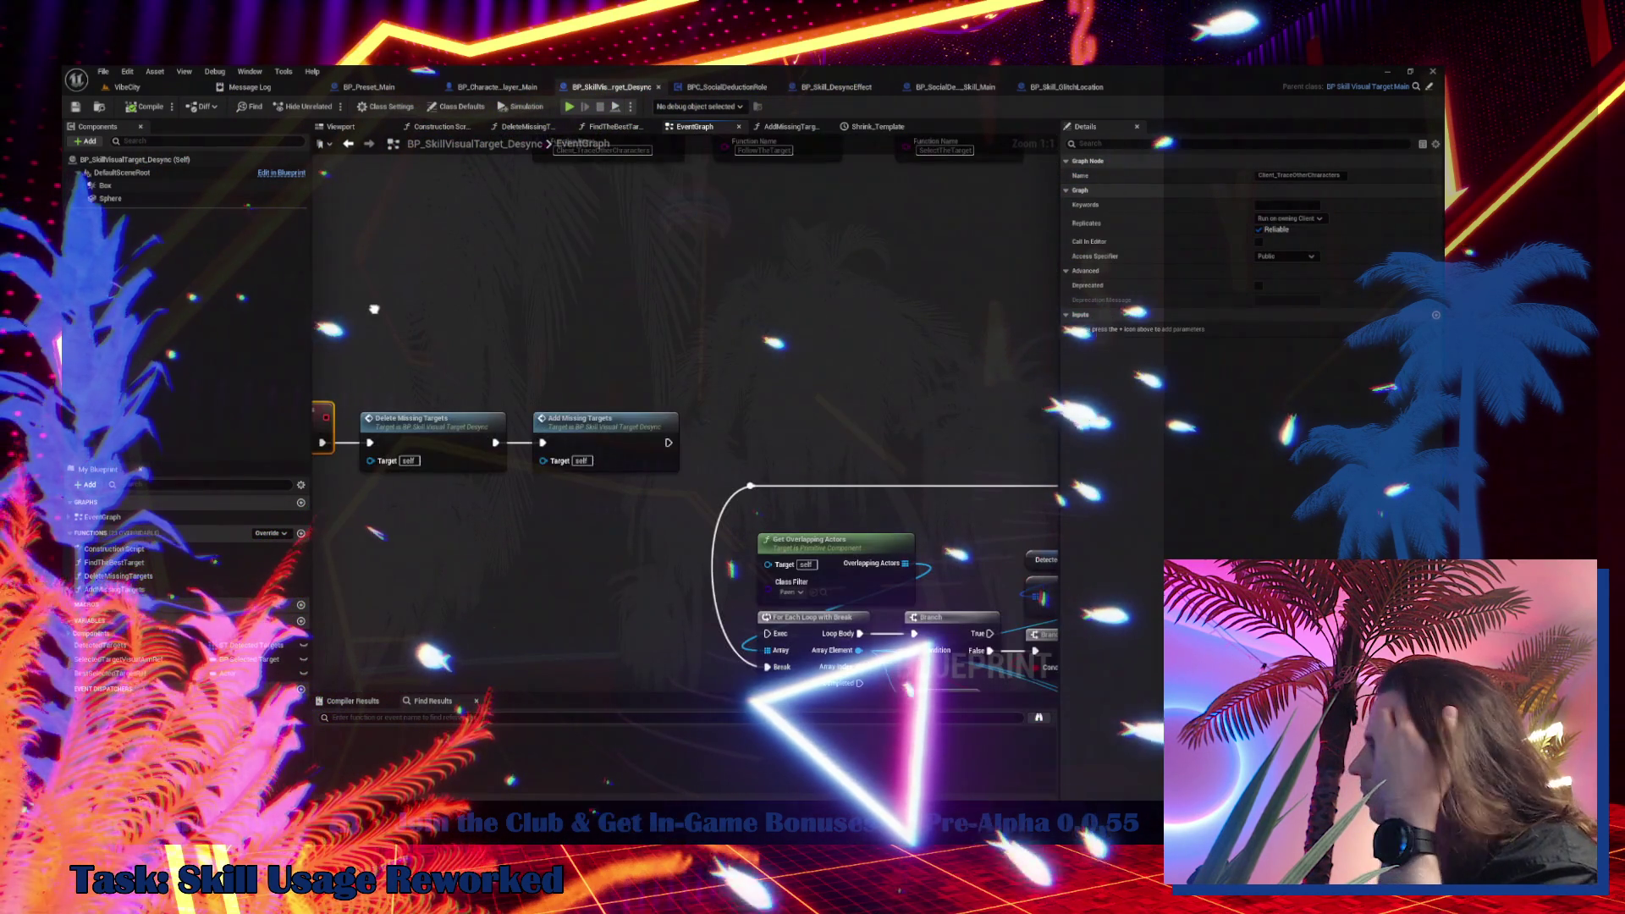
pyautogui.scroll(-3, 518, 521)
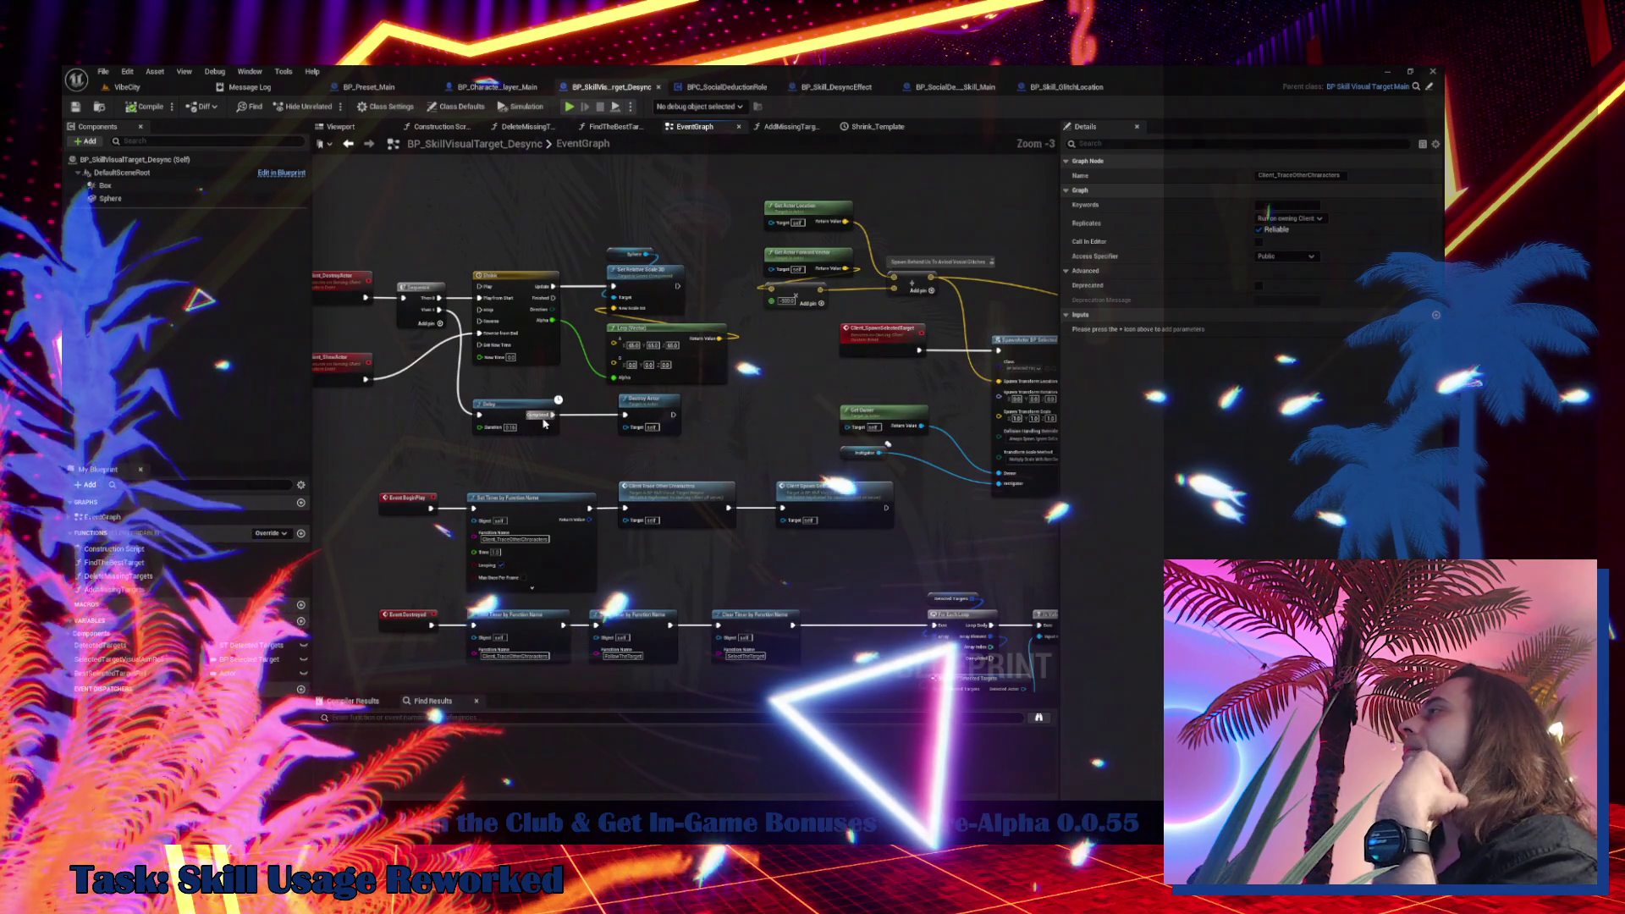
pyautogui.moveTo(550, 402); pyautogui.dragTo(388, 363)
# Look up references to the Client_SpawnSelectedTarget event
pyautogui.click(544, 319)
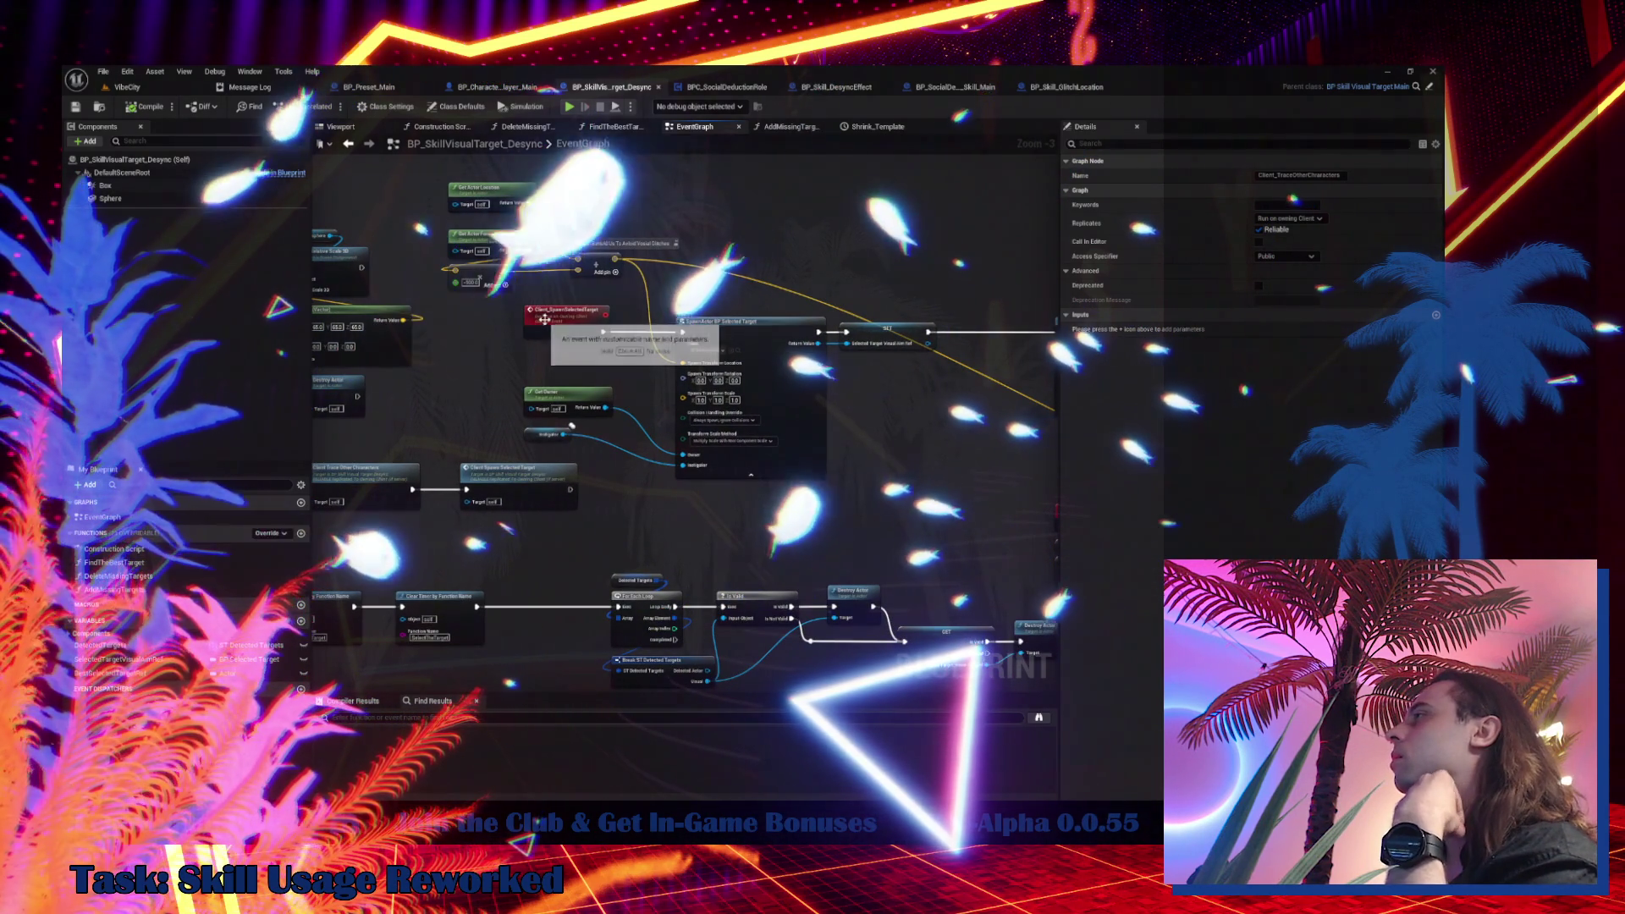
pyautogui.rightClick(544, 319)
pyautogui.moveTo(609, 434)
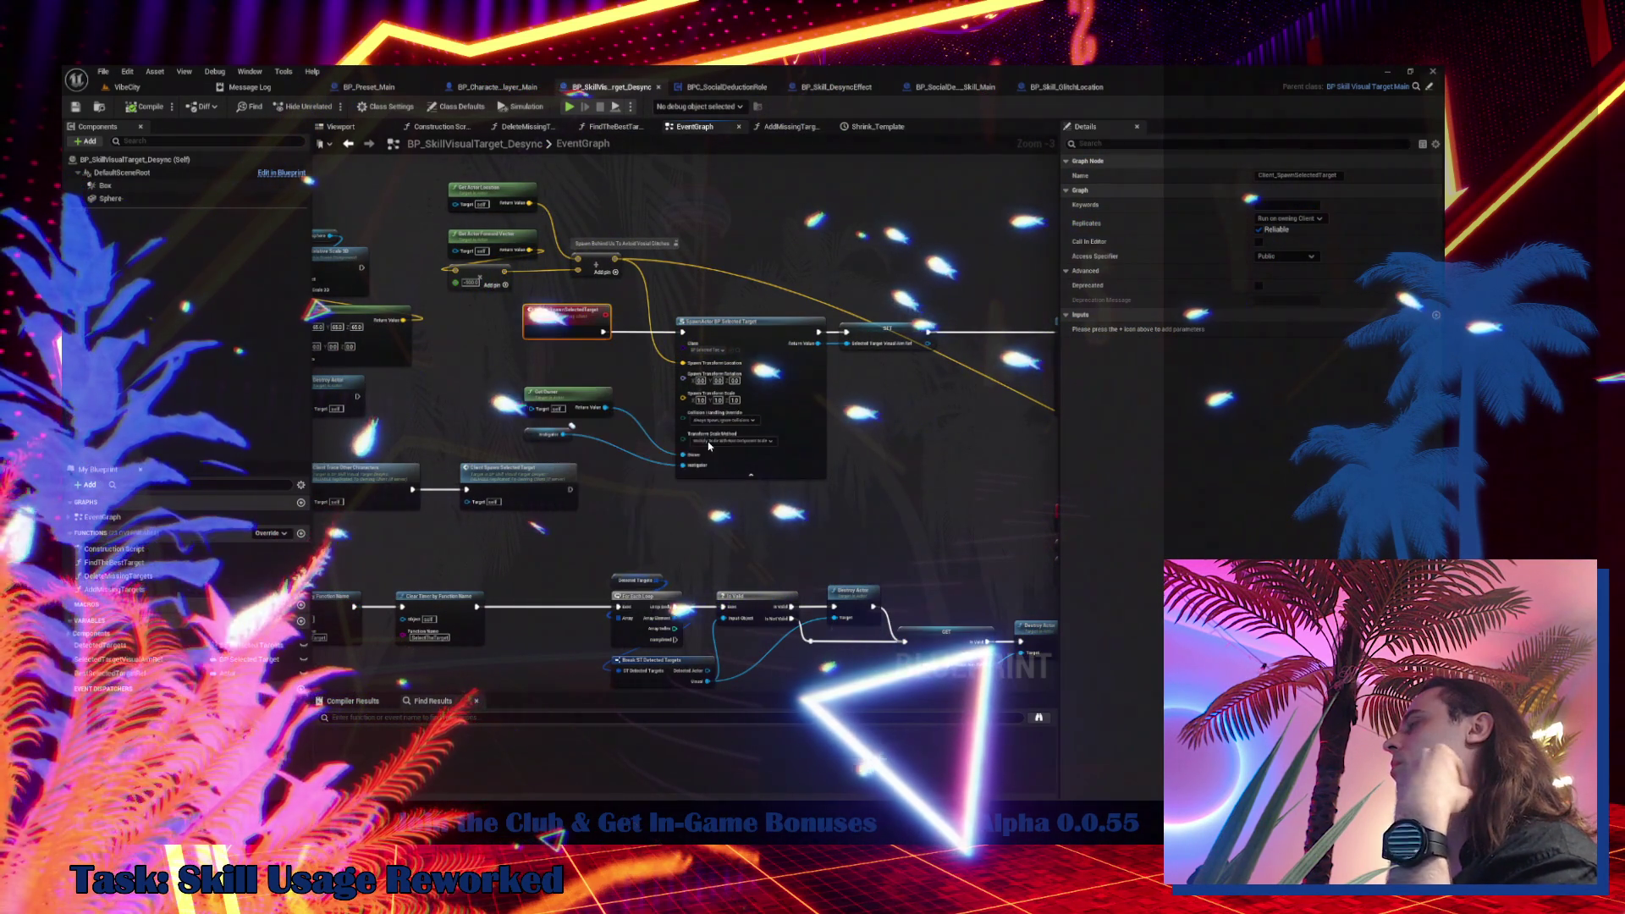
pyautogui.doubleClick(396, 757)
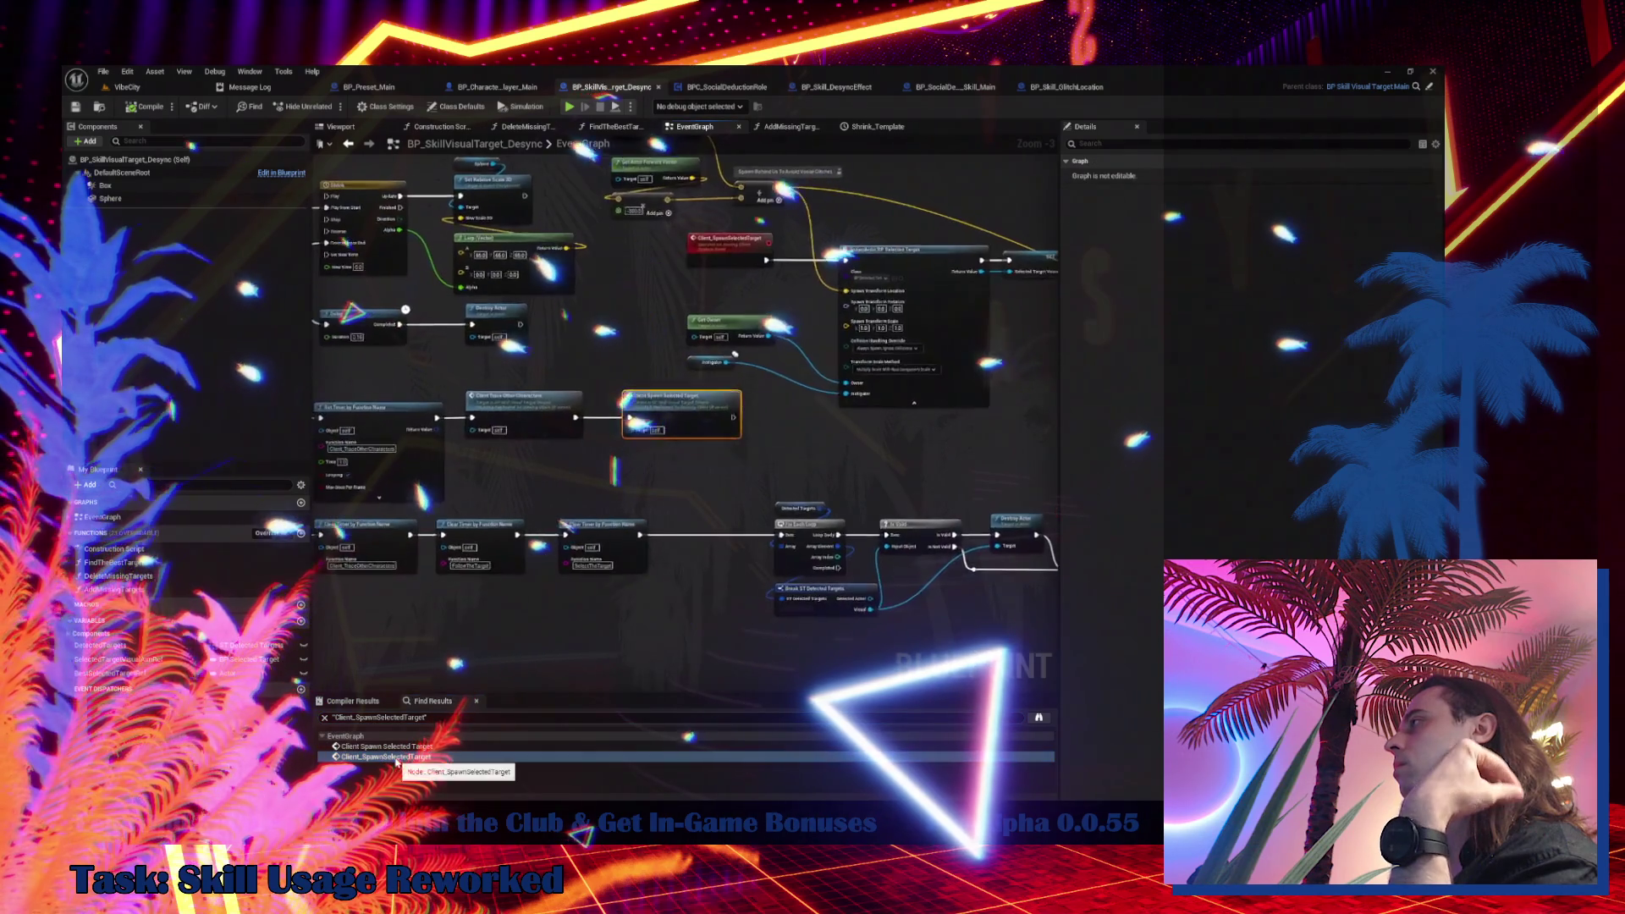
pyautogui.scroll(-5, 872, 451)
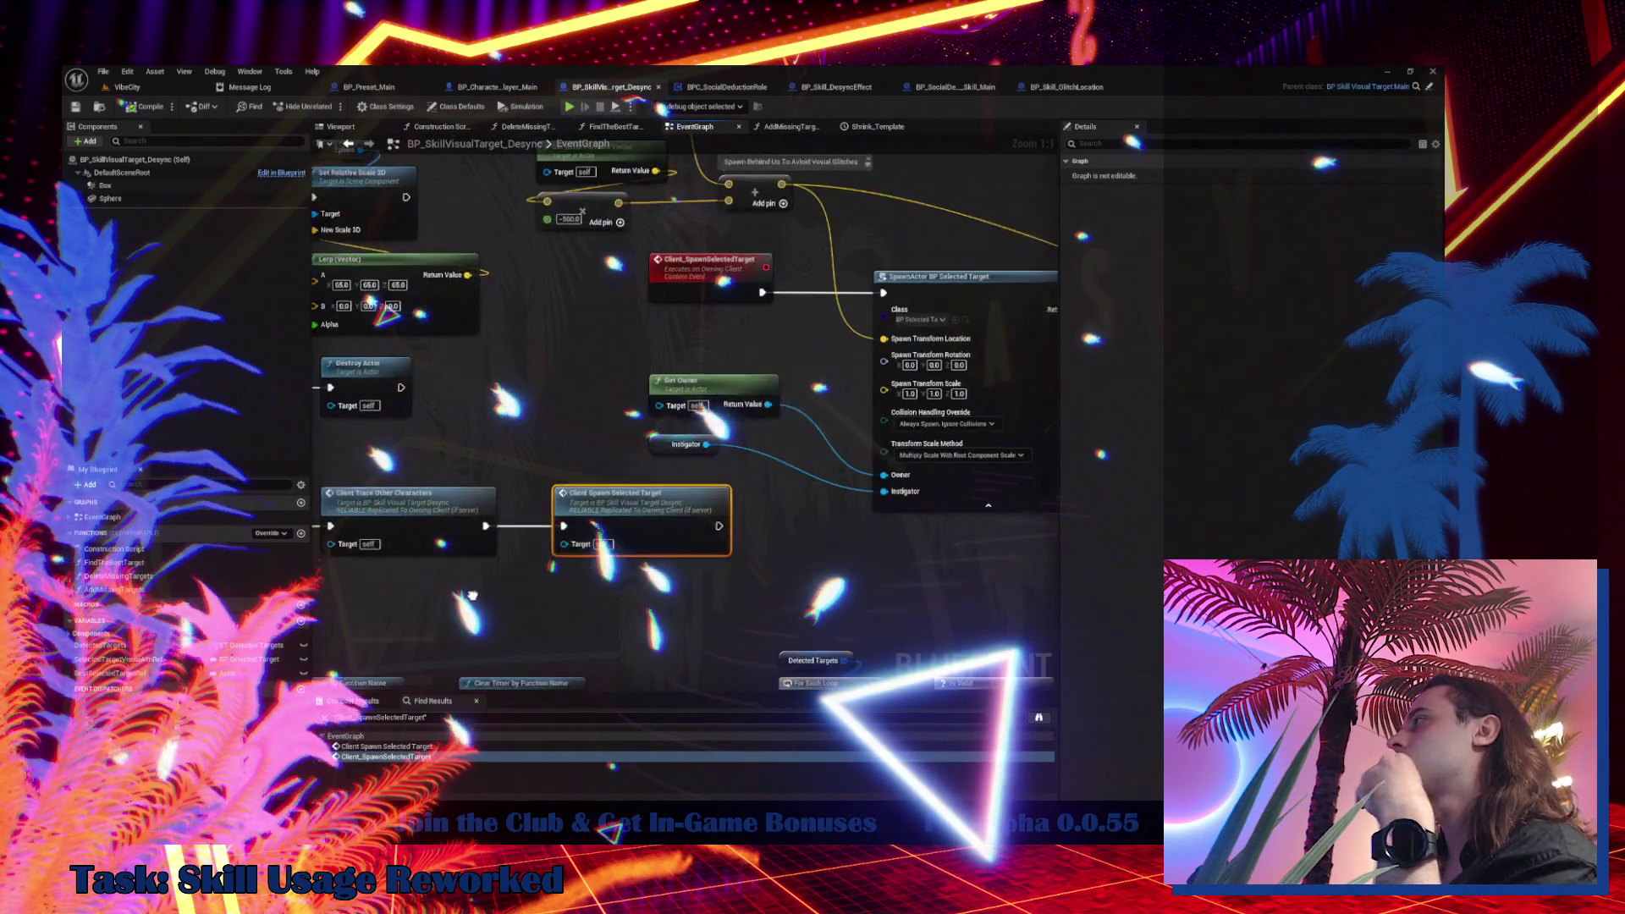
pyautogui.scroll(5, 871, 451)
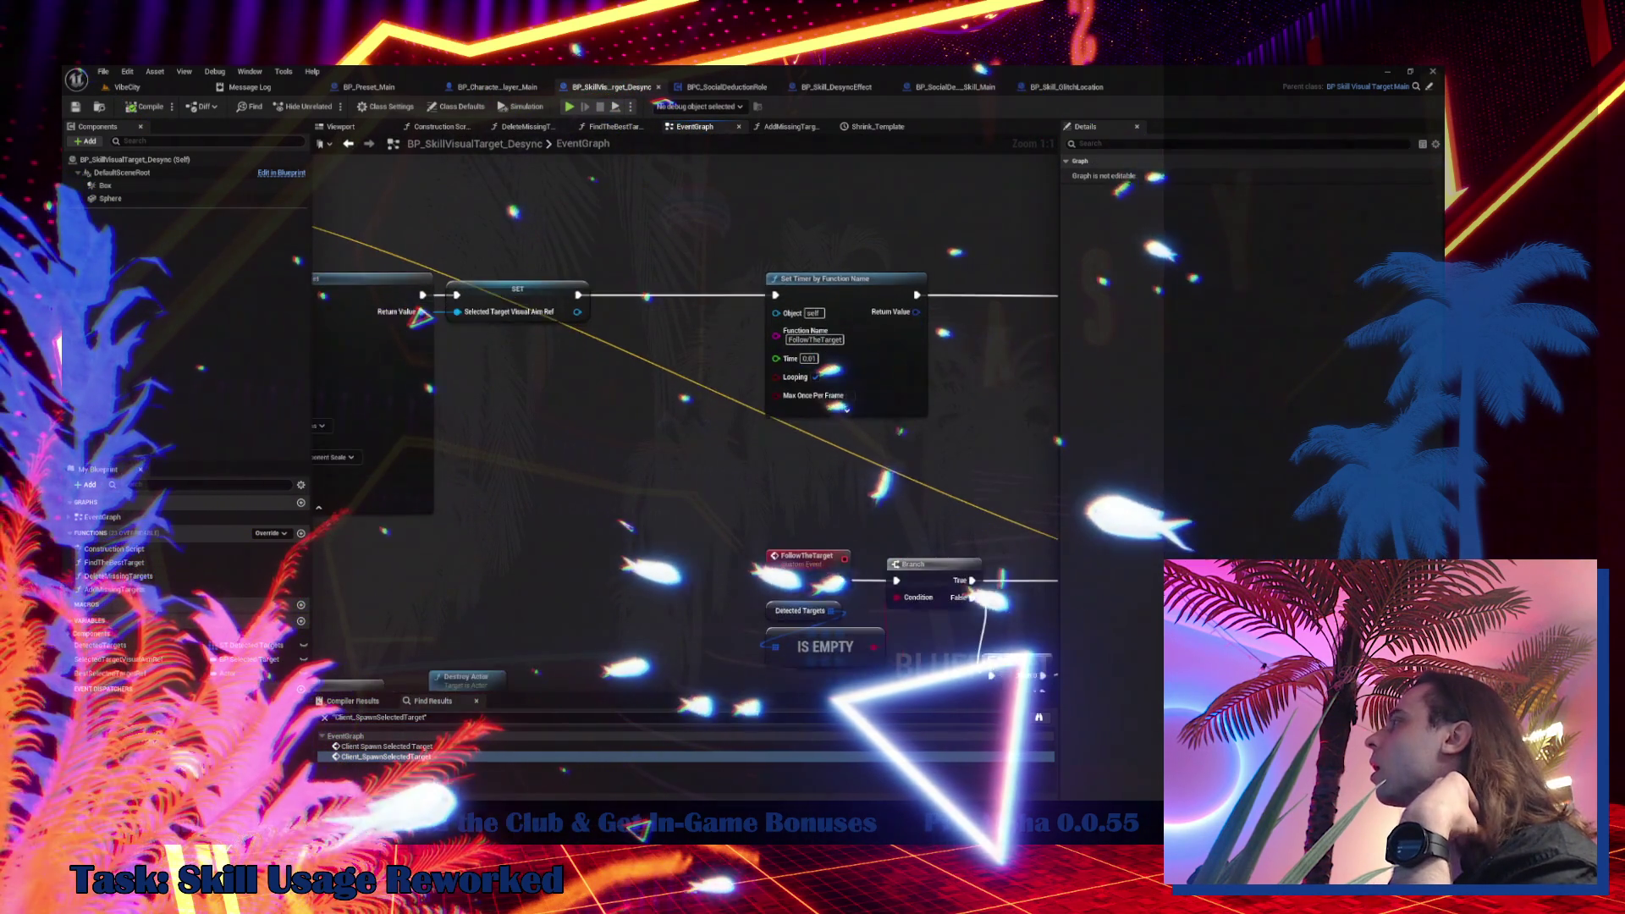
pyautogui.moveTo(872, 451); pyautogui.dragTo(737, 429)
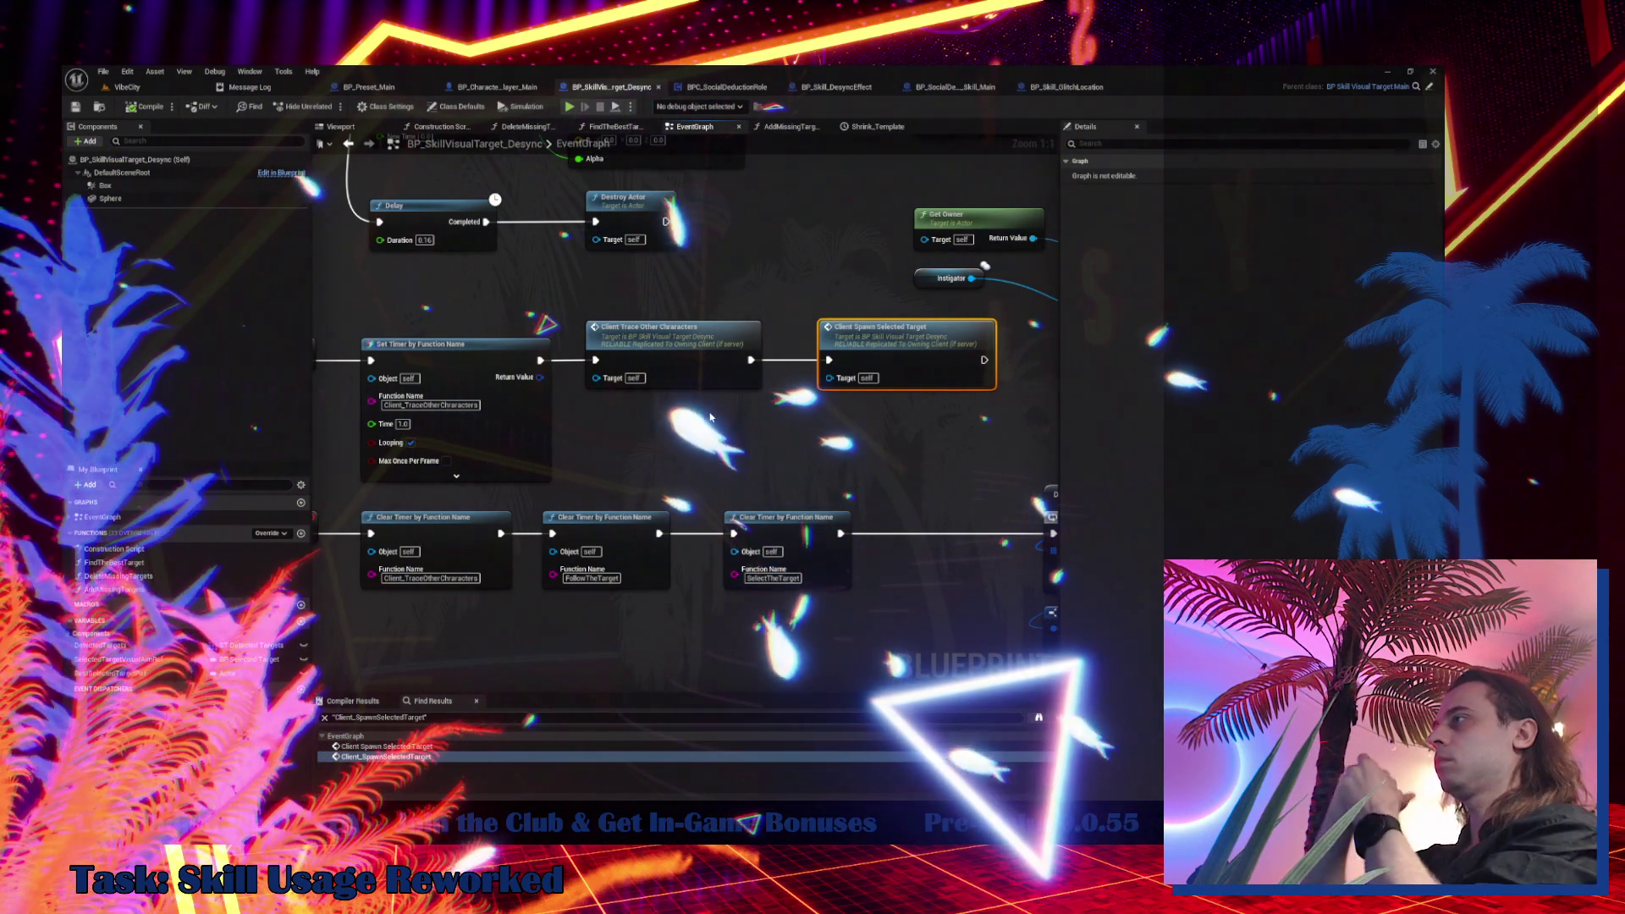
# Check Client_TraceOtherCharacters and DeleteMissingTargets, then close the BP_SocialDeduction_Skill_Main blueprint tab
pyautogui.scroll(-2, 681, 388)
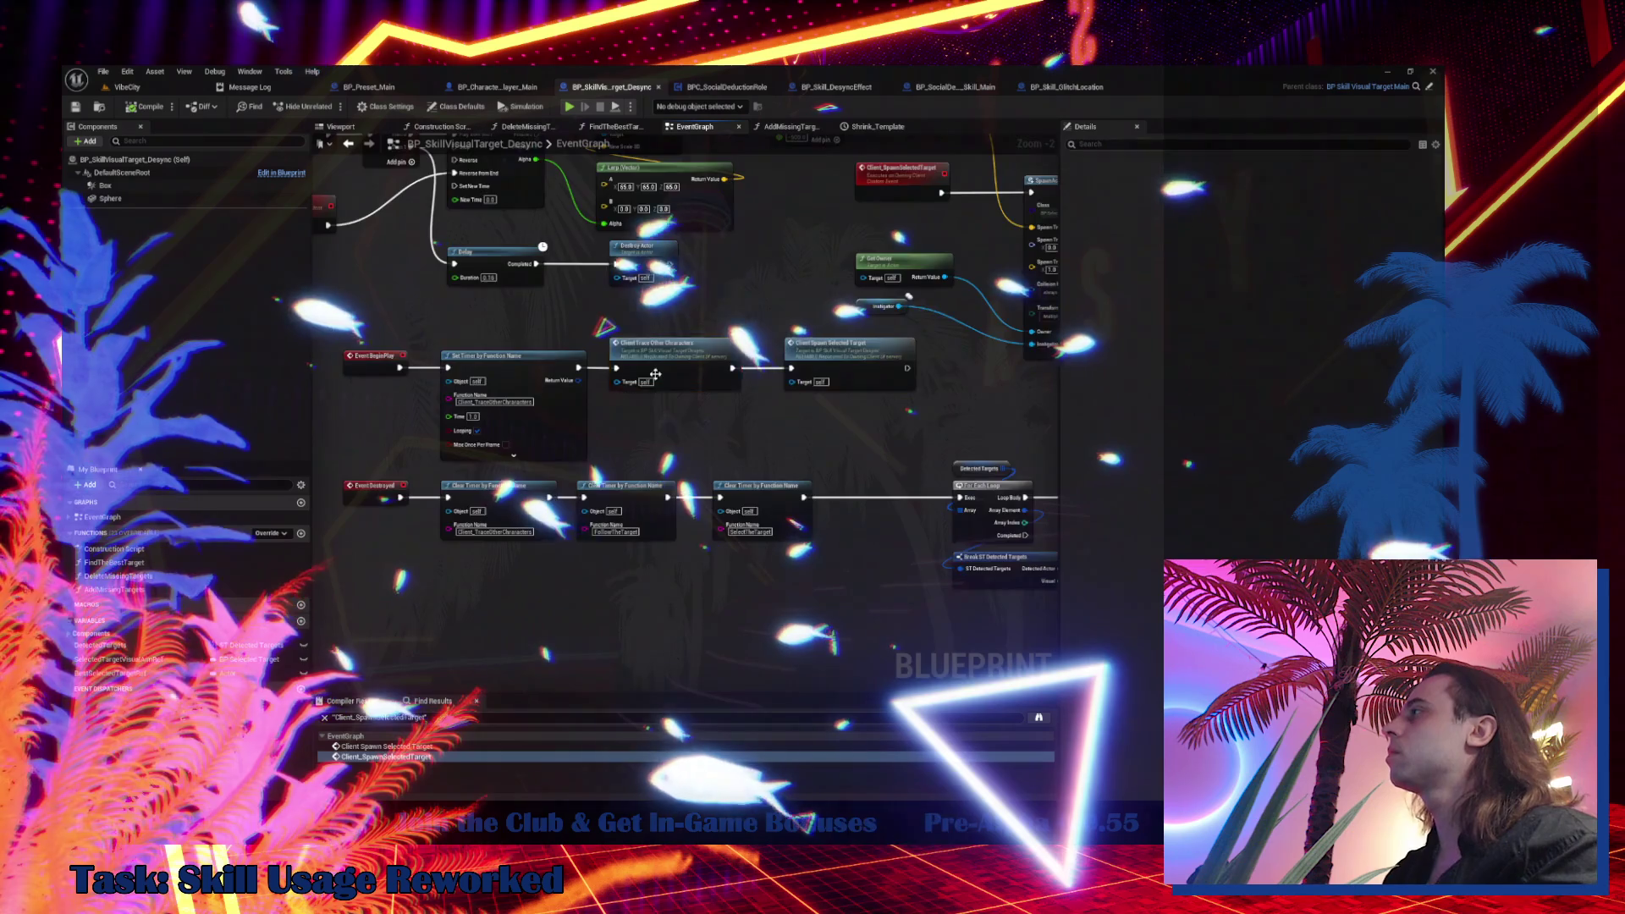
pyautogui.doubleClick(668, 347)
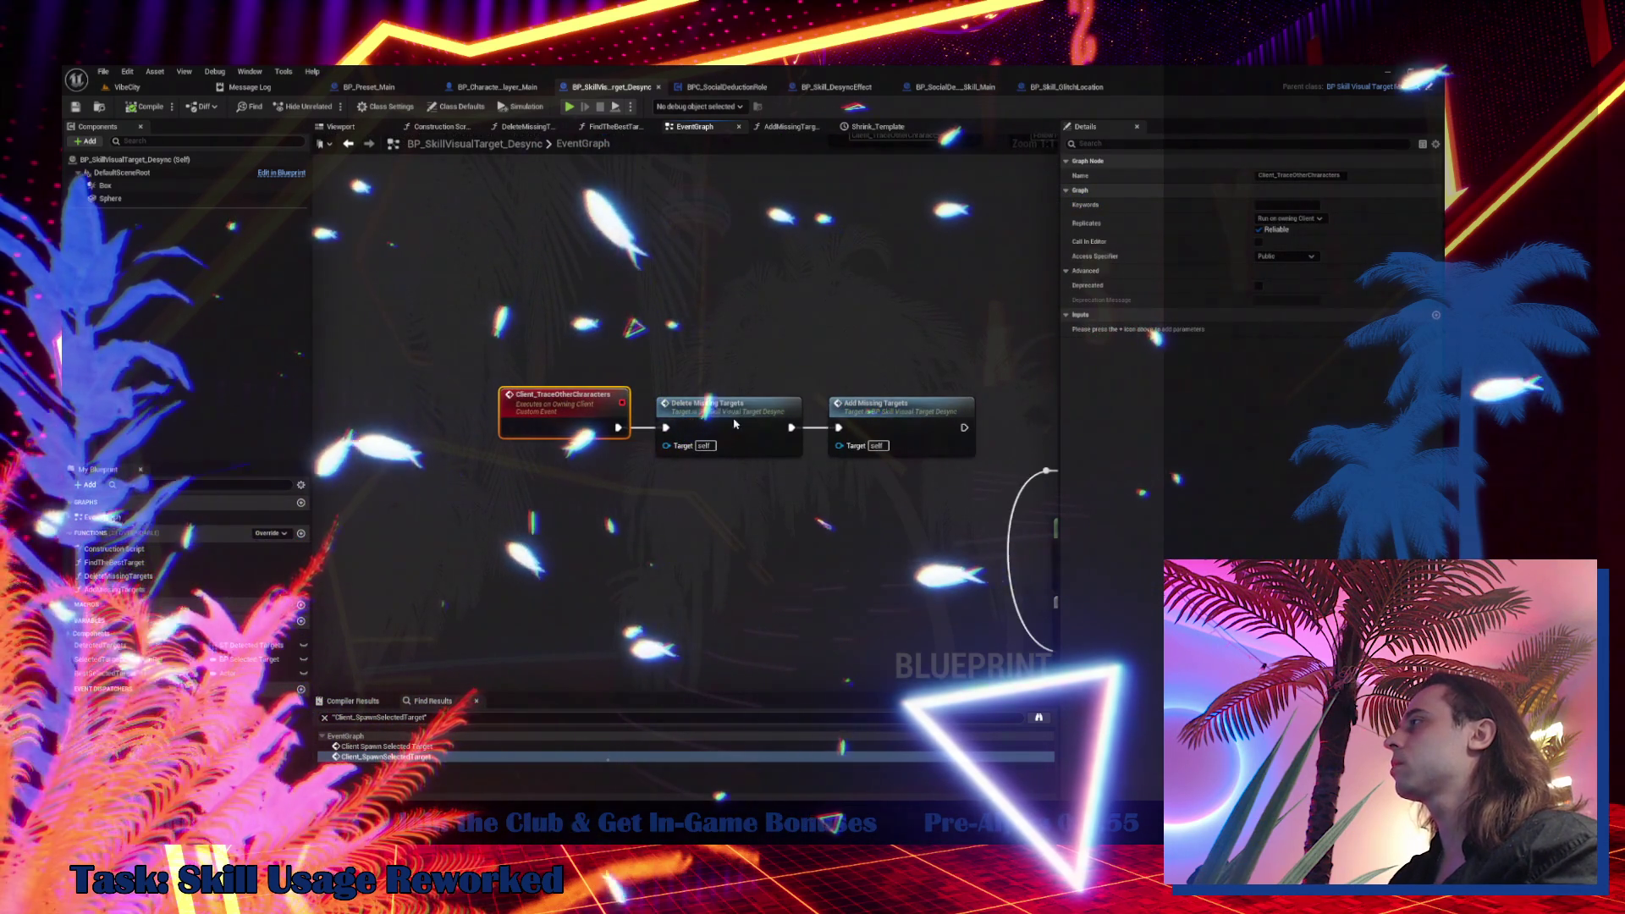
pyautogui.doubleClick(144, 576)
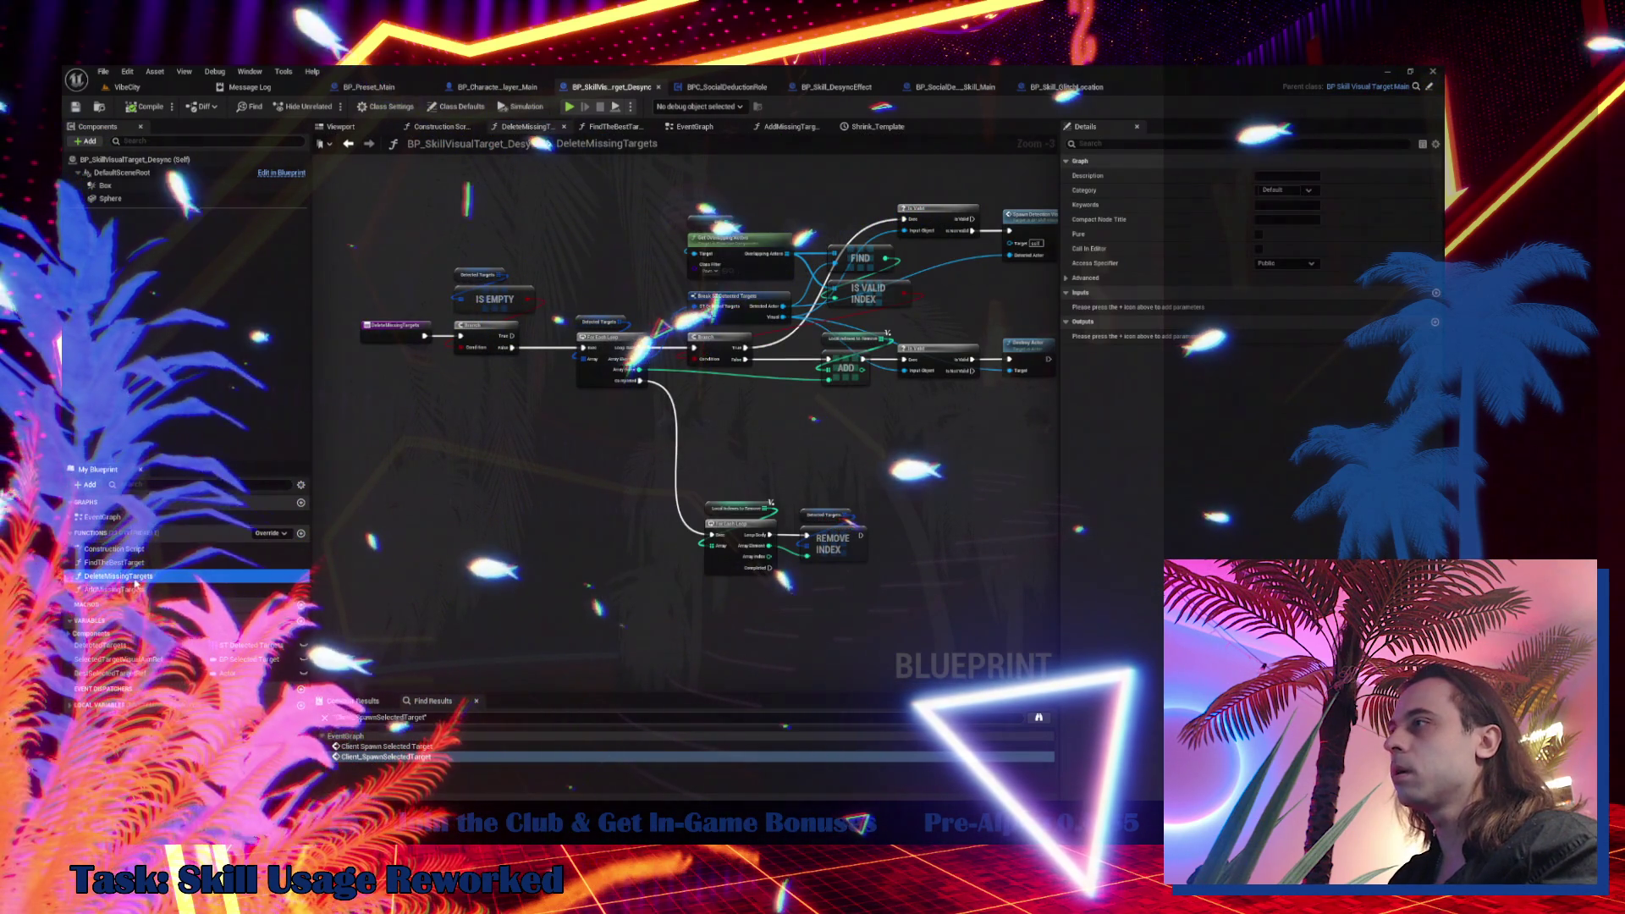
pyautogui.click(719, 87)
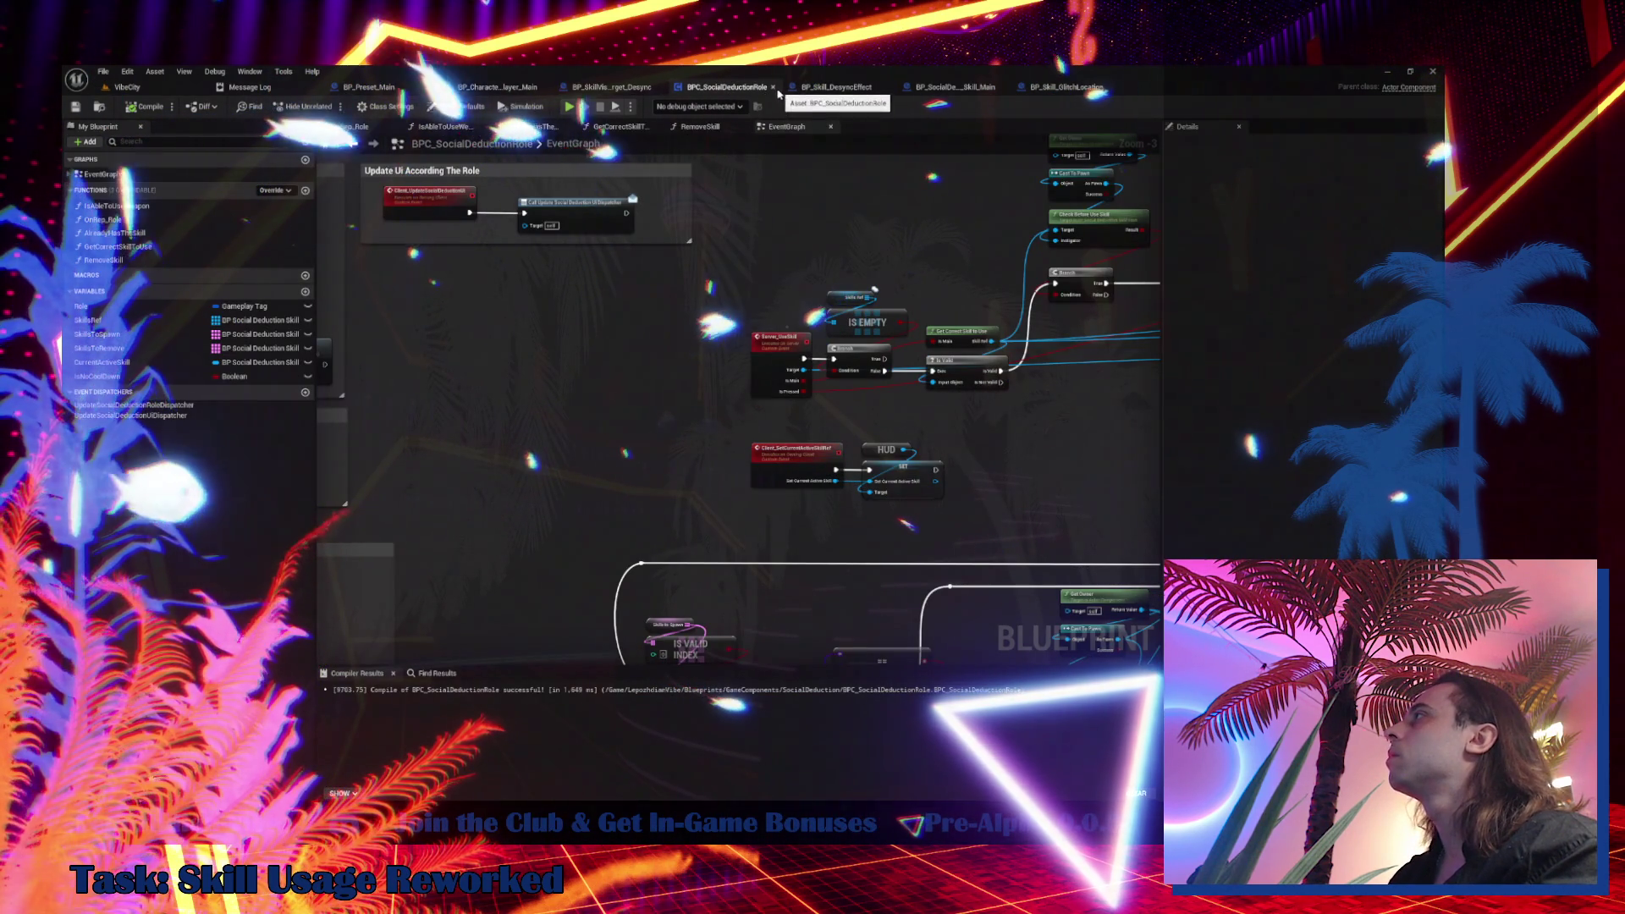
pyautogui.click(947, 87)
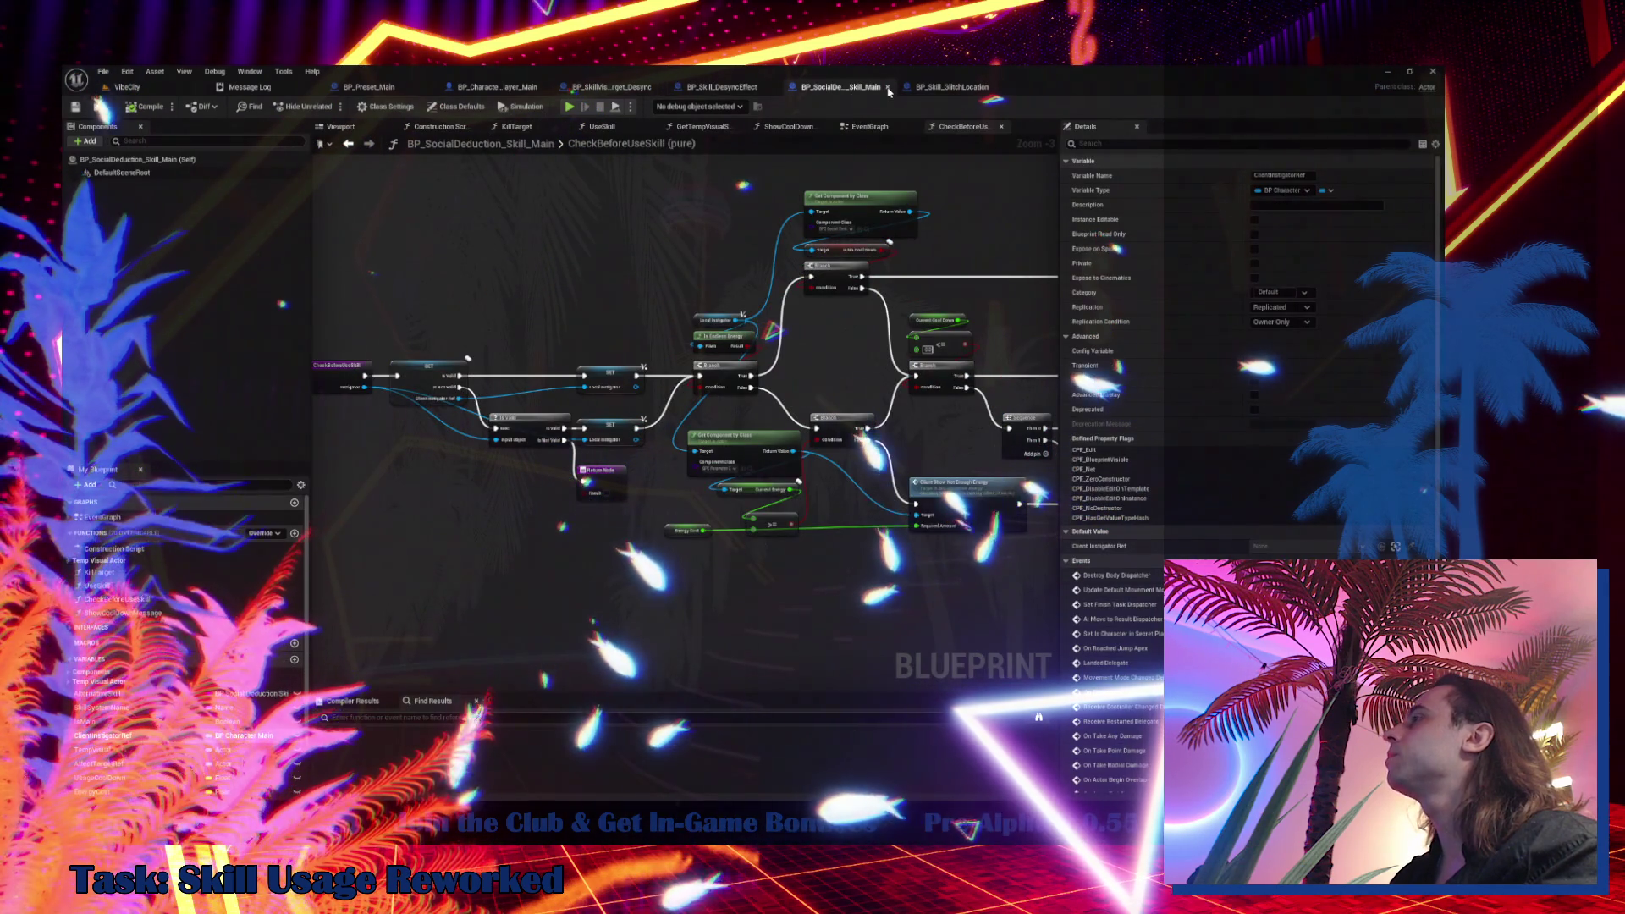
pyautogui.hotkey('ctrl', 'w')
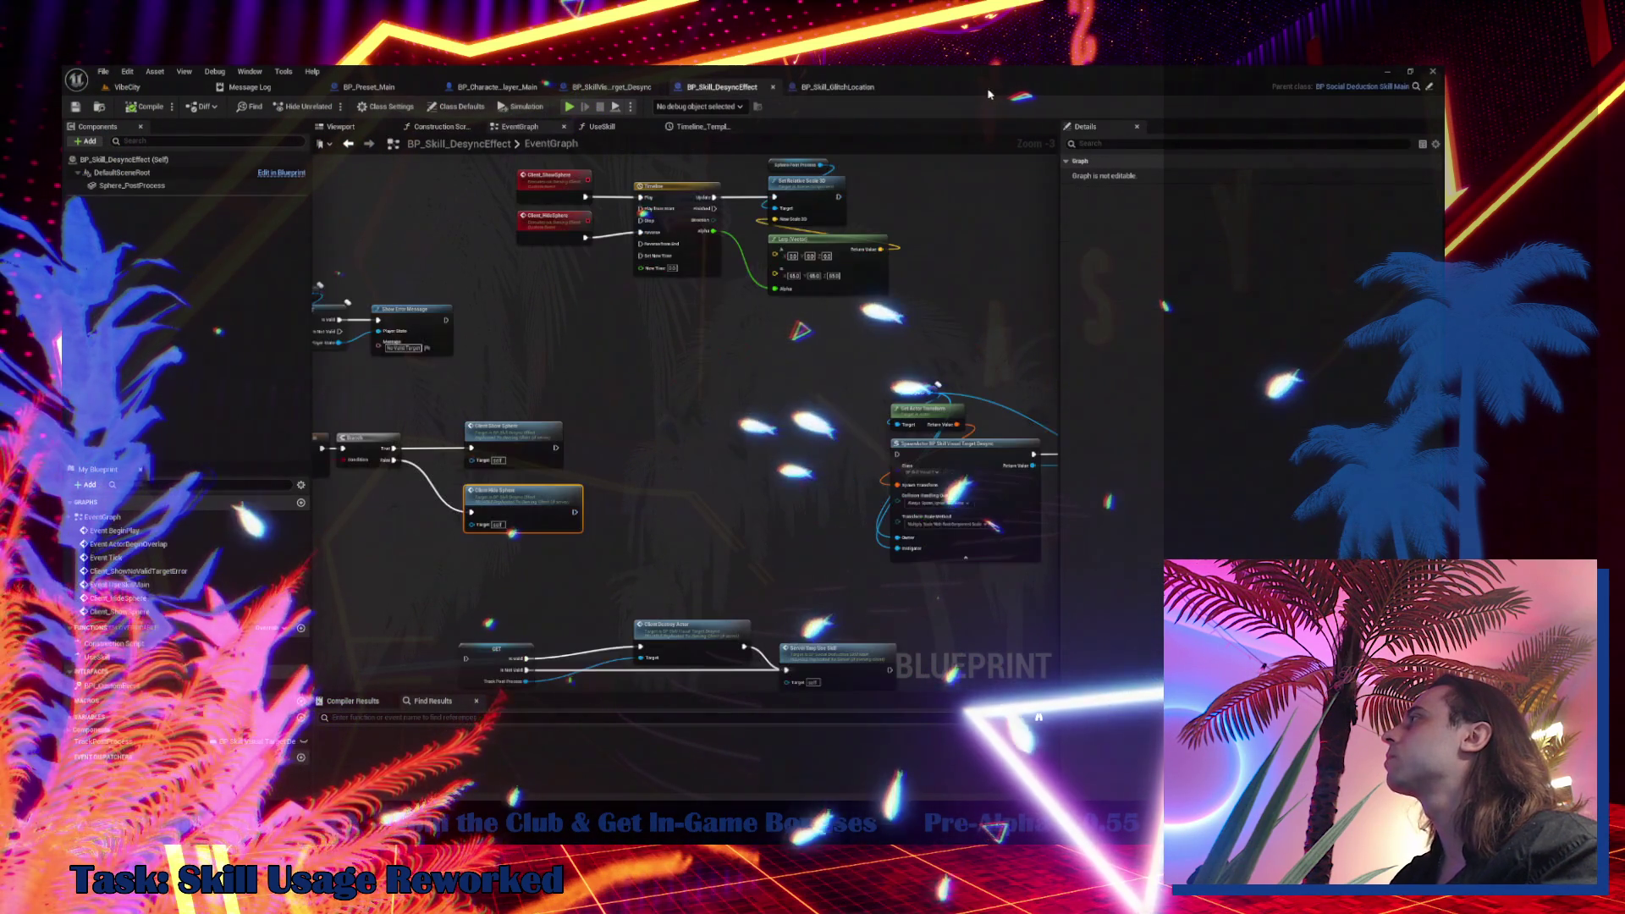
# Compare with the source's DeleteMissingTargets and add a matching new function to BP_Skill_DesyncEffect
pyautogui.click(615, 94)
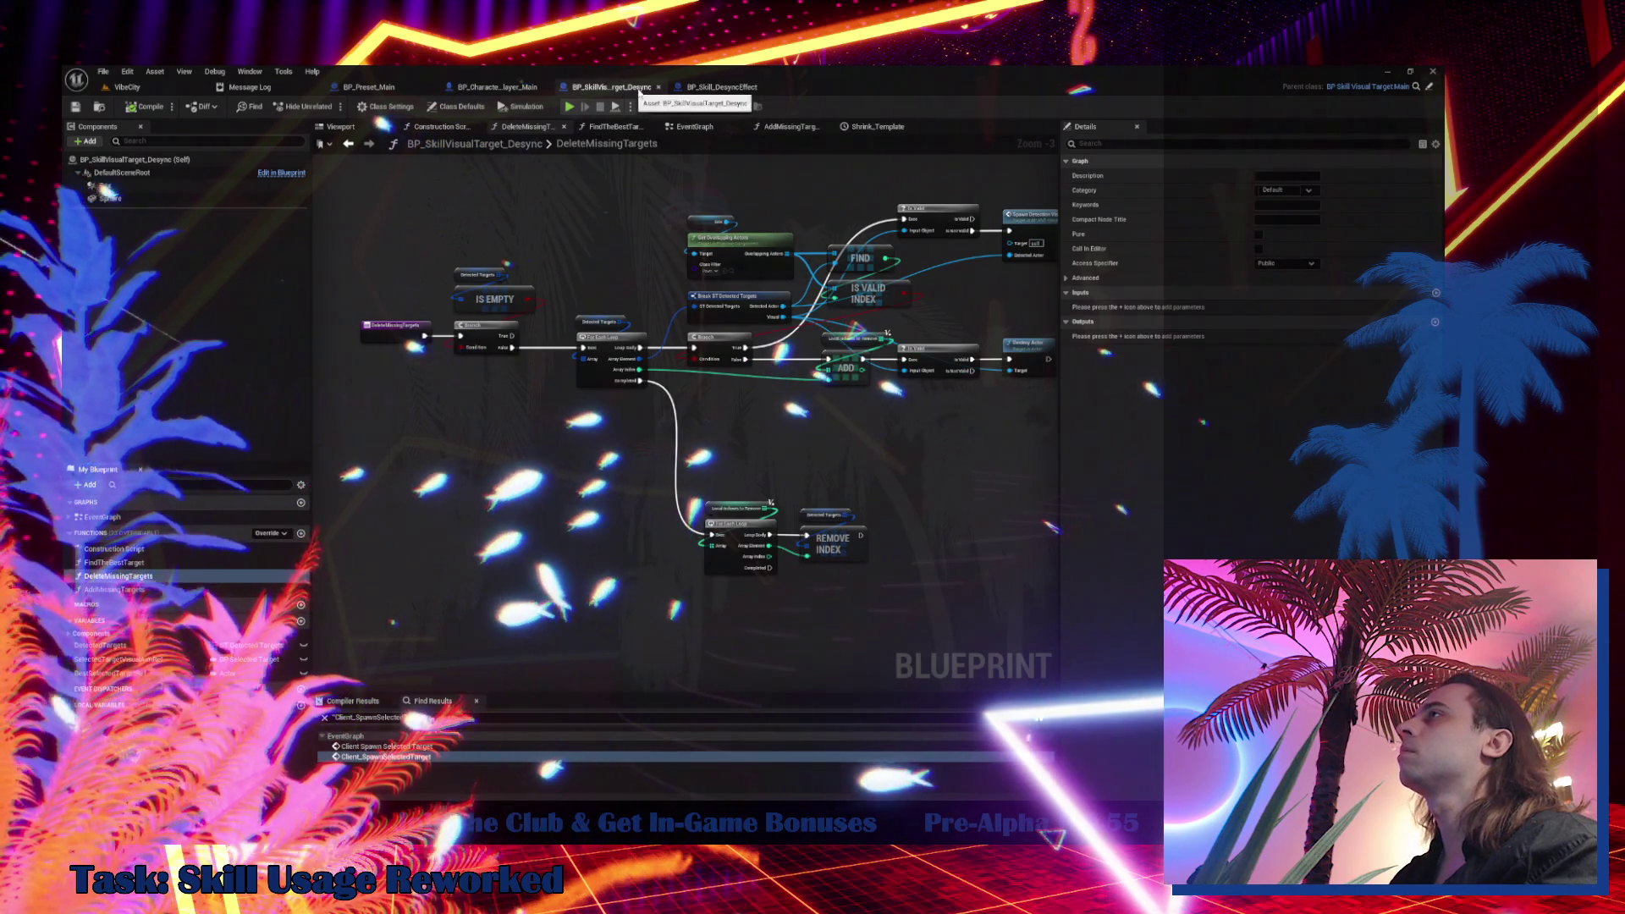
pyautogui.click(699, 87)
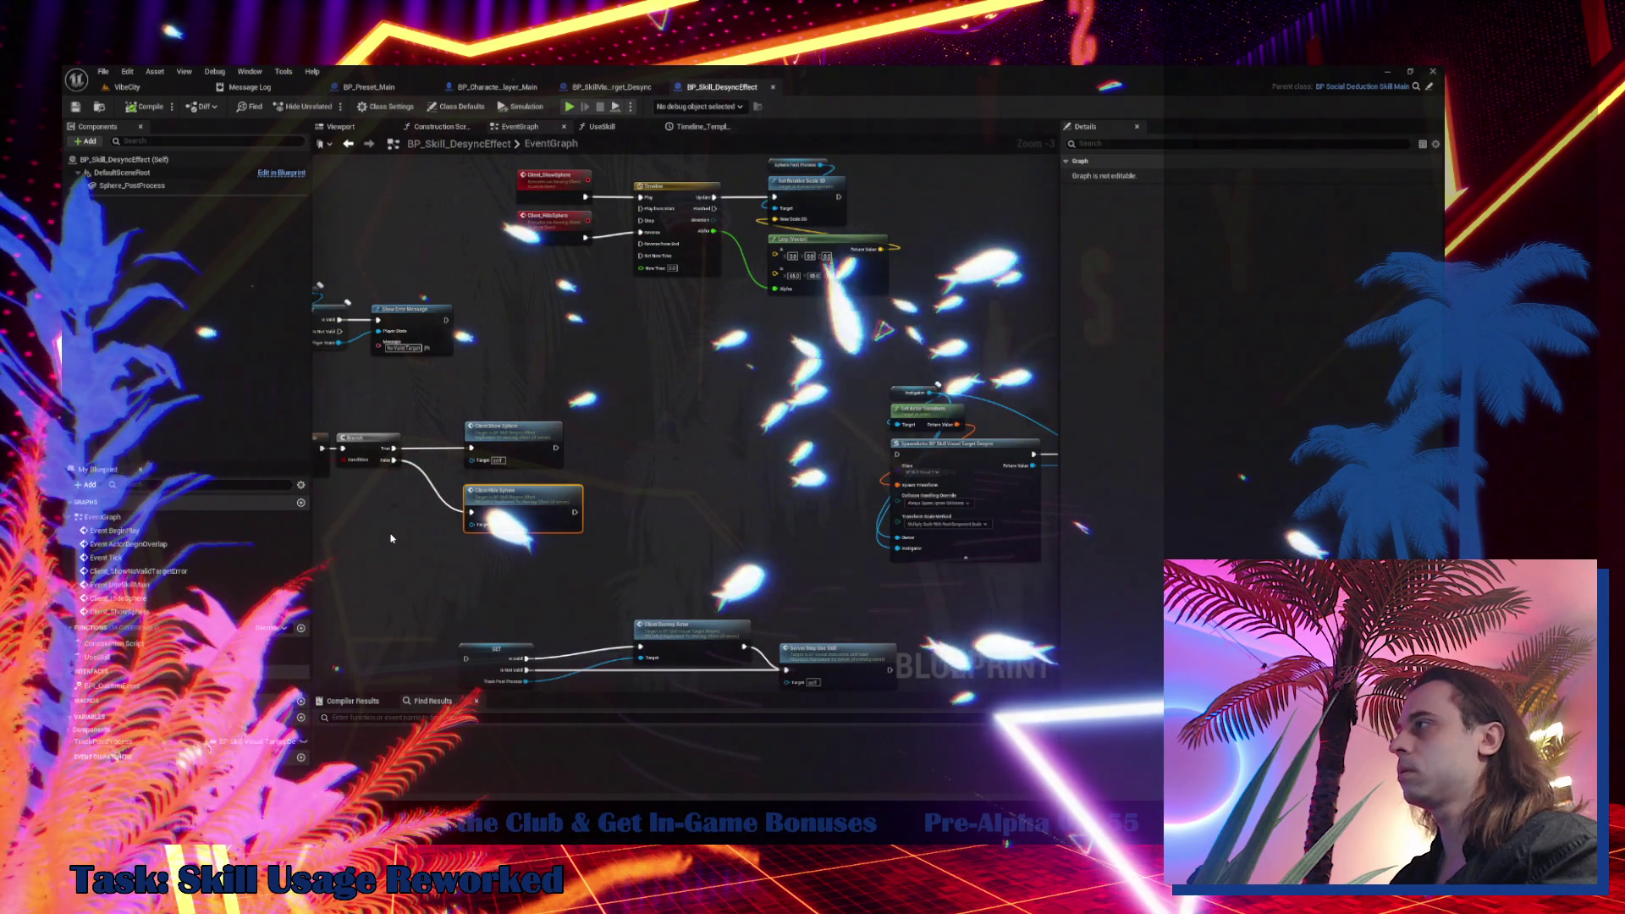
pyautogui.click(606, 88)
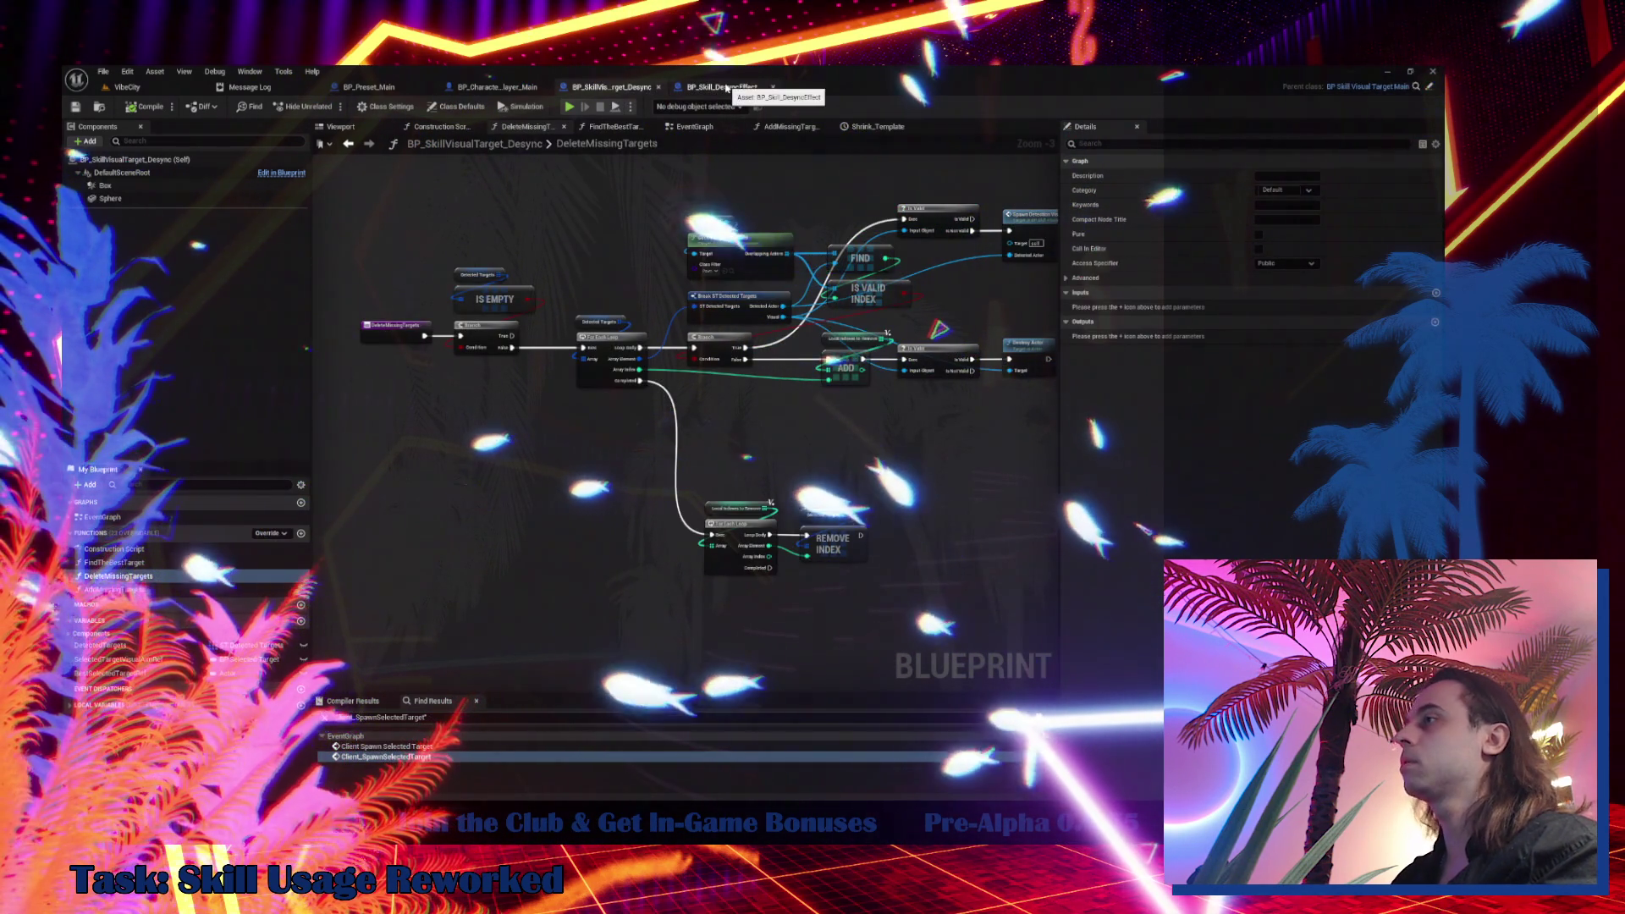
pyautogui.click(712, 88)
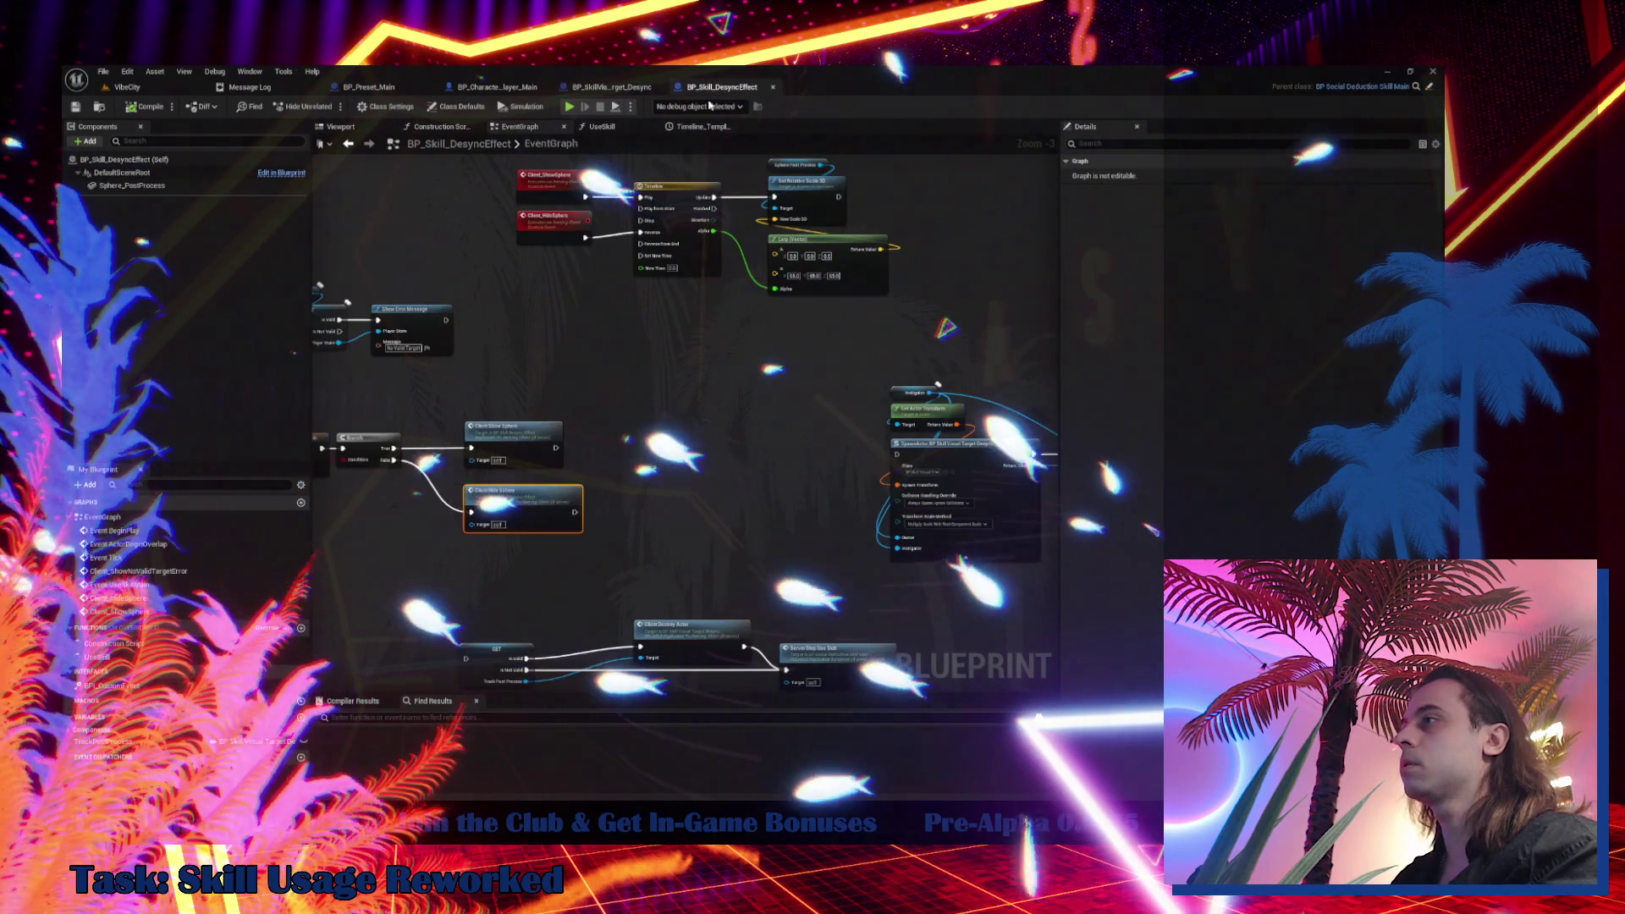
pyautogui.click(300, 629)
pyautogui.write('DeleteMissingTargets')
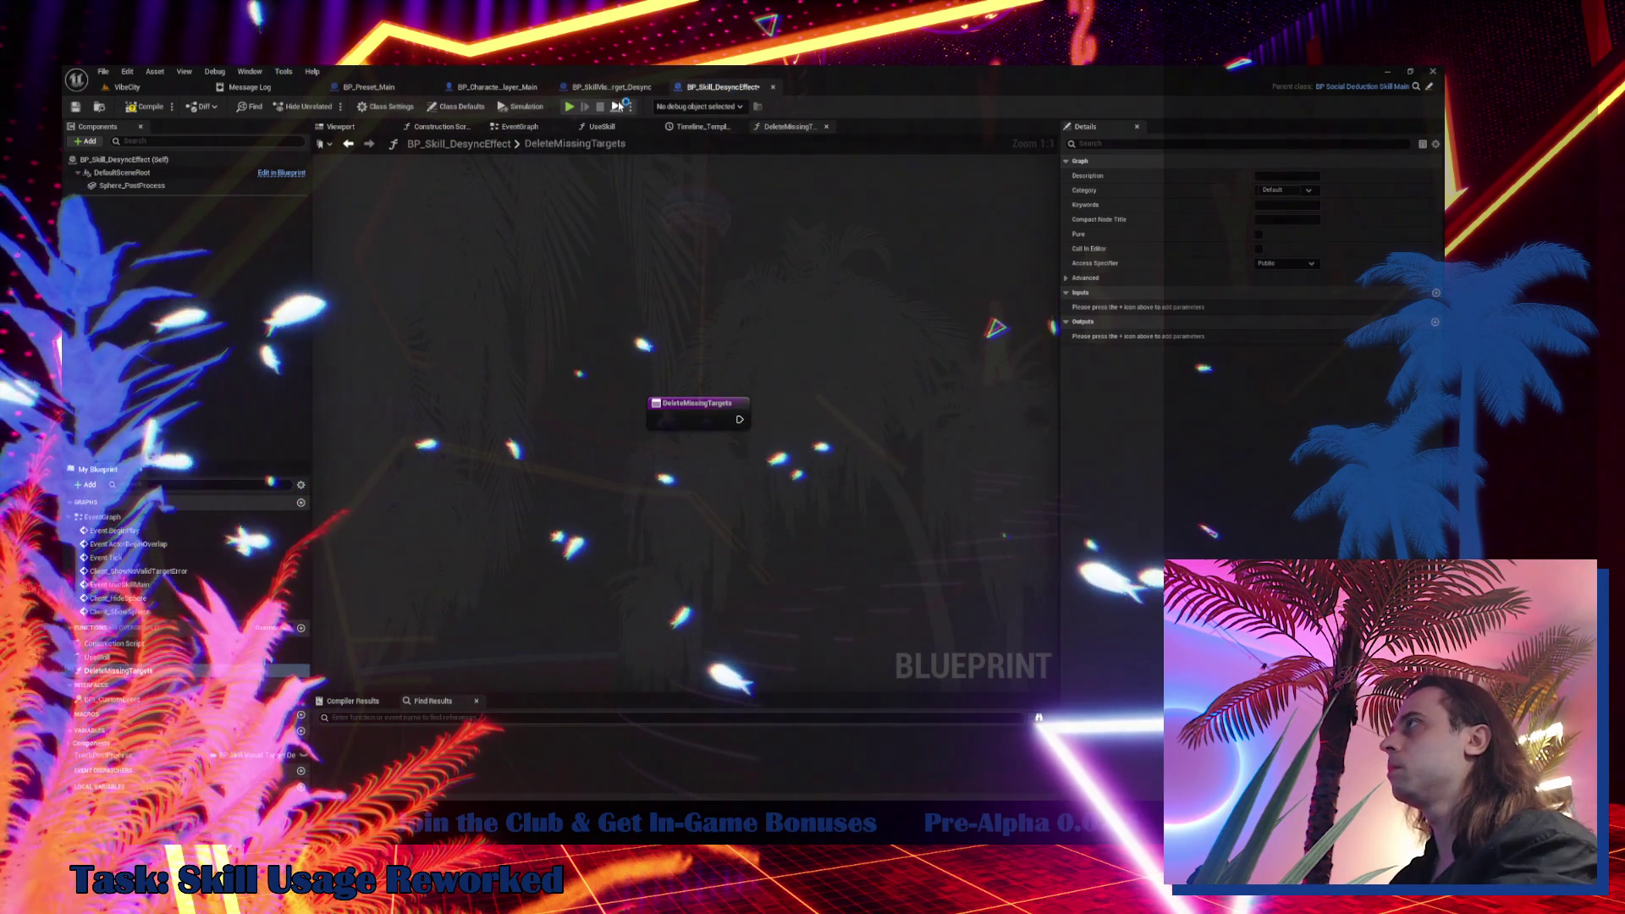
# Take the AddMissingTargets name from the source blueprint and add a second function for it
pyautogui.click(619, 85)
pyautogui.click(133, 592)
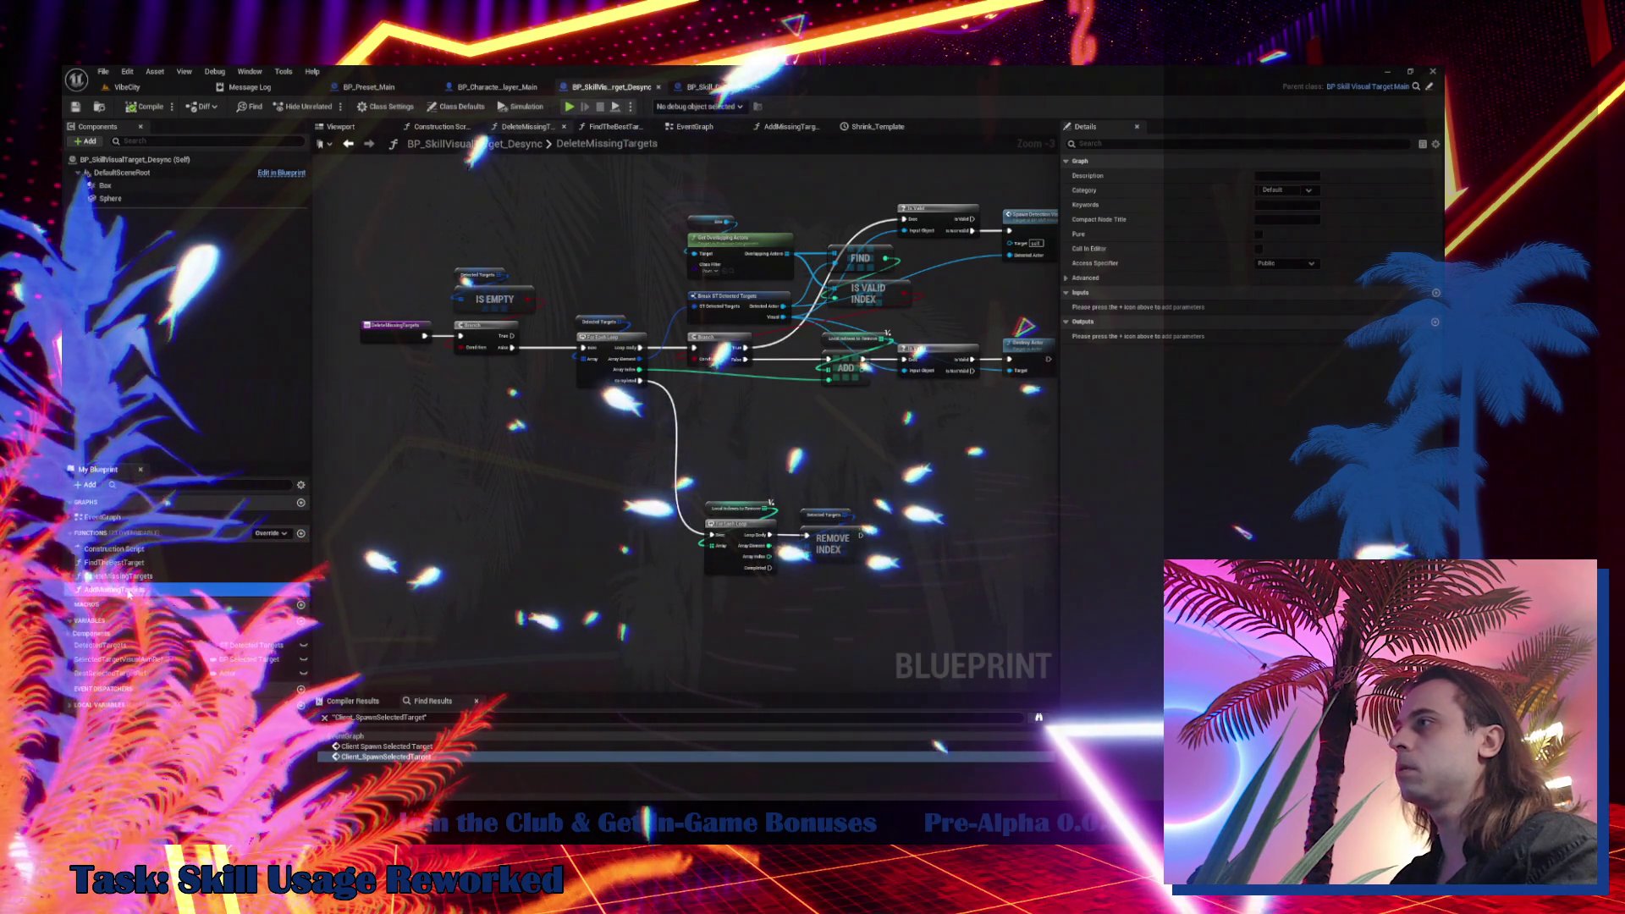
pyautogui.click(130, 592)
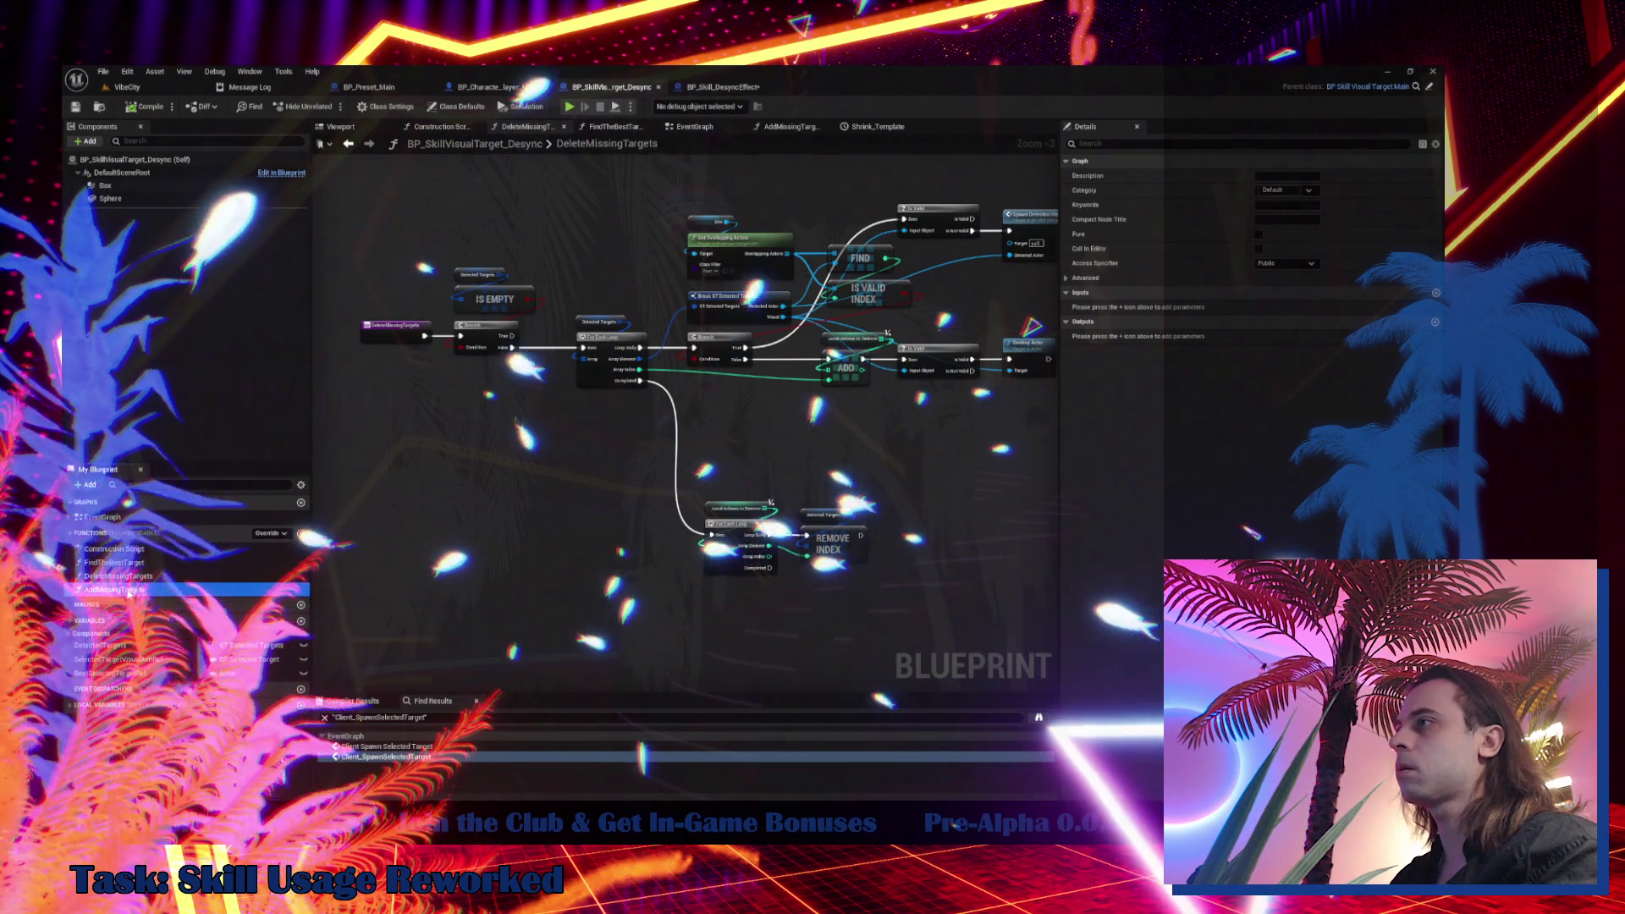
pyautogui.click(700, 90)
pyautogui.click(302, 628)
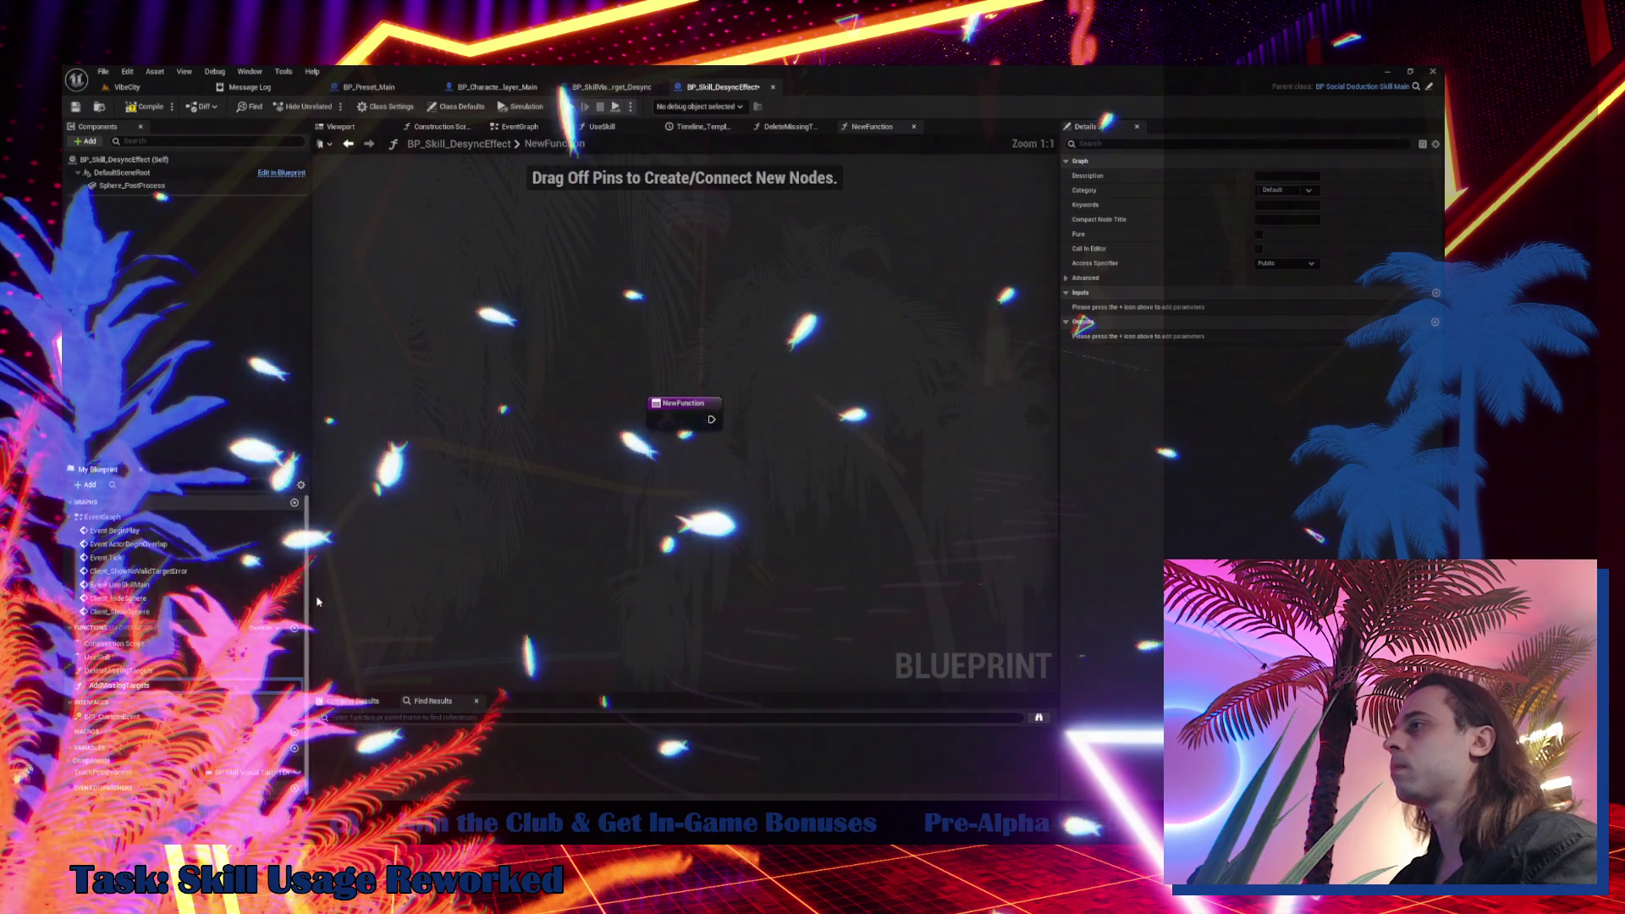
# Check the source's FindTheBestTarget name and create a FindTheBestTarget function in BP_Skill_DesyncEffect
pyautogui.doubleClick(110, 658)
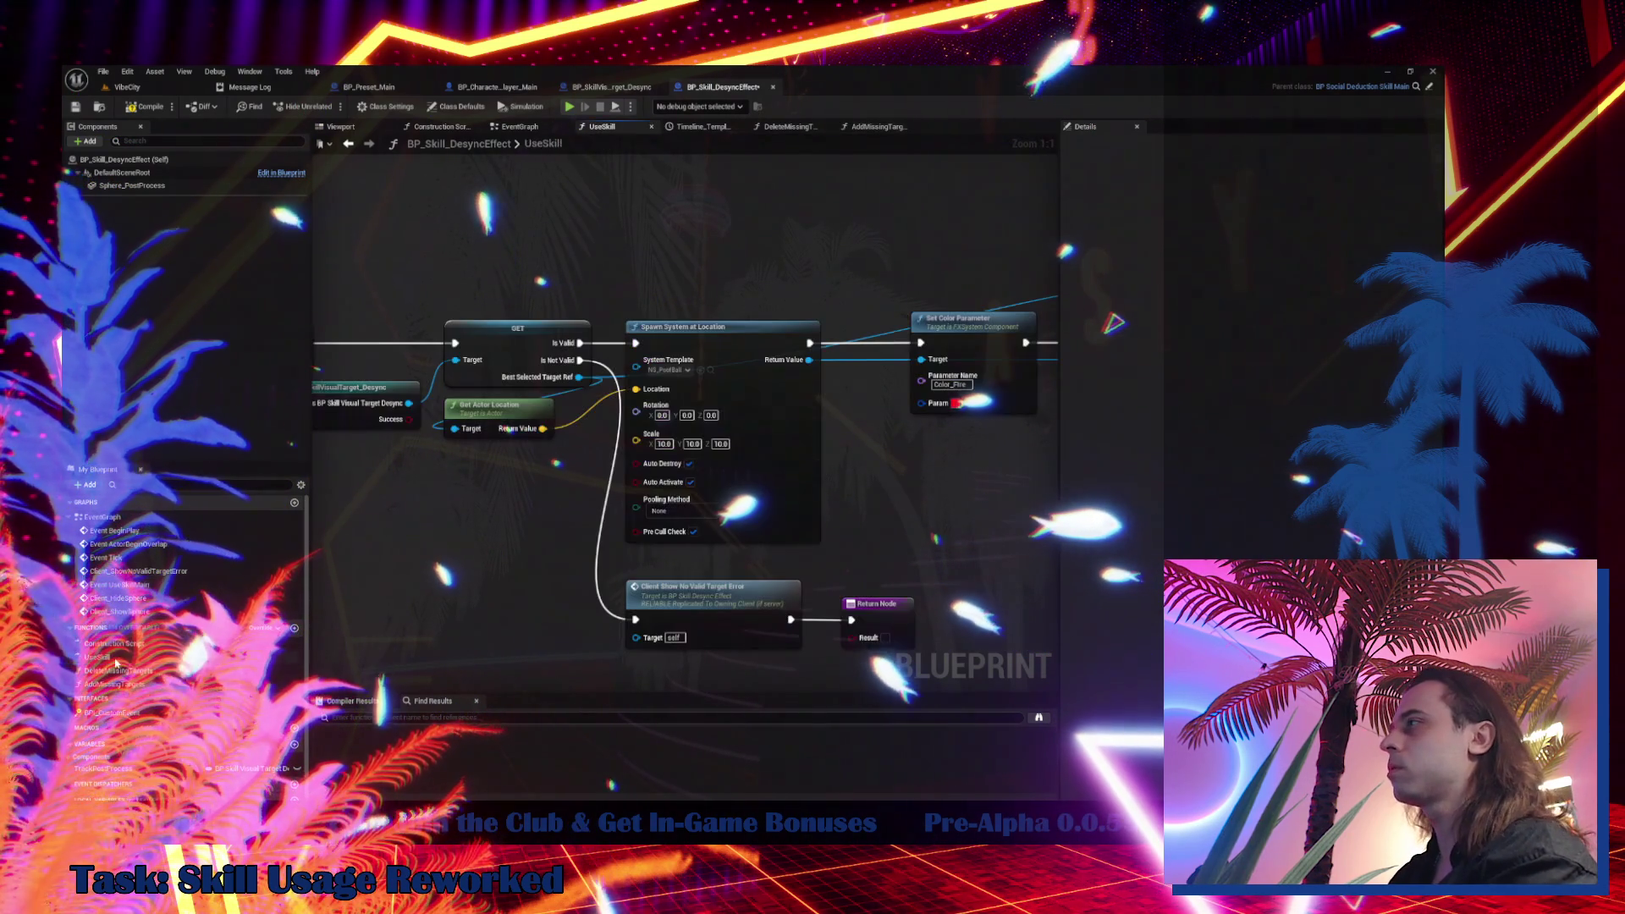
pyautogui.scroll(-4, 490, 481)
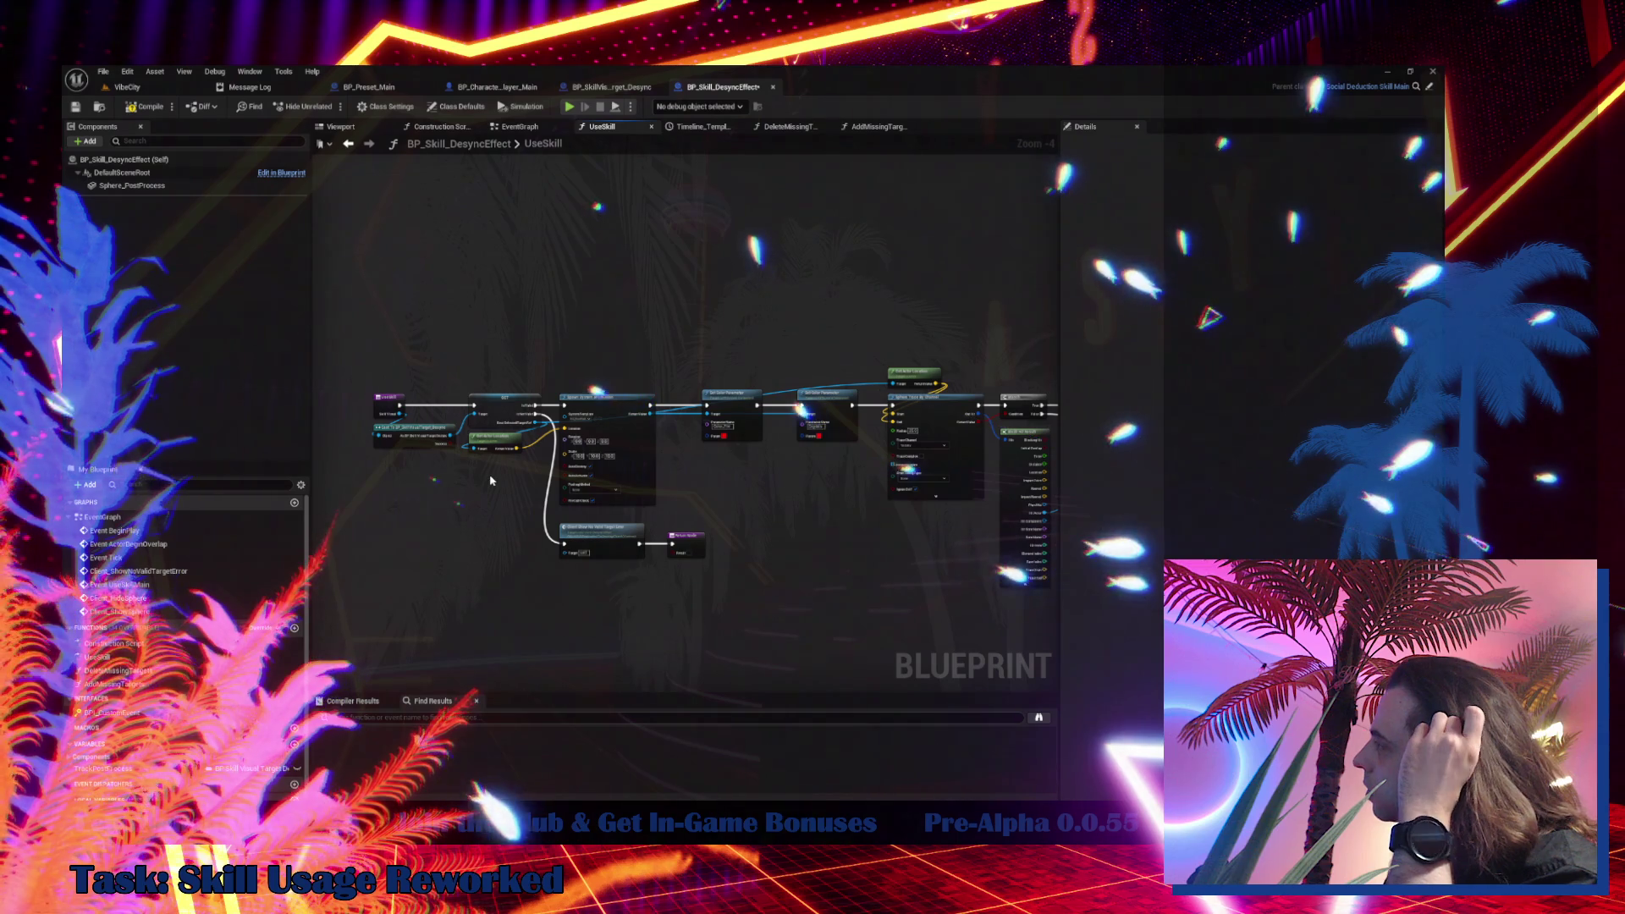
pyautogui.click(601, 87)
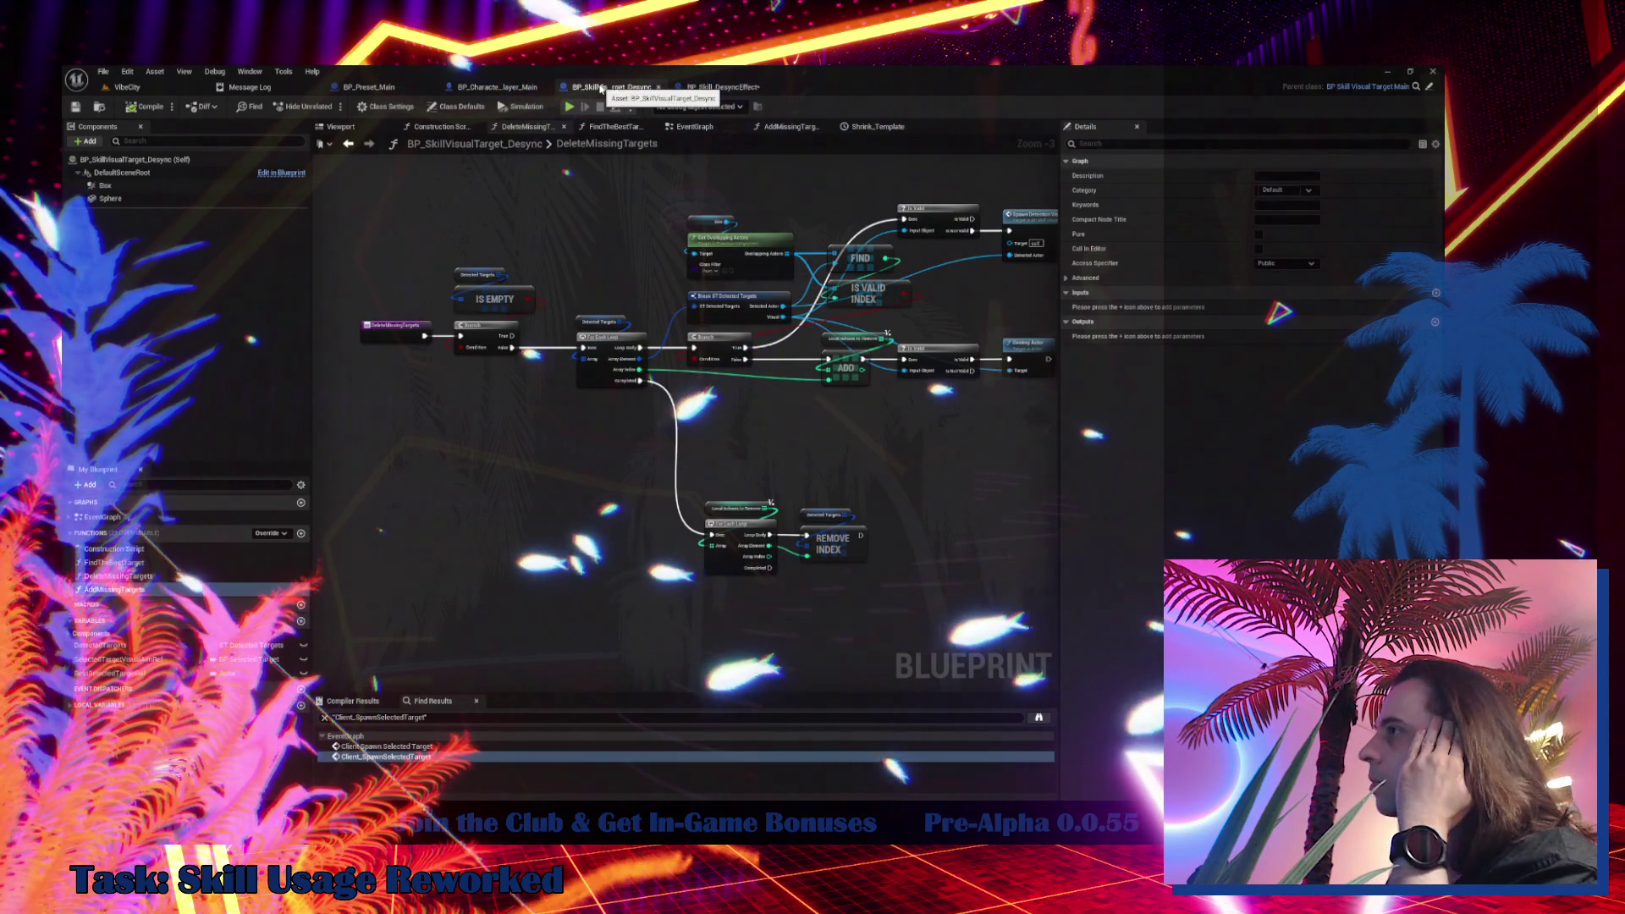
pyautogui.click(142, 563)
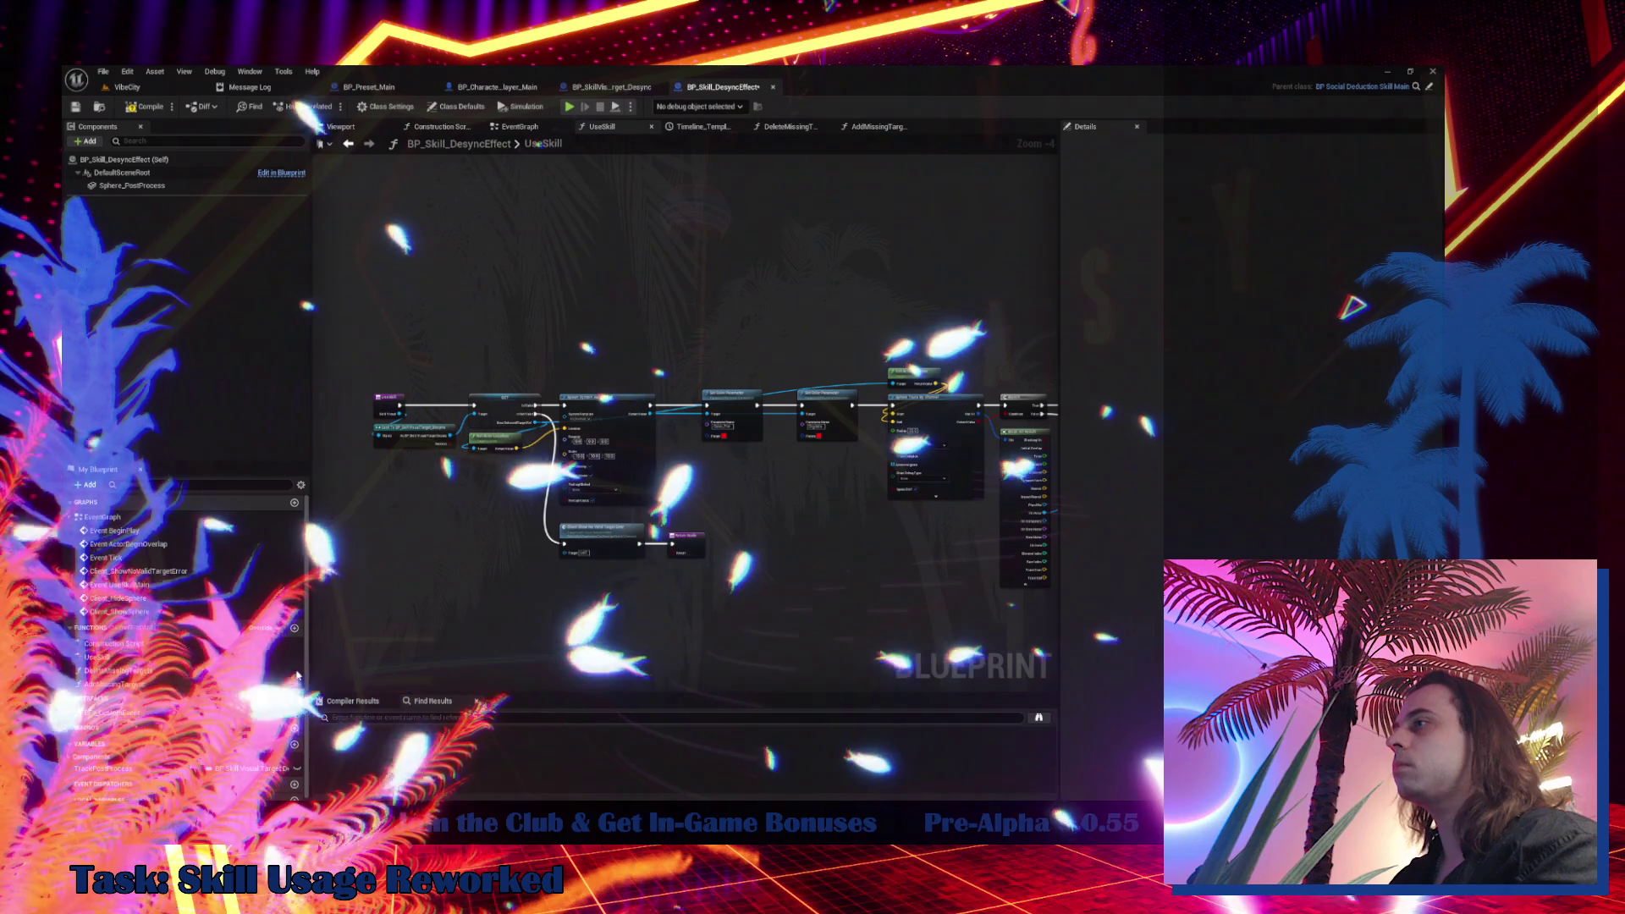
pyautogui.click(295, 627)
pyautogui.write('FindTheBestTarget')
pyautogui.press('Return')
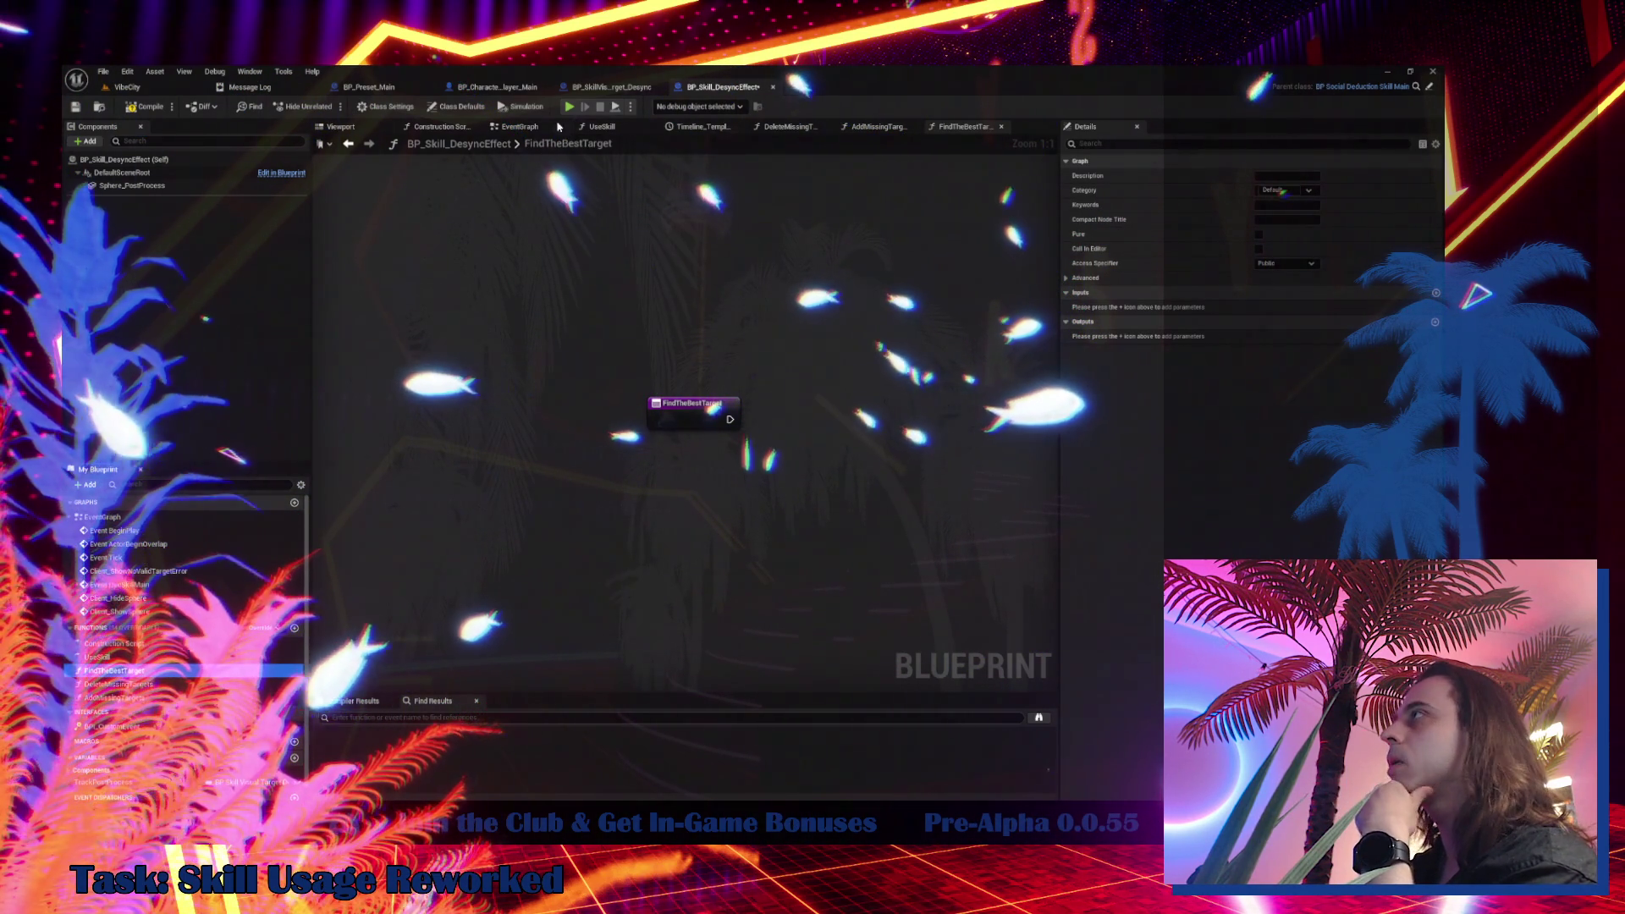
# Select the source blueprint's Box component, then inspect BP_Skill_DesyncEffect's Box volume in the 3D preview
pyautogui.click(602, 88)
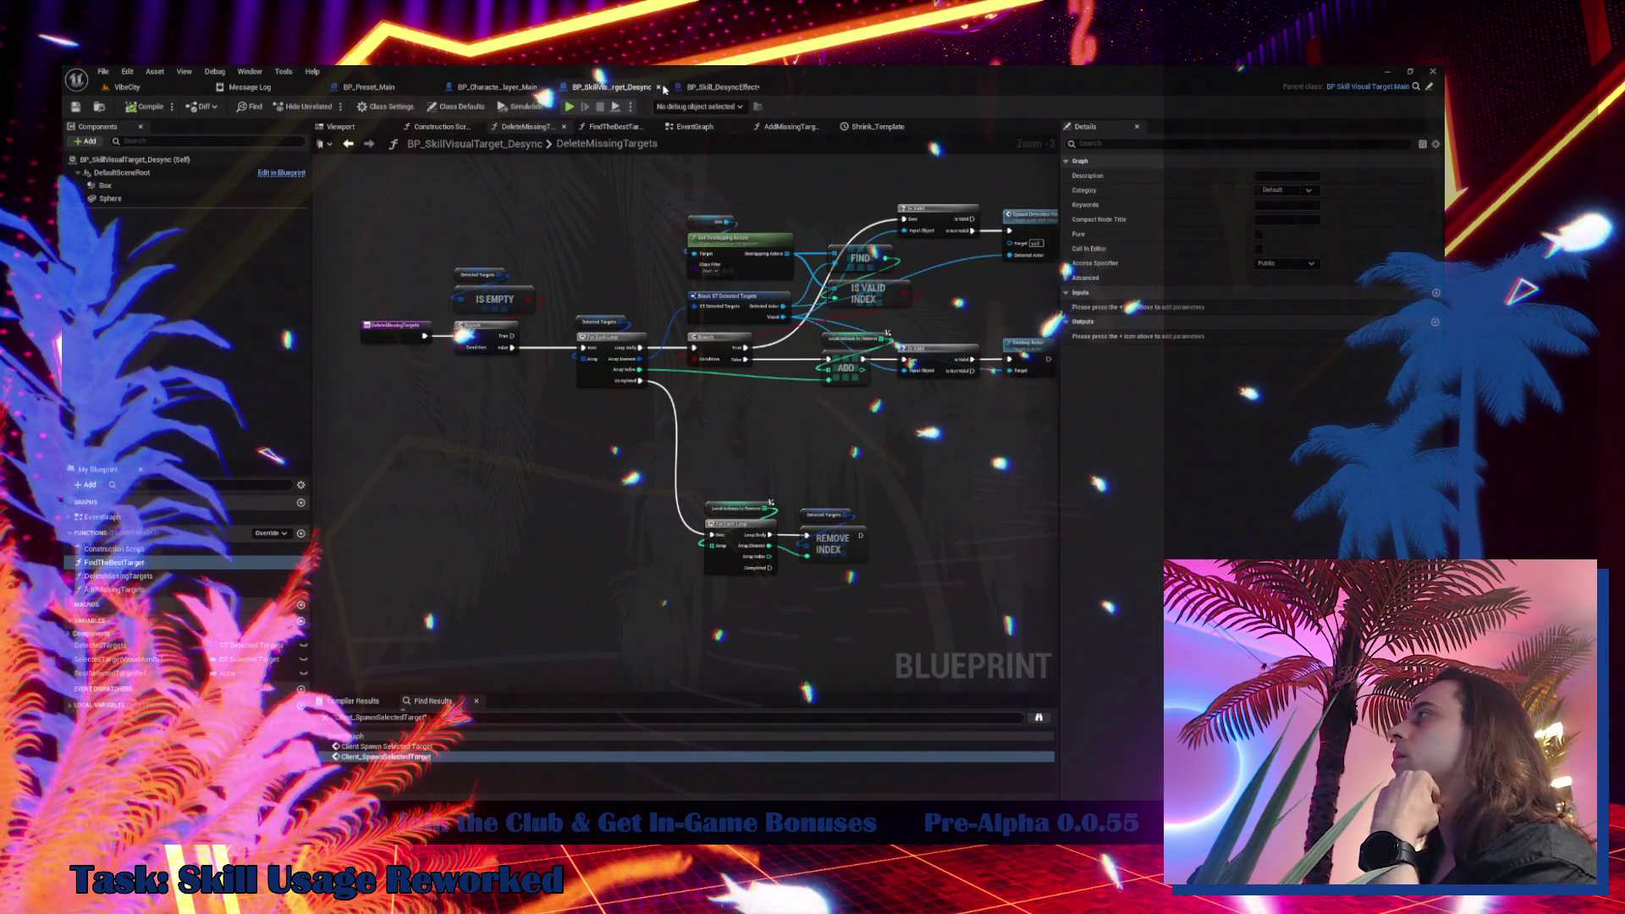
pyautogui.doubleClick(119, 589)
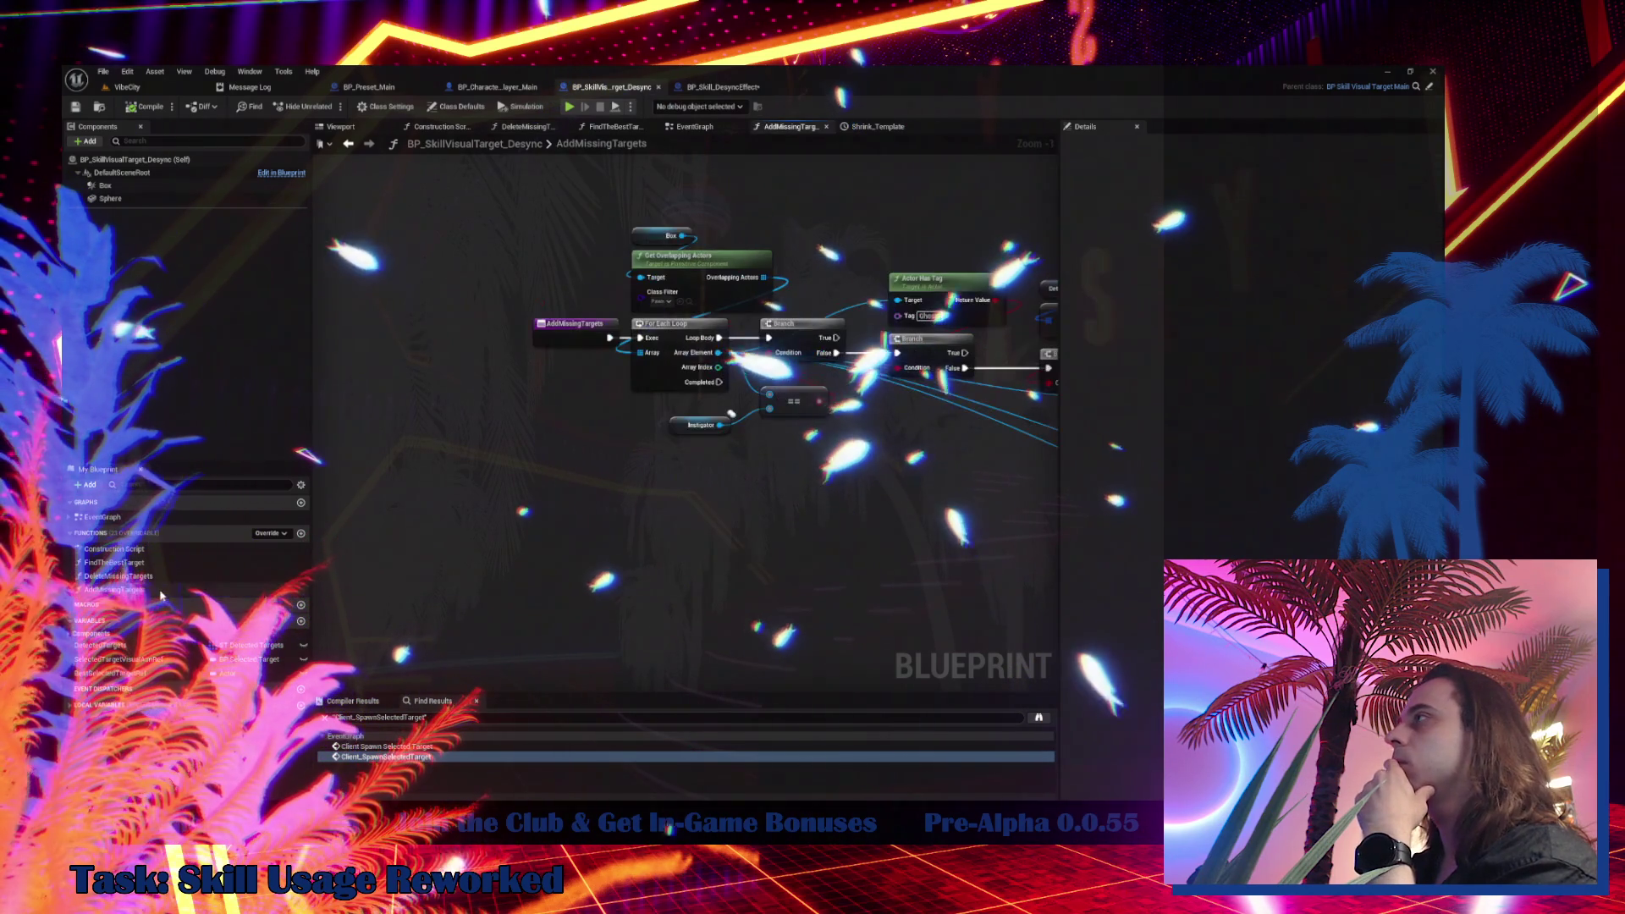
pyautogui.click(190, 185)
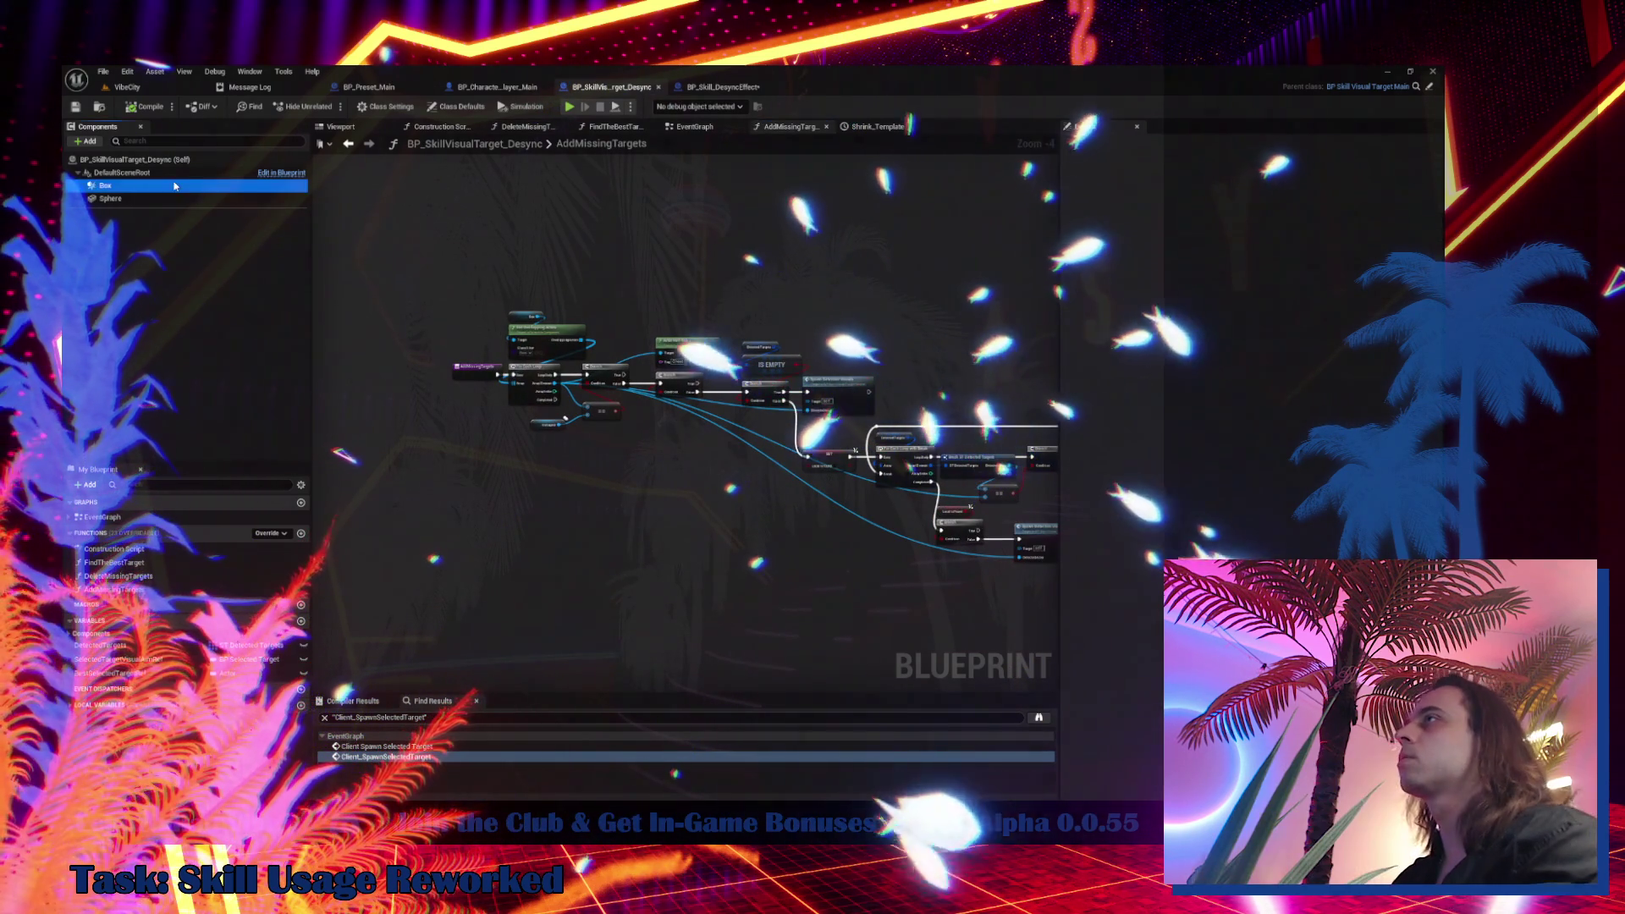
pyautogui.click(719, 87)
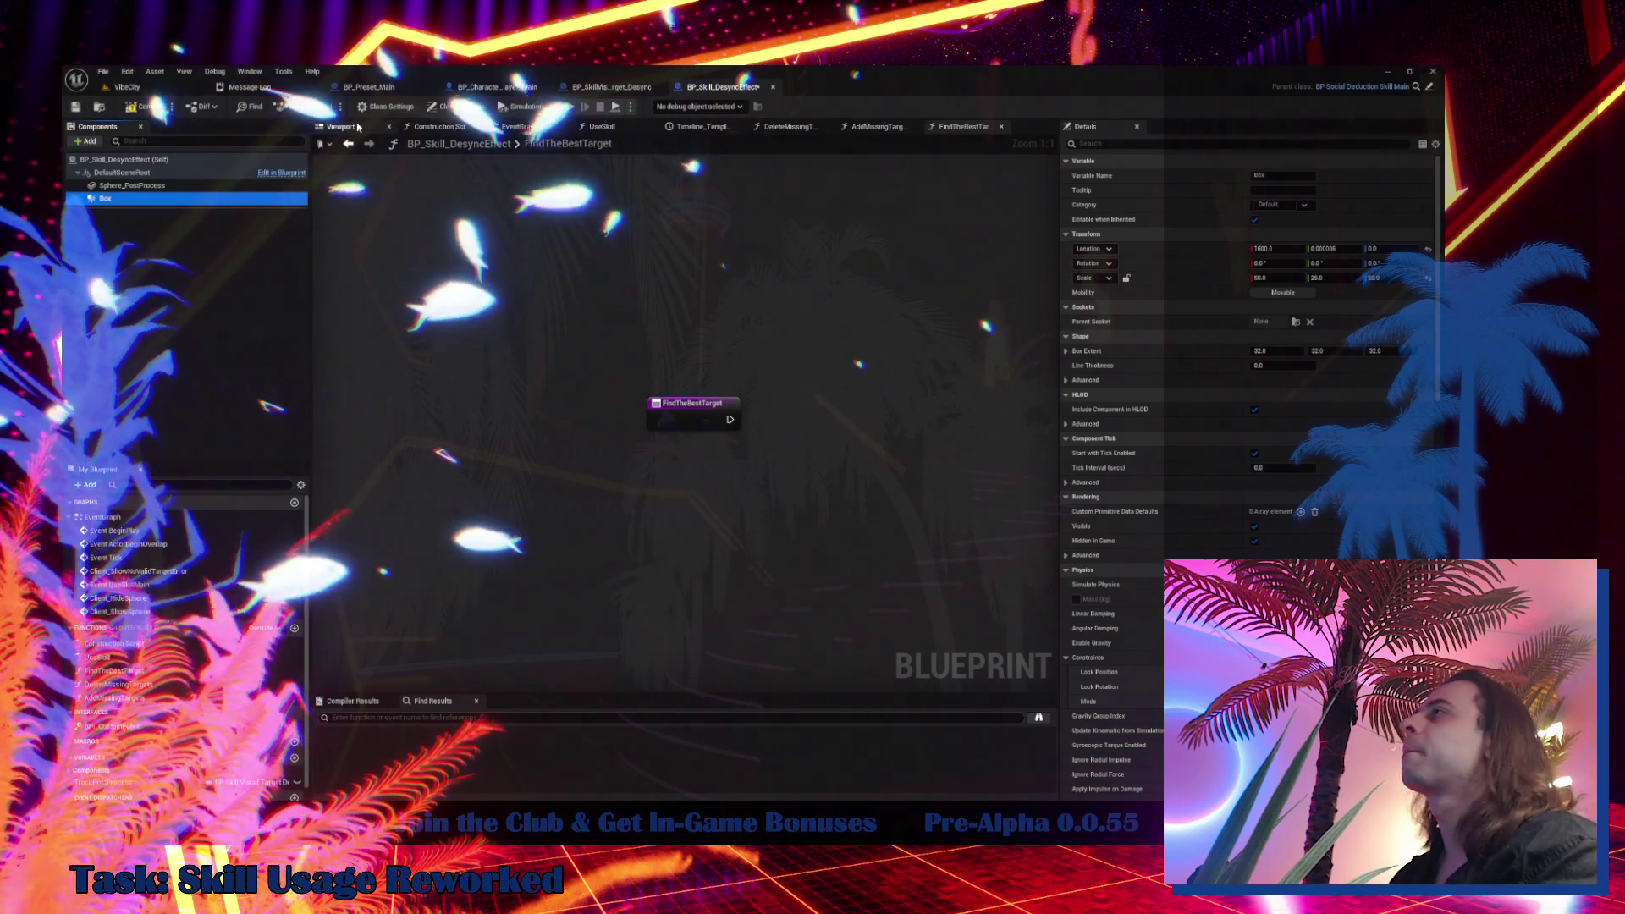
pyautogui.click(341, 126)
pyautogui.moveTo(522, 448); pyautogui.dragTo(534, 415)
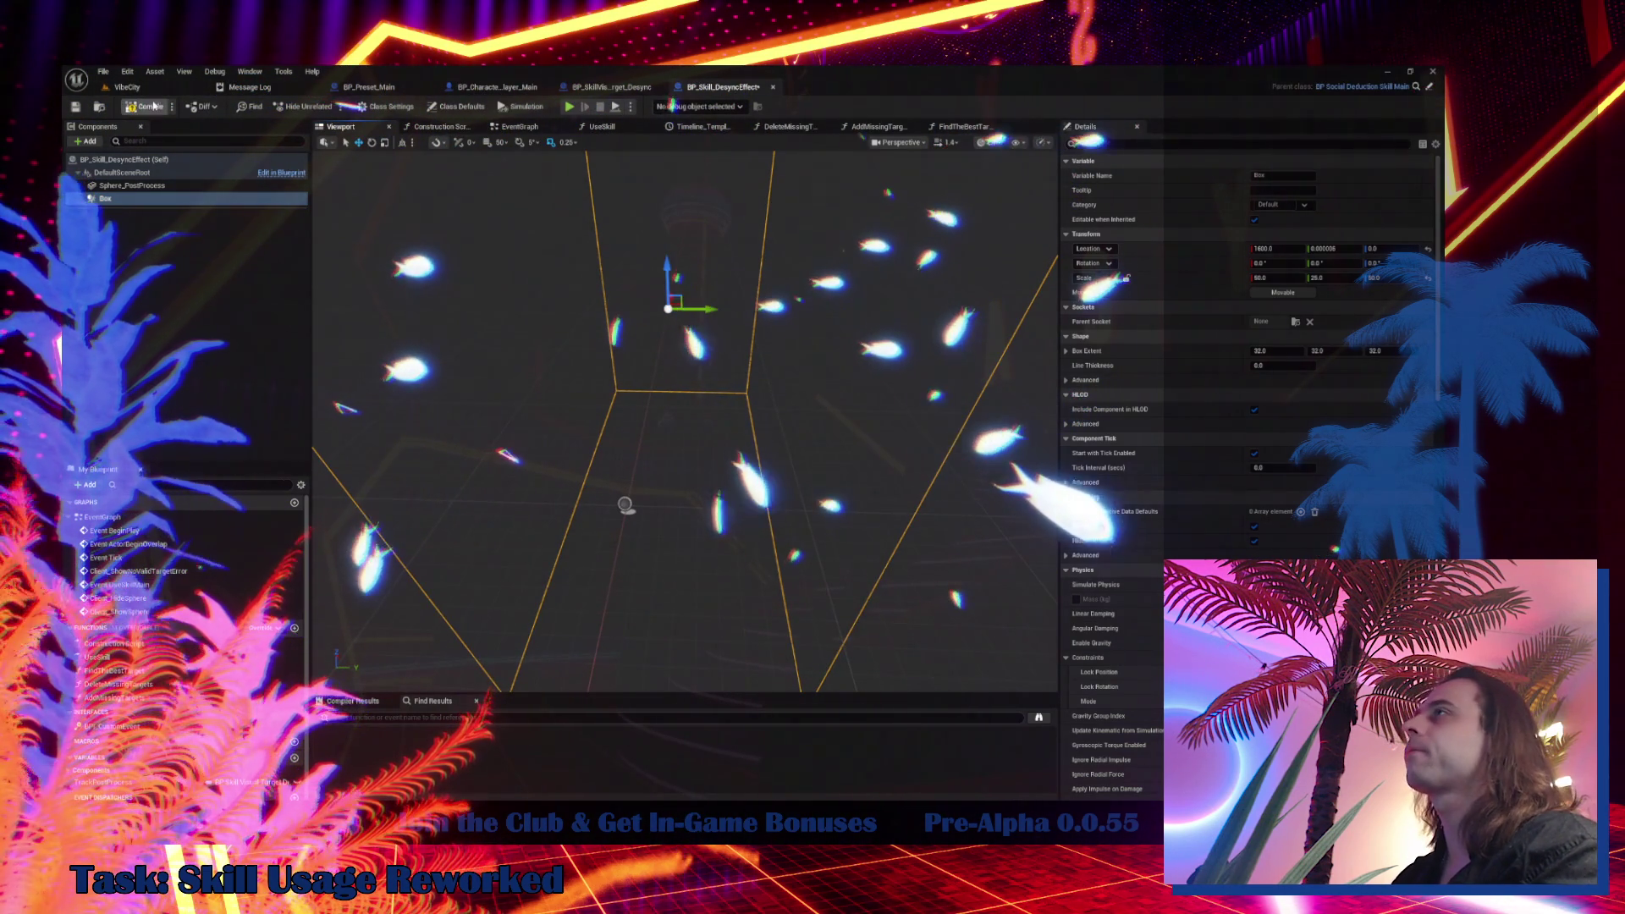
pyautogui.scroll(-5, 1091, 629)
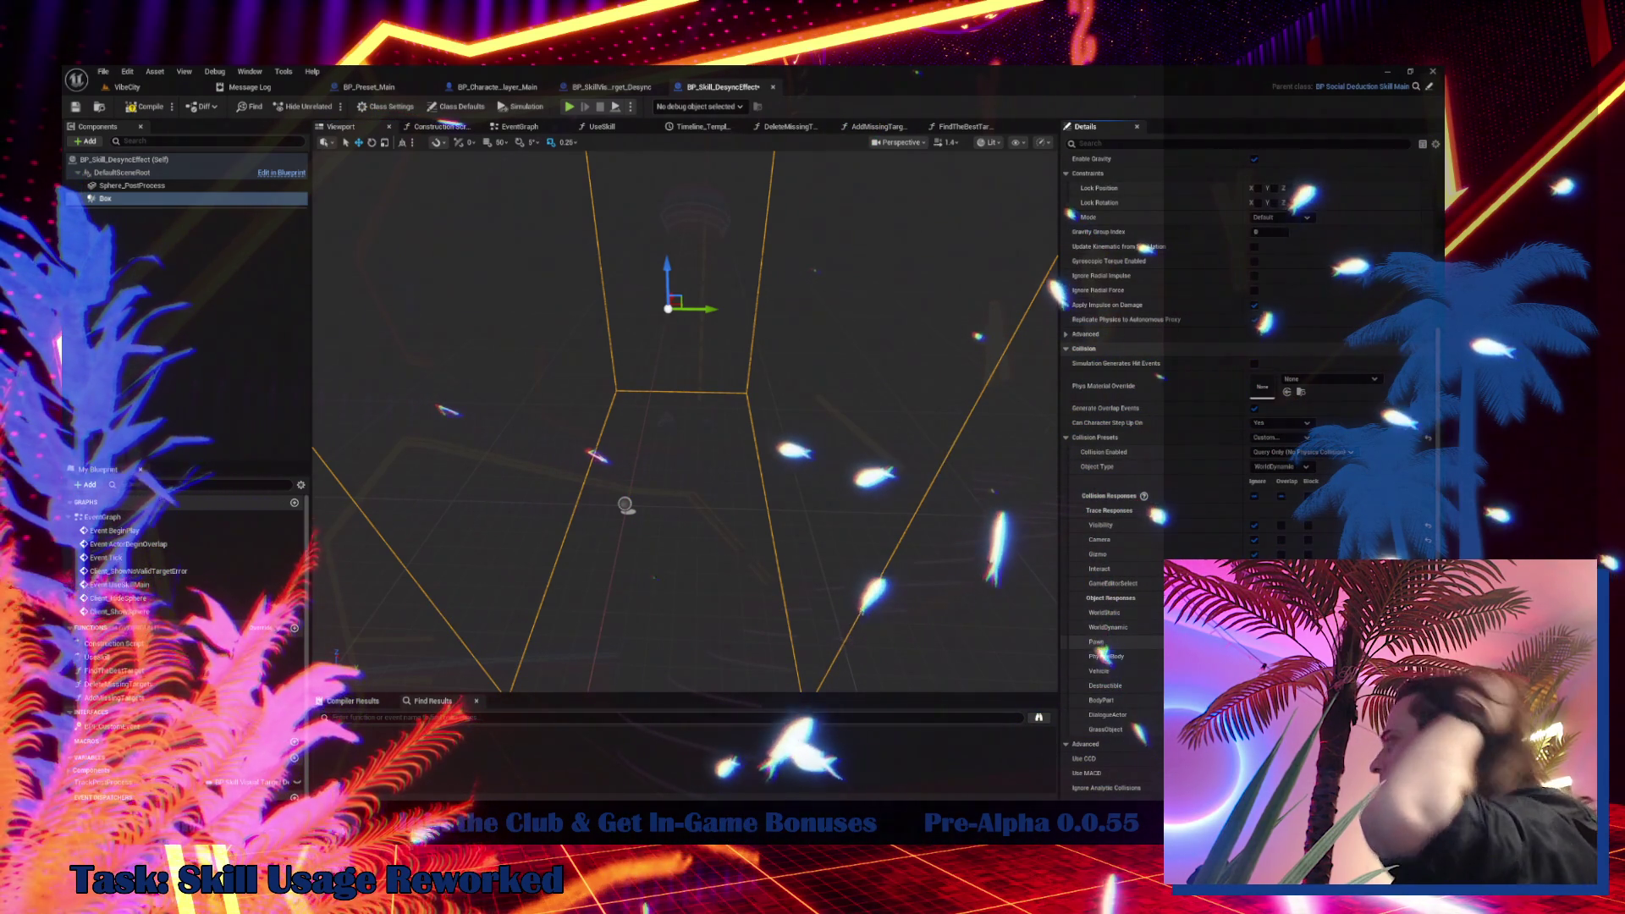
pyautogui.click(611, 87)
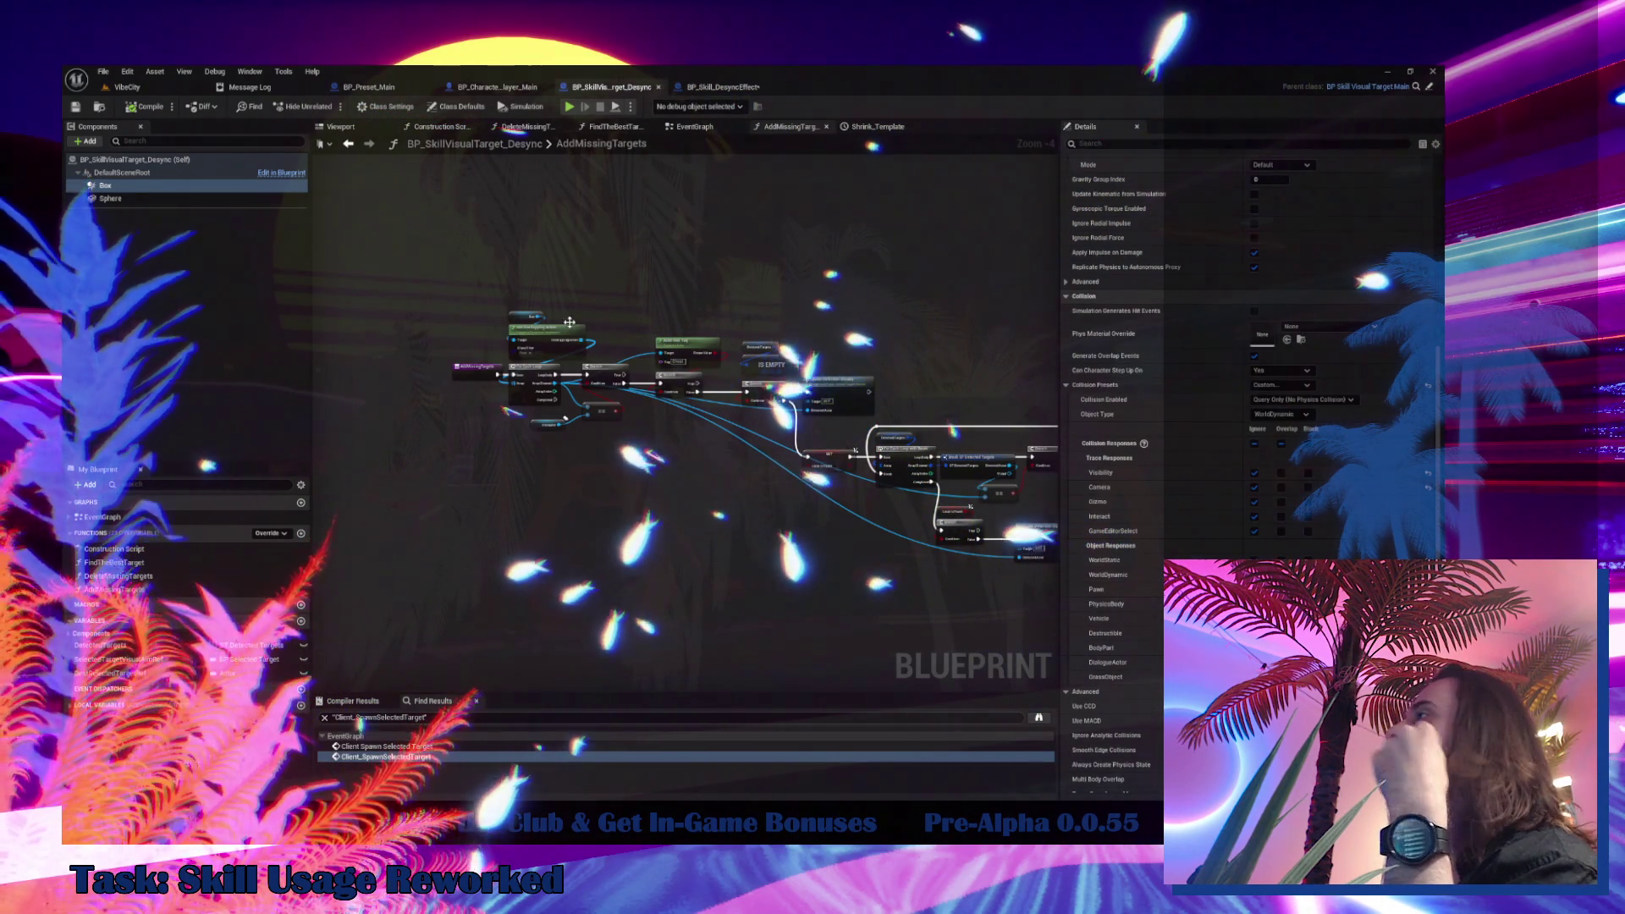
# Select the AddMissingTargets nodes and bring the source's SpawnDetectionVisuals event chain into view
pyautogui.moveTo(518, 268); pyautogui.dragTo(630, 450)
pyautogui.scroll(3, 643, 457)
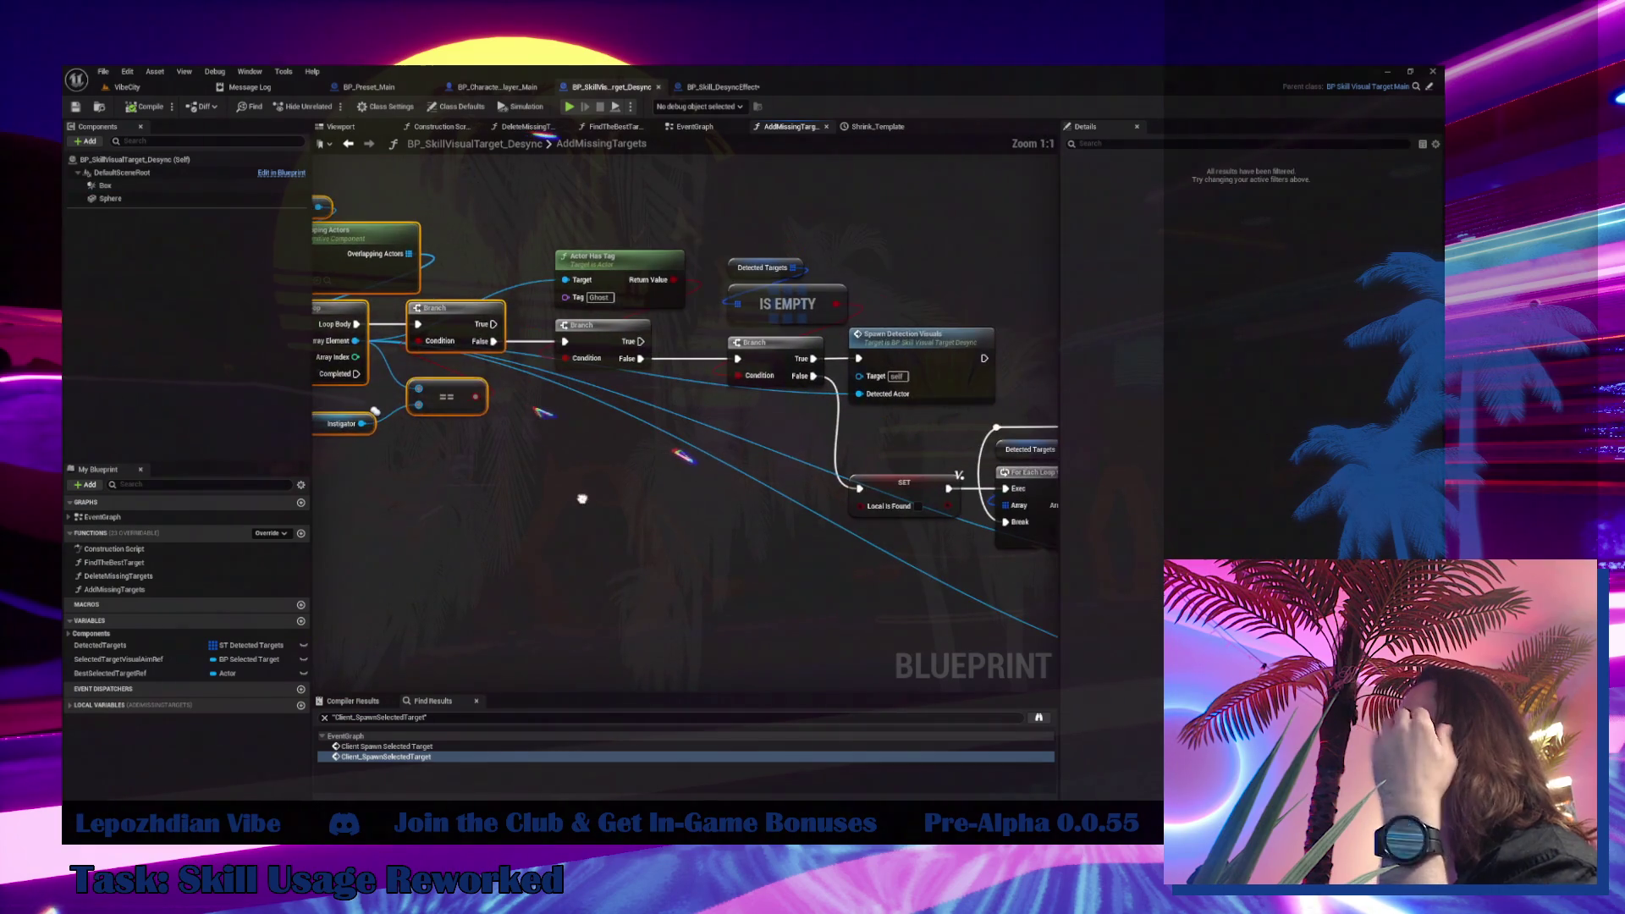
pyautogui.moveTo(636, 229)
pyautogui.mouseDown()
pyautogui.moveTo(943, 435)
pyautogui.moveTo(952, 461)
pyautogui.mouseUp()
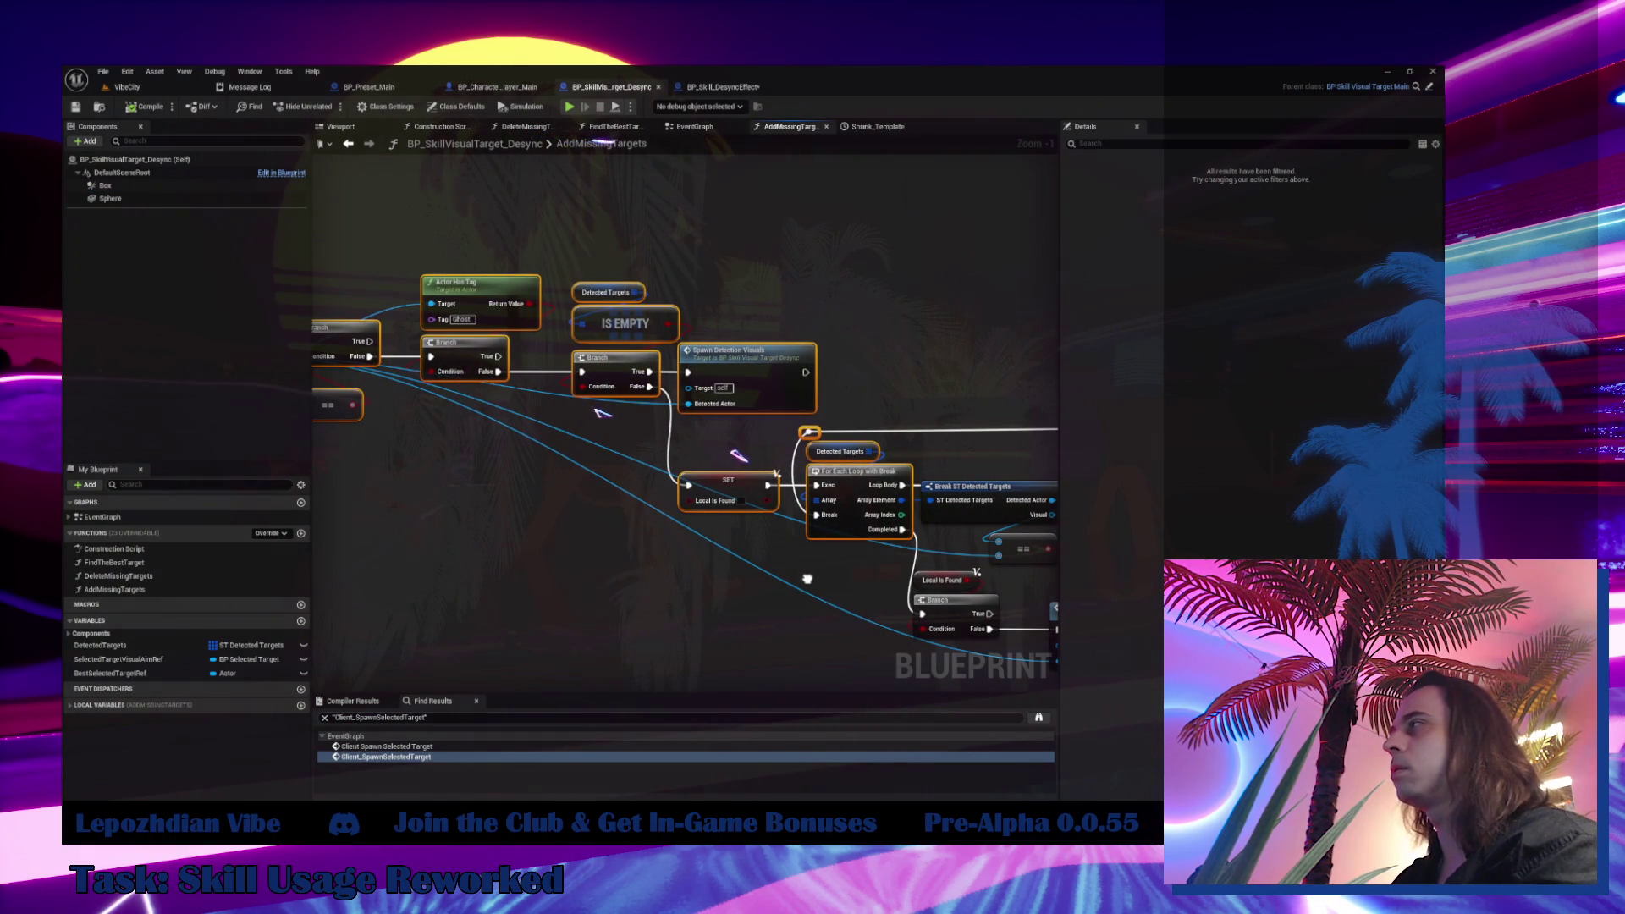
pyautogui.doubleClick(756, 395)
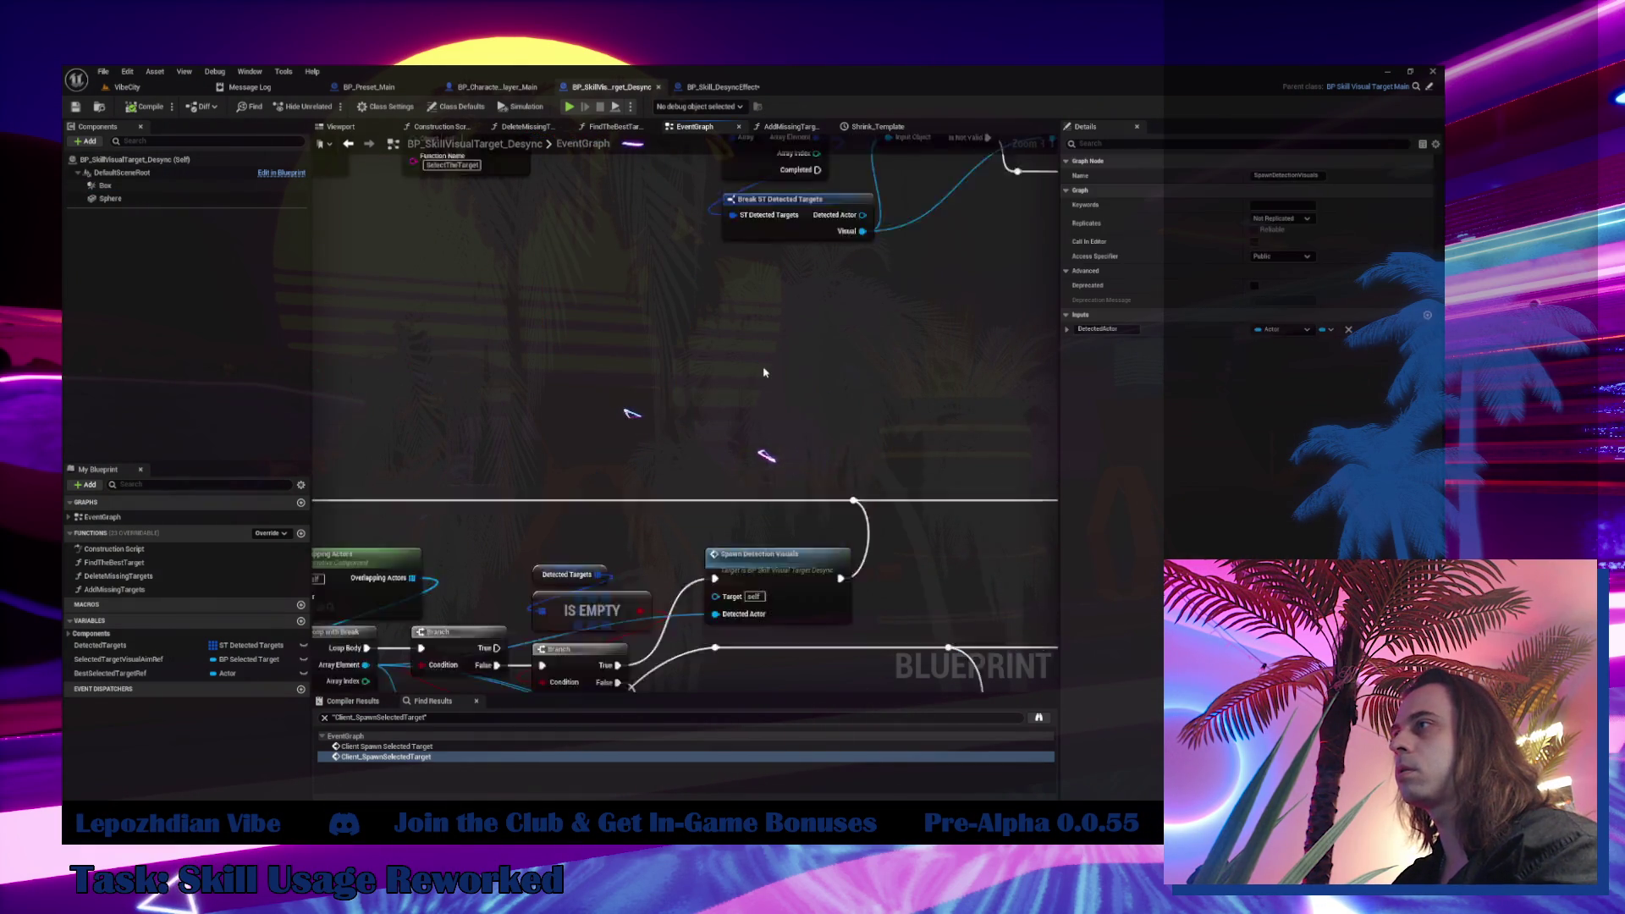
pyautogui.moveTo(749, 368)
pyautogui.mouseDown()
pyautogui.moveTo(564, 347)
pyautogui.moveTo(804, 573)
pyautogui.moveTo(745, 593)
pyautogui.moveTo(934, 655)
pyautogui.moveTo(514, 636)
pyautogui.mouseUp()
pyautogui.scroll(2, 567, 342)
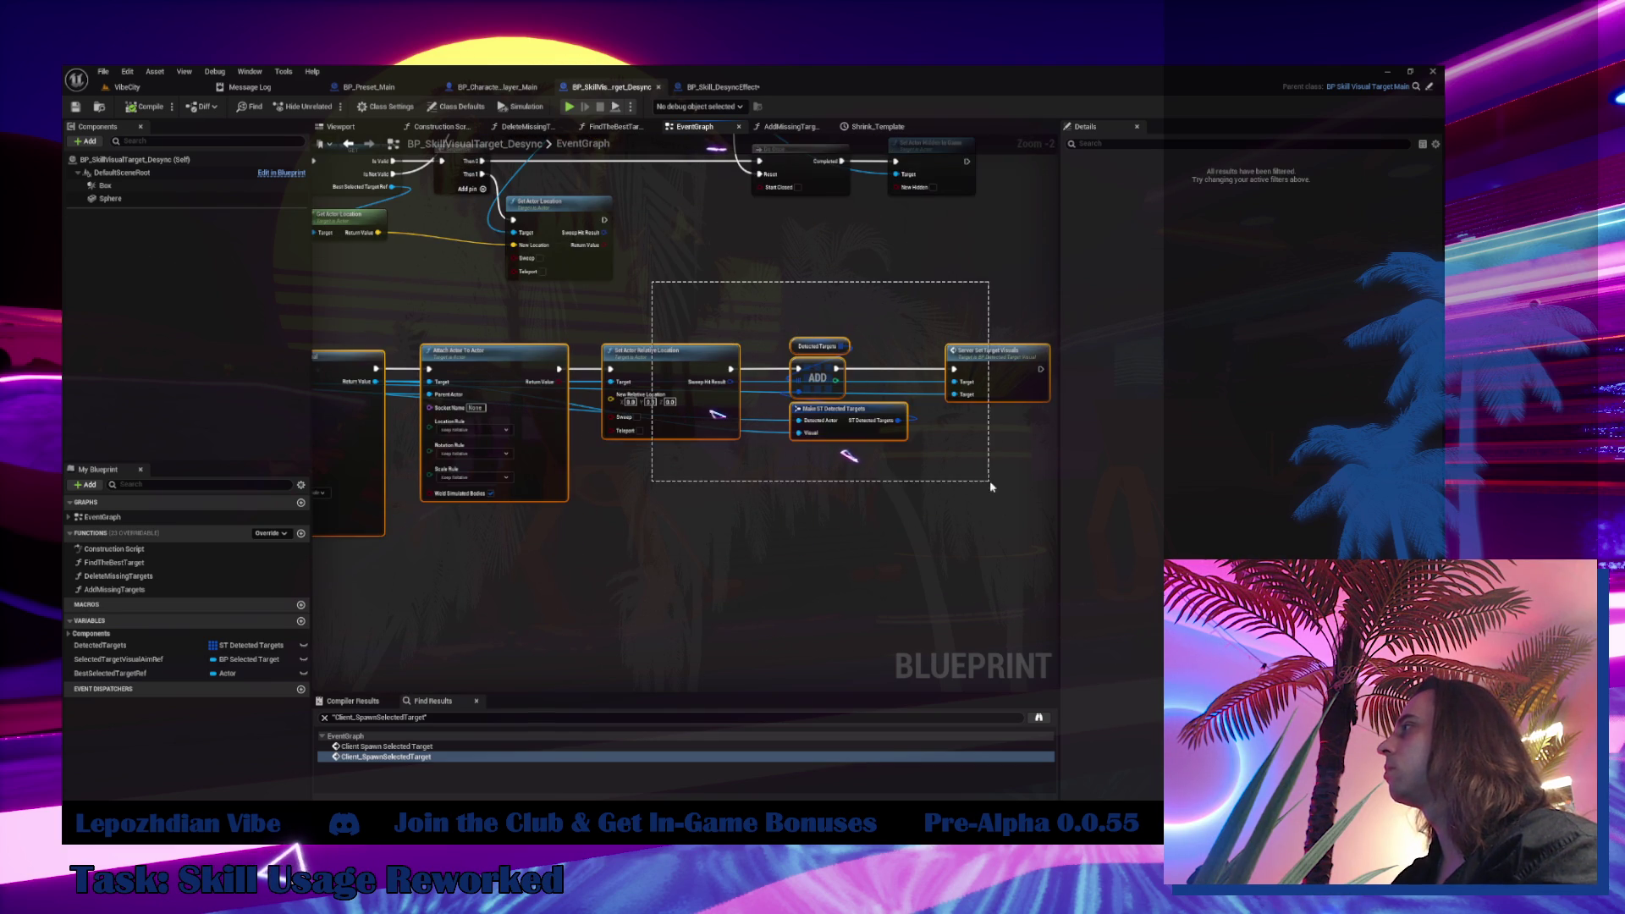
pyautogui.click(721, 87)
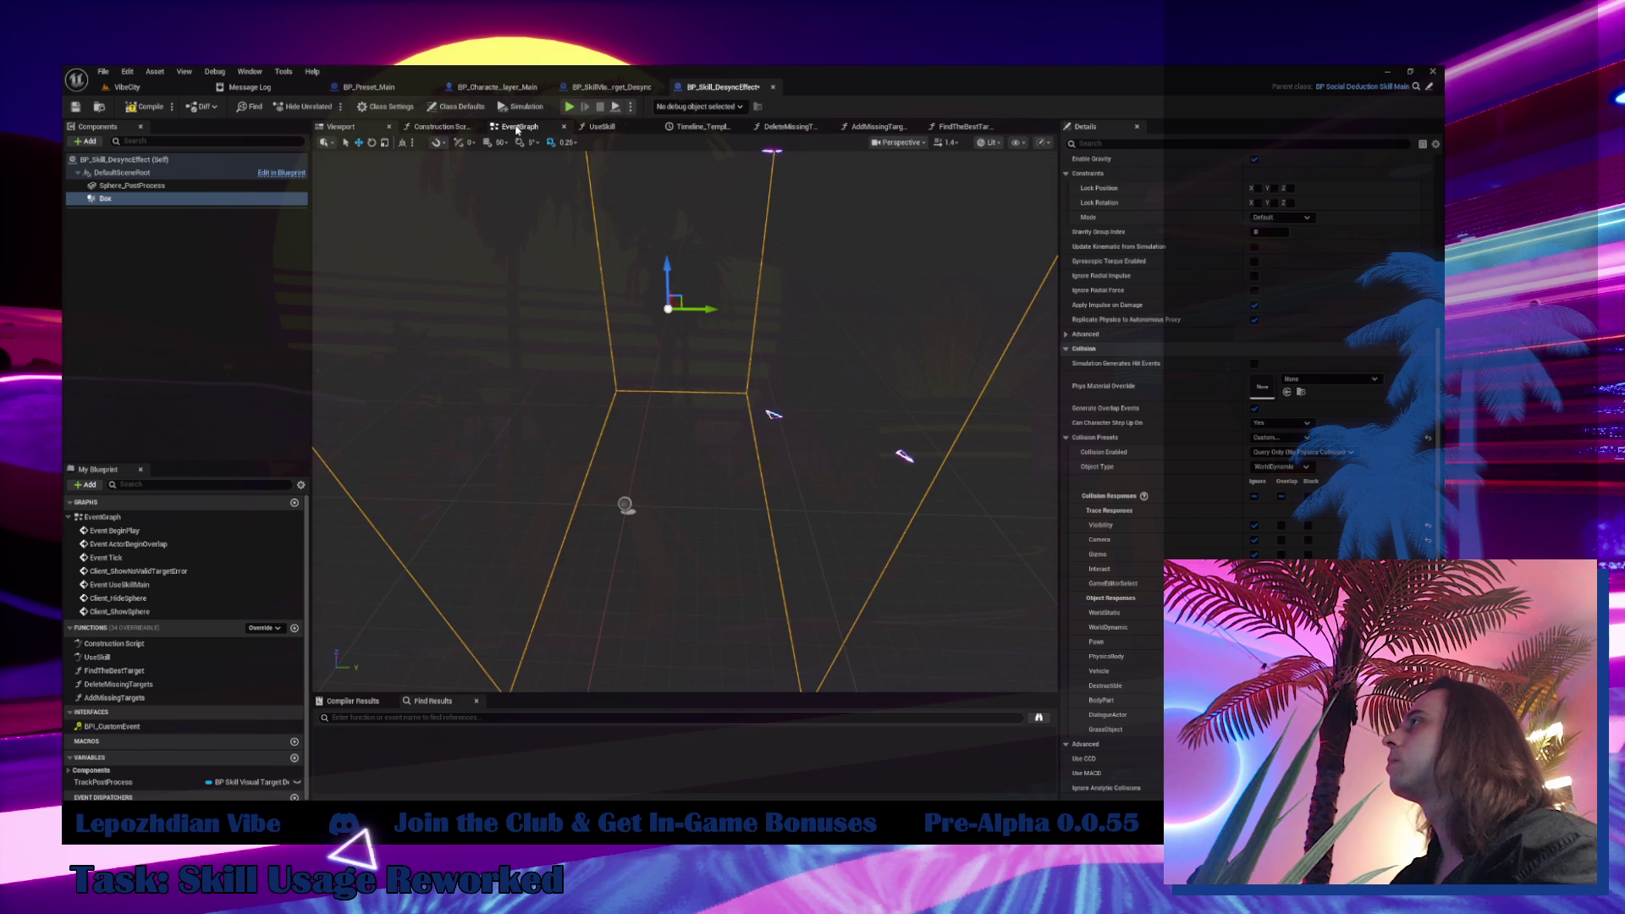
# Paste the SpawnDetectionVisuals chain into BP_Skill_DesyncEffect's EventGraph
pyautogui.click(516, 129)
pyautogui.scroll(-4, 606, 405)
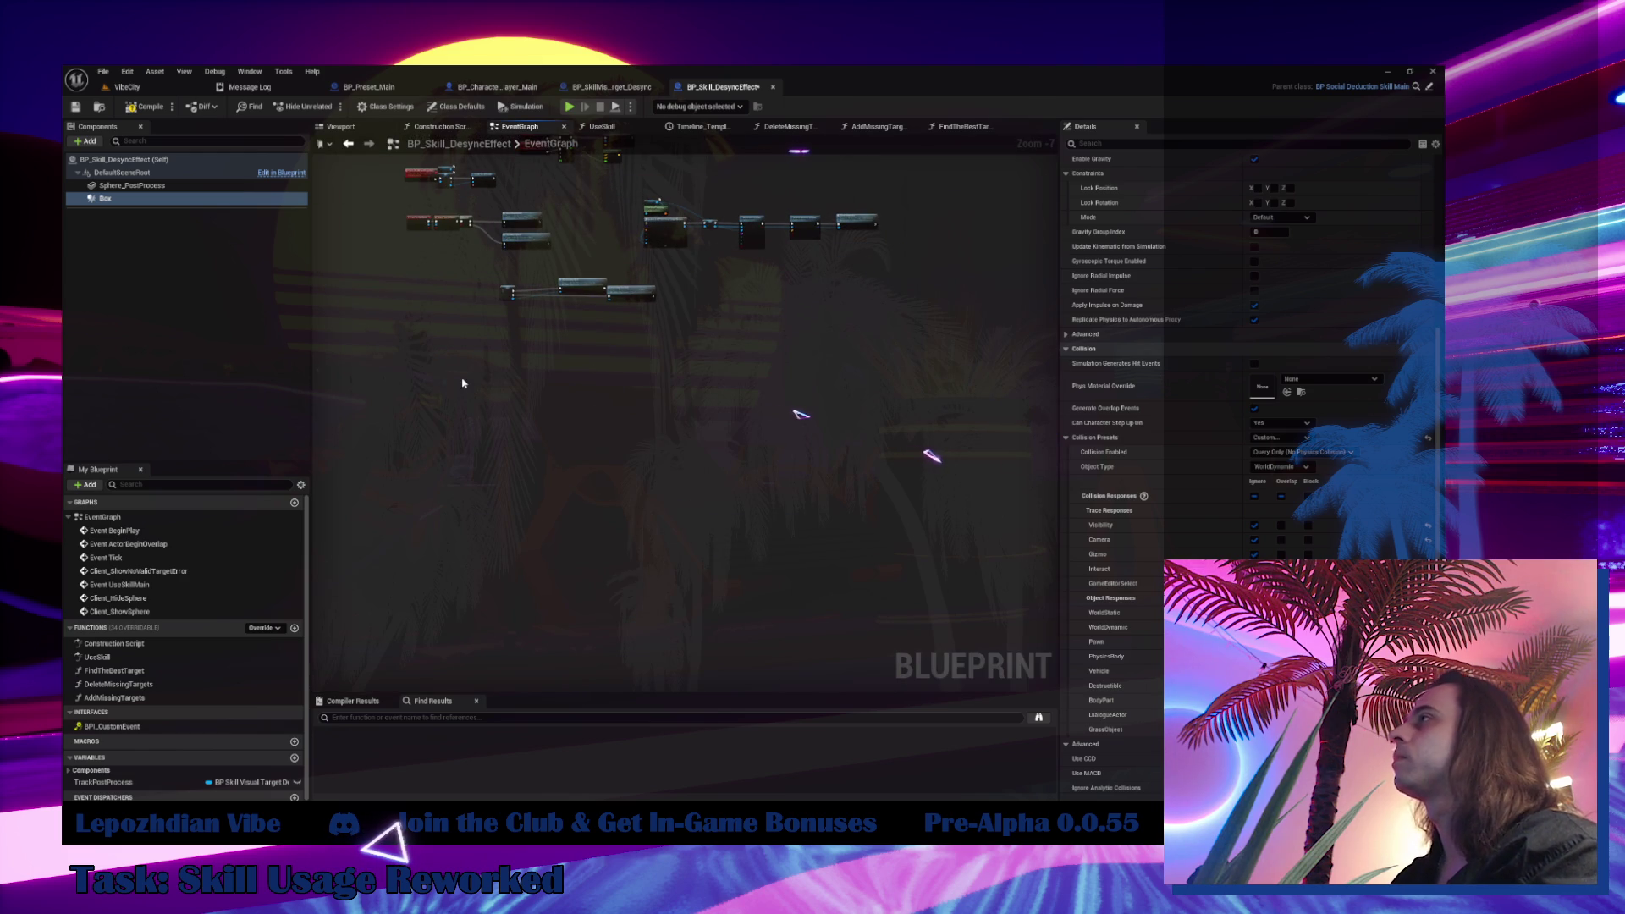
pyautogui.hotkey('ctrl', 'v')
pyautogui.scroll(2, 457, 364)
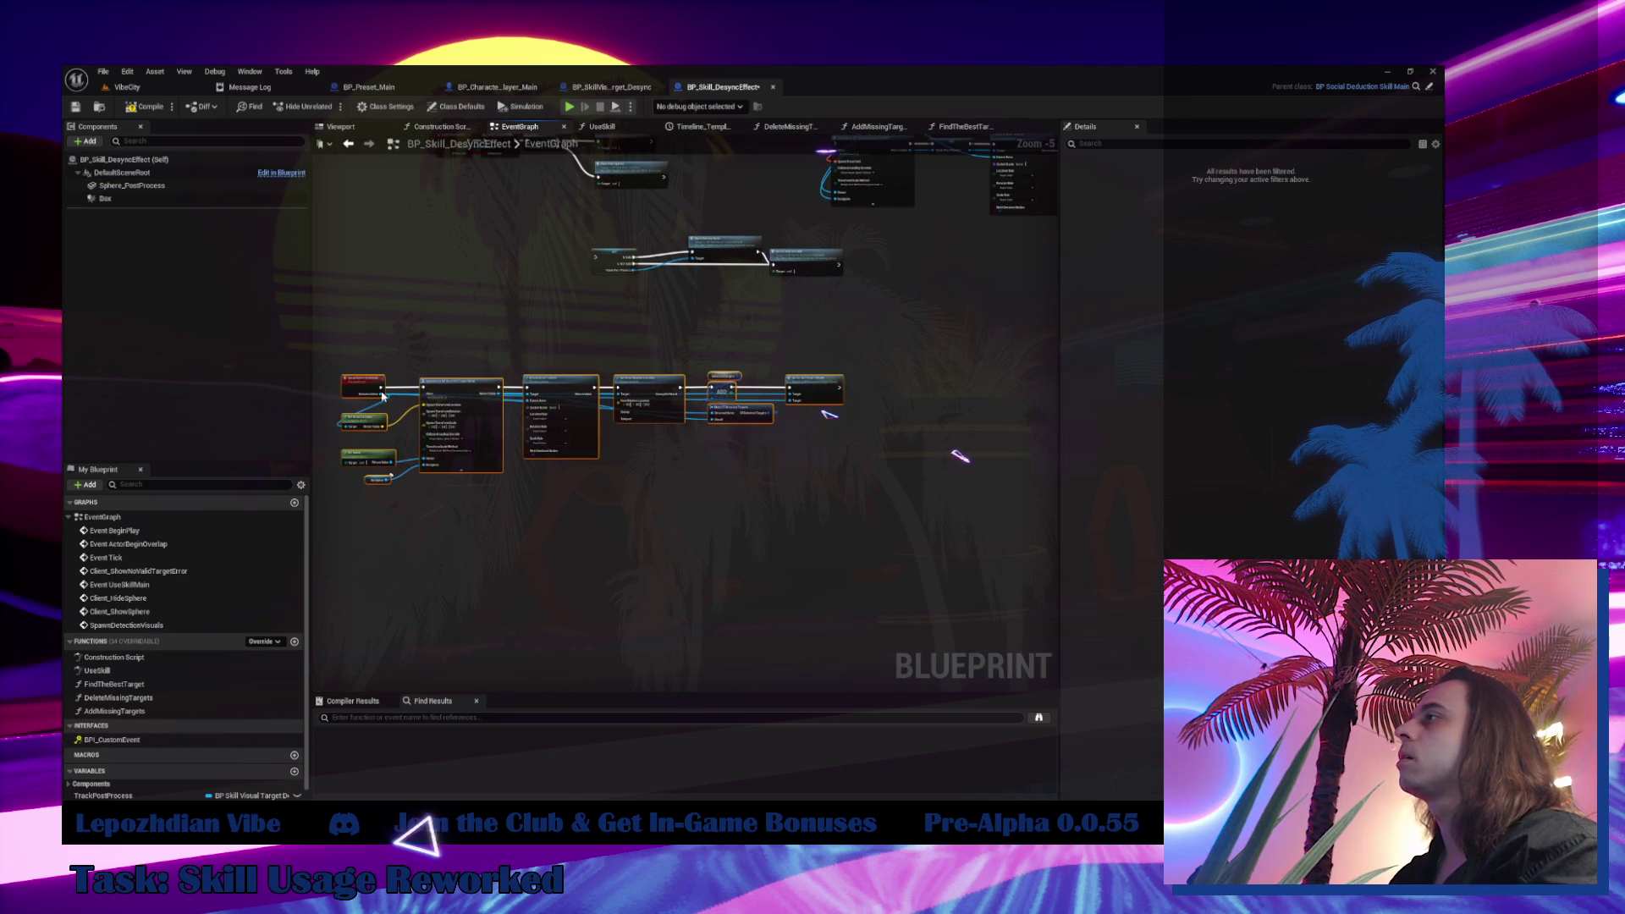
pyautogui.scroll(3, 439, 353)
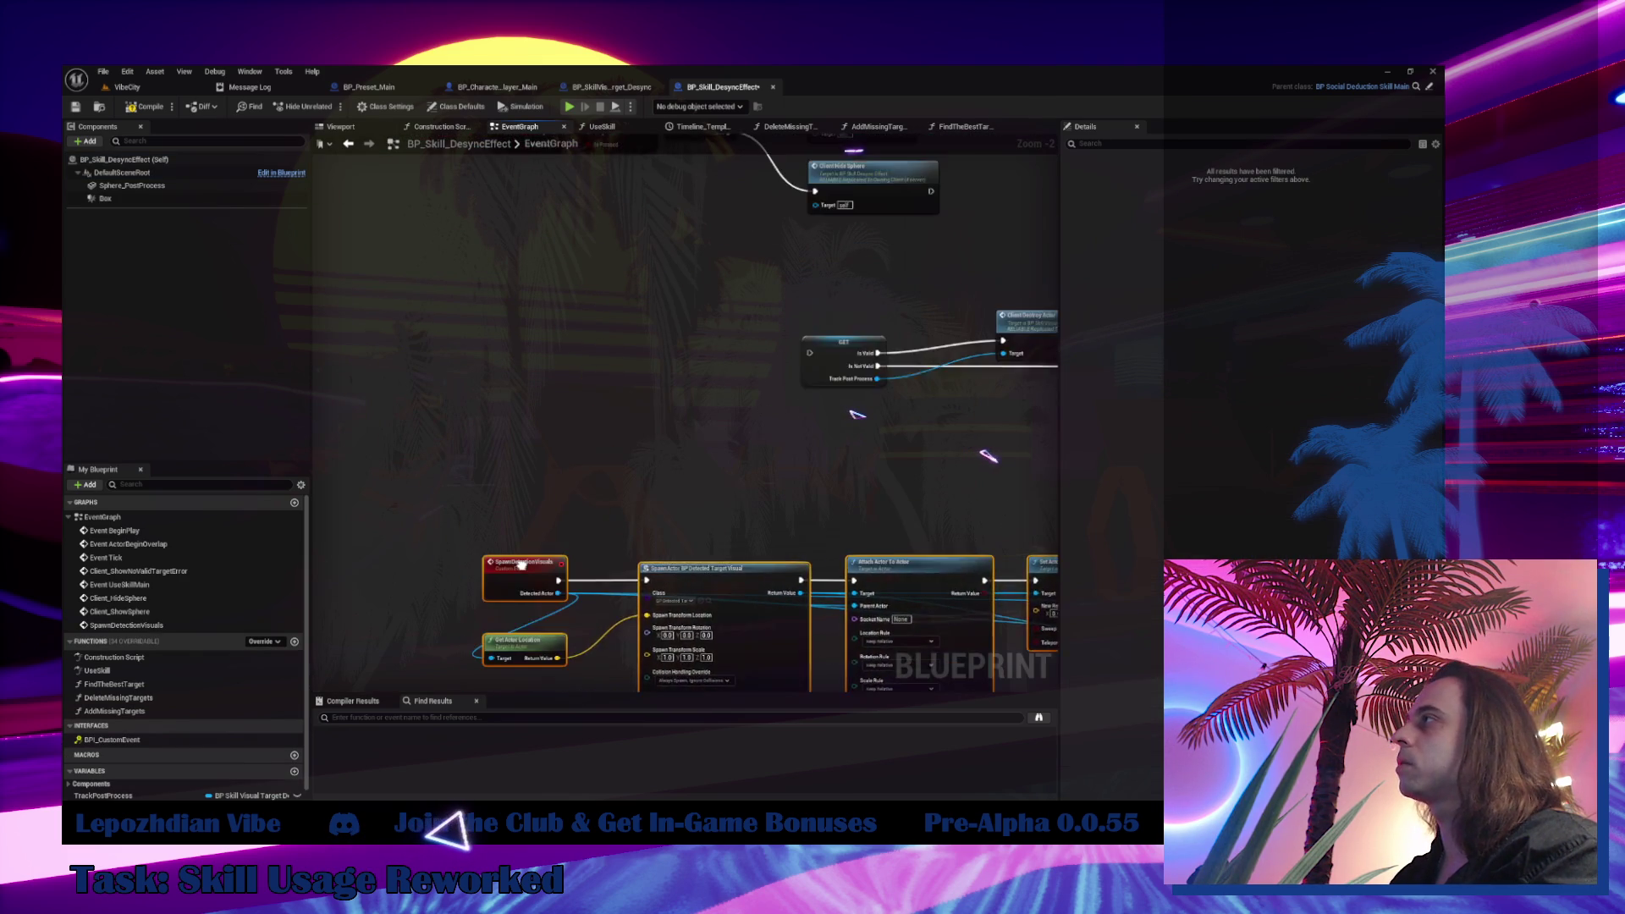
pyautogui.scroll(-5, 525, 602)
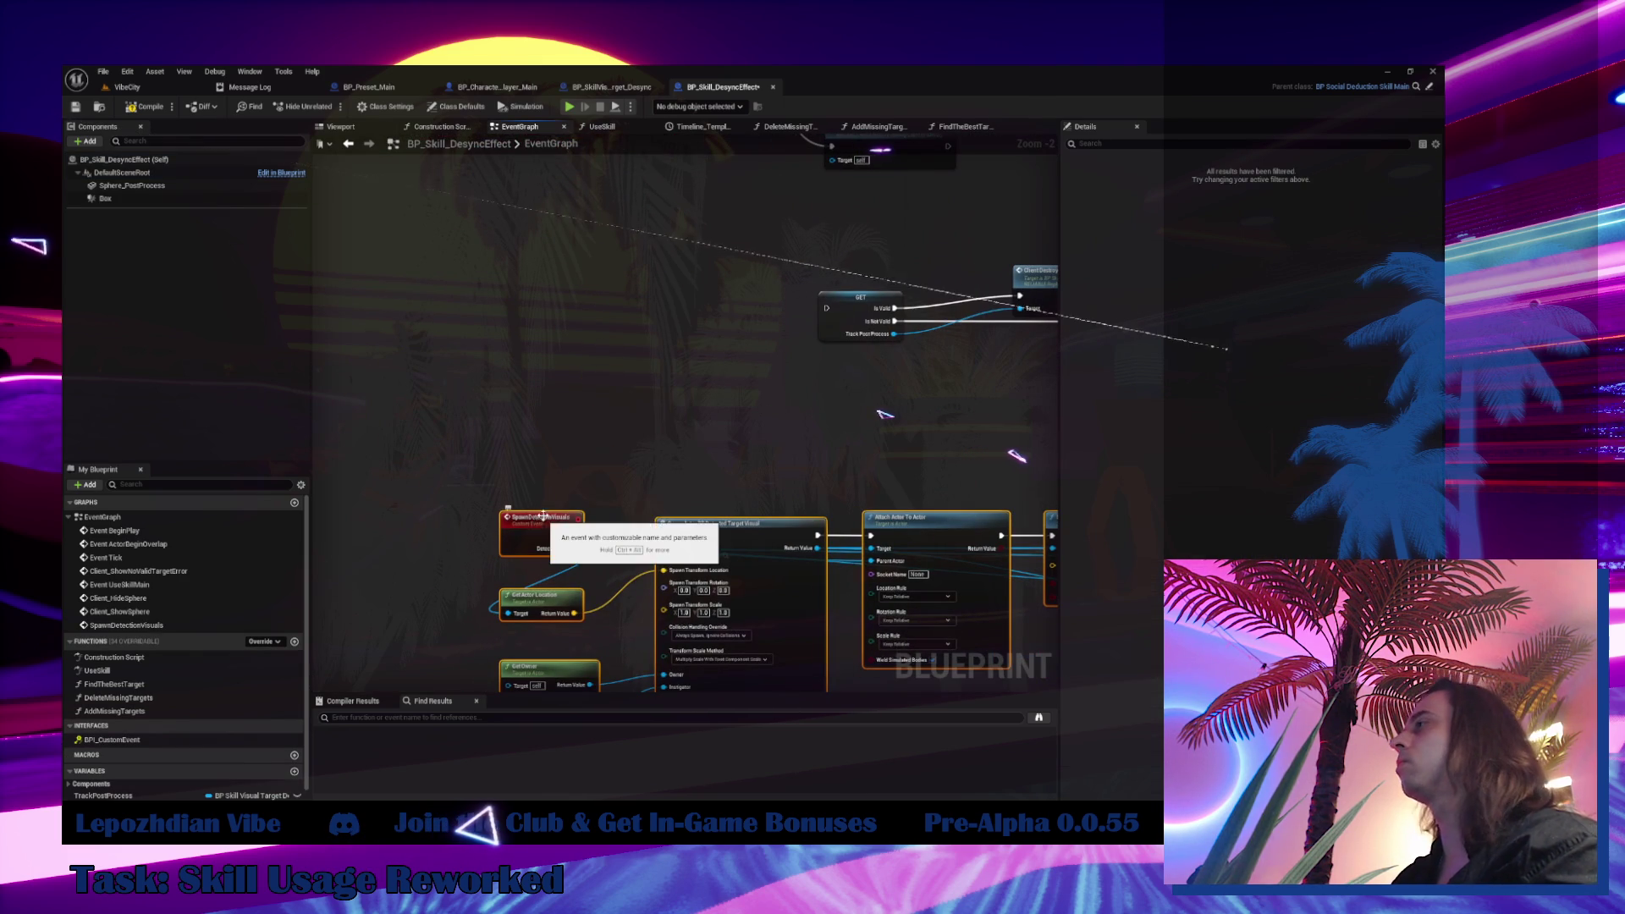
pyautogui.scroll(-1, 629, 394)
pyautogui.scroll(-2, 629, 395)
pyautogui.scroll(2, 559, 444)
# Move Get Owner, Instigator, SpawnActor and the attach/location/ADD nodes closer together
pyautogui.click(546, 447)
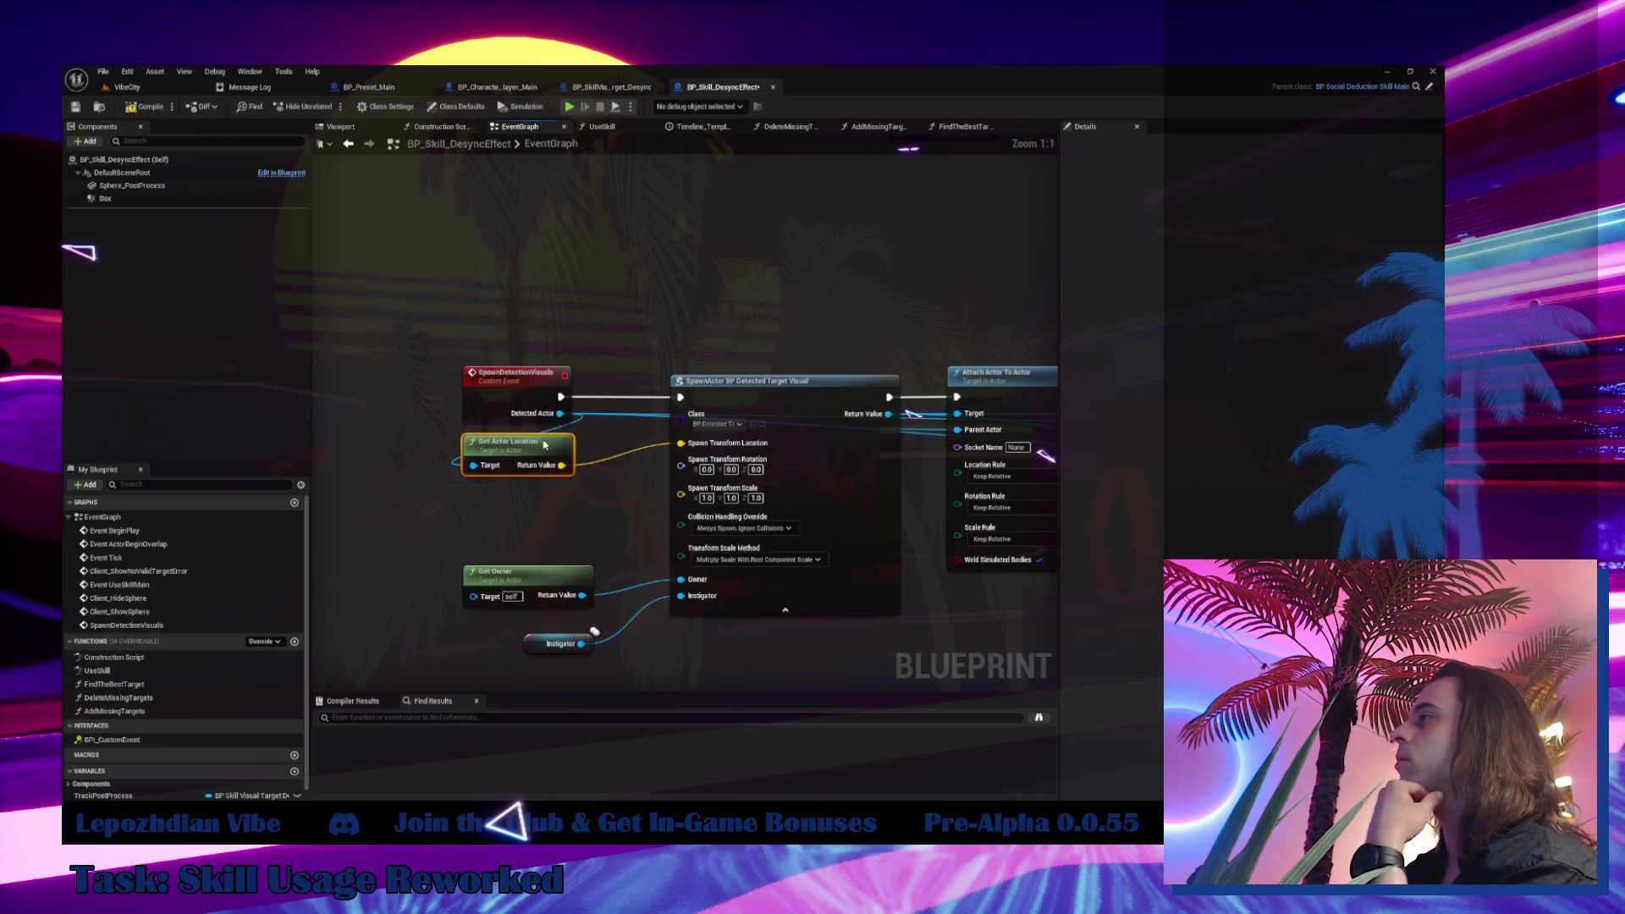
pyautogui.moveTo(555, 569); pyautogui.dragTo(548, 501)
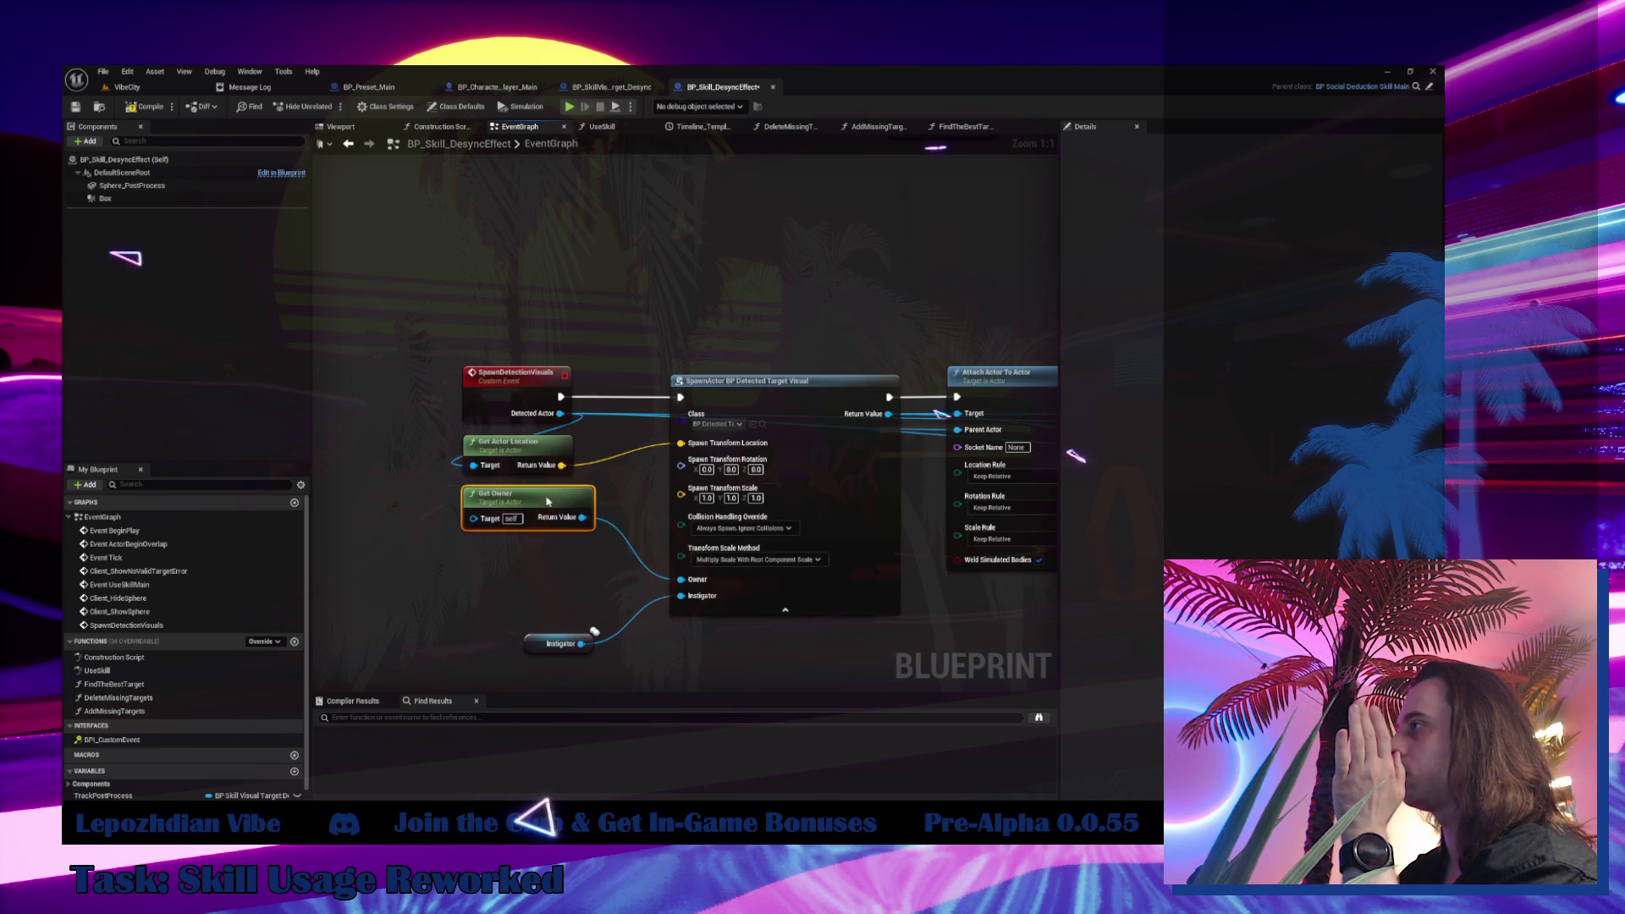
pyautogui.moveTo(531, 643); pyautogui.dragTo(492, 560)
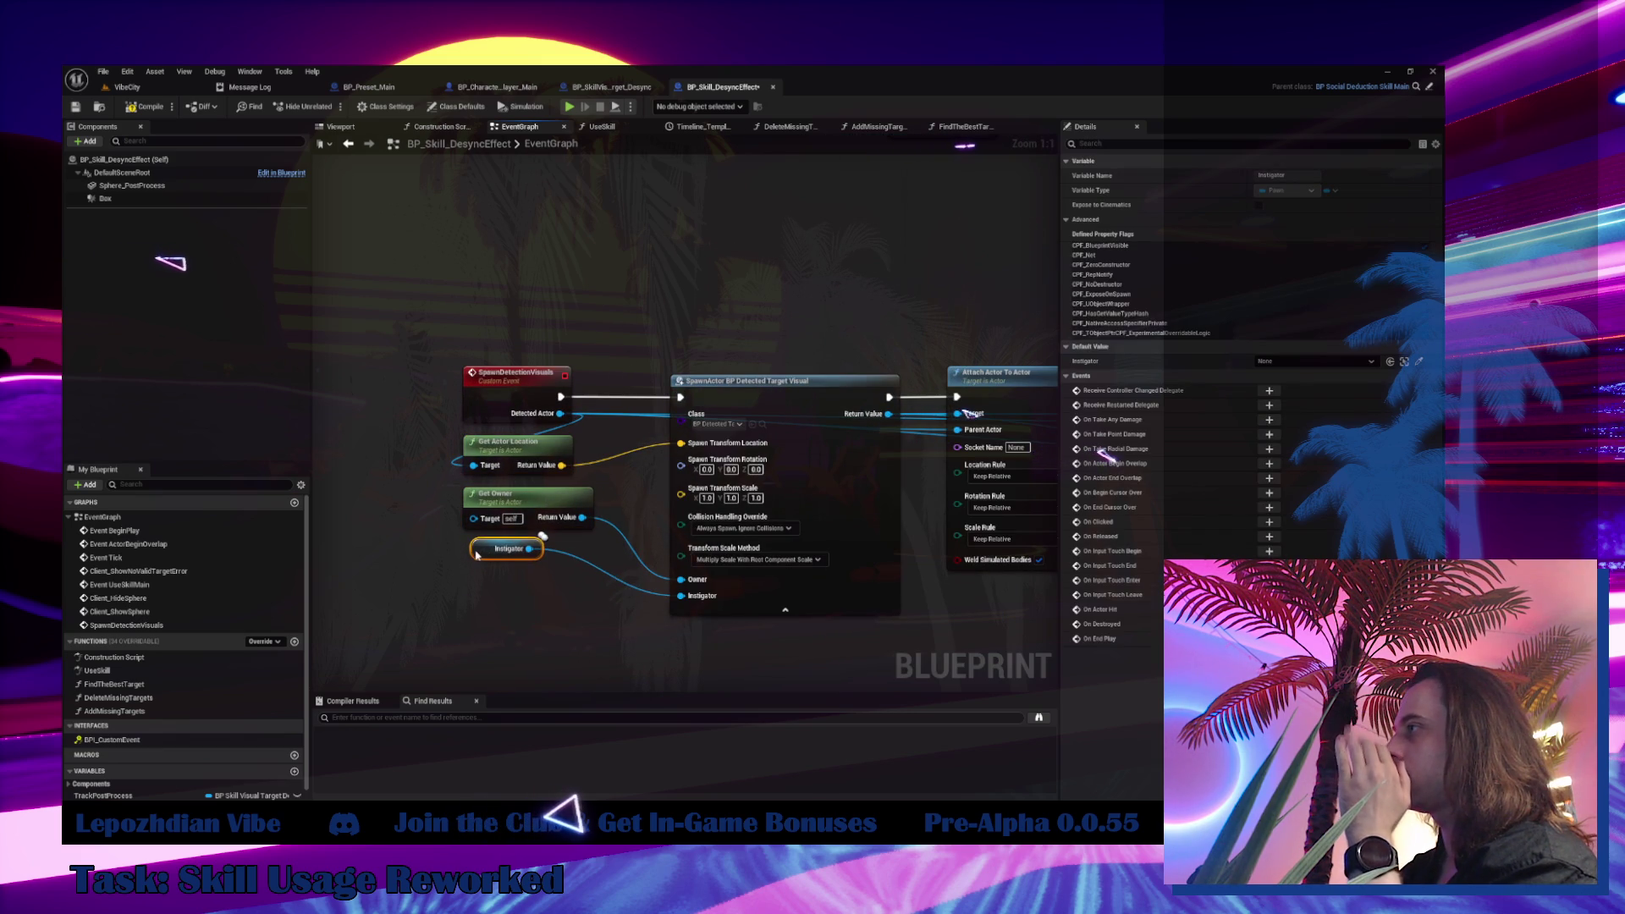
pyautogui.moveTo(766, 381); pyautogui.dragTo(724, 381)
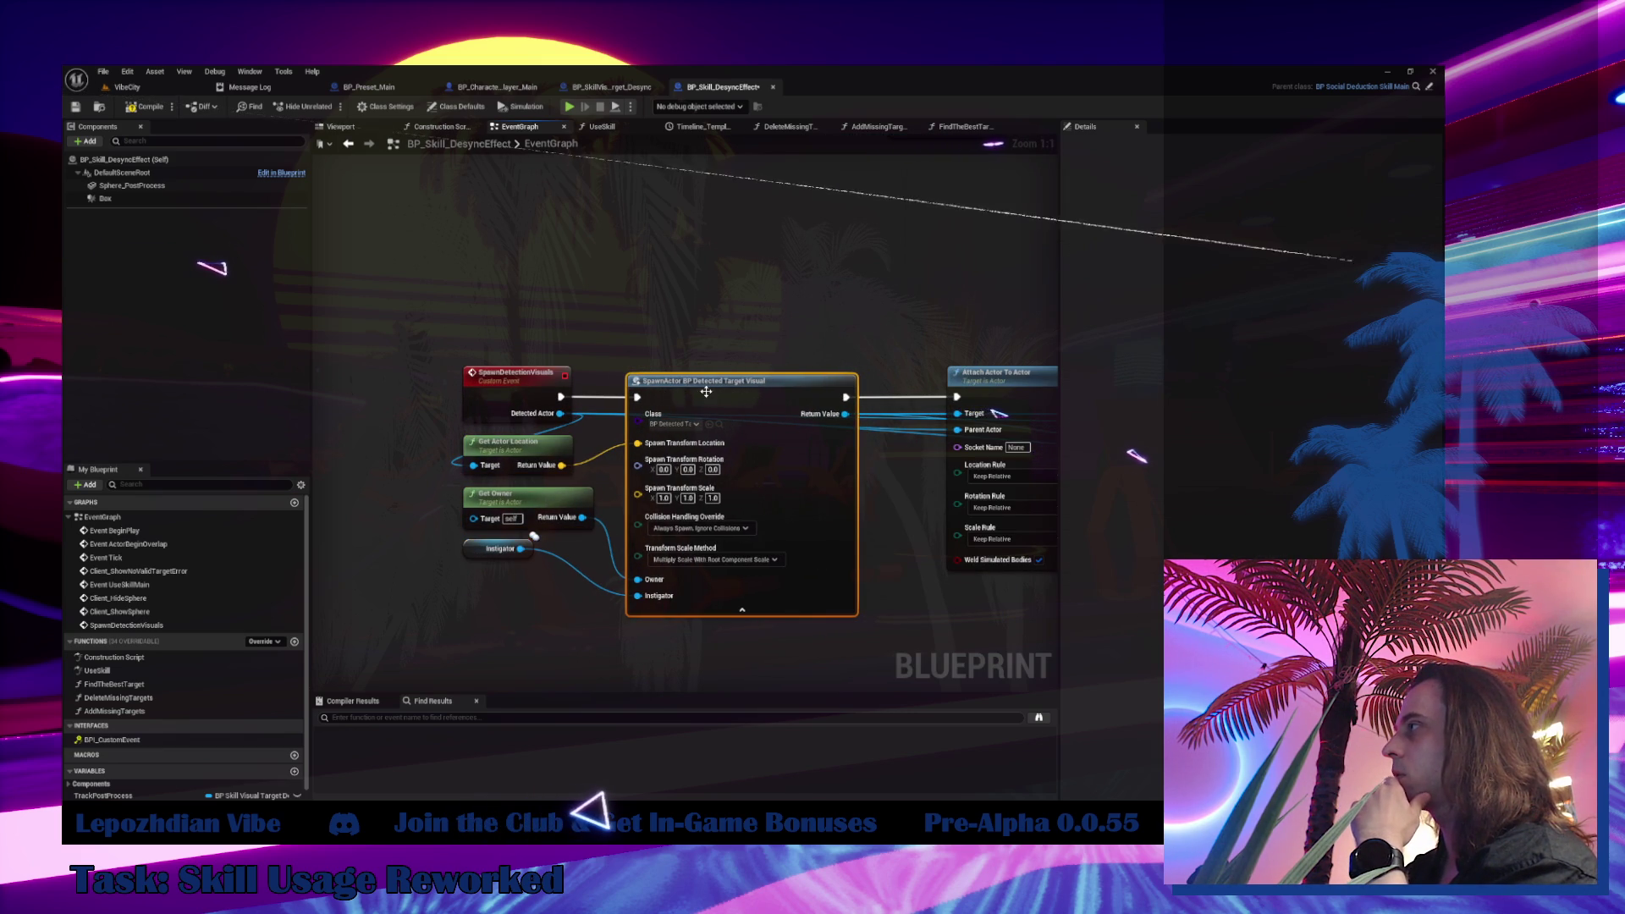
pyautogui.moveTo(810, 325)
pyautogui.mouseDown()
pyautogui.moveTo(495, 330)
pyautogui.moveTo(1011, 519)
pyautogui.mouseUp()
pyautogui.scroll(-3, 508, 330)
pyautogui.moveTo(528, 382); pyautogui.dragTo(476, 389)
# Pull Detected Targets, ADD, Make and Server Set Target Visuals beside Set Actor Relative Location
pyautogui.scroll(3, 650, 362)
pyautogui.click(578, 406)
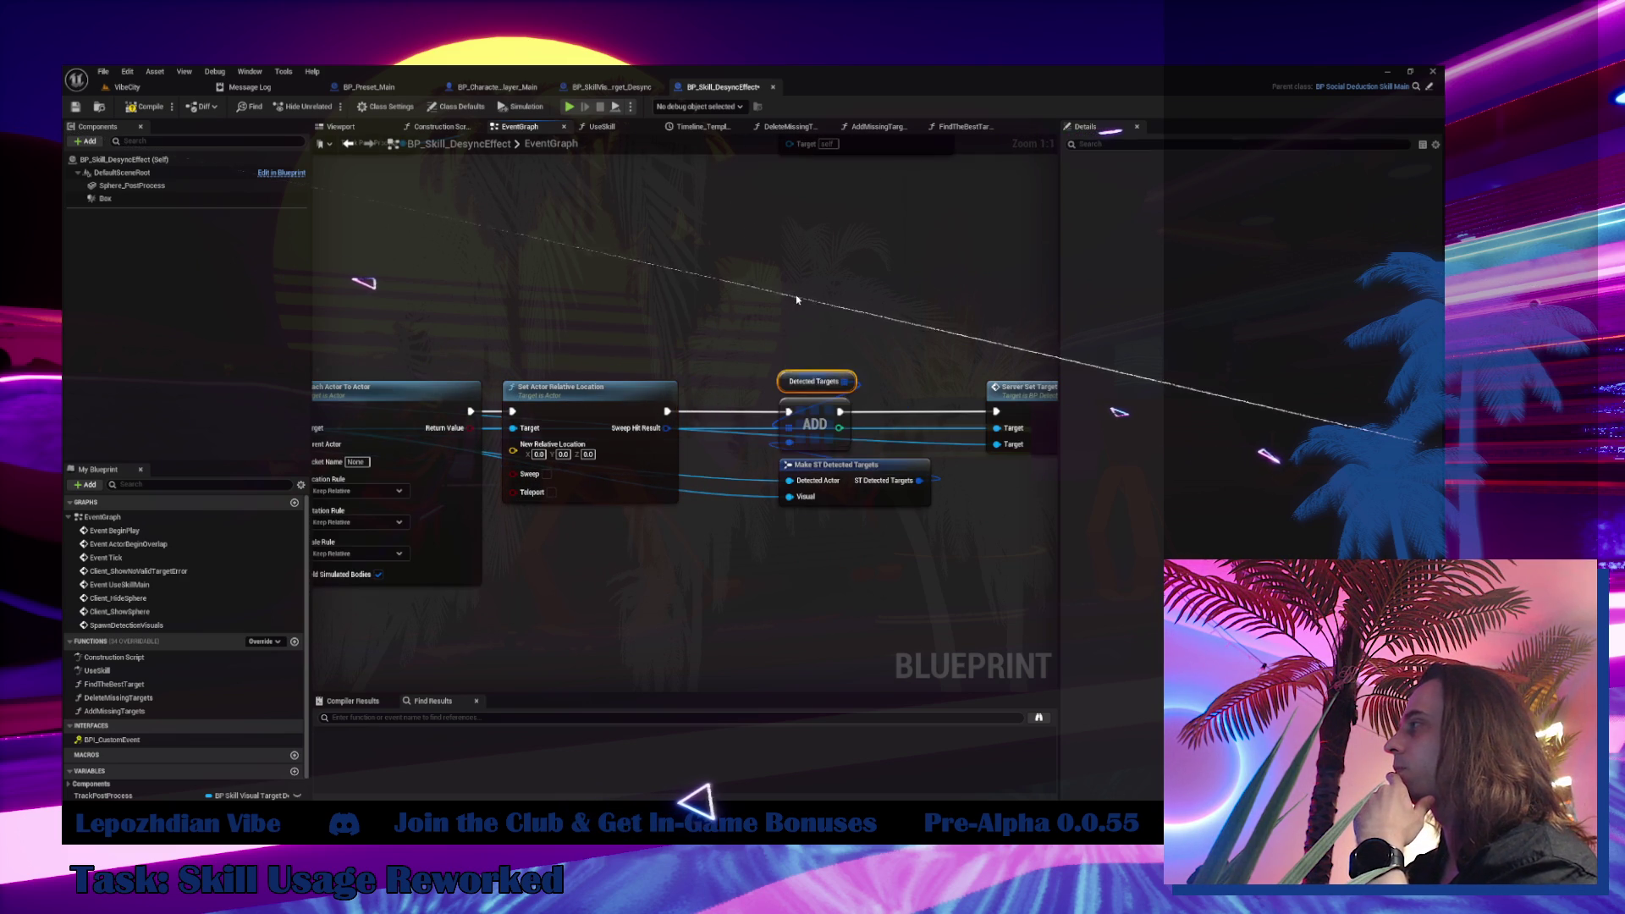
pyautogui.moveTo(796, 296); pyautogui.dragTo(1054, 512)
pyautogui.moveTo(784, 415); pyautogui.dragTo(706, 415)
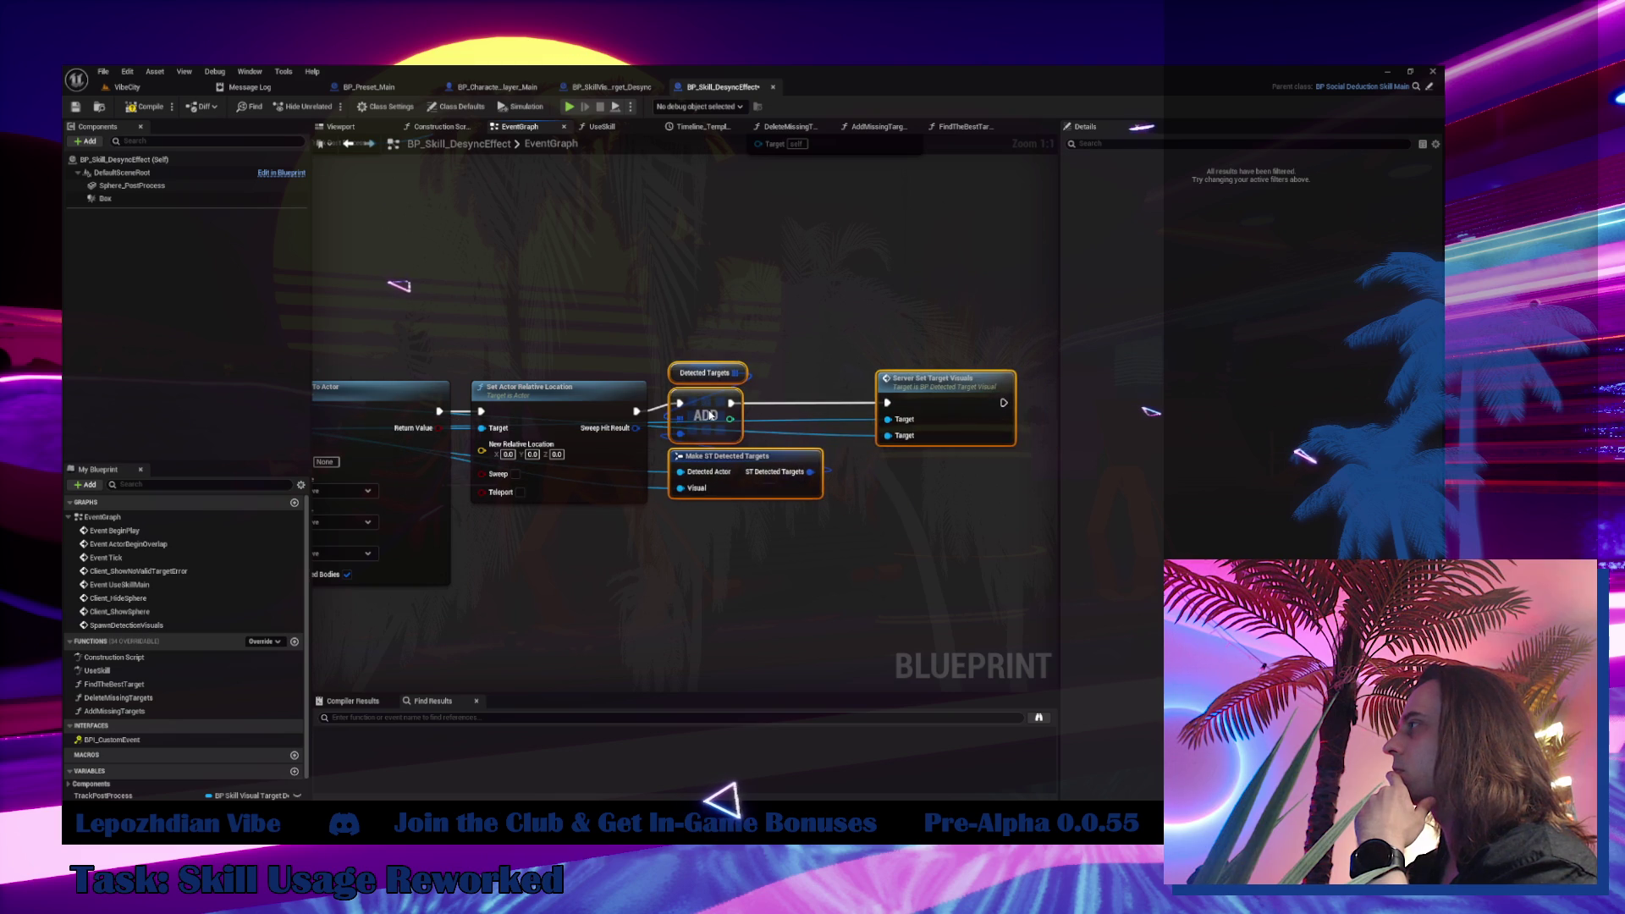
pyautogui.moveTo(929, 403); pyautogui.dragTo(820, 406)
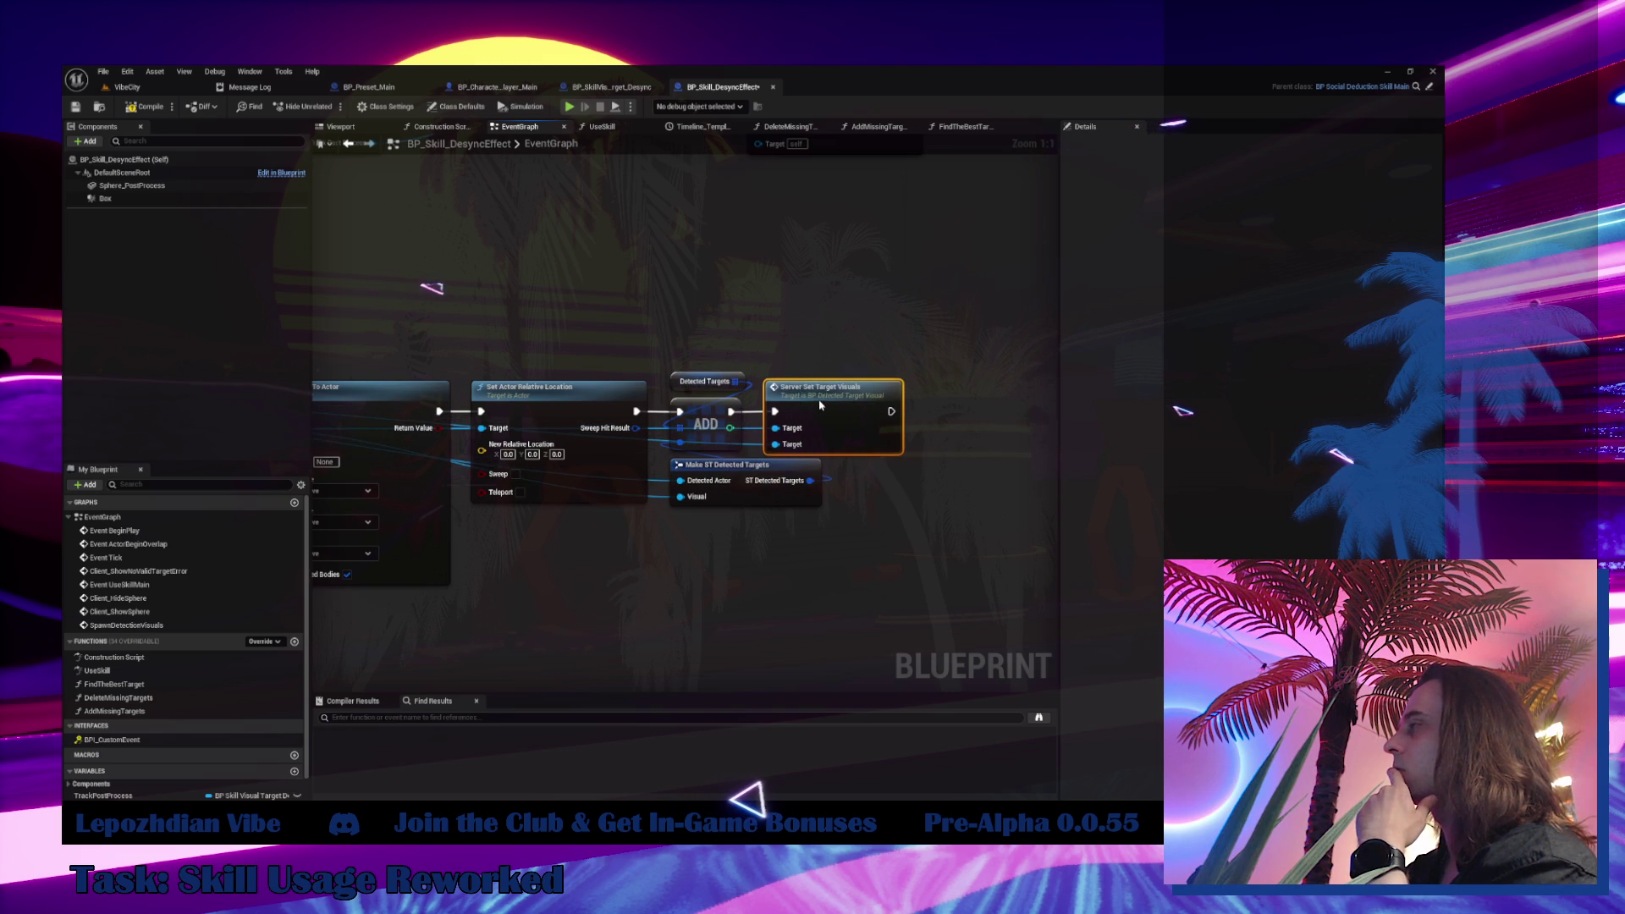
# Select the Client_TraceOtherCharacters event chain in BP_SkillVisualTarget_Desync
pyautogui.click(618, 93)
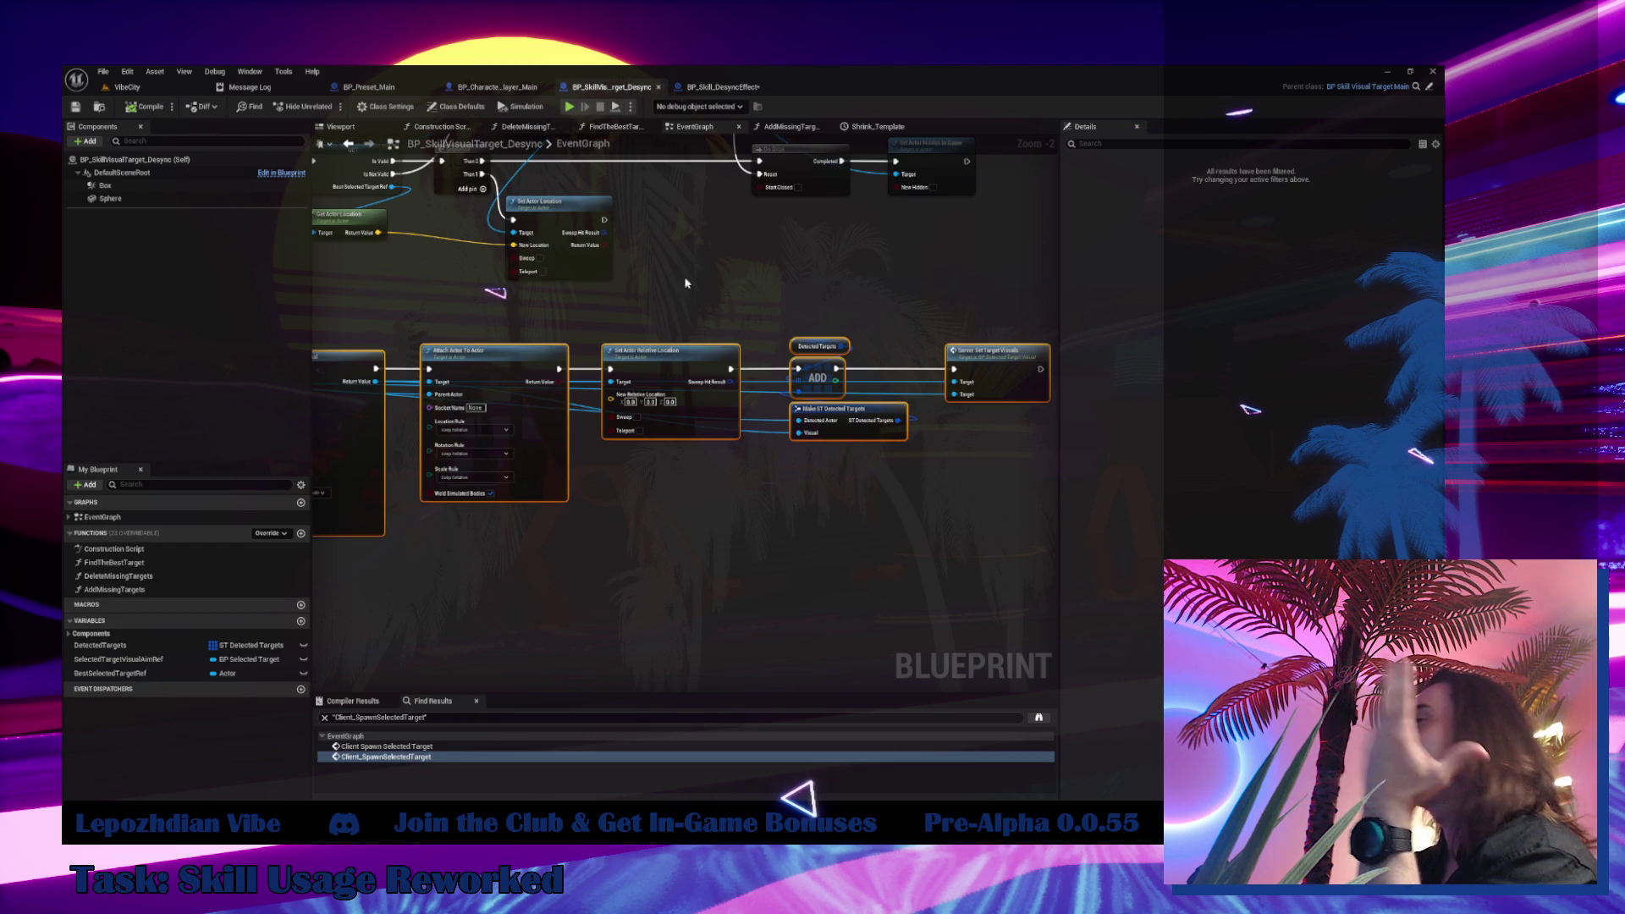
pyautogui.scroll(-3, 763, 343)
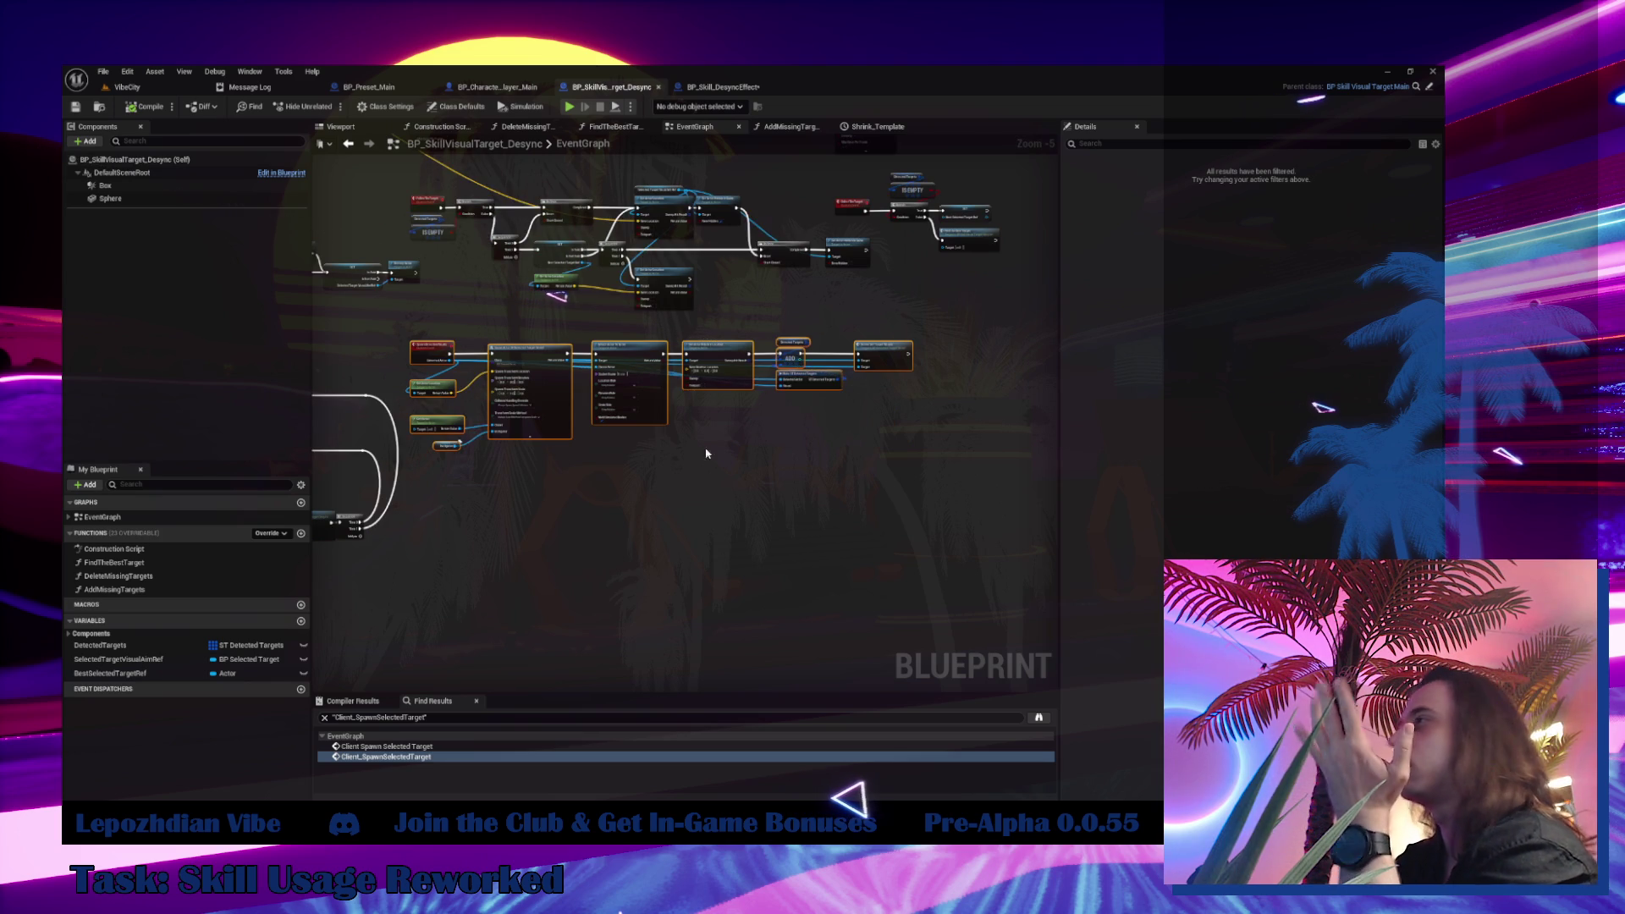
pyautogui.moveTo(767, 377); pyautogui.dragTo(1305, 445)
pyautogui.scroll(4, 406, 444)
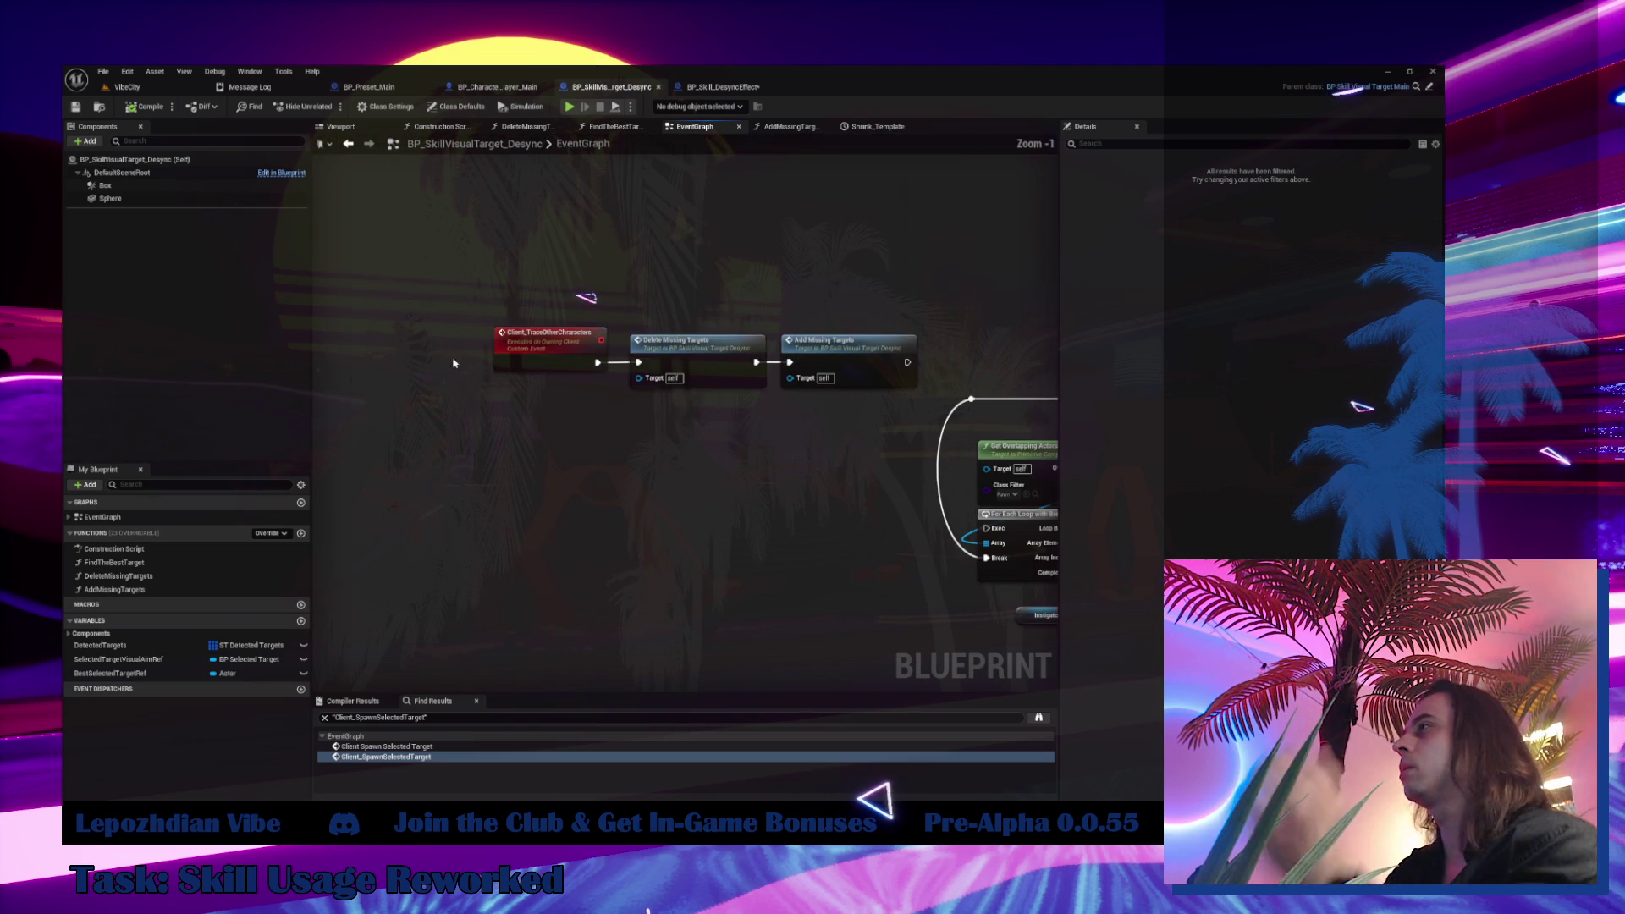
pyautogui.moveTo(499, 295); pyautogui.dragTo(810, 441)
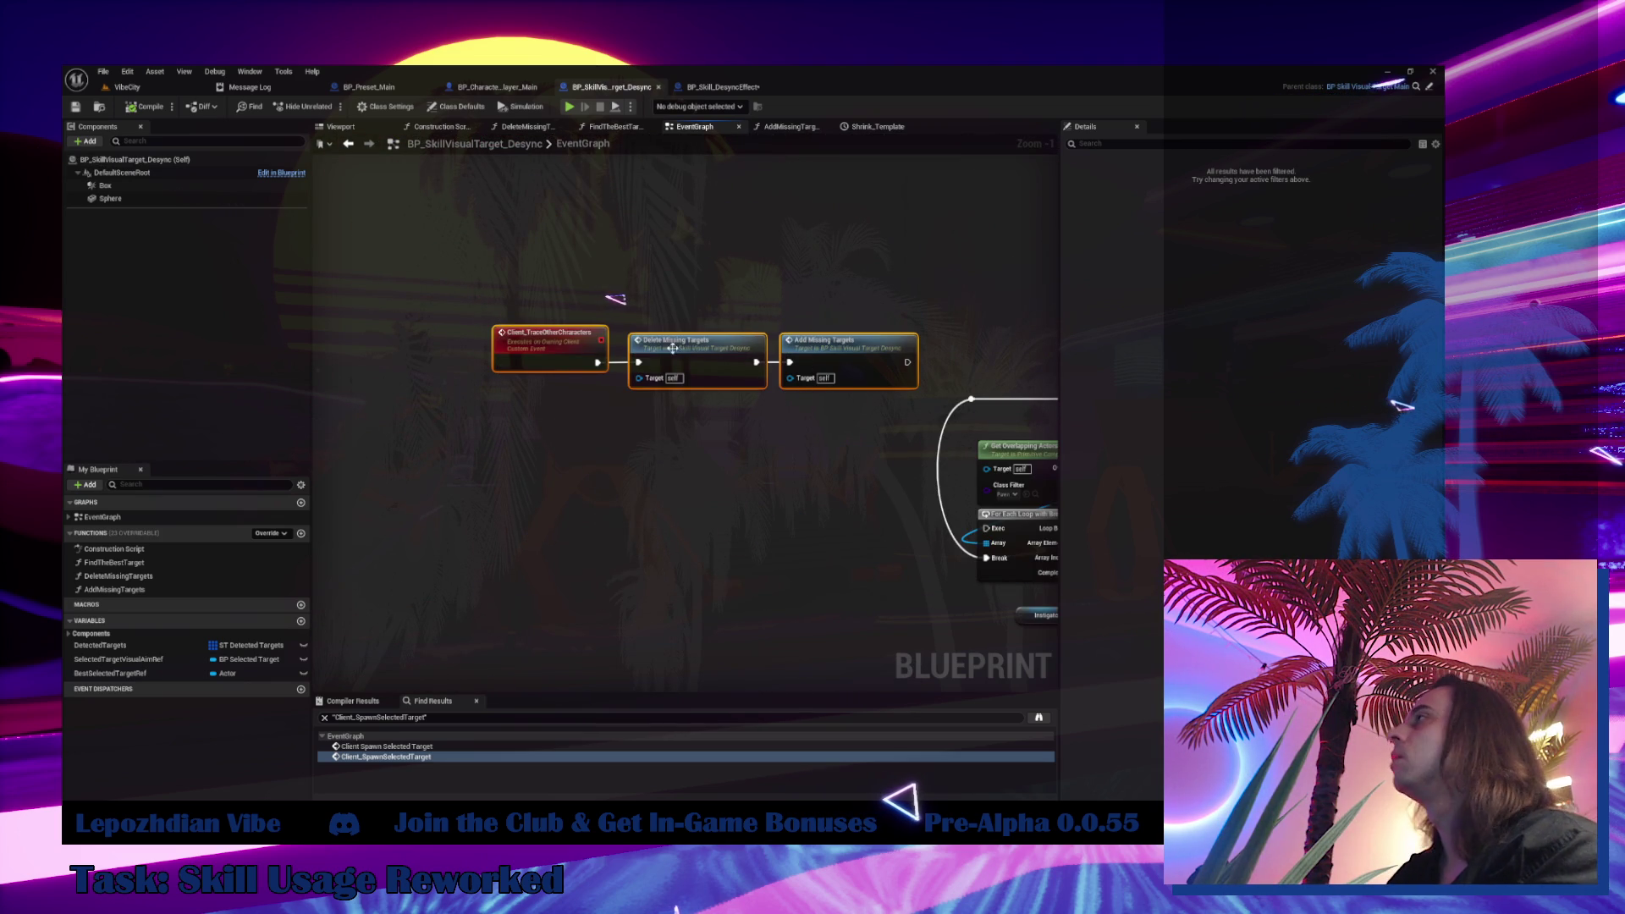
# Paste the three-node trace chain into BP_Skill_DesyncEffect's EventGraph
pyautogui.click(721, 87)
pyautogui.scroll(-3, 904, 321)
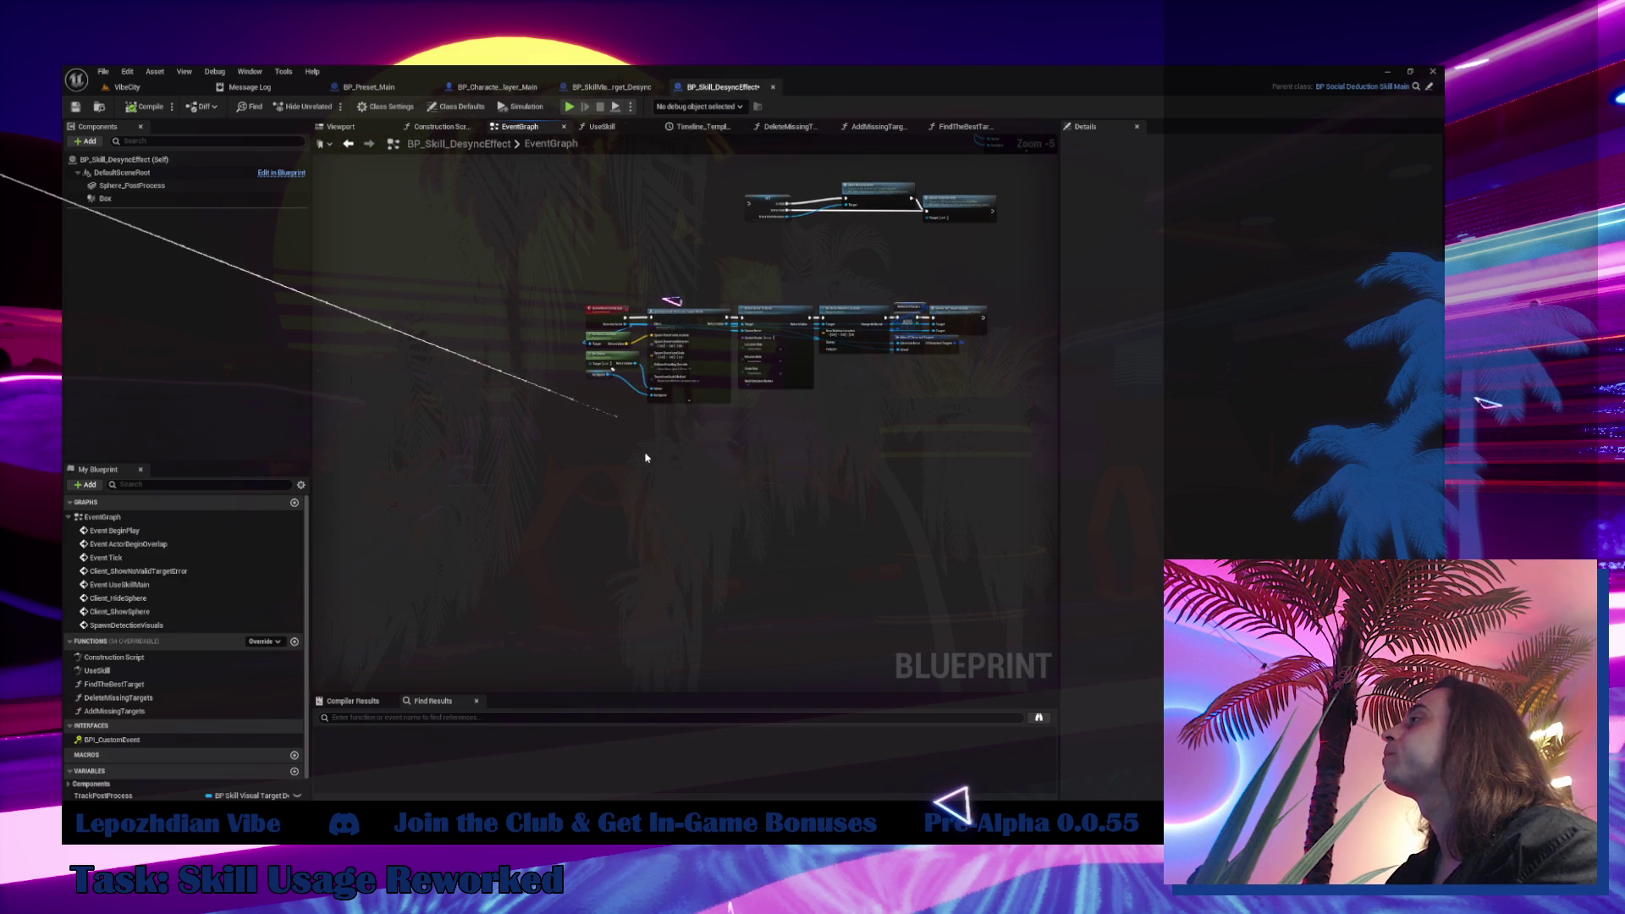
pyautogui.scroll(4, 622, 464)
pyautogui.hotkey('ctrl', 'v')
pyautogui.moveTo(508, 465)
pyautogui.mouseDown()
pyautogui.moveTo(559, 447)
pyautogui.moveTo(577, 470)
pyautogui.mouseUp()
# Delete the source's upper node network and align the reroute node with Other Actor
pyautogui.click(612, 87)
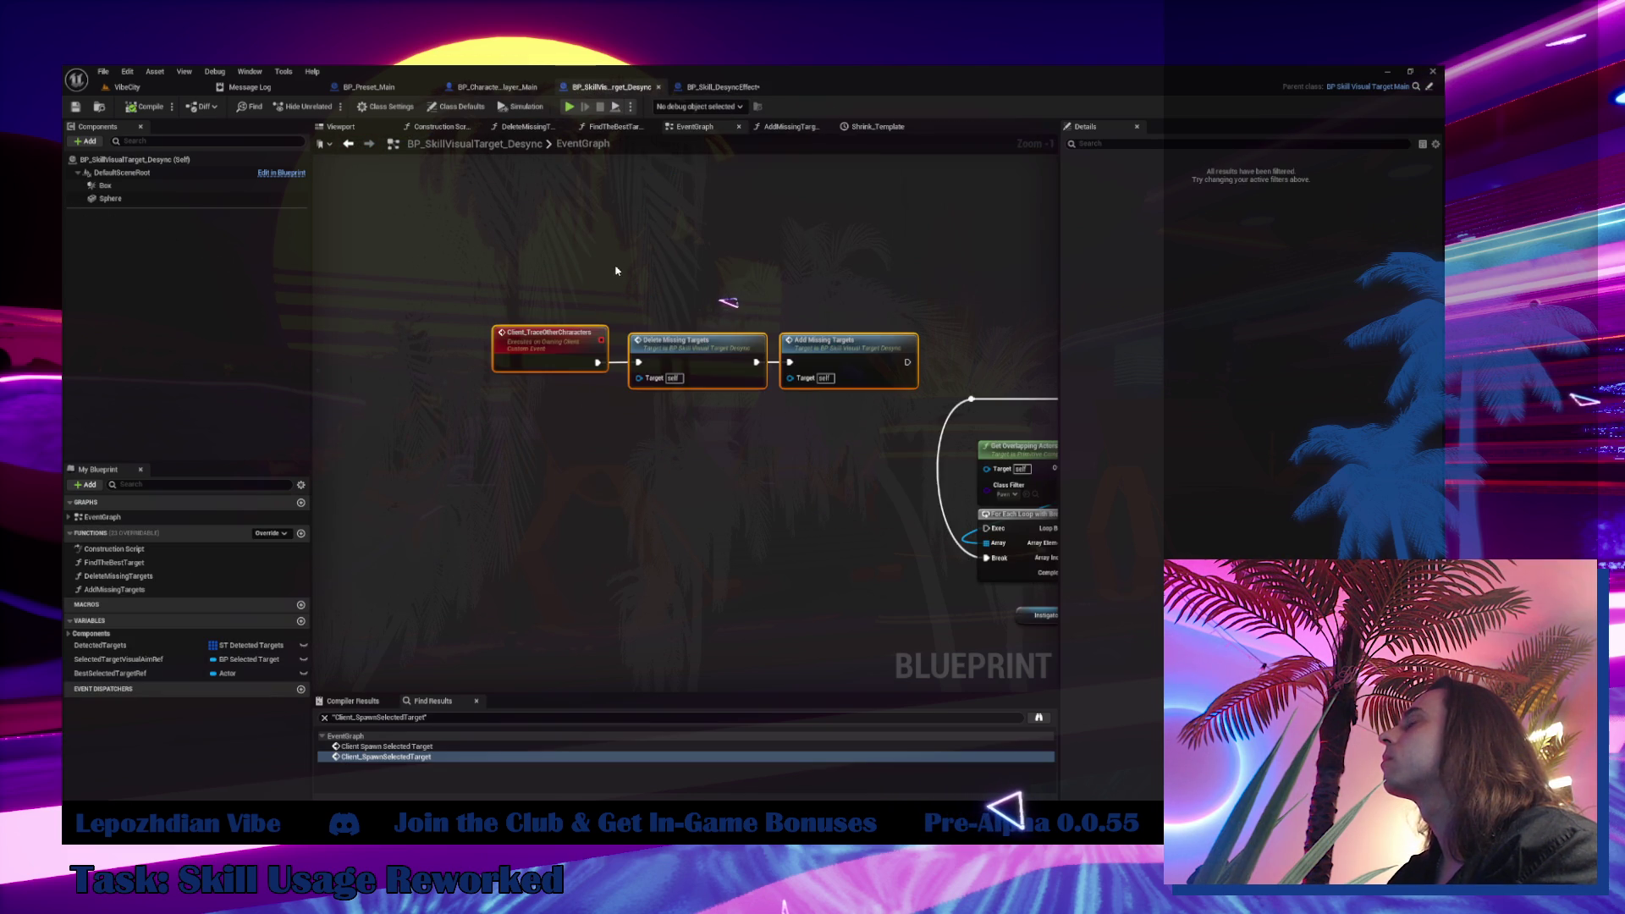
pyautogui.scroll(-3, 616, 271)
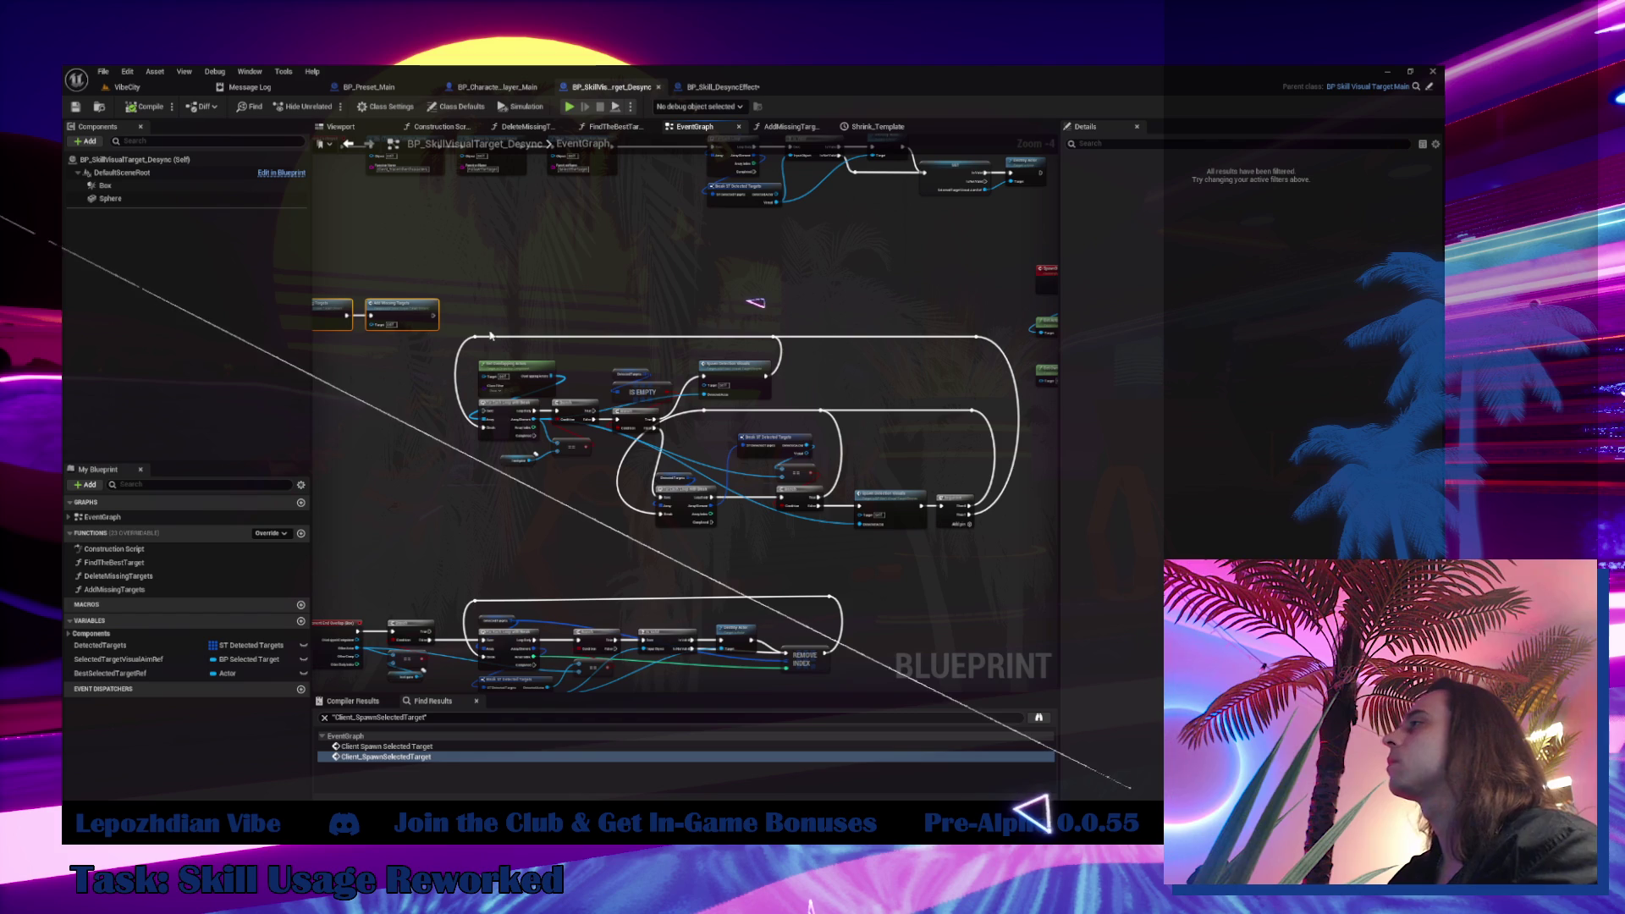
pyautogui.moveTo(457, 319); pyautogui.dragTo(1001, 542)
pyautogui.press('Delete')
pyautogui.moveTo(754, 533); pyautogui.dragTo(805, 253)
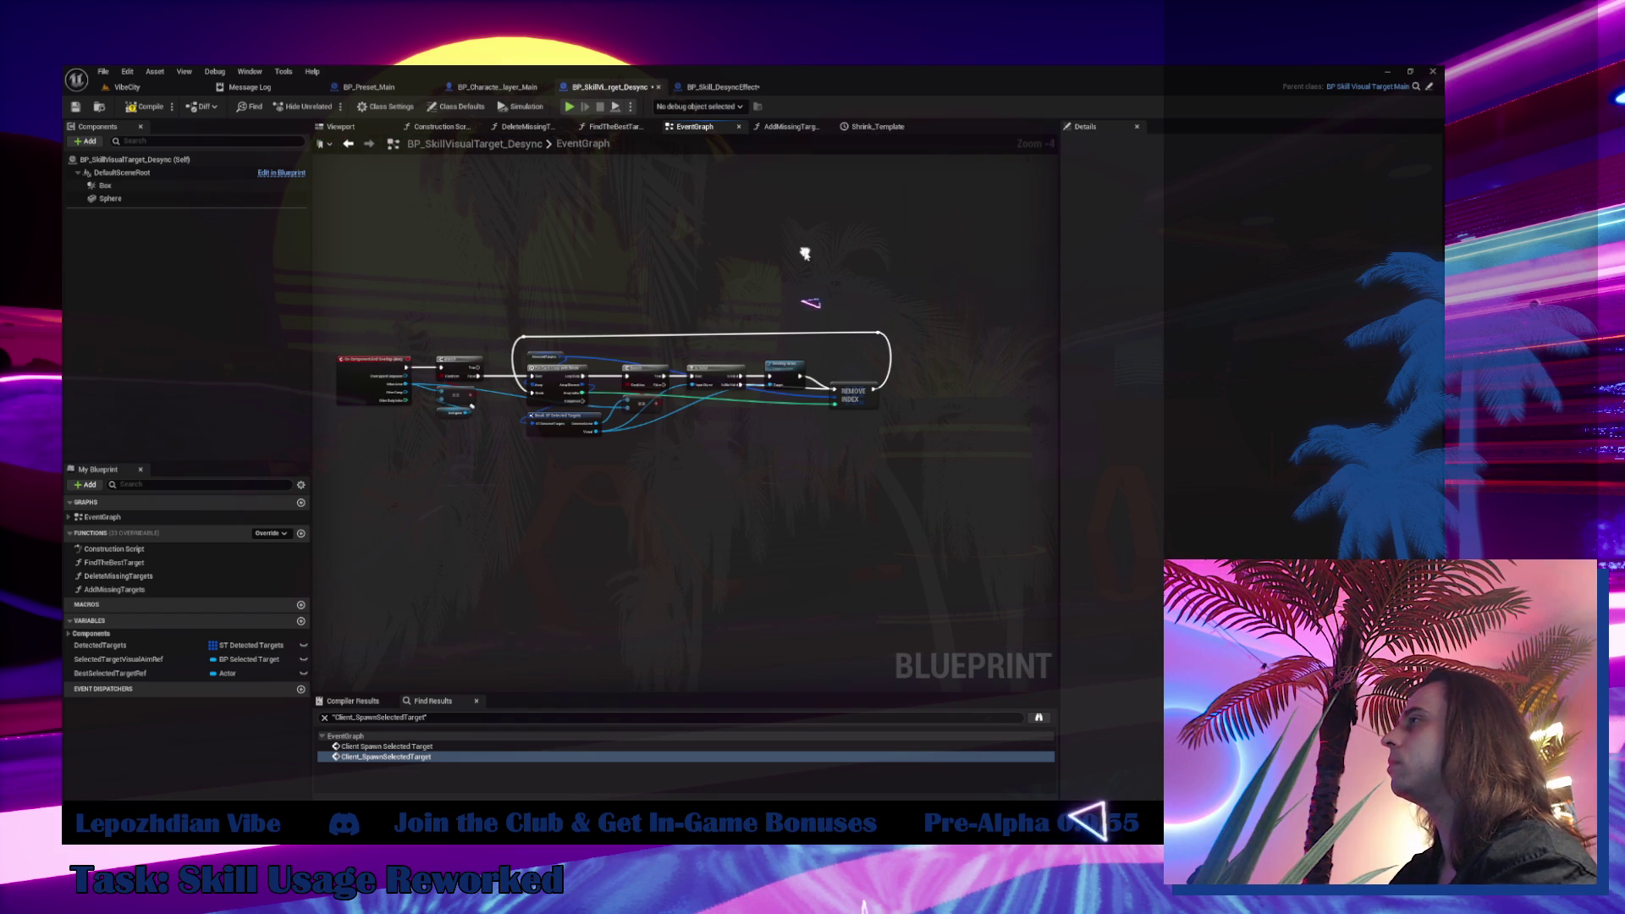
pyautogui.scroll(2, 440, 318)
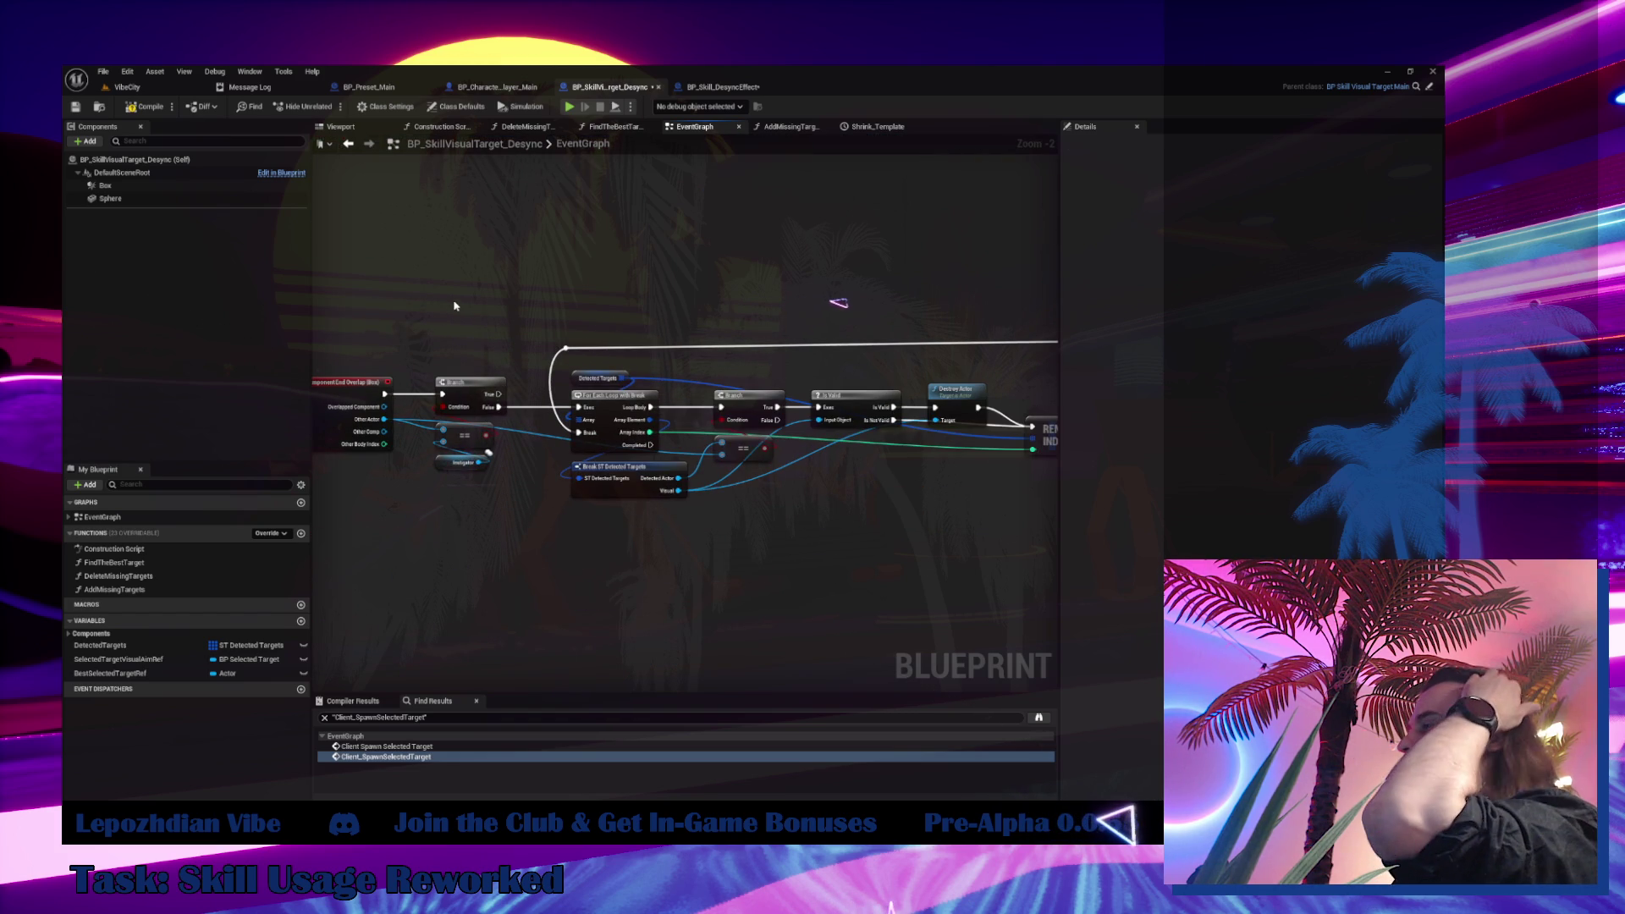
pyautogui.moveTo(454, 305); pyautogui.dragTo(465, 270)
pyautogui.scroll(-2, 464, 275)
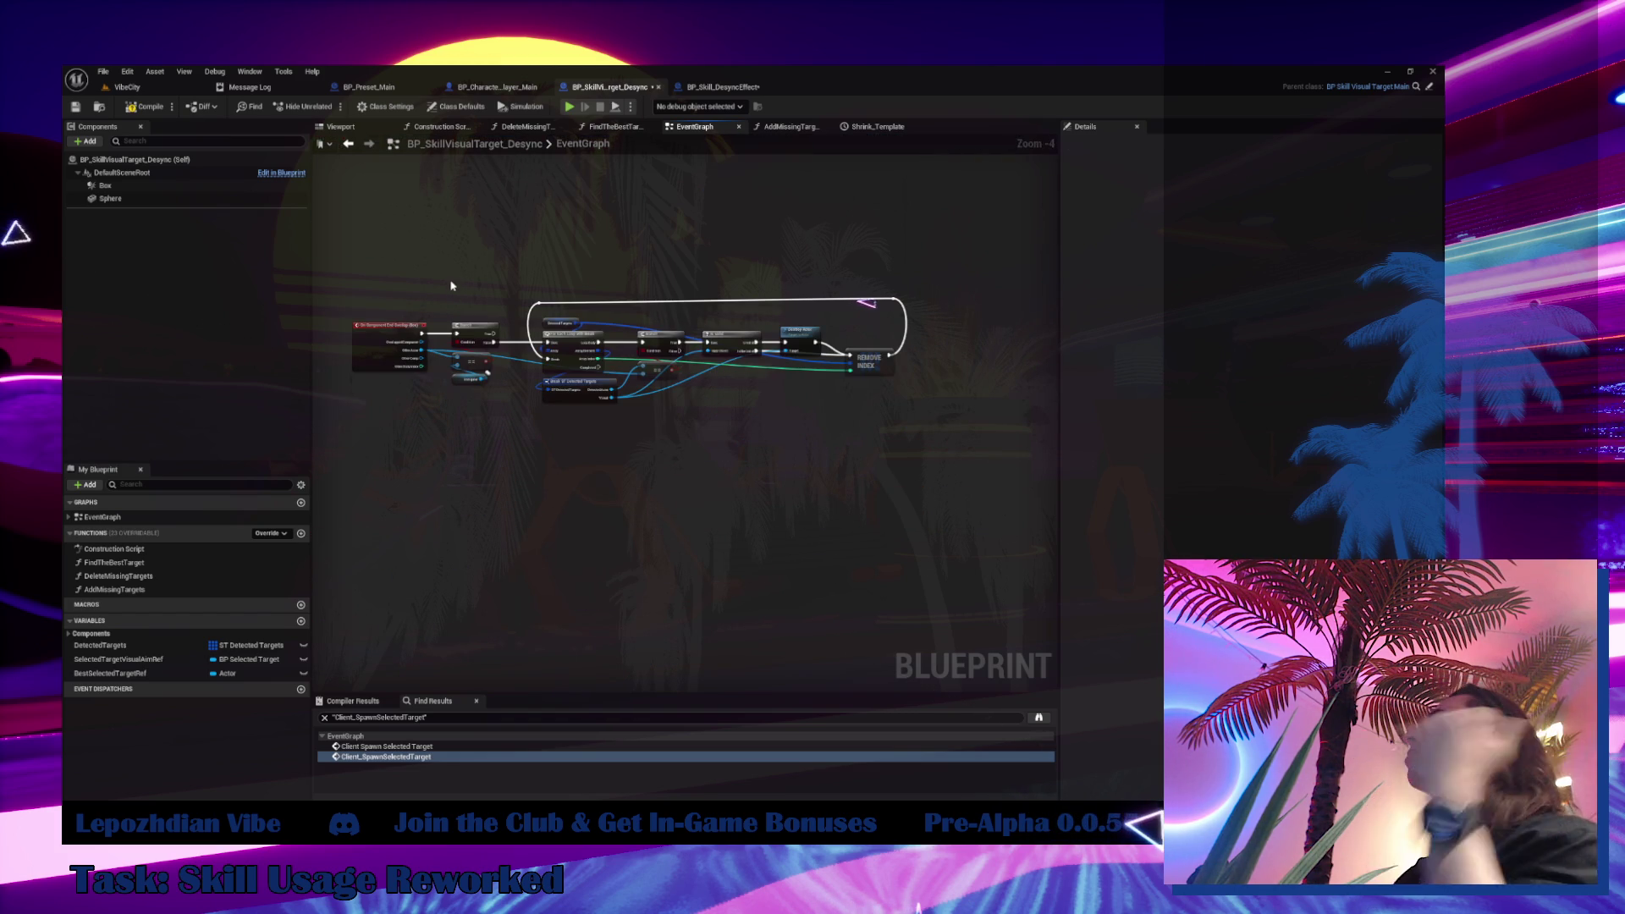
pyautogui.scroll(2, 489, 327)
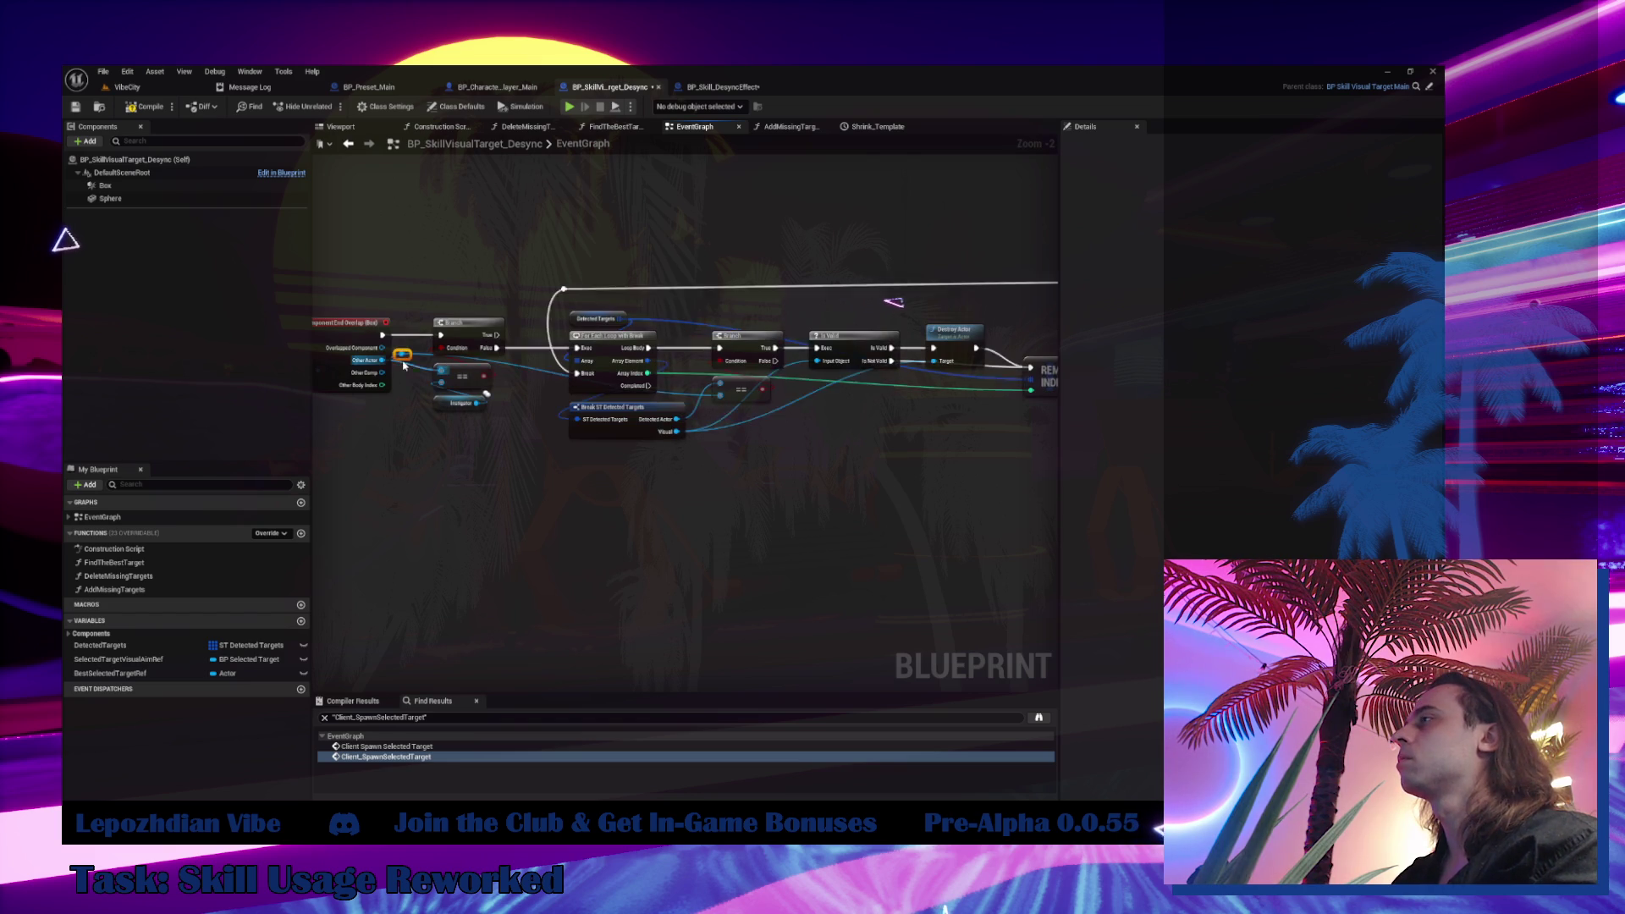
pyautogui.scroll(2, 411, 362)
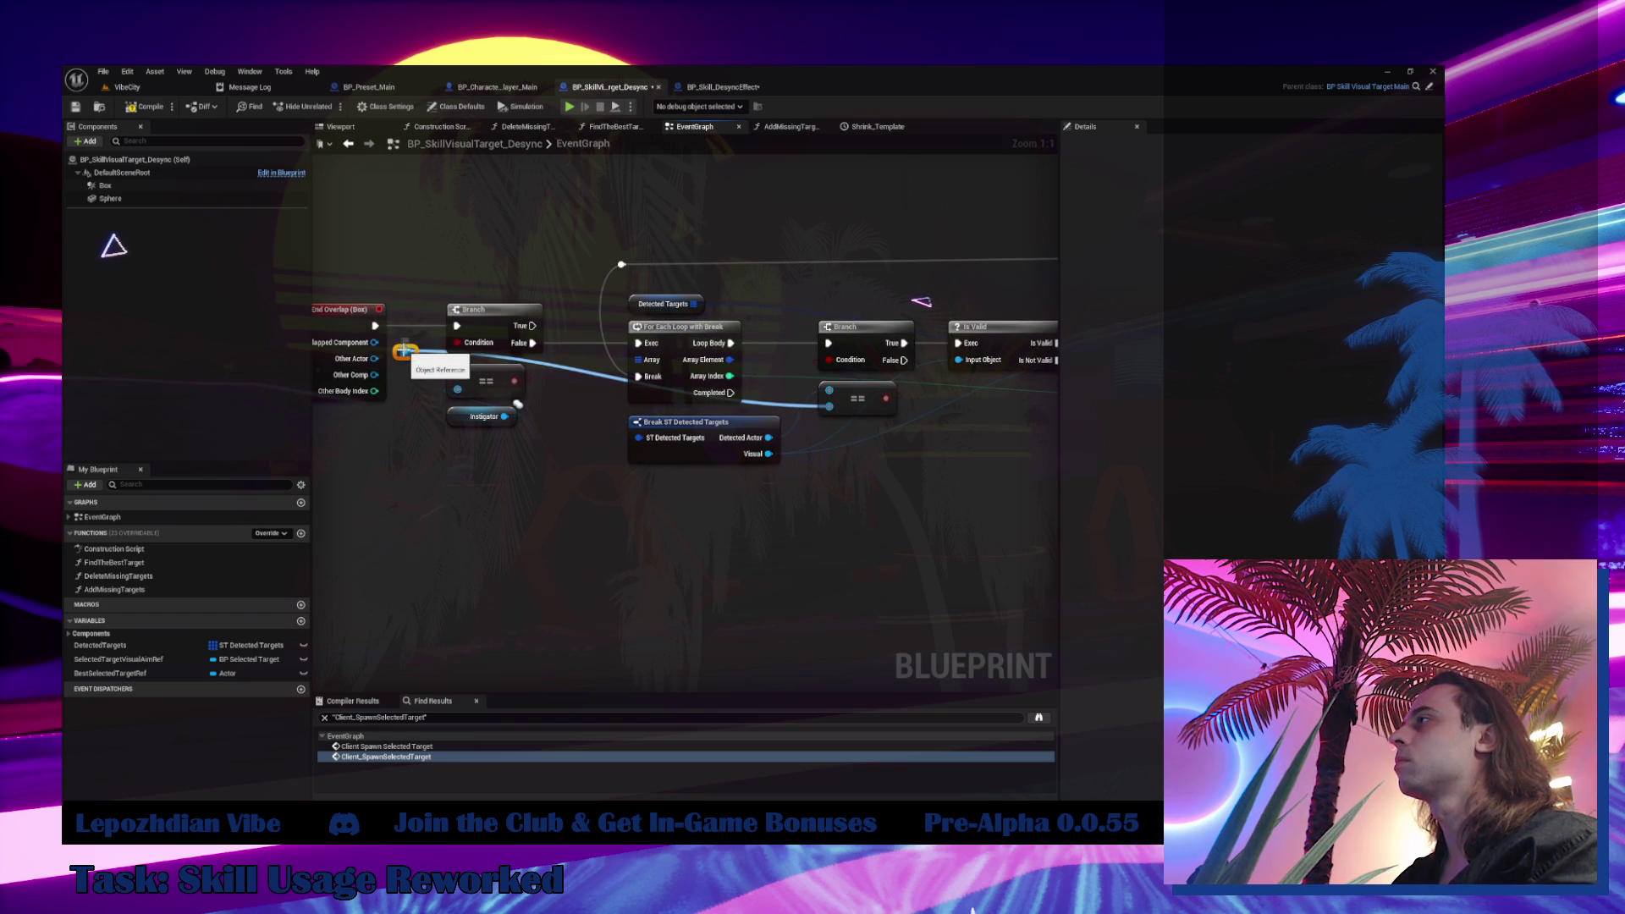
pyautogui.moveTo(412, 355); pyautogui.dragTo(412, 364)
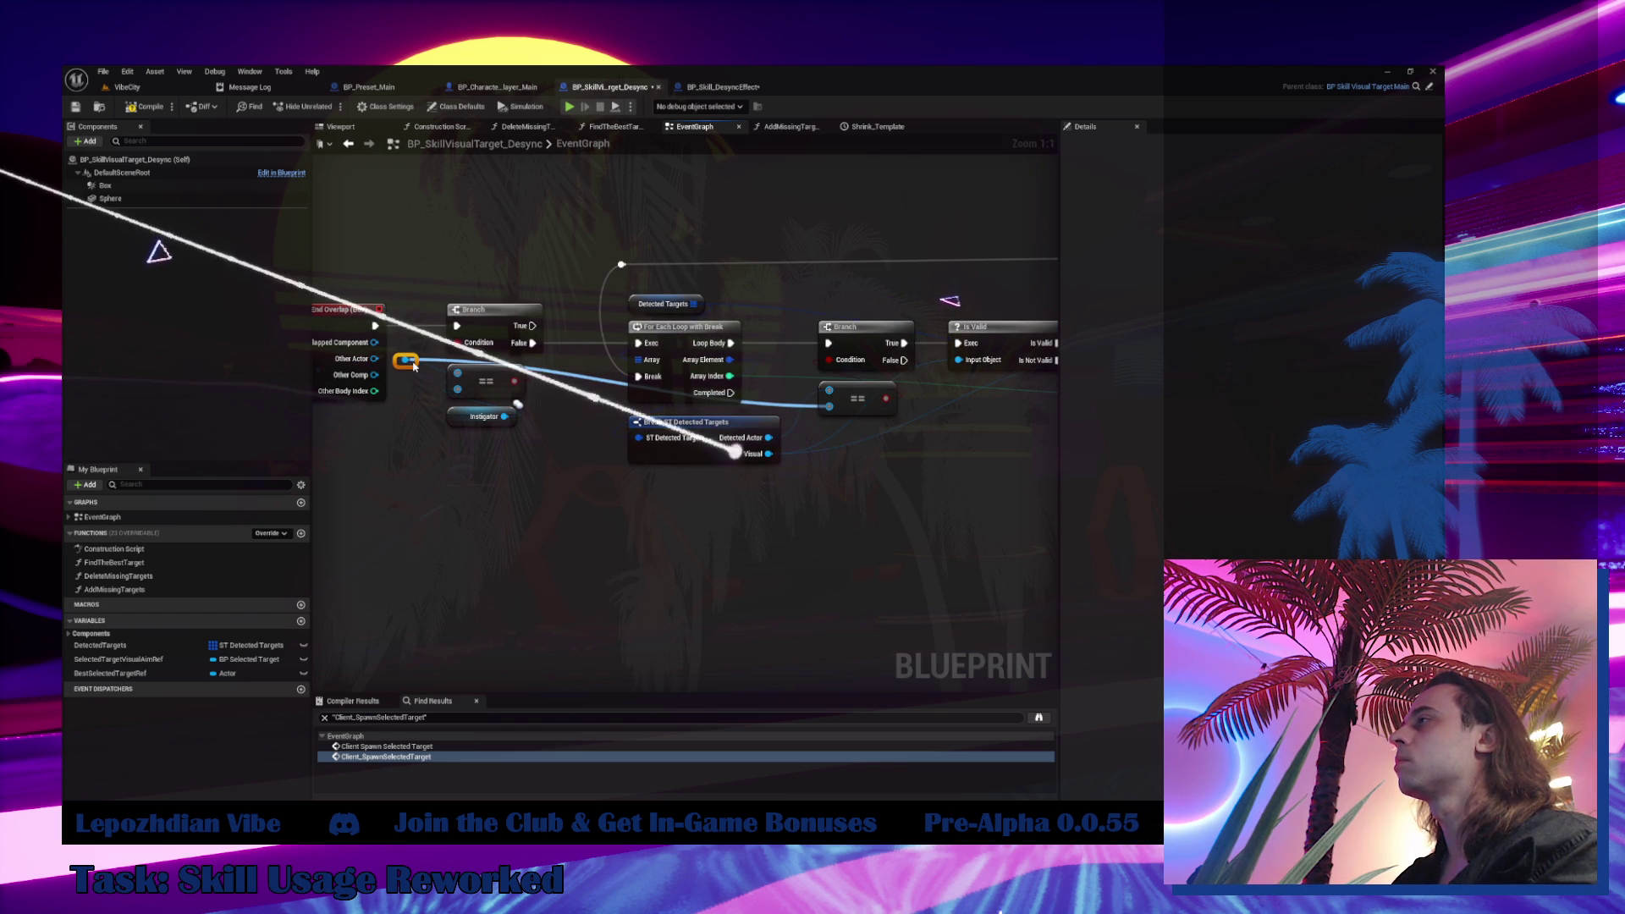
# Select BP_Skill_DesyncEffect's Box, then cut the end-overlap cleanup nodes from the source graph
pyautogui.click(718, 88)
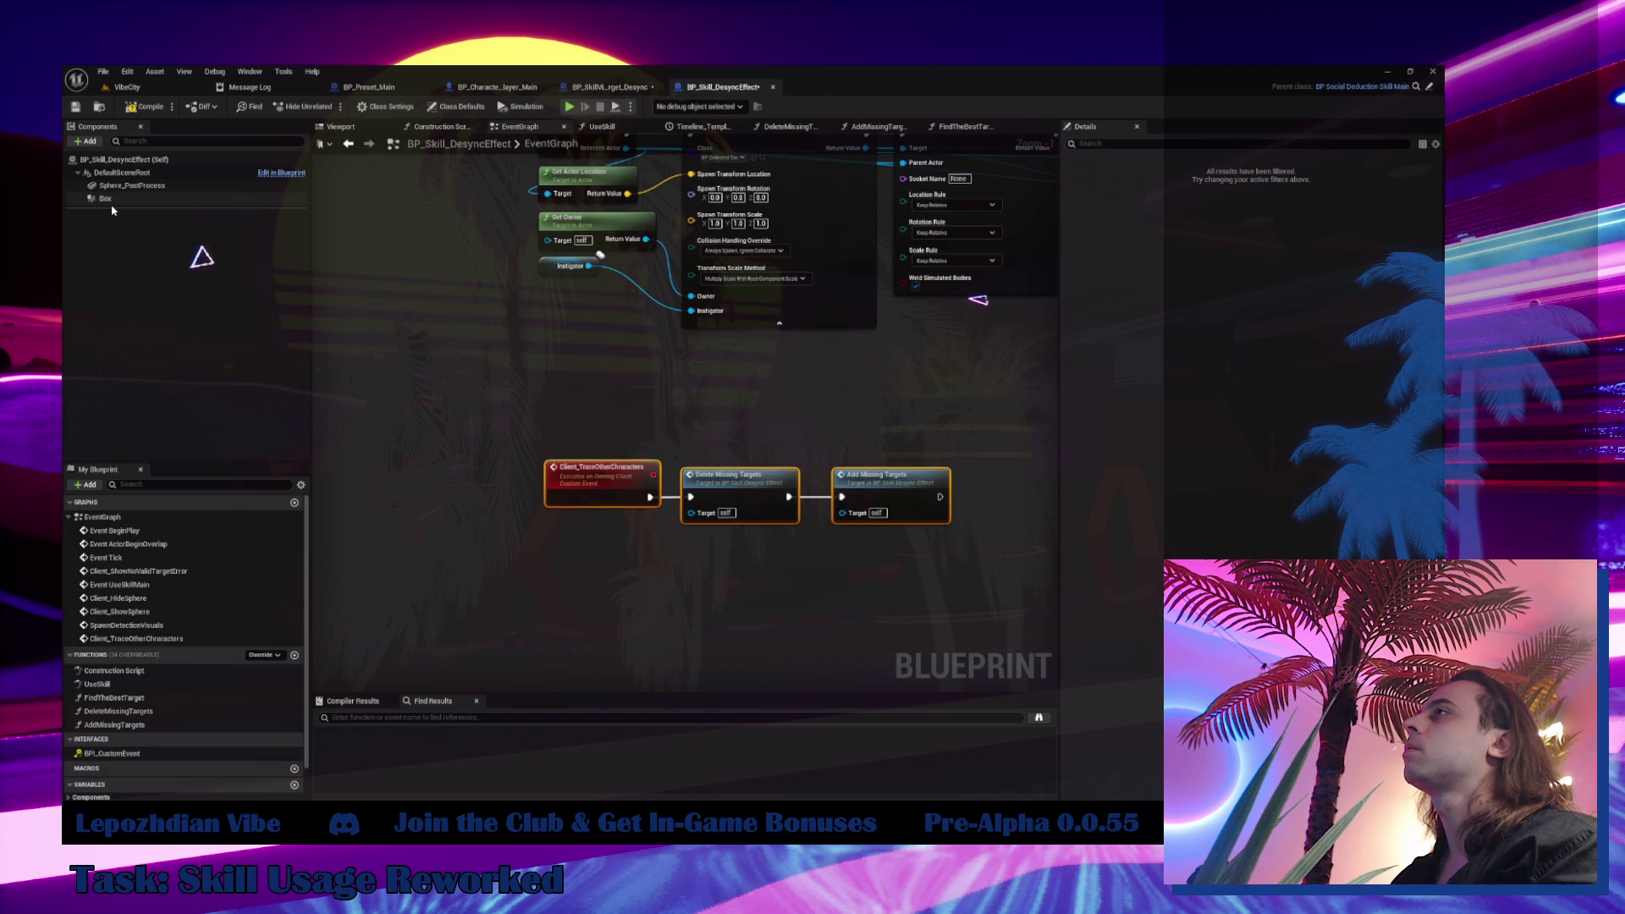
pyautogui.click(106, 198)
pyautogui.scroll(-10, 1244, 474)
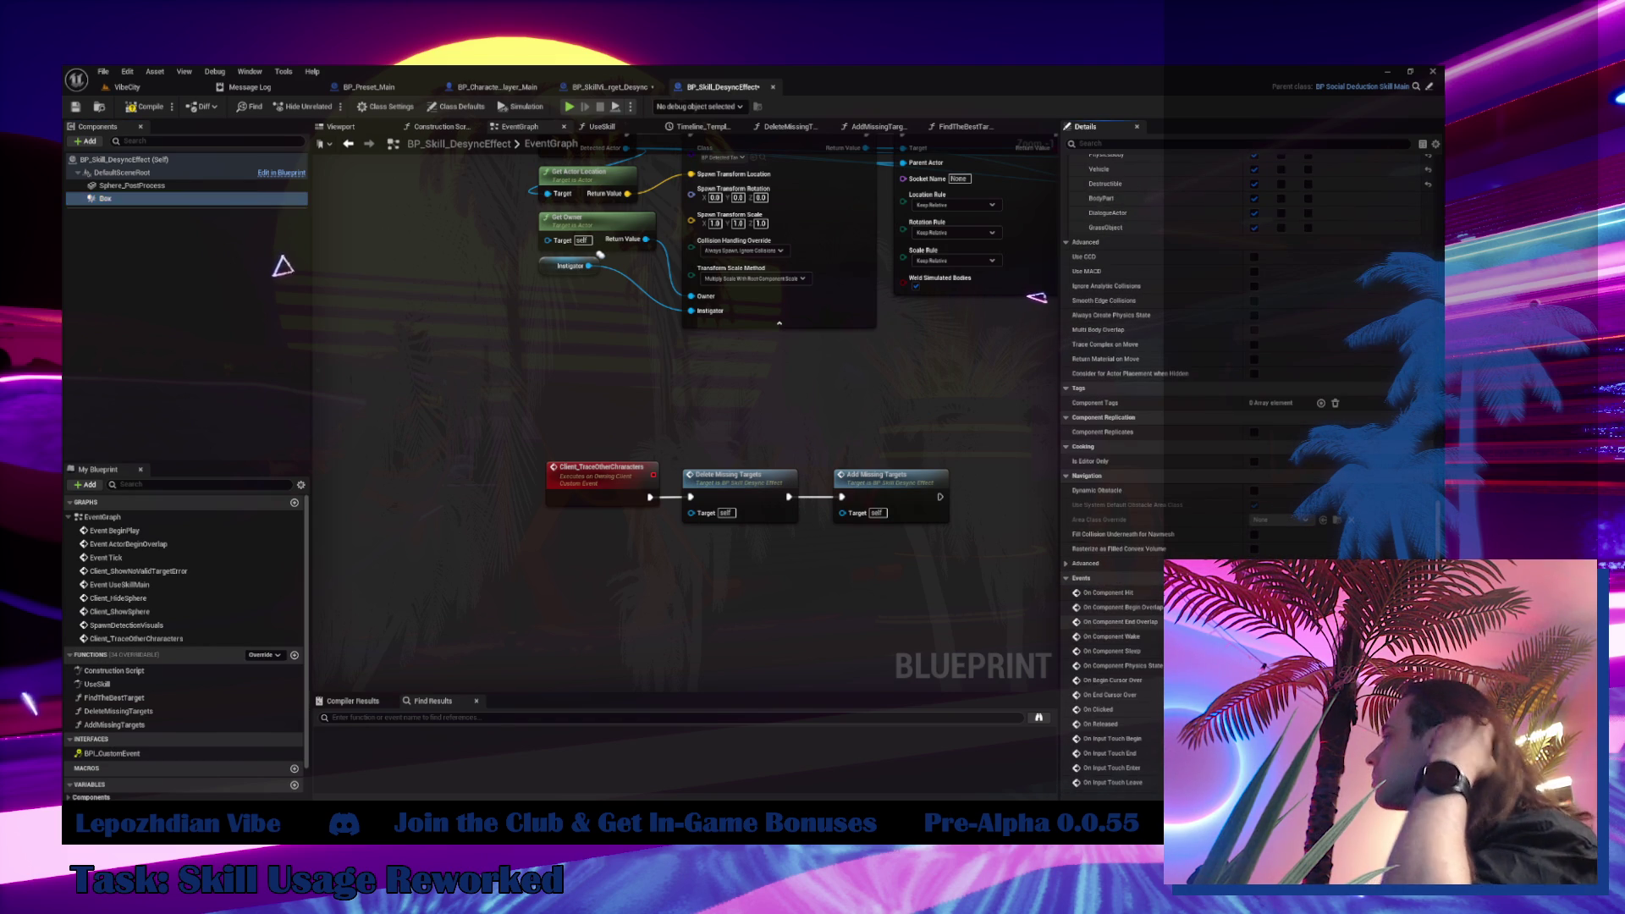
pyautogui.click(609, 87)
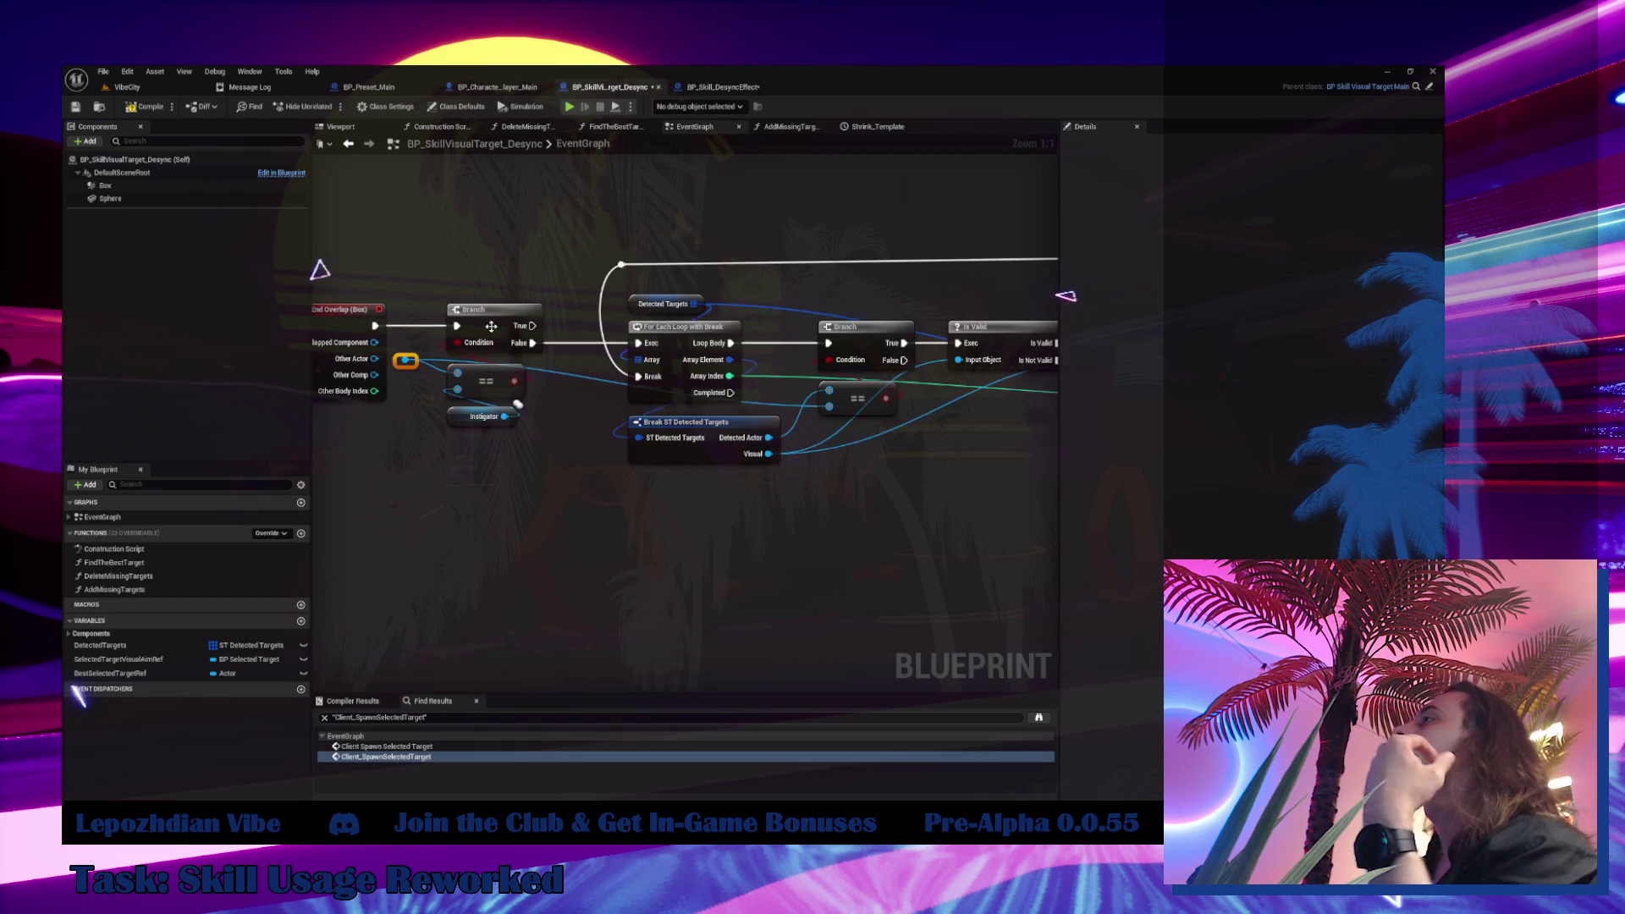
pyautogui.scroll(-4, 485, 328)
pyautogui.moveTo(428, 269)
pyautogui.mouseDown()
pyautogui.moveTo(629, 438)
pyautogui.moveTo(1016, 502)
pyautogui.mouseUp()
pyautogui.press('Delete')
pyautogui.moveTo(462, 402); pyautogui.dragTo(568, 425)
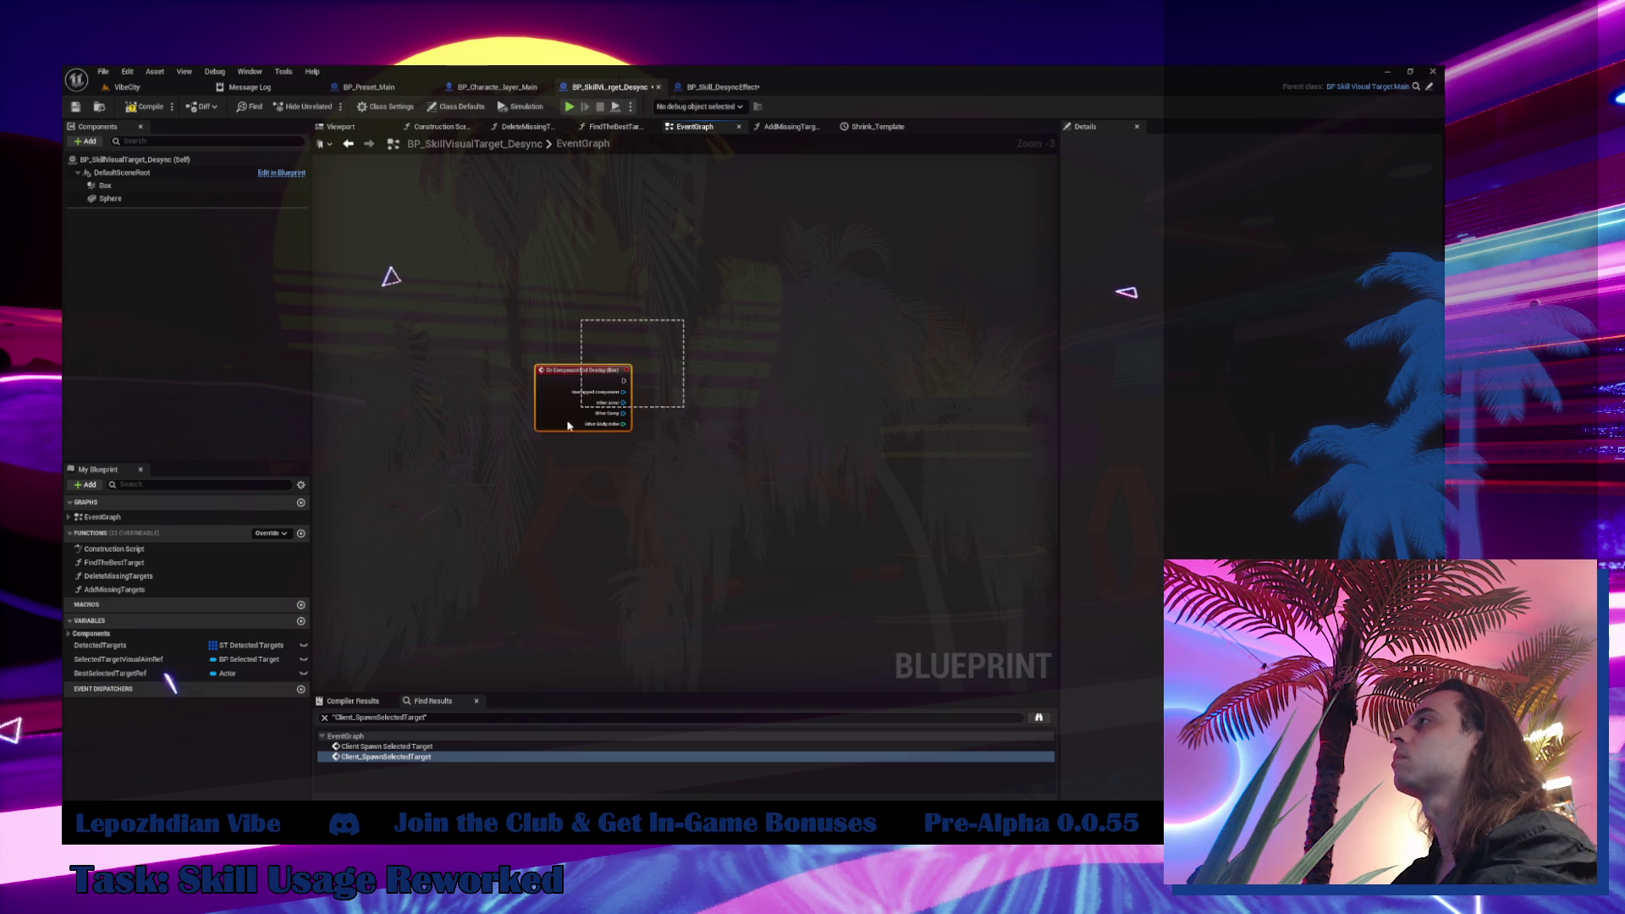
# Paste the cleanup nodes into BP_Skill_DesyncEffect and wire End Overlap (Box) to the Branch
pyautogui.click(721, 86)
pyautogui.scroll(-2, 568, 454)
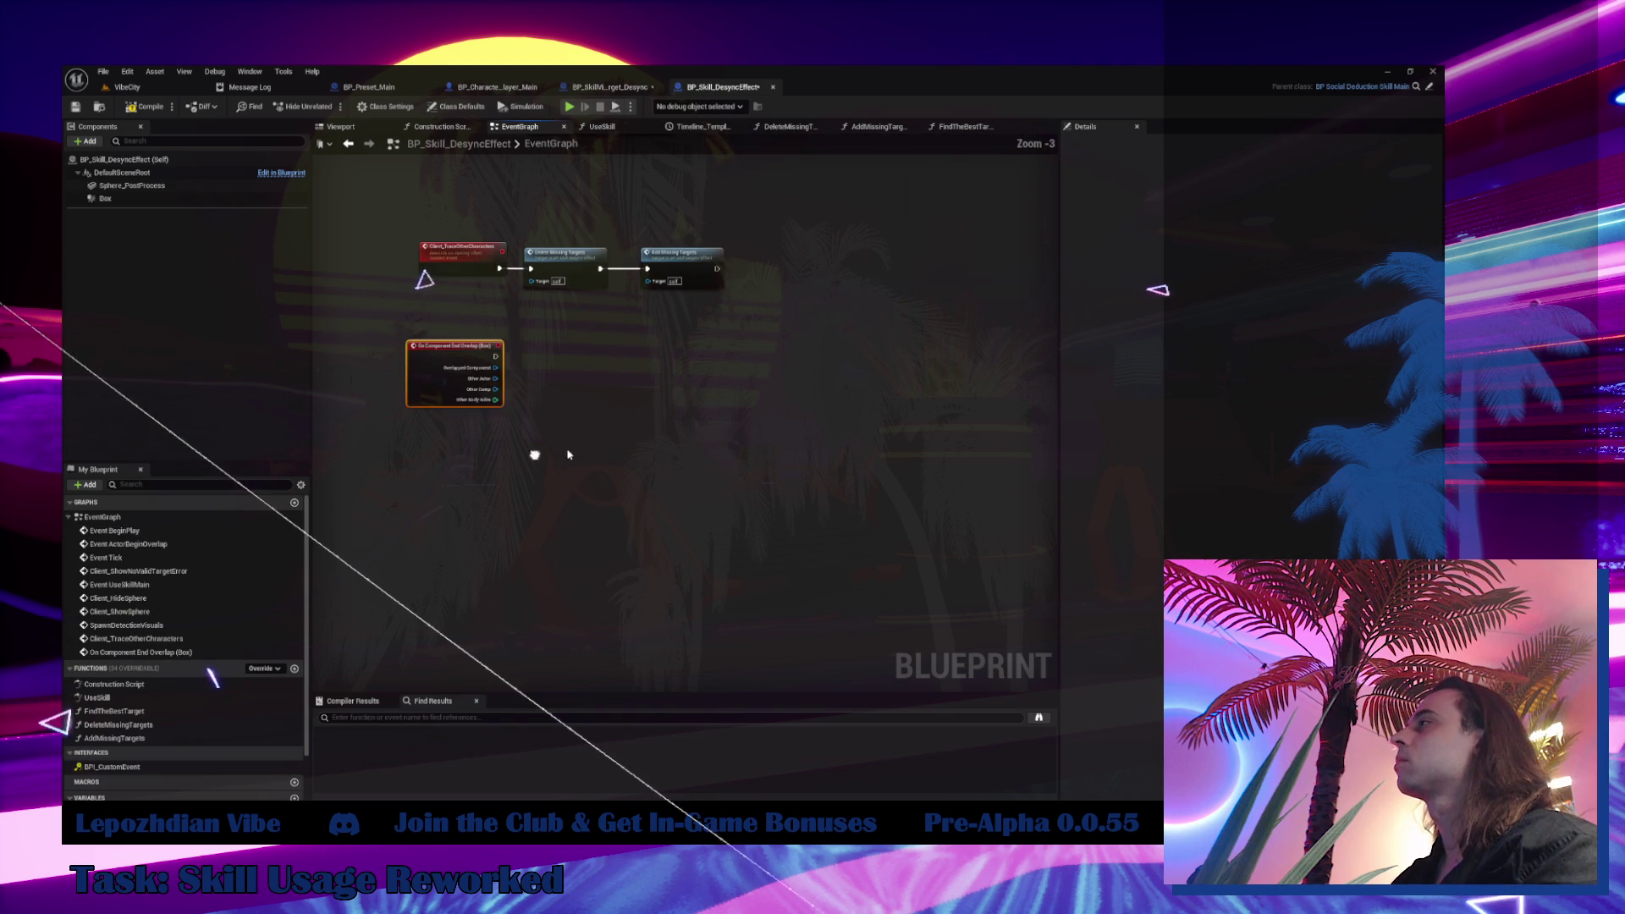
pyautogui.hotkey('ctrl', 'v')
pyautogui.scroll(3, 499, 364)
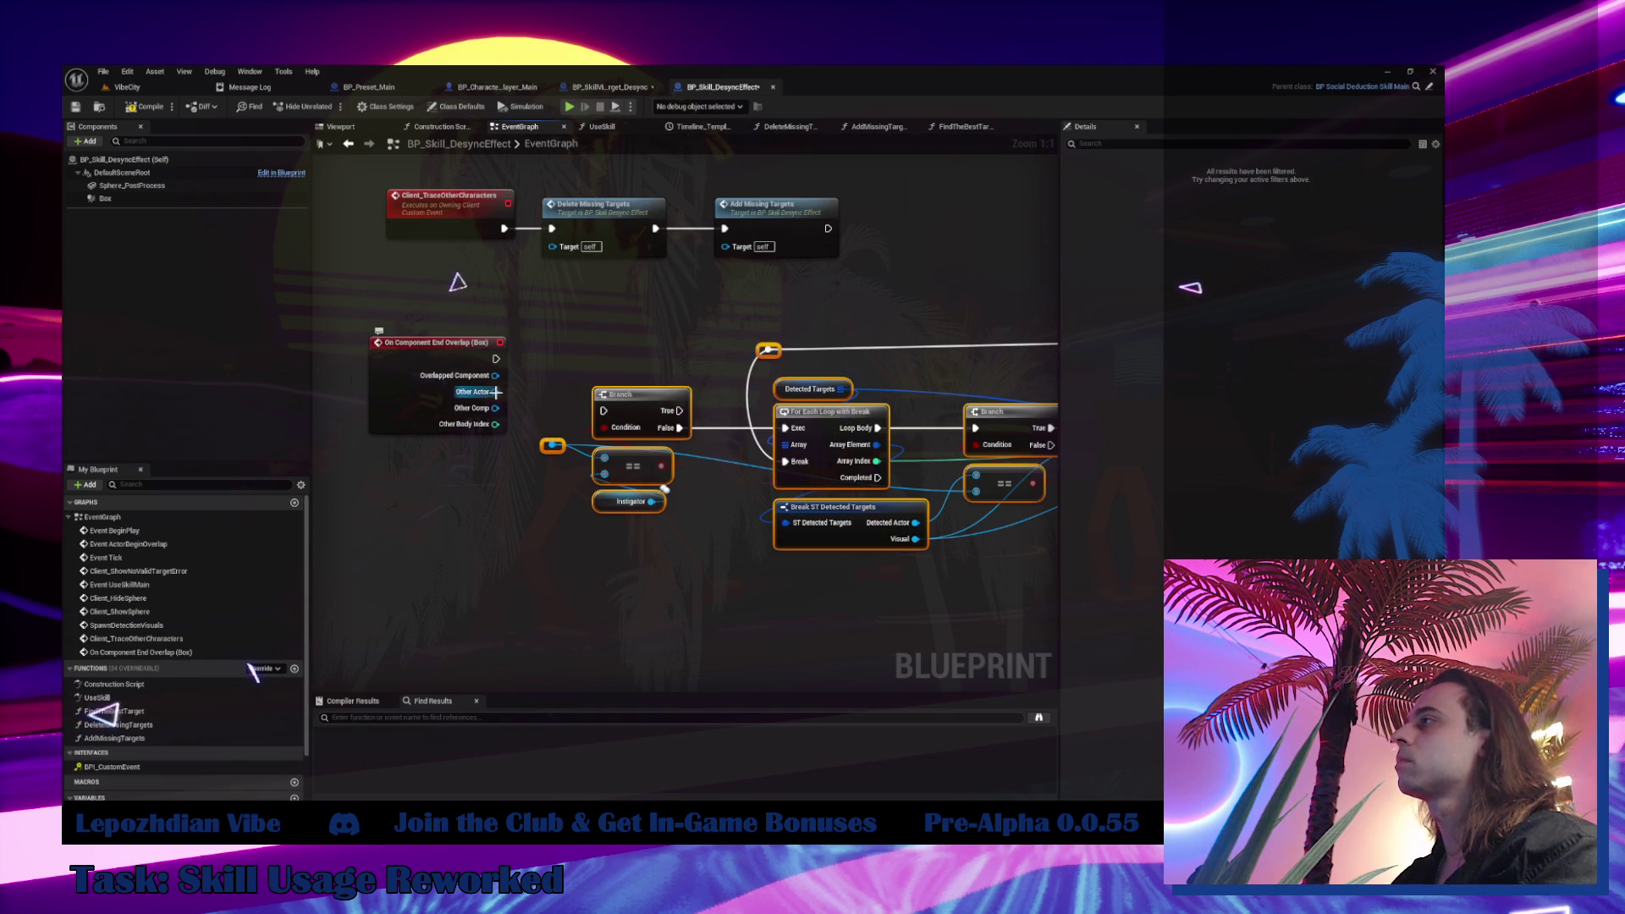
pyautogui.moveTo(496, 358); pyautogui.dragTo(603, 411)
pyautogui.moveTo(643, 413); pyautogui.dragTo(678, 360)
pyautogui.moveTo(437, 365); pyautogui.dragTo(449, 362)
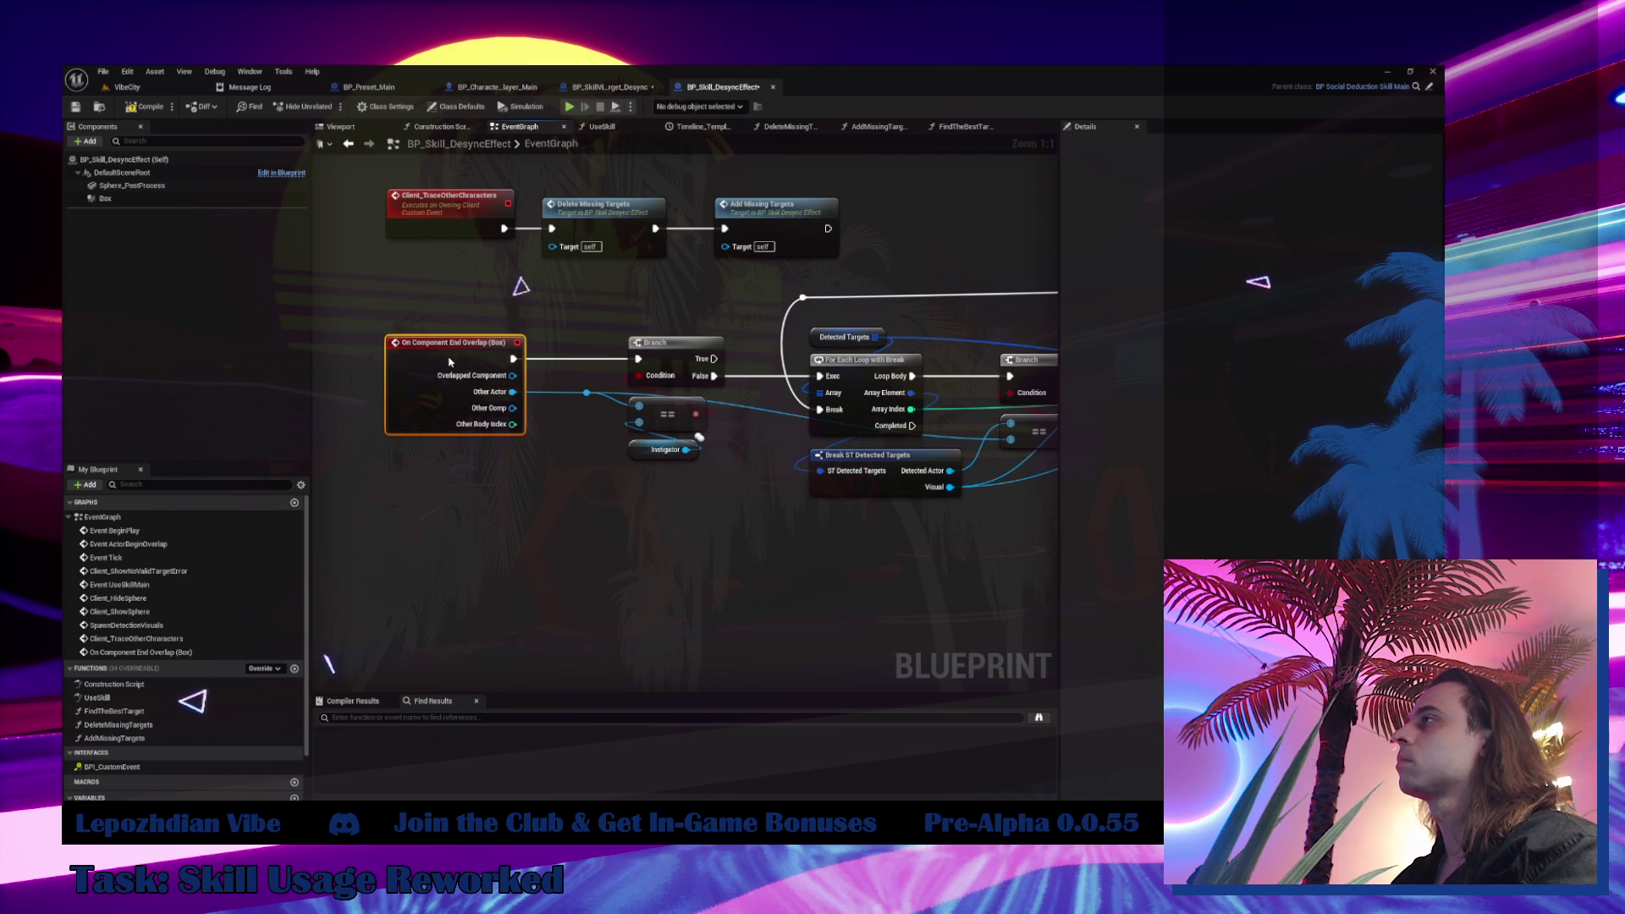
pyautogui.moveTo(599, 331); pyautogui.dragTo(435, 202)
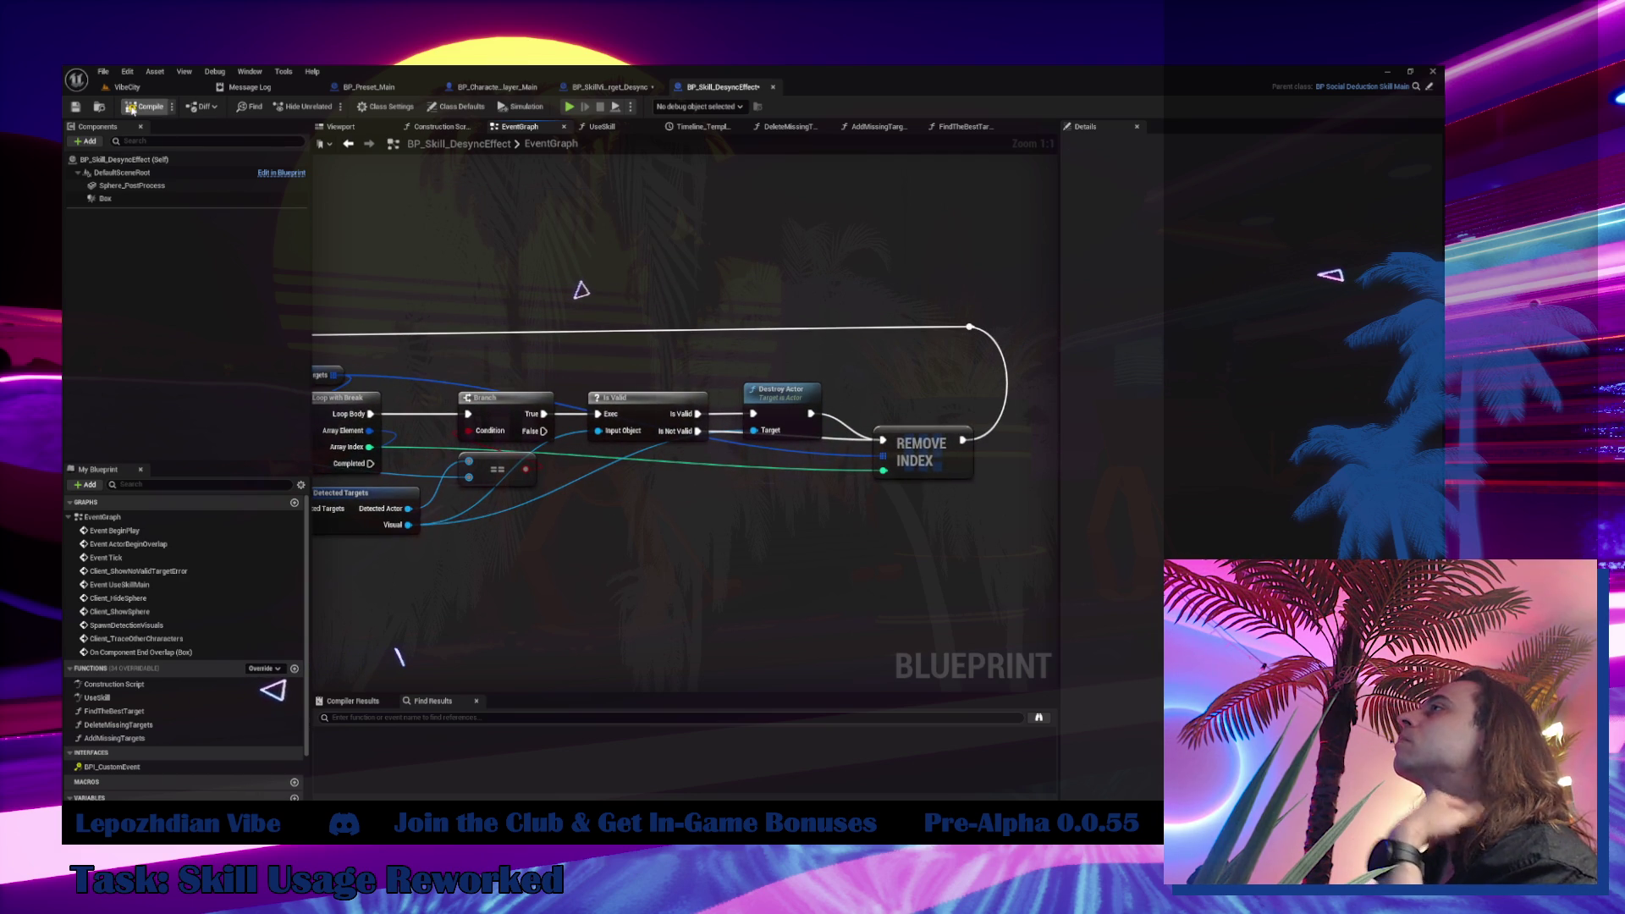
# Restore the trace chain in the source and open the Client_TraceOtherCharacters event definition
pyautogui.click(608, 88)
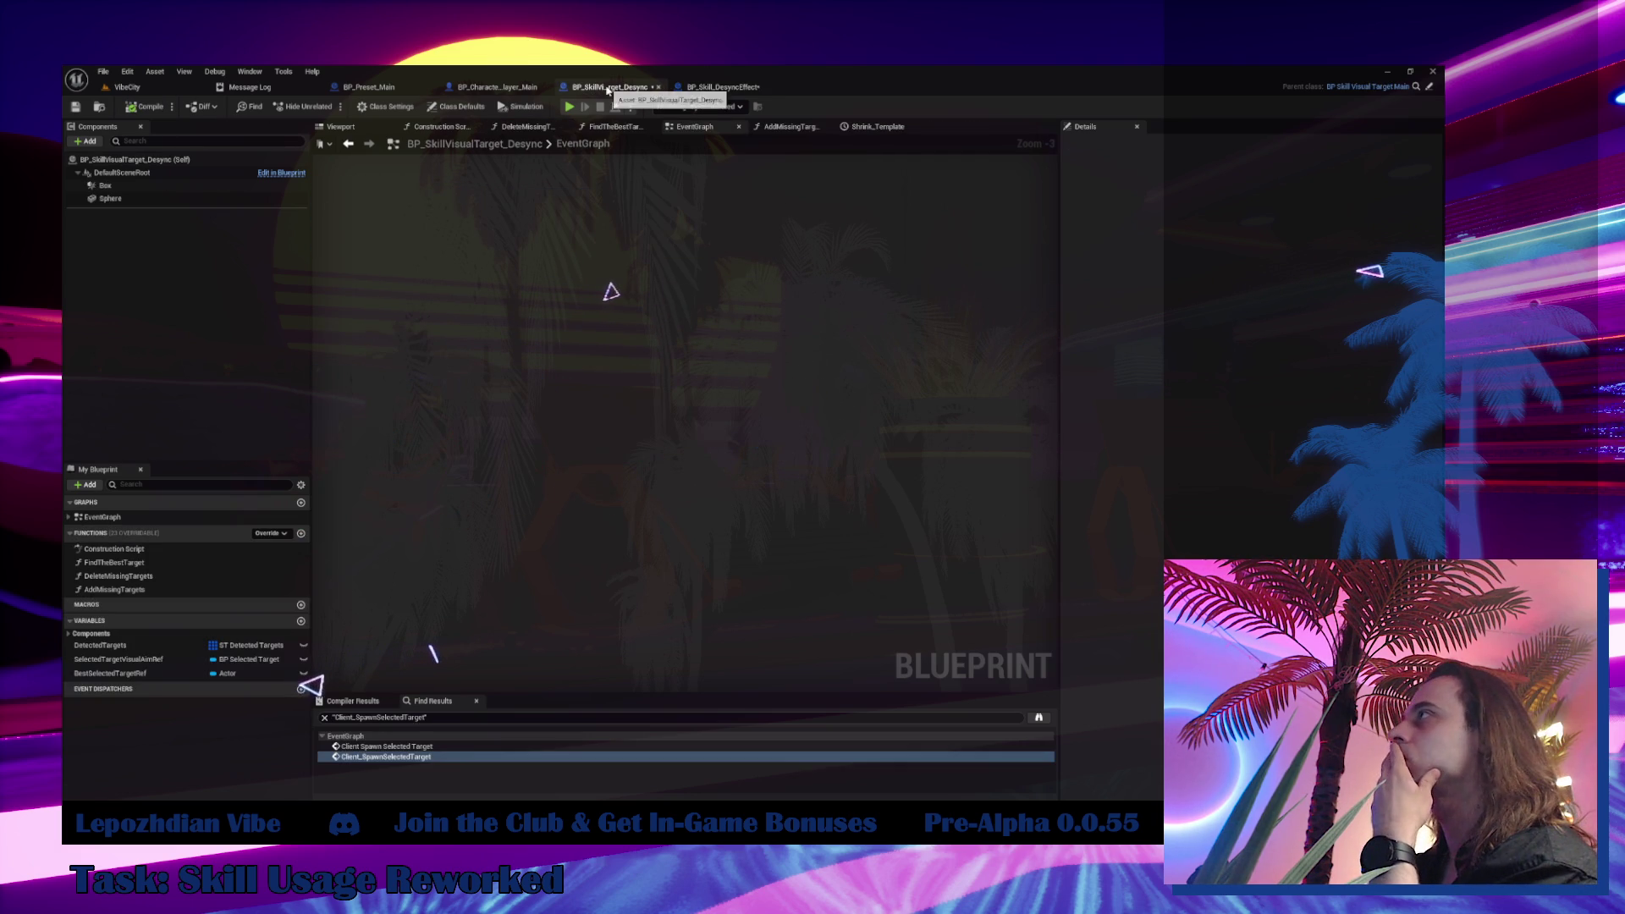
pyautogui.scroll(5, 631, 472)
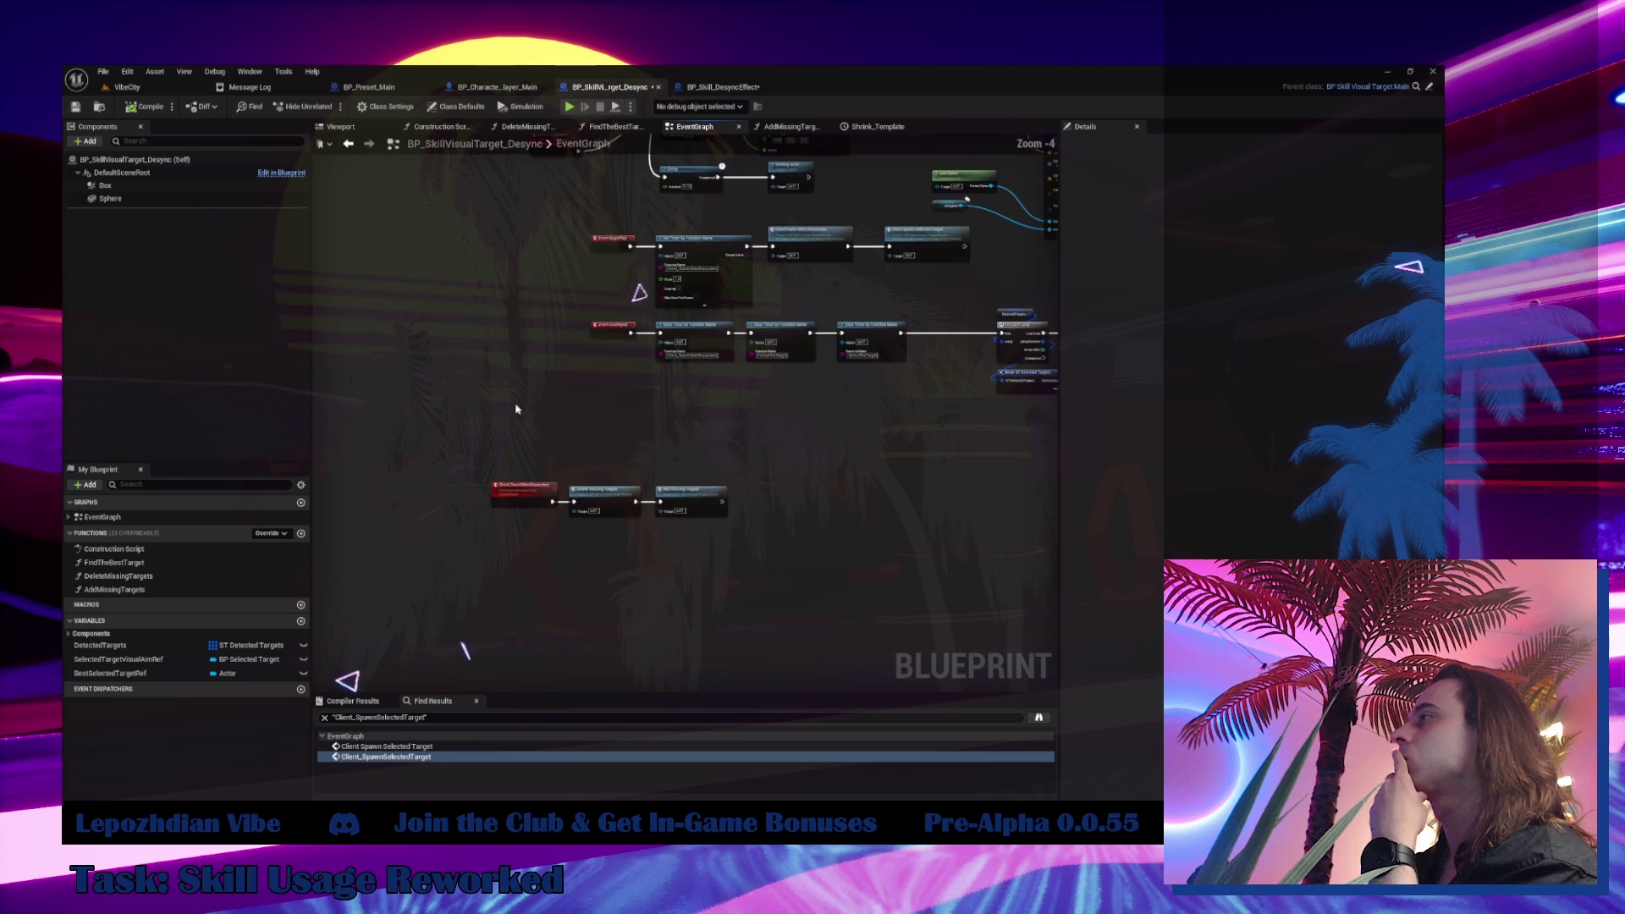
pyautogui.moveTo(490, 442); pyautogui.dragTo(825, 583)
pyautogui.moveTo(508, 509)
pyautogui.mouseDown()
pyautogui.moveTo(627, 445)
pyautogui.moveTo(642, 410)
pyautogui.moveTo(870, 461)
pyautogui.mouseUp()
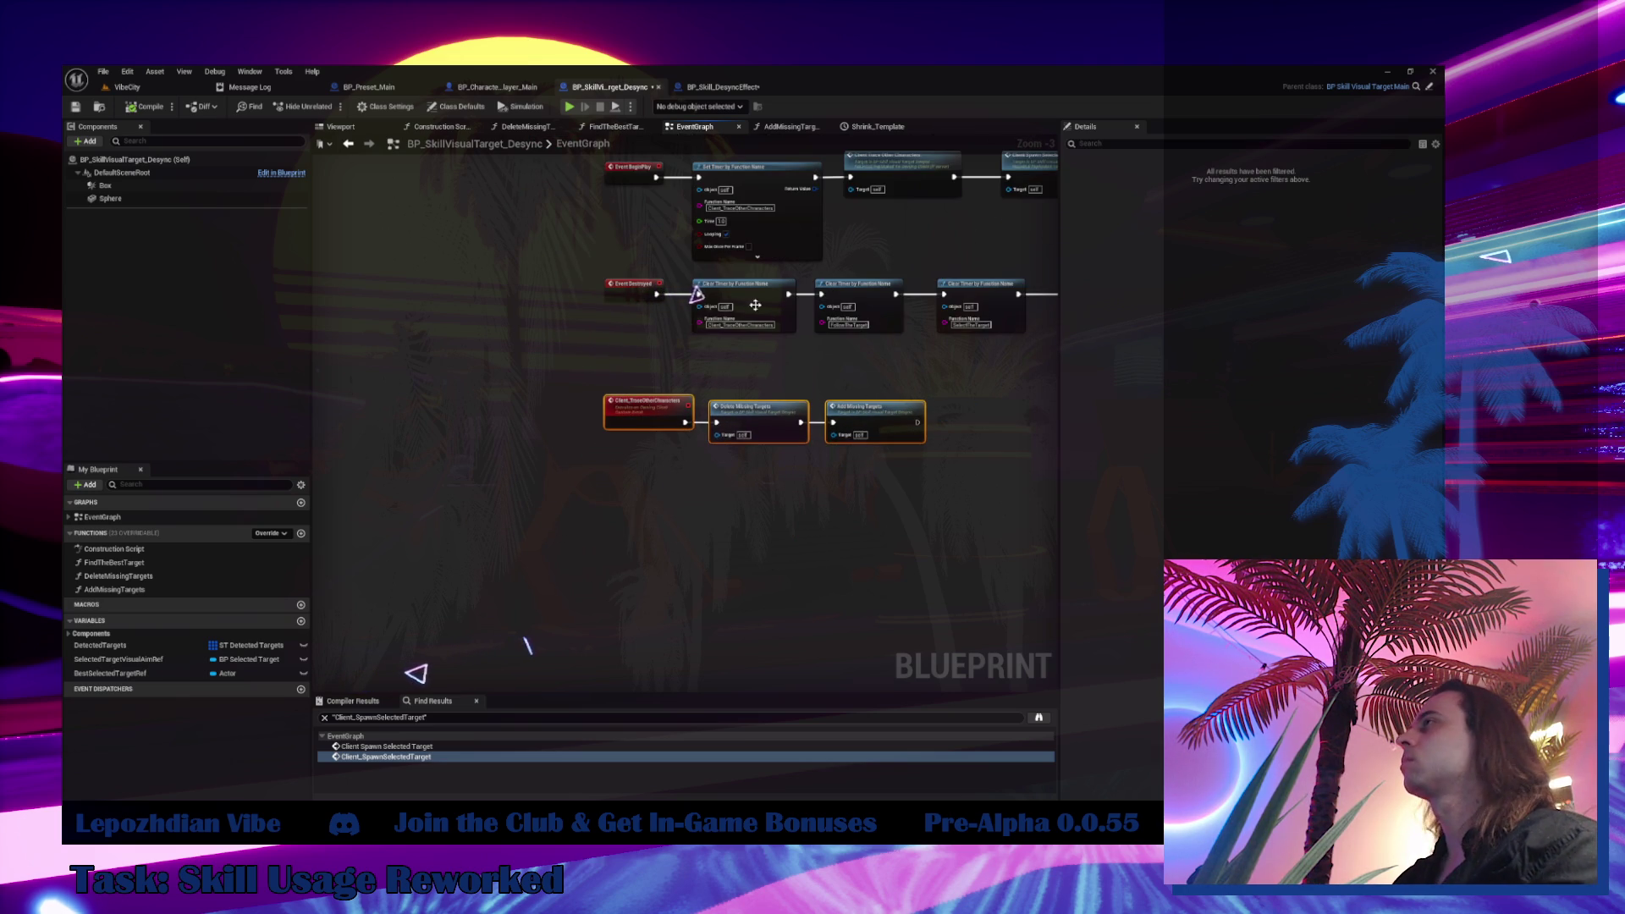
pyautogui.click(722, 87)
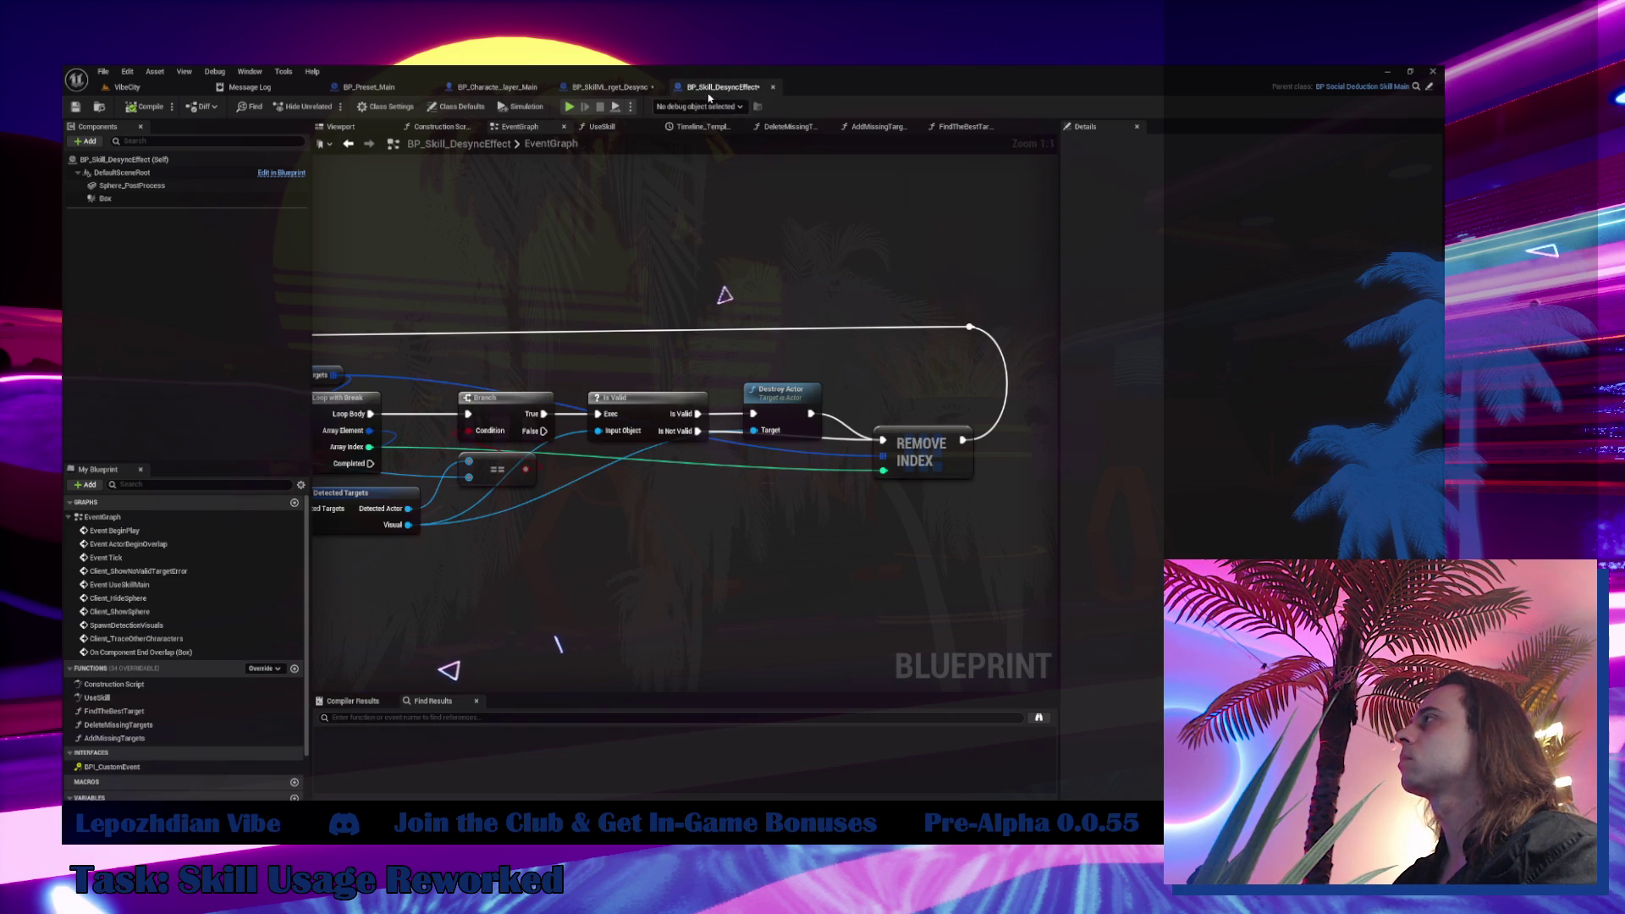
pyautogui.click(599, 88)
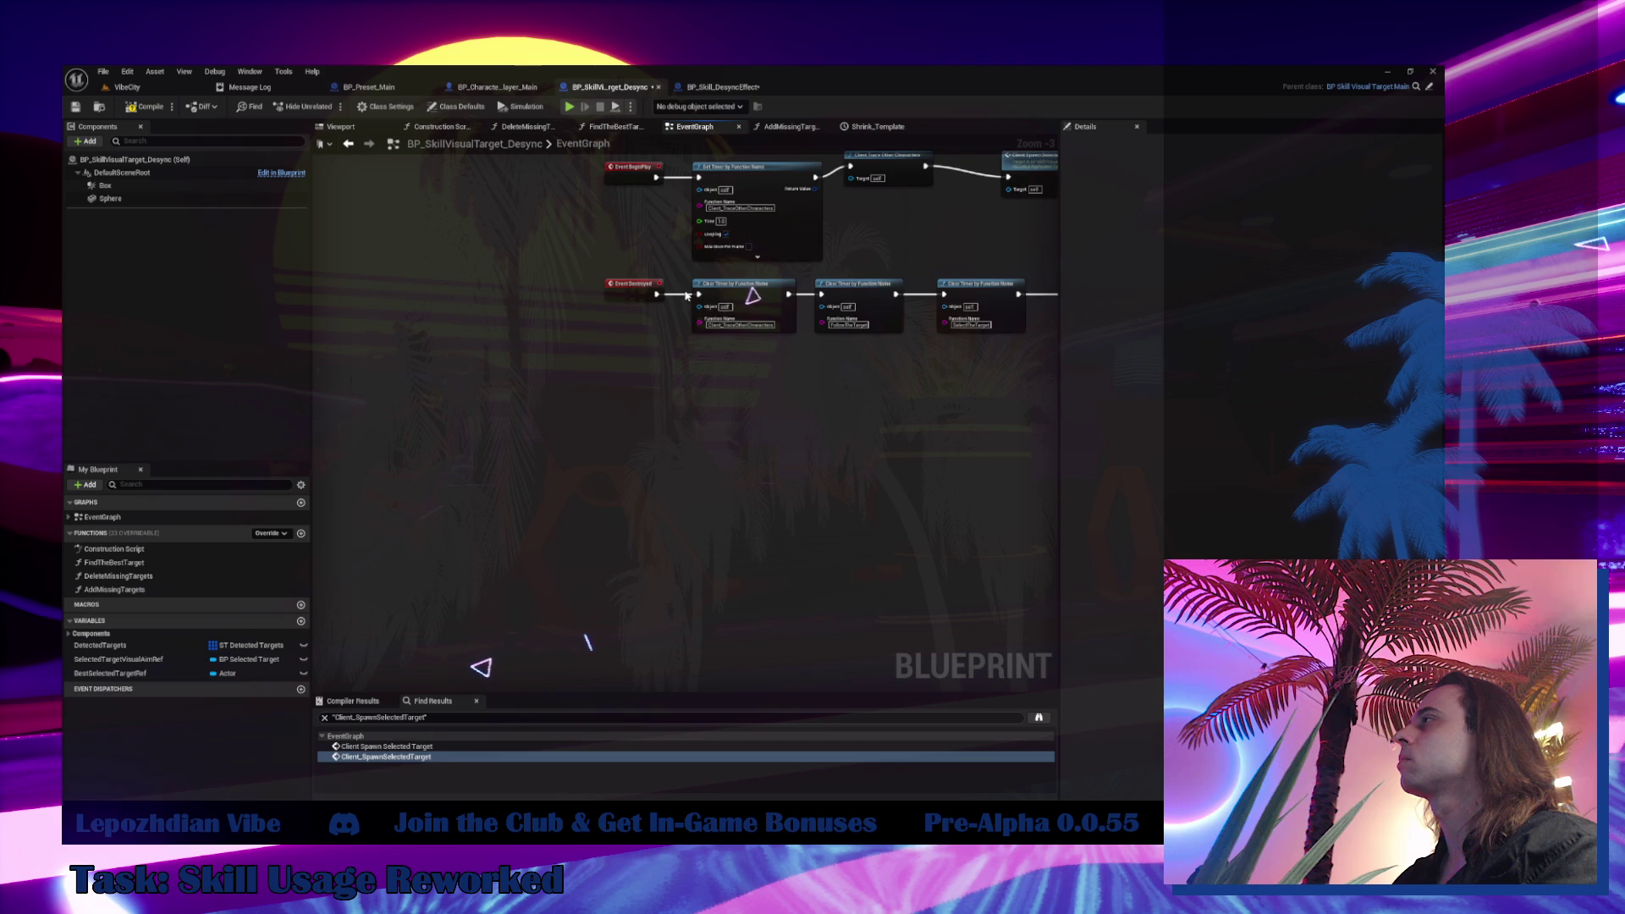
pyautogui.hotkey('ctrl', 'v')
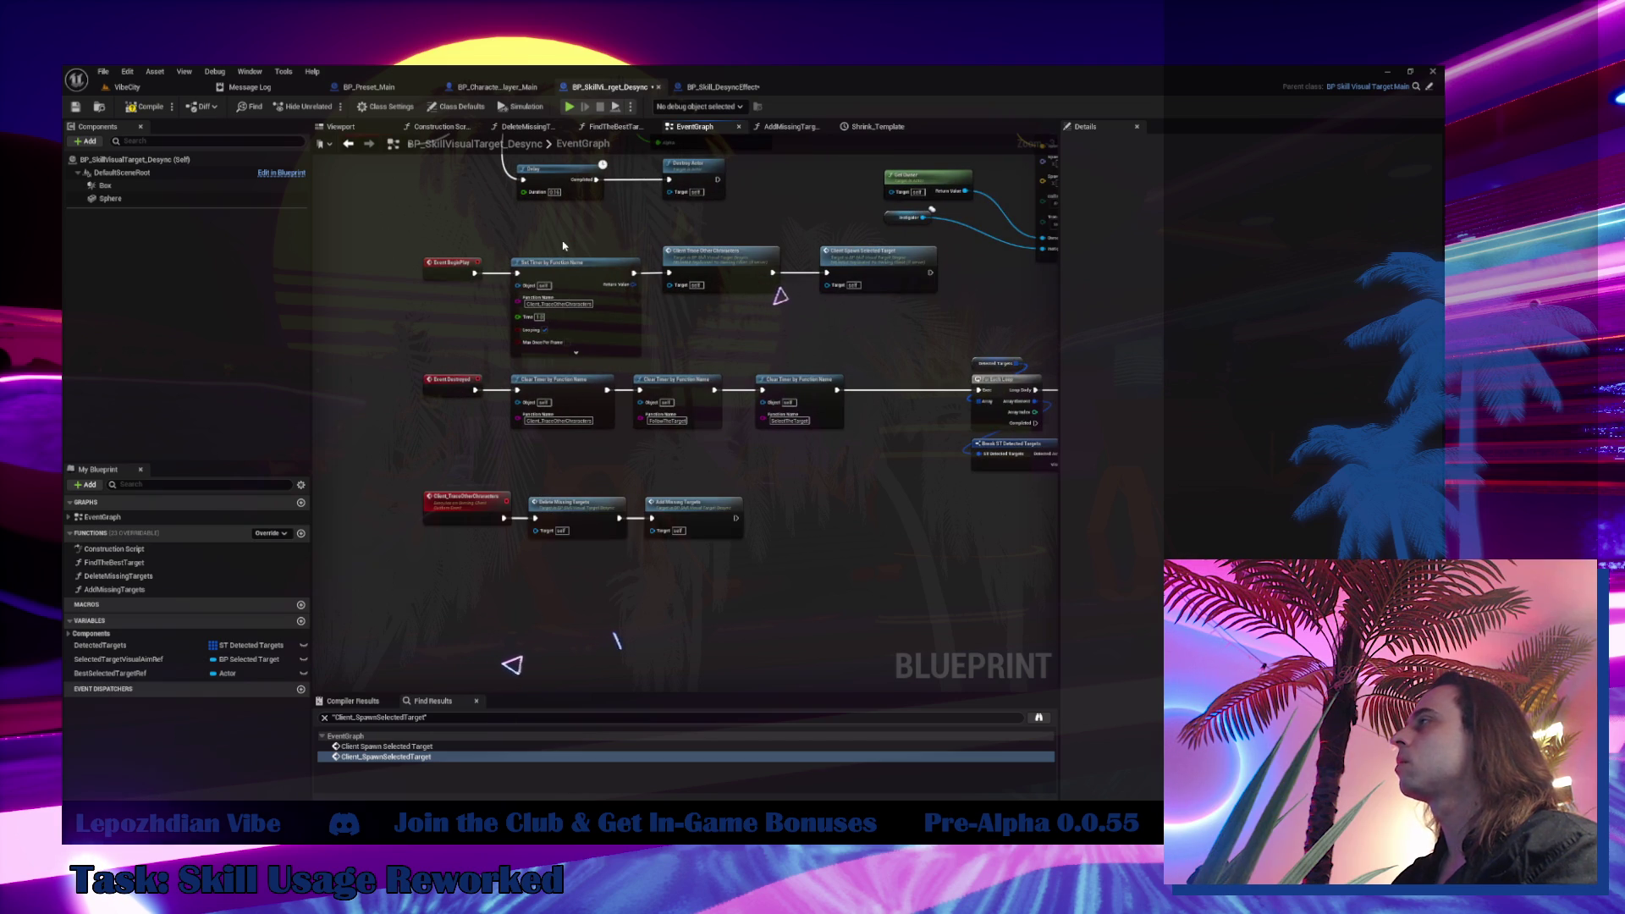
pyautogui.doubleClick(720, 253)
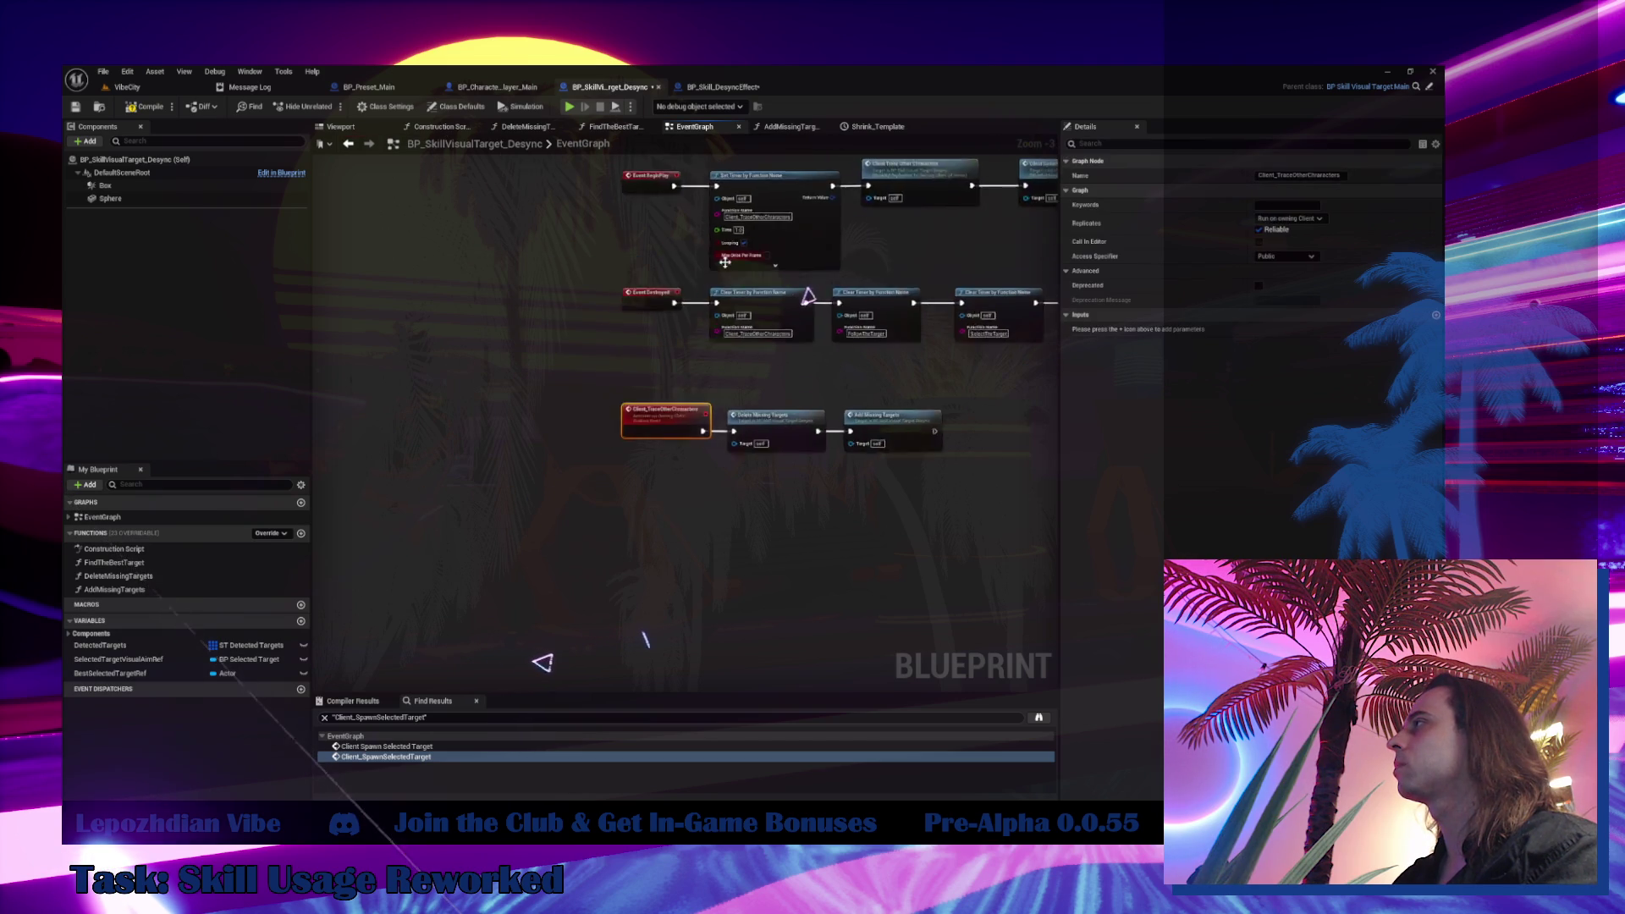
# Inspect Event UseSkillMain and its Client Show/Hide Sphere branch in BP_Skill_DesyncEffect
pyautogui.click(681, 94)
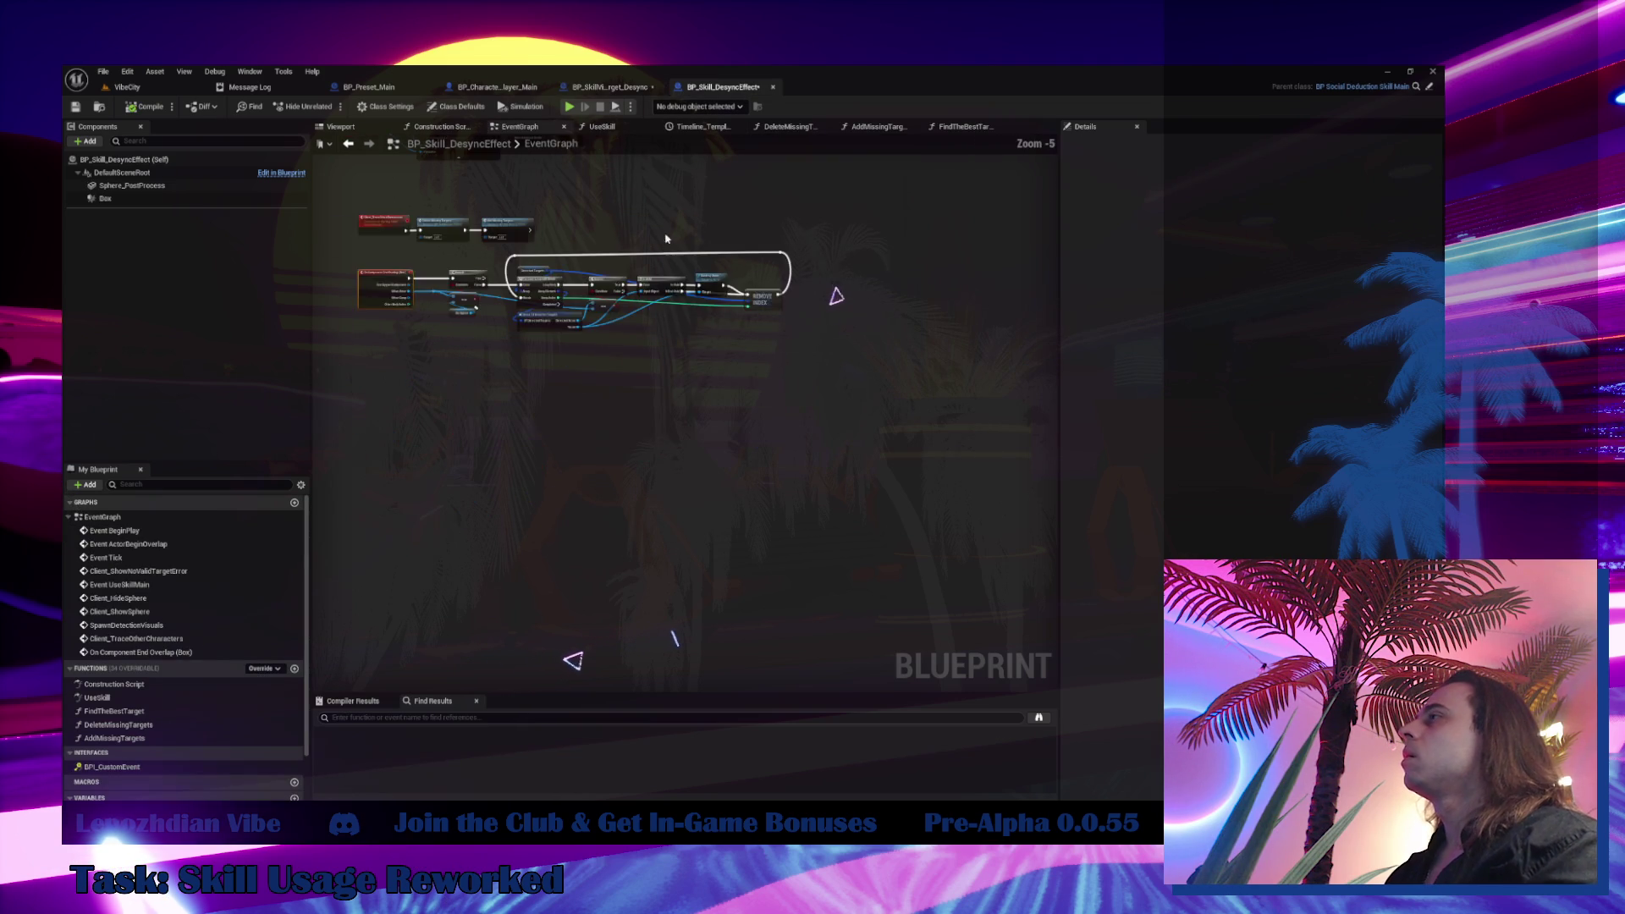
pyautogui.scroll(-3, 651, 315)
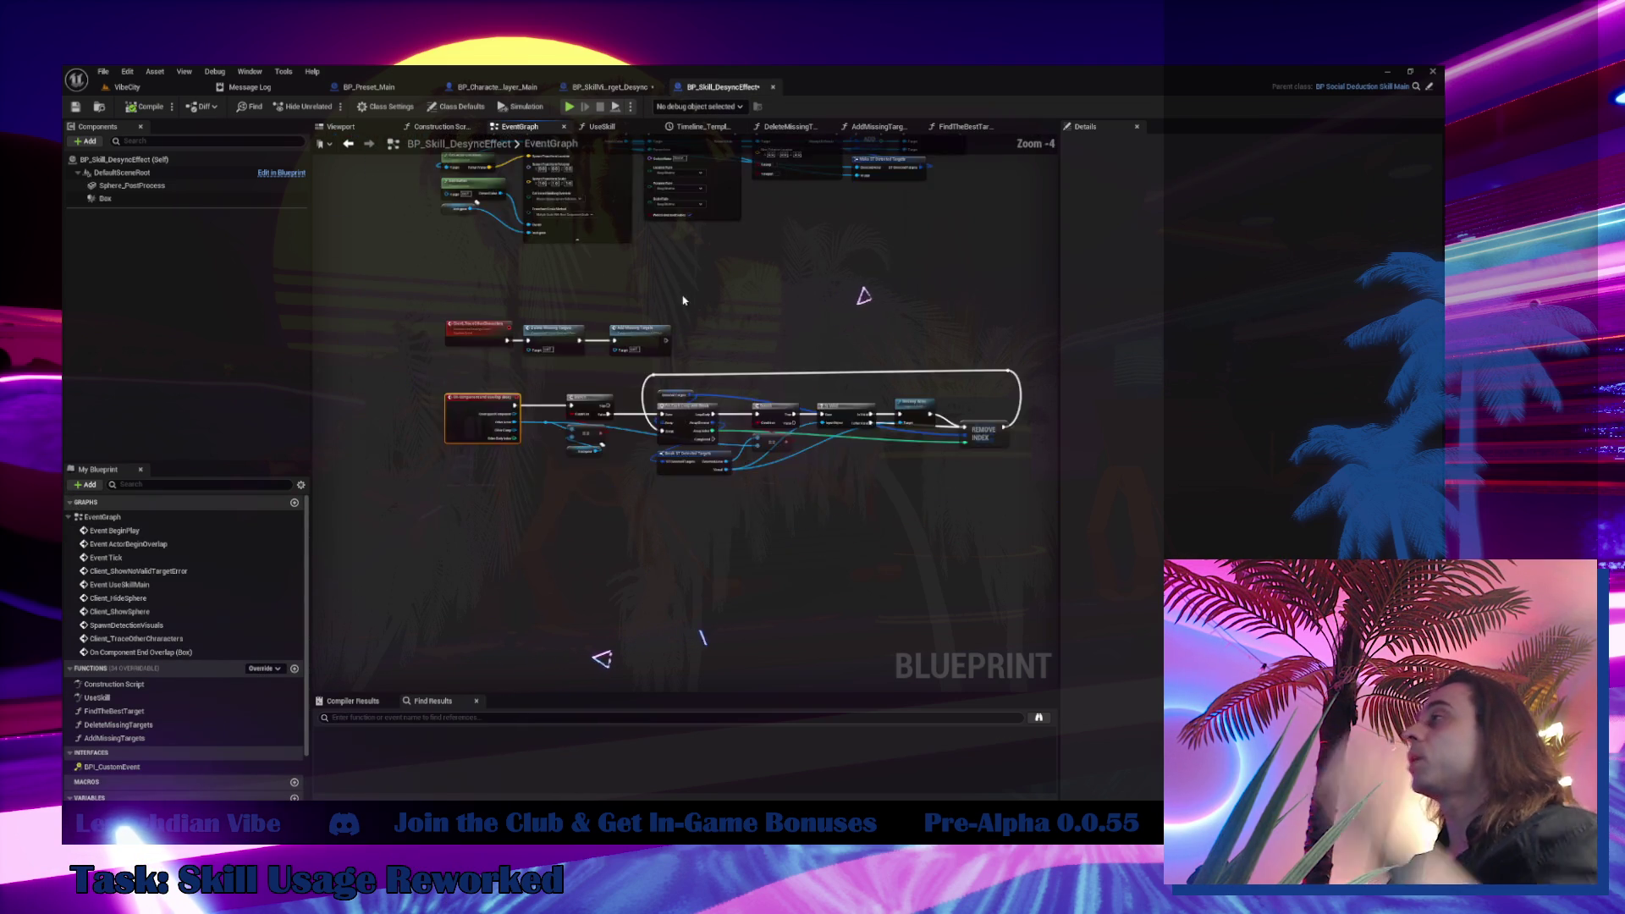
pyautogui.moveTo(652, 315); pyautogui.dragTo(604, 675)
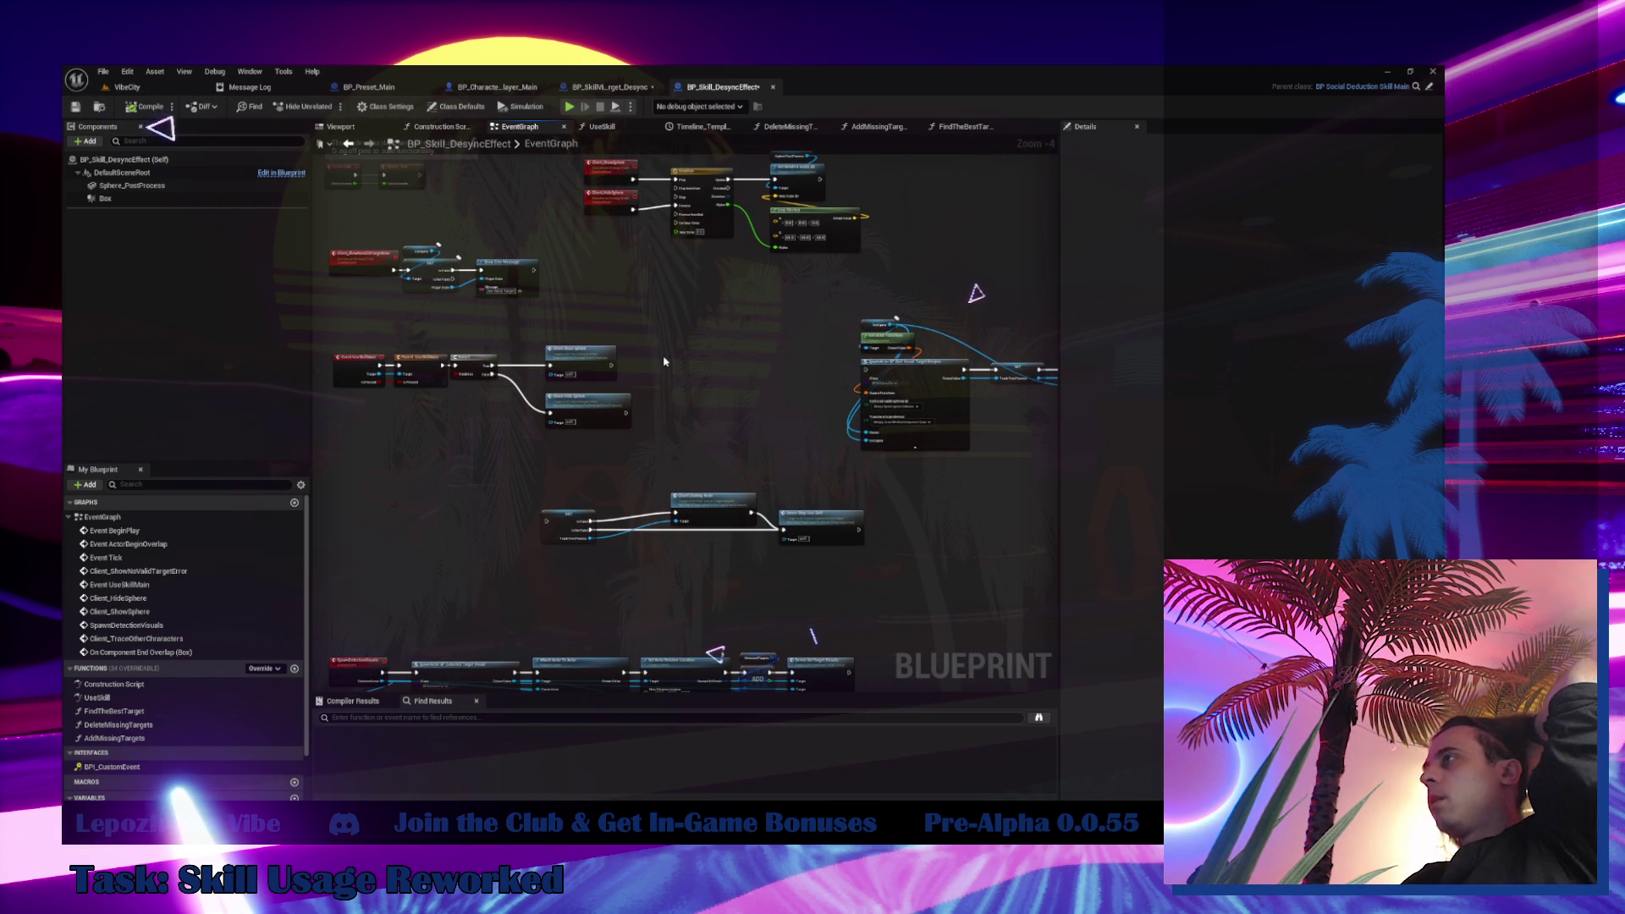
pyautogui.scroll(4, 480, 378)
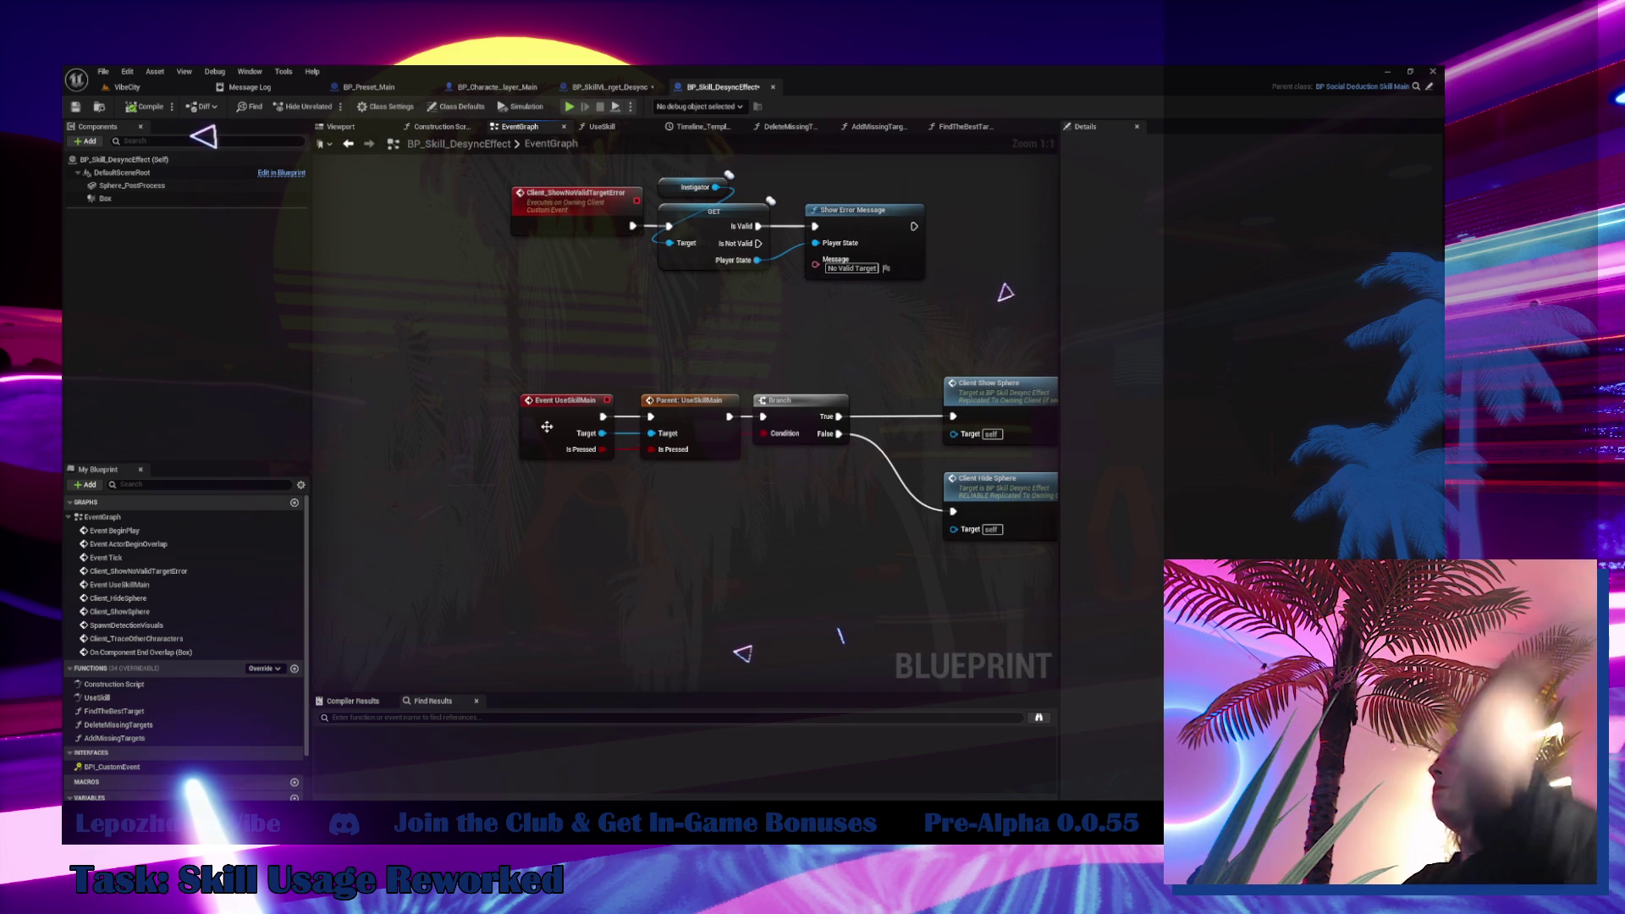
pyautogui.click(547, 426)
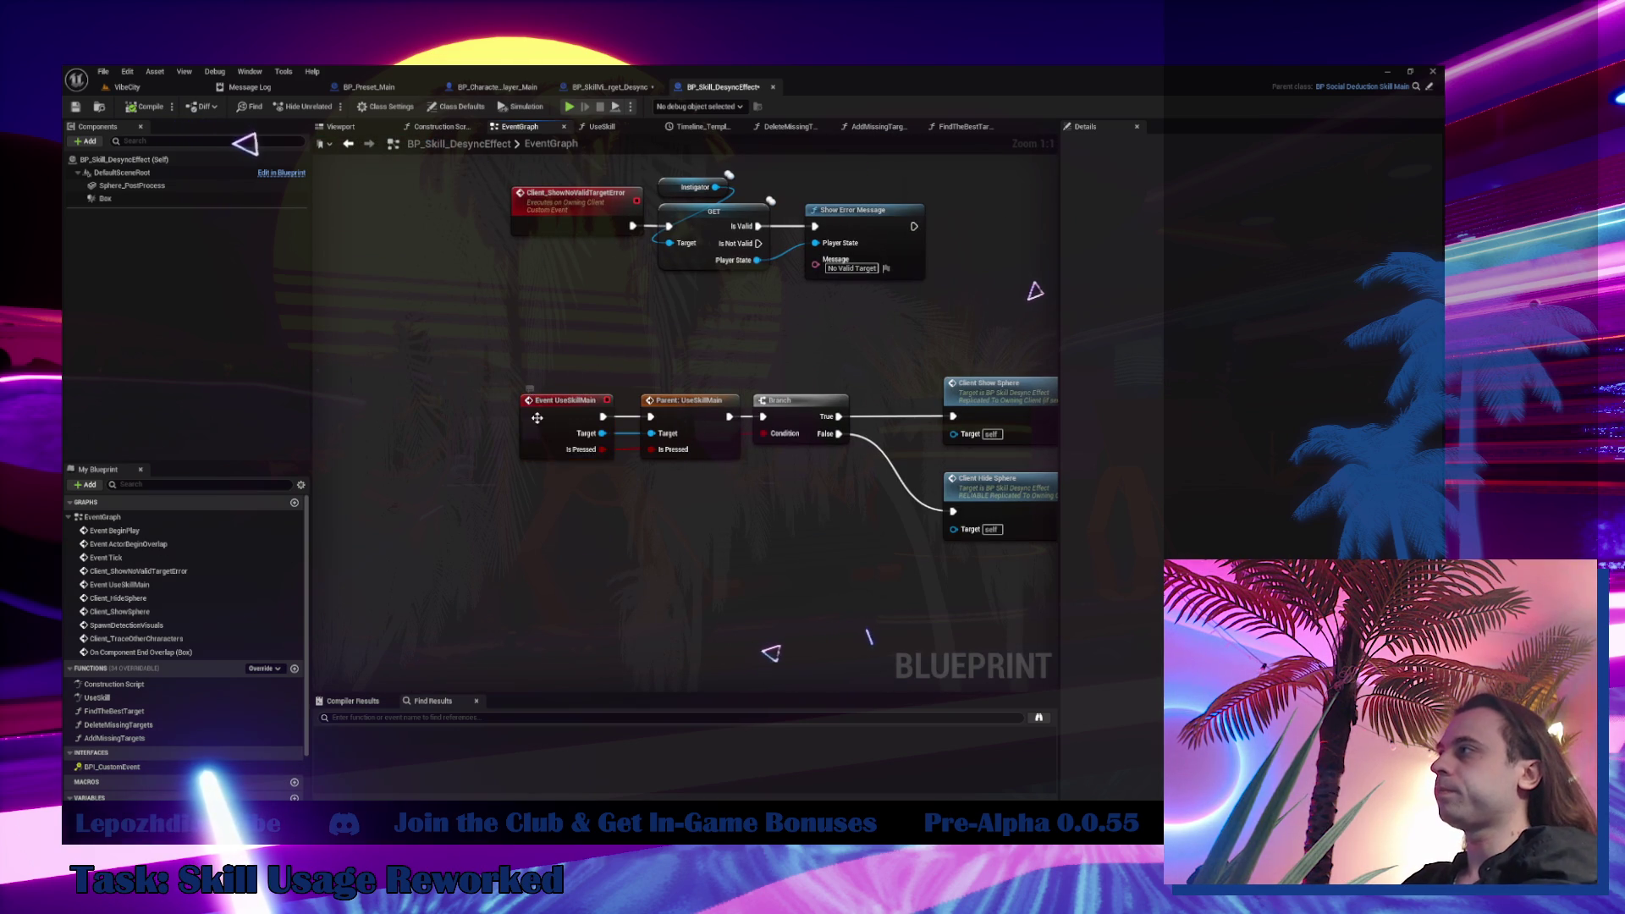
pyautogui.click(536, 418)
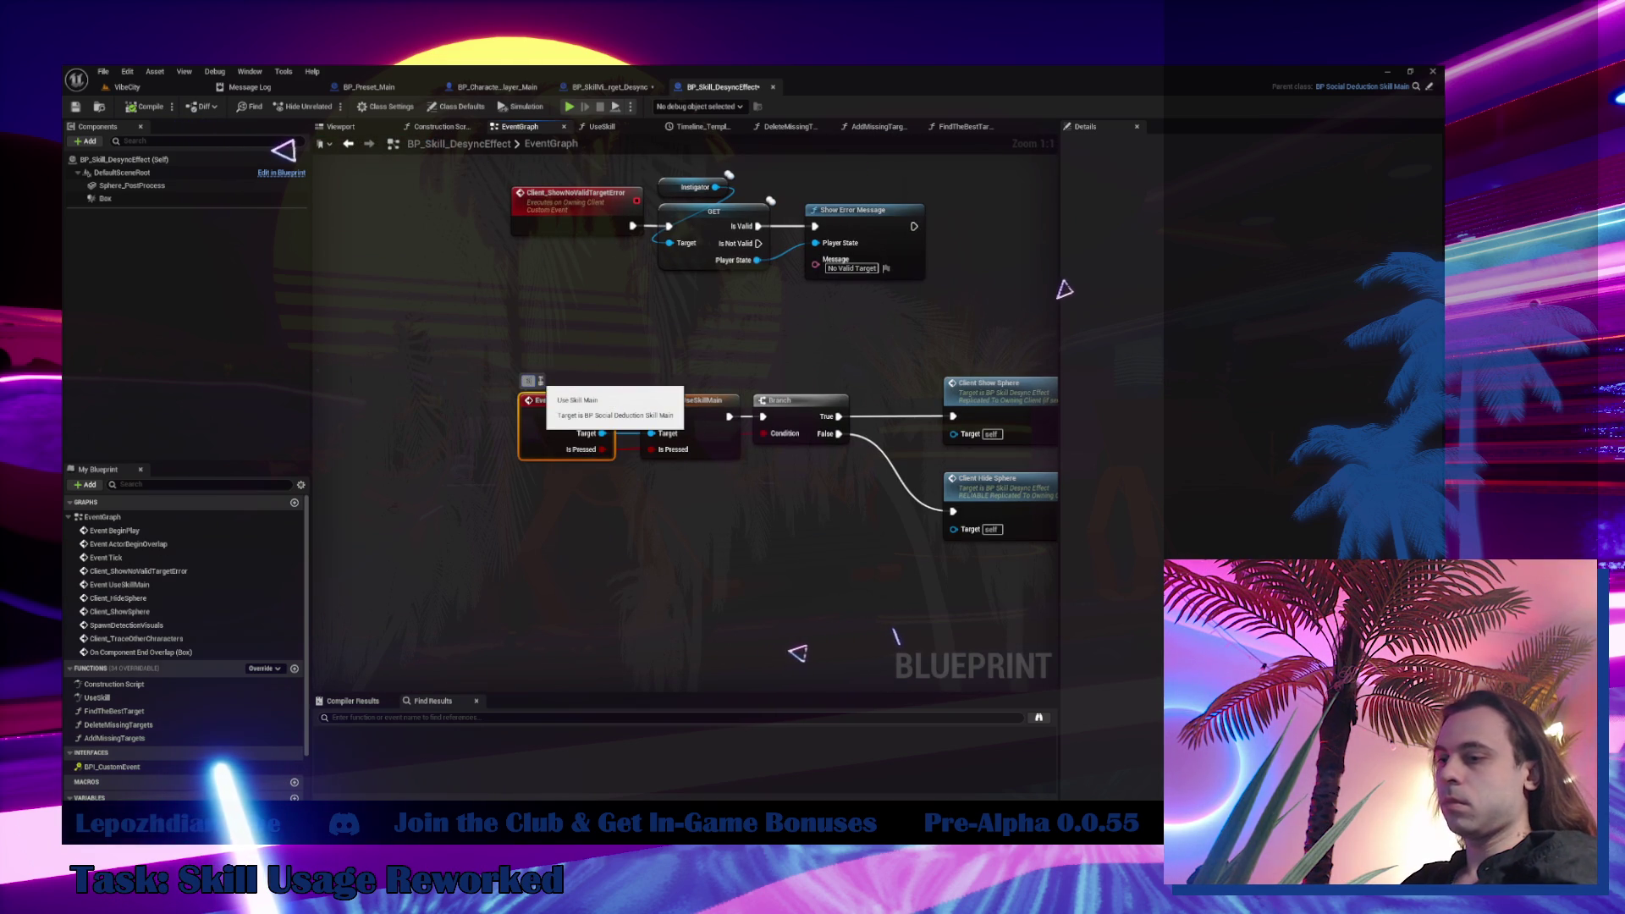
pyautogui.moveTo(598, 523)
pyautogui.mouseDown()
pyautogui.moveTo(543, 554)
pyautogui.moveTo(352, 567)
pyautogui.moveTo(284, 504)
pyautogui.moveTo(262, 593)
pyautogui.mouseUp()
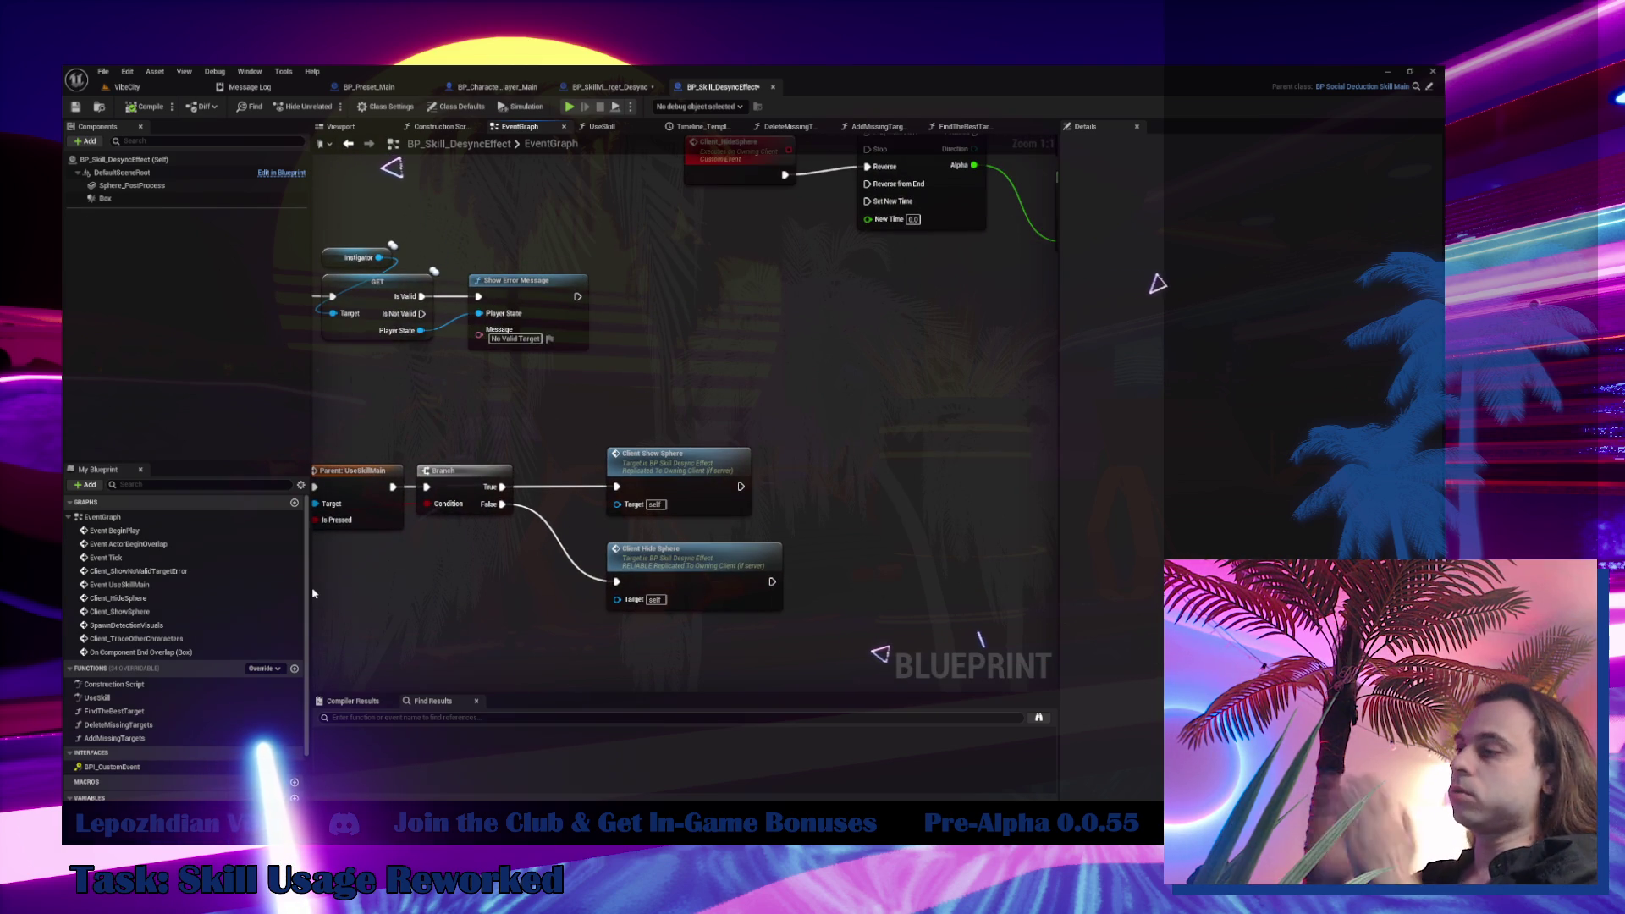